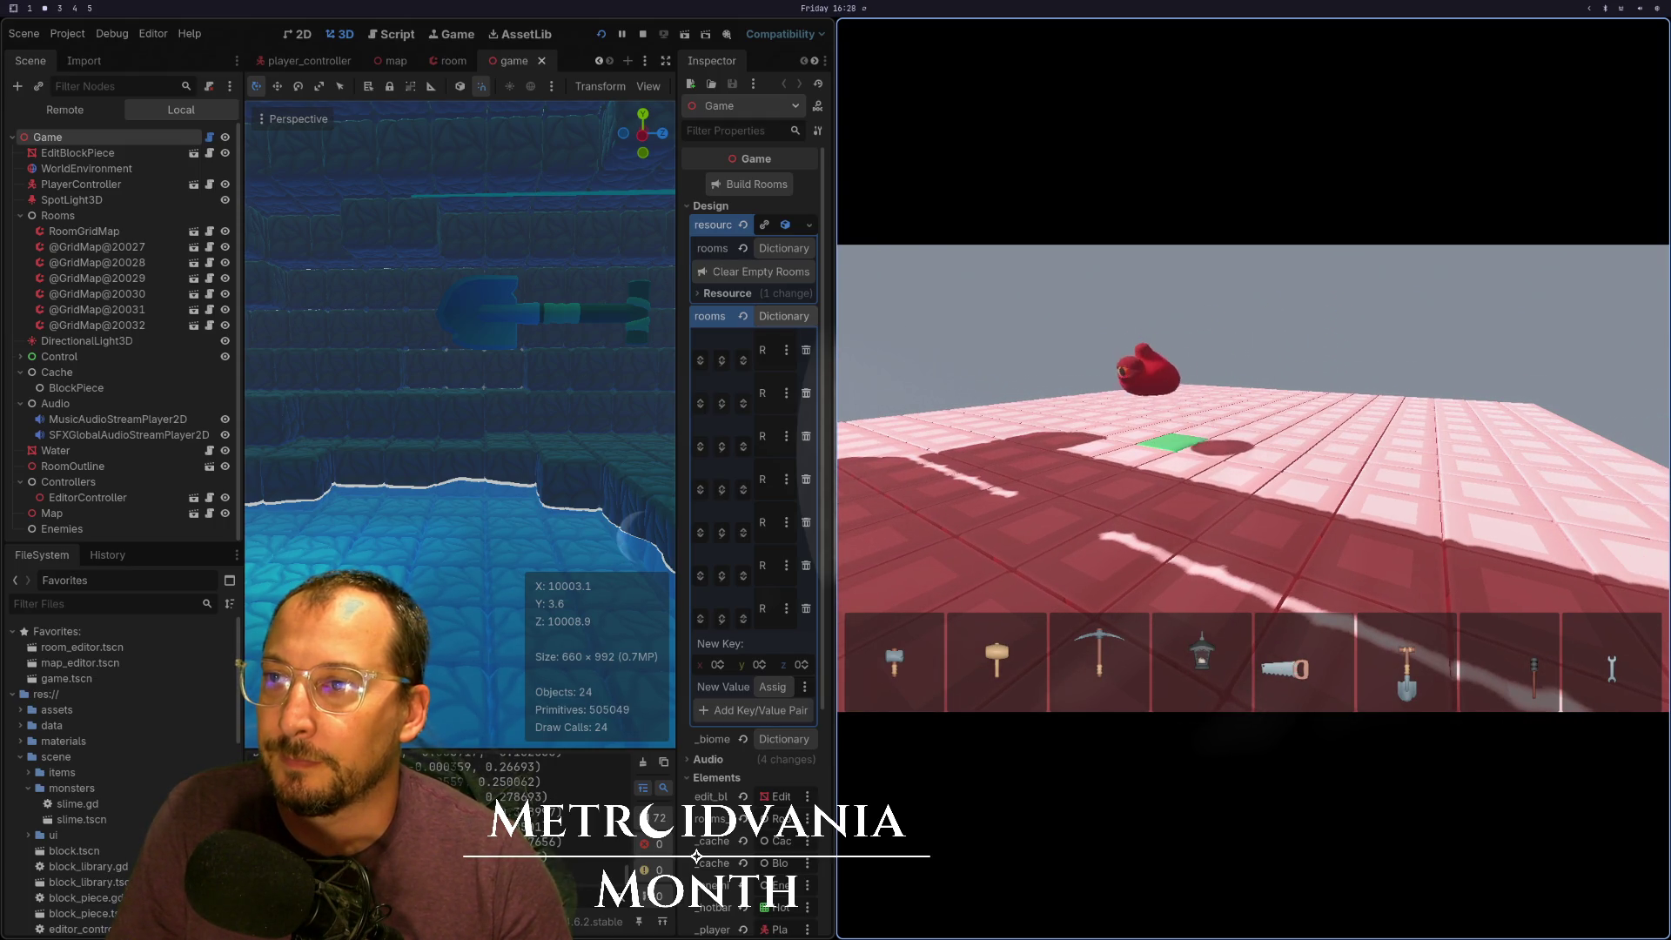
Bring up slime.gd, read through its state and jump functions, and place the cursor in _random_roam_position
key(super+1)
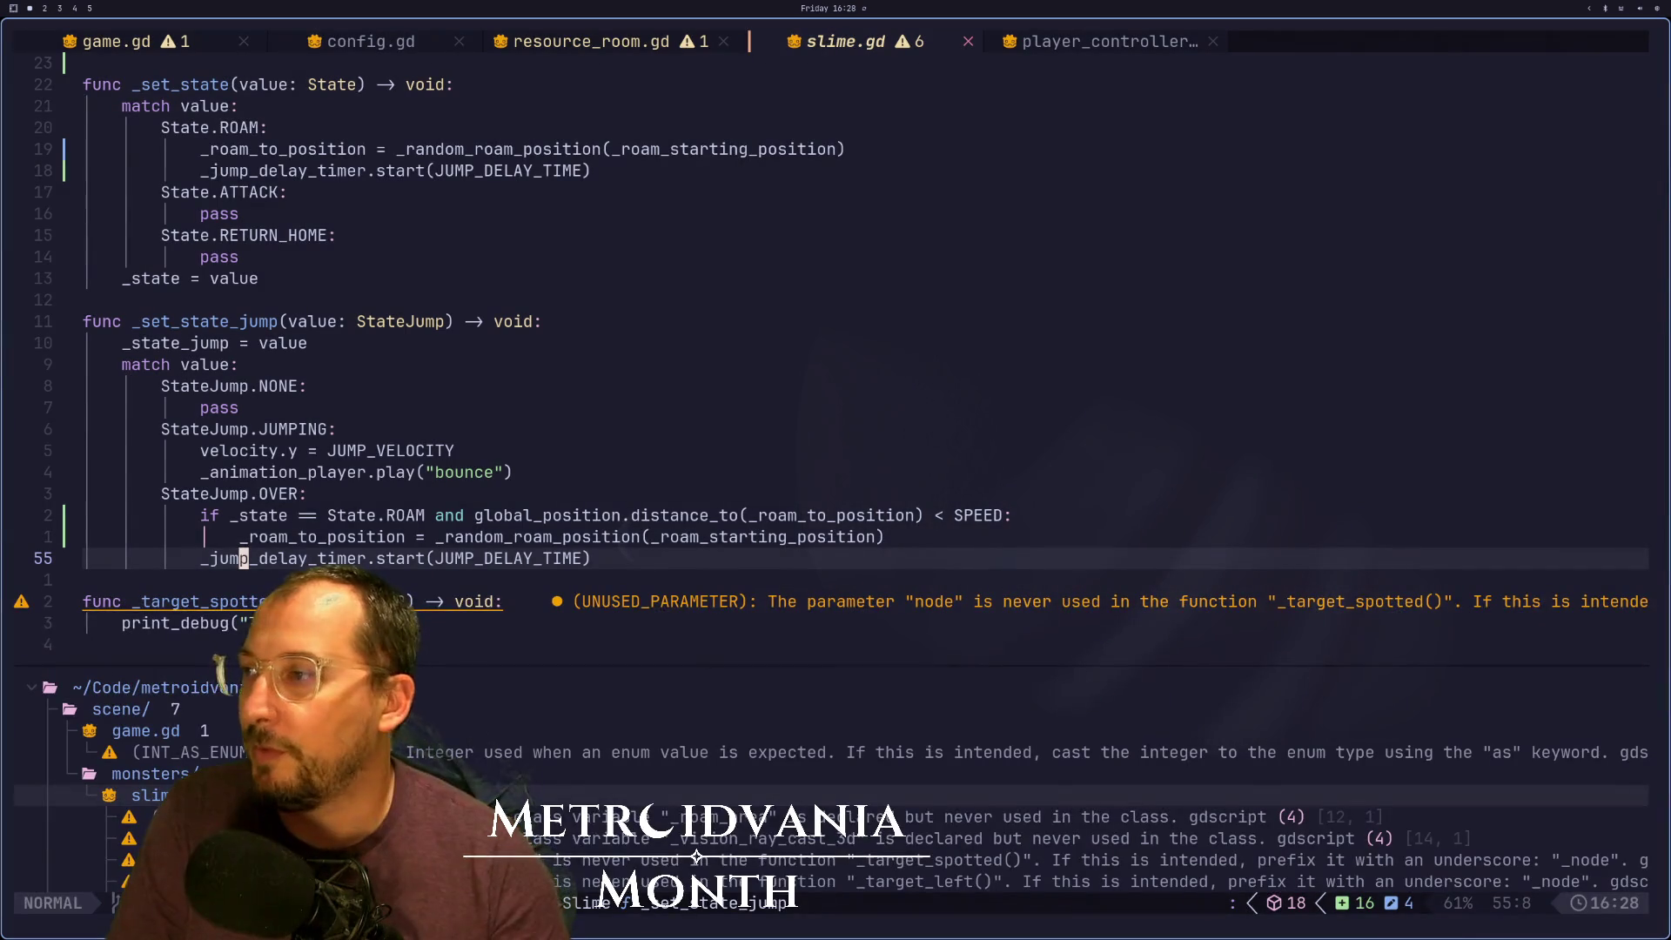
scroll(718, 613, down, 3)
scroll(718, 613, down, 4)
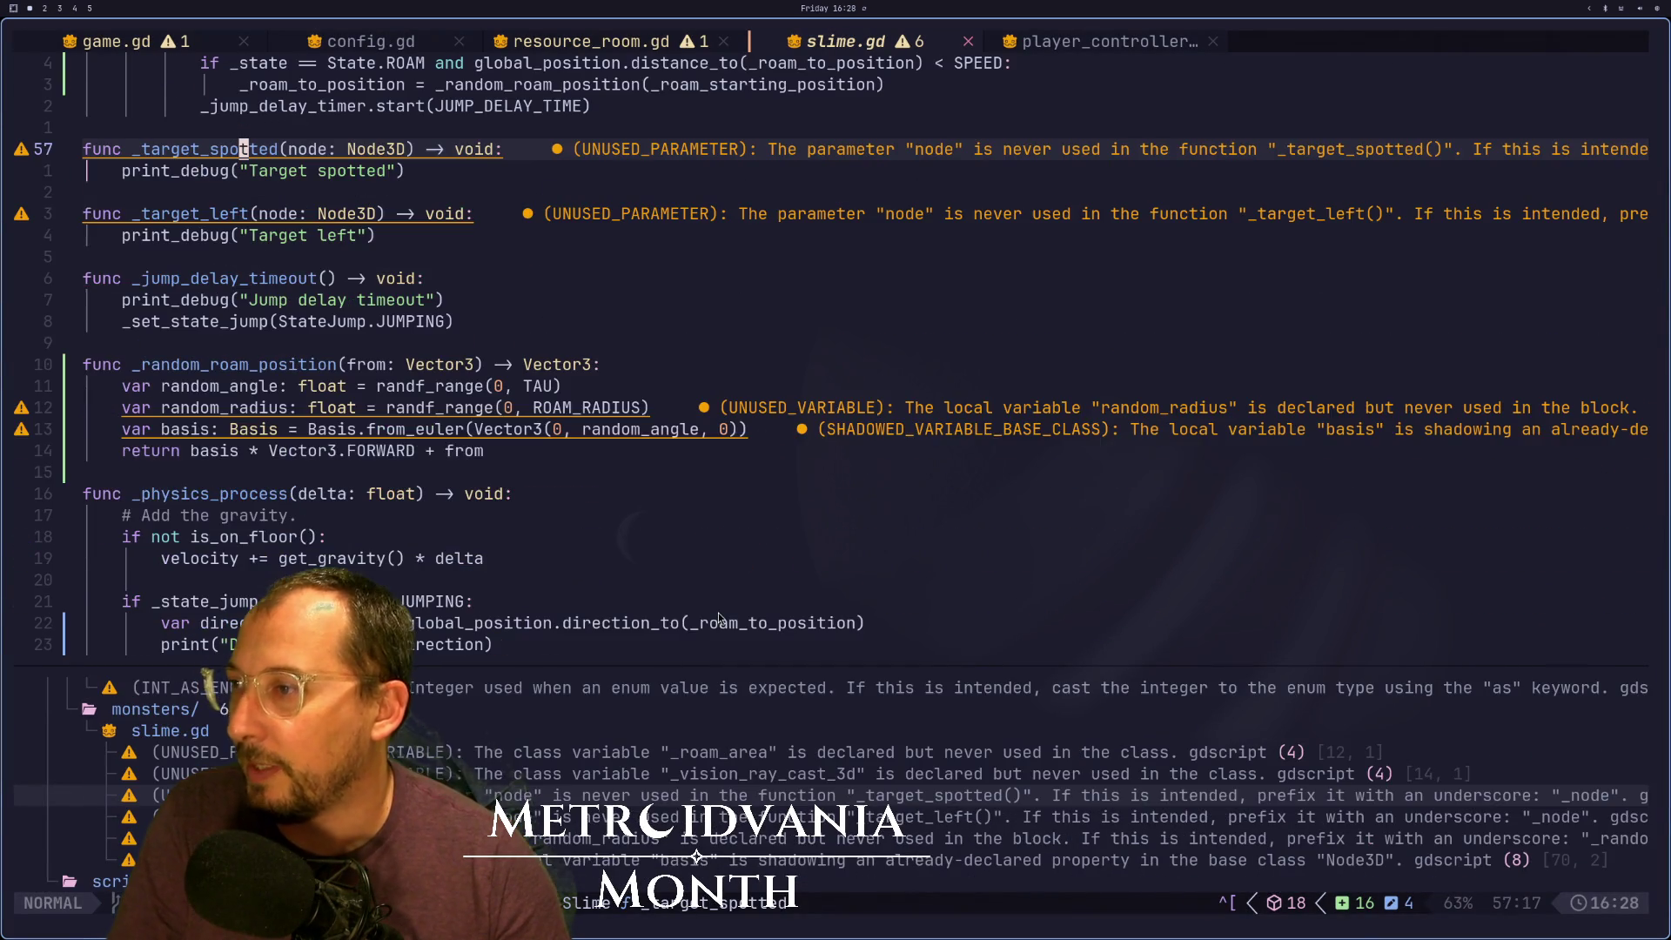
scroll(593, 614, down, 1)
scroll(593, 613, up, 10)
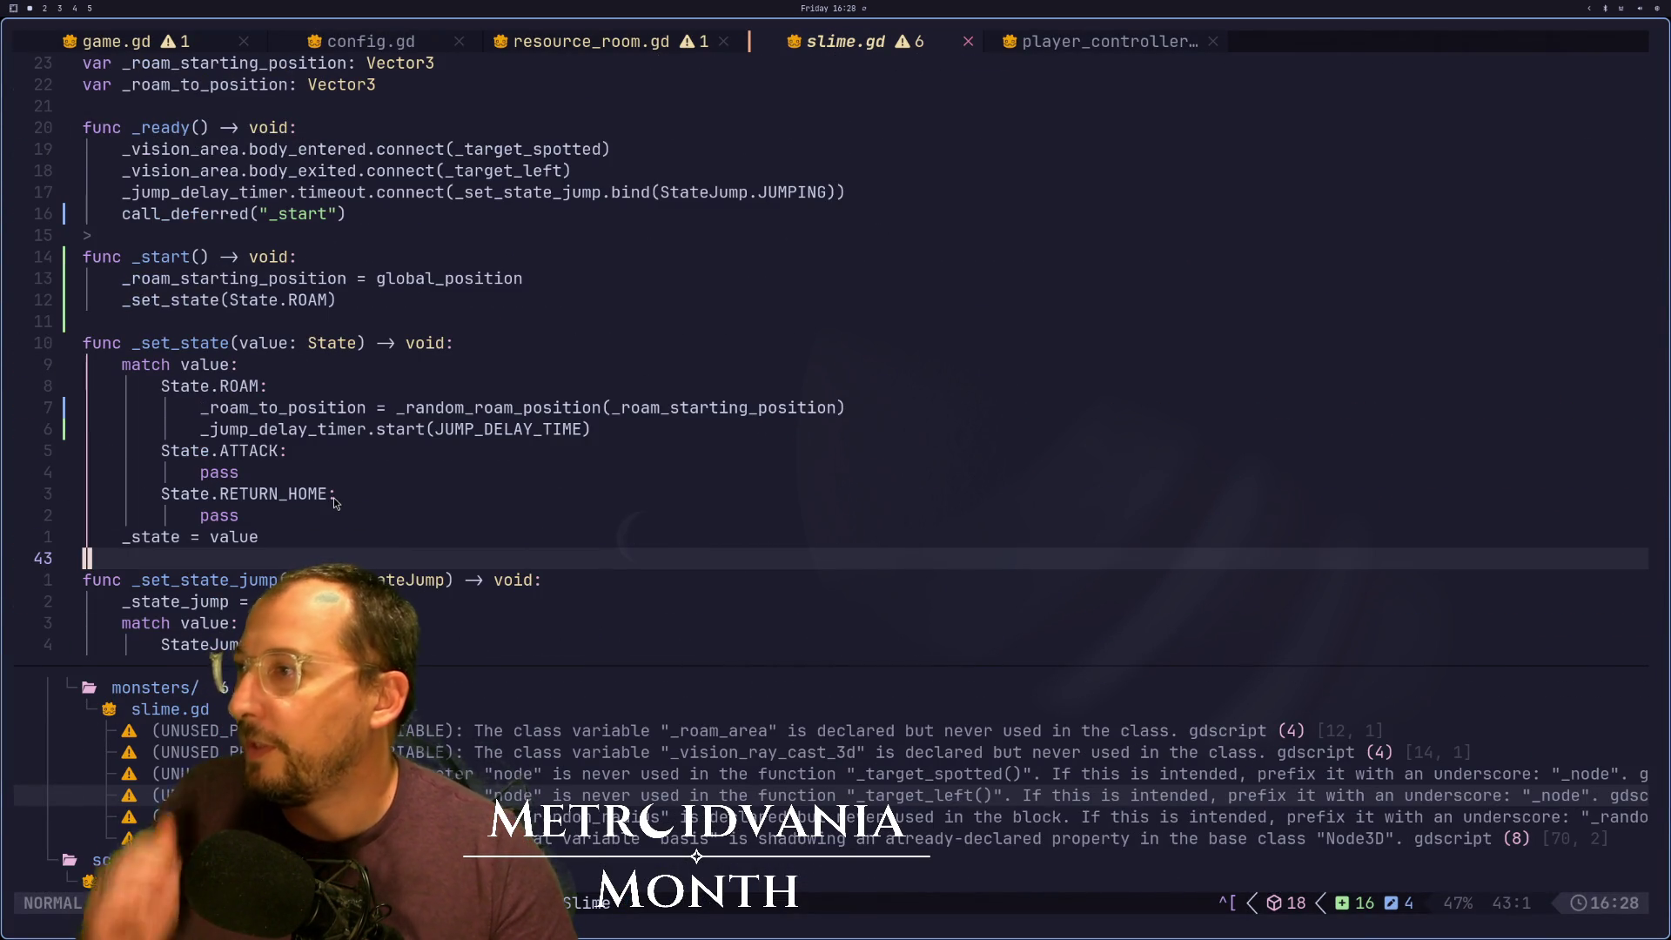
scroll(332, 499, down, 1)
scroll(338, 527, down, 7)
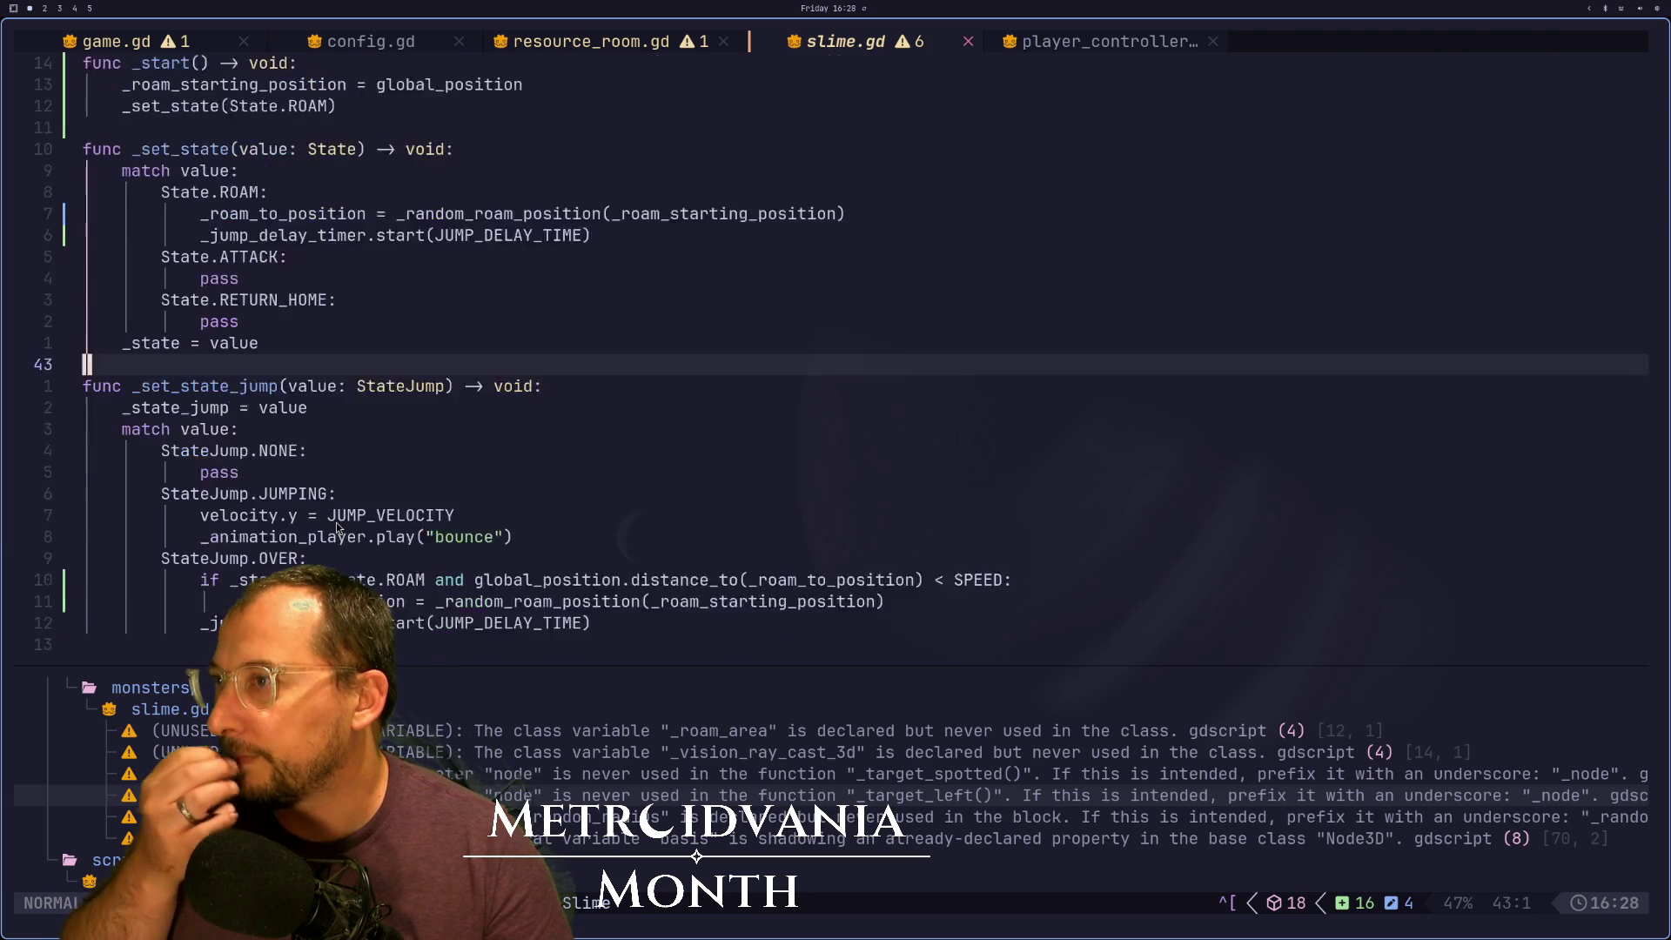
scroll(342, 532, down, 4)
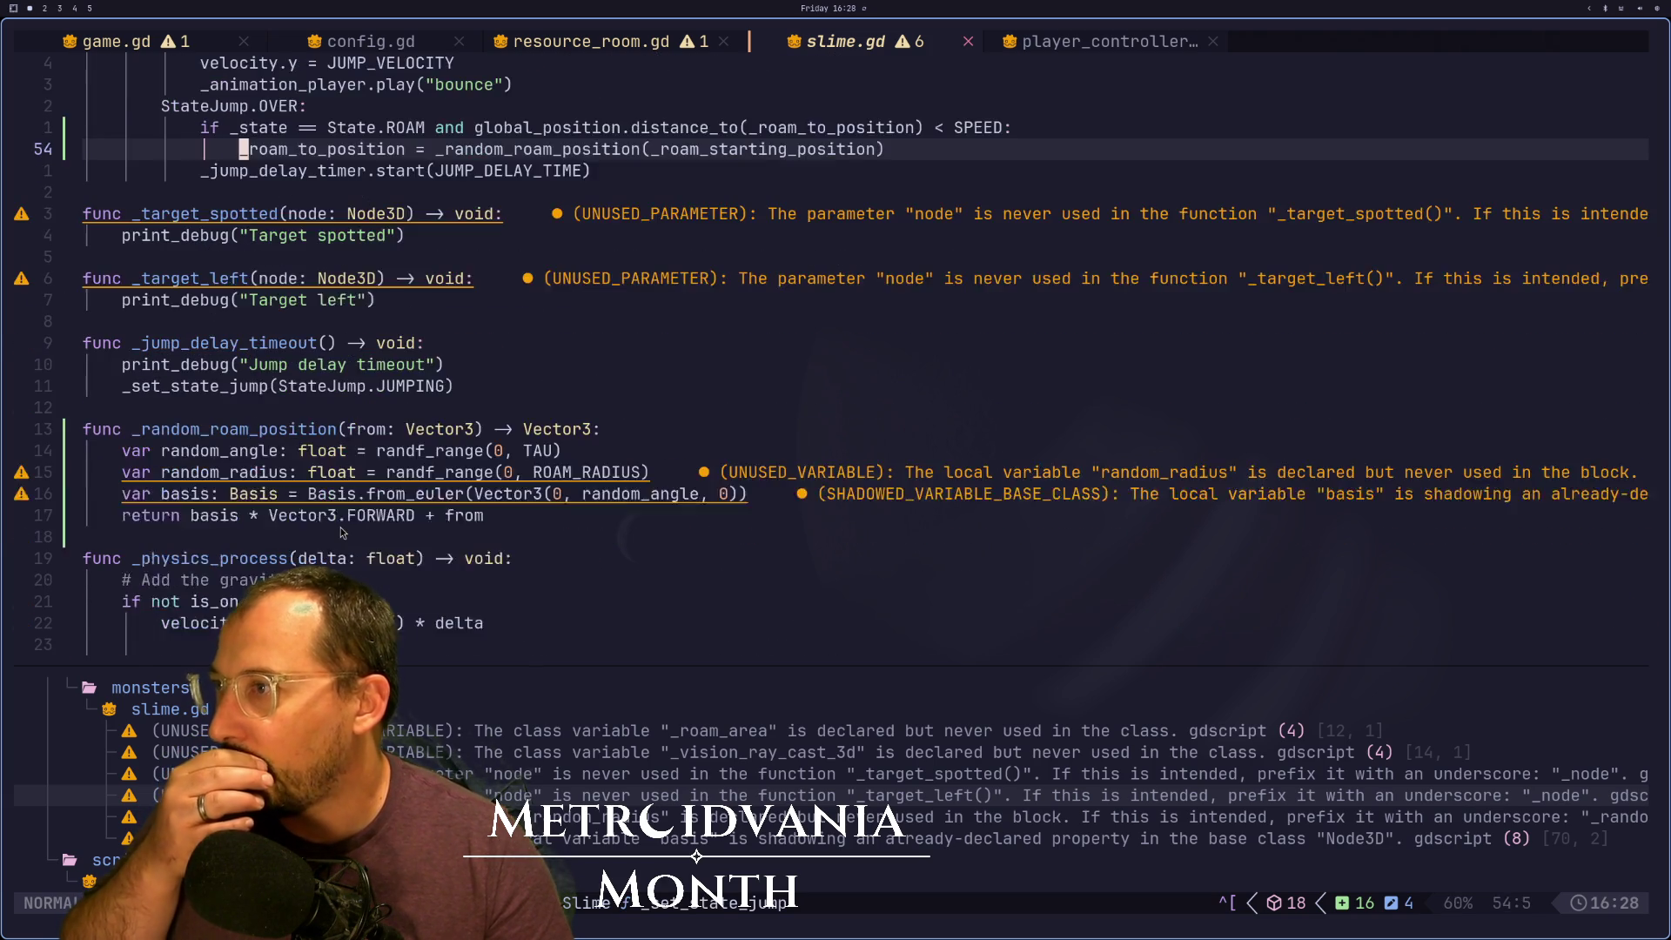
scroll(342, 533, up, 2)
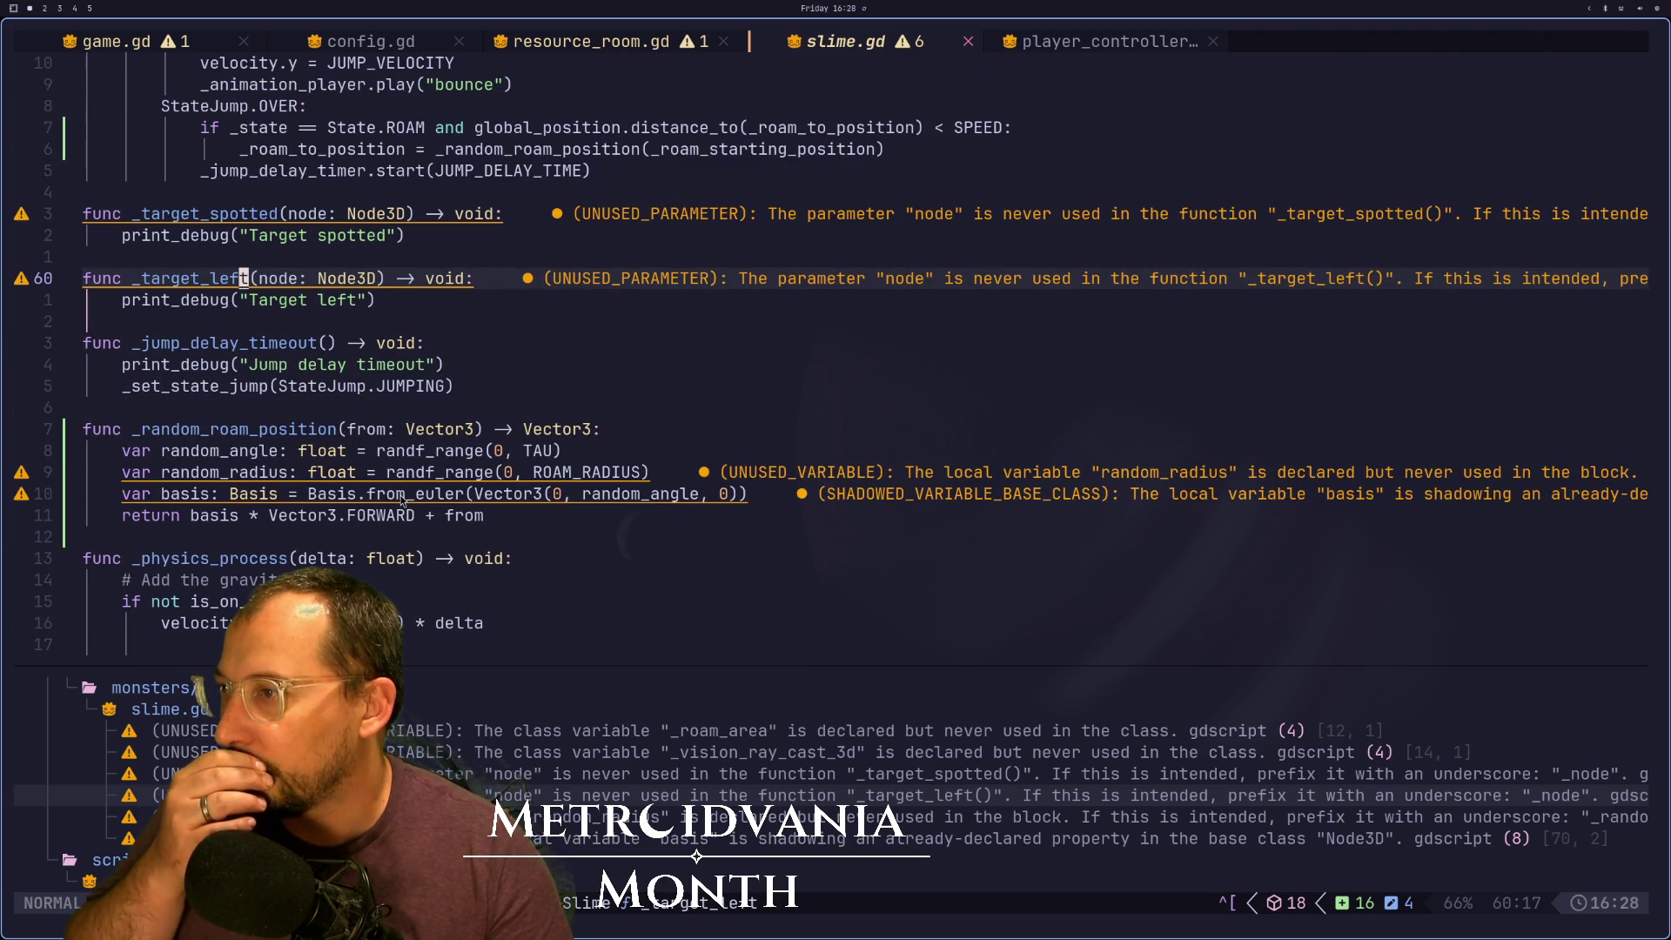
click(439, 474)
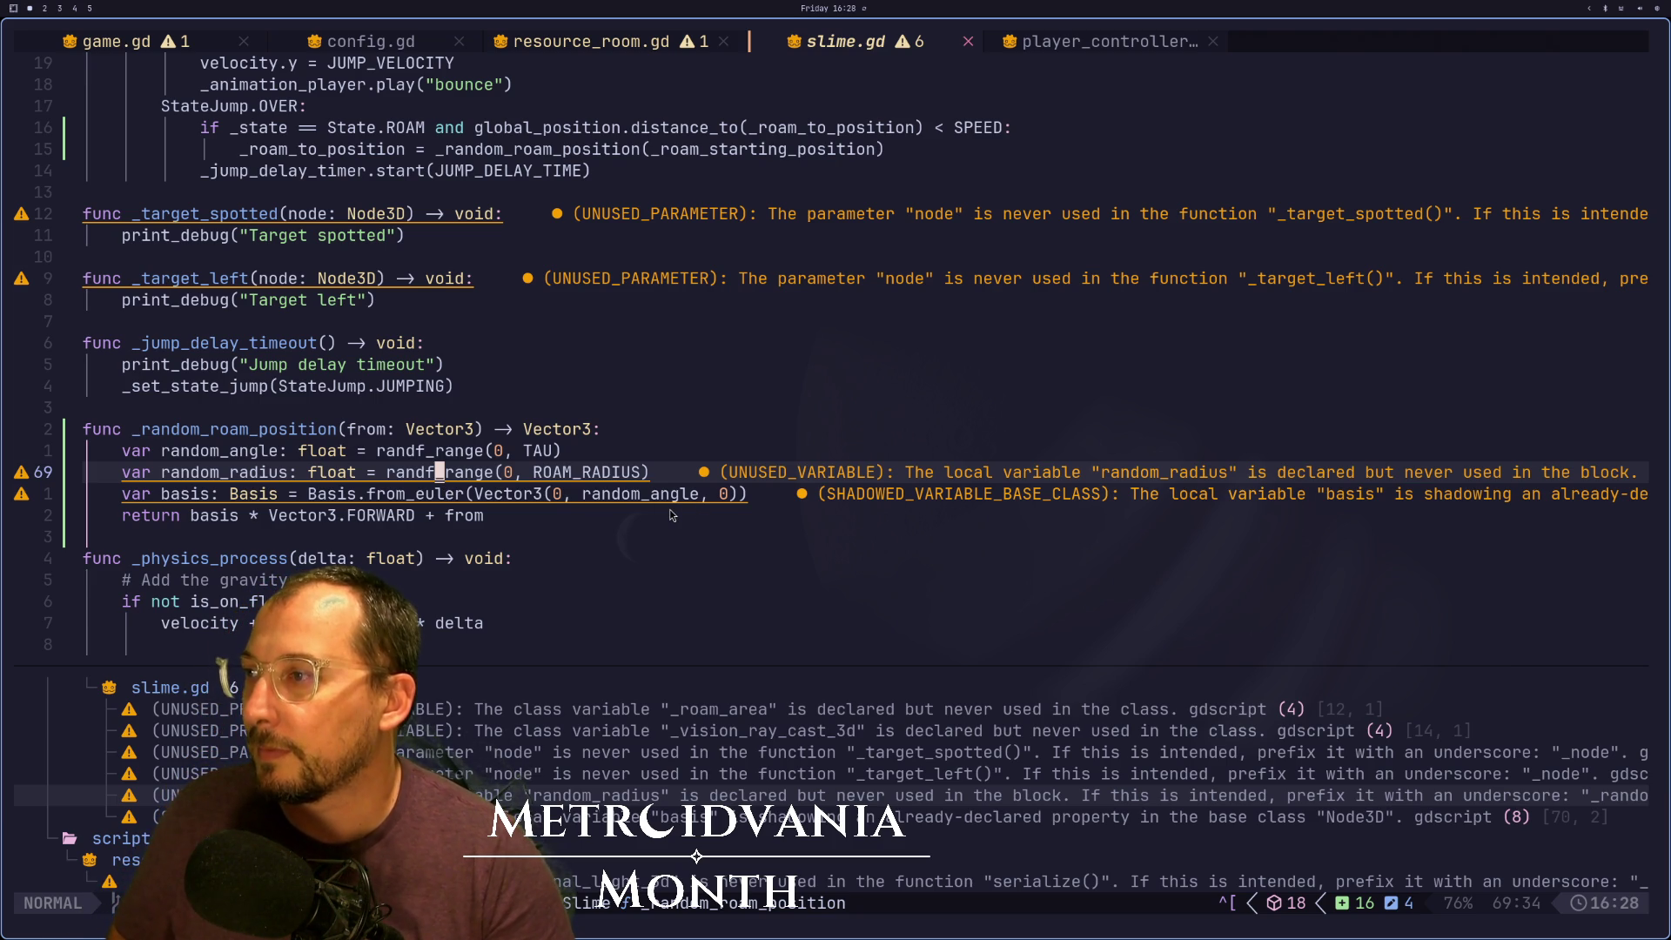
Add 'var tween: Tween = create_tween()' below the basis line in _random_roam_position
key(j)
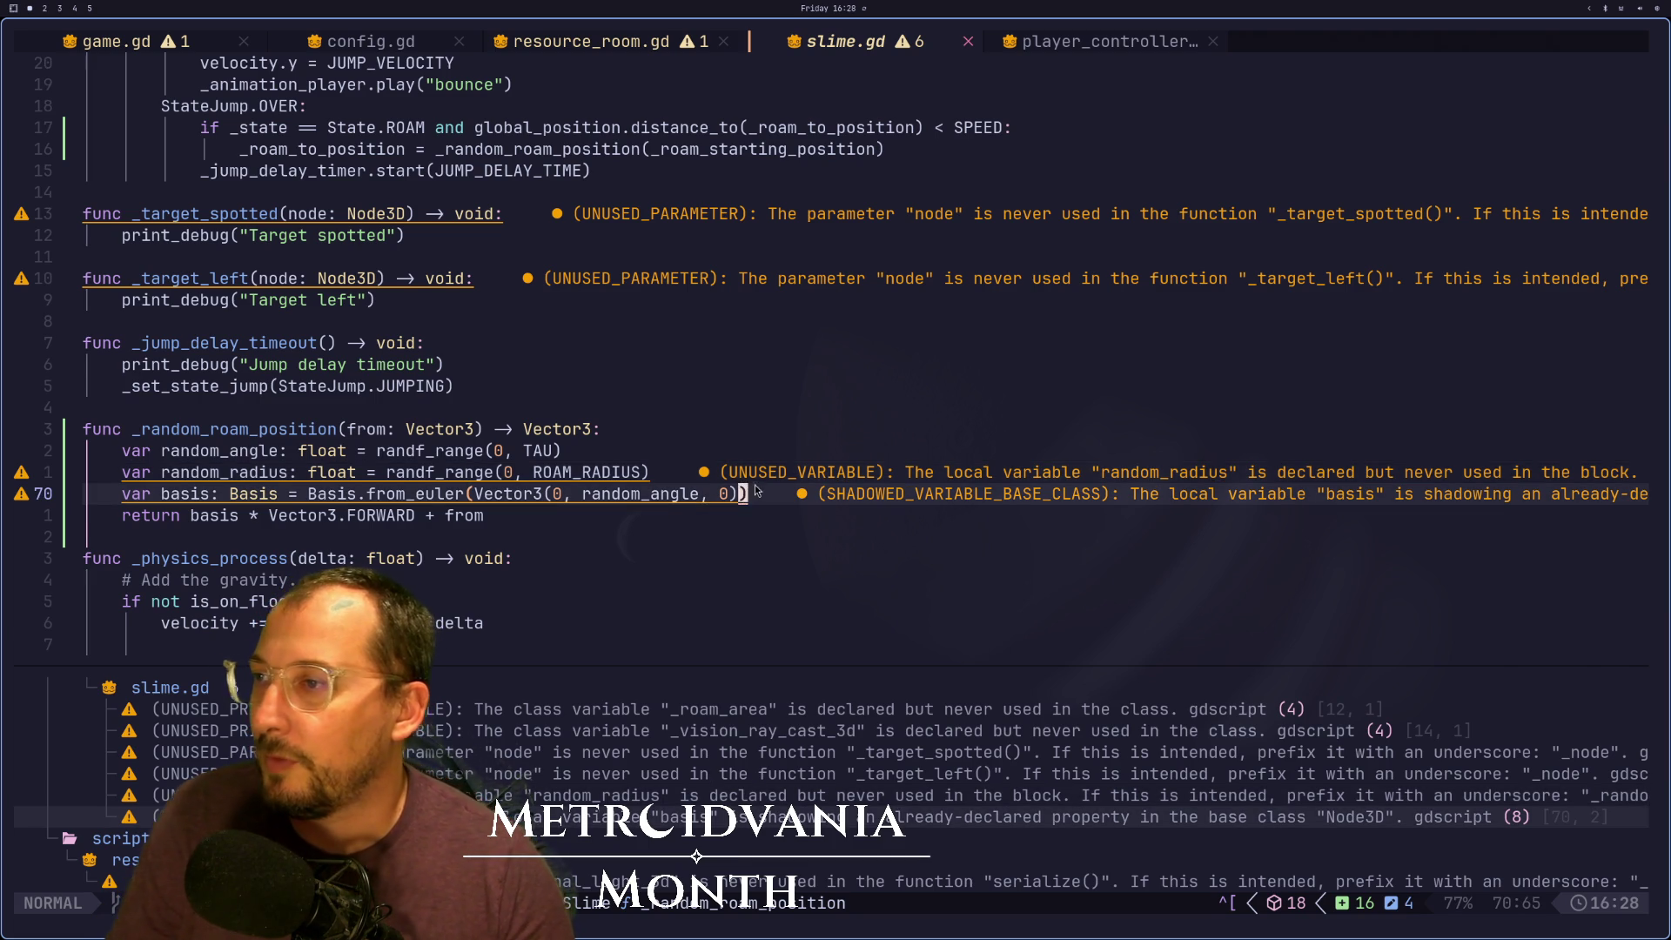
key(A)
key(Return)
text(va)
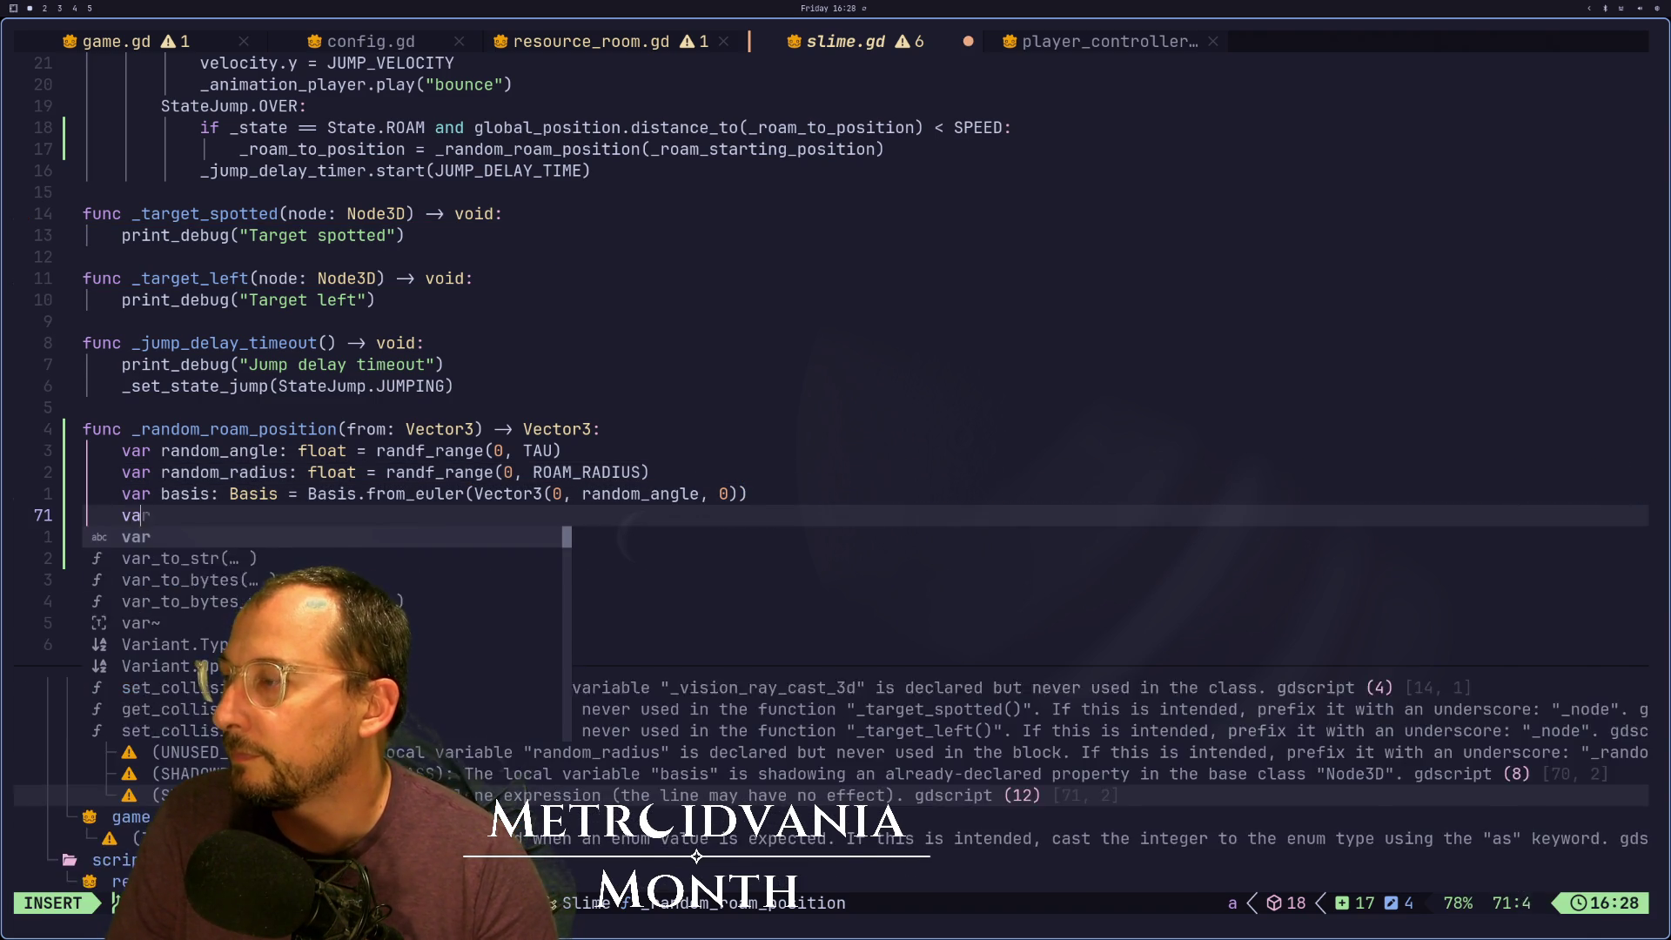
text(rt ween:)
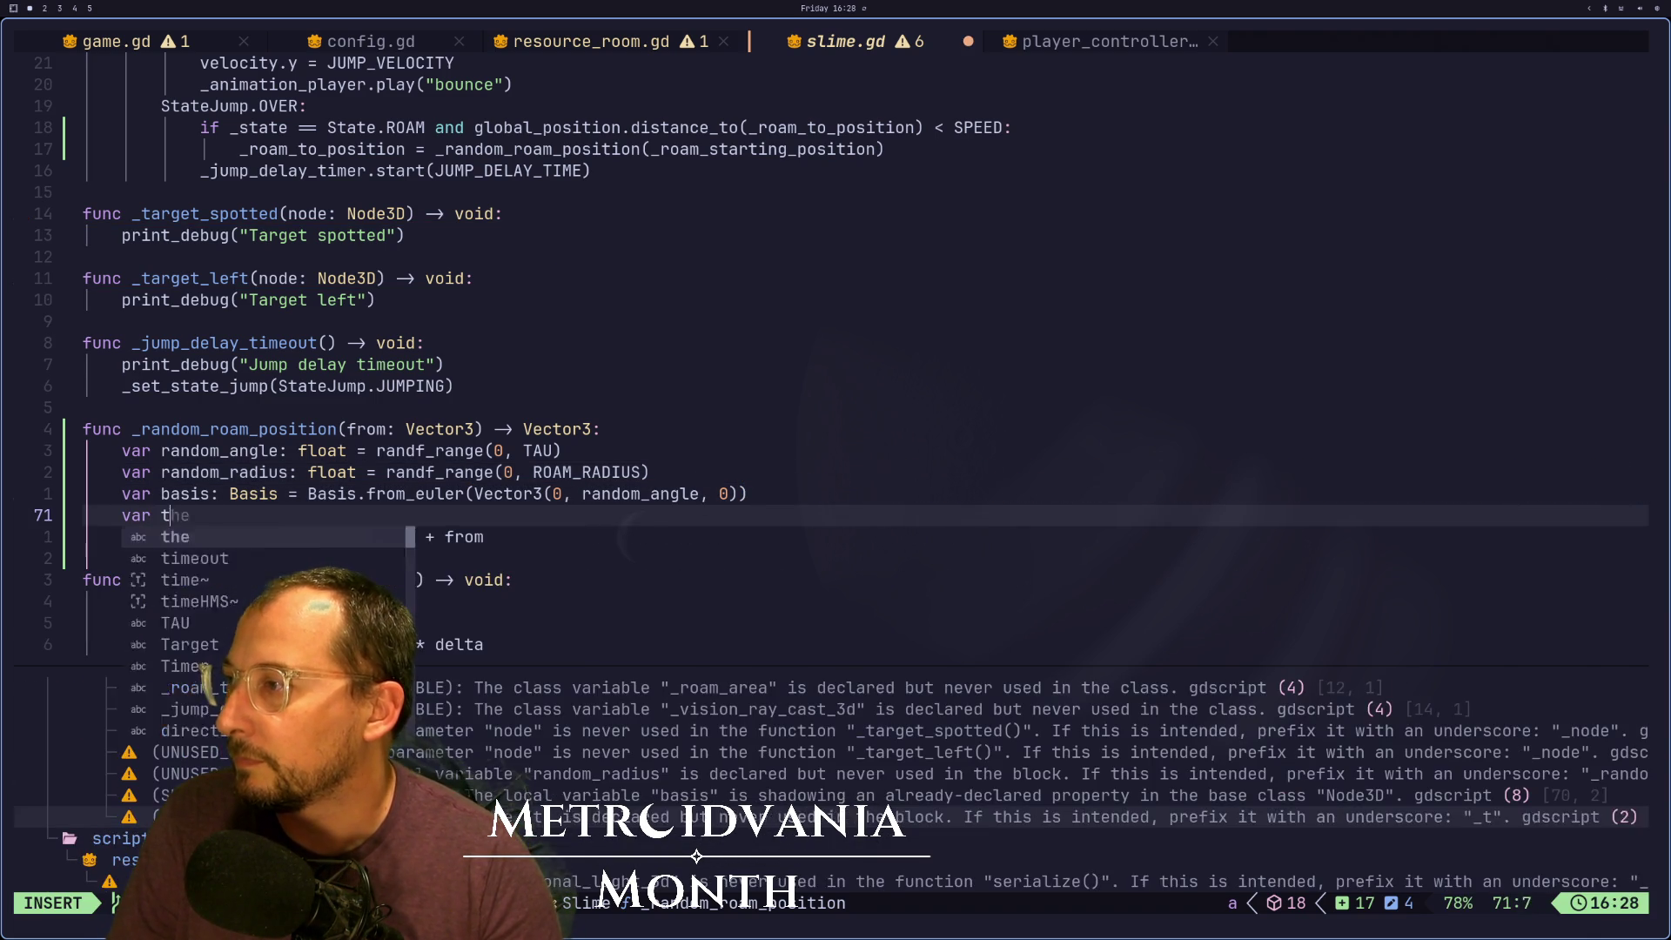
text(Tween: T)
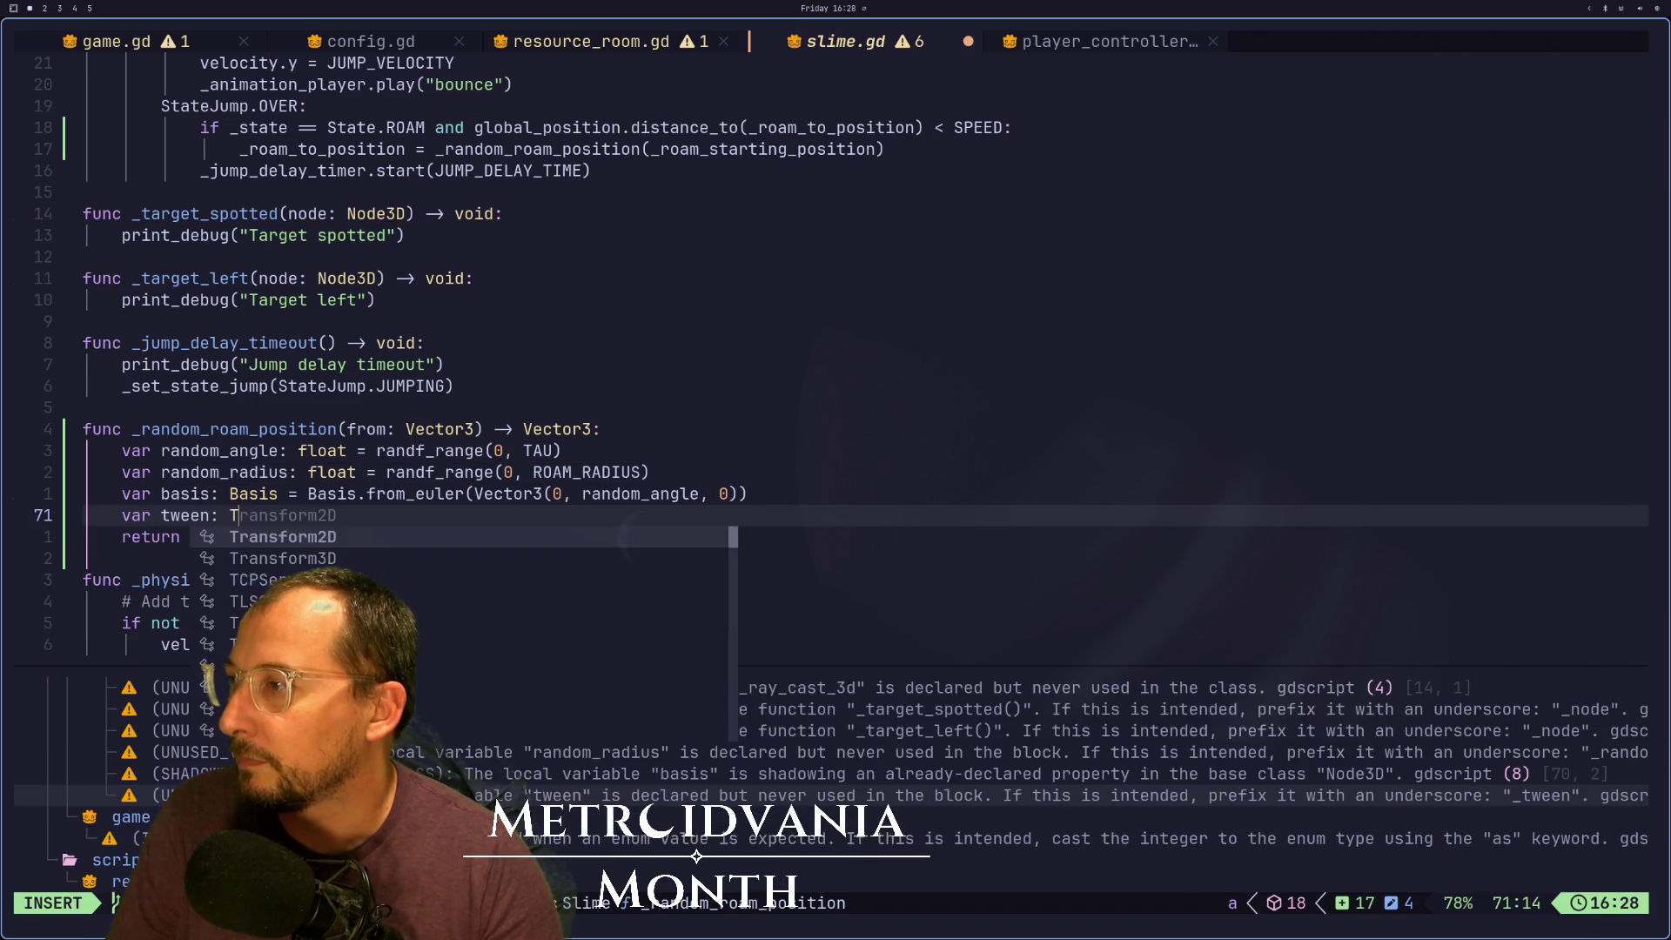
text(ween = create)
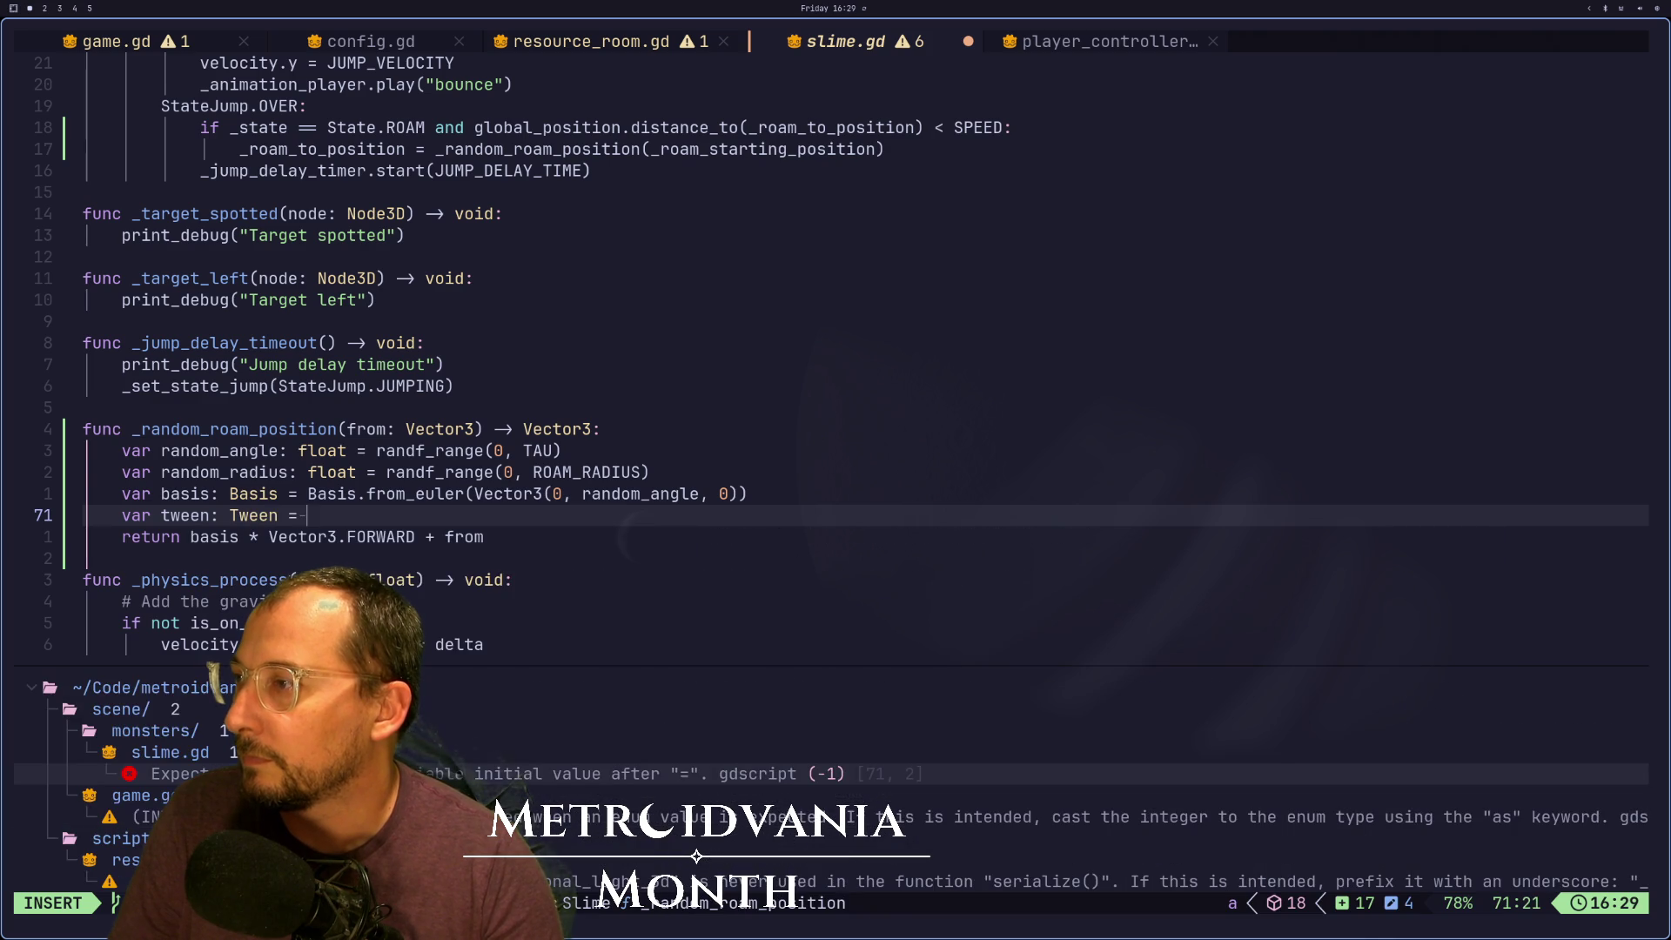
key(Down)
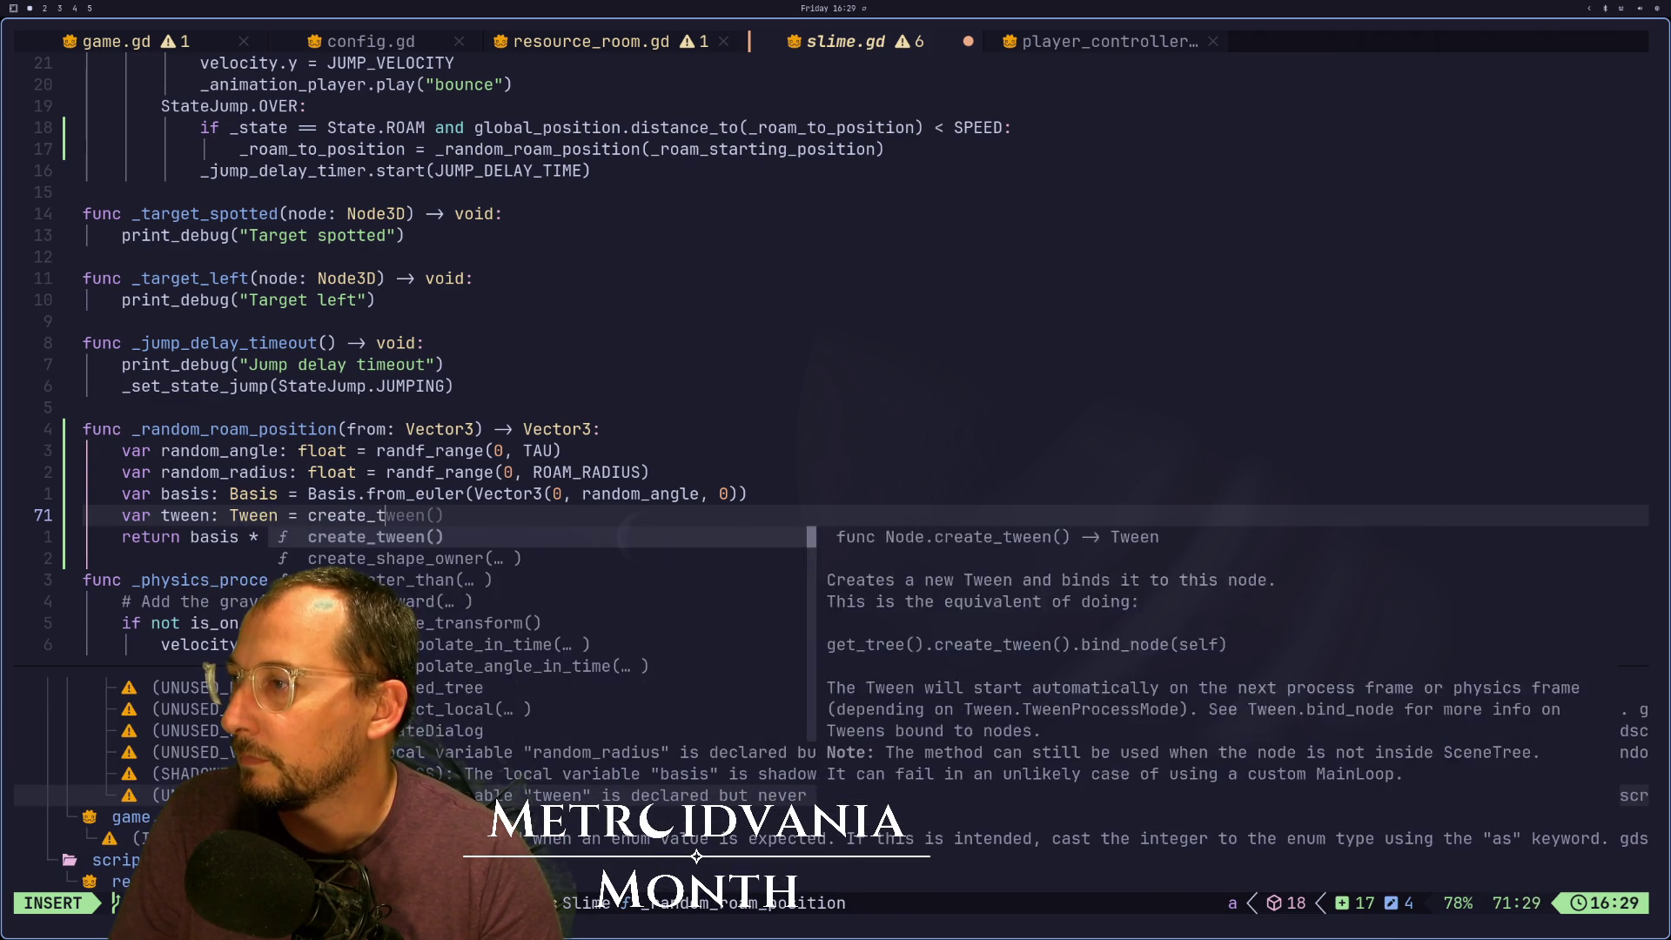
key(Return)
key(Return)
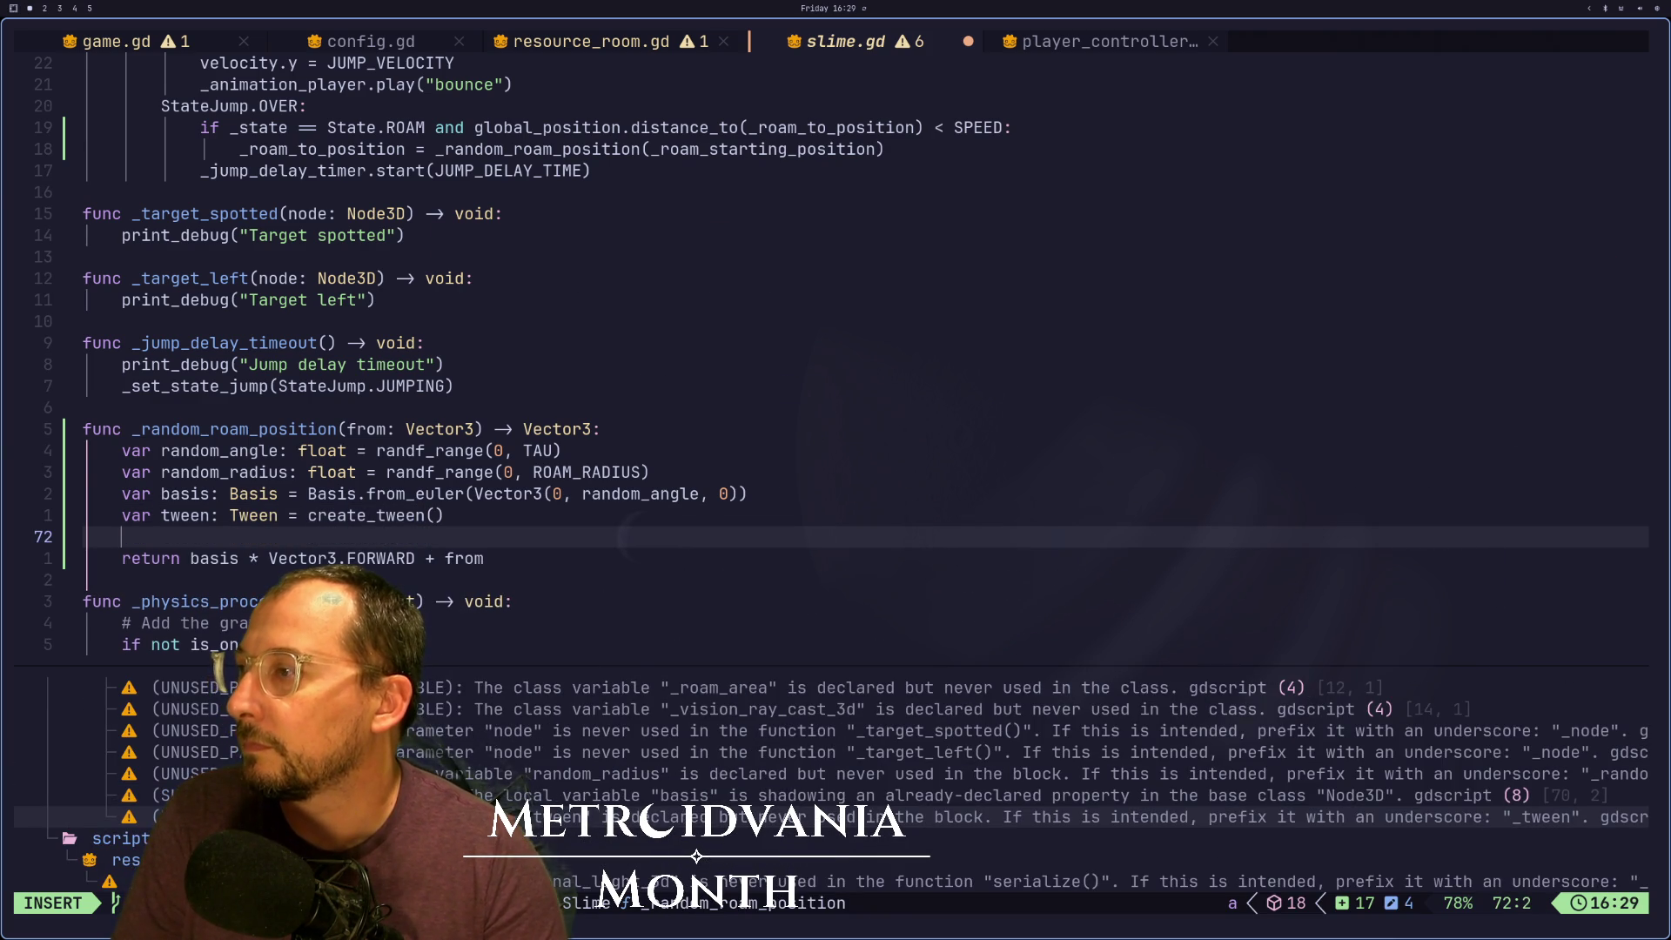
Start a tween.tween_property(self, "rotation", …) call on the next line
text(tween.)
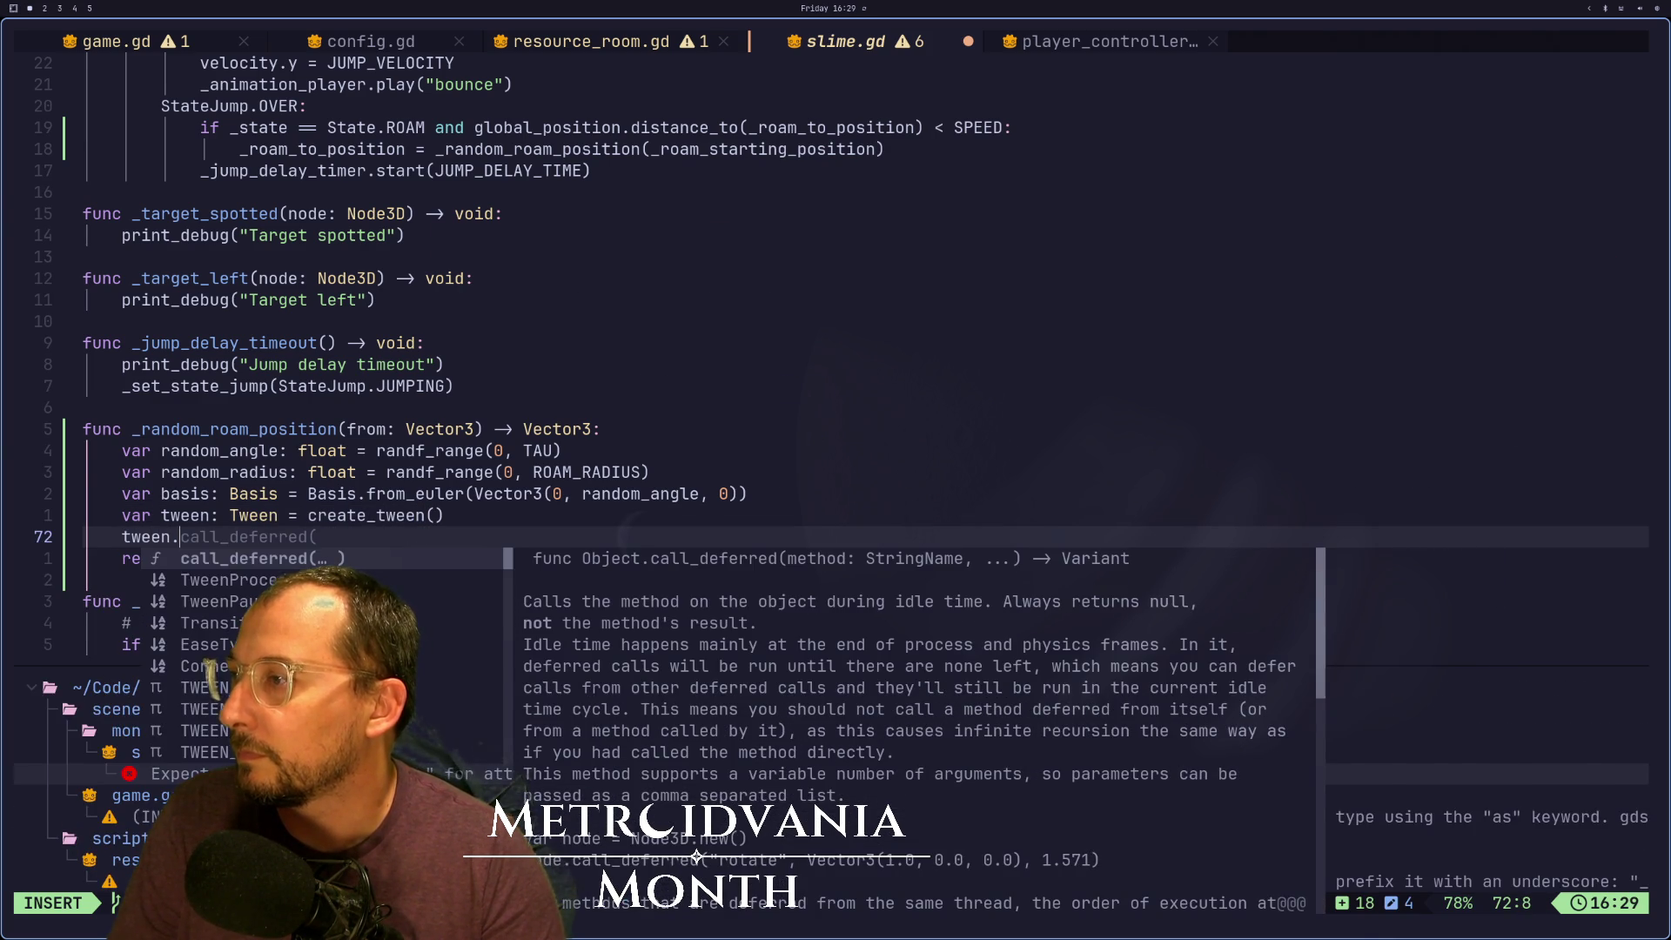
text(po)
key(BackSpace)
text(twee)
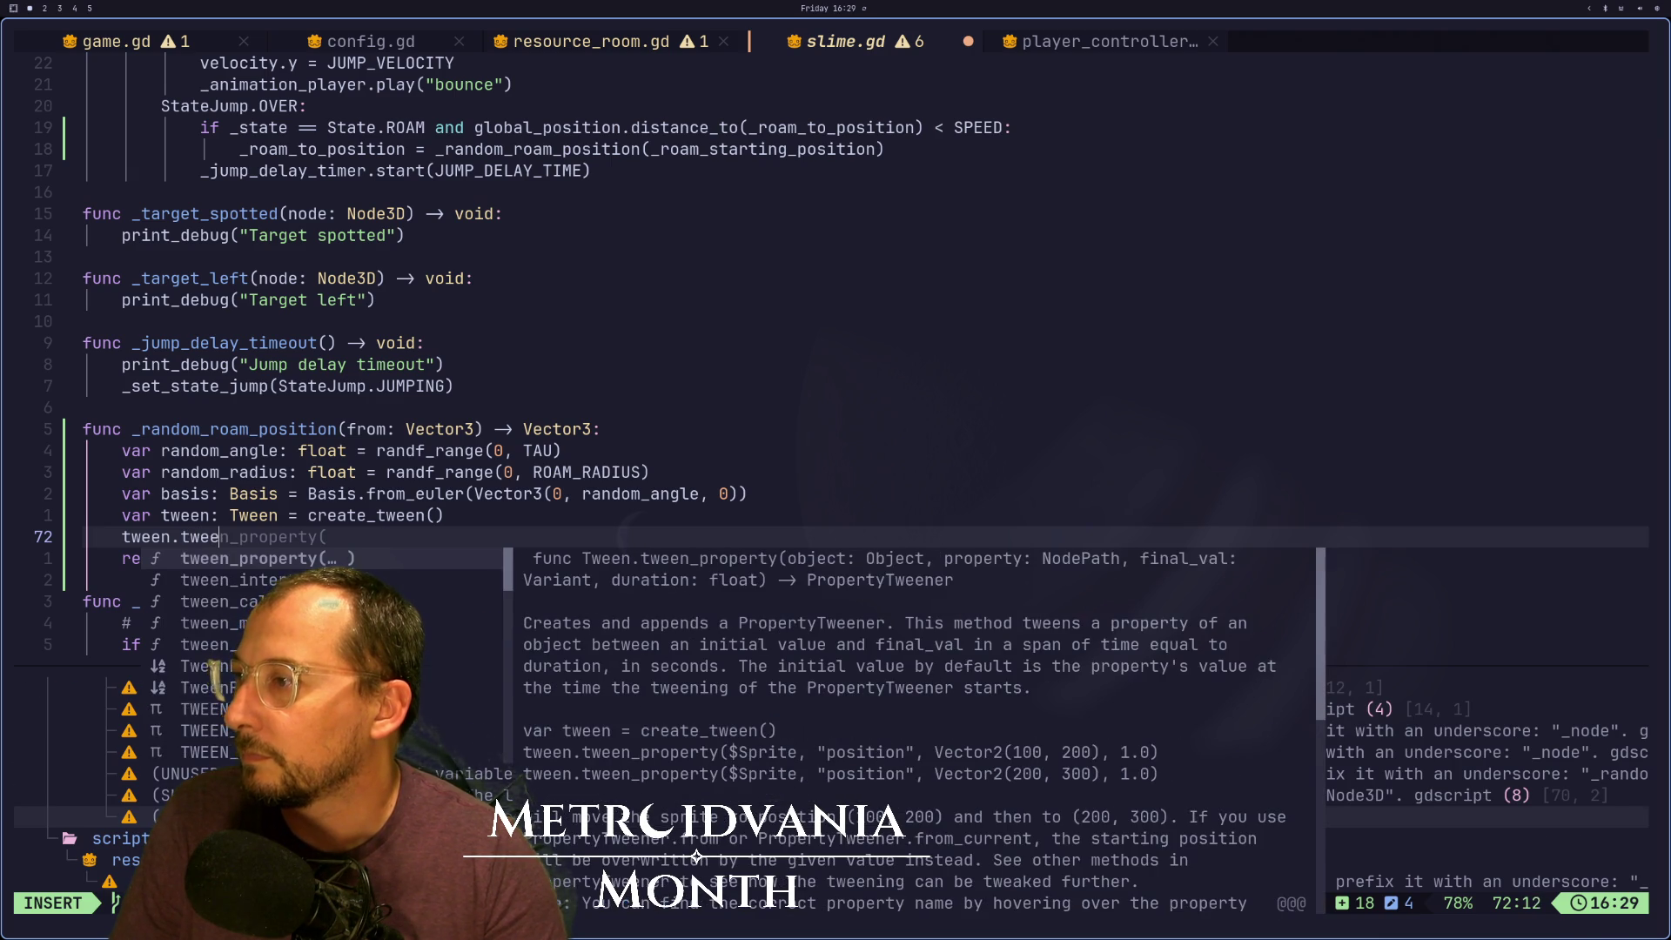
key(Return)
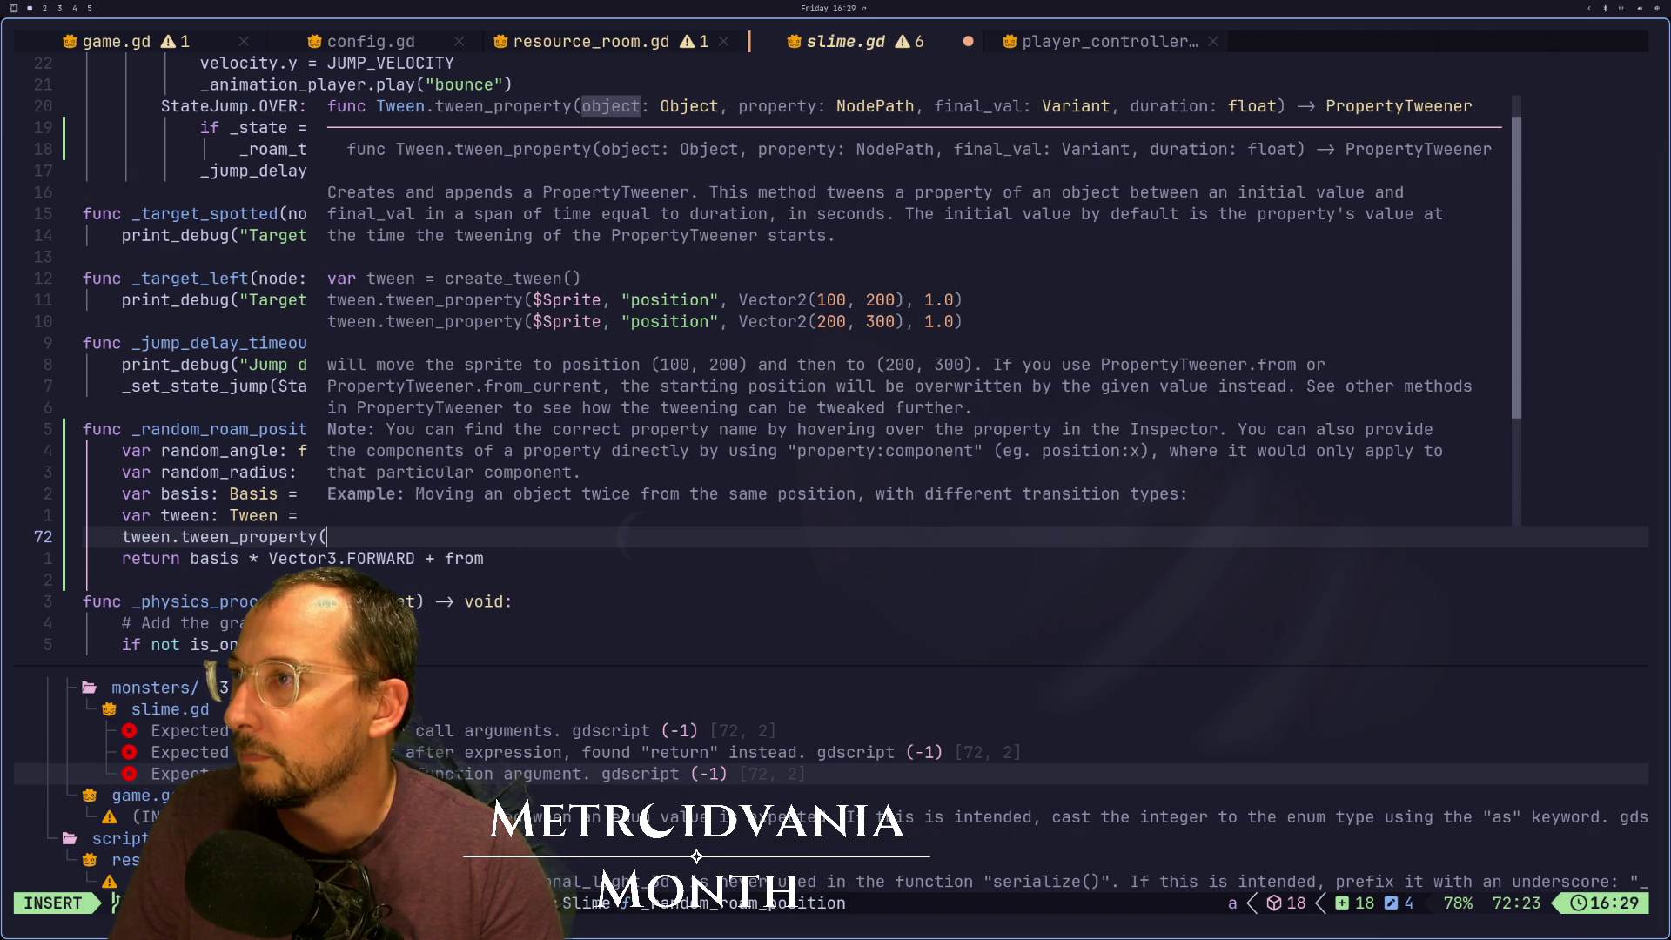
text(self)
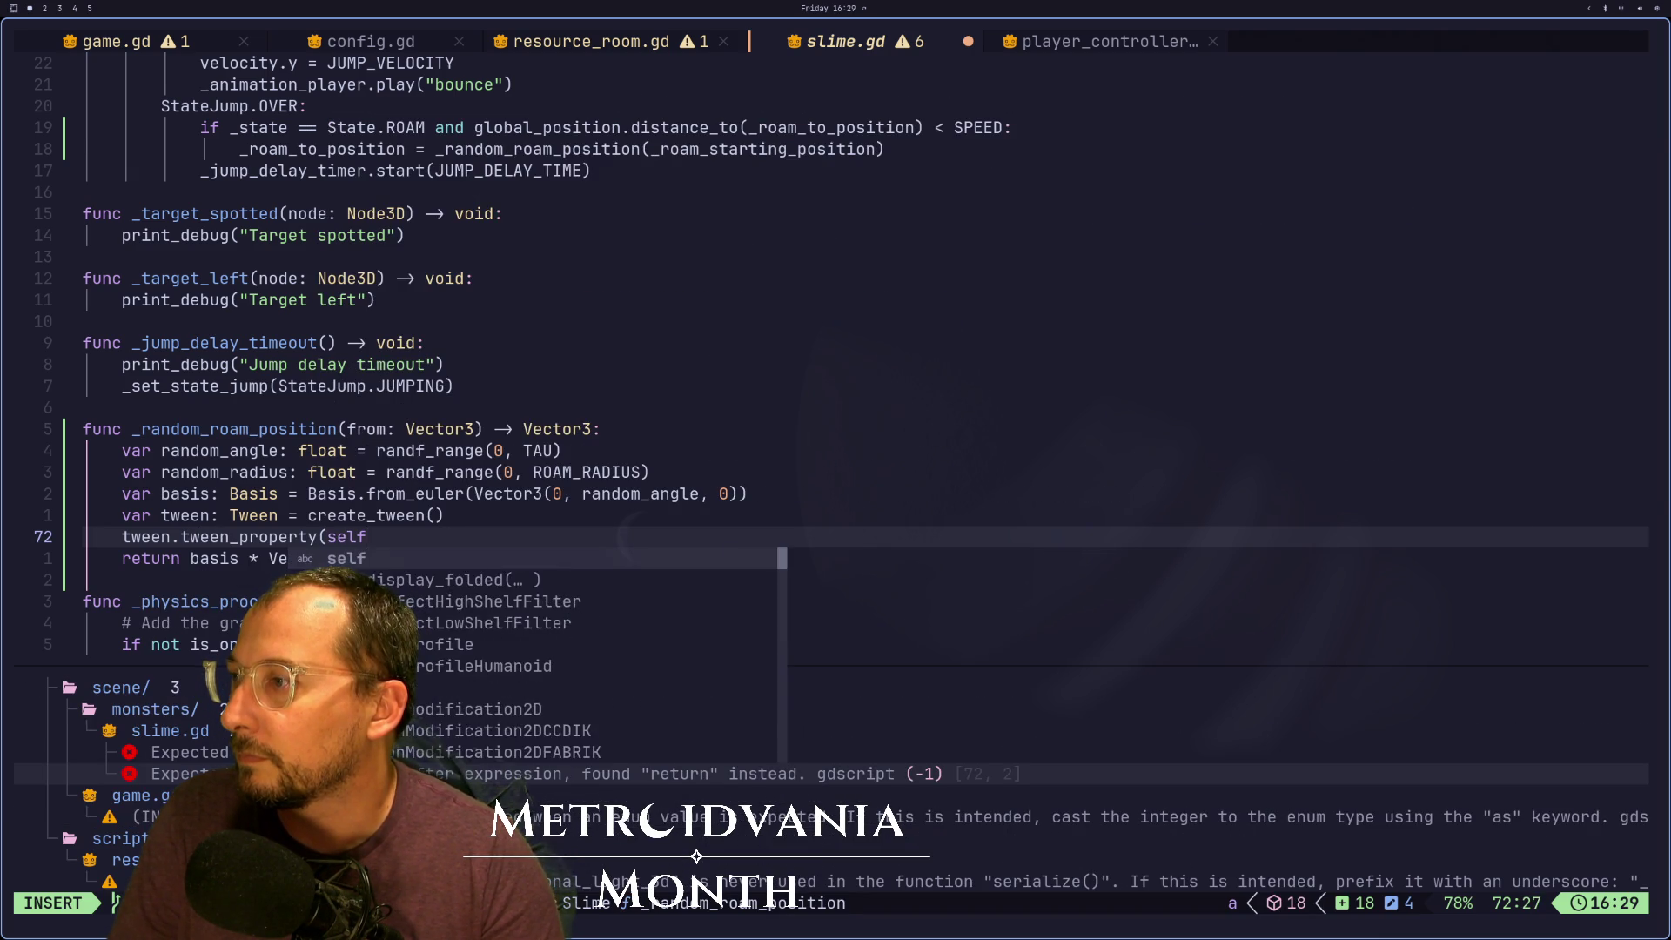
text(, "rotation)
key(Escape)
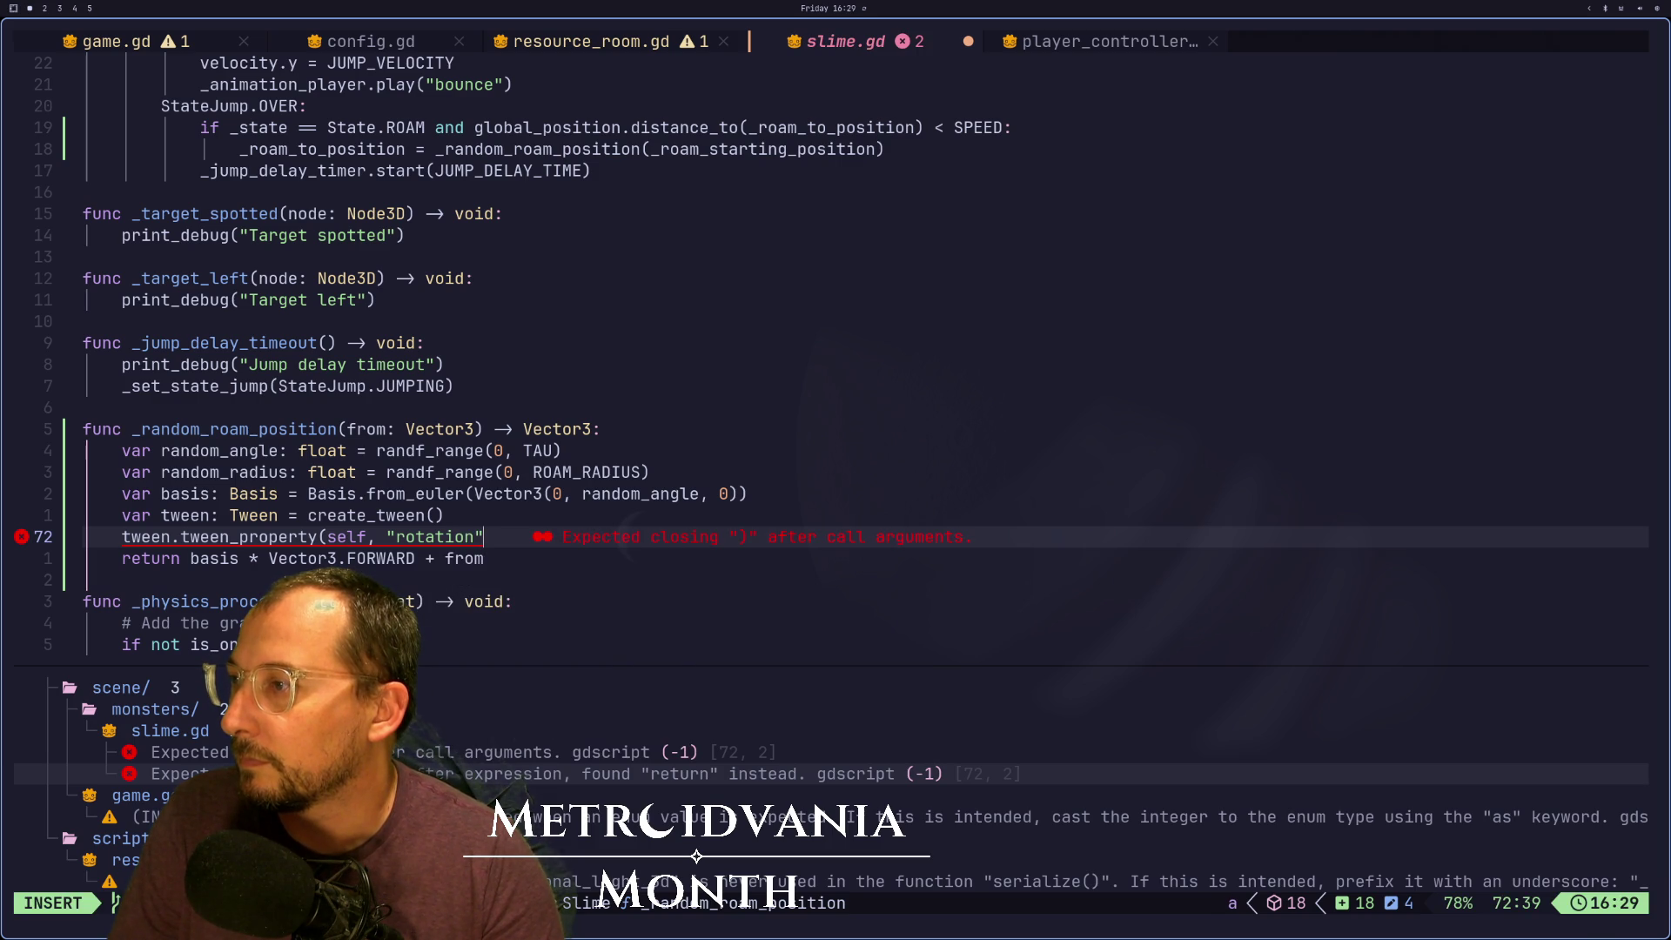
text(,)
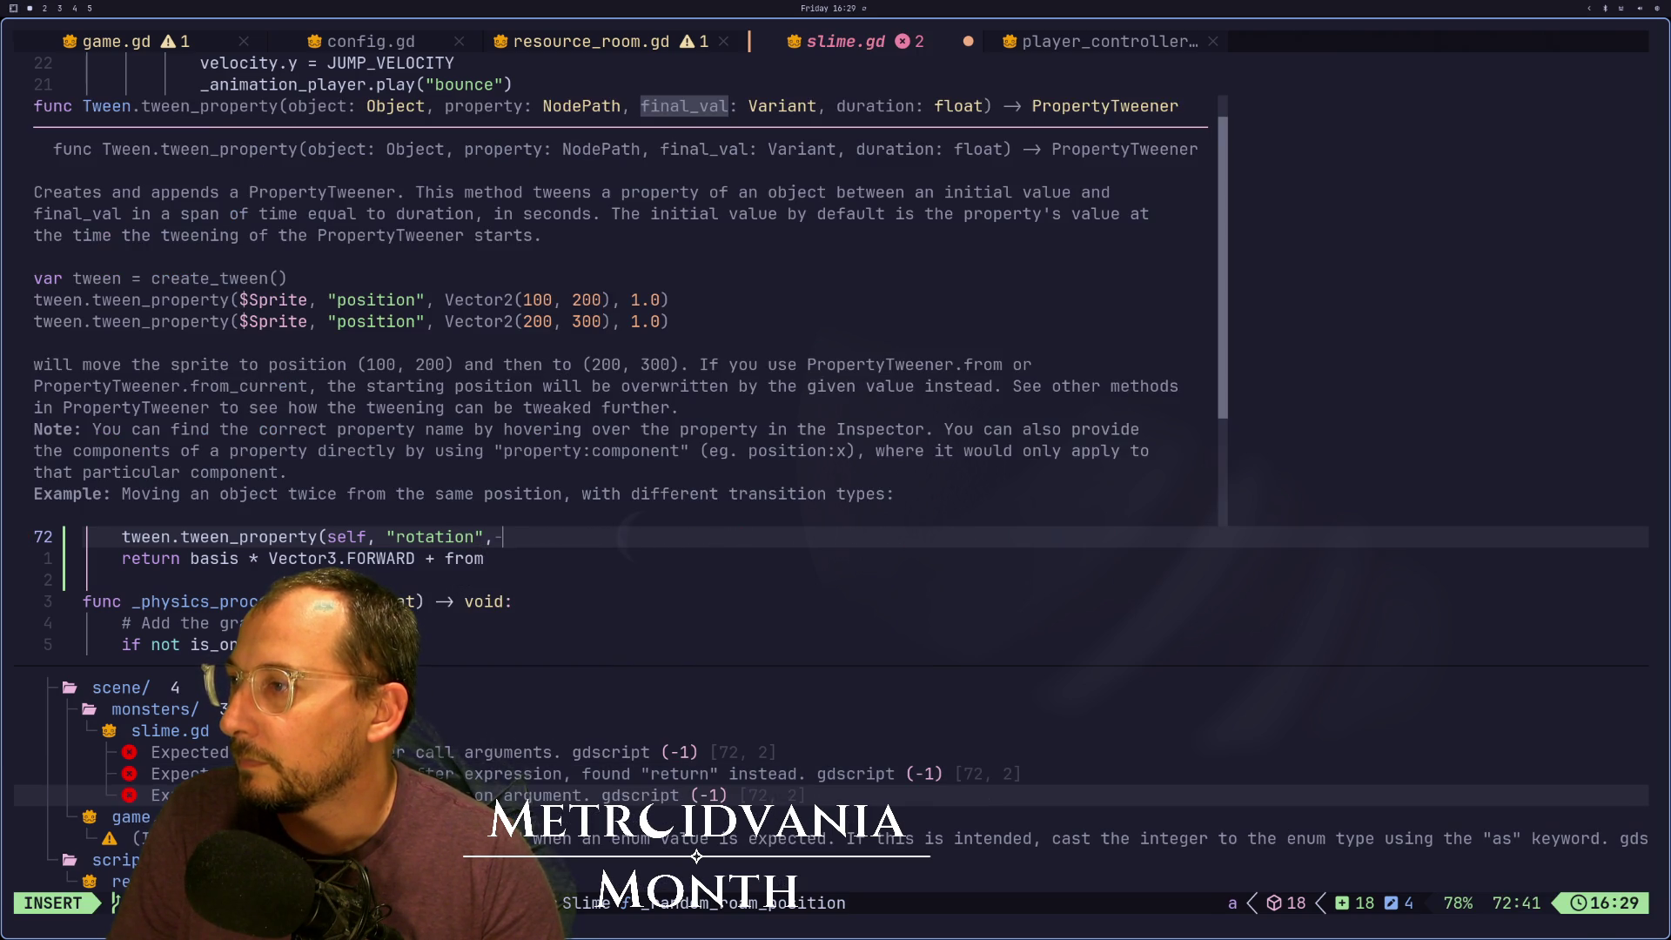
key(Escape)
Paste Vector3(0, random_angle, 0) from the basis line as the target, add a 0.5 duration, and save
key(k)
key(k)
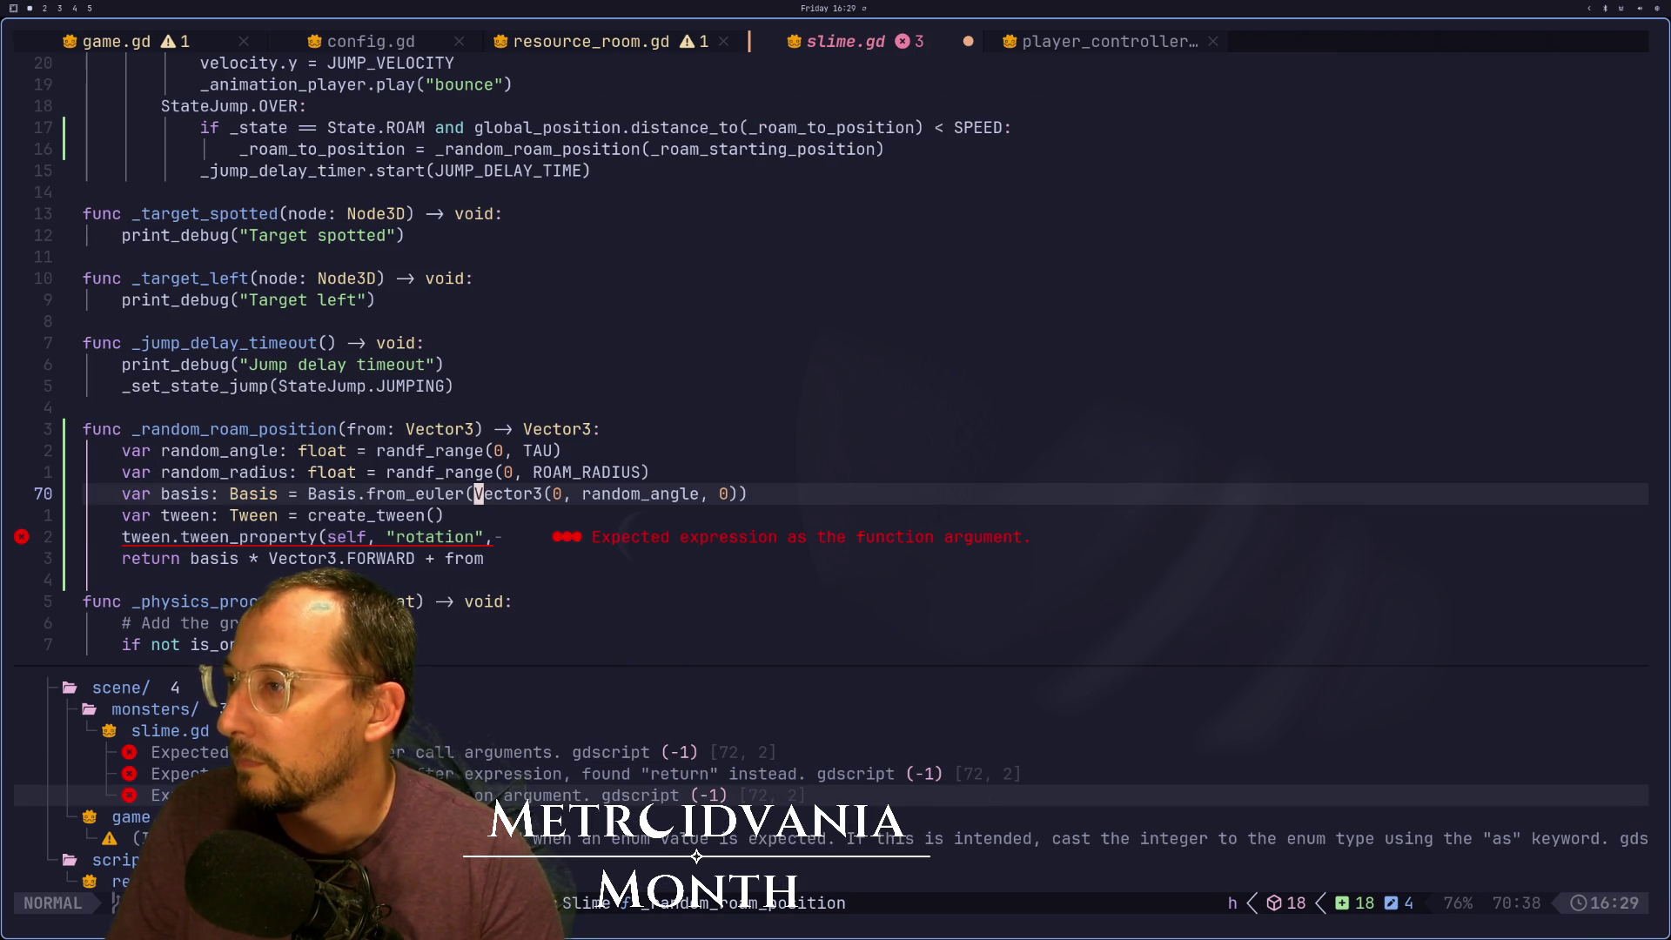
key(v)
key(l)
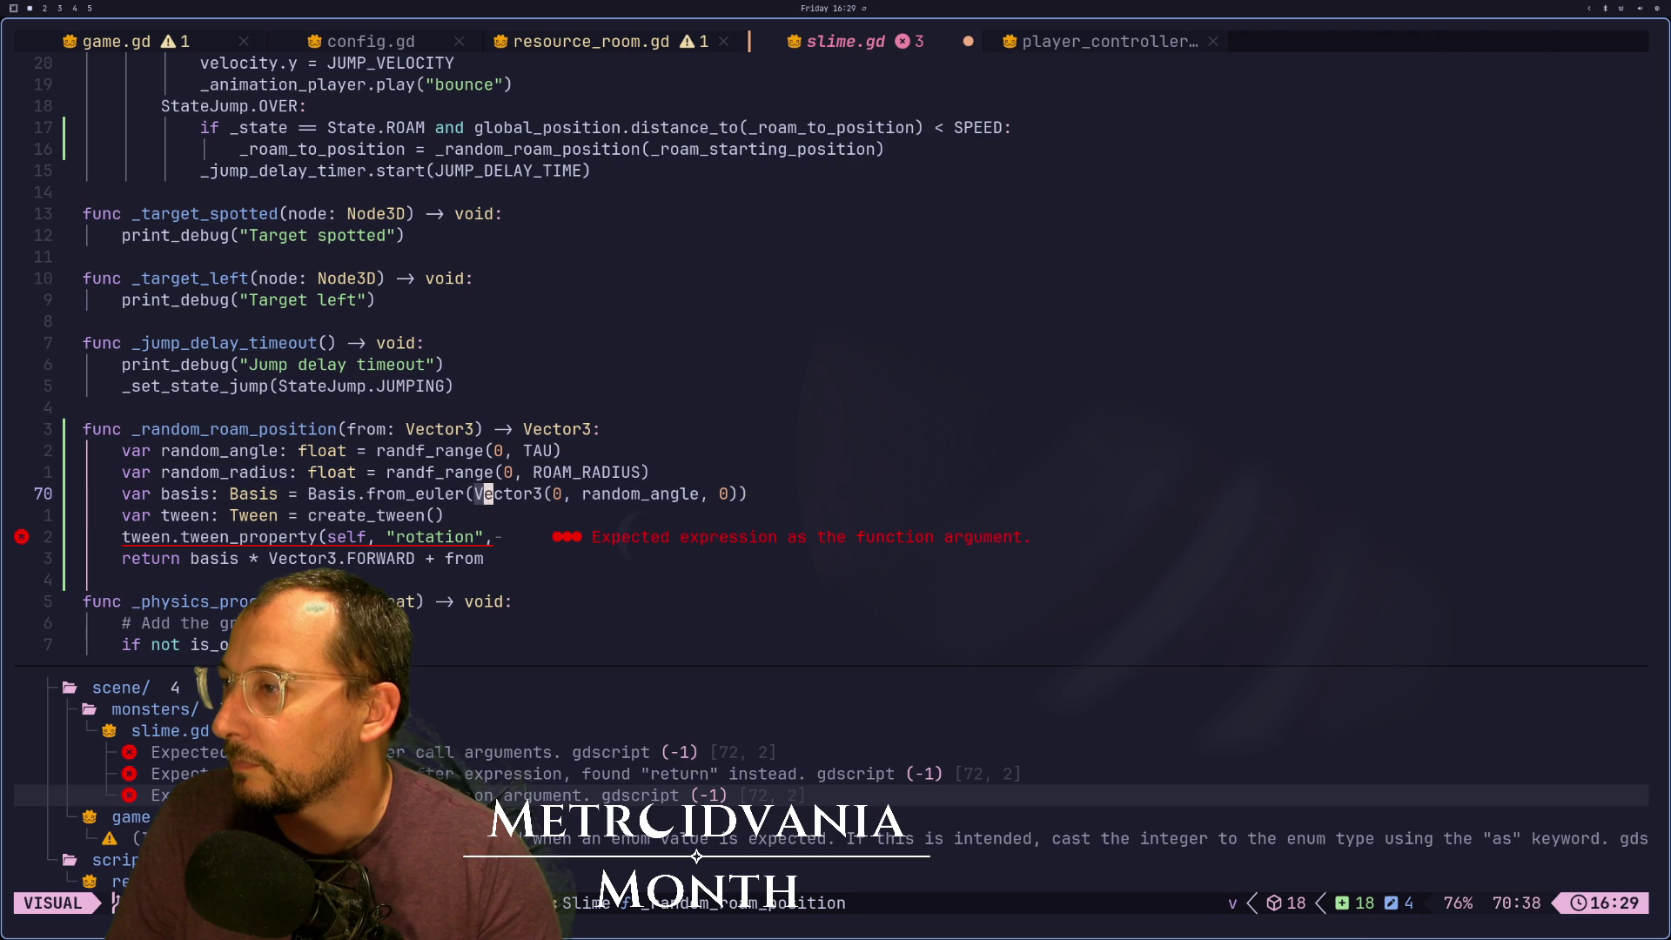
key(y)
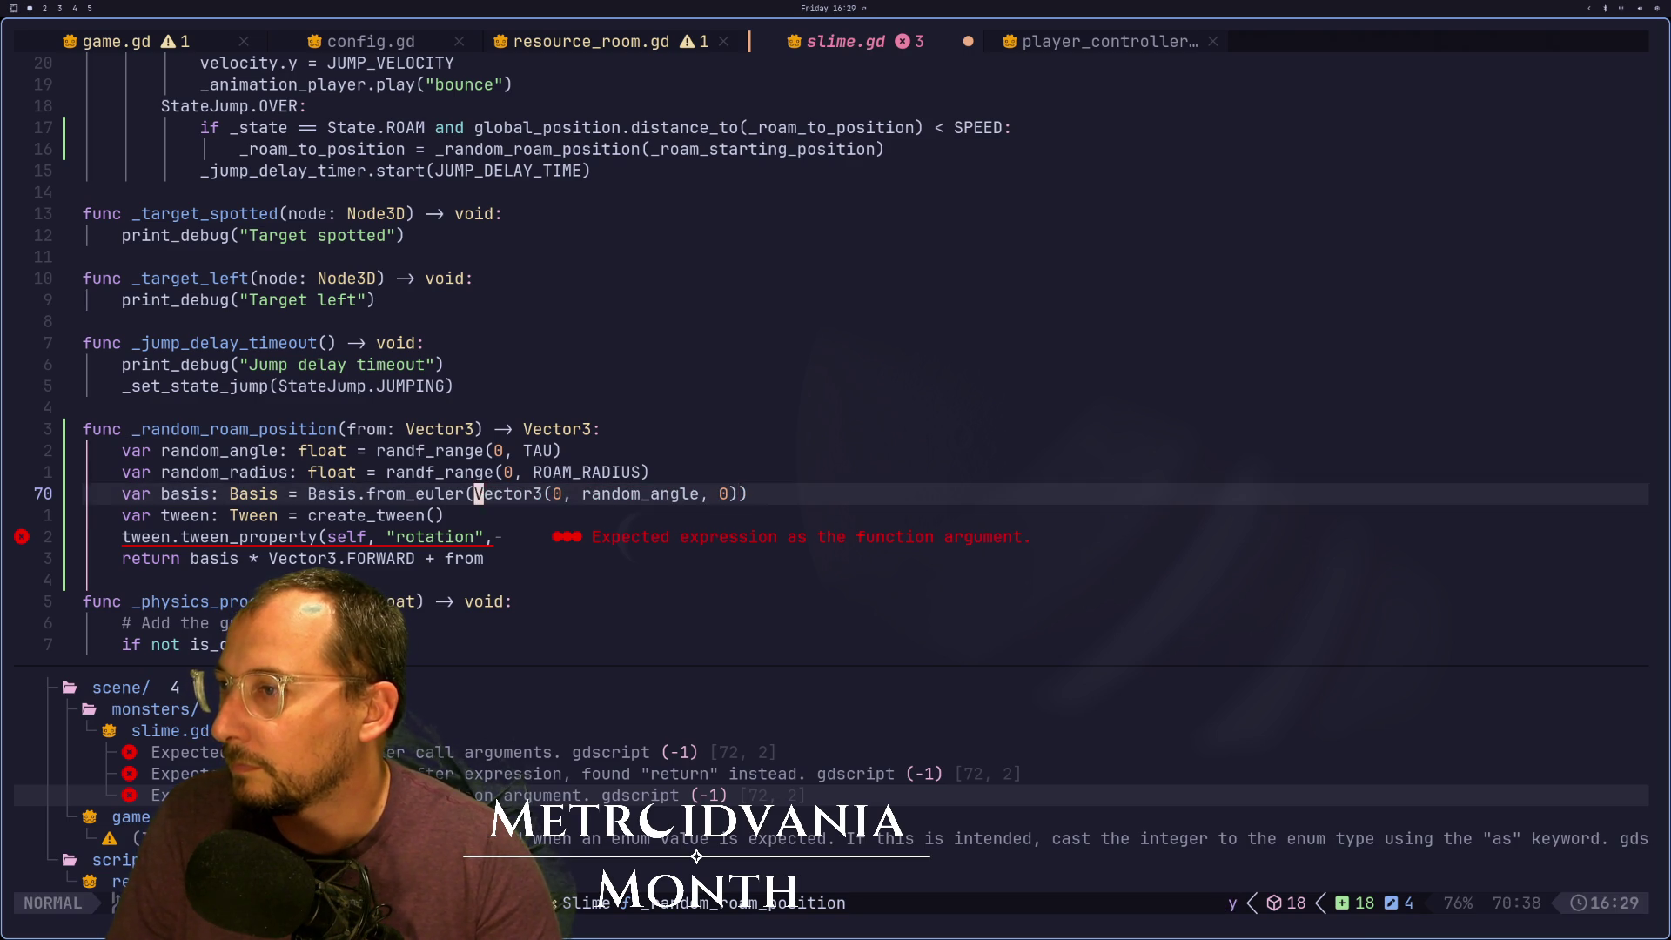
key(j)
key(j)
text(p)
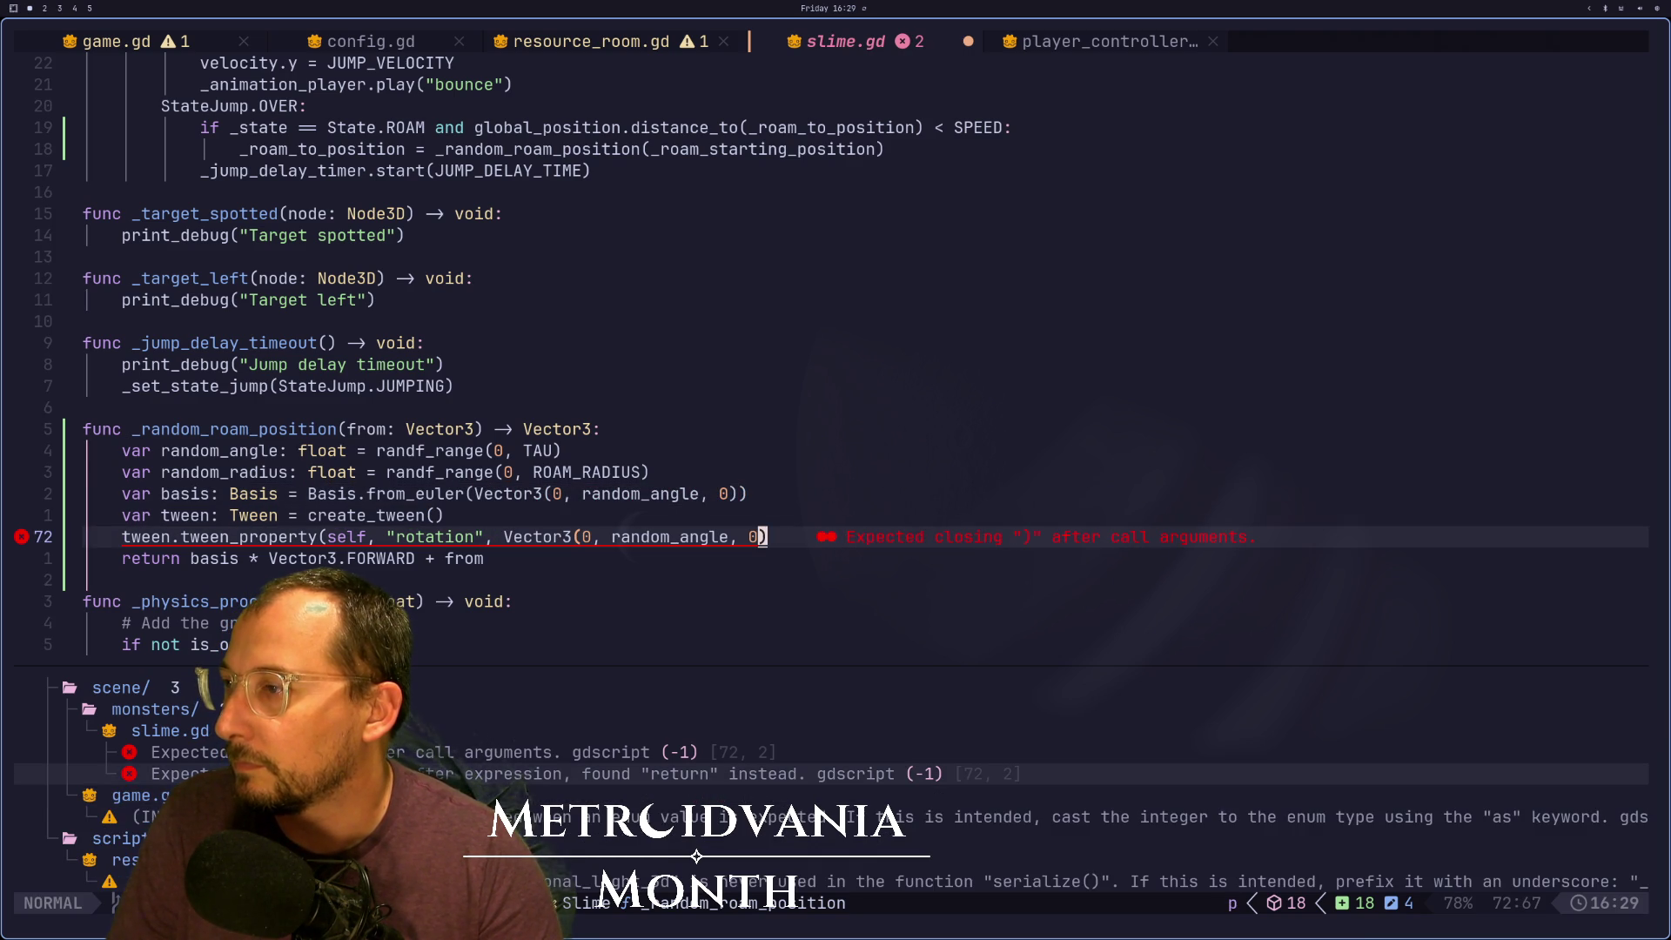
text(a, 0)
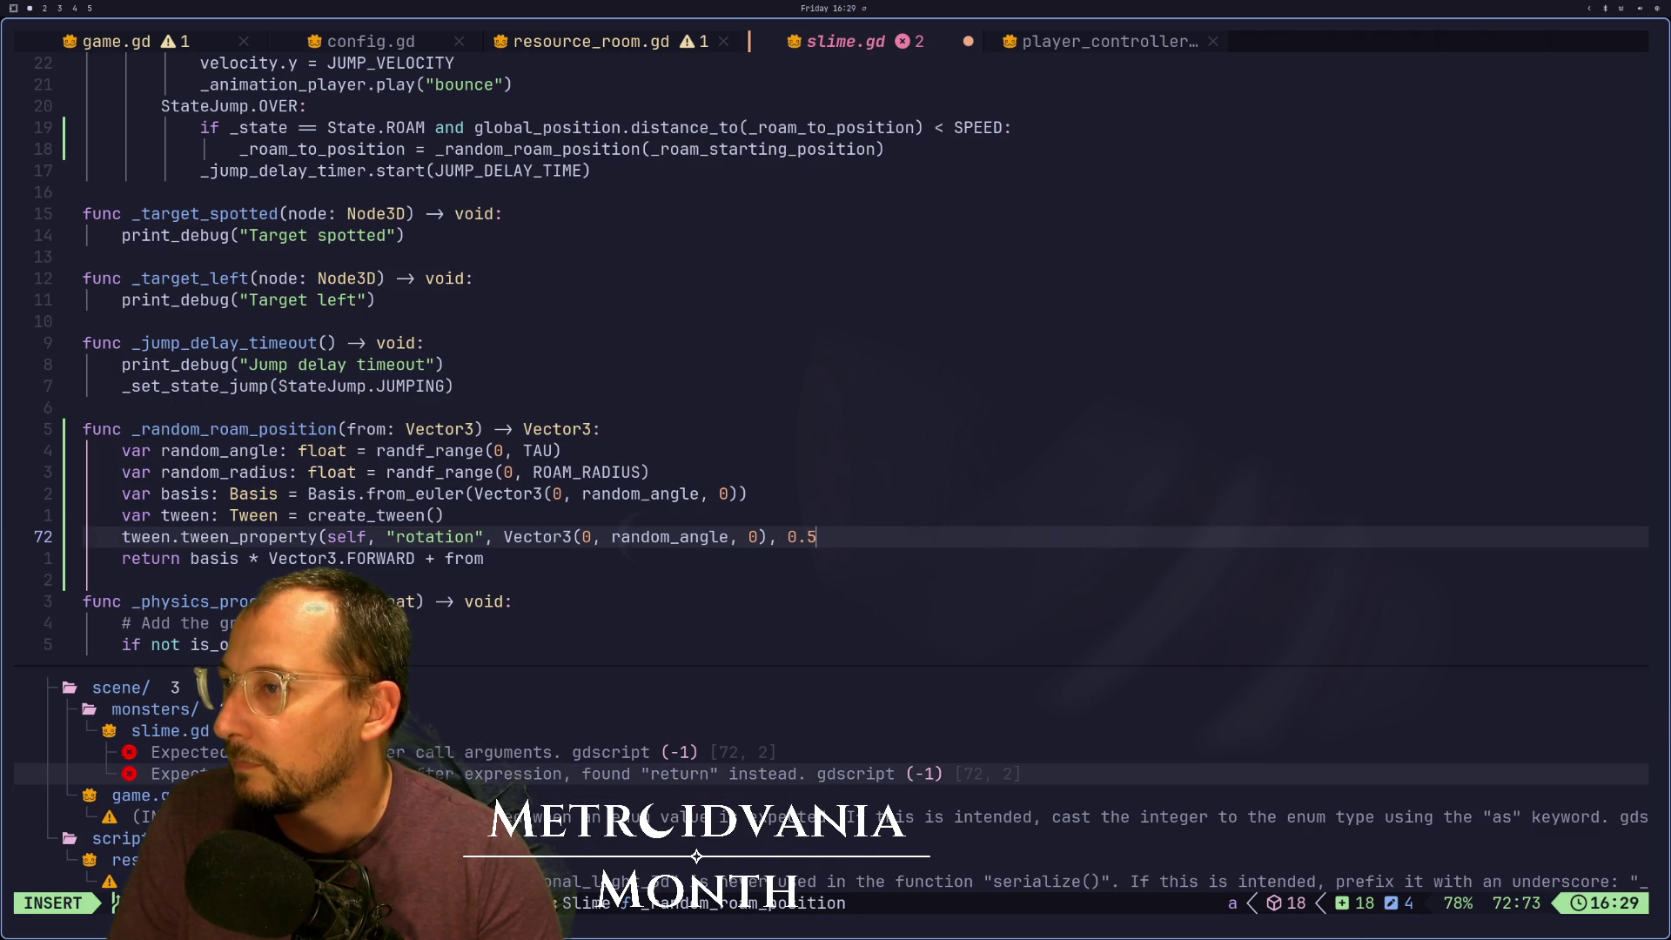
text())
key(Escape)
text(:w)
key(Return)
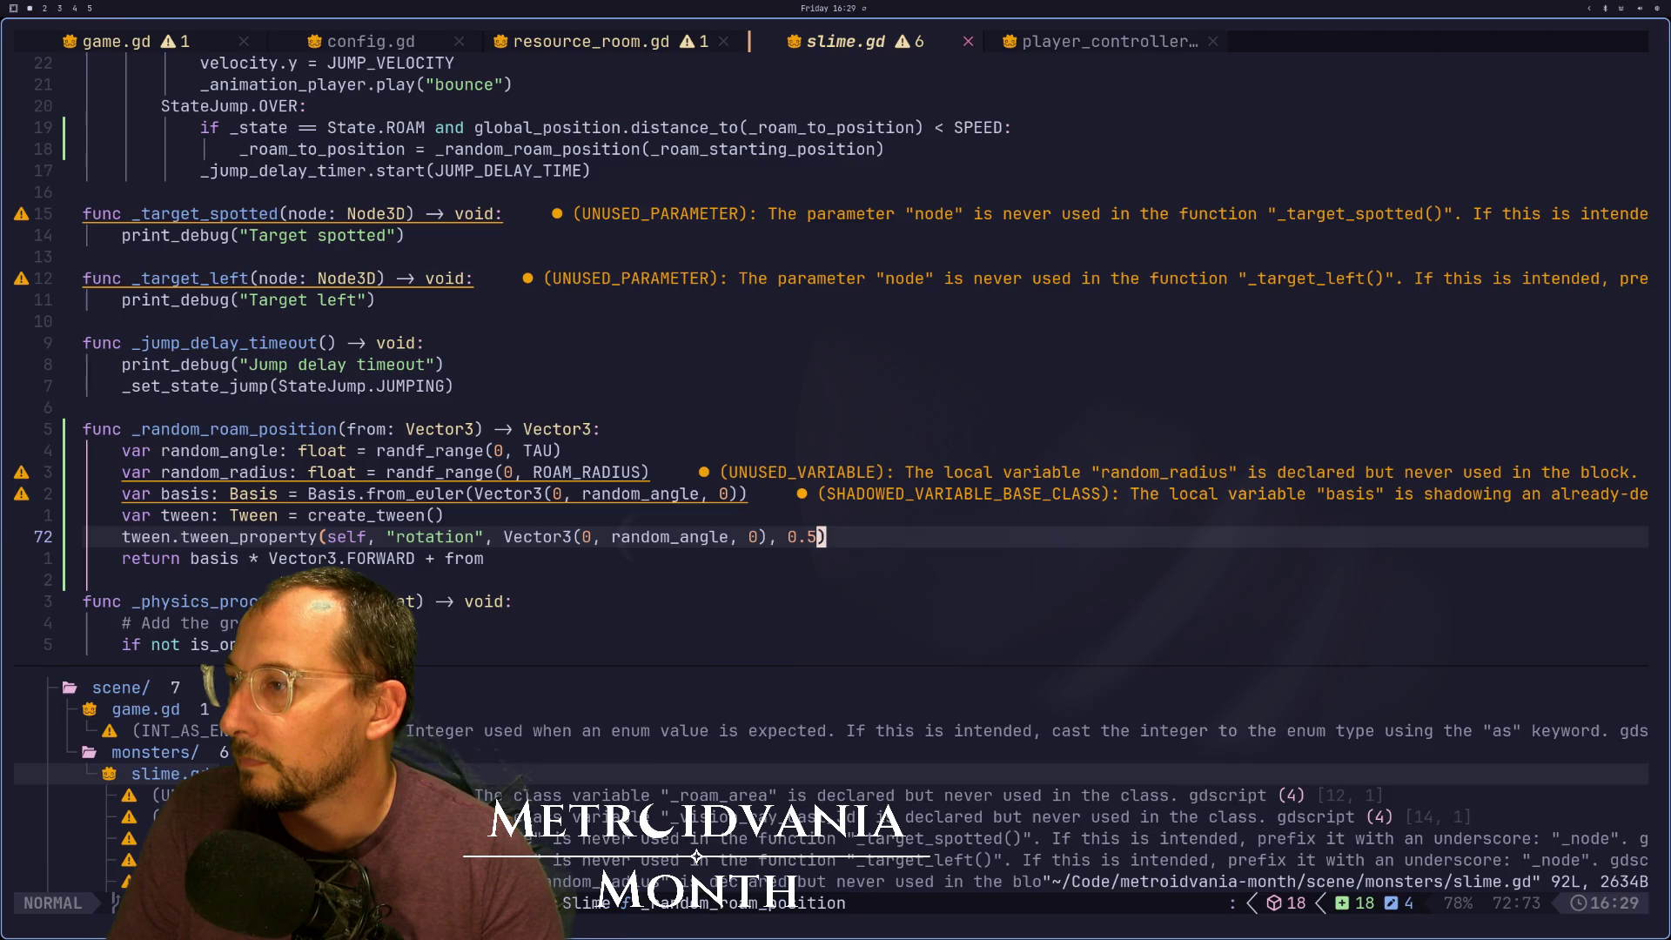
key(super+2)
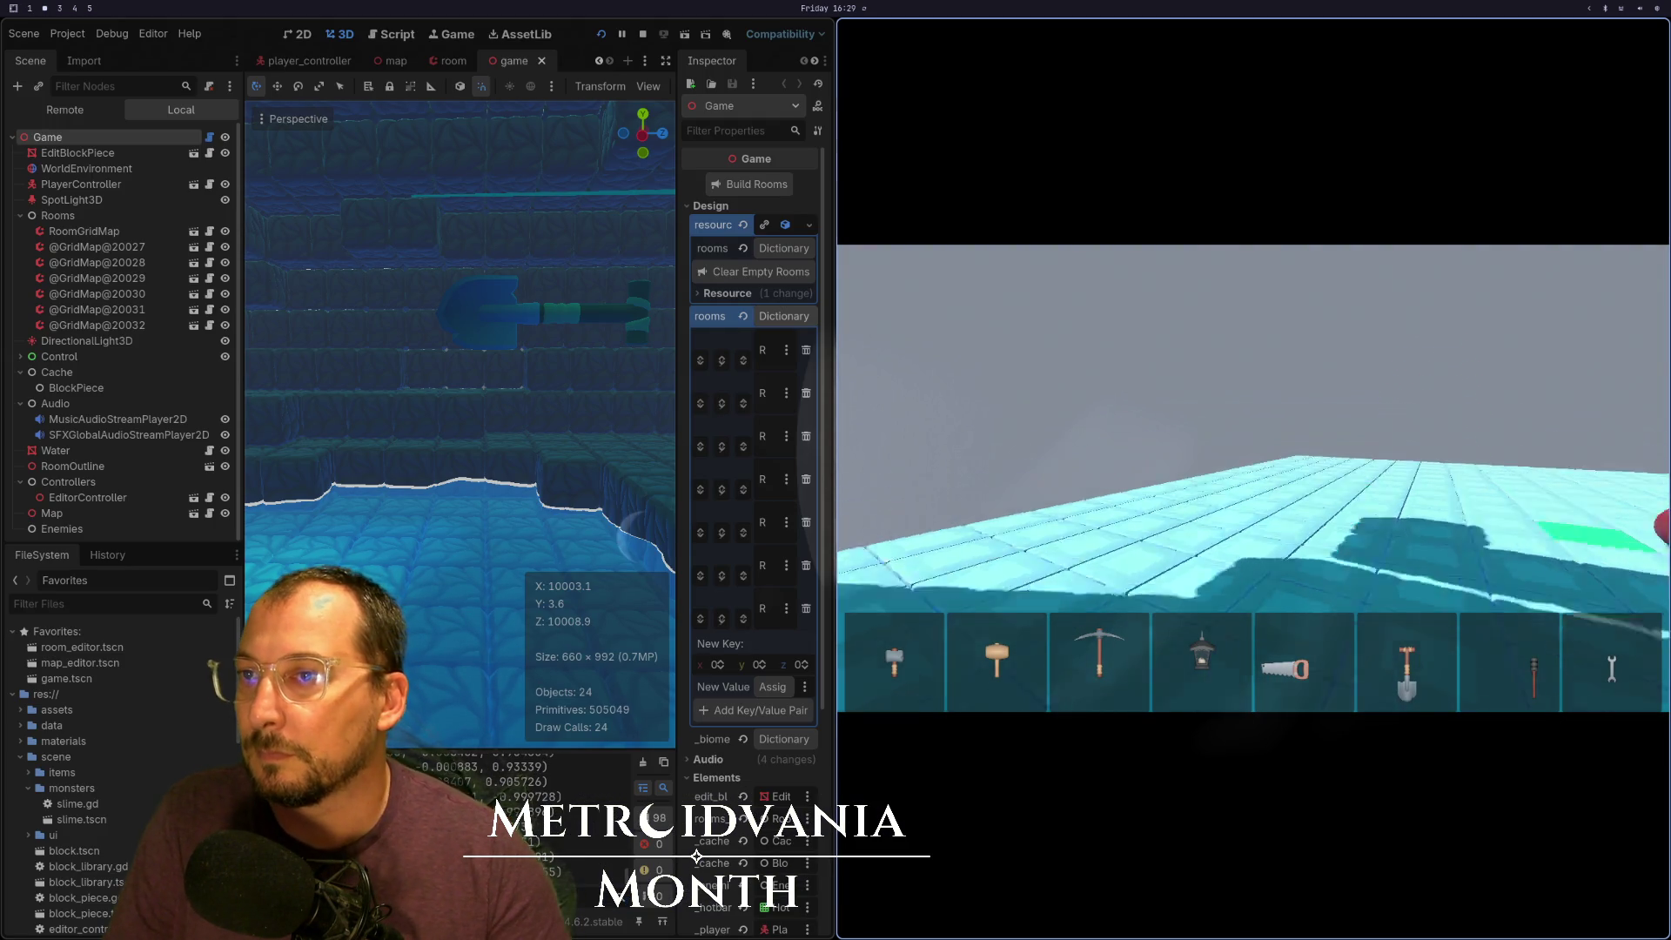
Watch the slime turn as it hops in the running game, then return to slime.gd
key(super+1)
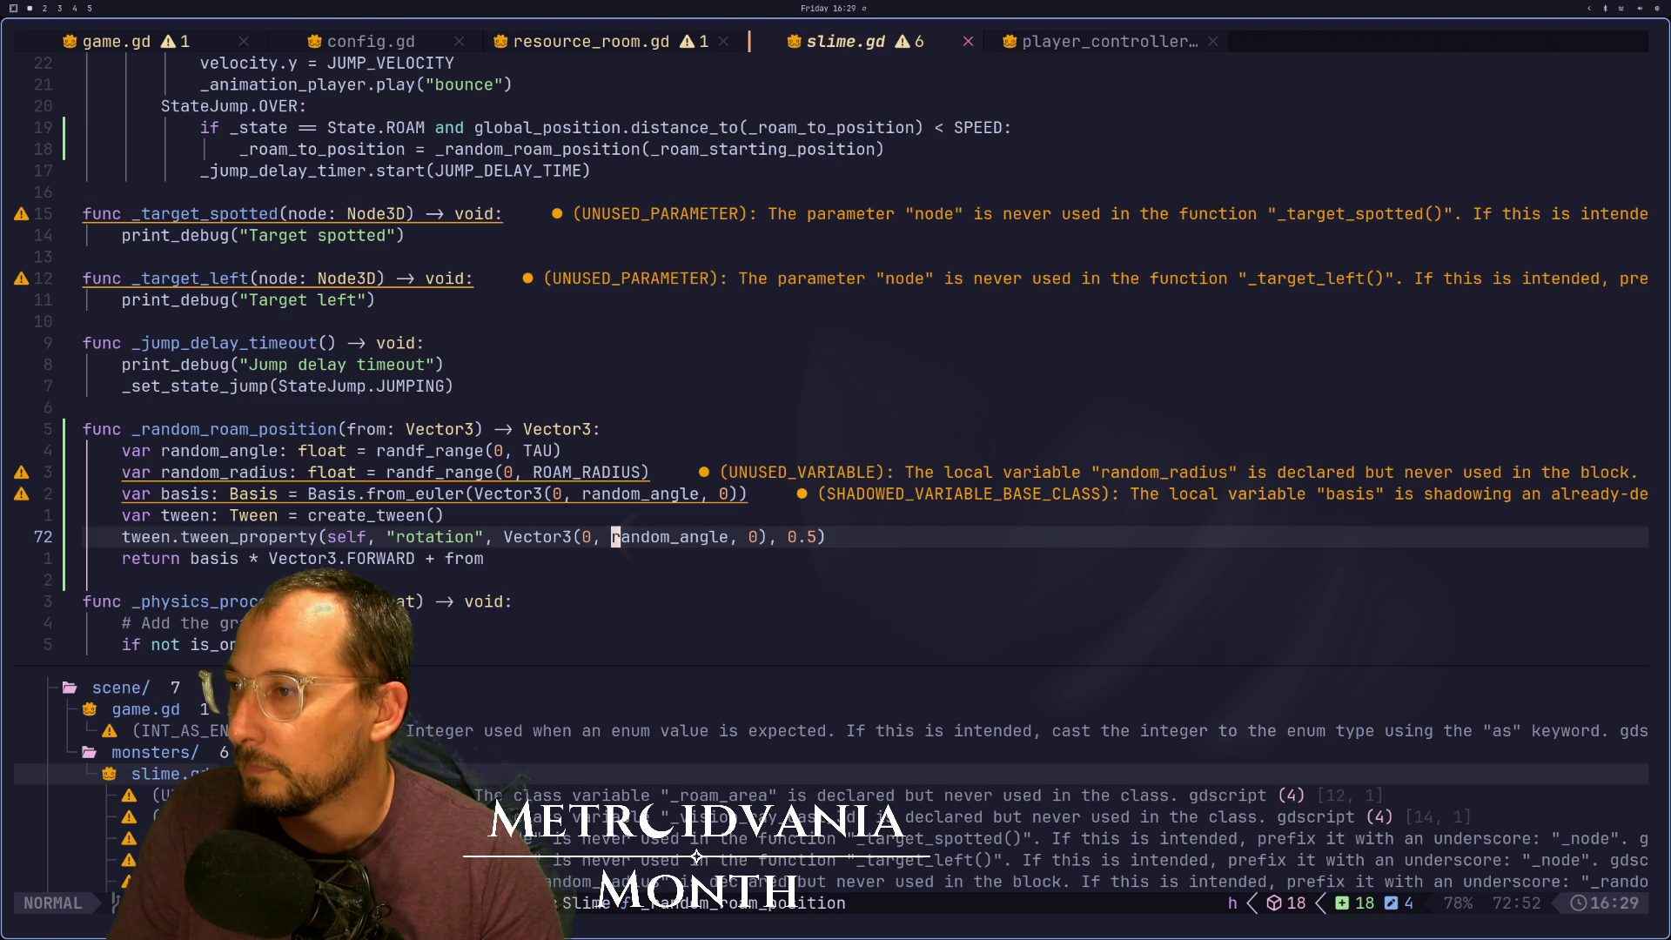
key(super+2)
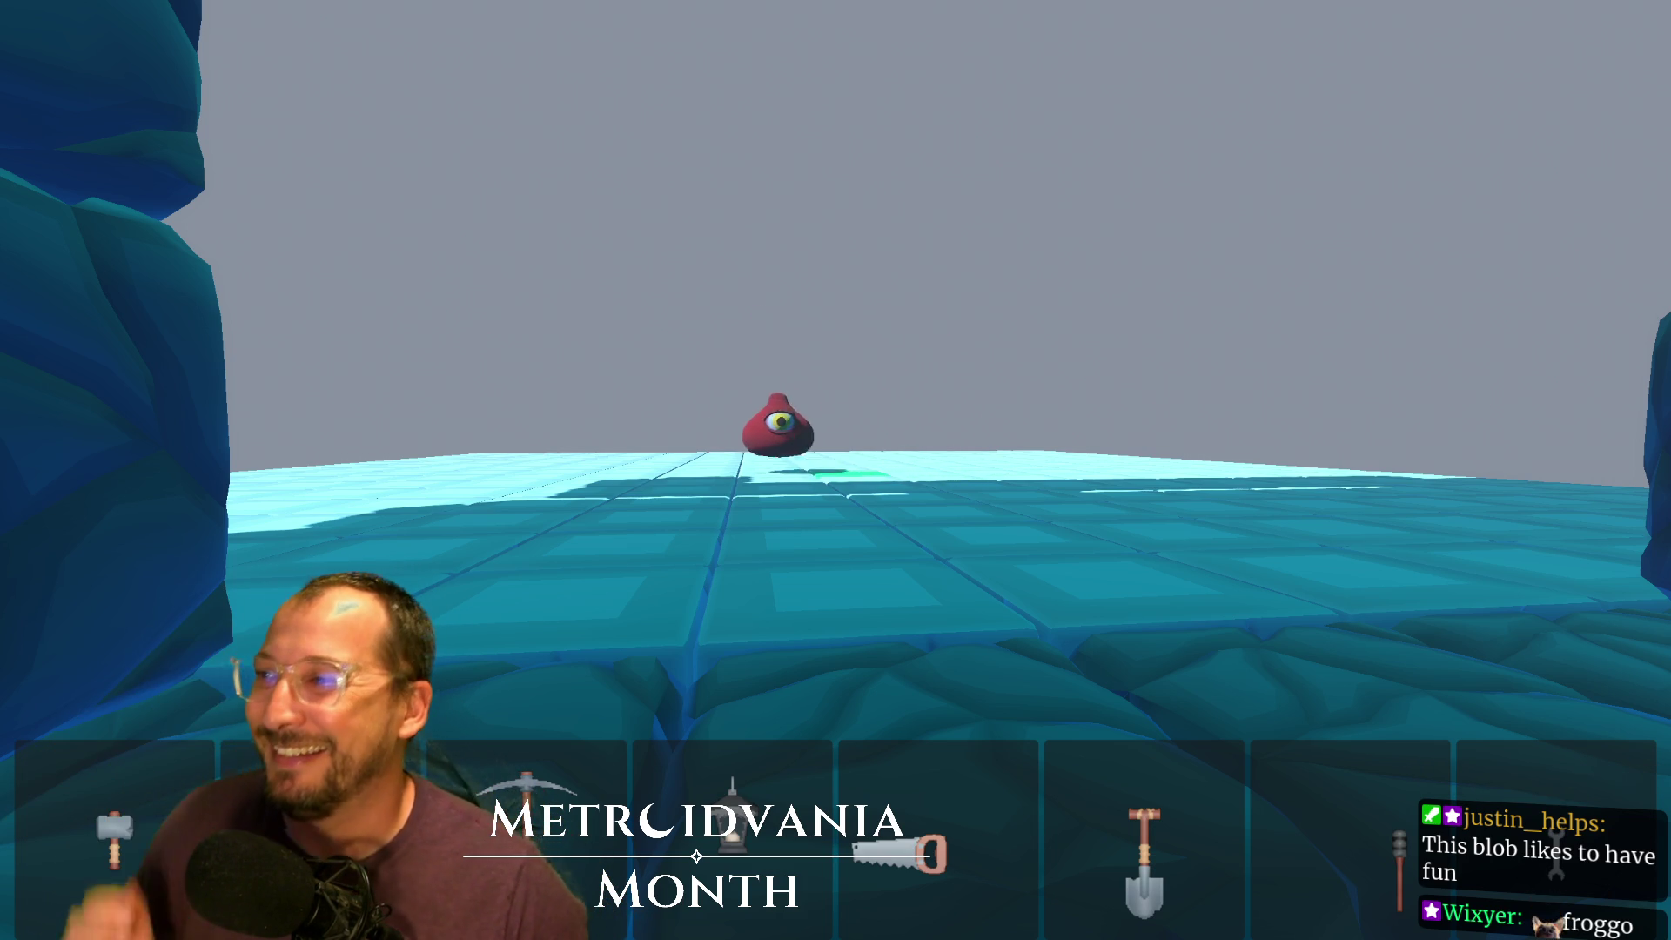
key(alt+Tab)
key(alt+Tab)
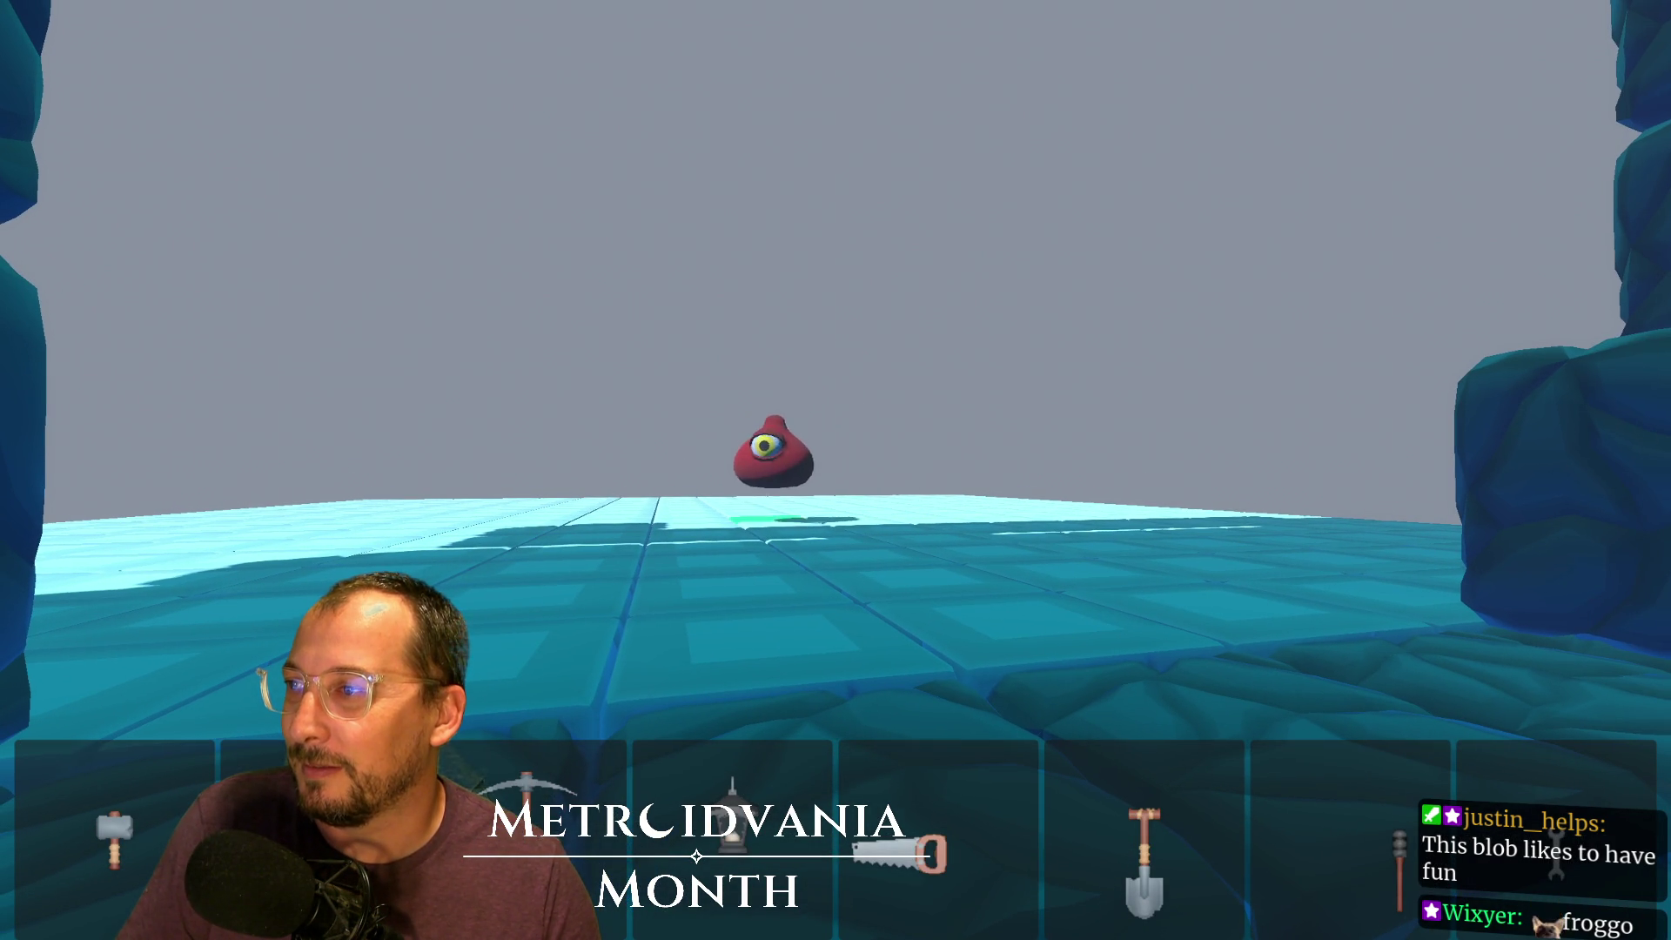
key(alt+Tab)
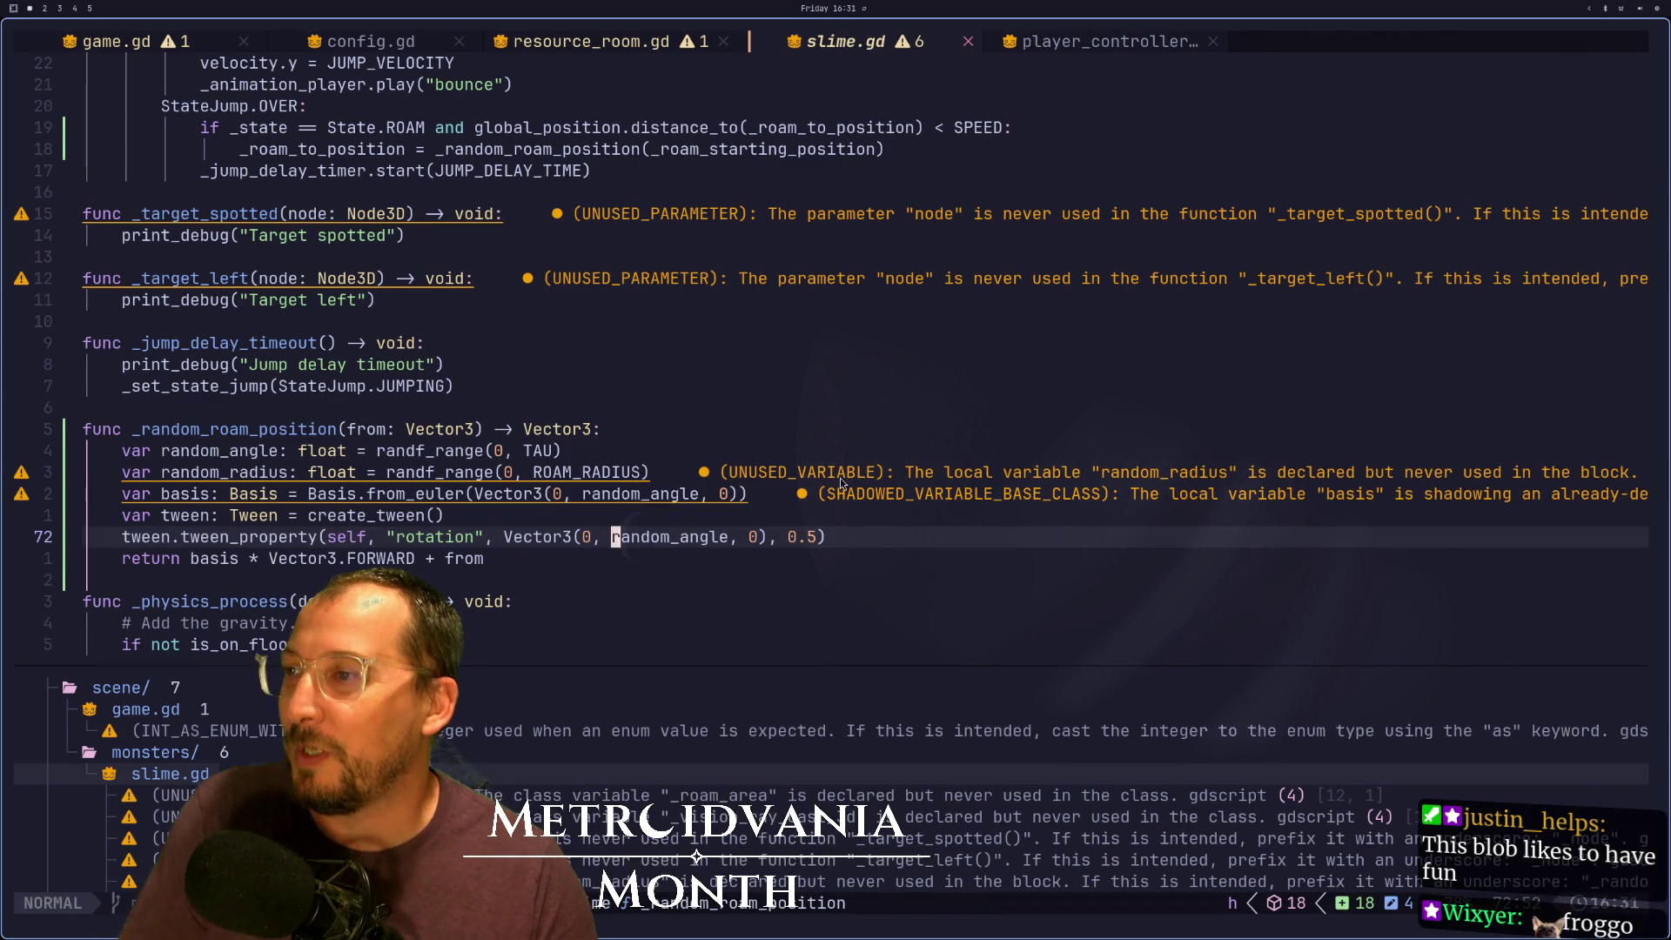
key(Escape)
click(501, 565)
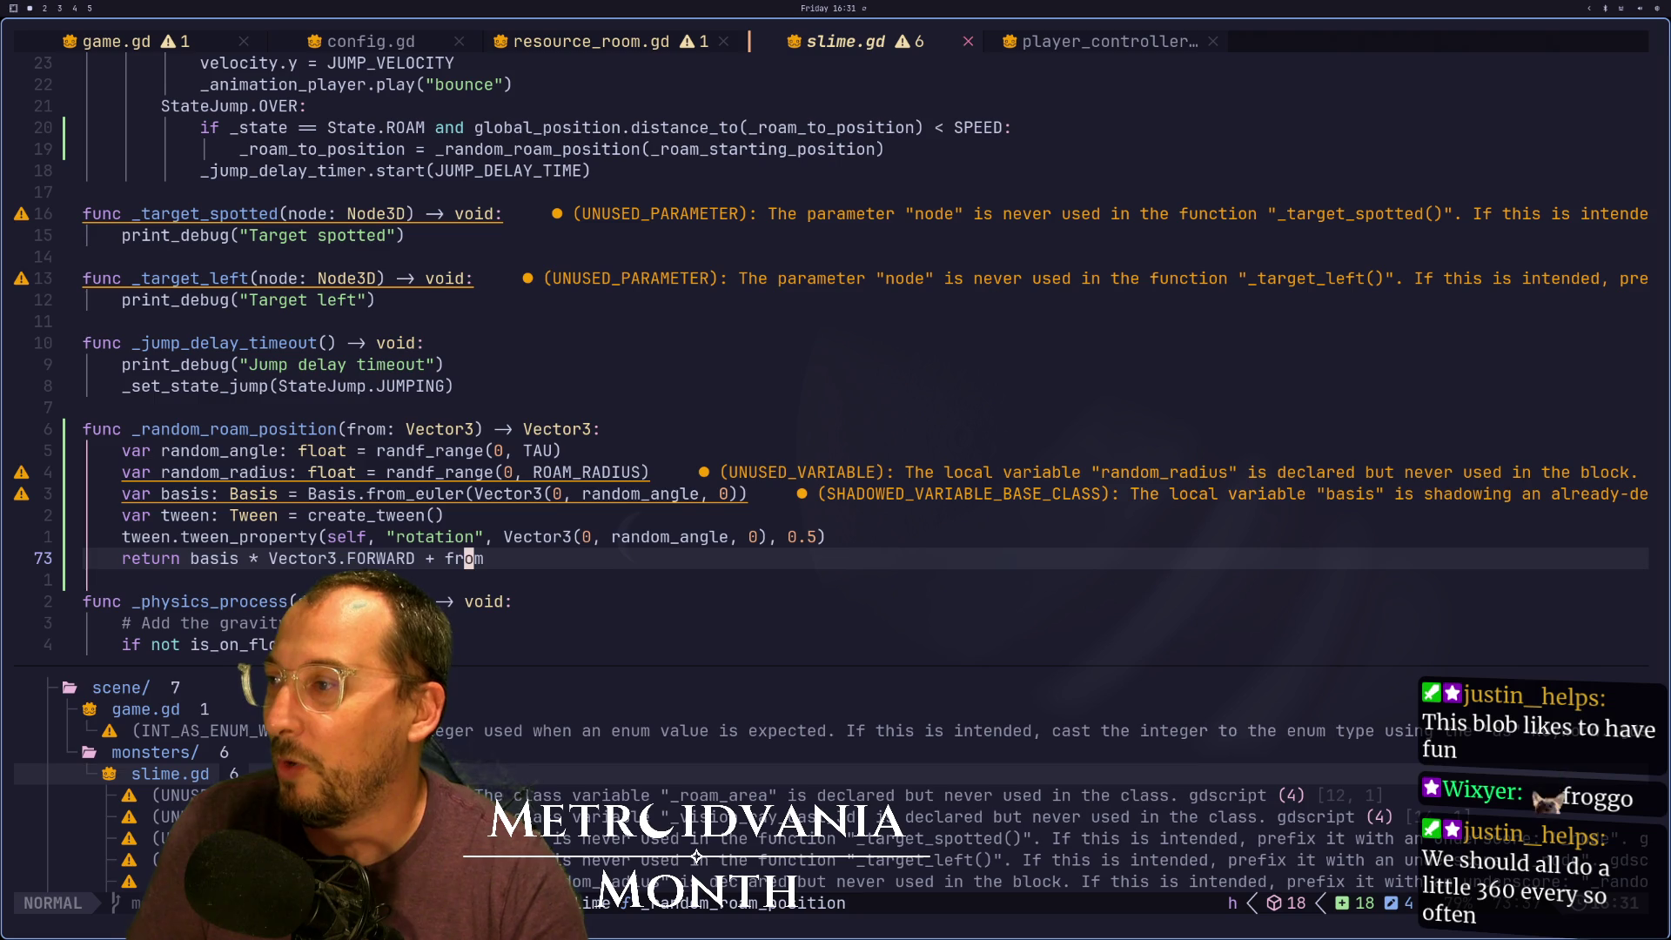
key(k)
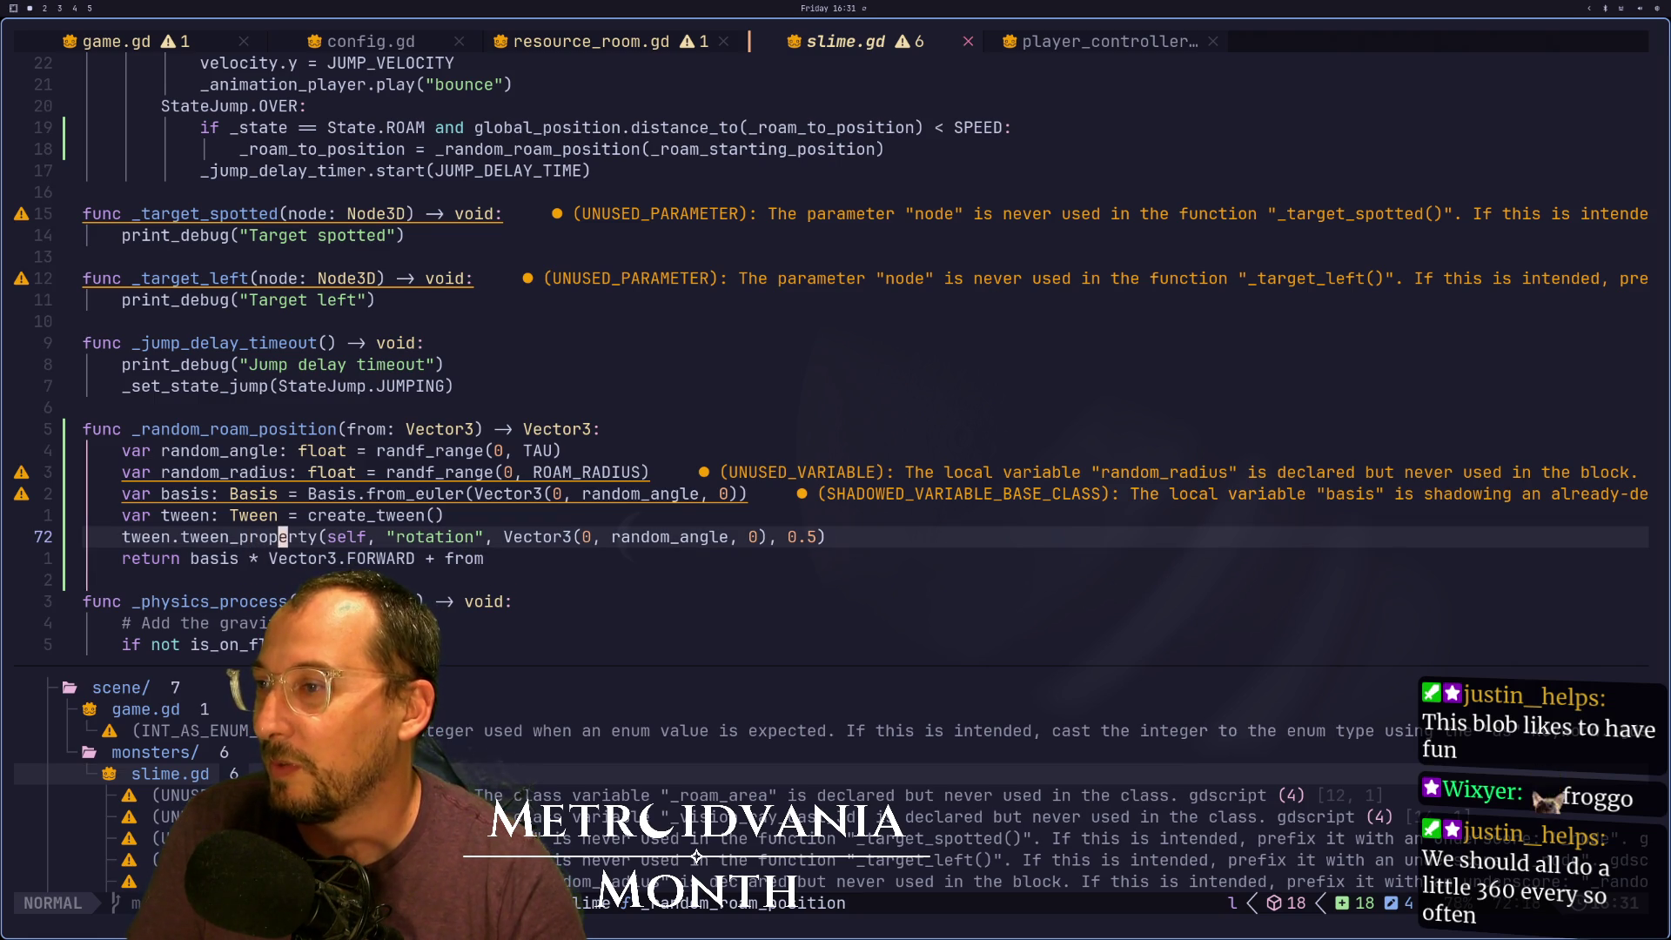
key(k)
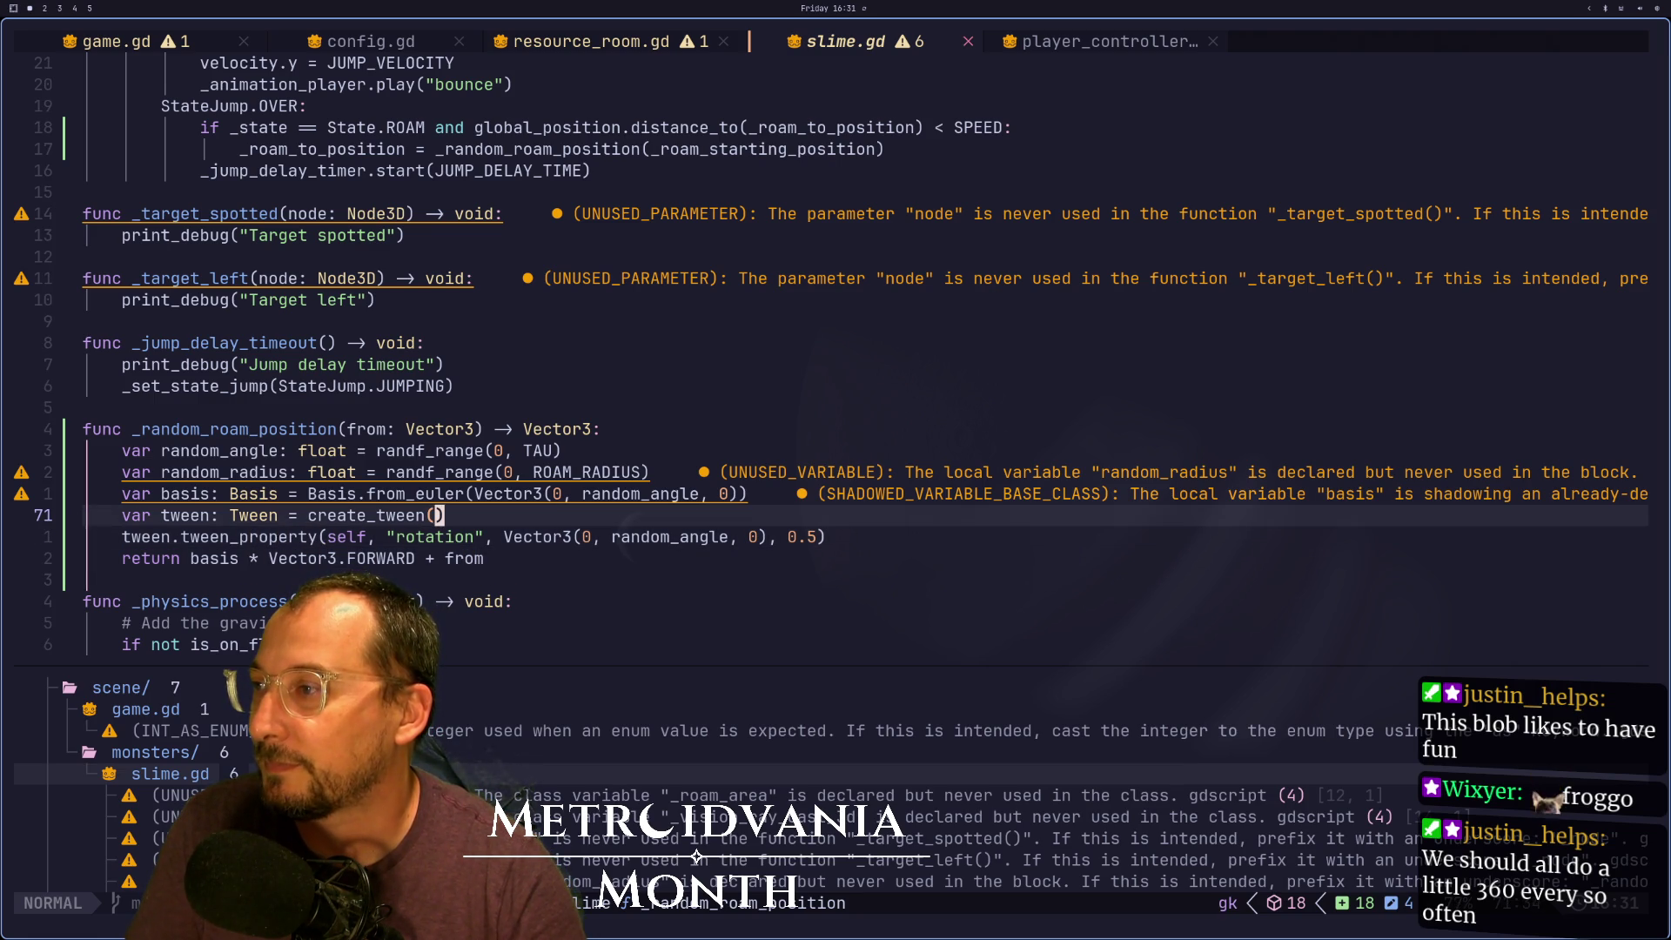
key(a)
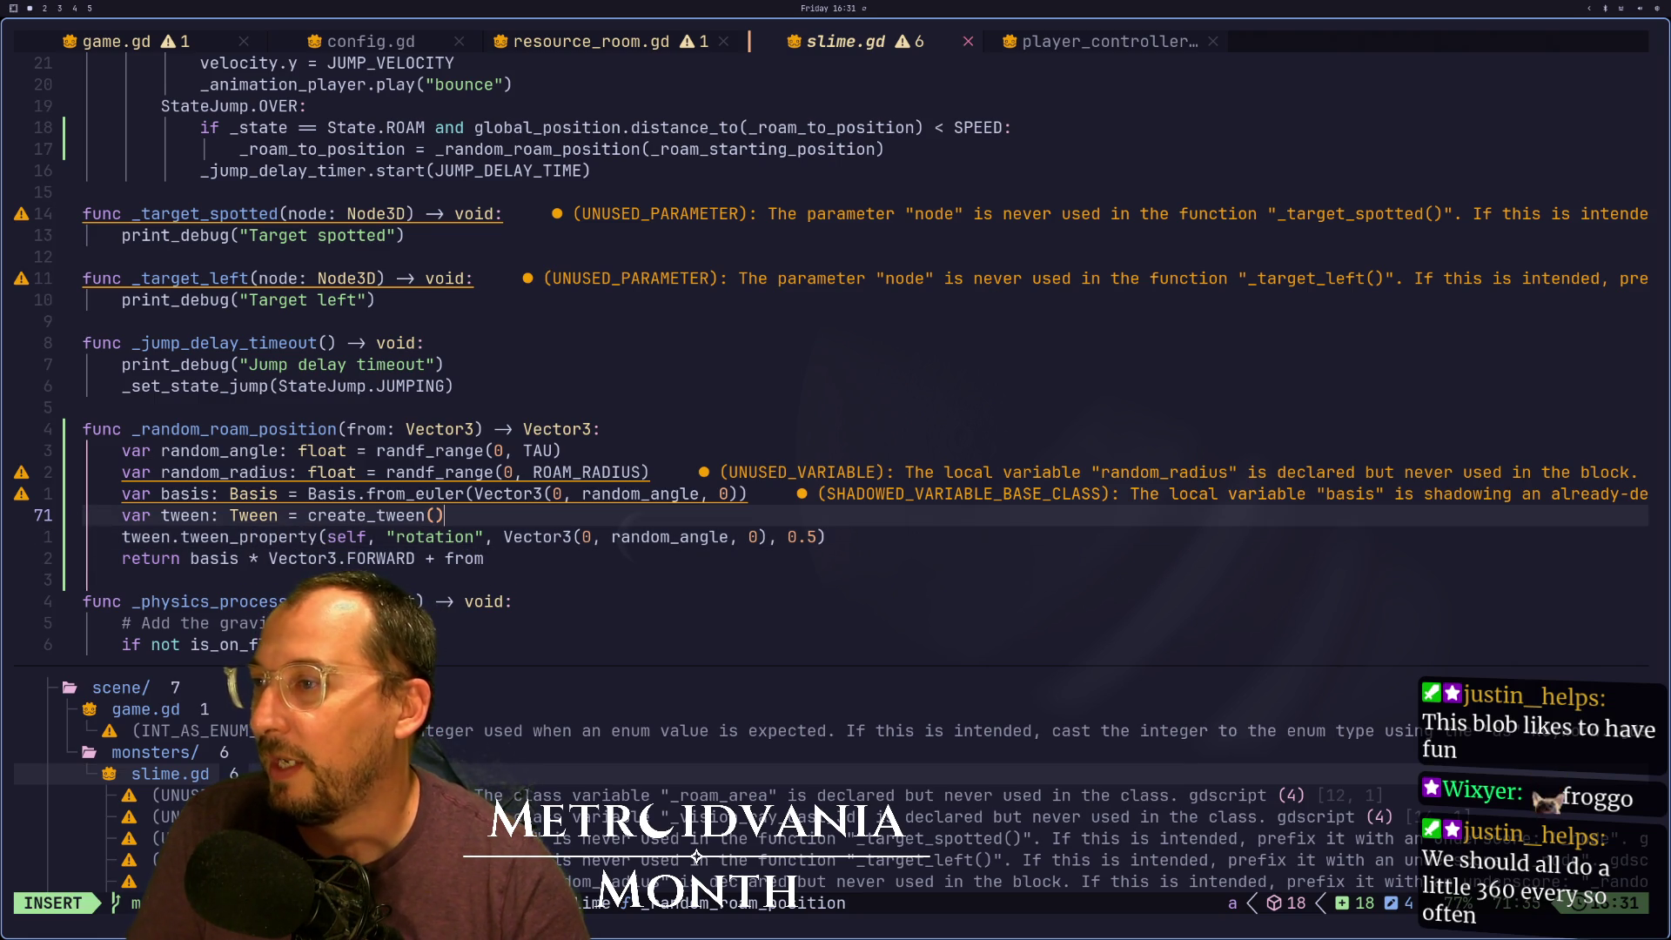
key(Escape)
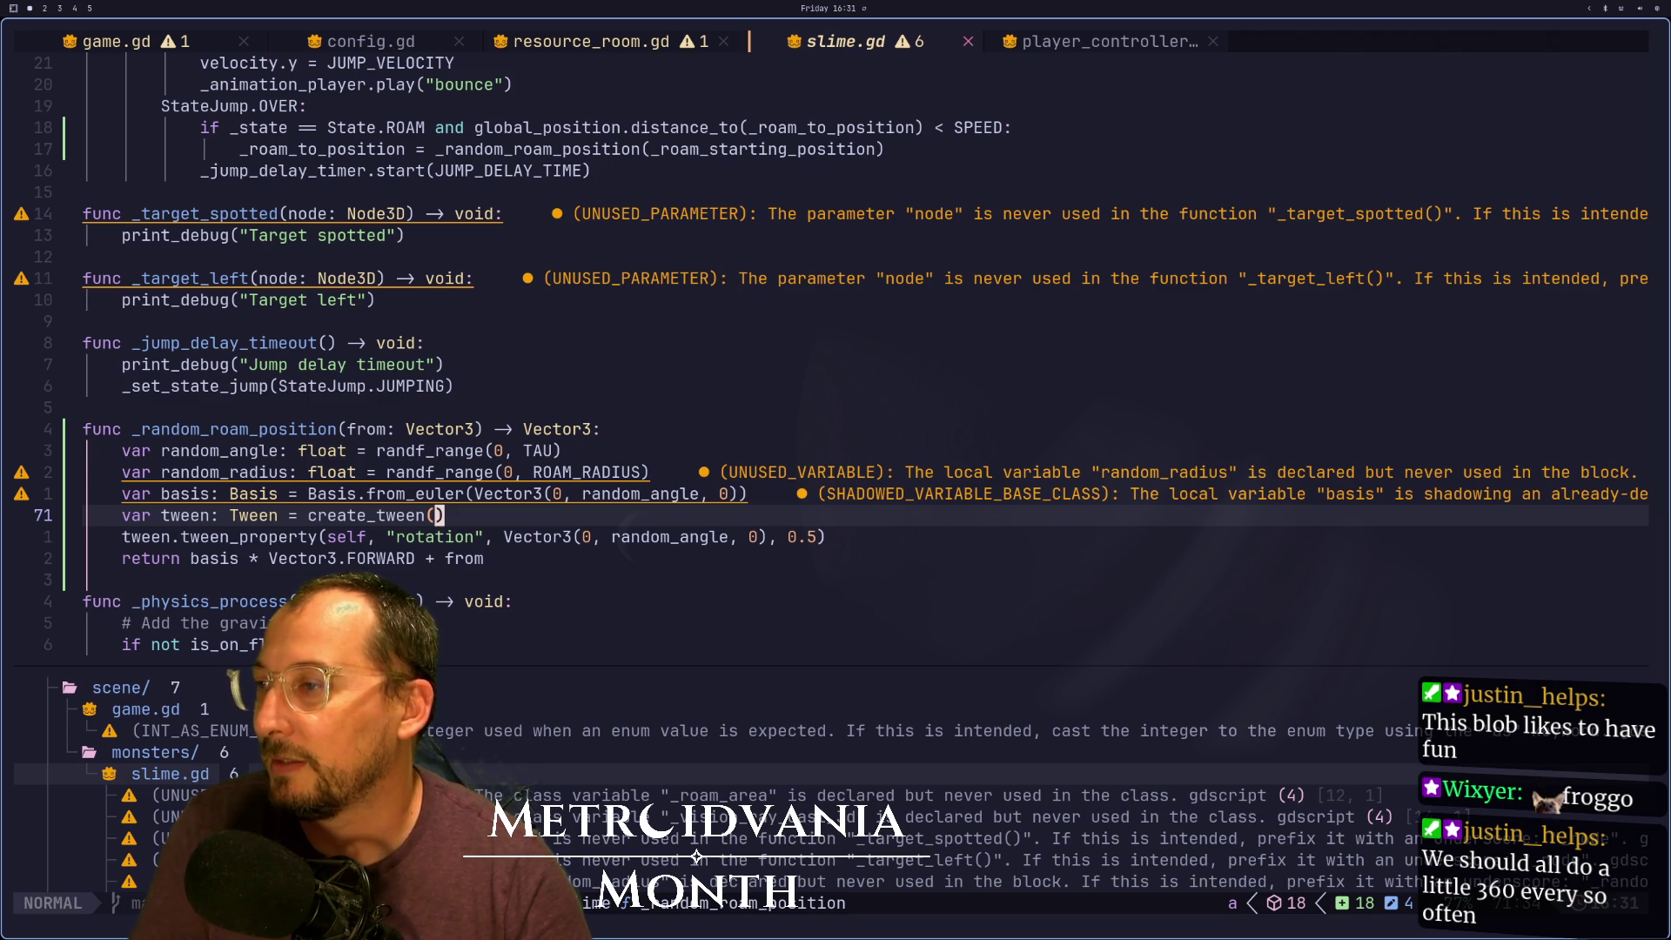
key(j)
key(k)
key(j)
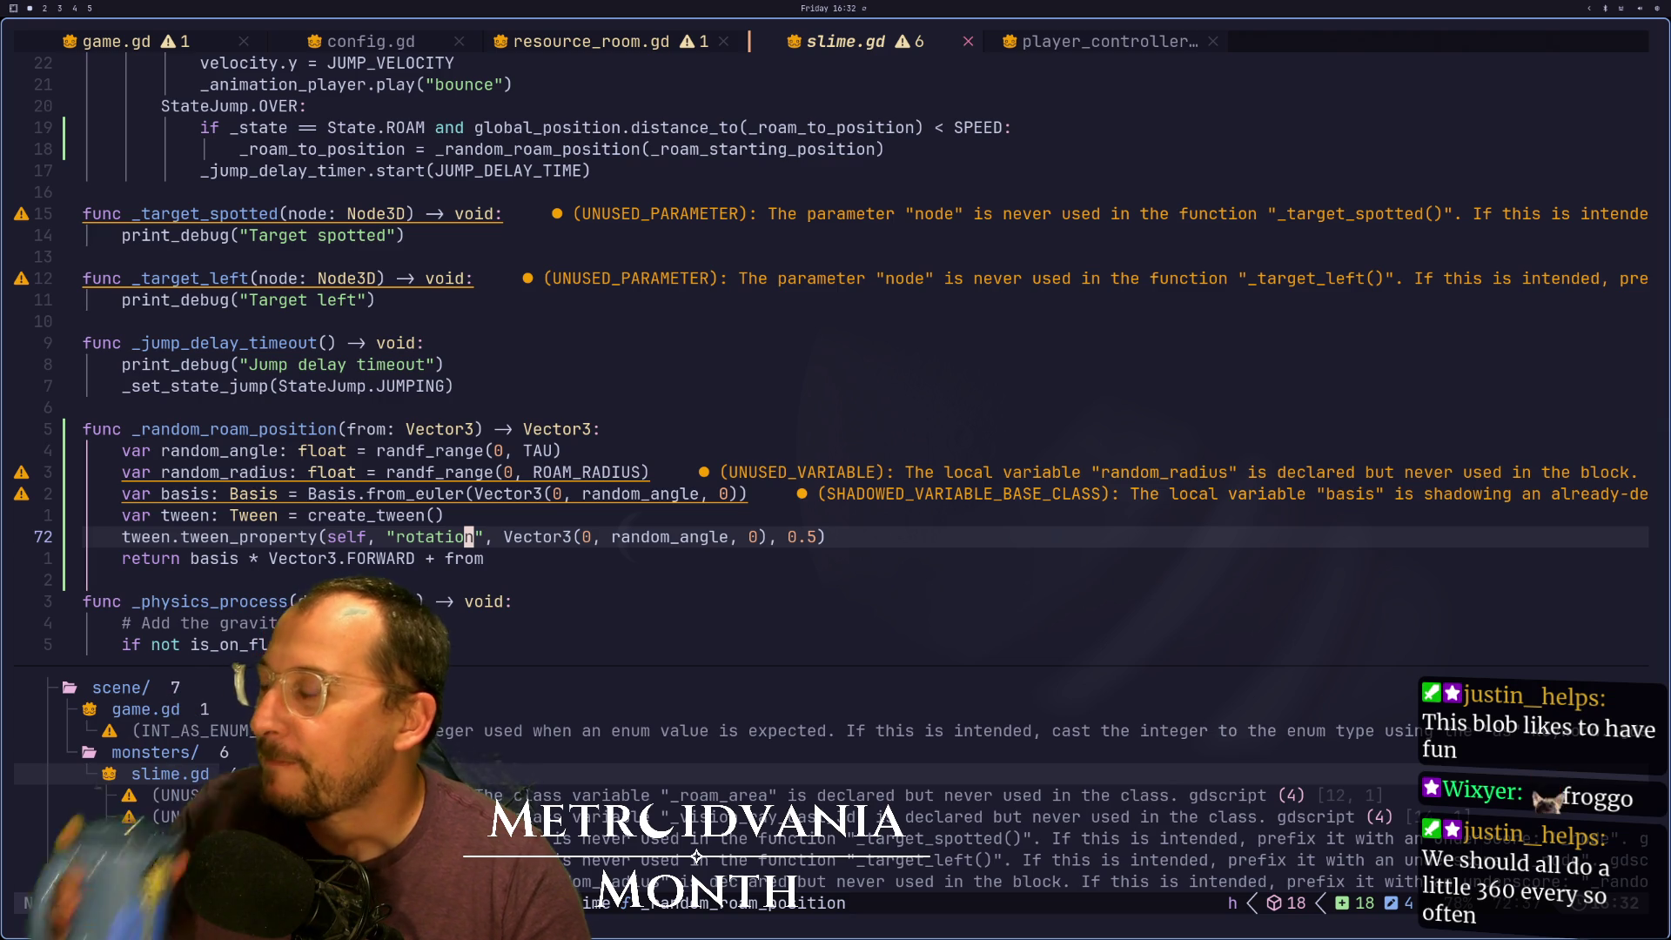
key(j)
key(j)
key(j)
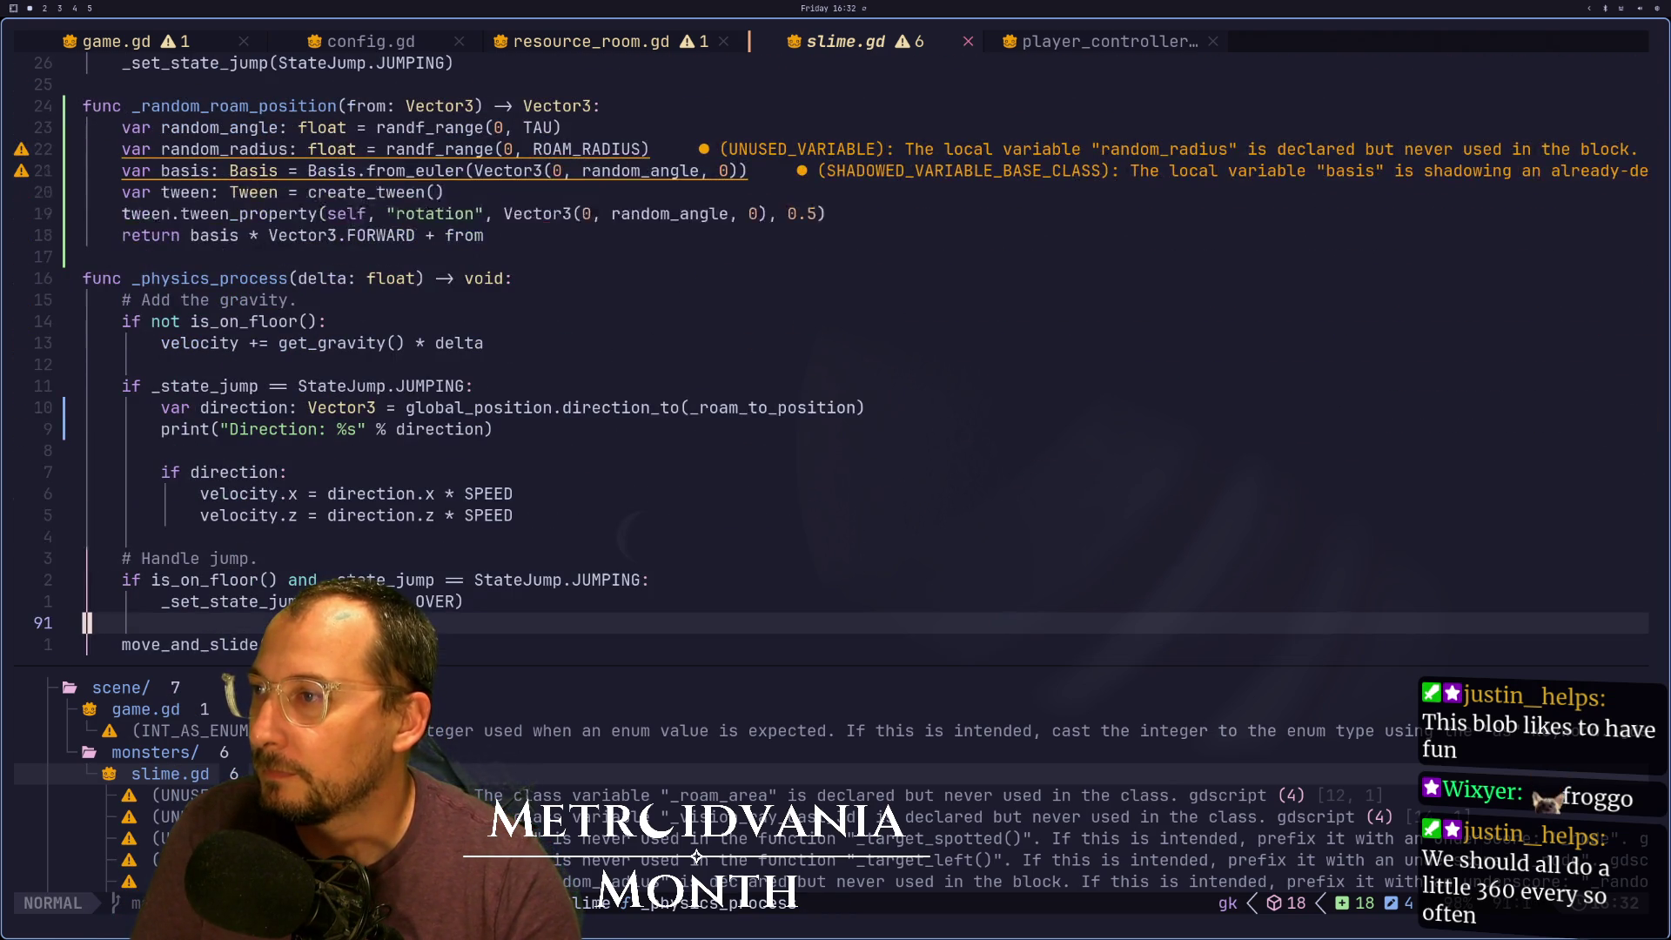
key(k)
key(k)
key(k)
key(j)
key(j)
key(l)
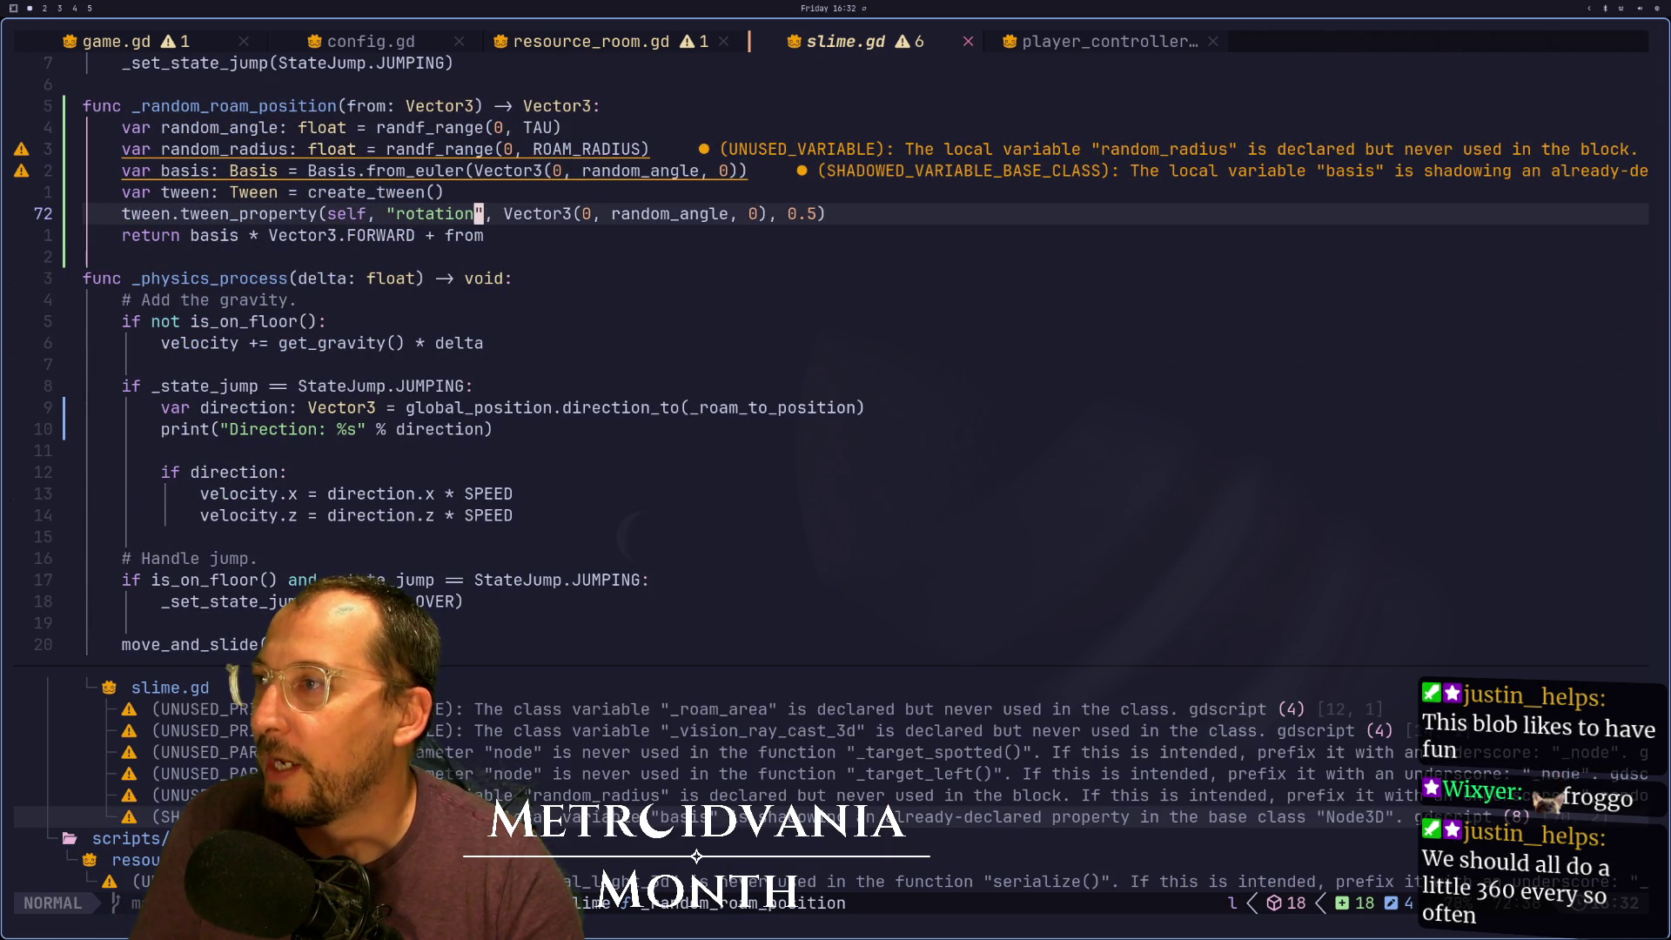
Replace the tween's Vector3 rotation value with a global_position.angle_to() call
key(d)
key(w)
key(d)
key(w)
key(d)
key(w)
key(d)
key(w)
key(d)
key(w)
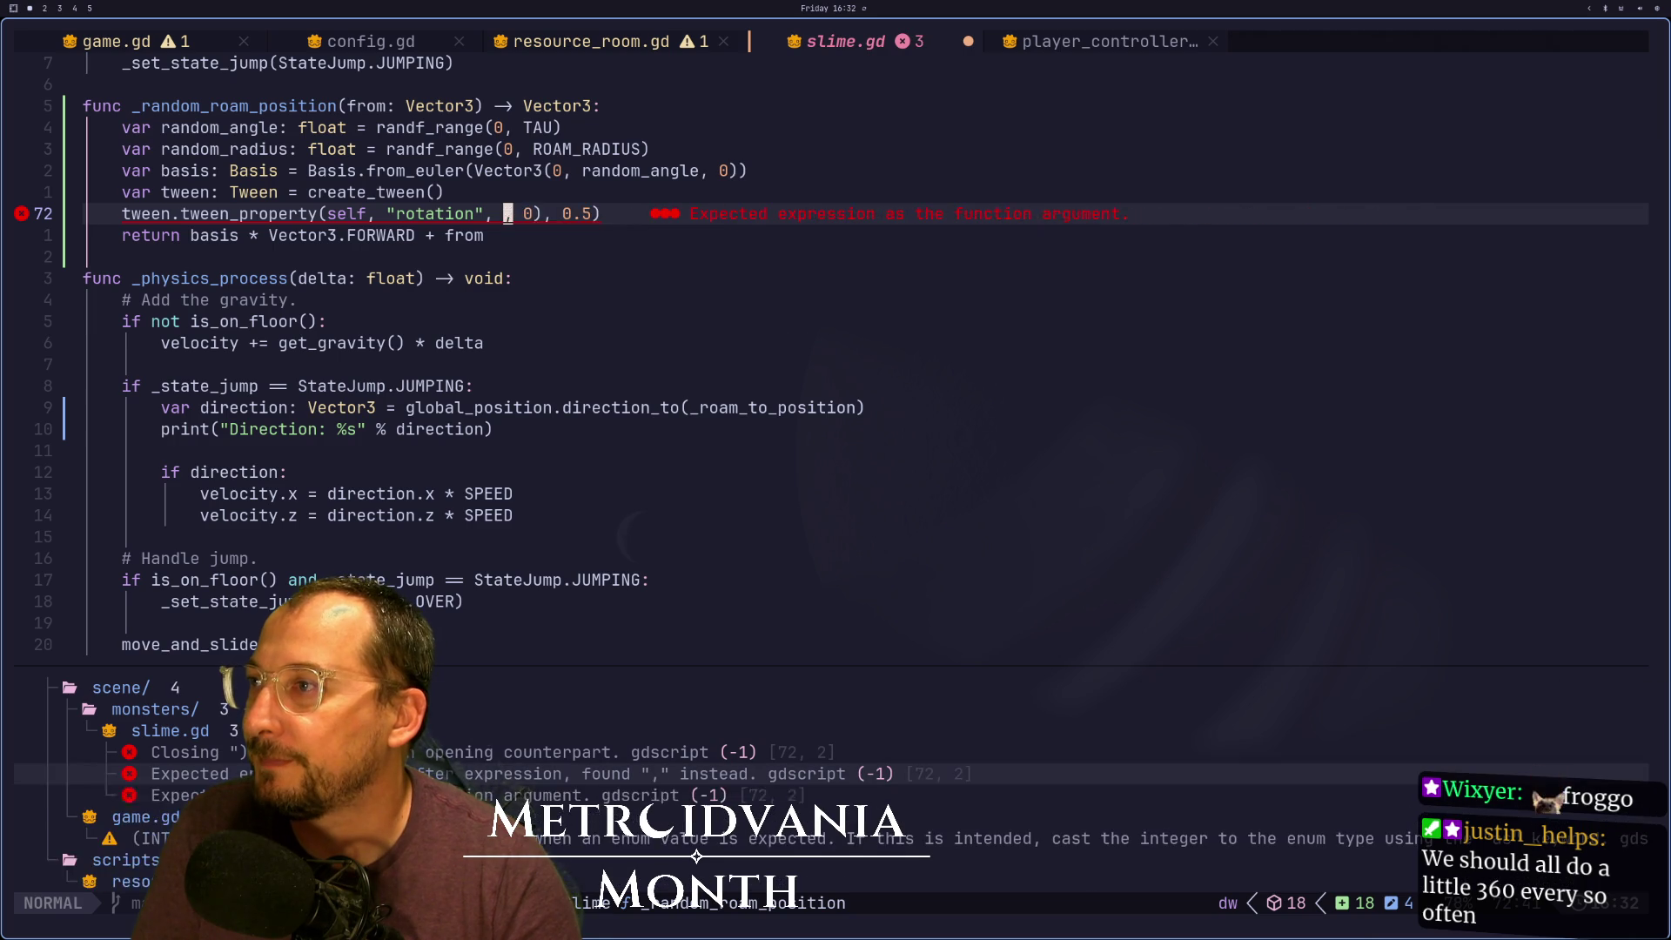
key(d)
key(w)
text(s)
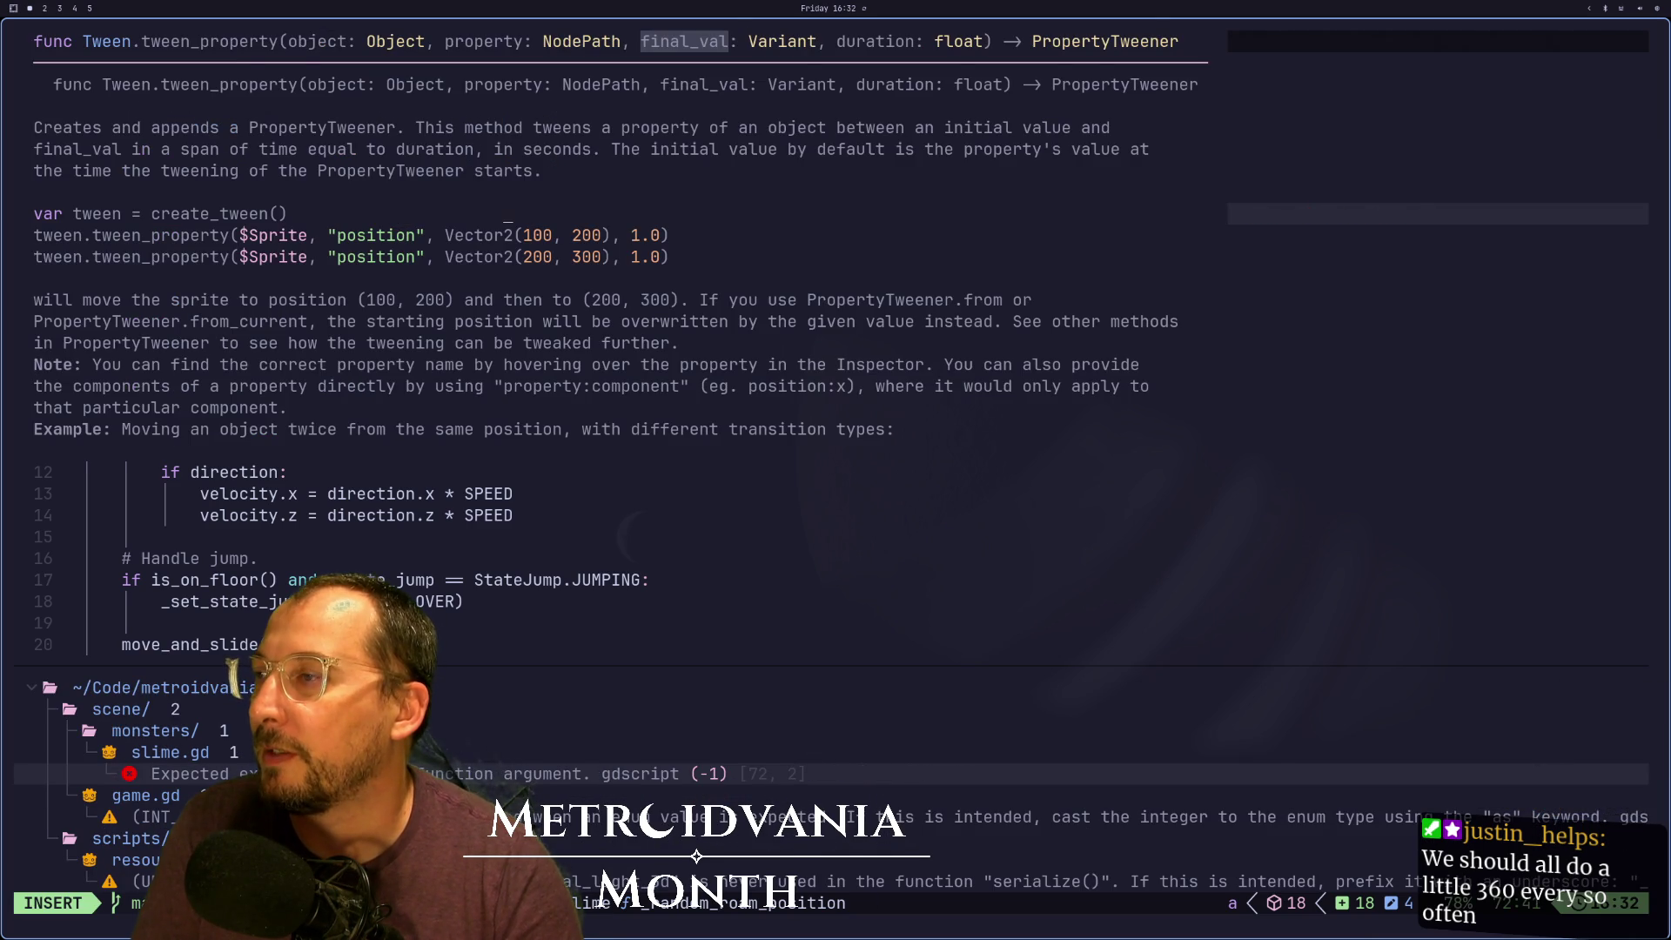
text(.)
key(Escape)
text(sg)
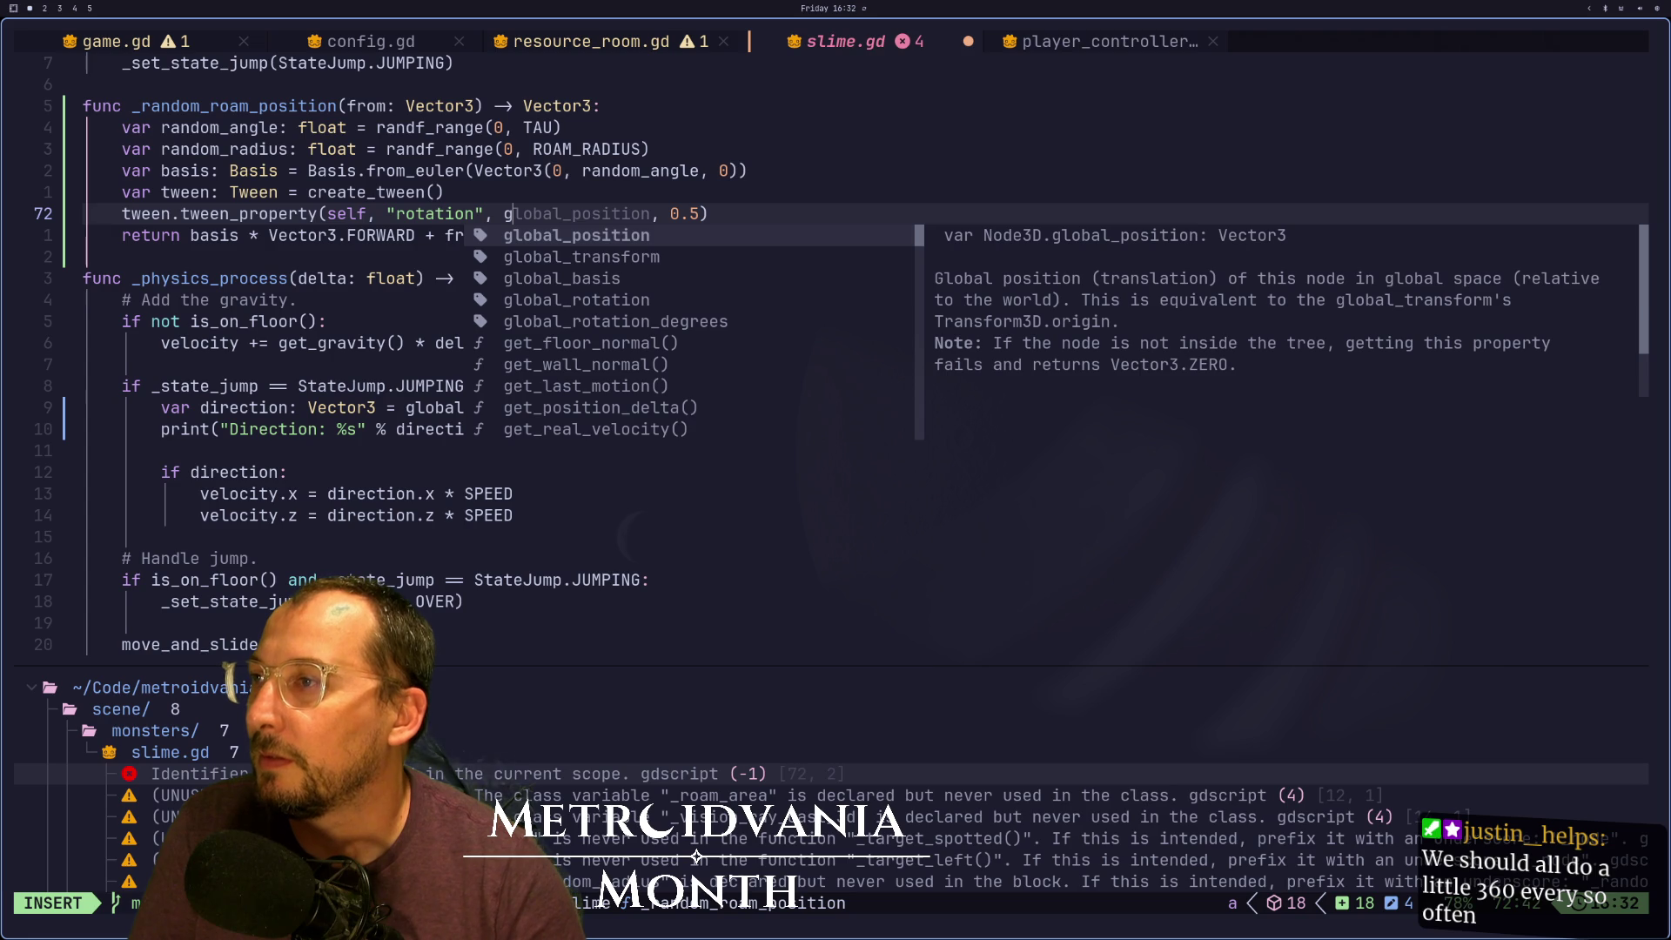
key(Return)
text(.a)
key(Return)
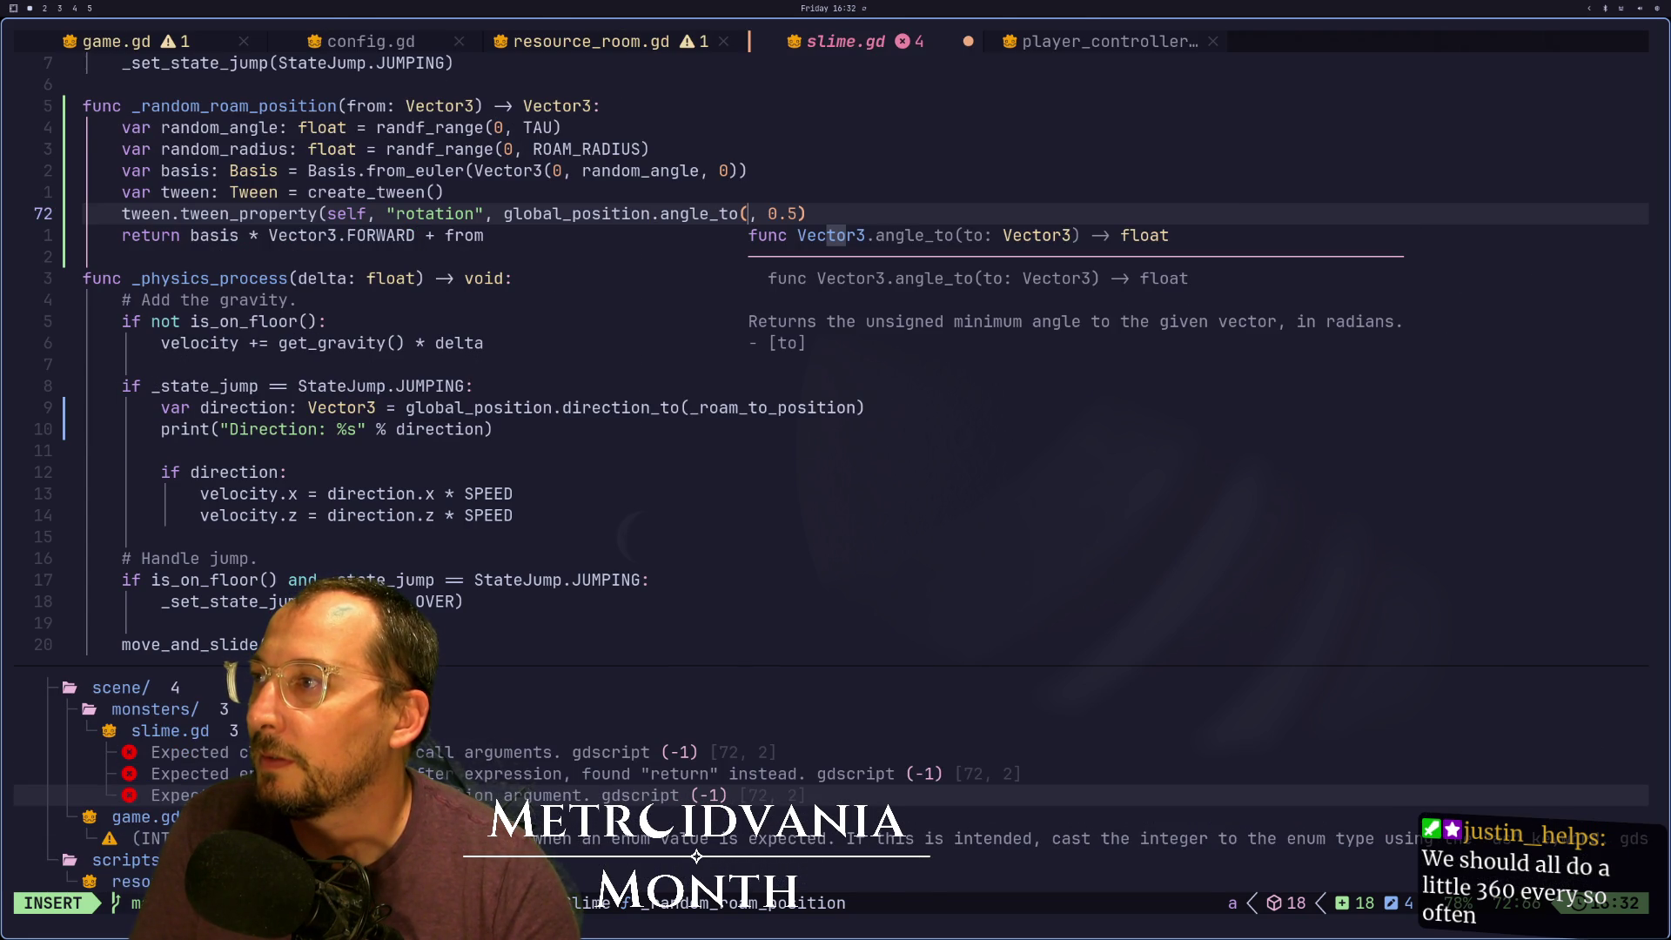
key(Escape)
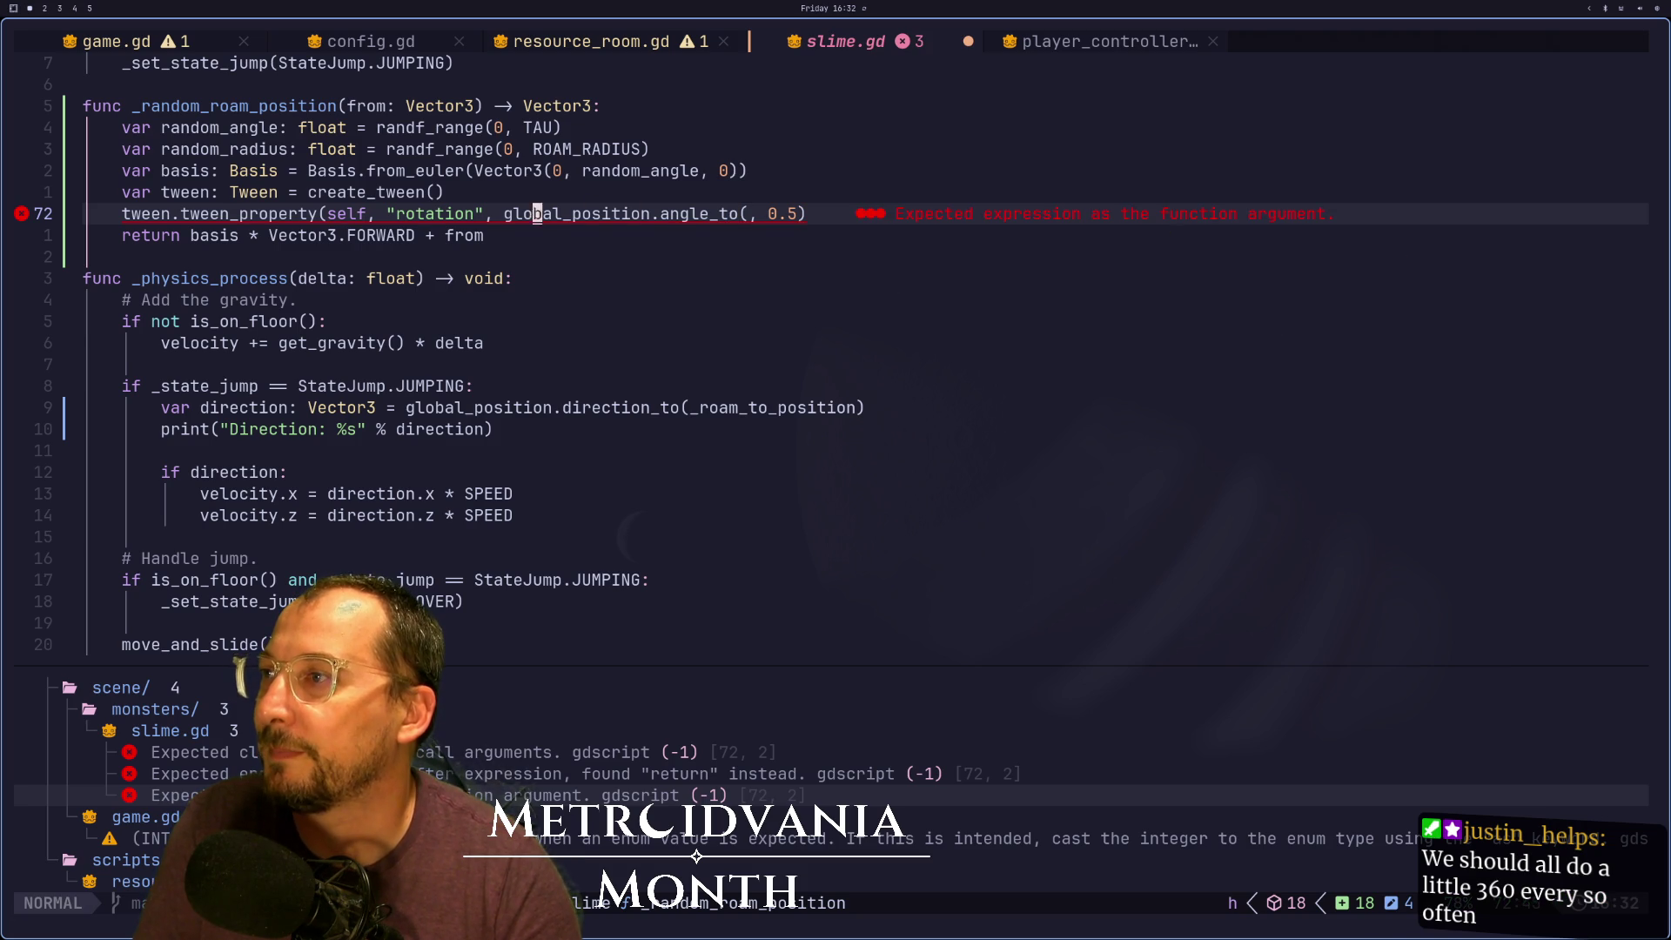
Declare 'var roam_position: Vector3' holding the basis * Vector3.FORWARD + from expression above create_tween
key(j)
key(v)
key(l)
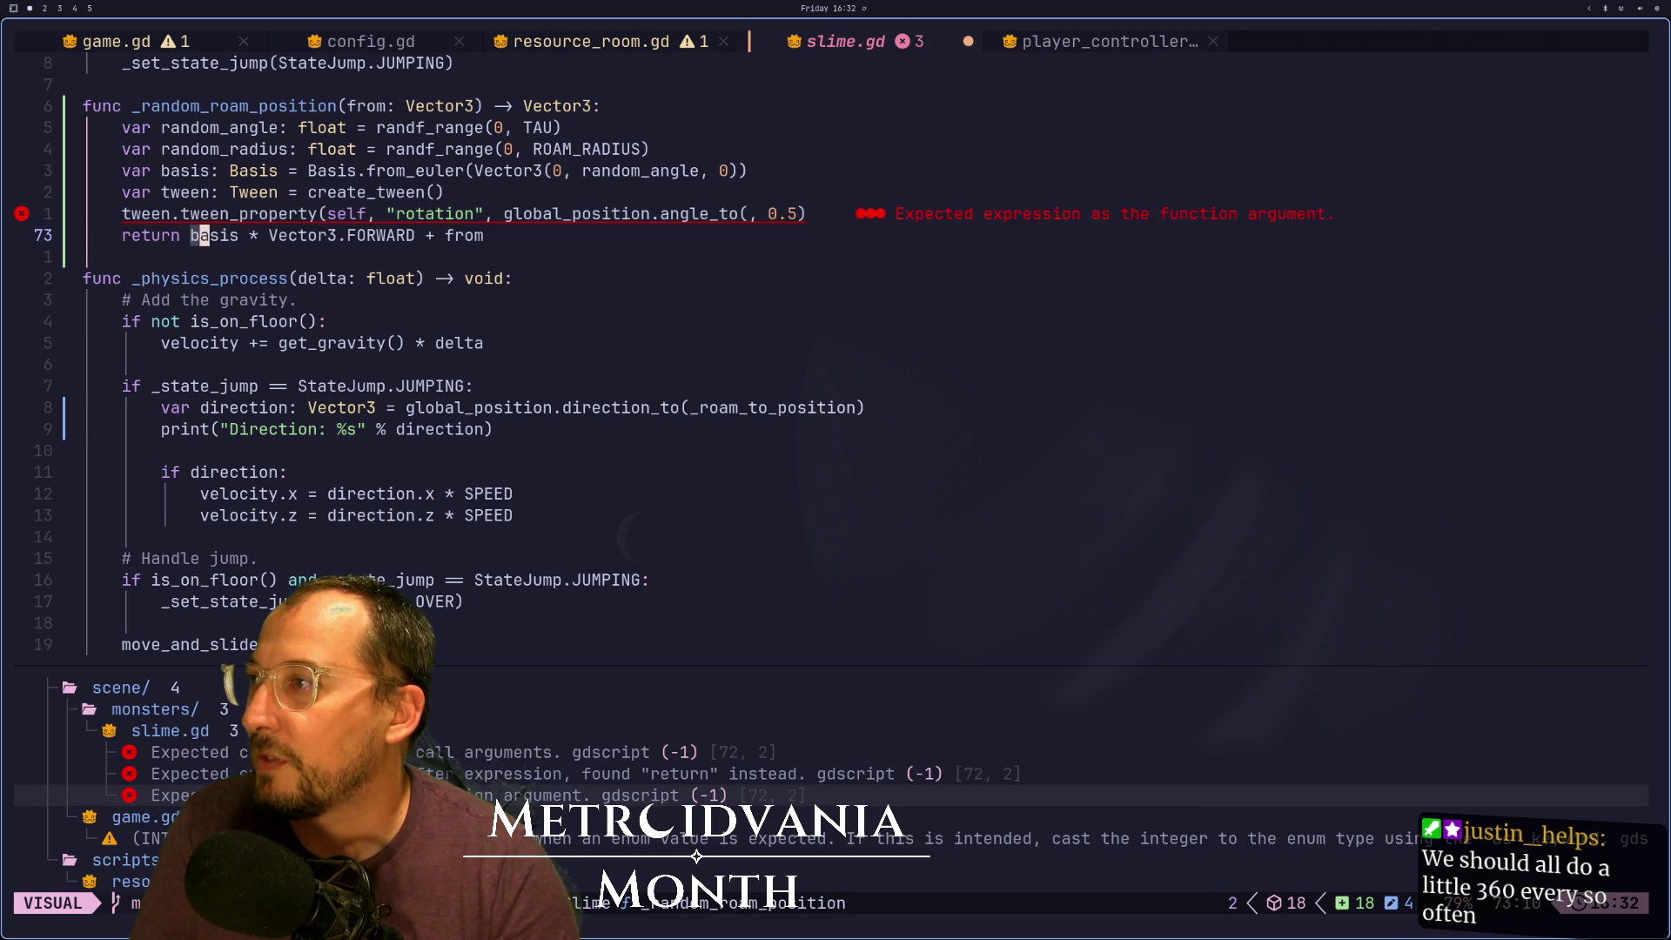
key(e)
key(e)
key(e)
key(Escape)
key(k)
key(k)
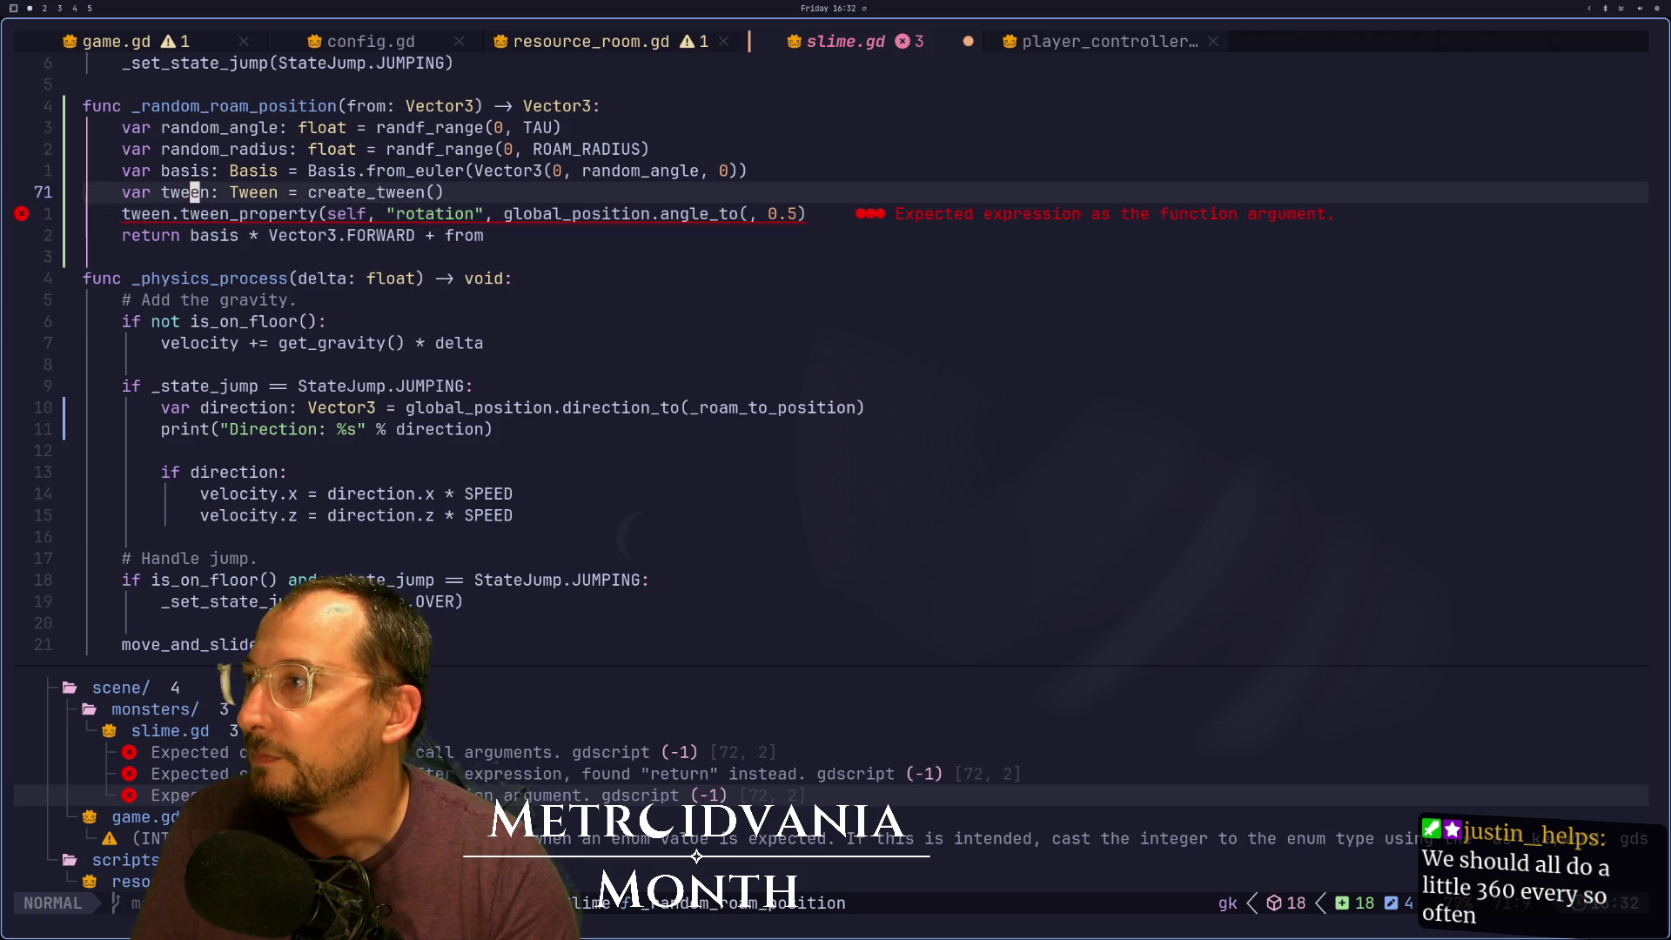
text(Ovar)
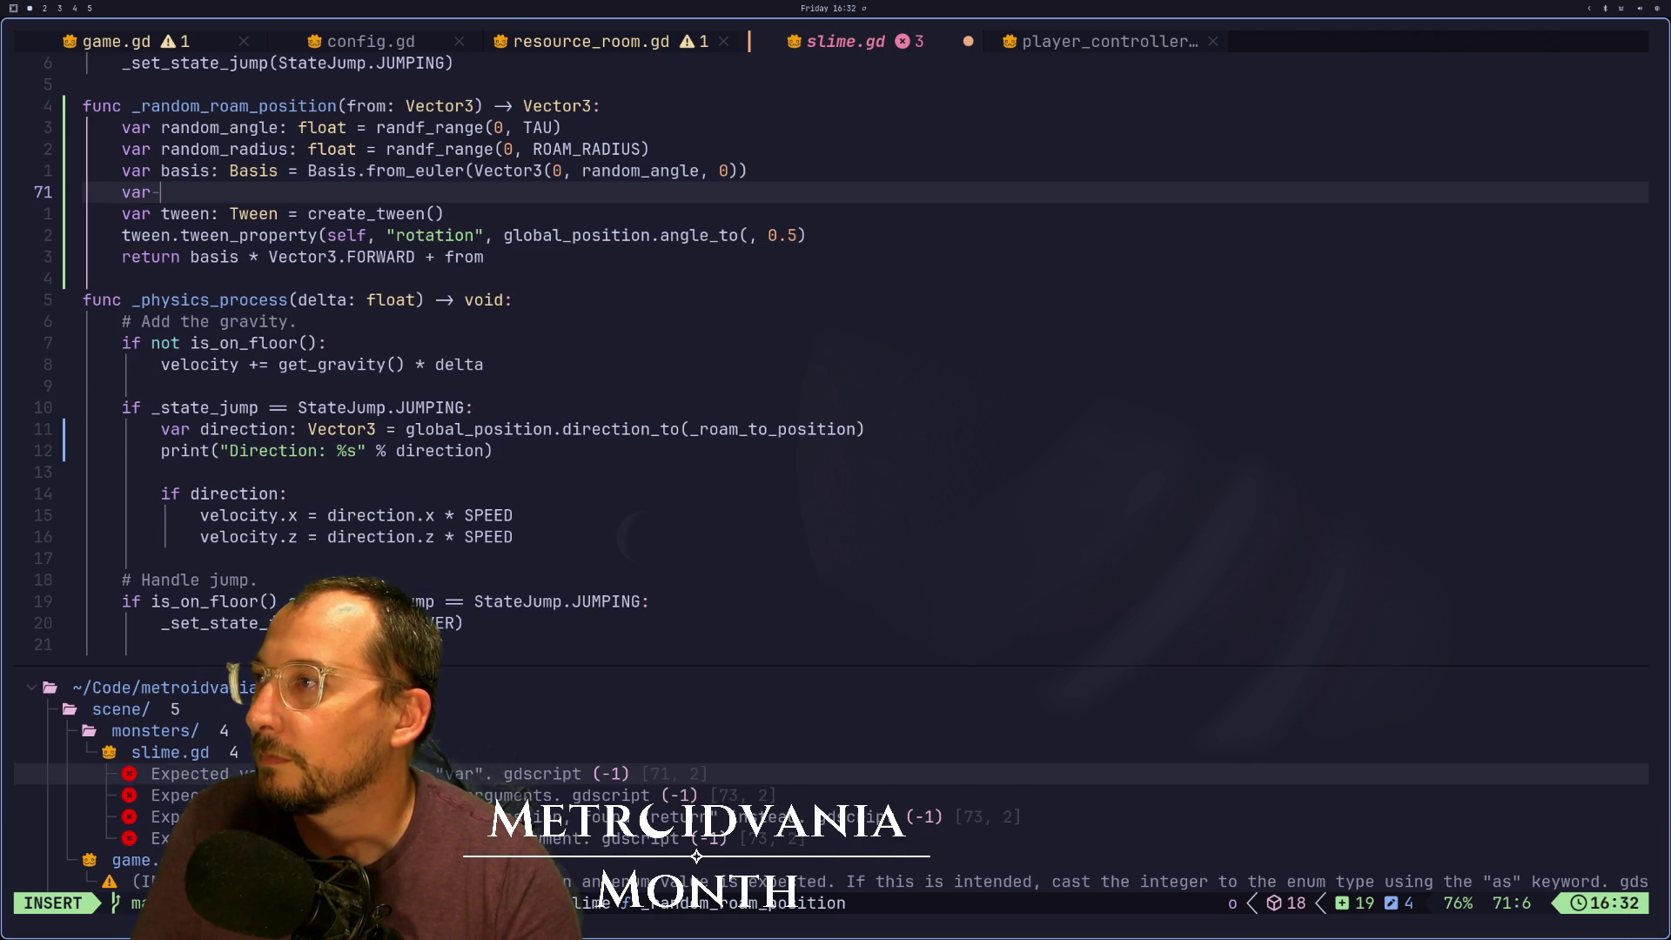
text(roam_position)
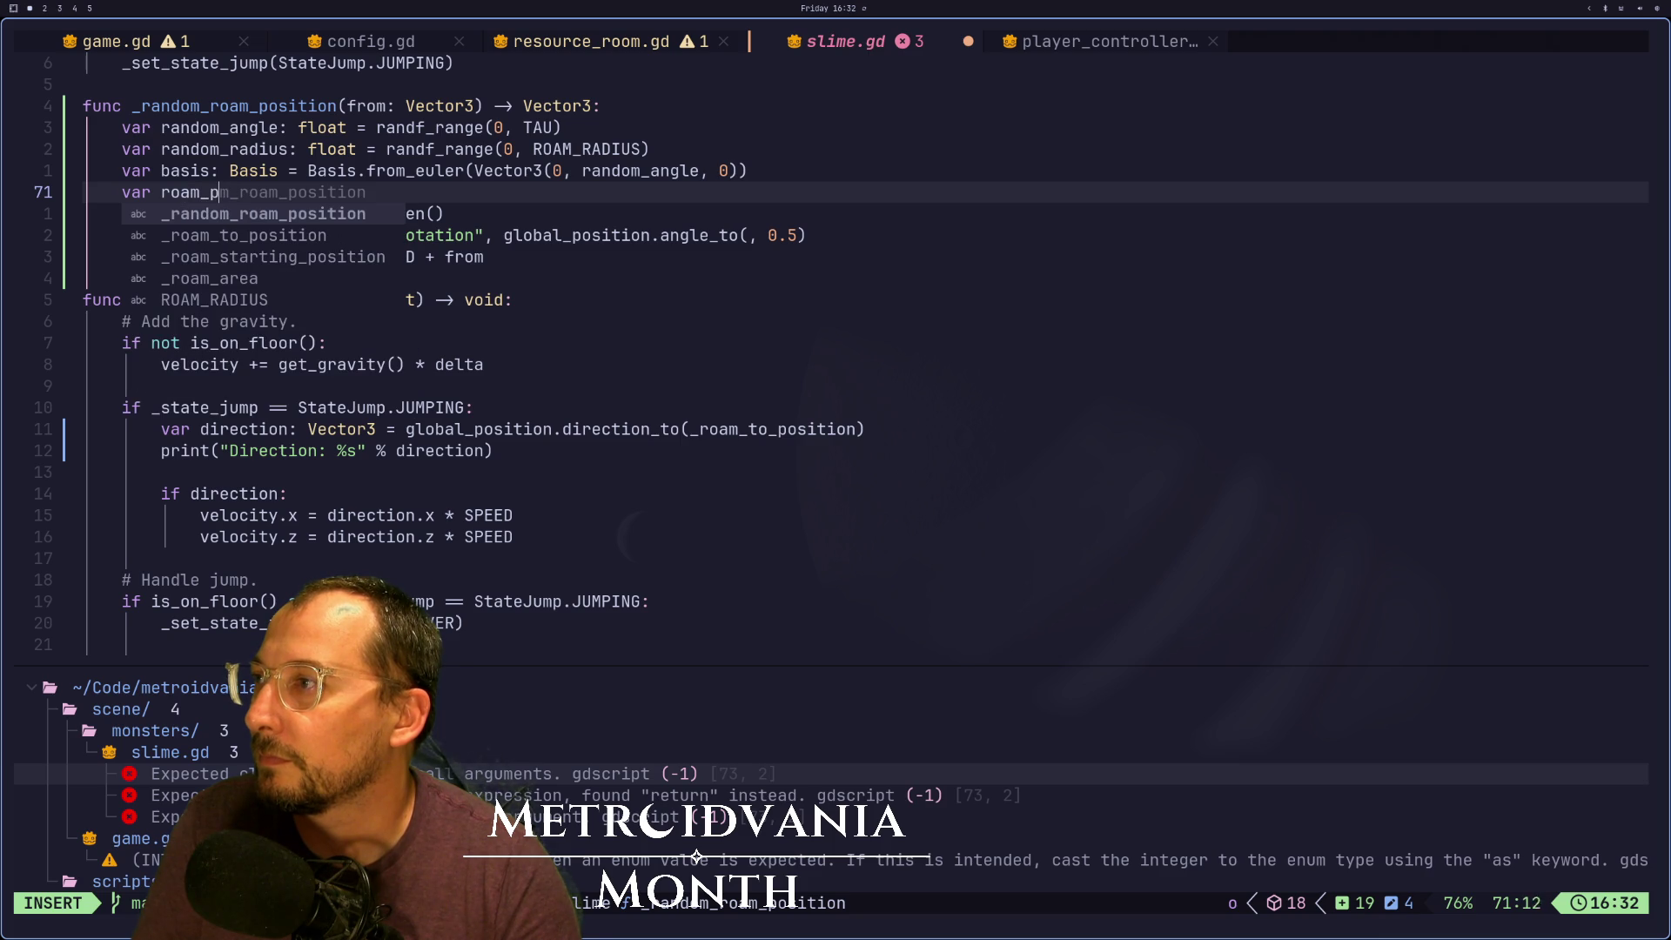
text(;)
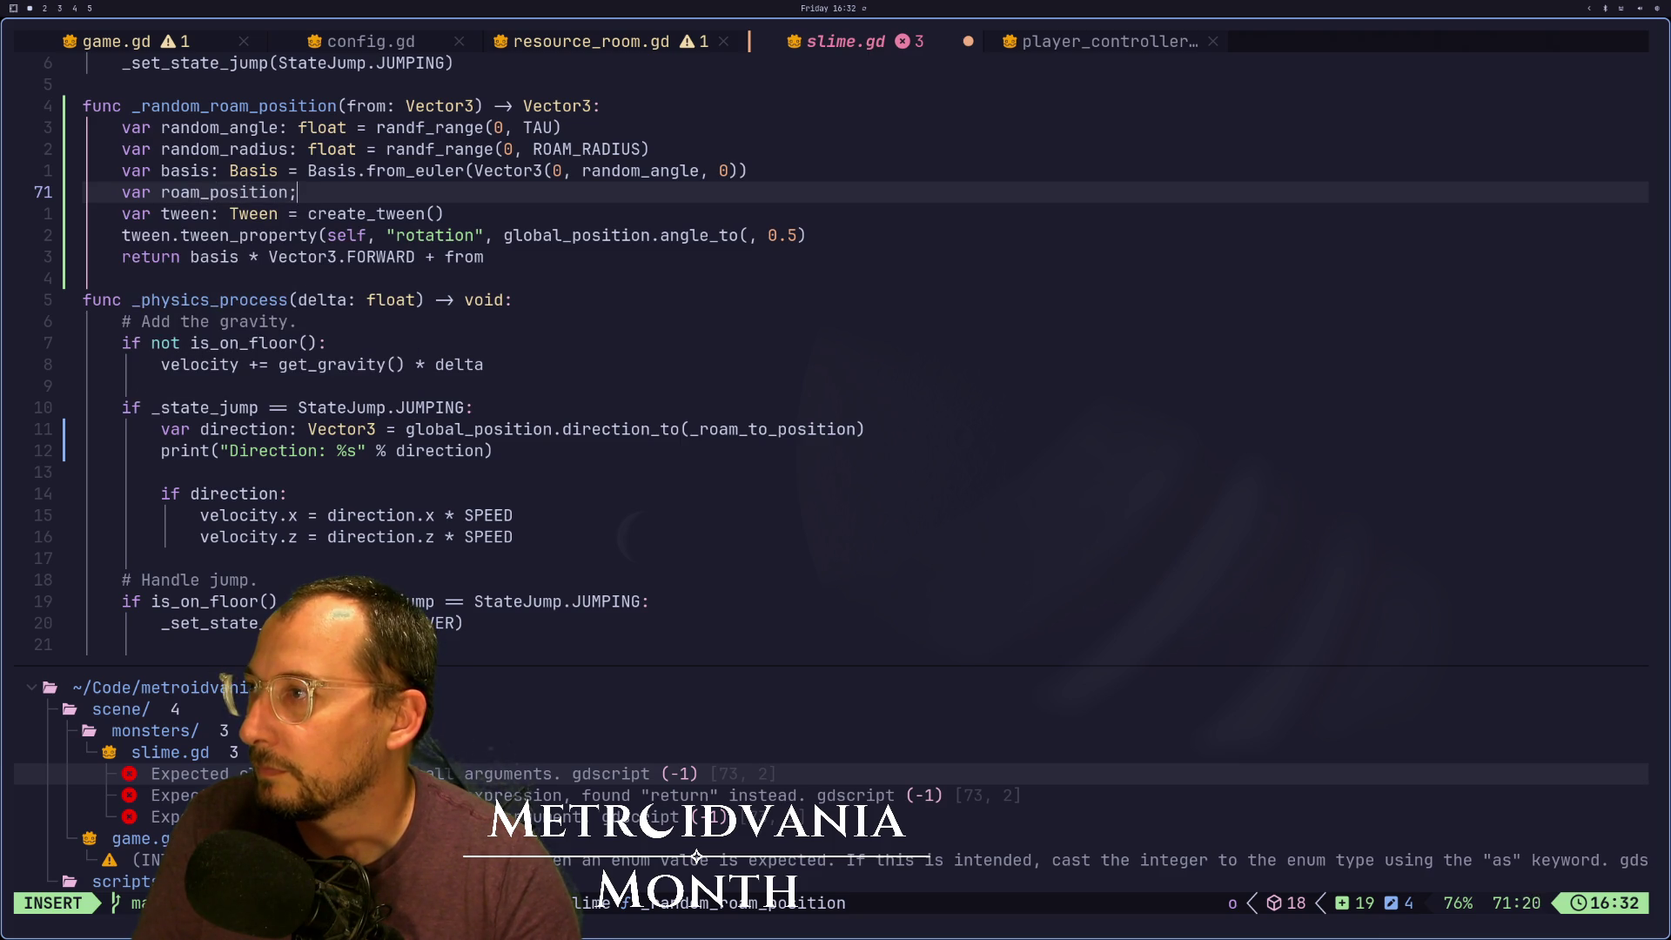
key(BackSpace)
key(BackSpace)
text(:)
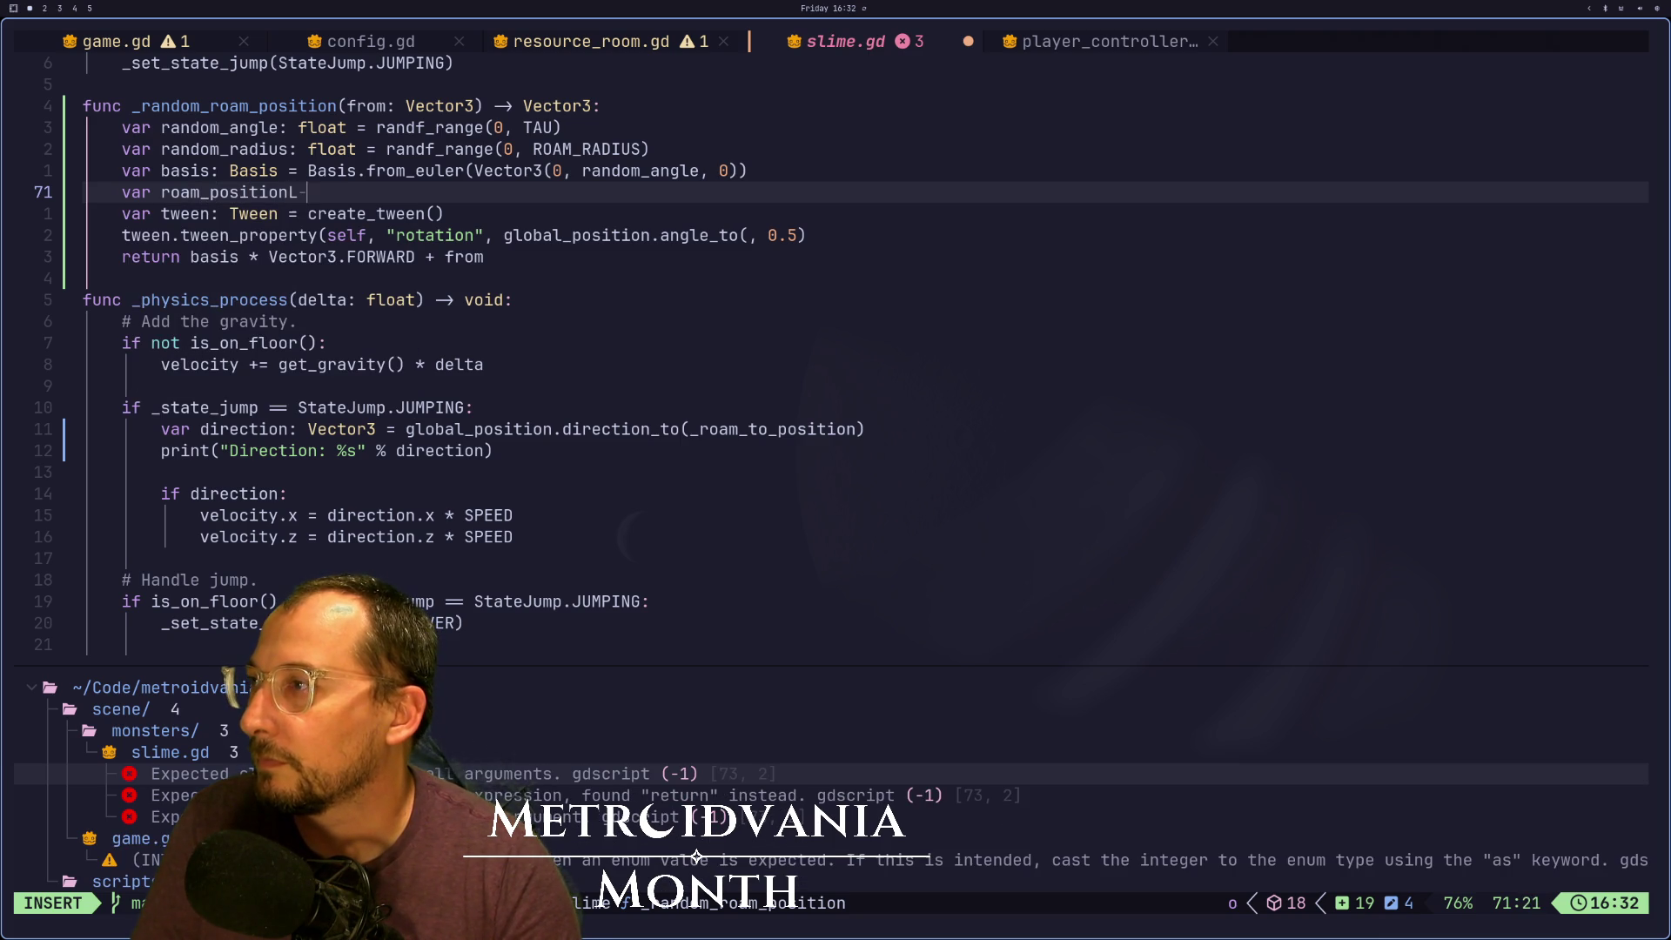
text(Vector3 =)
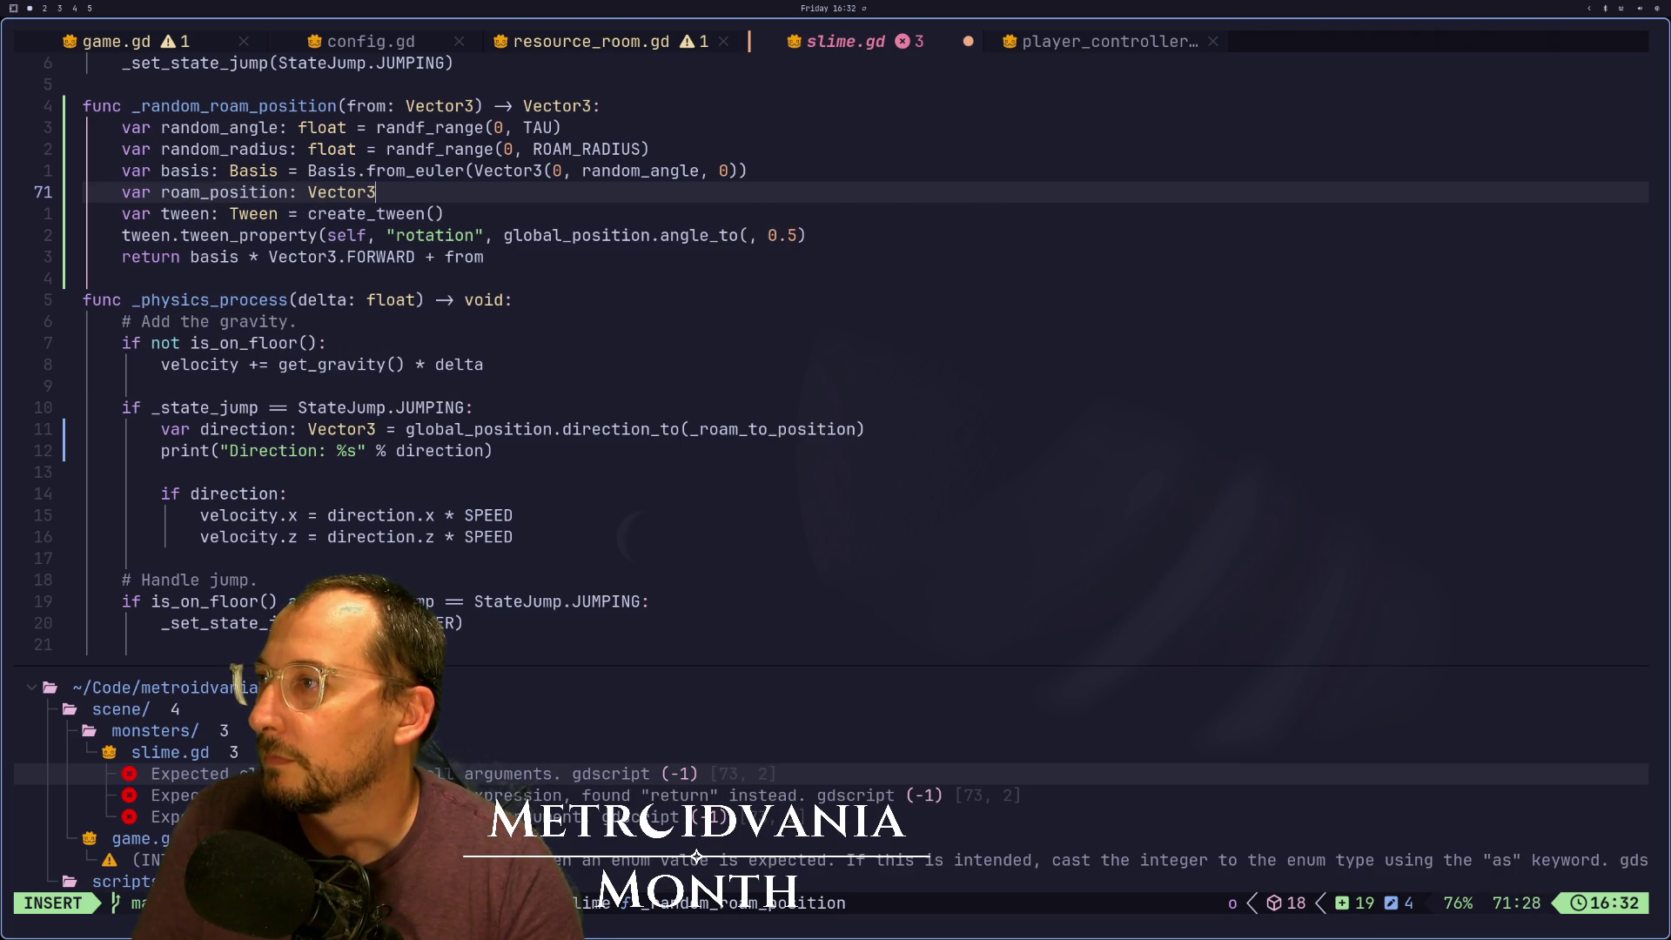
key(Escape)
key(p)
Pass roam_position into angle_to(), return roam_position, and save slime.gd
key(j)
key(j)
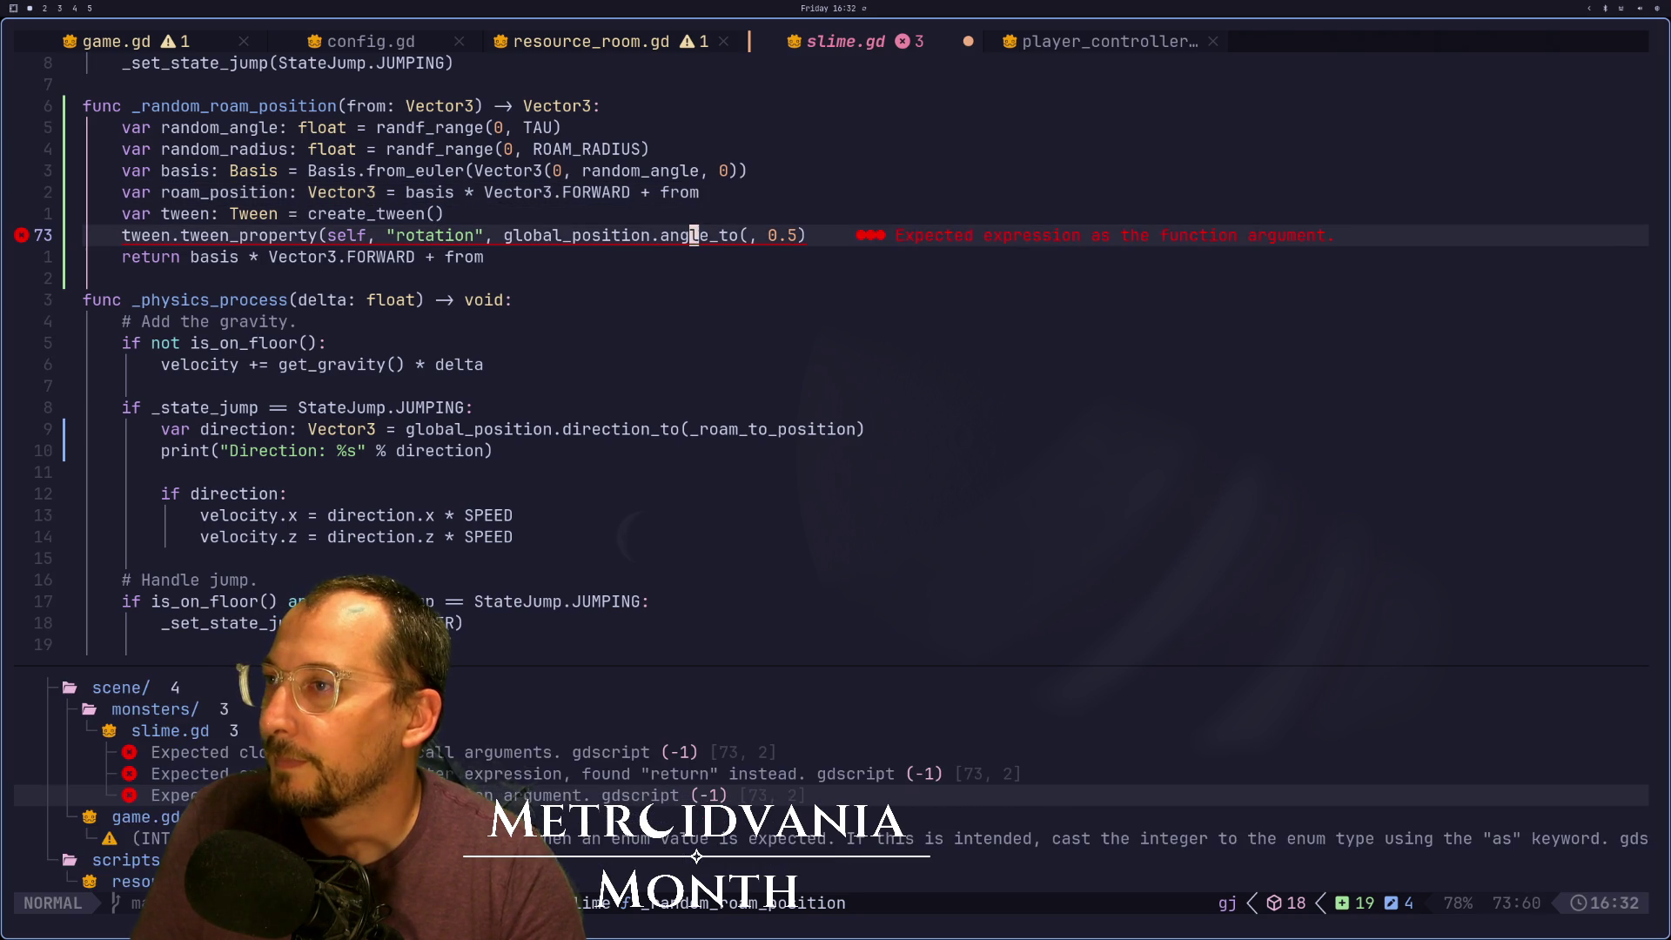
key(c)
key(i)
key(parenleft)
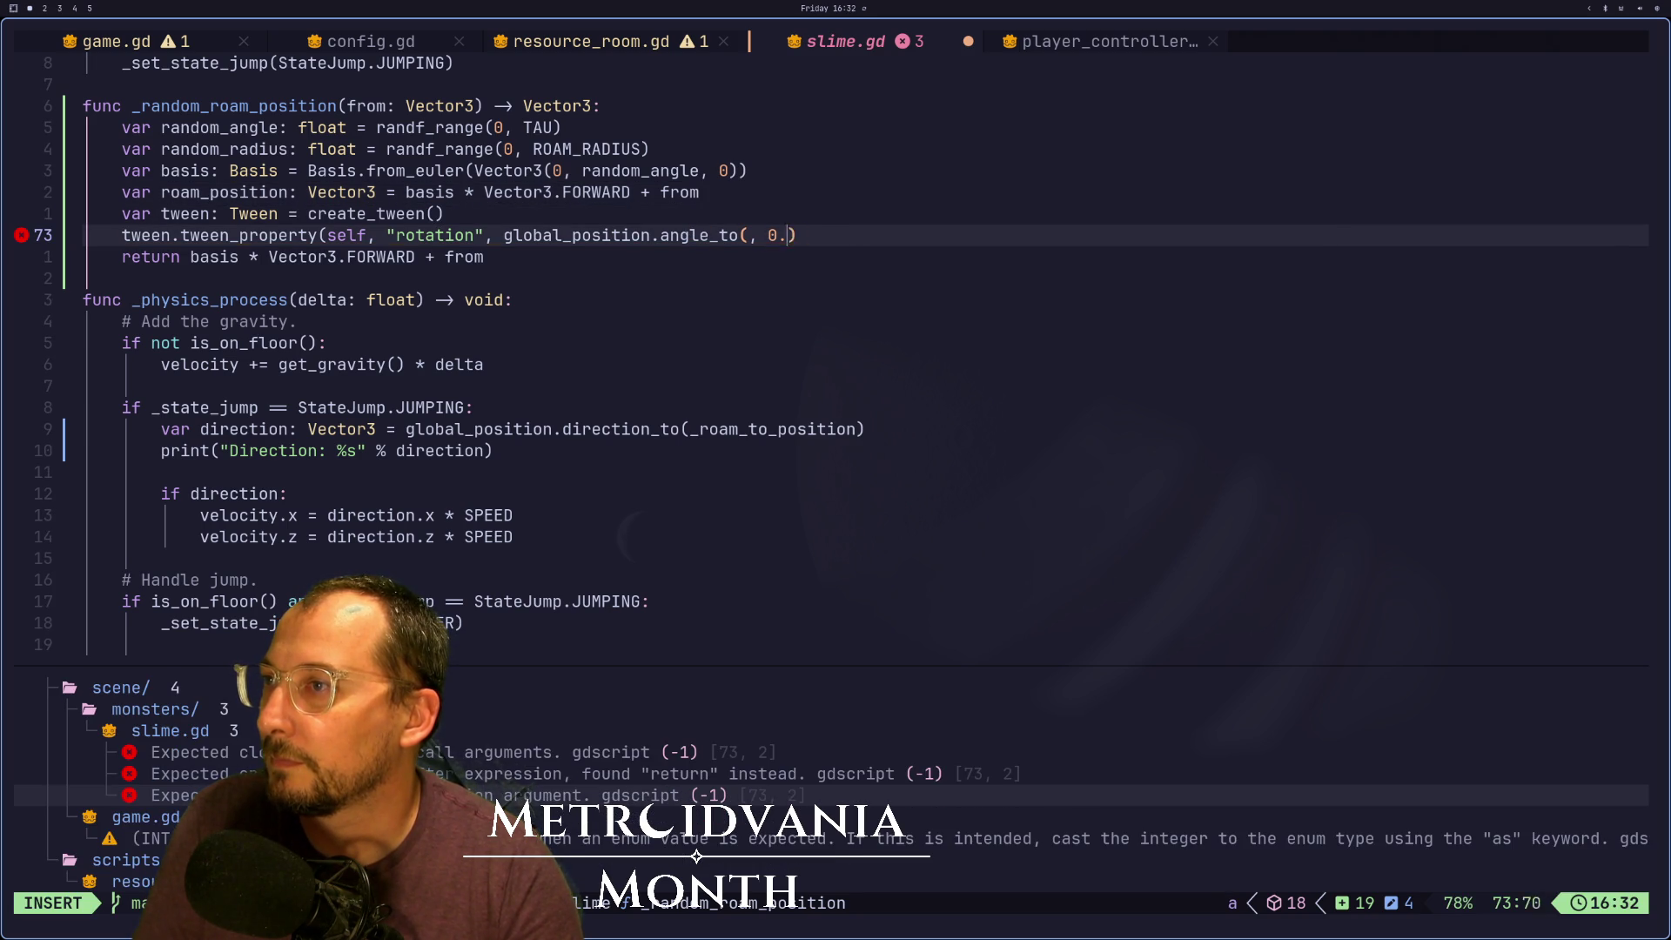
text(rom)
key(Return)
key(Escape)
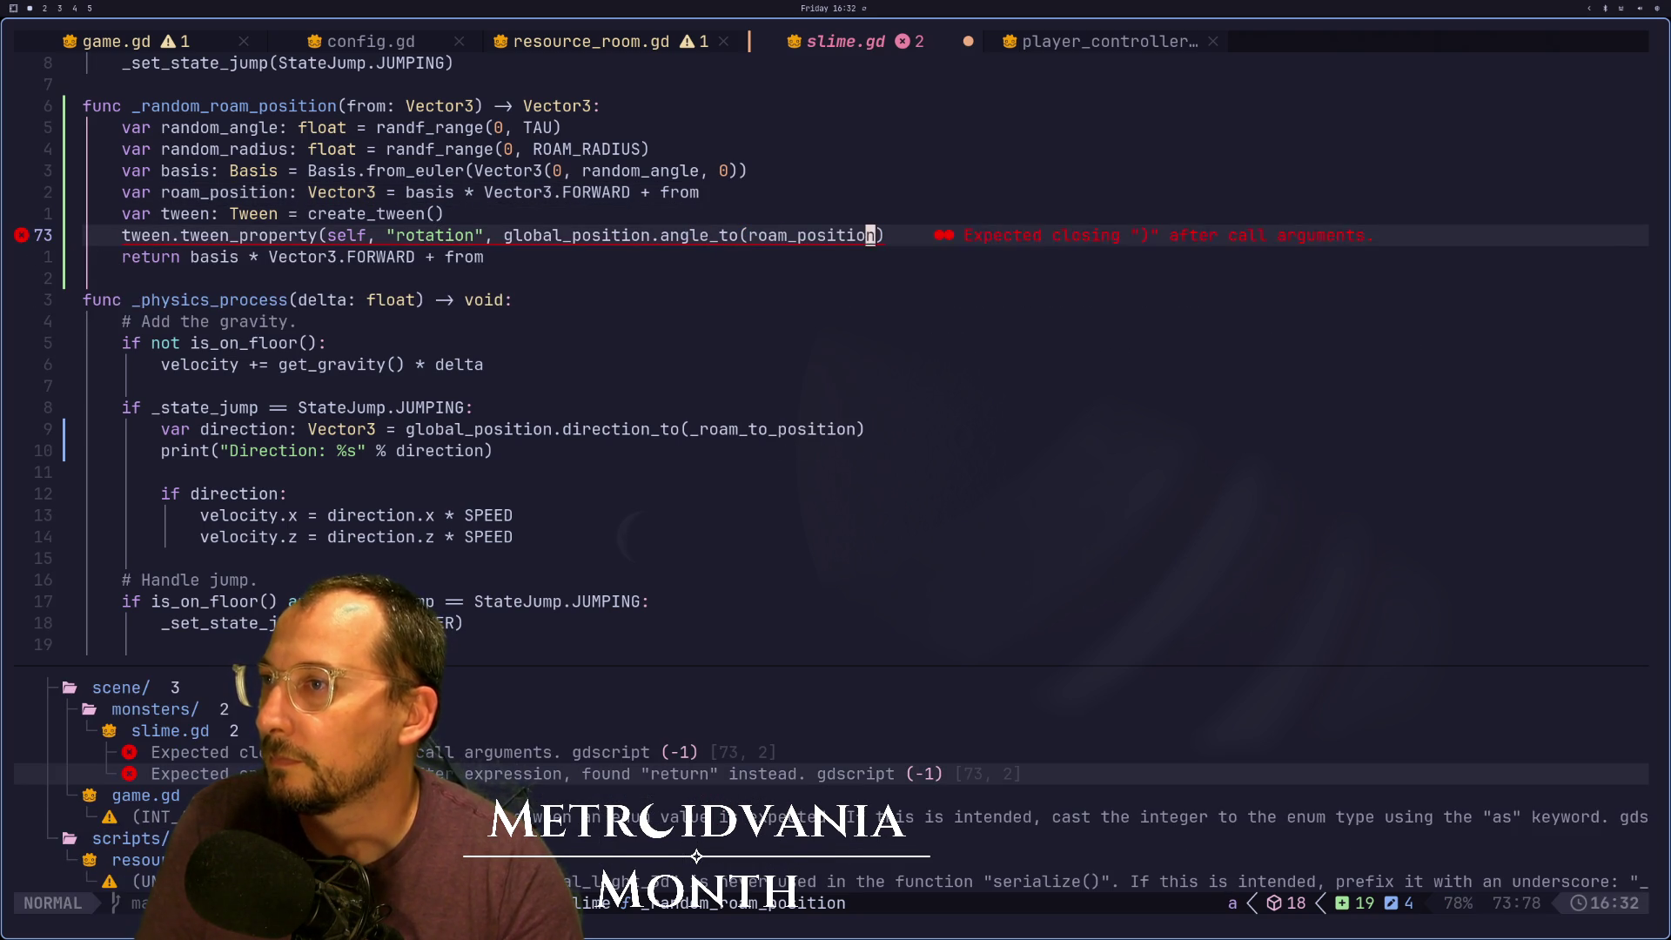
key(j)
key(s)
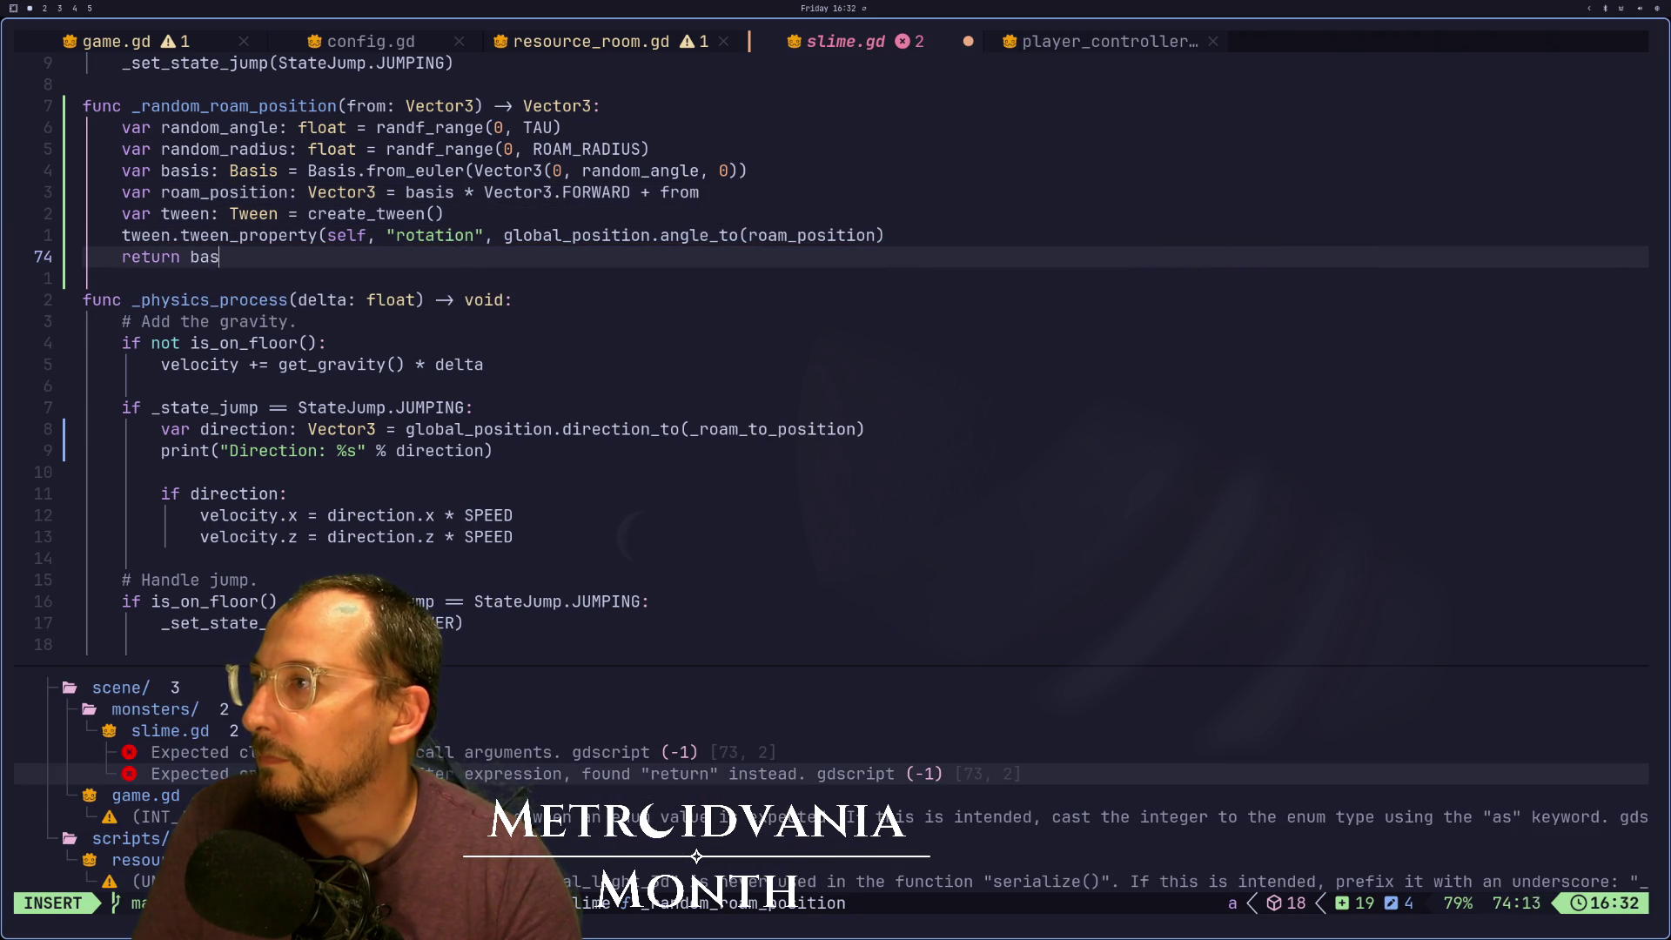
text(roam_)
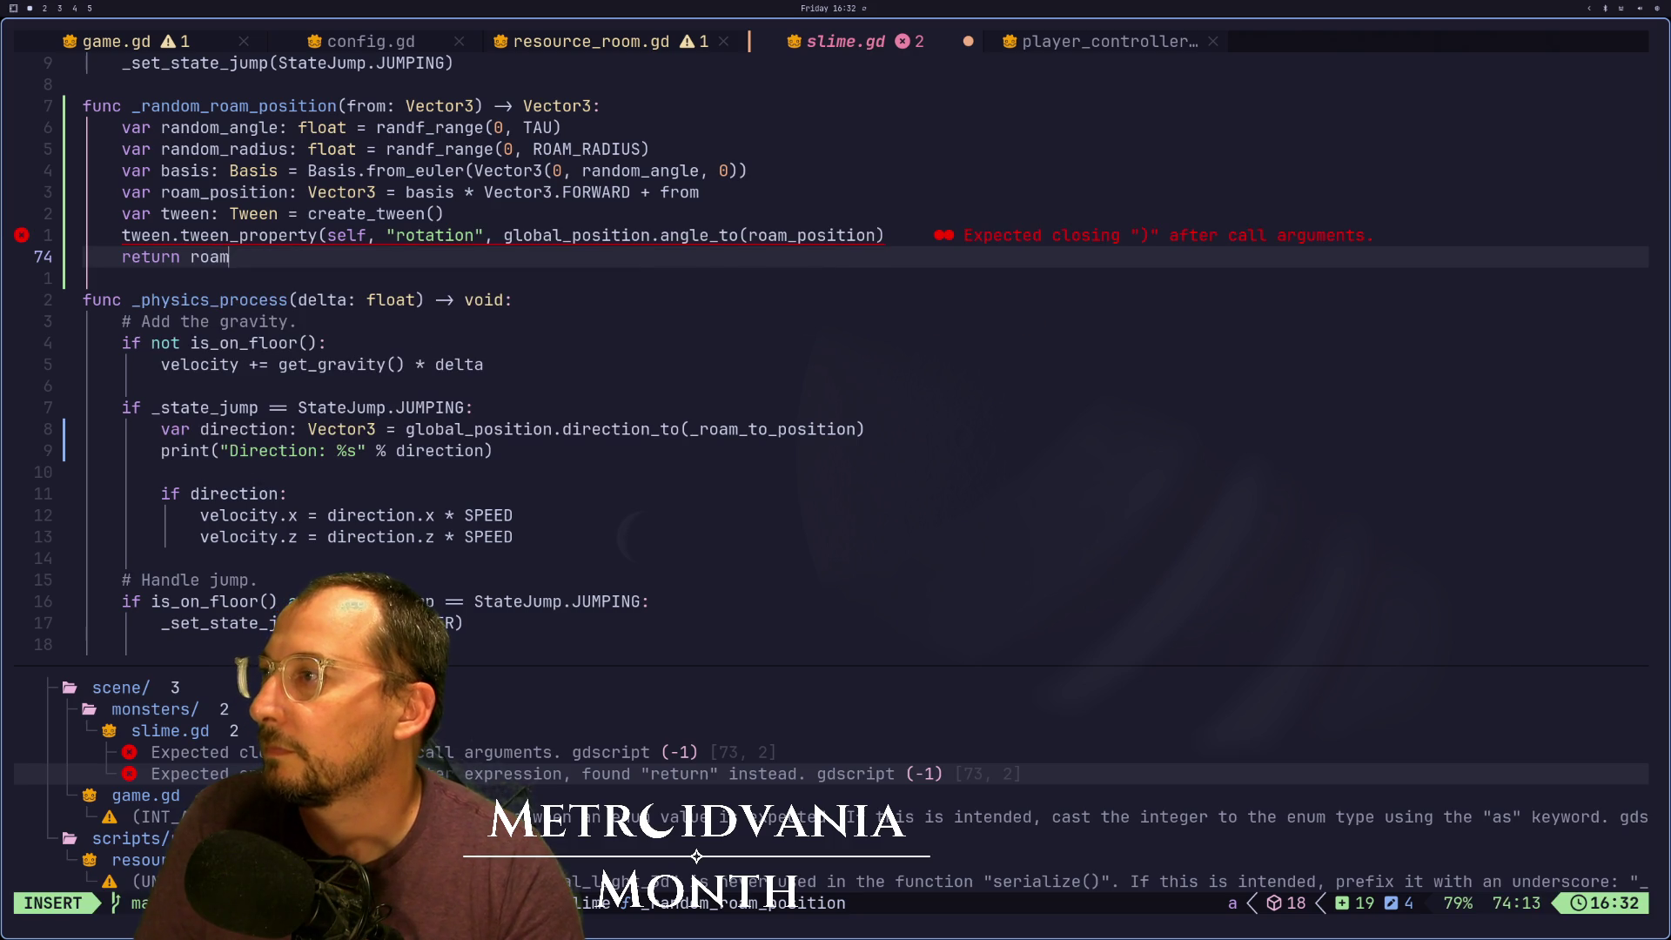
key(Return)
key(Escape)
text(:w)
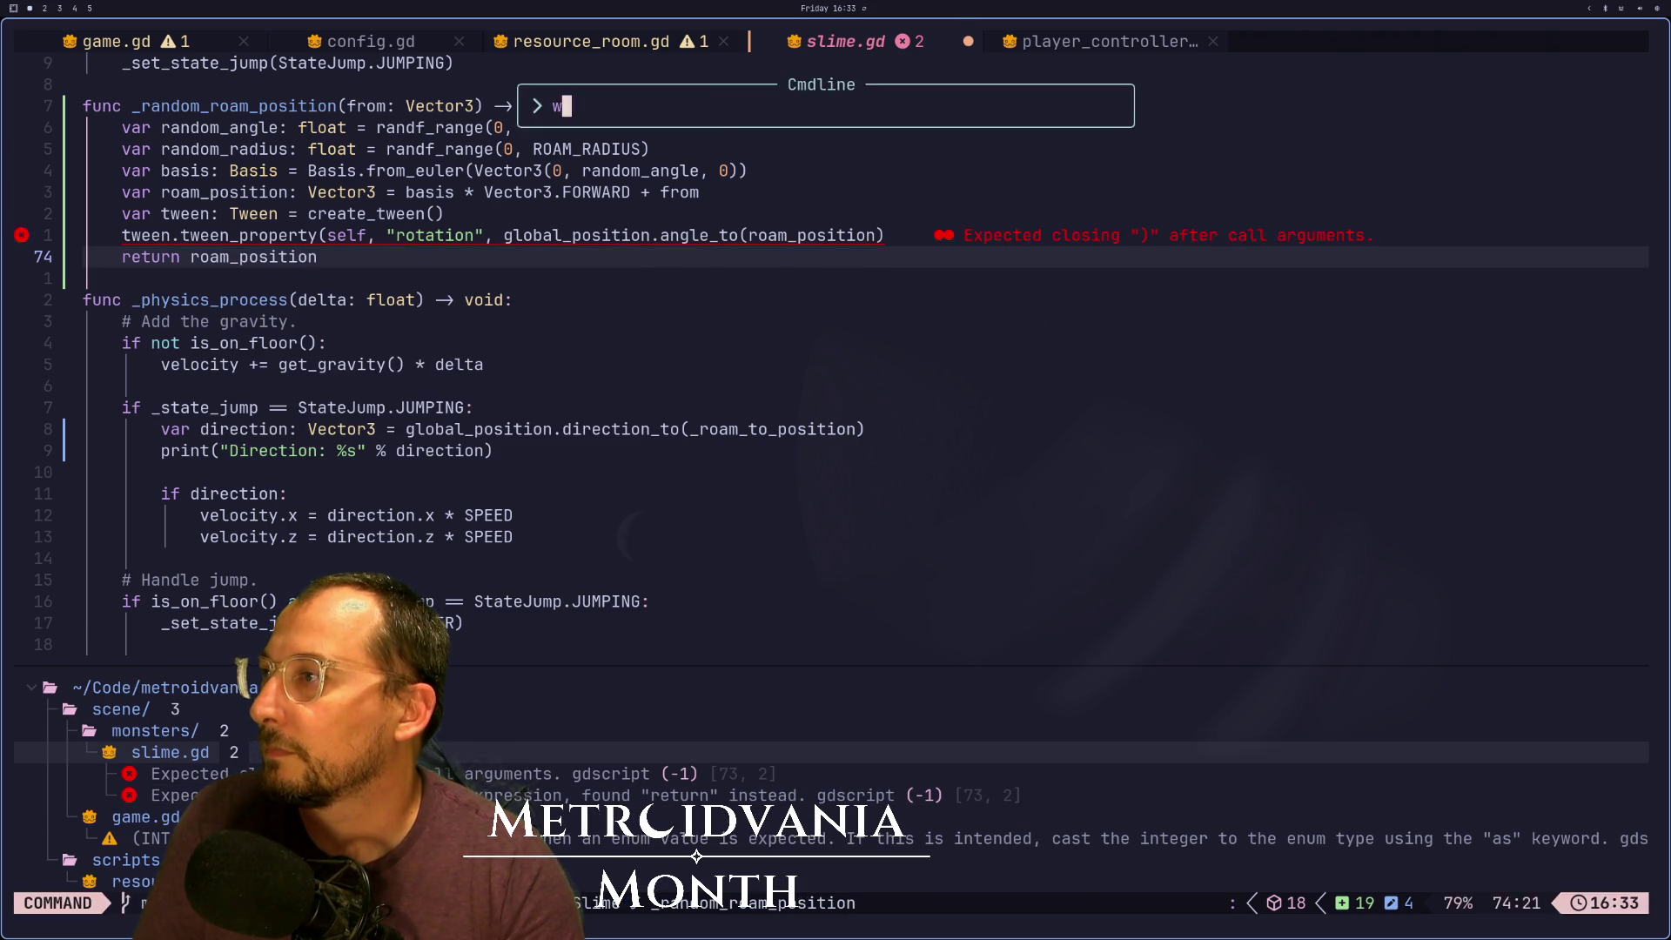
key(Return)
Close the angle_to parenthesis, add the 0.5 duration, save, and rerun the game
key(k)
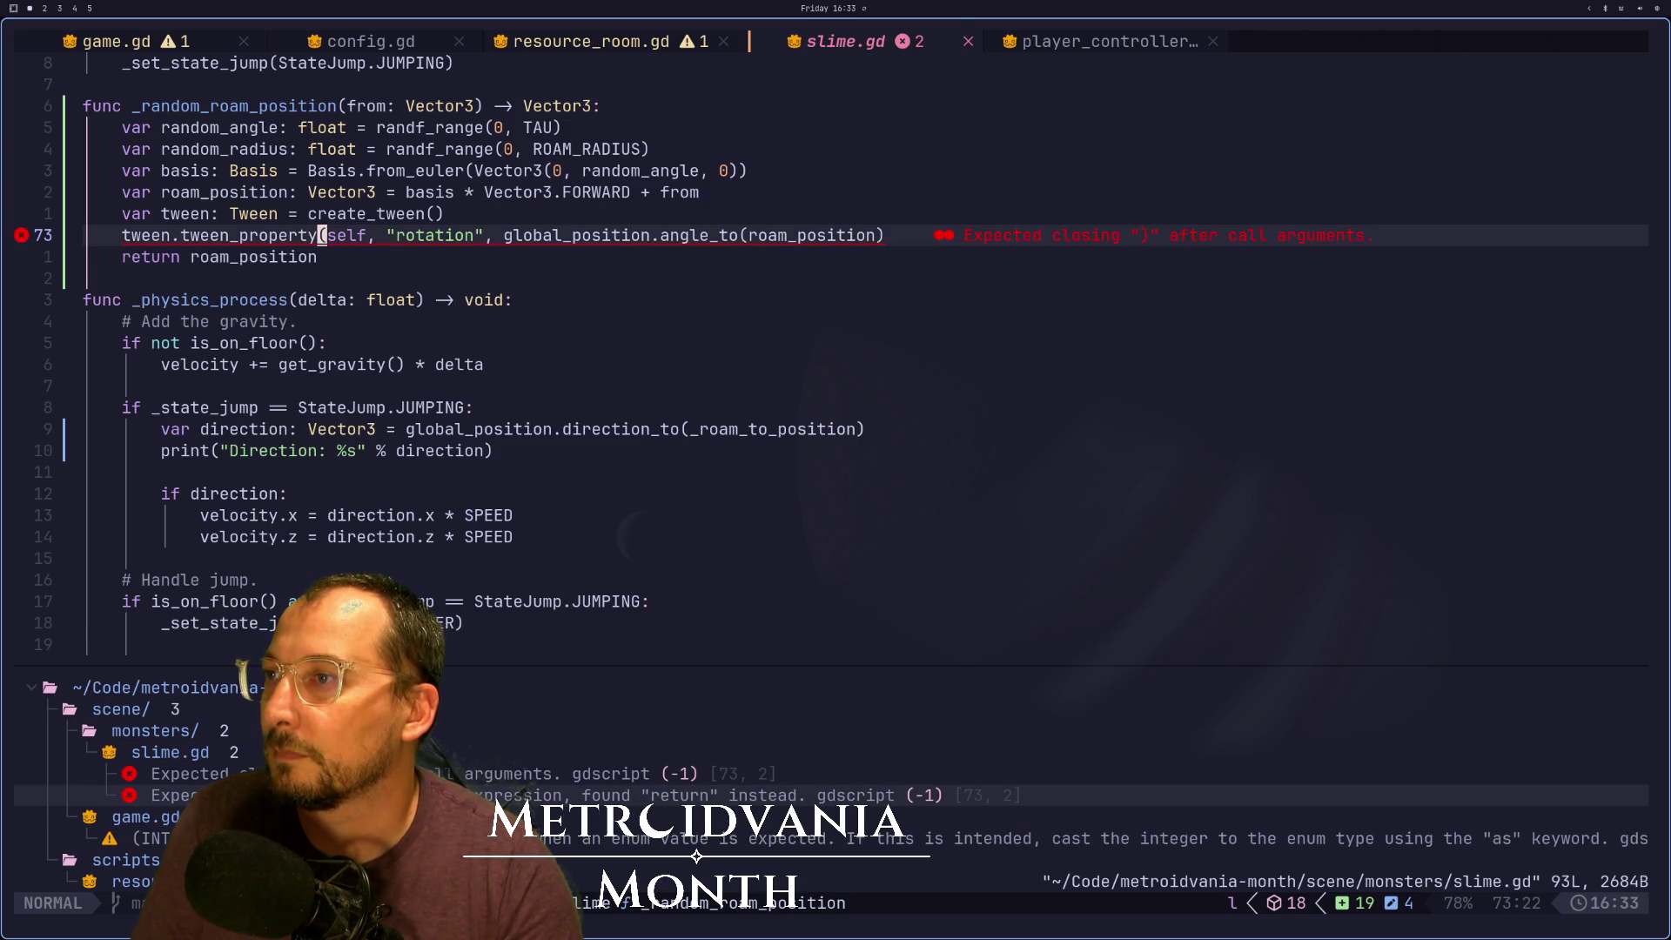
key(2)
key(f)
key(quotedbl)
text(A))
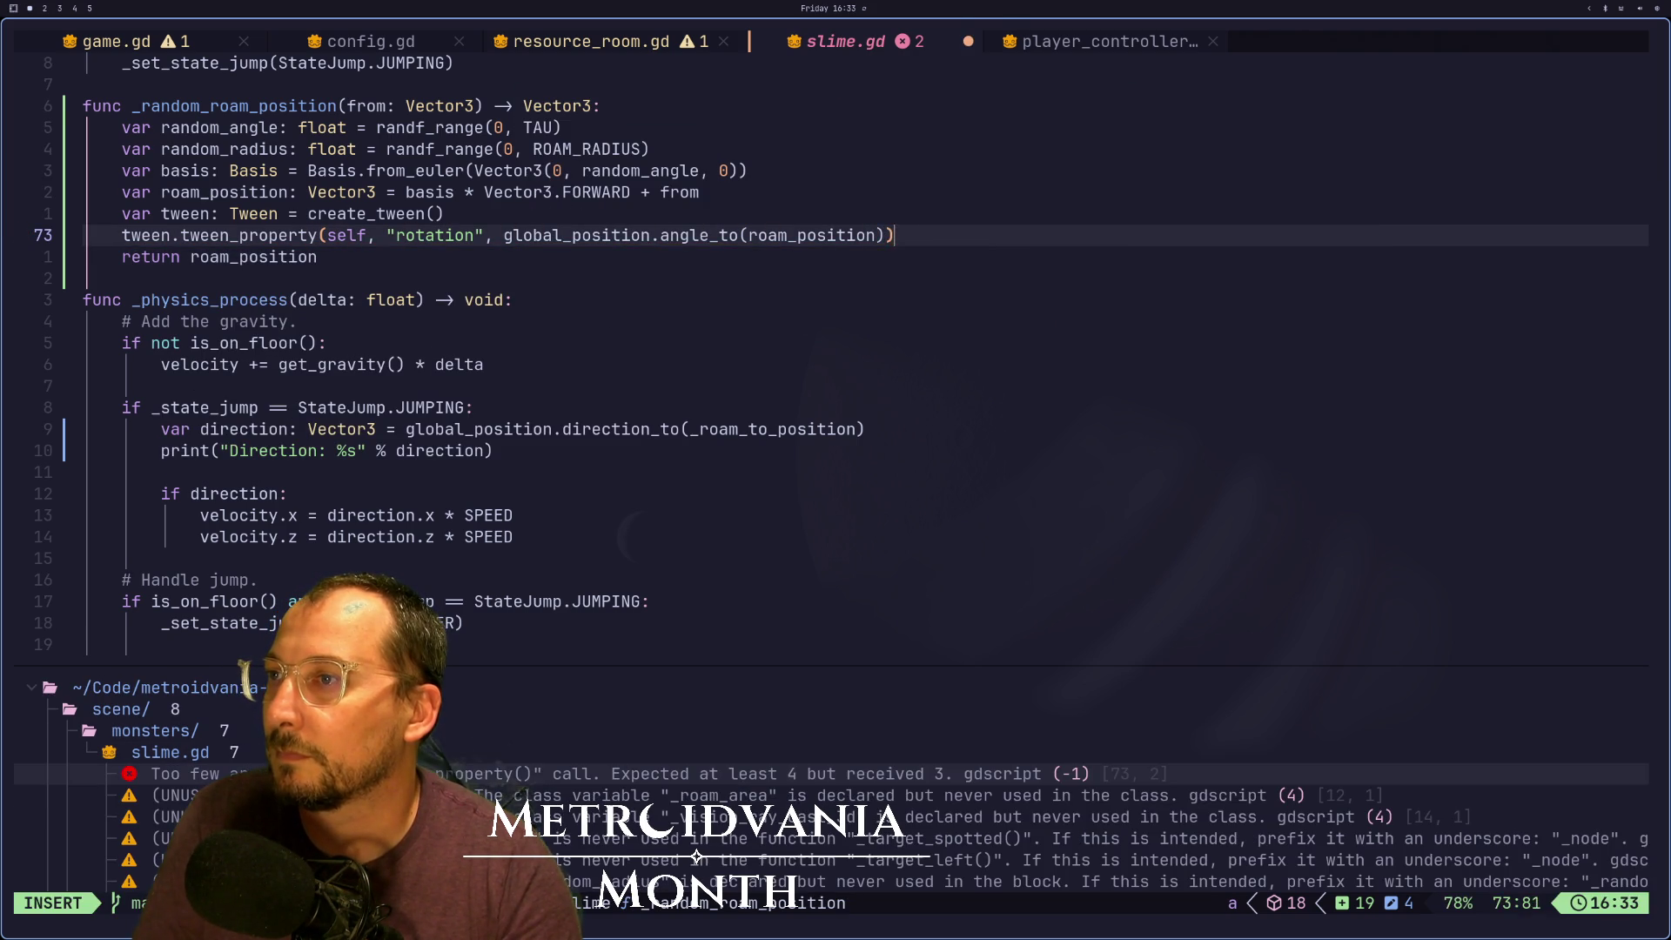
key(Escape)
key(colon)
key(Escape)
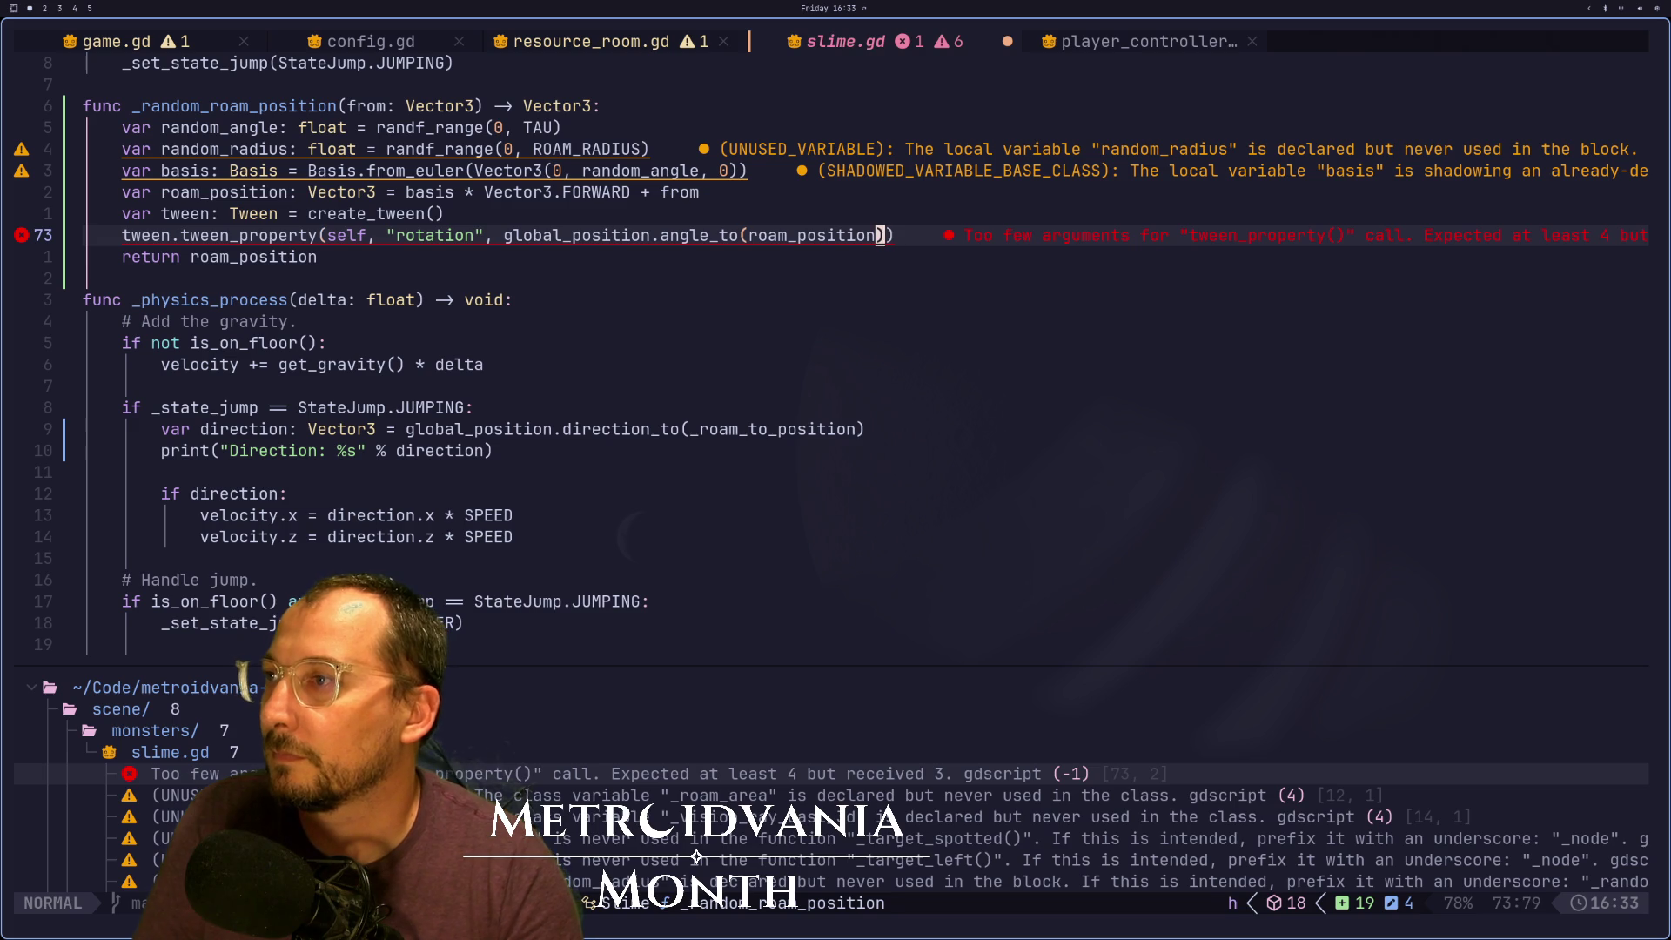
text(ion))
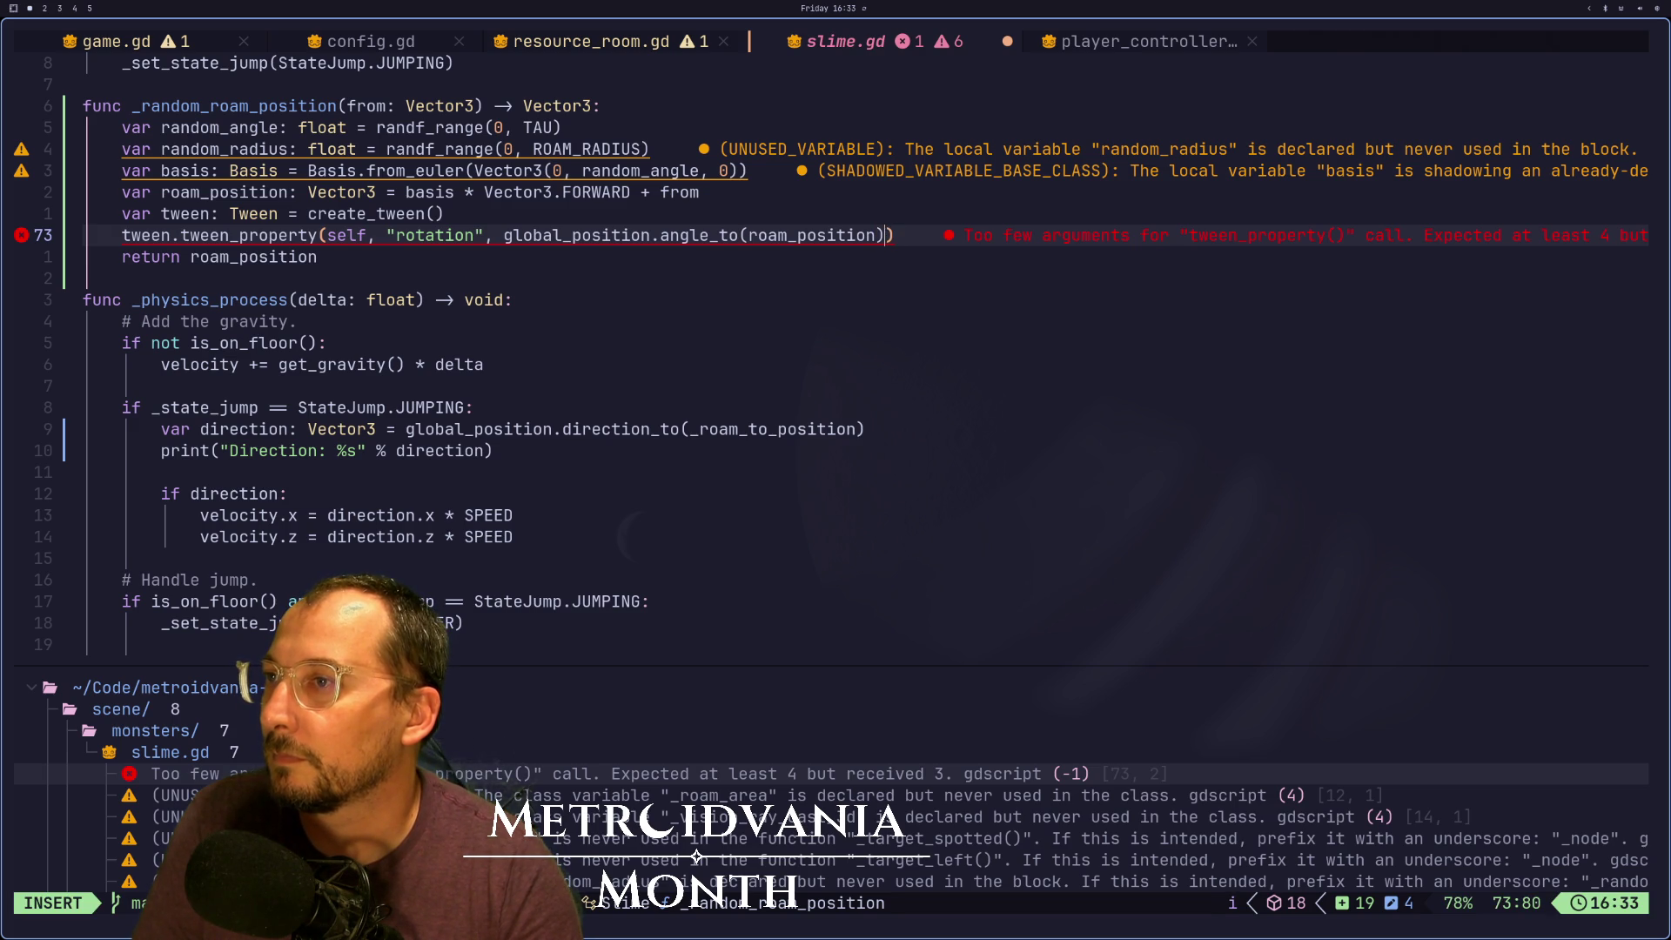
text(, 0.5)
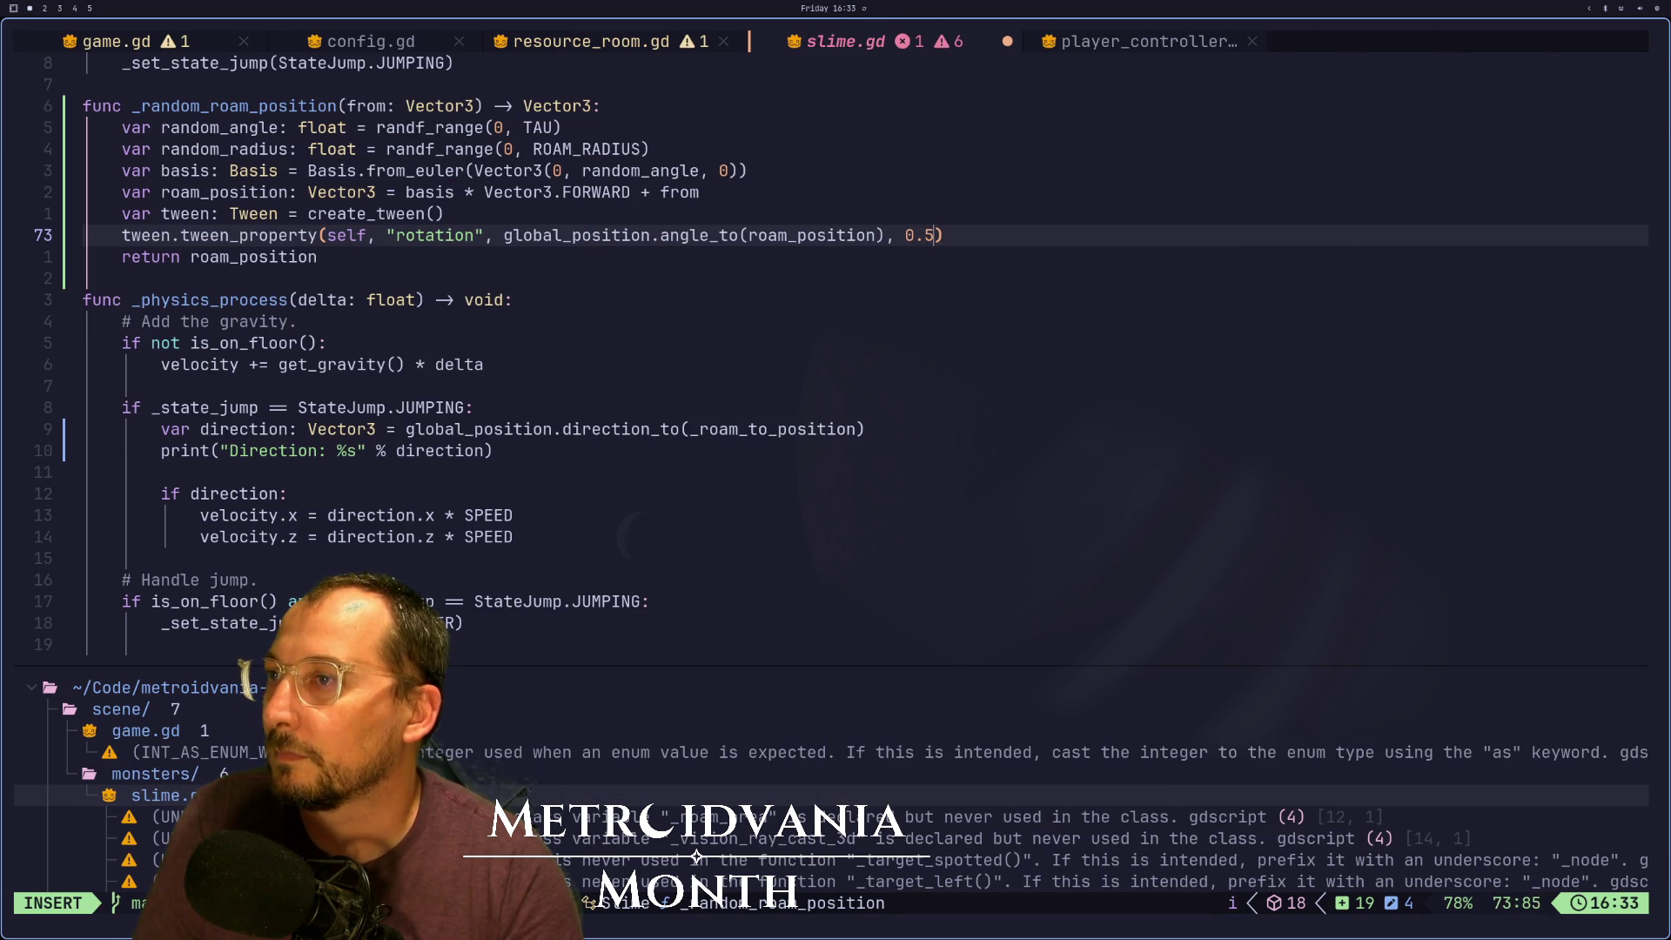
key(Escape)
text(:w)
key(Return)
key(F5)
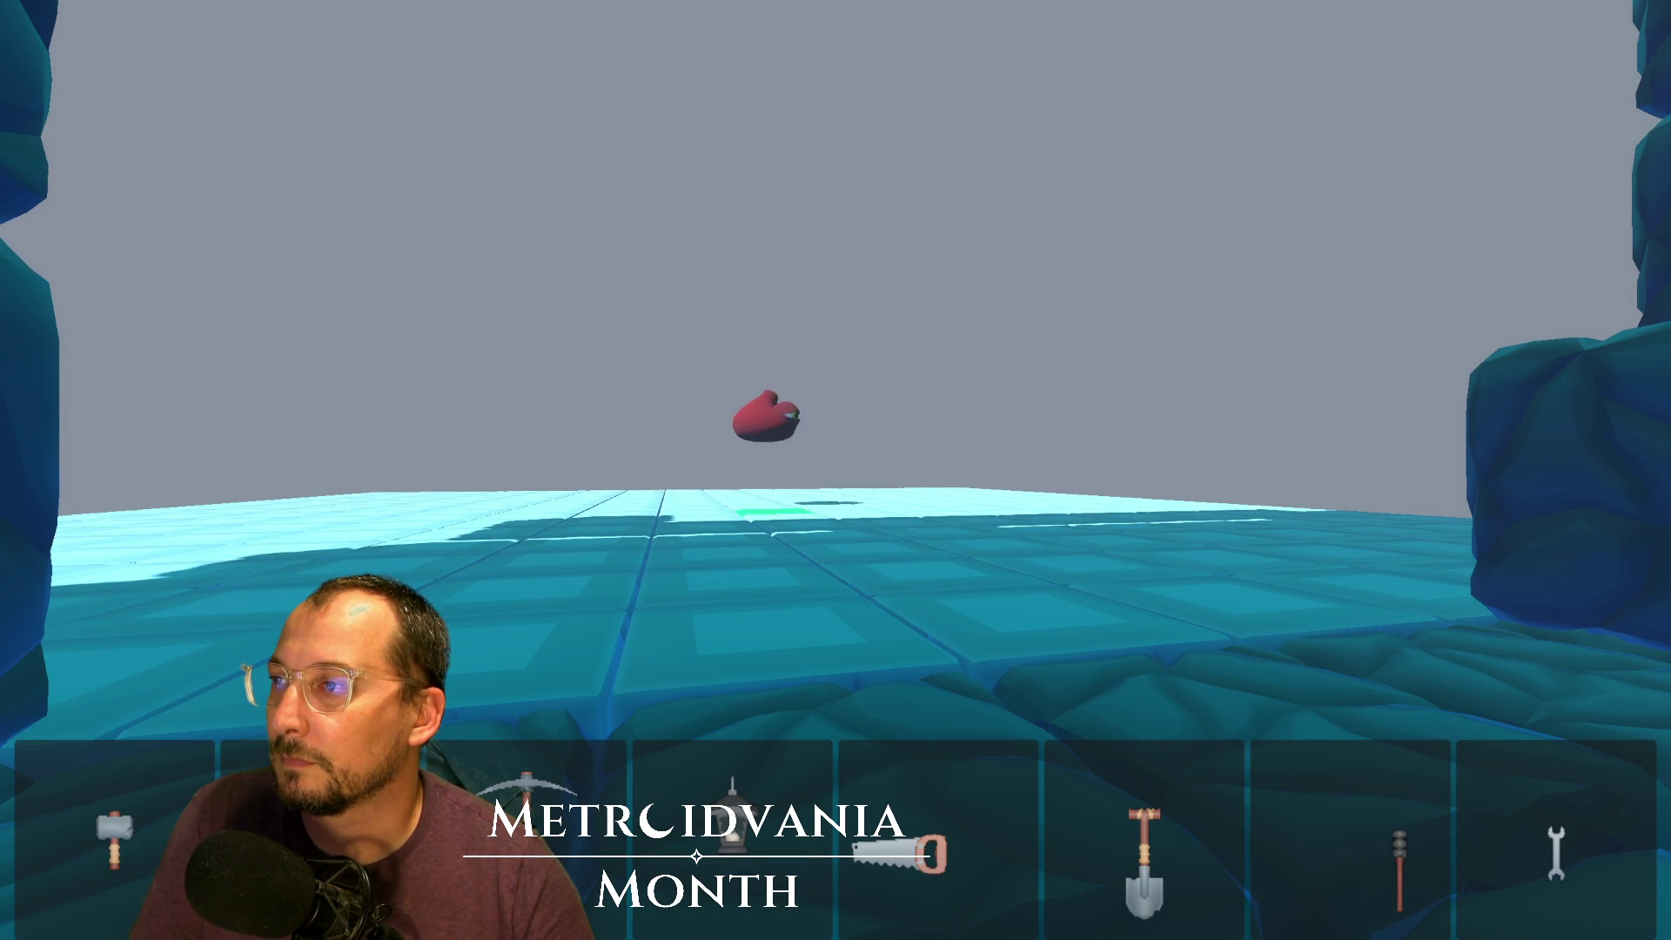
Close the game, relaunch it with Run Project, then return to slime.gd's tween line
key(F8)
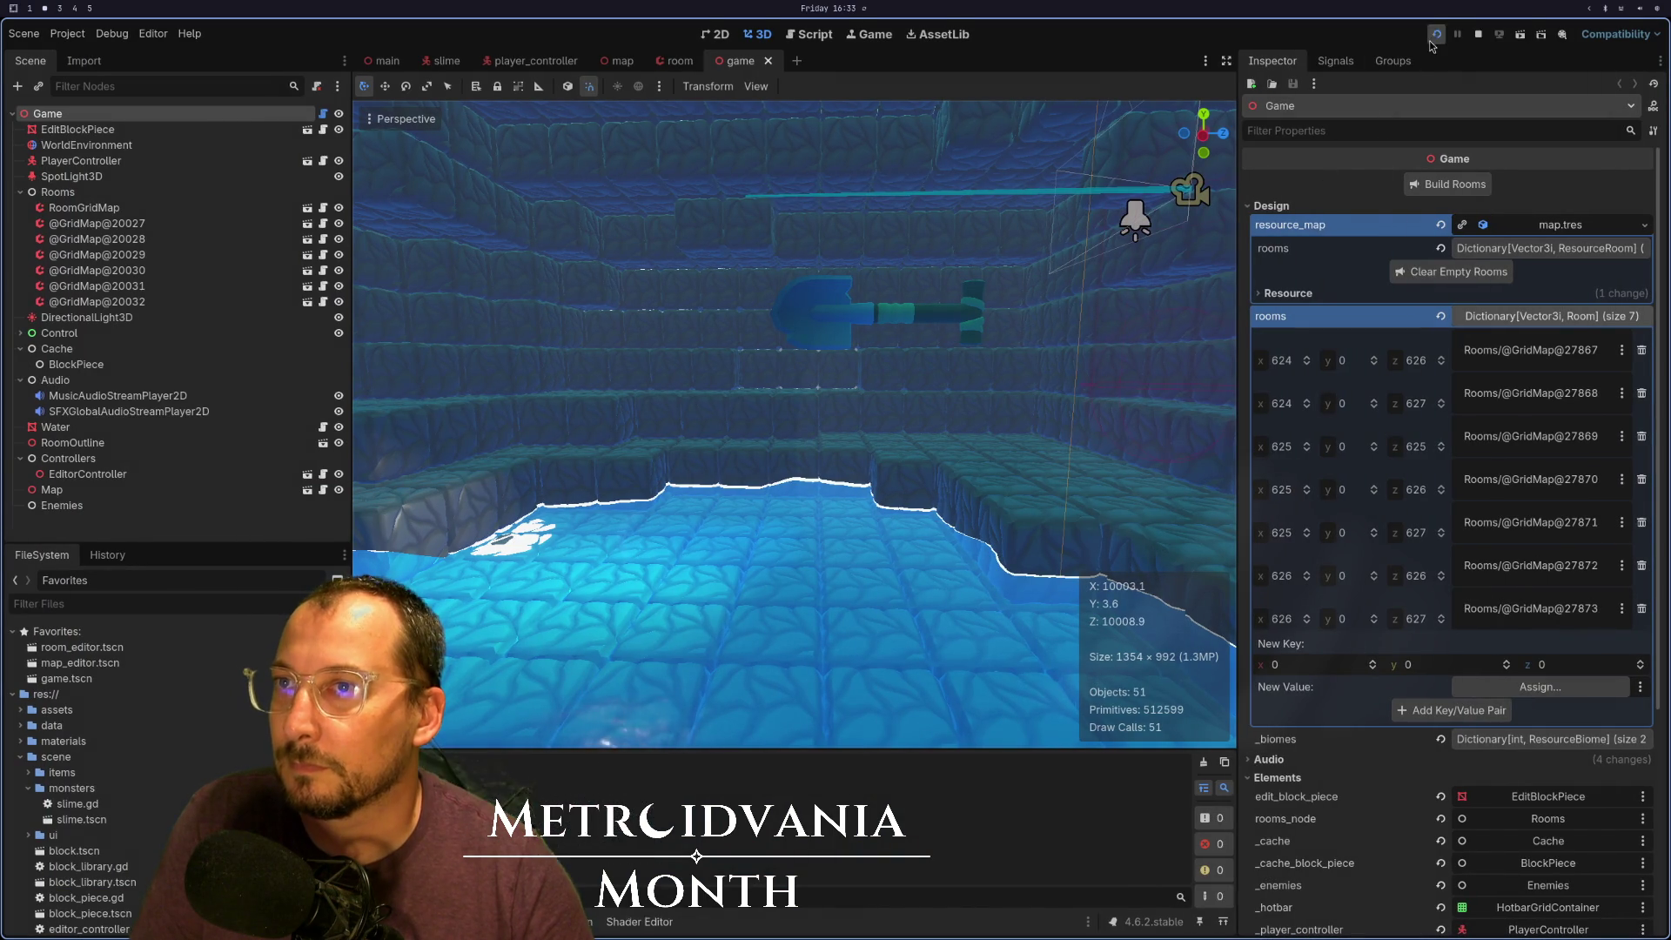
click(1431, 36)
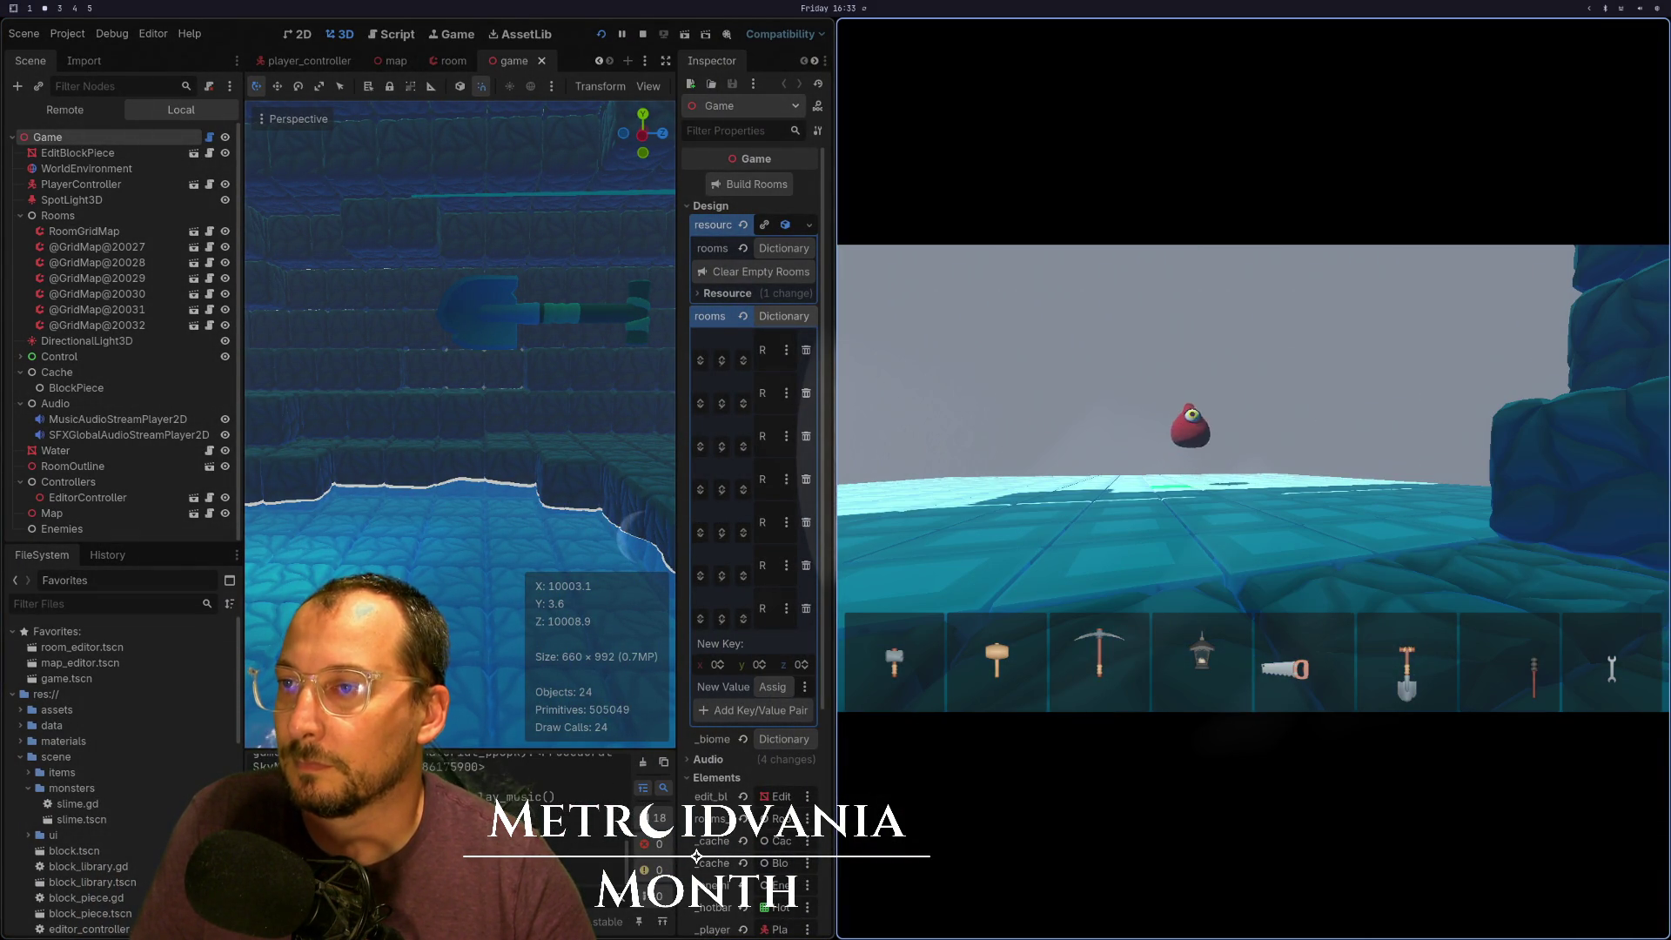
key(super+1)
key(j)
key(k)
key(k)
key(k)
scroll(835, 348, up, 2)
Undo the edits back to the Vector3(0, random_angle, 0) rotation tween and save slime.gd
key(j)
key(j)
key(j)
key(k)
key(k)
key(j)
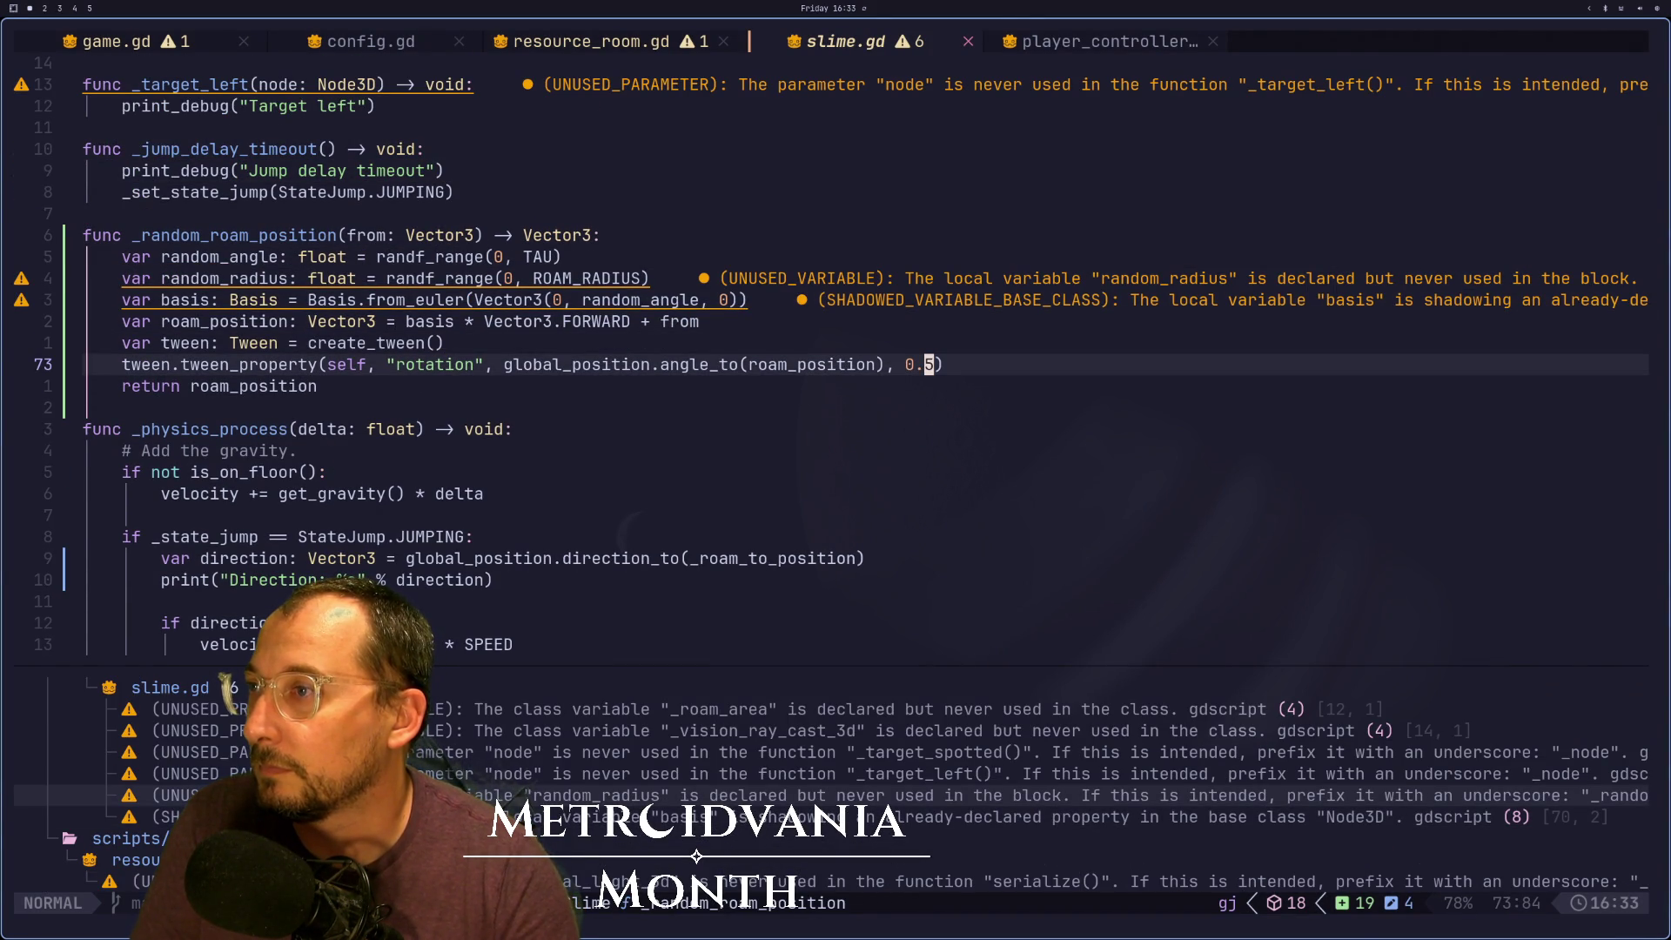
key(u)
key(u)
key(u)
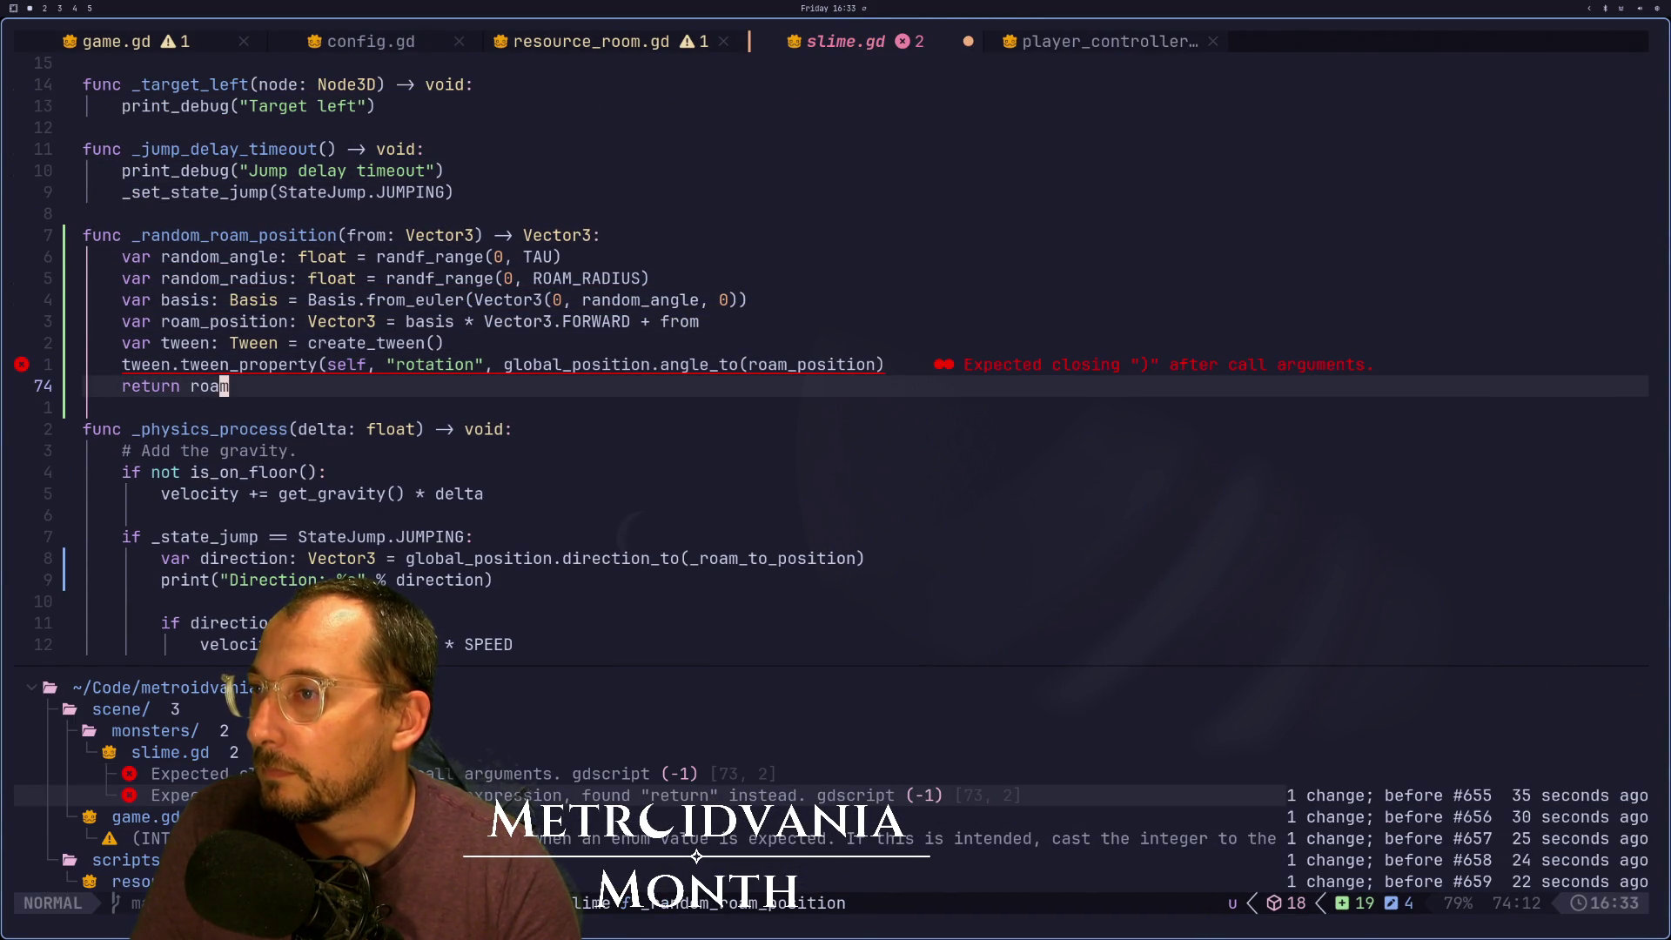
key(u)
key(u)
key(u)
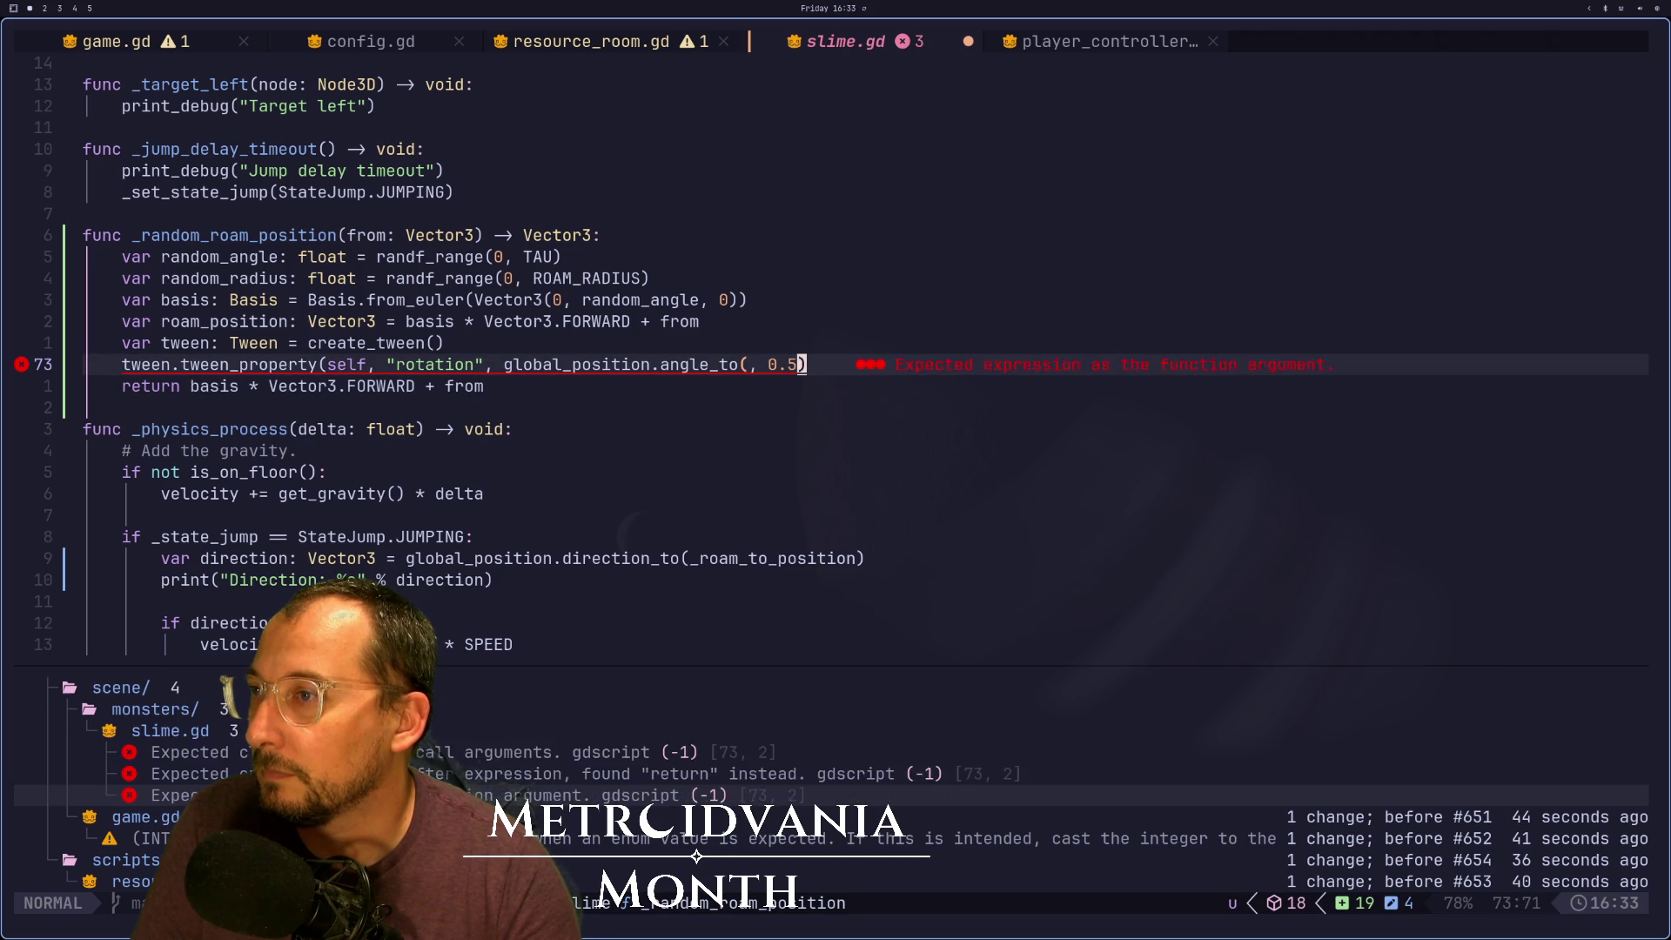
key(u)
key(u)
key(u)
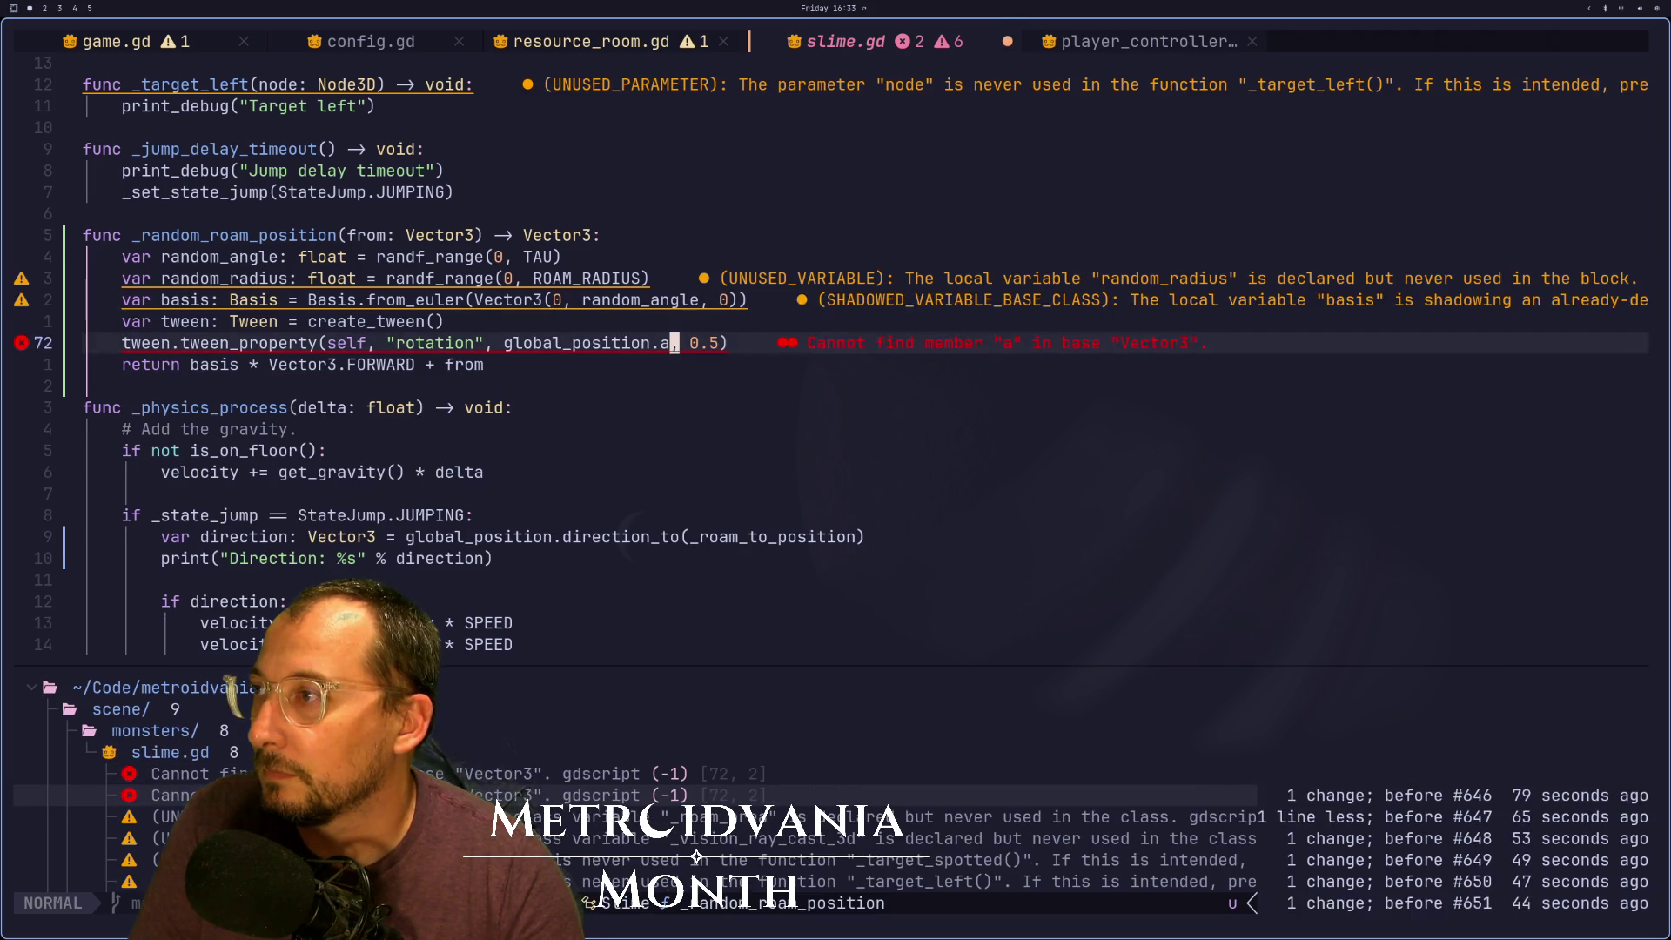
key(u)
key(u)
key(u)
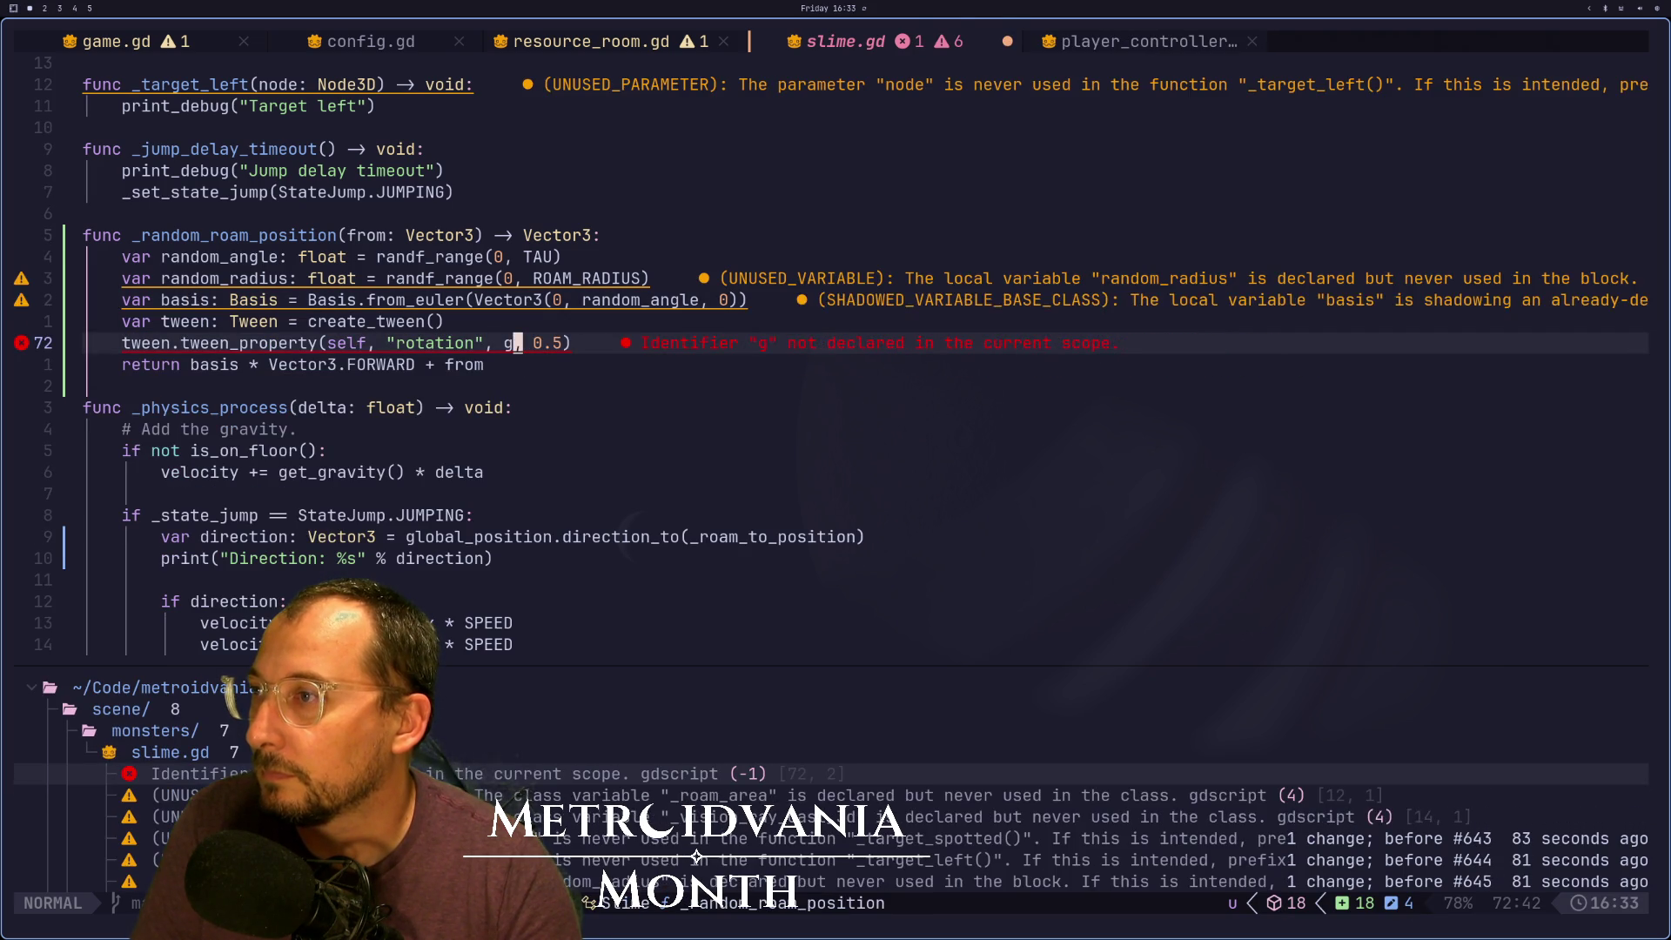
key(u)
key(u)
key(u)
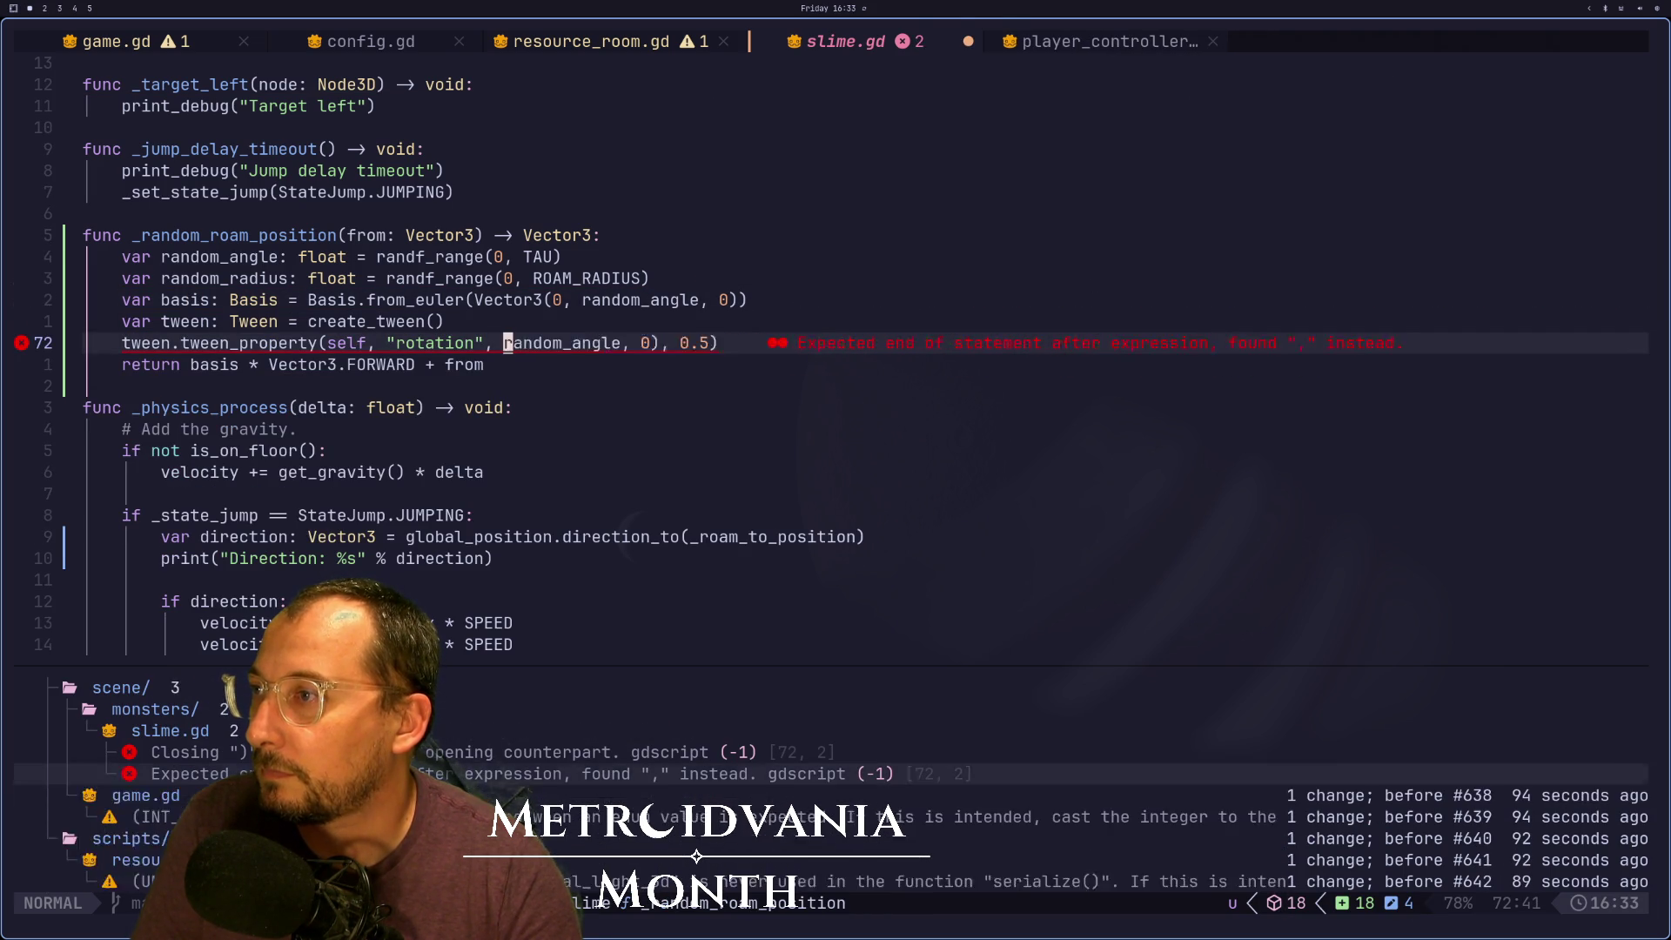
key(u)
key(u)
key(u)
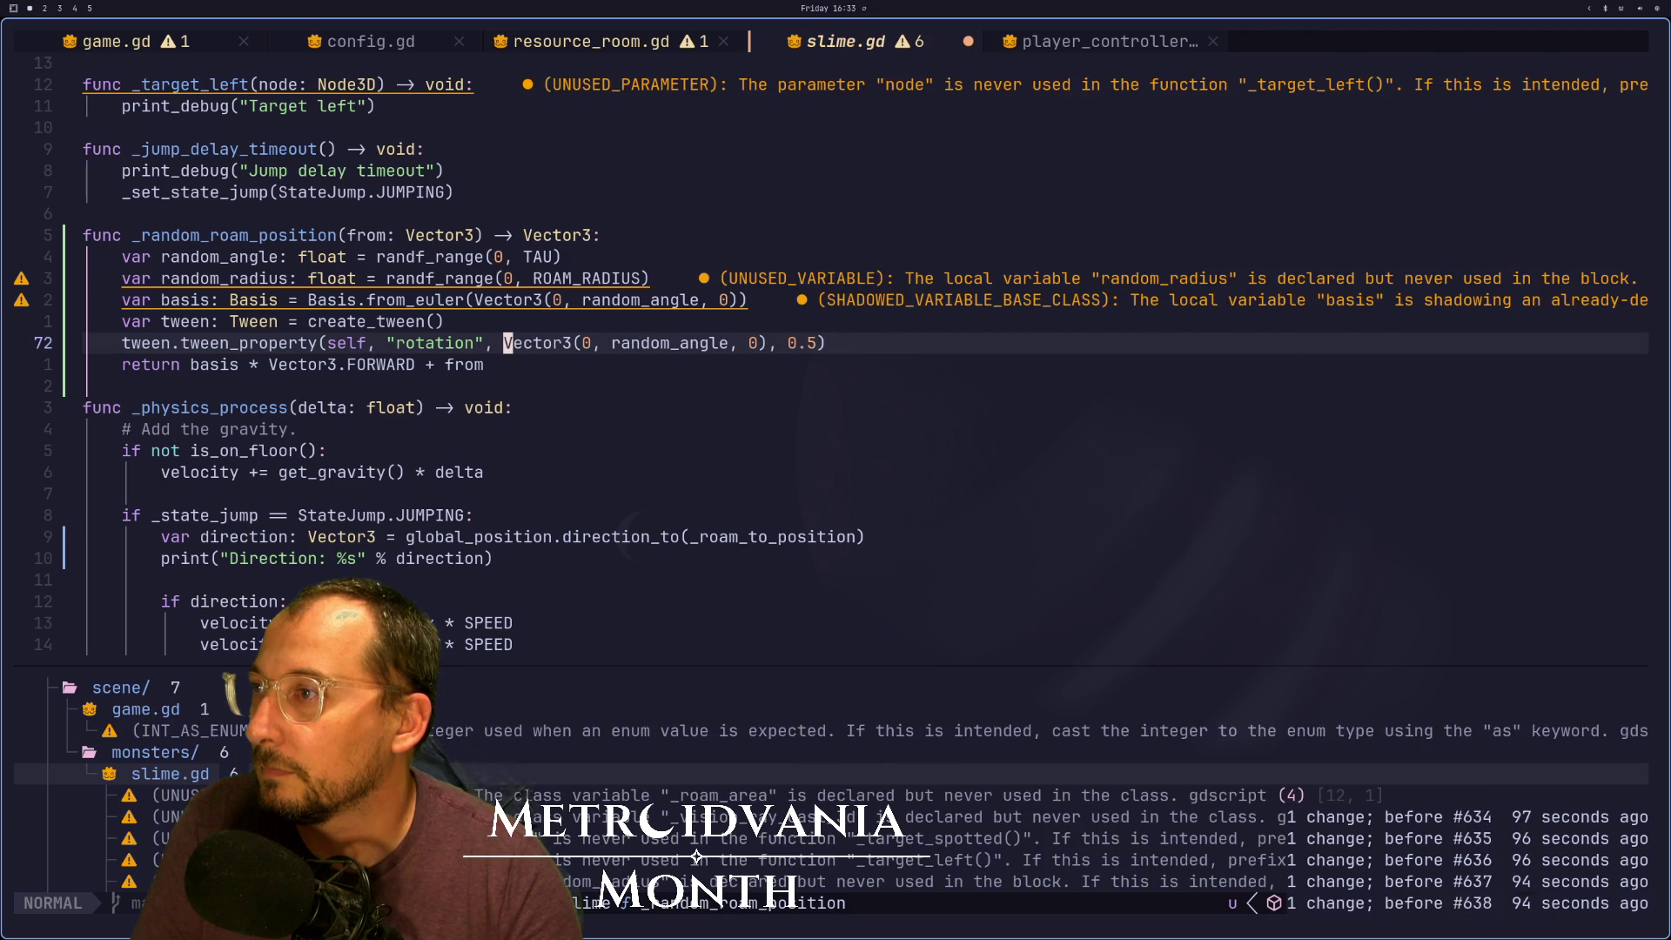
text(:w)
key(Return)
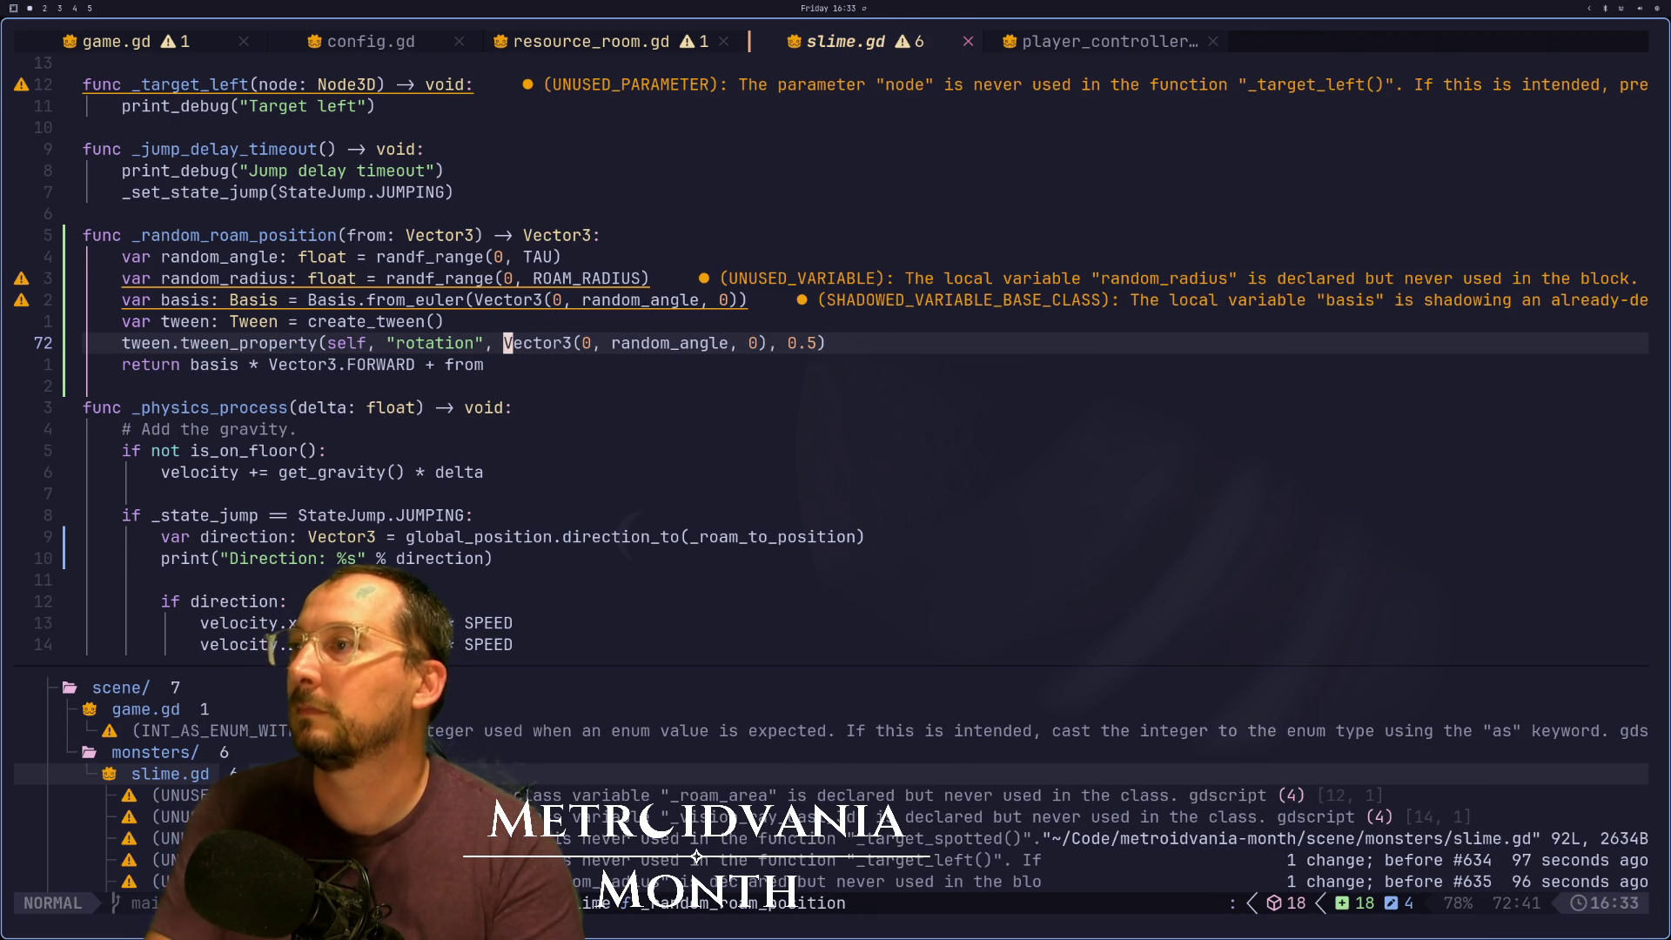
Change the tweened property from "rotation" to "rotation:y"
key(l)
key(l)
key(l)
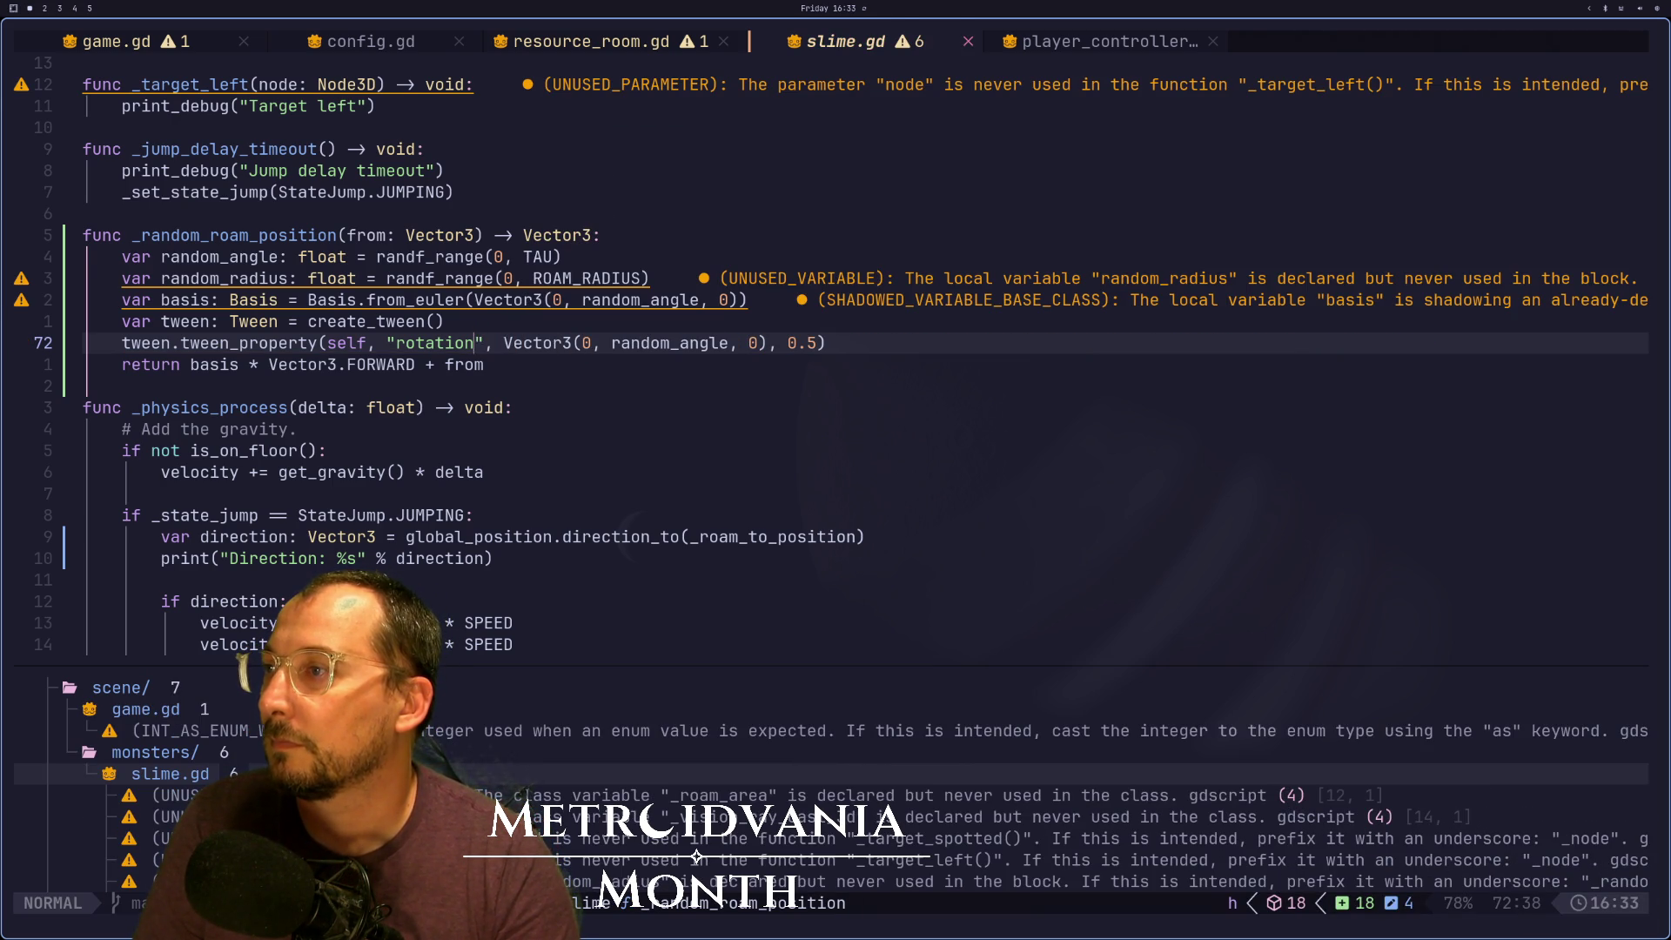
text(ion.)
key(BackSpace)
text(:y)
key(Escape)
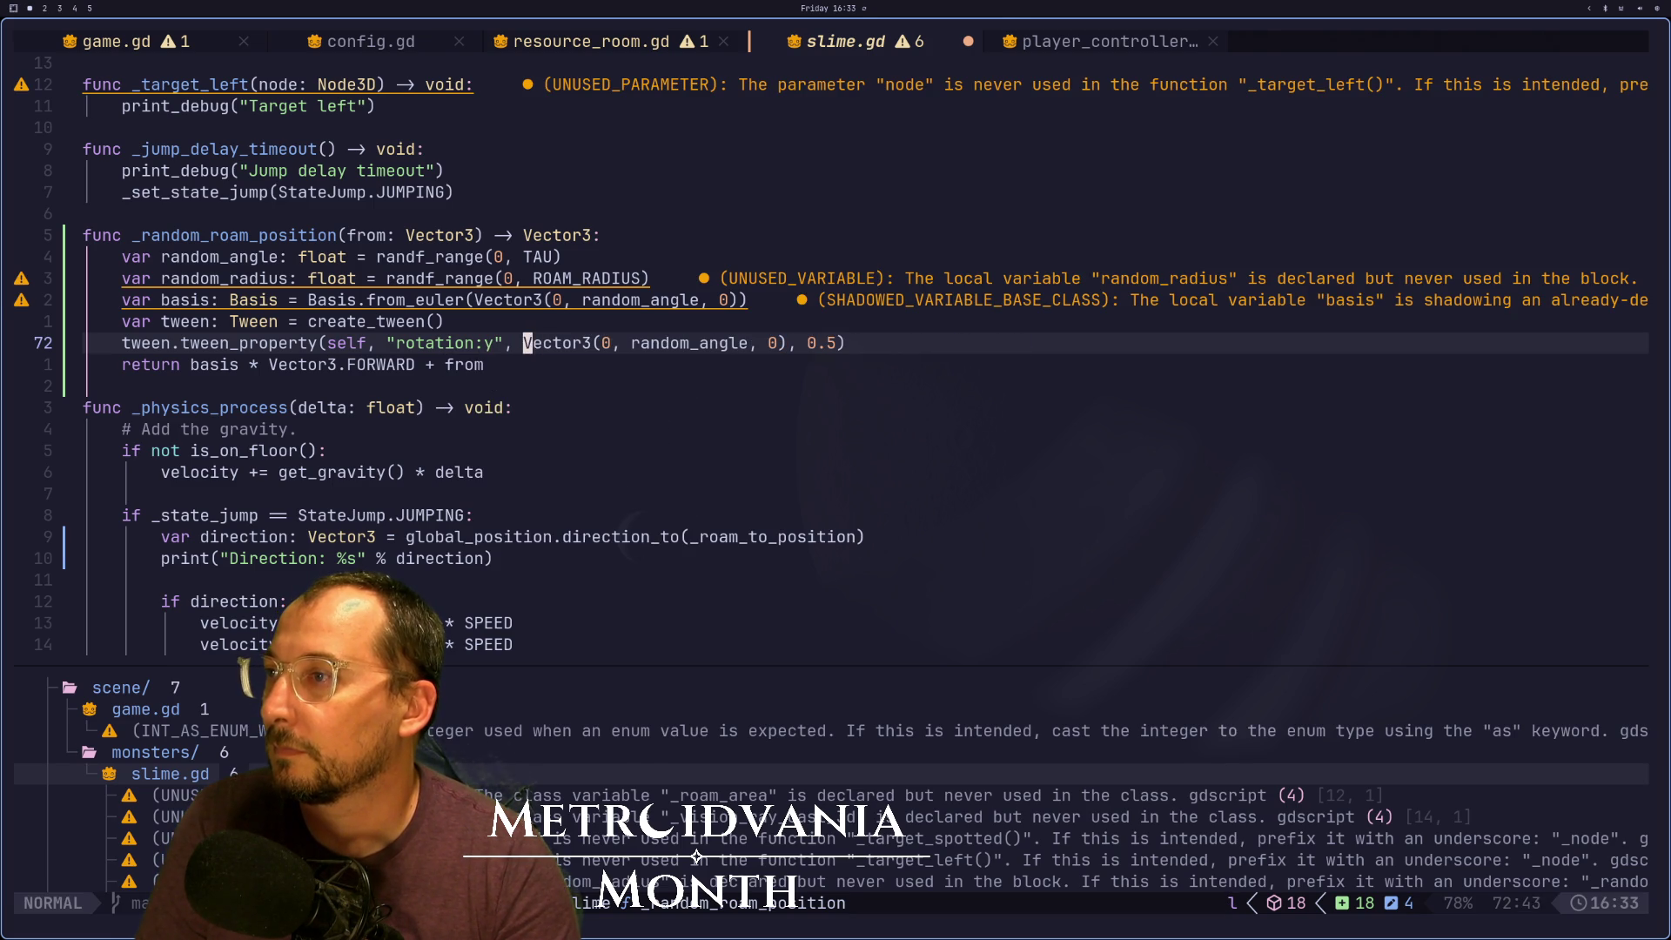
Strip the Vector3 wrapper so the target is just random_angle, then save slime.gd
key(d)
key(f)
key(comma)
text(iV)
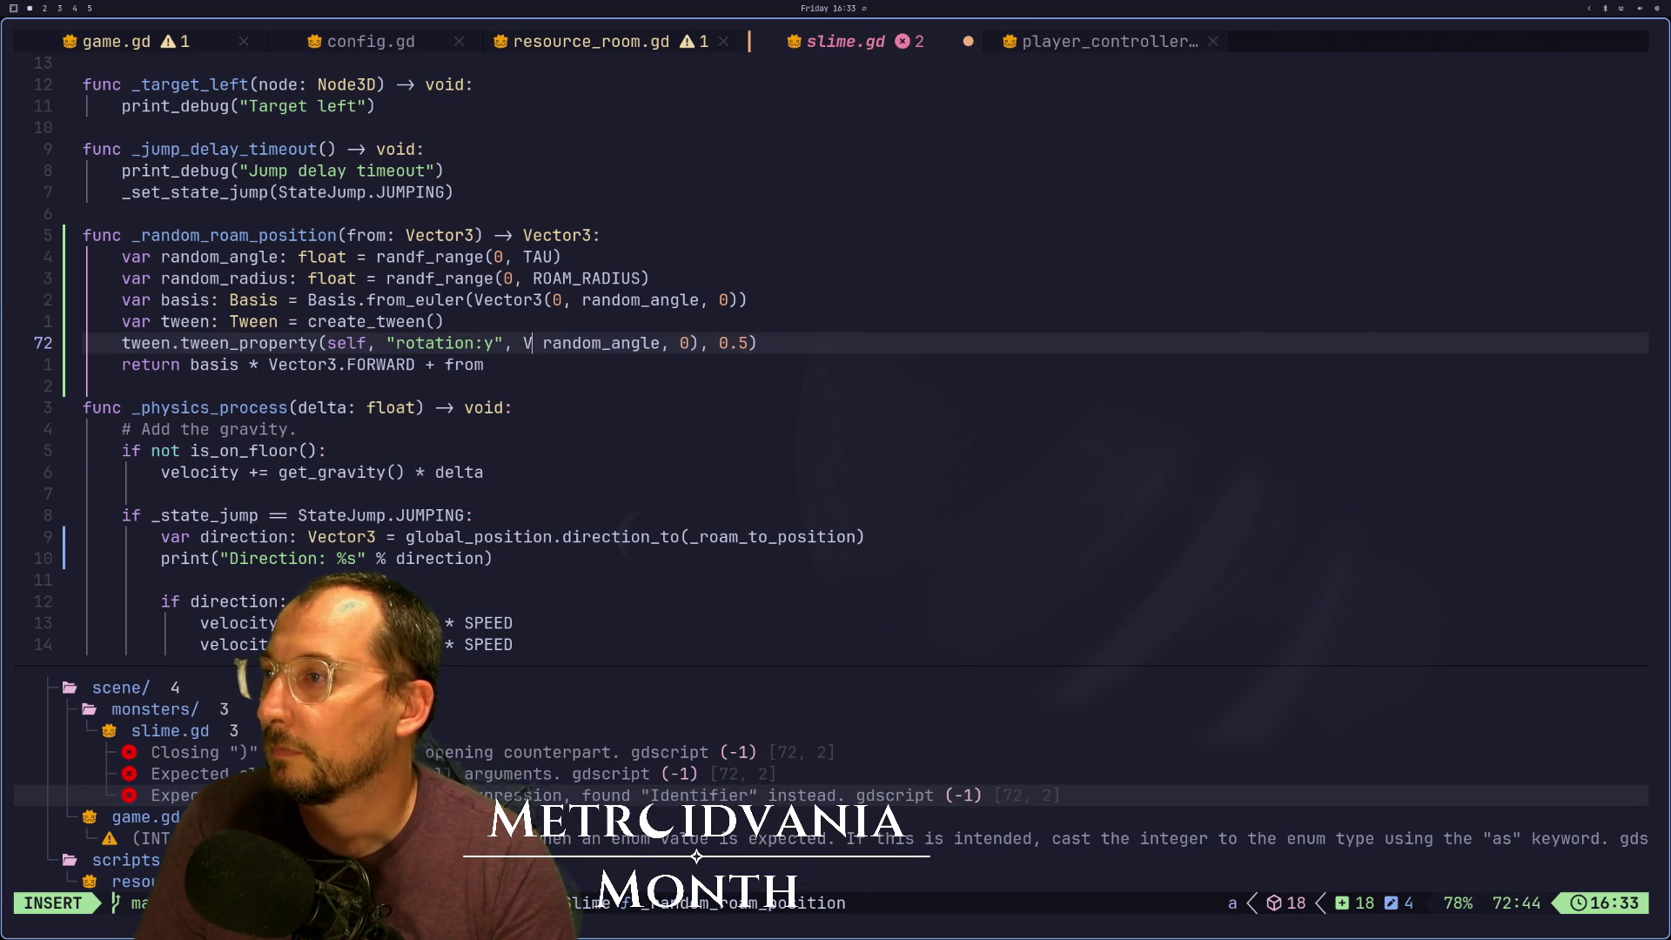
key(BackSpace)
key(BackSpace)
key(Escape)
key(g)
key(j)
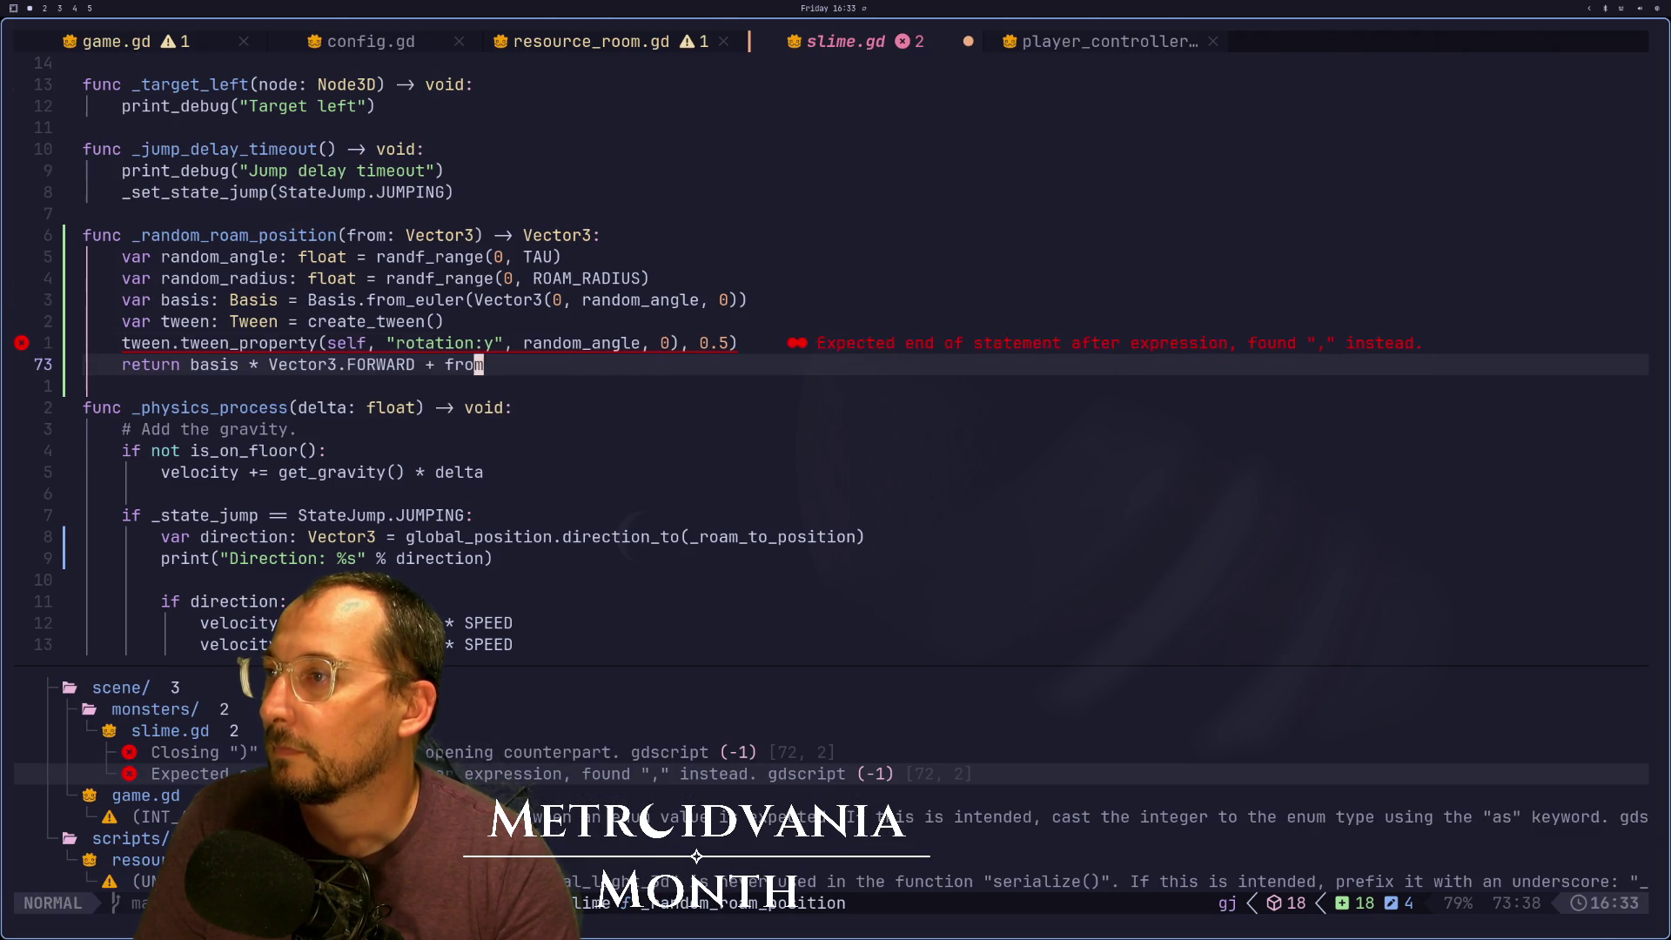
key(k)
key(l)
key(l)
key(l)
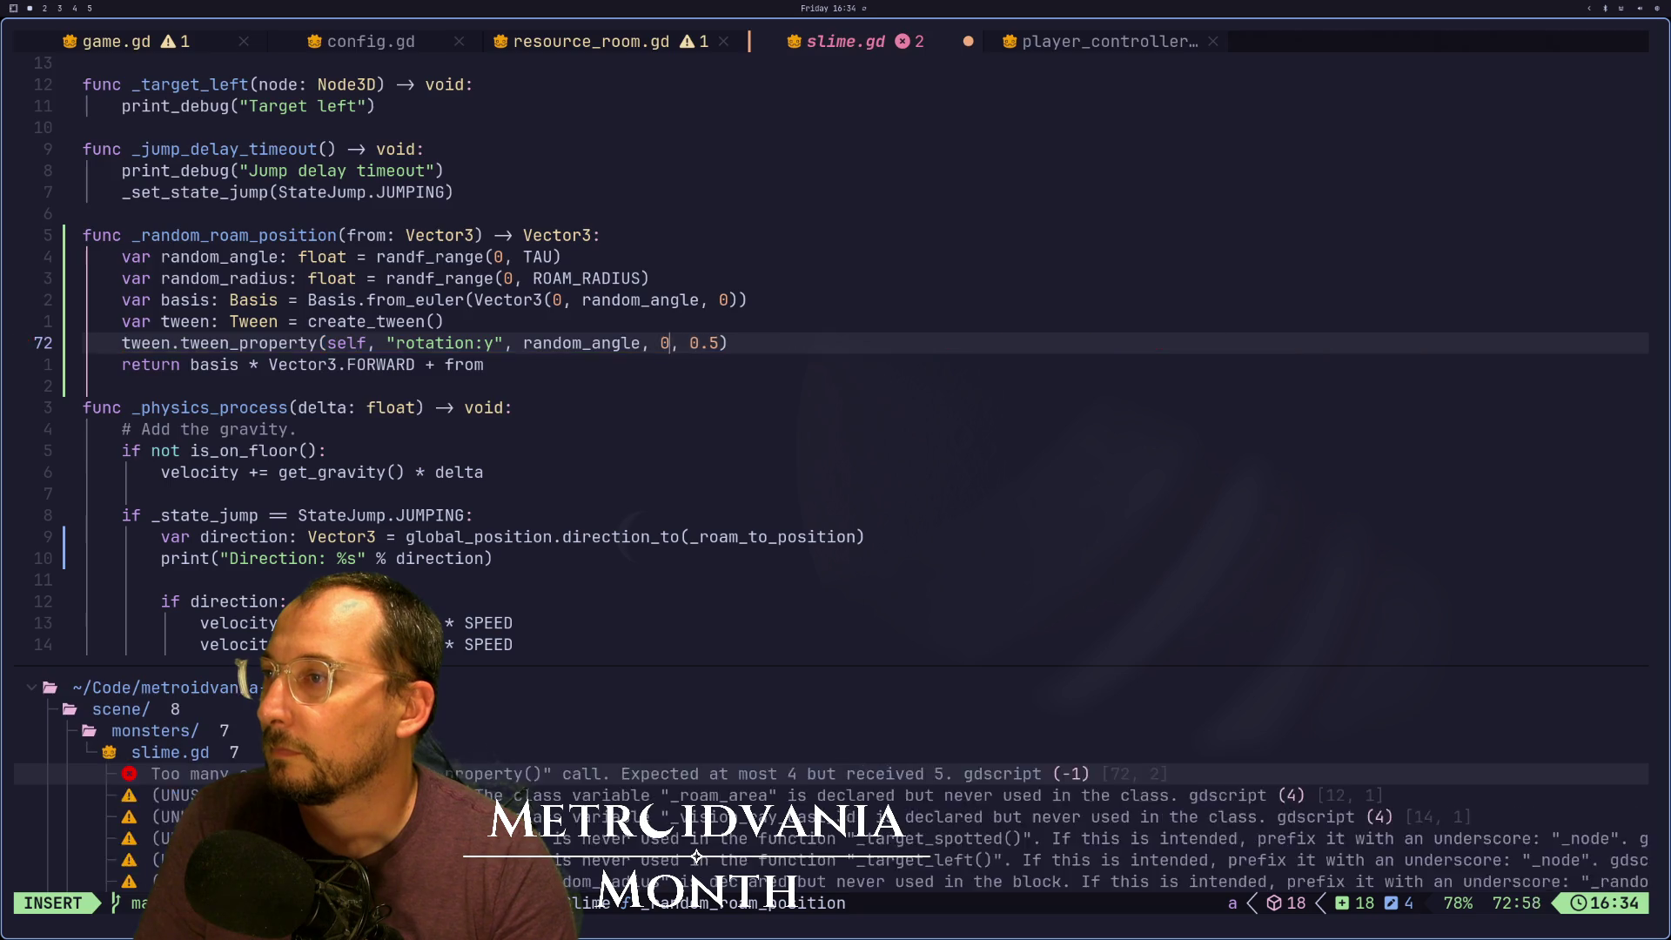
key(d)
key(a)
key(W)
text(:w)
key(Return)
key(super+2)
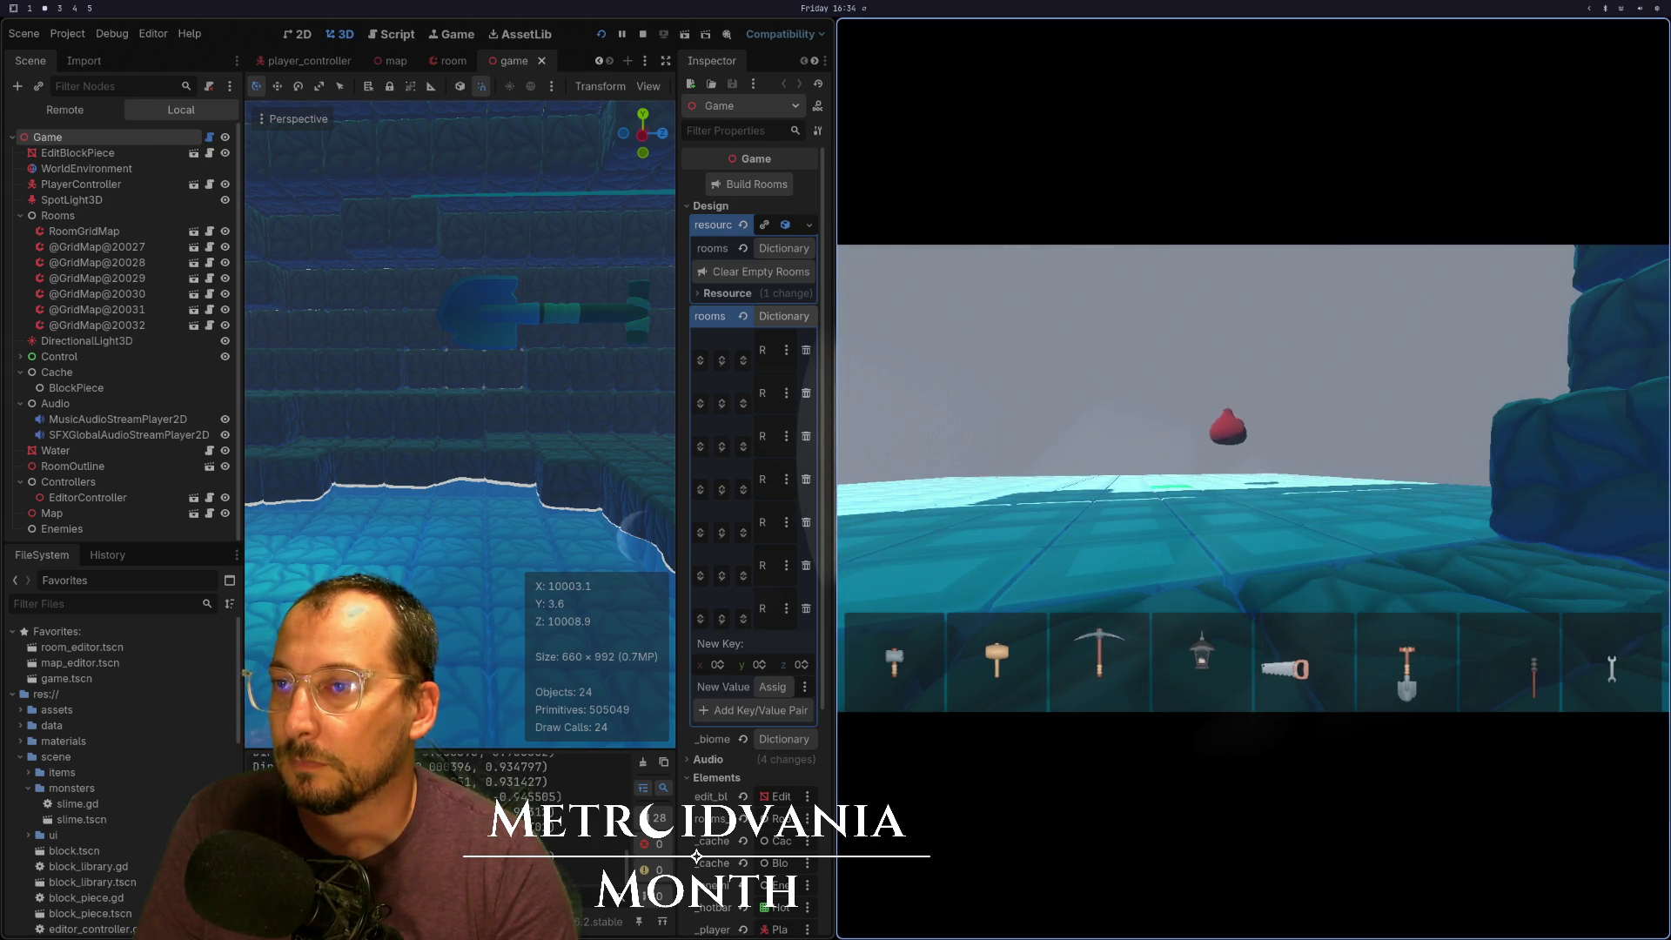
Stop and relaunch the game to watch the slime turn, then return to slime.gd
key(super+1)
key(super+2)
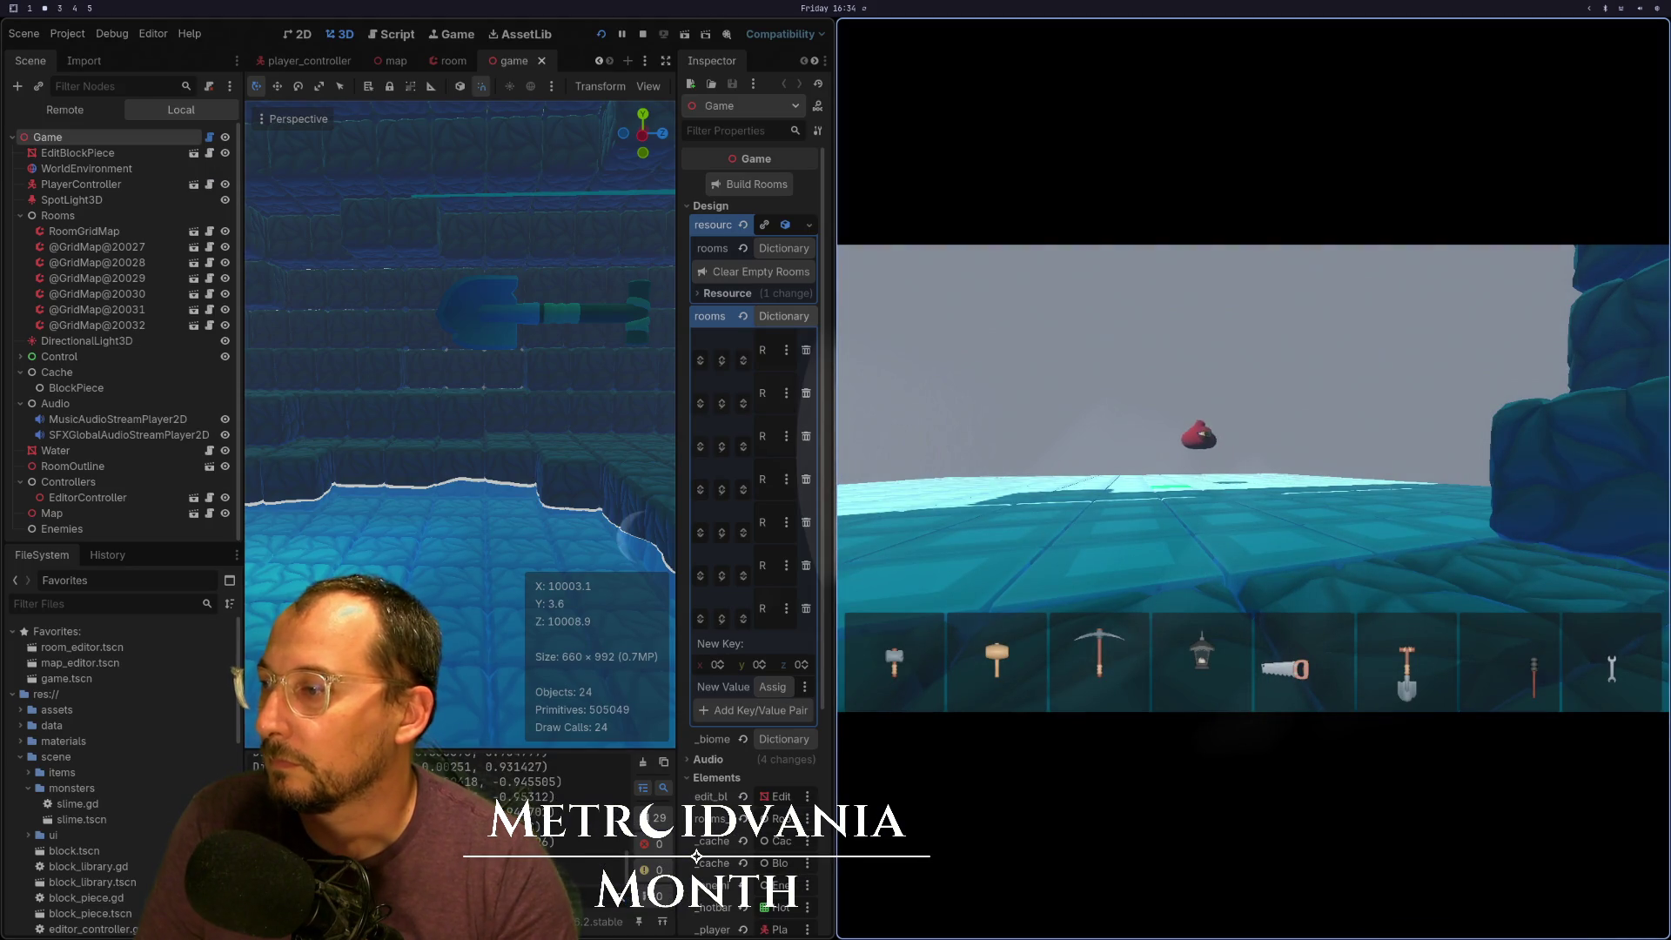
key(F8)
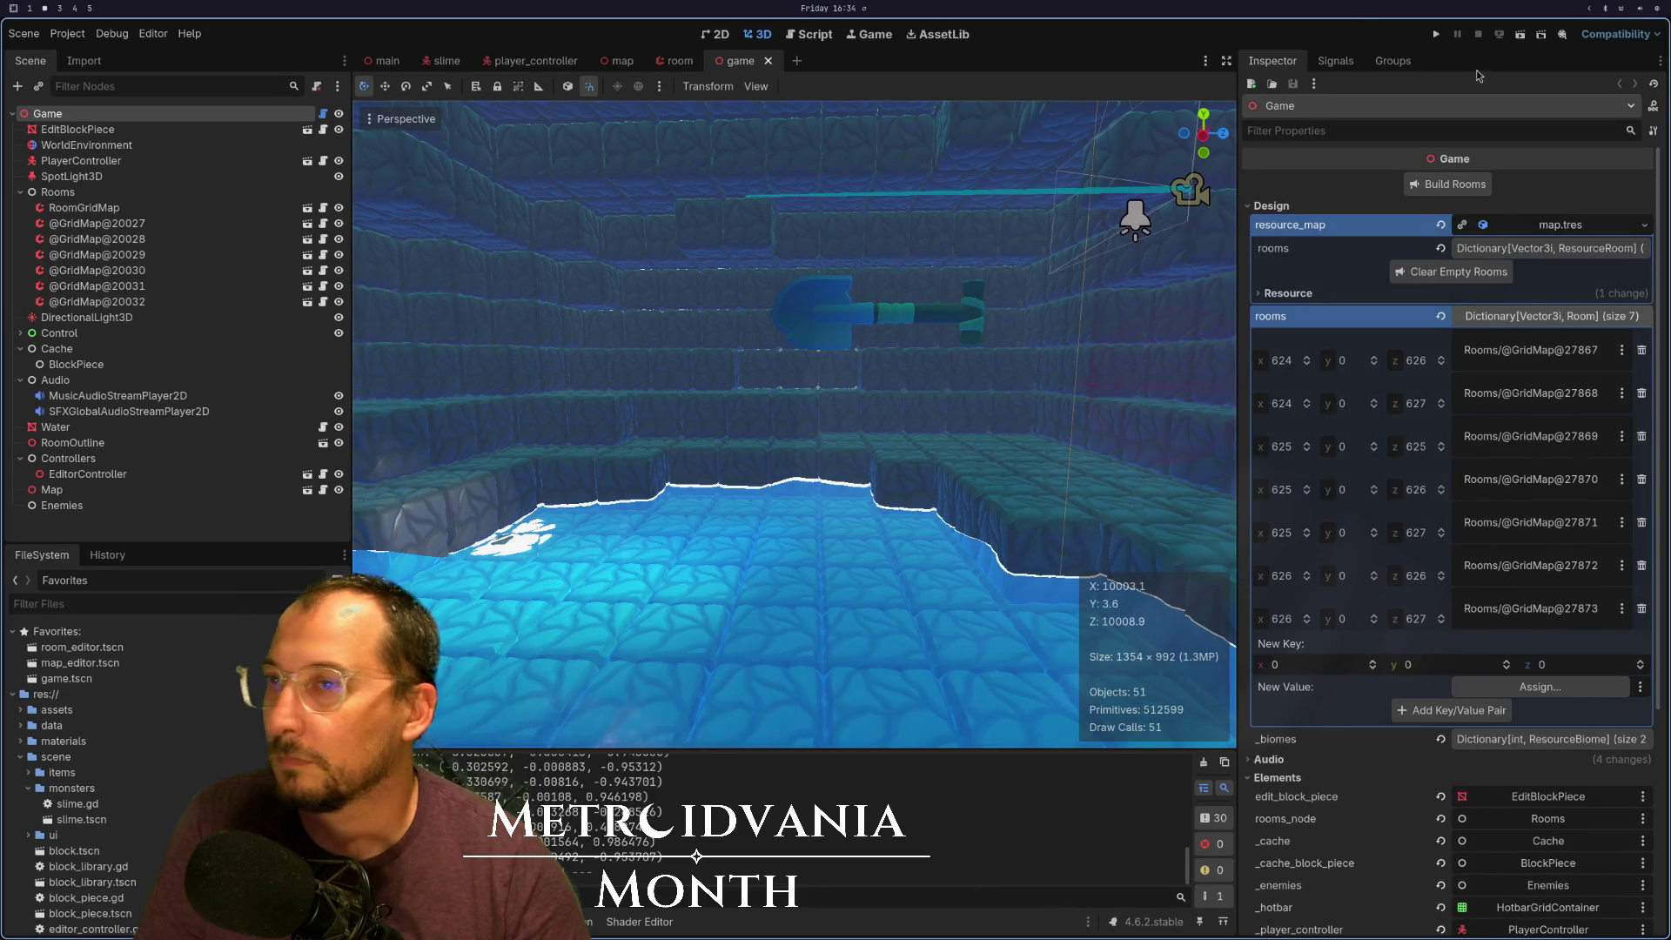
click(1431, 32)
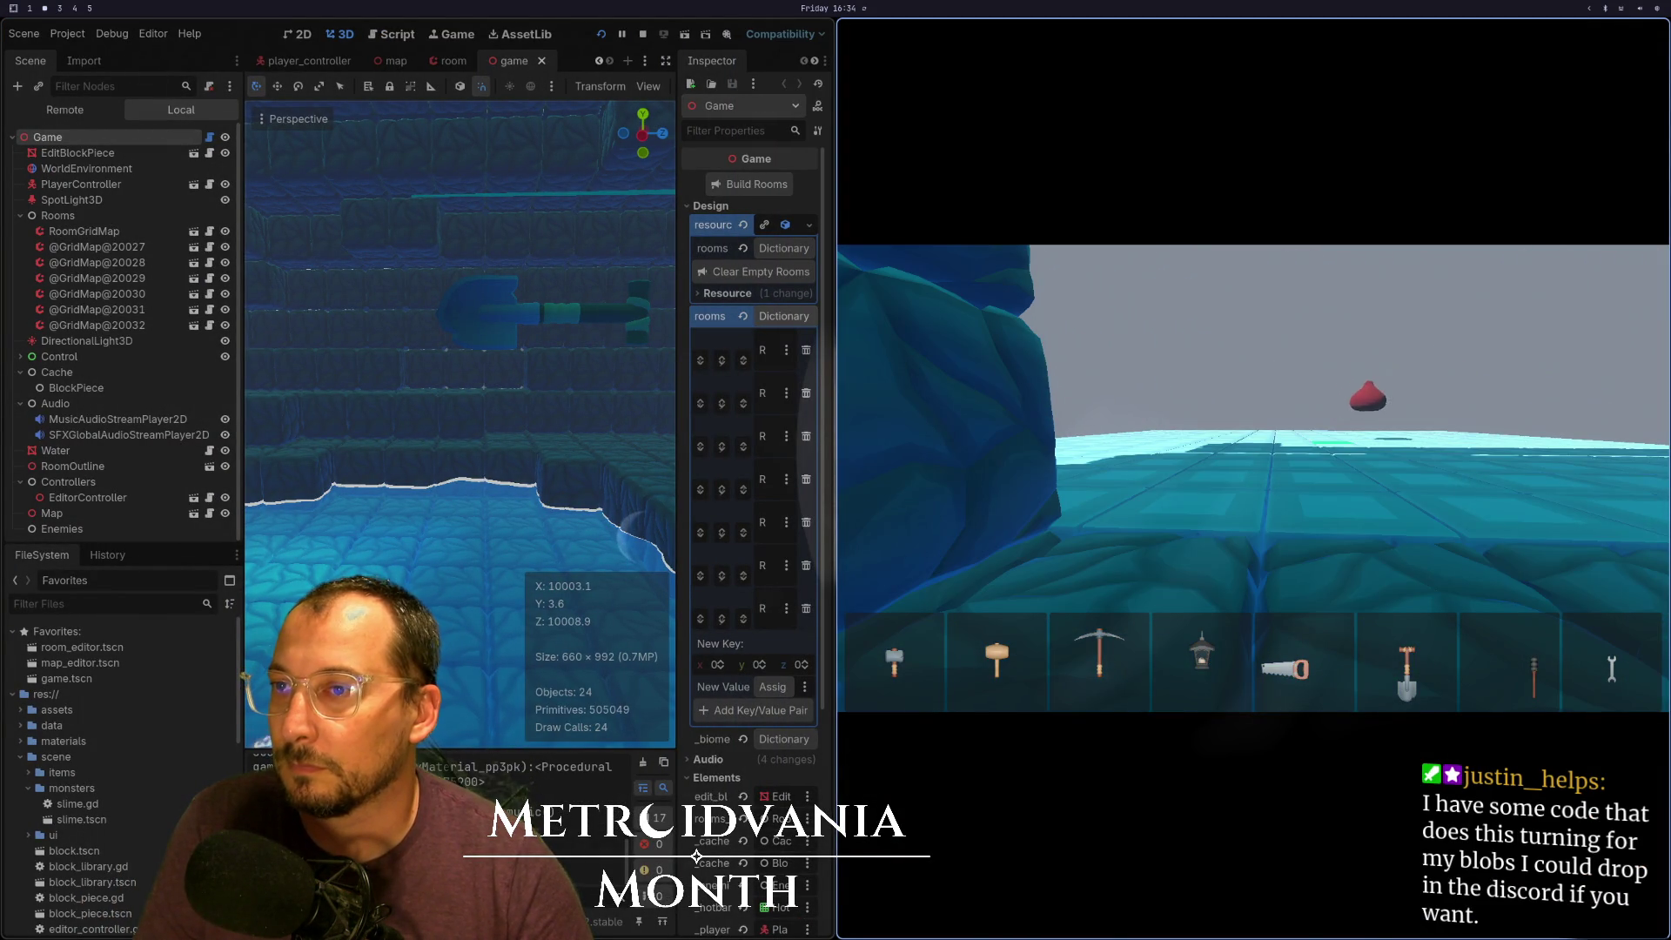
key(super+1)
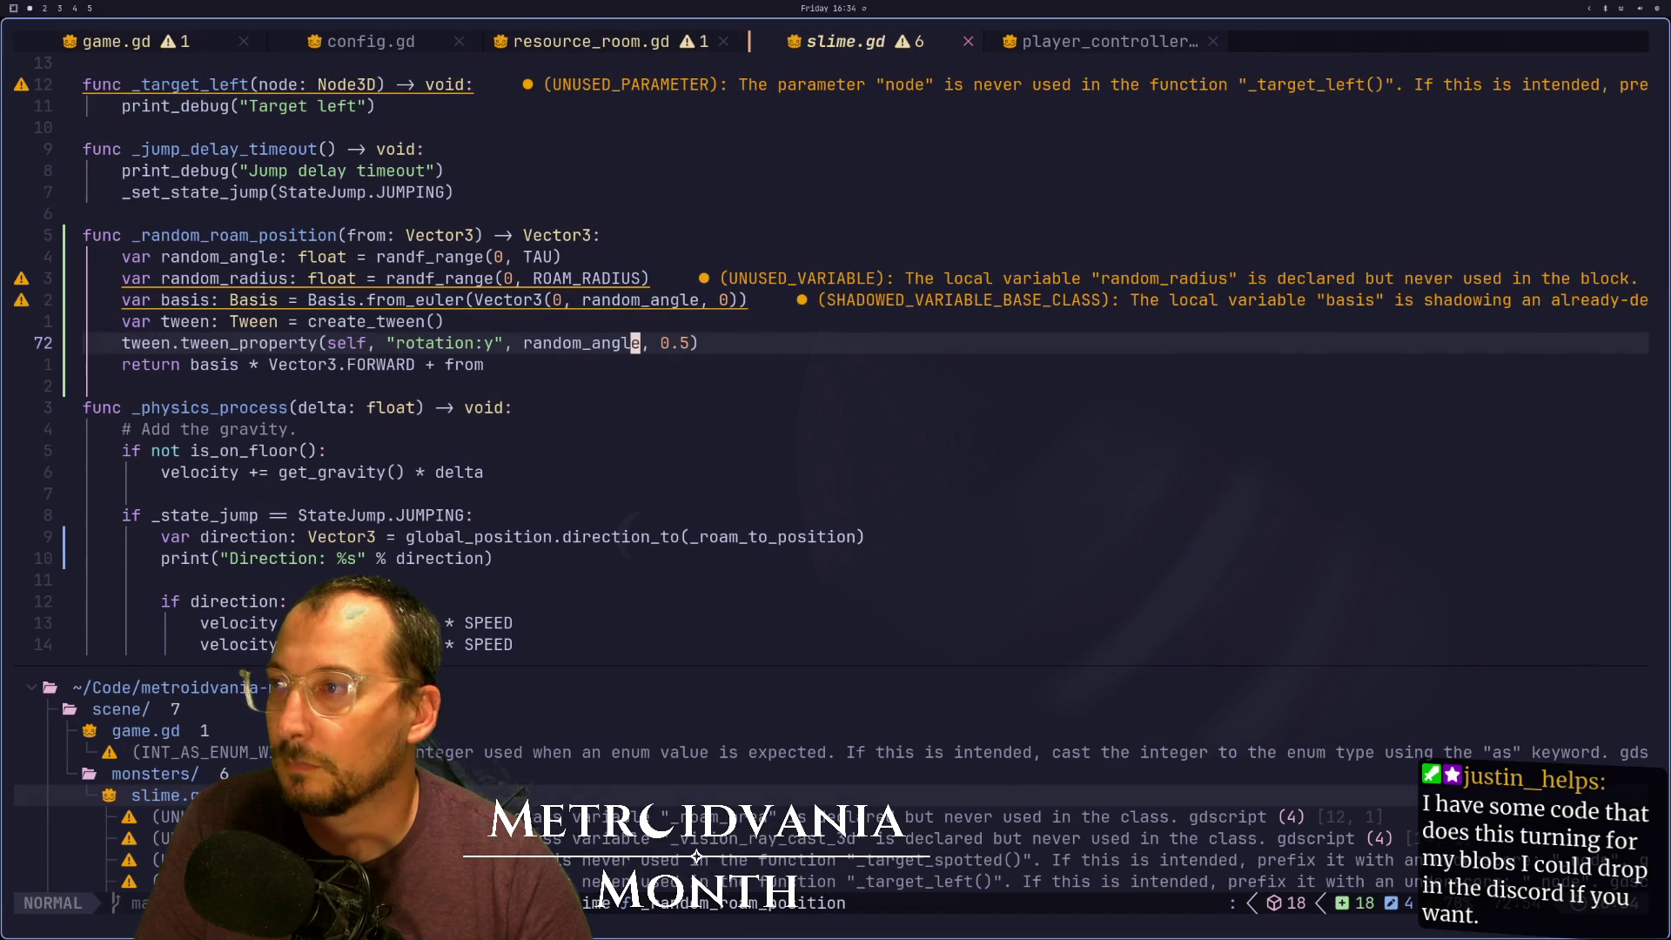
Change JUMP_DELAY_TIME from 1 to 2 at the top of slime.gd, then check the hopping in the game
scroll(484, 226, up, 13)
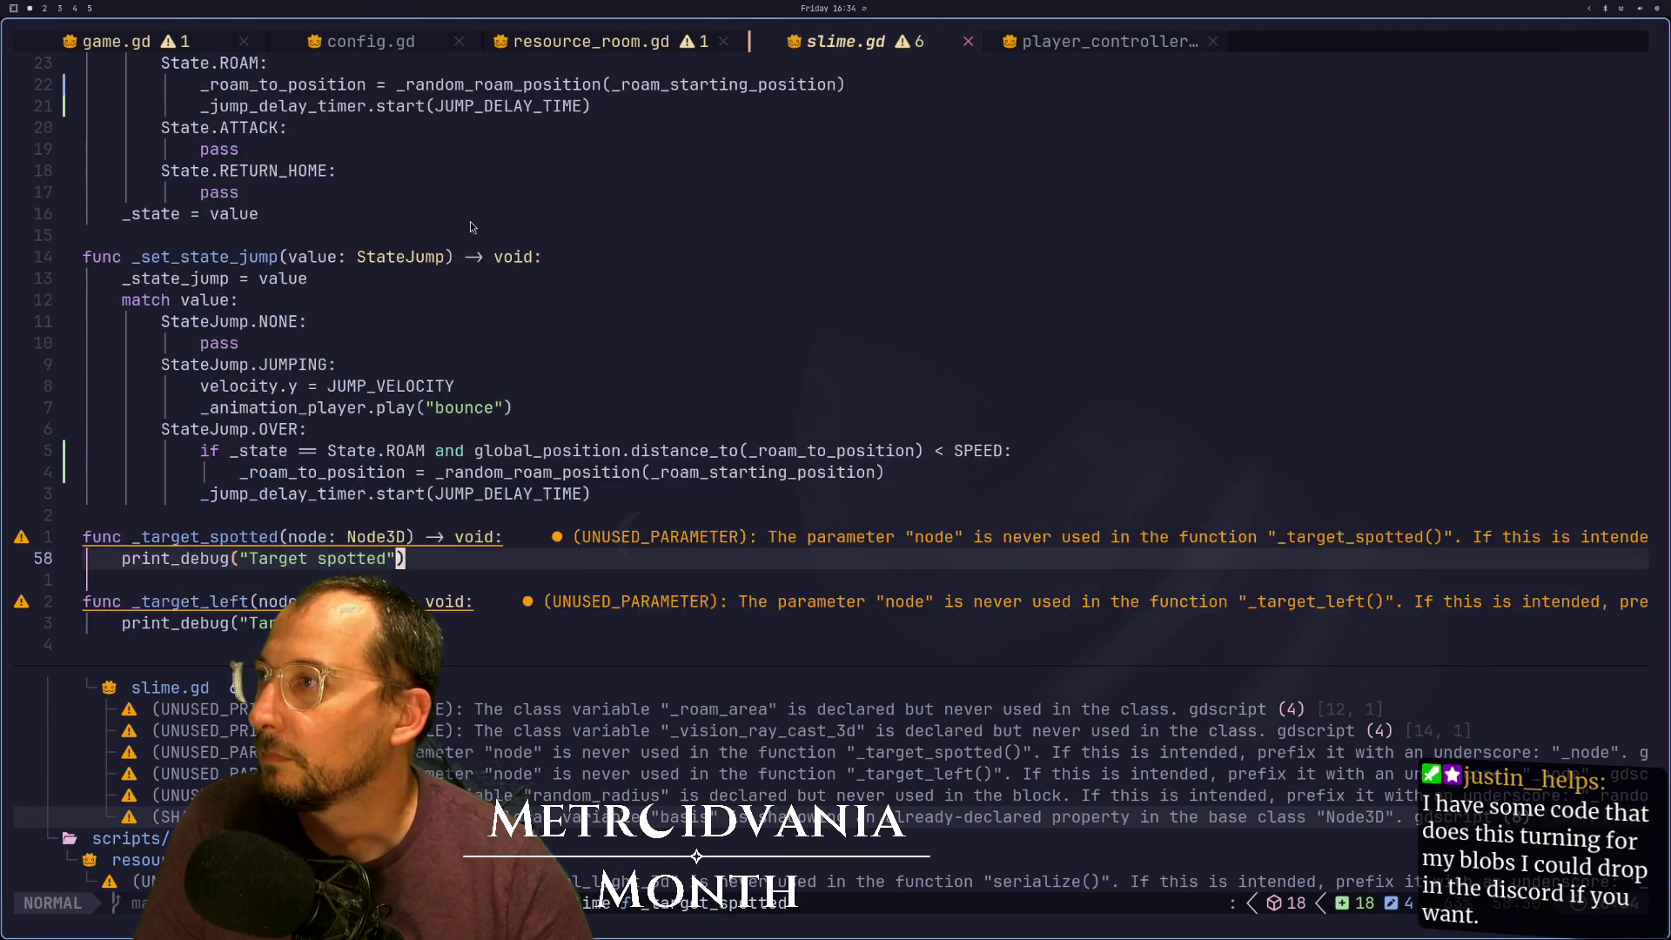
scroll(472, 228, up, 6)
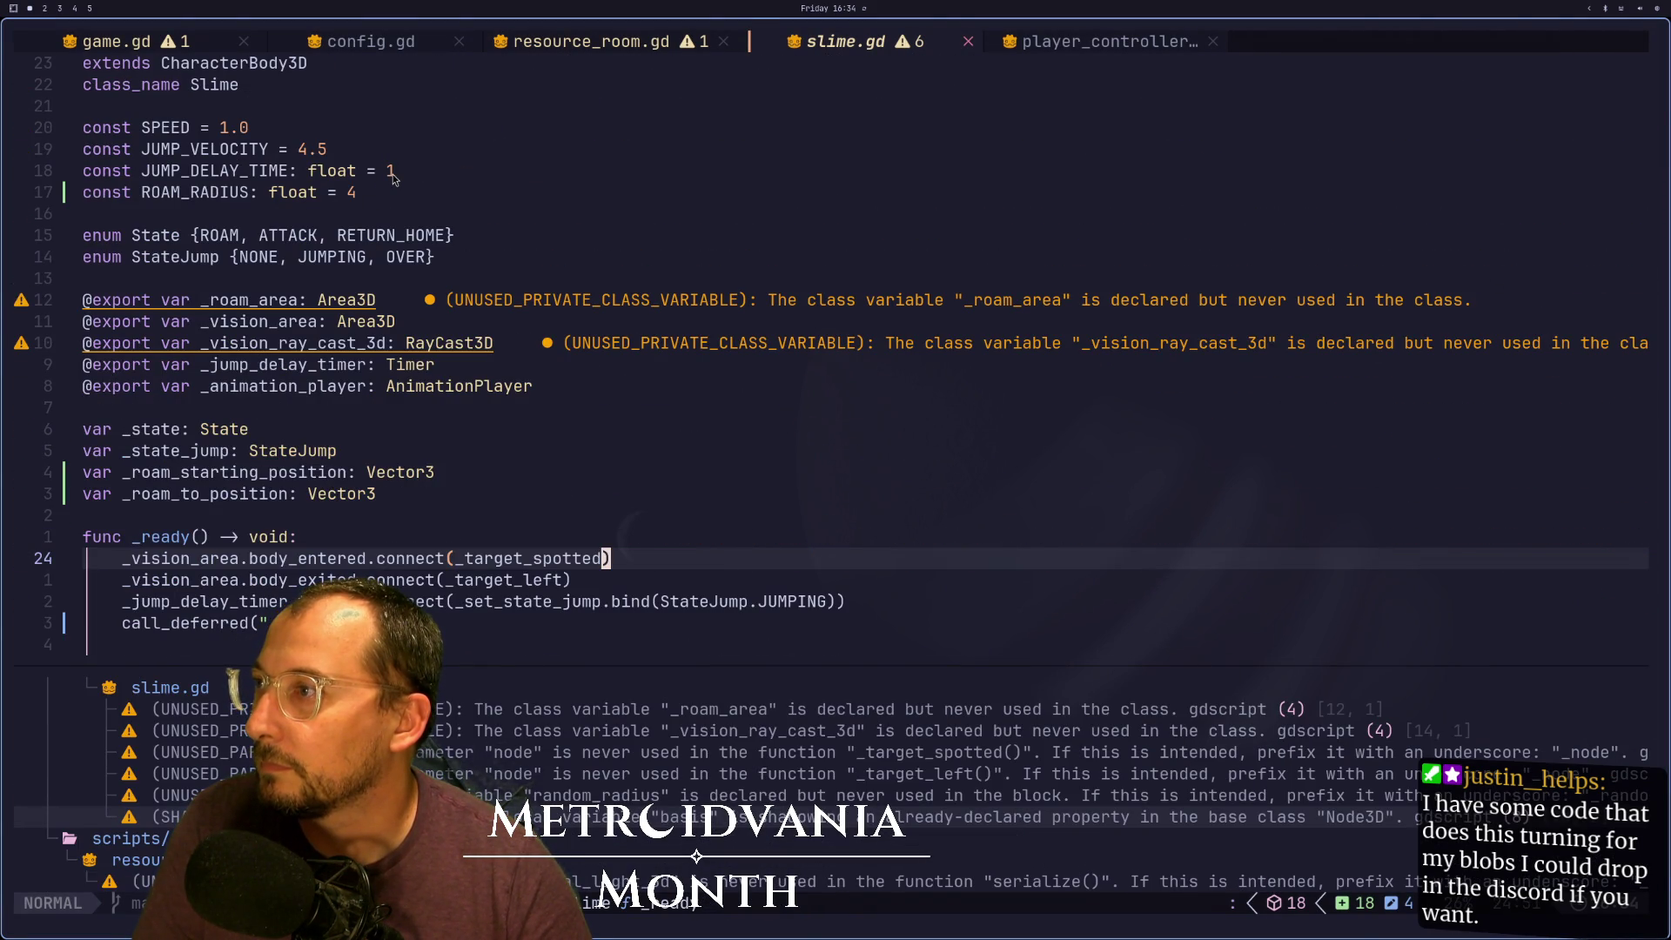
click(421, 169)
text(s)
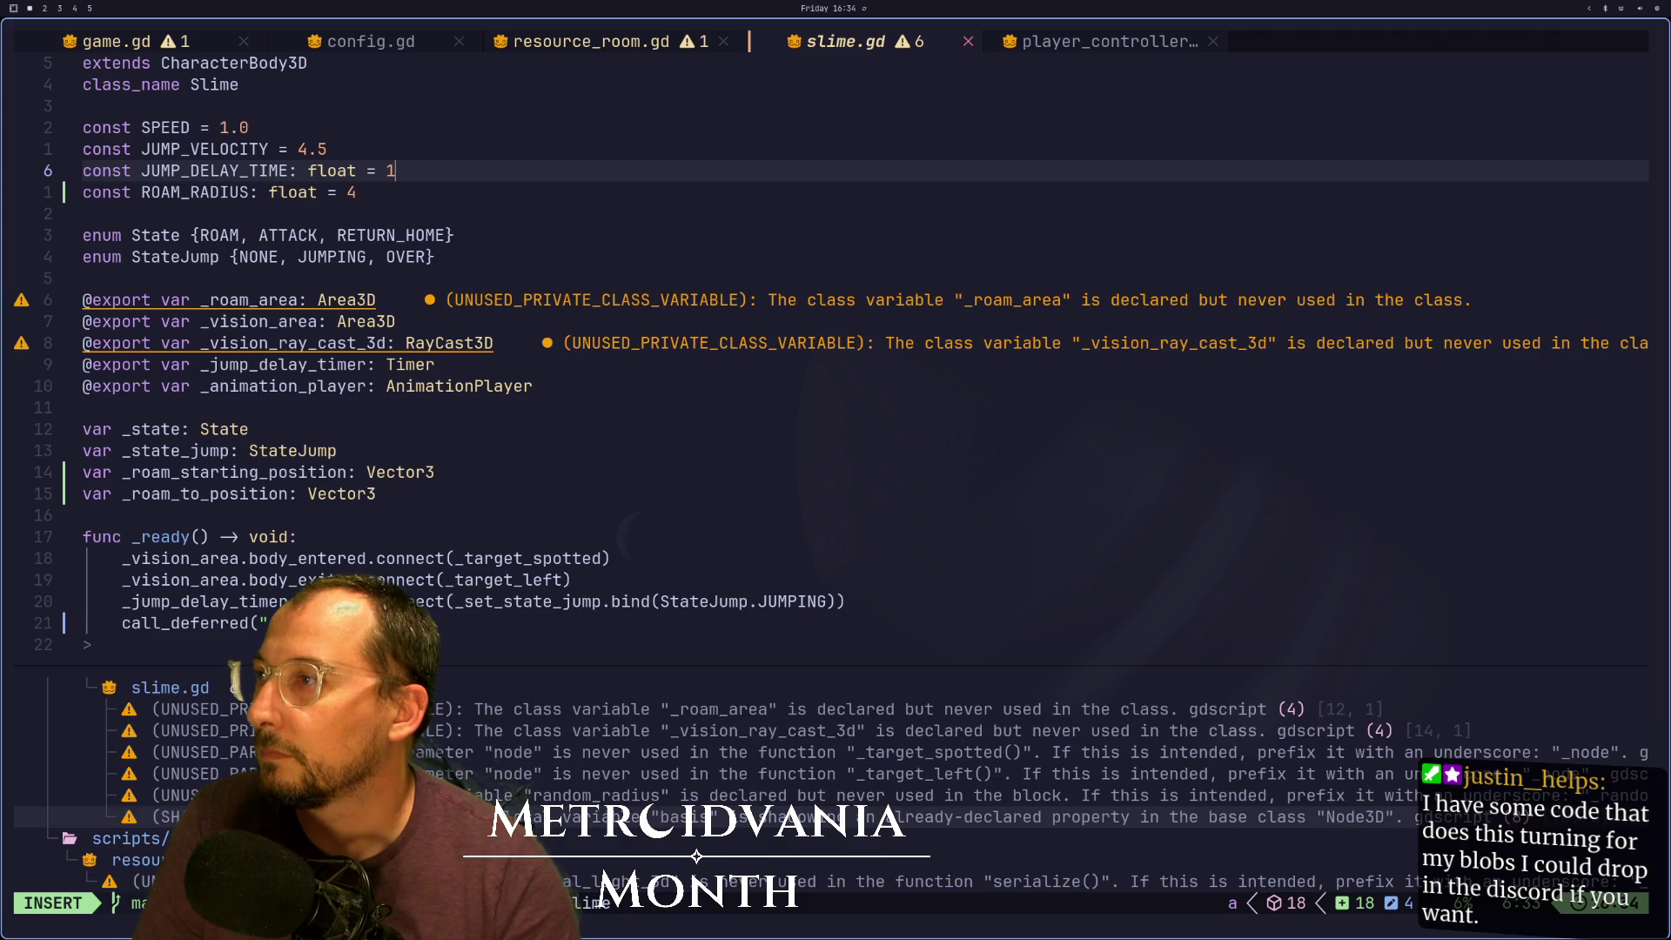
text(2)
key(Escape)
key(super+2)
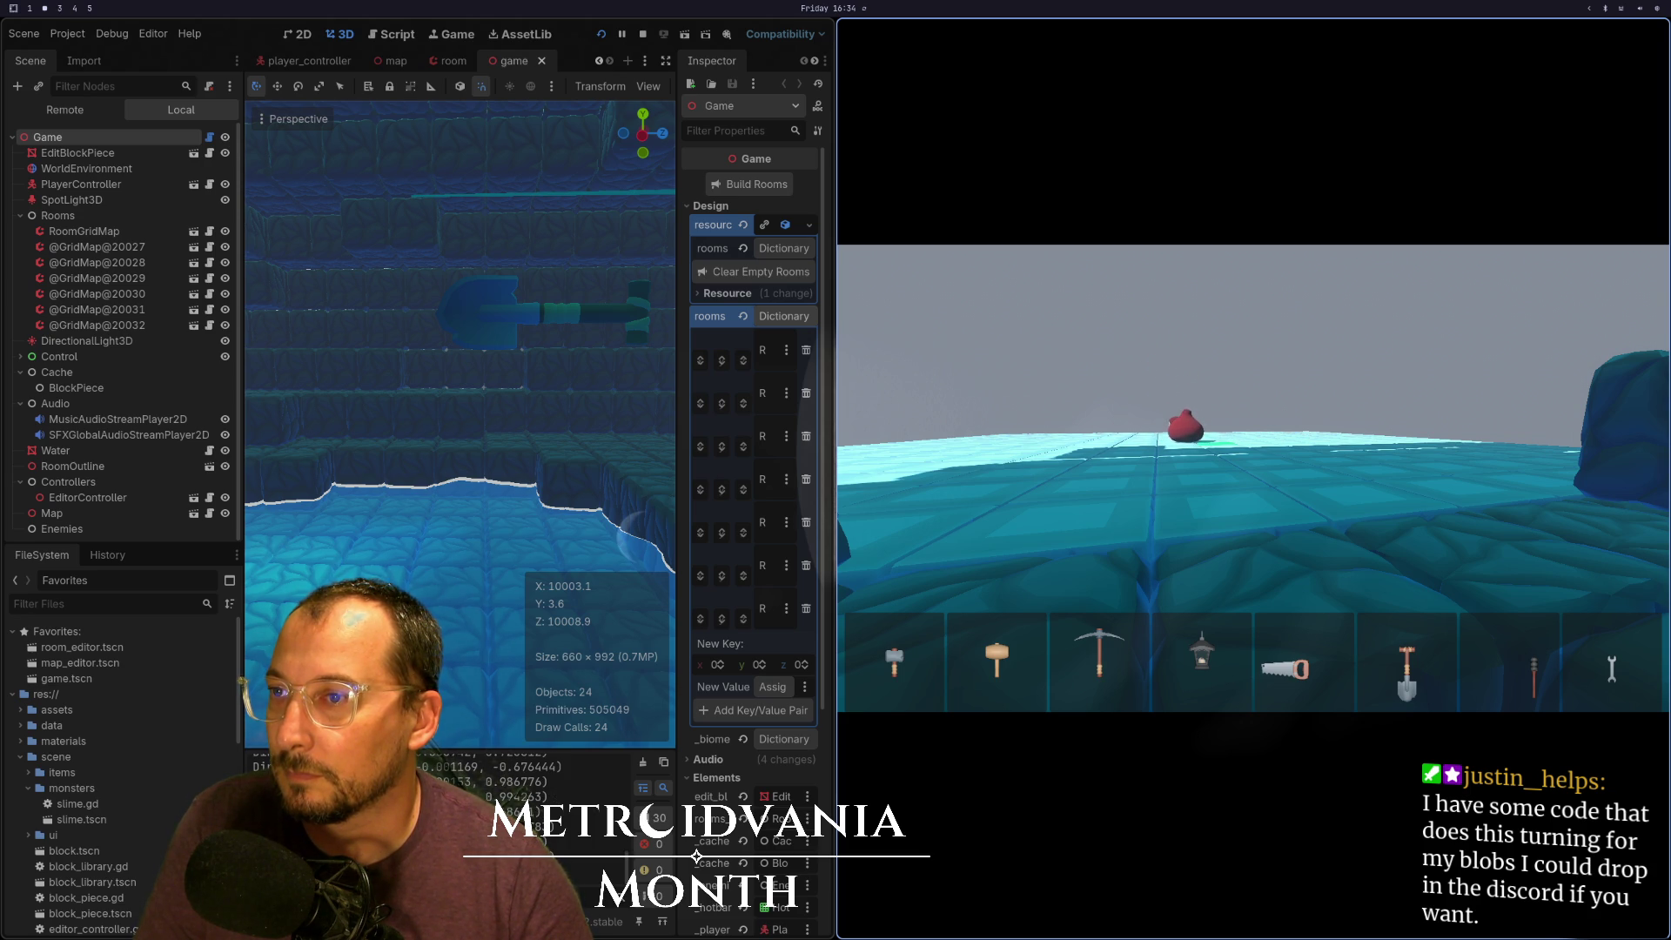
key(super+1)
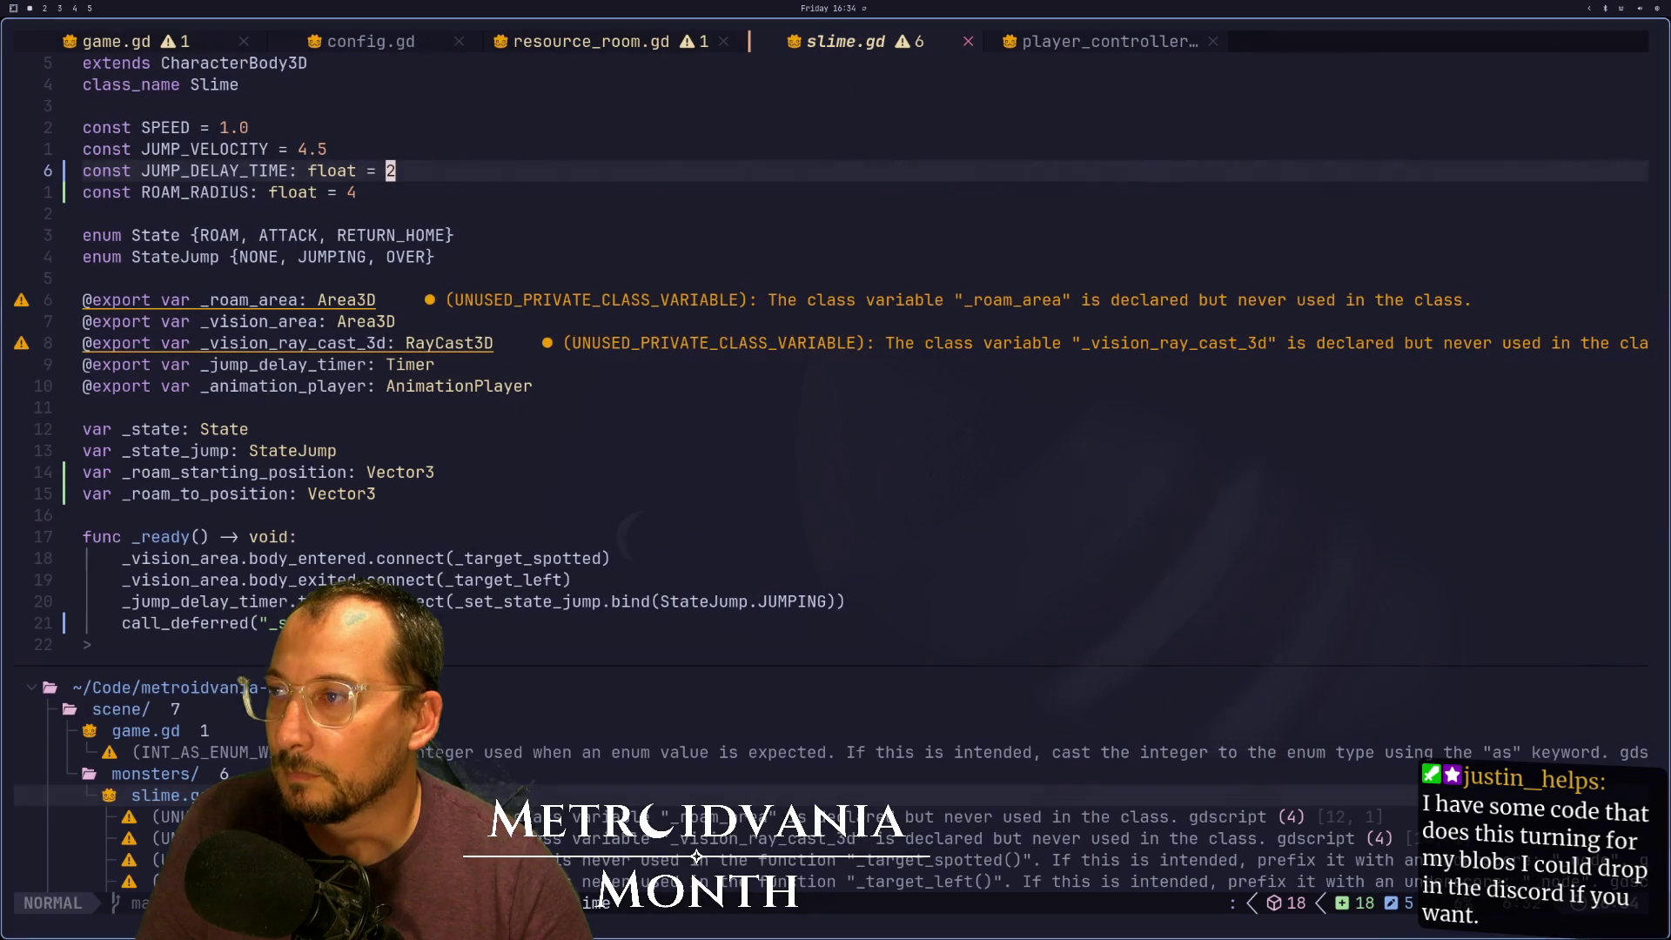
Go down to random_angle in the tween_property call and view tween_property's documentation
scroll(531, 509, down, 4)
scroll(534, 515, down, 8)
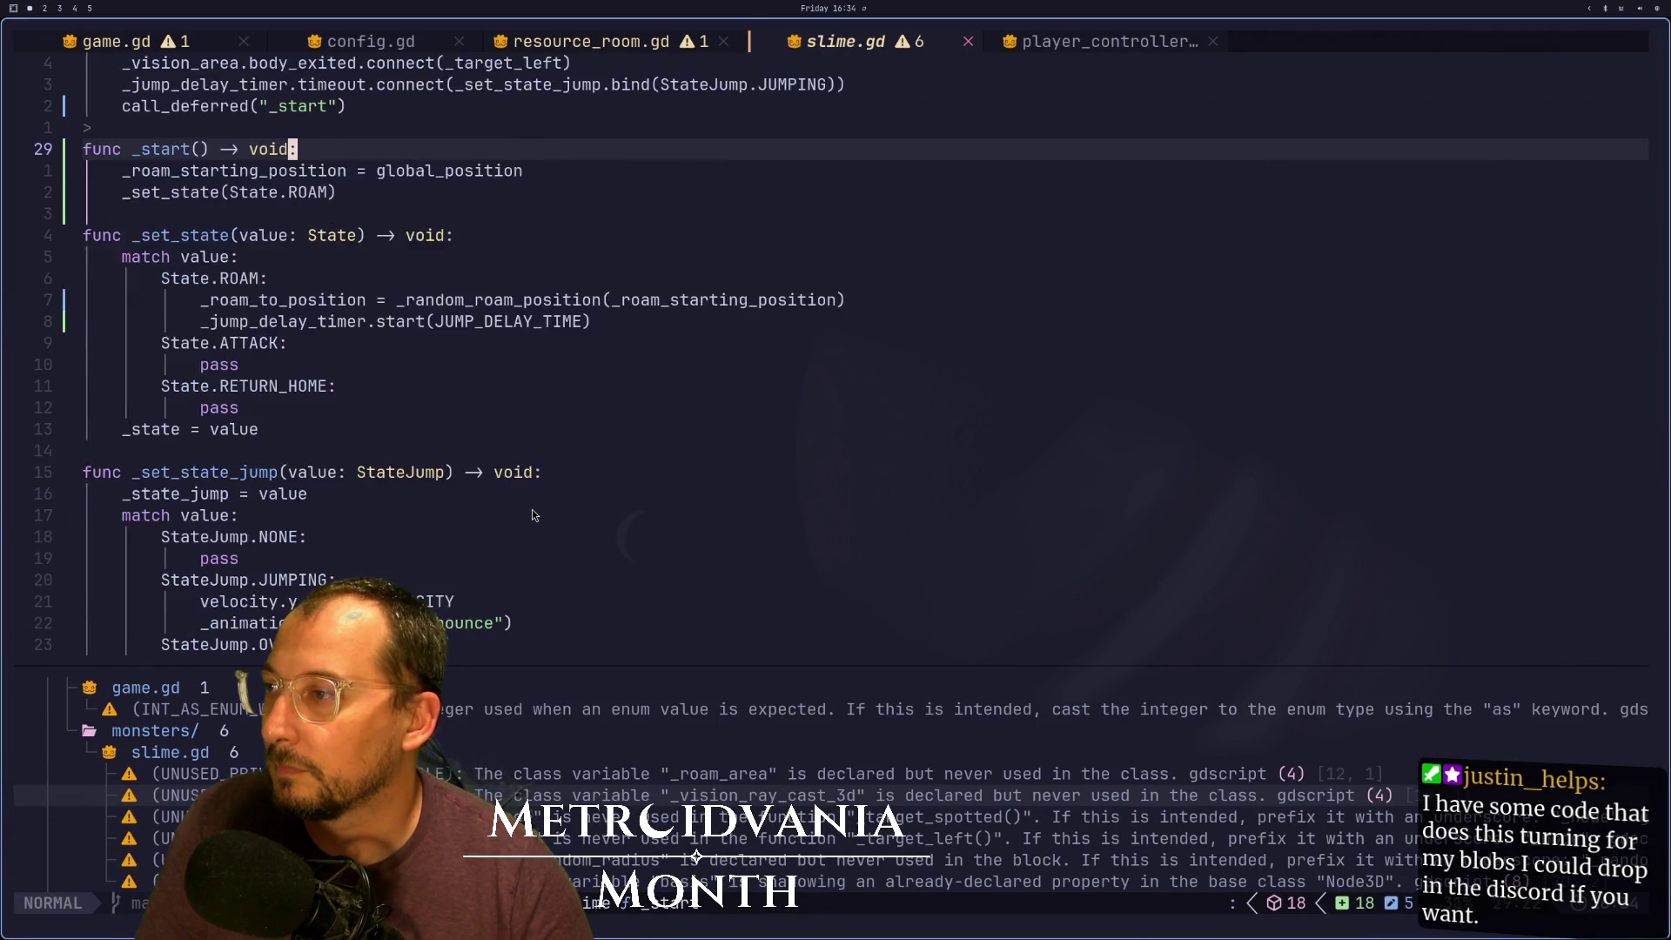
scroll(534, 516, down, 4)
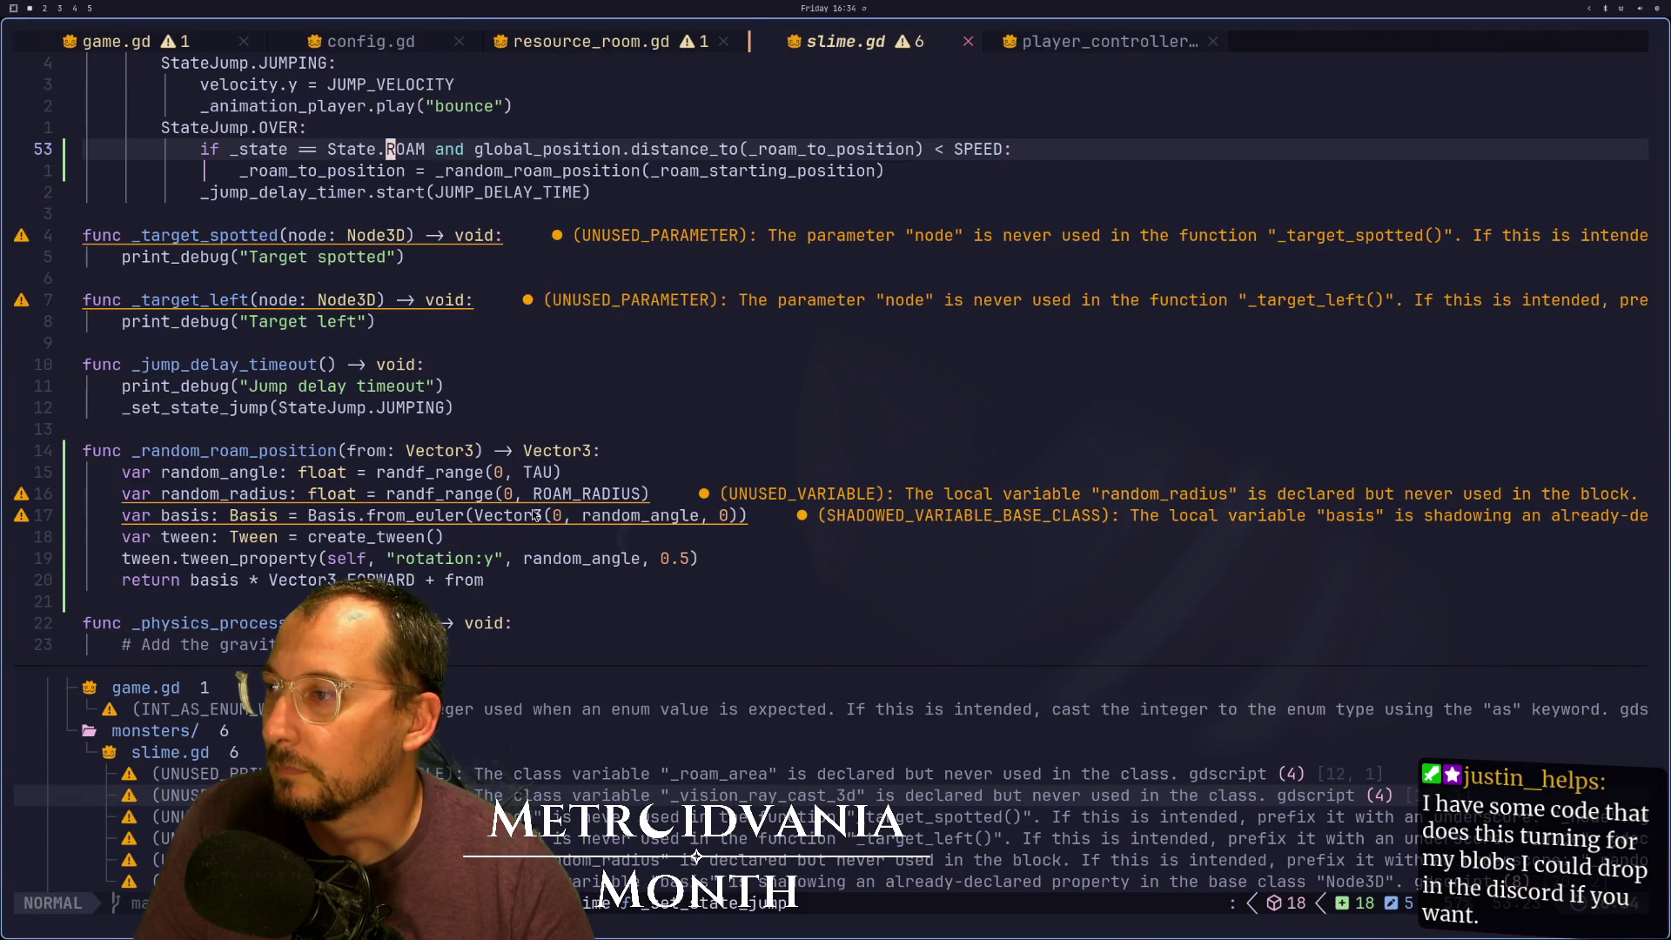
scroll(481, 522, down, 2)
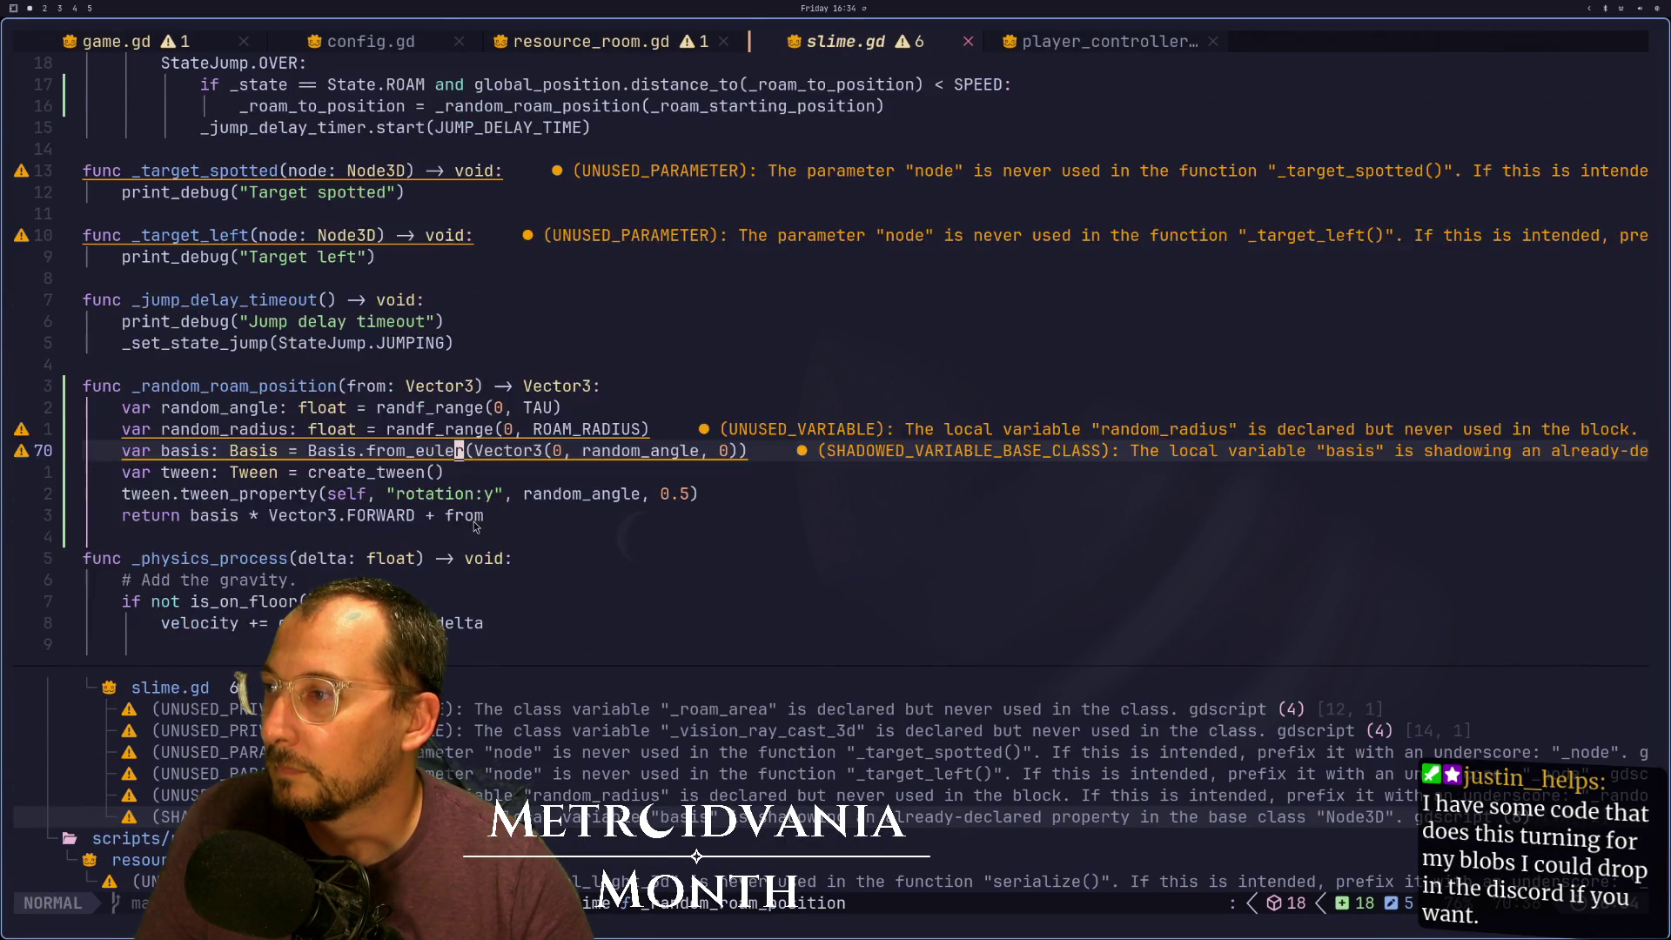
click(527, 429)
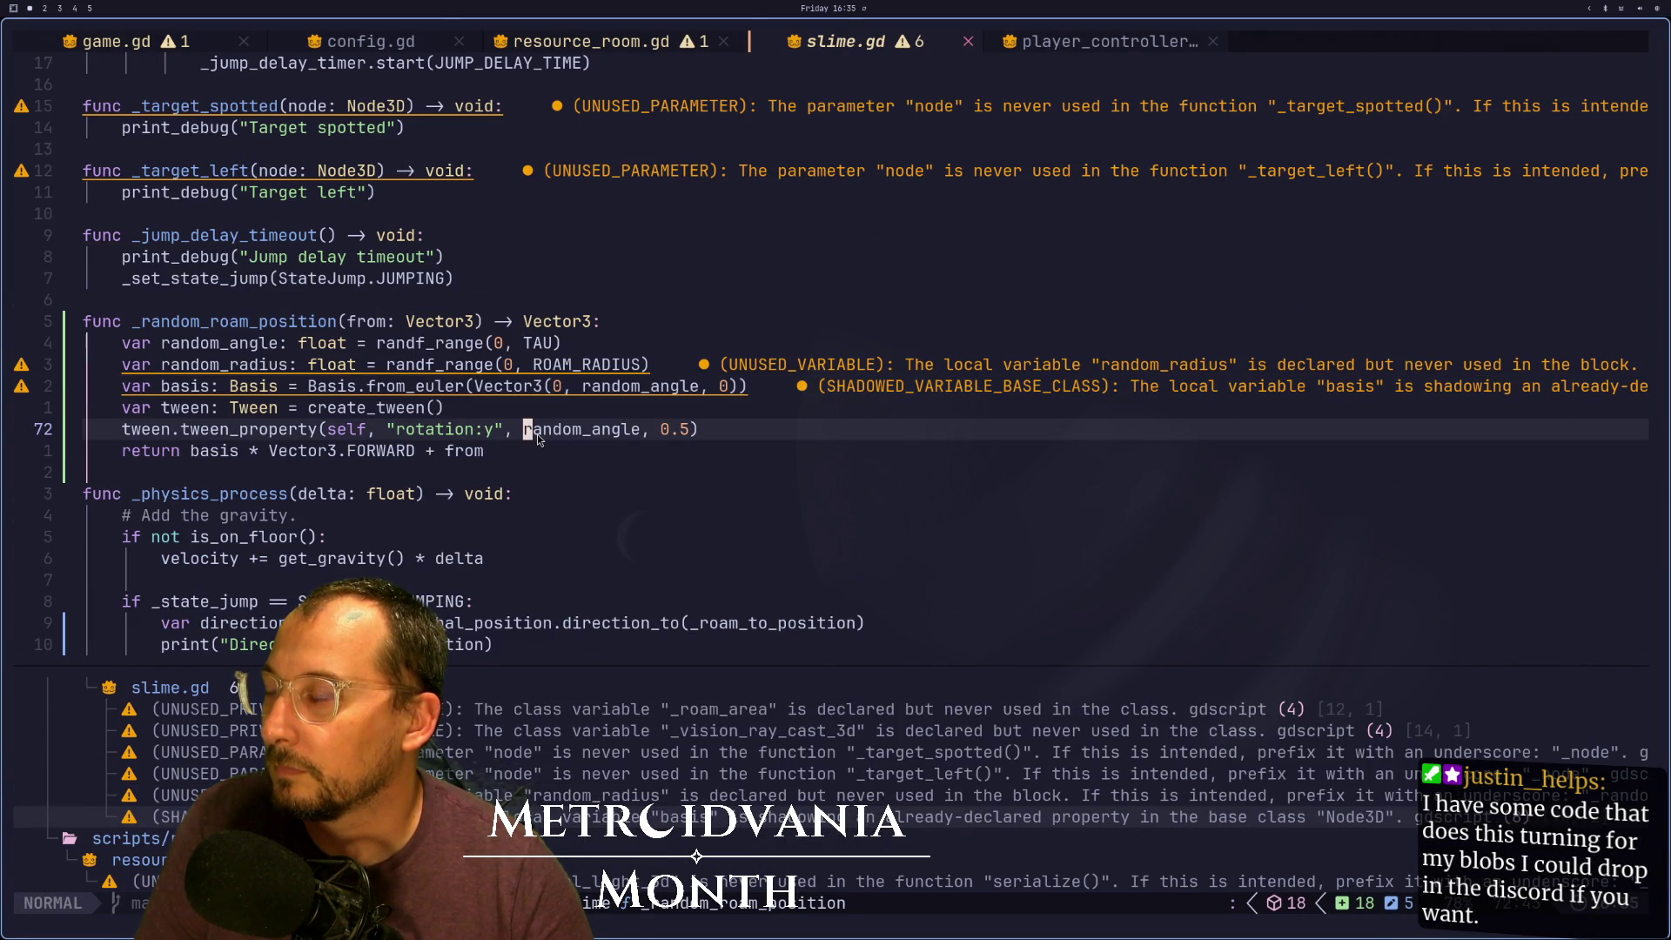
key(K)
Prefix random_angle with 'rotation.y +' in the tween and save slime.gd
key(Escape)
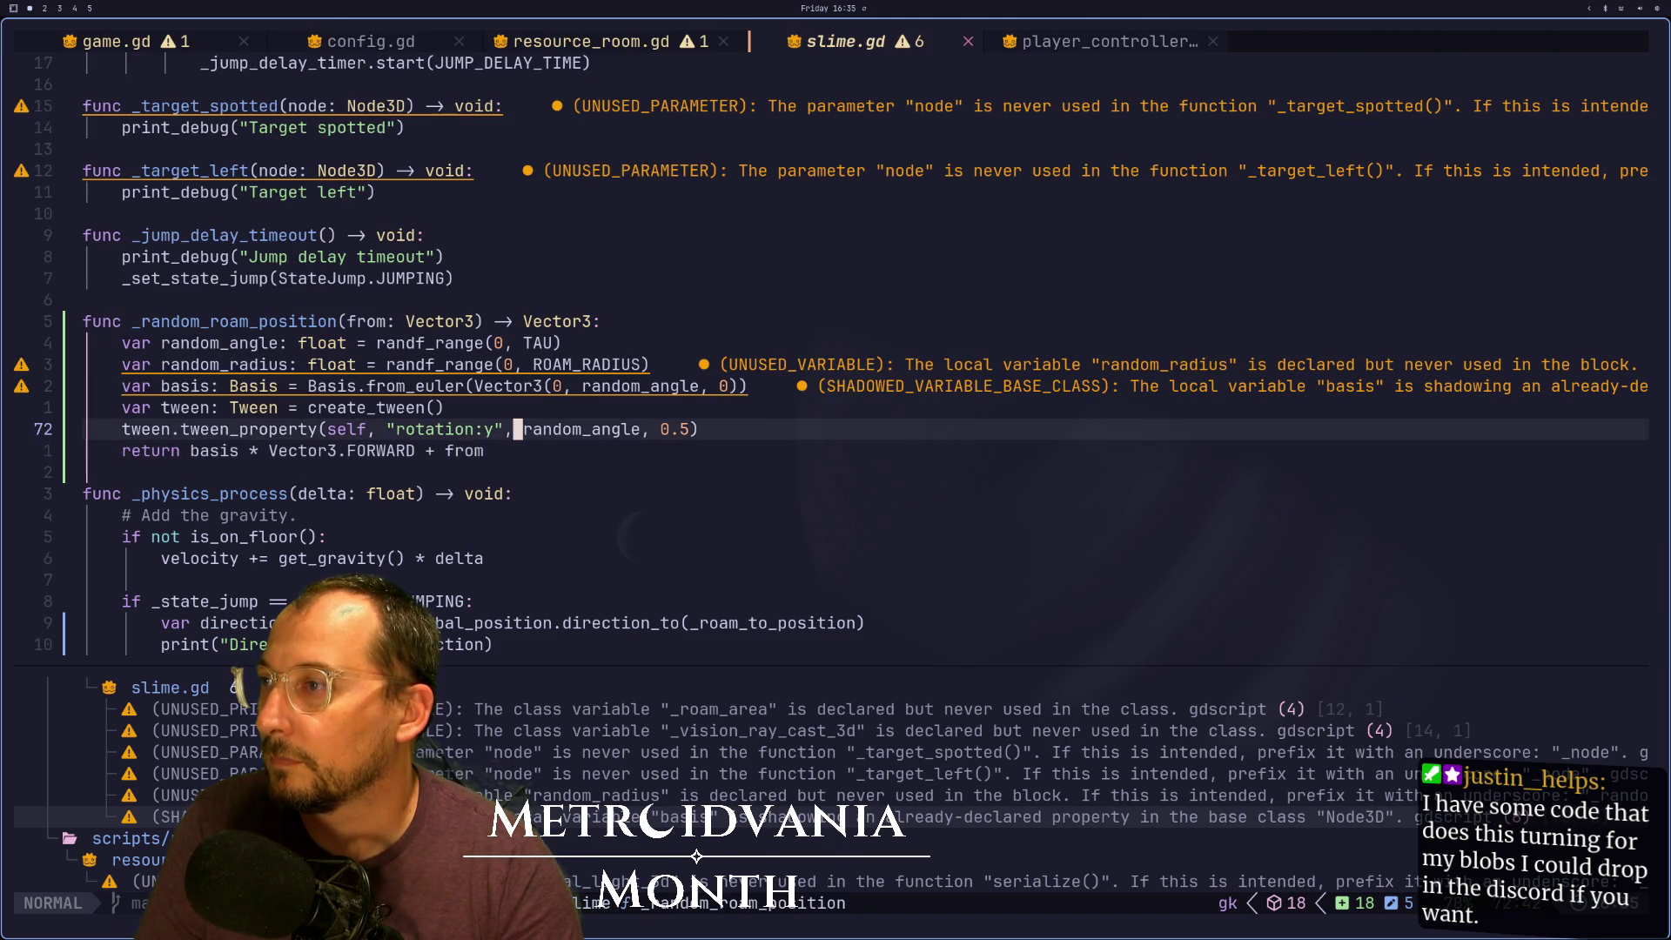
text(irp)
key(BackSpace)
text(otate(r)
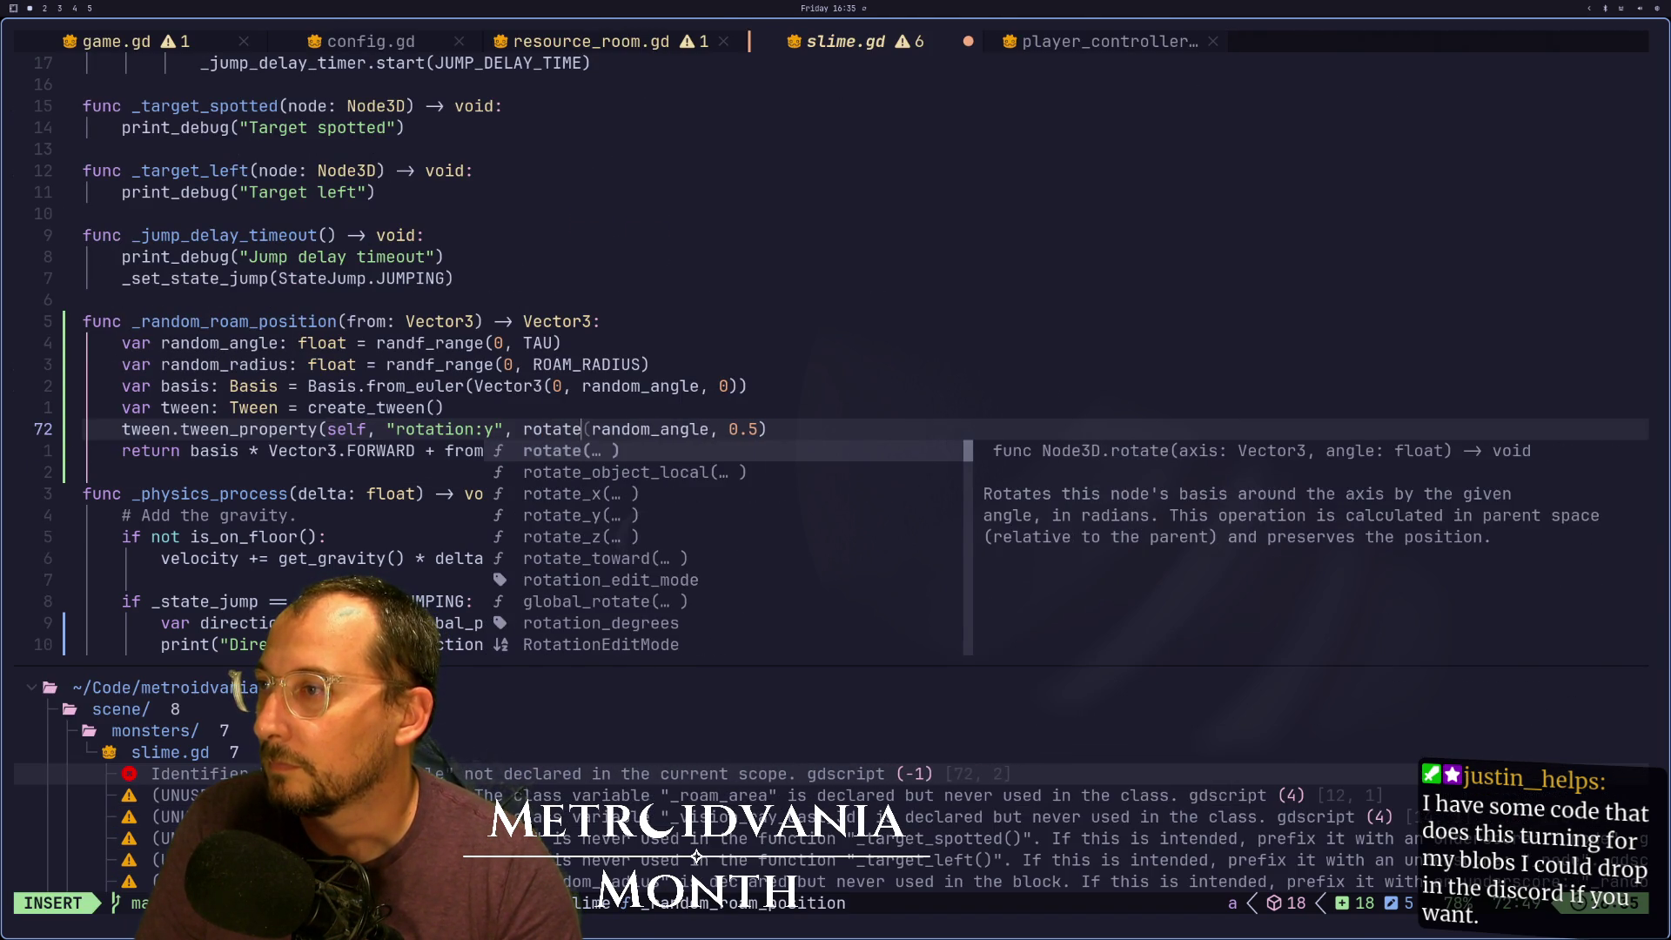
key(BackSpace)
text(ion.)
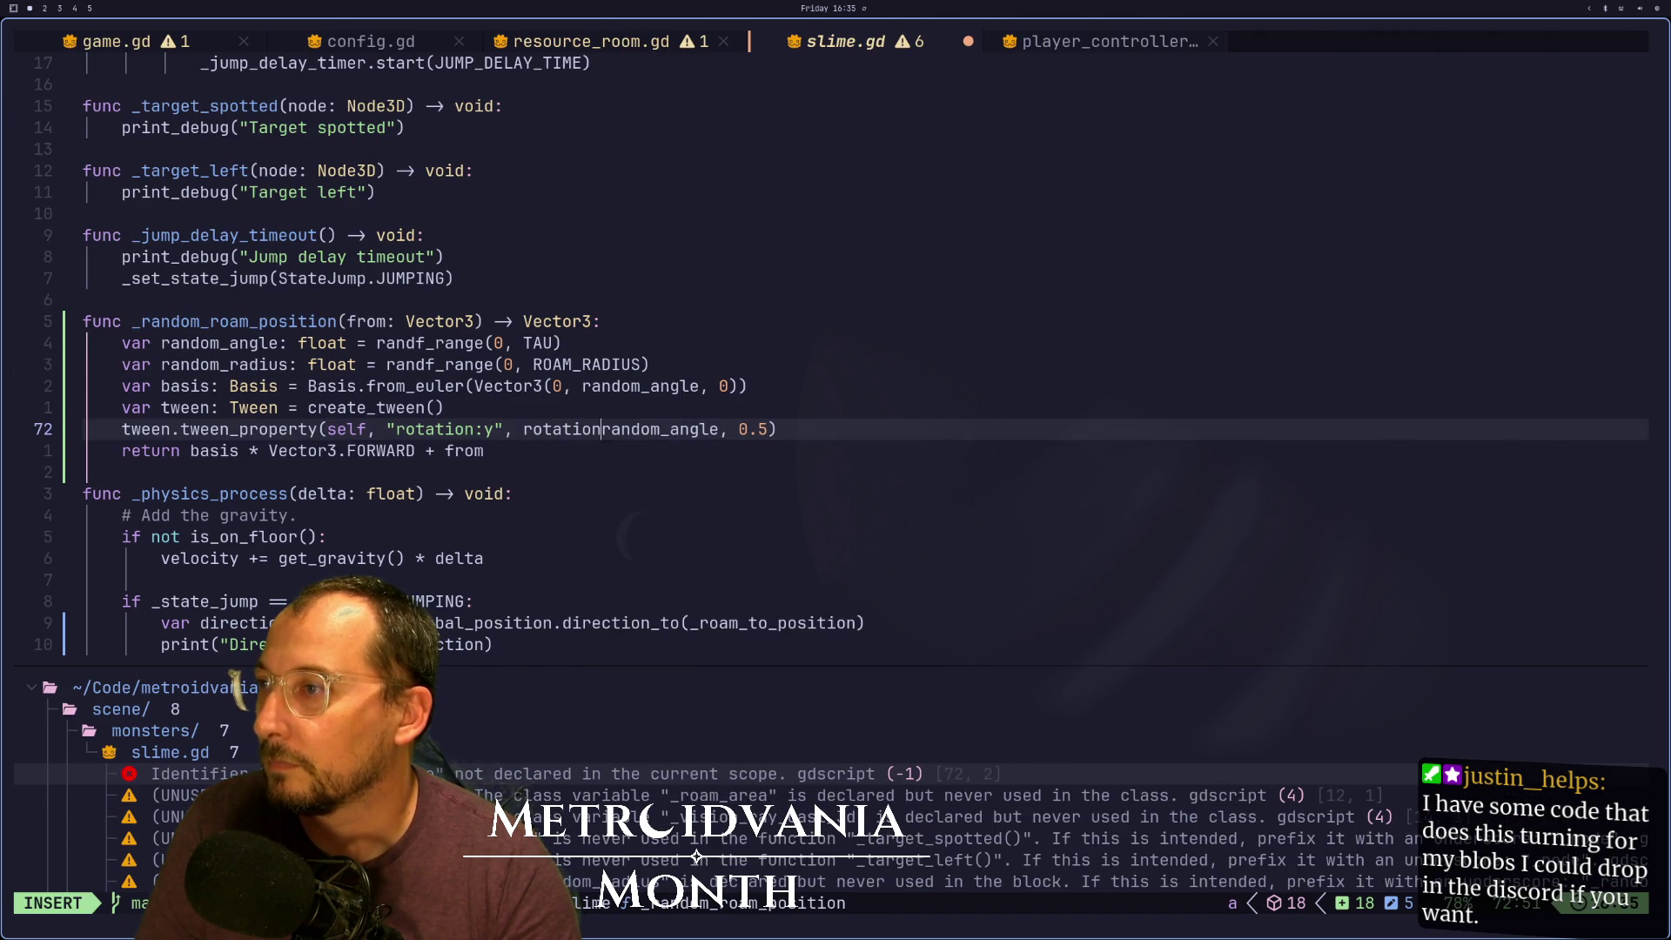
text(y +)
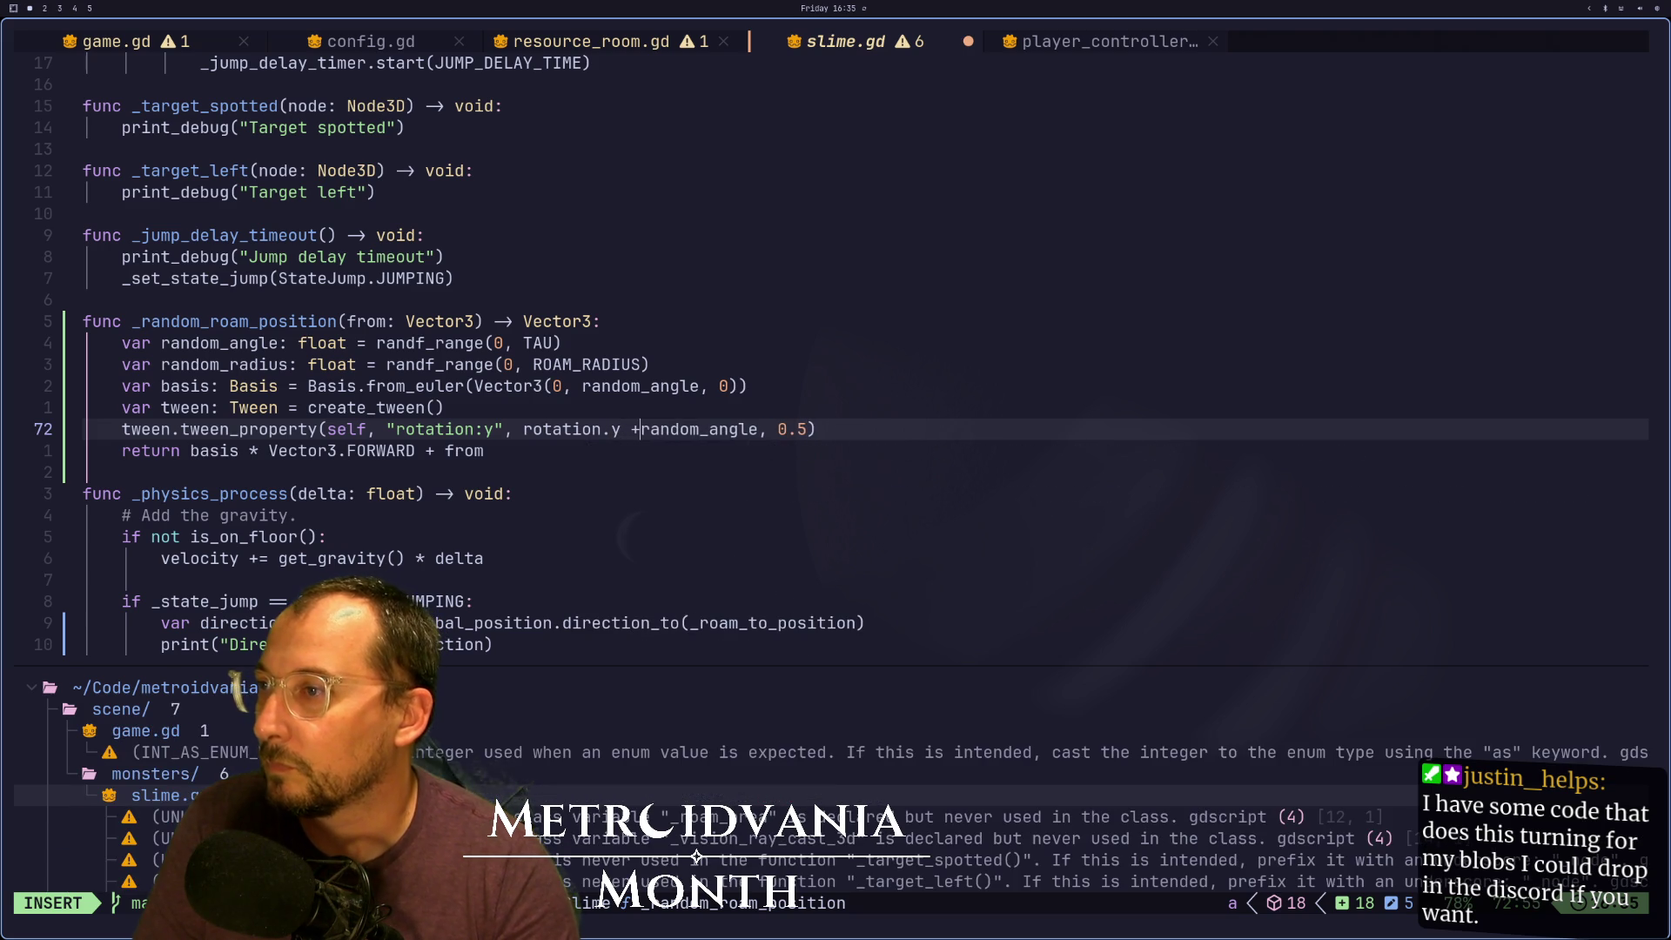
key(Escape)
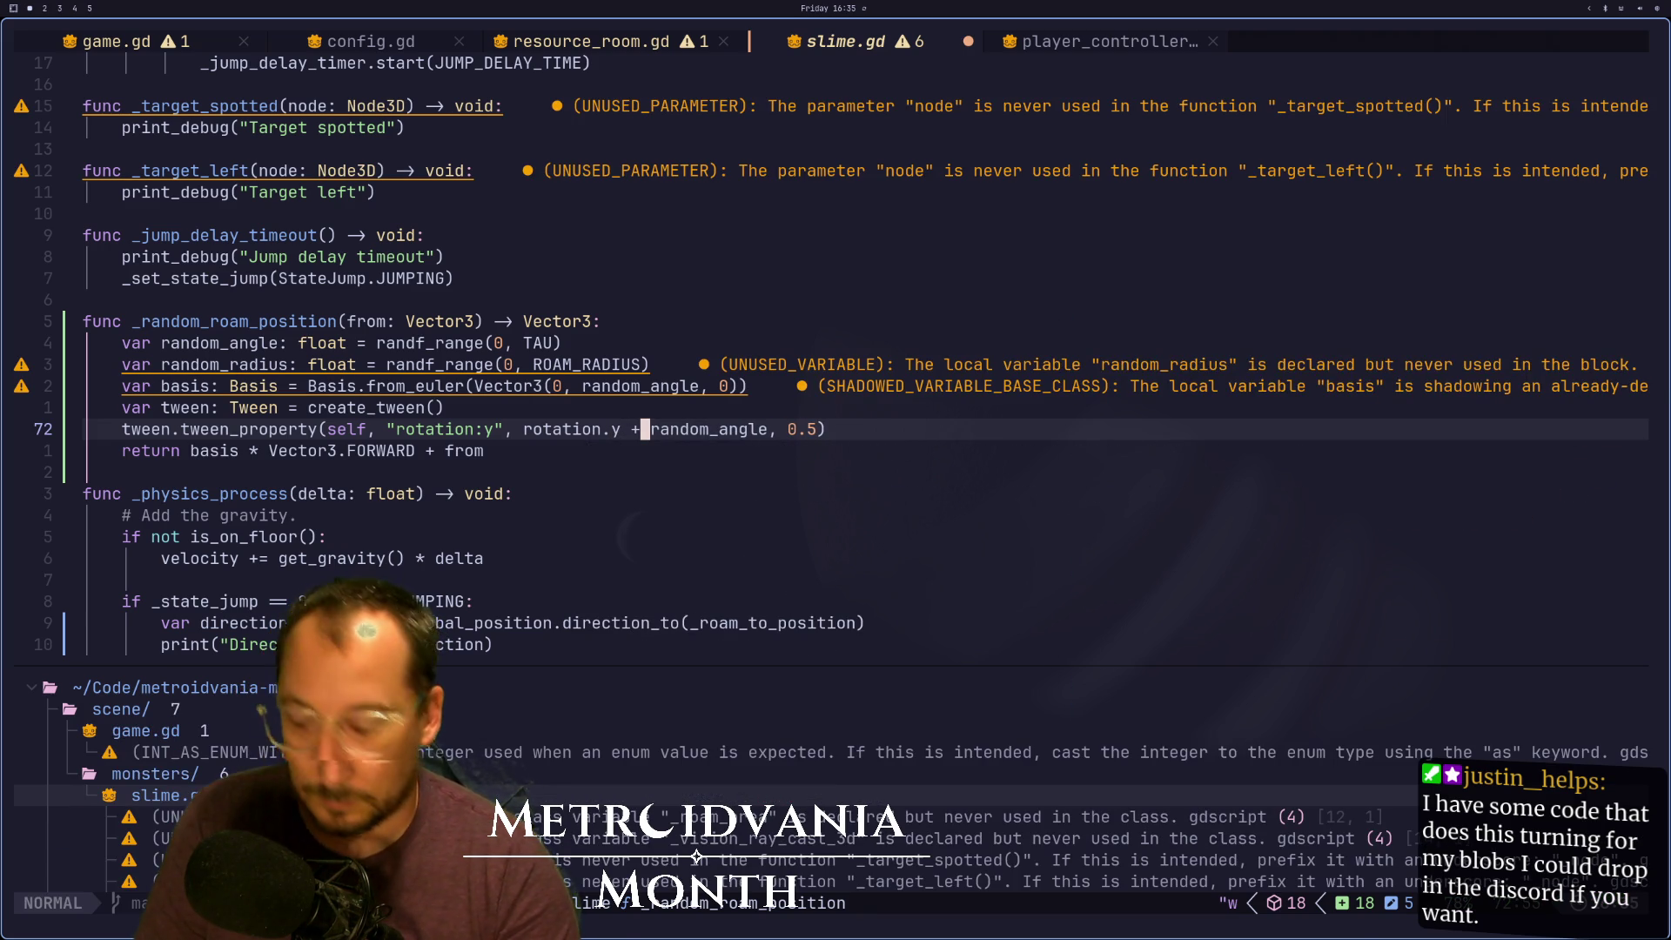
text(:w)
key(Return)
key(super+2)
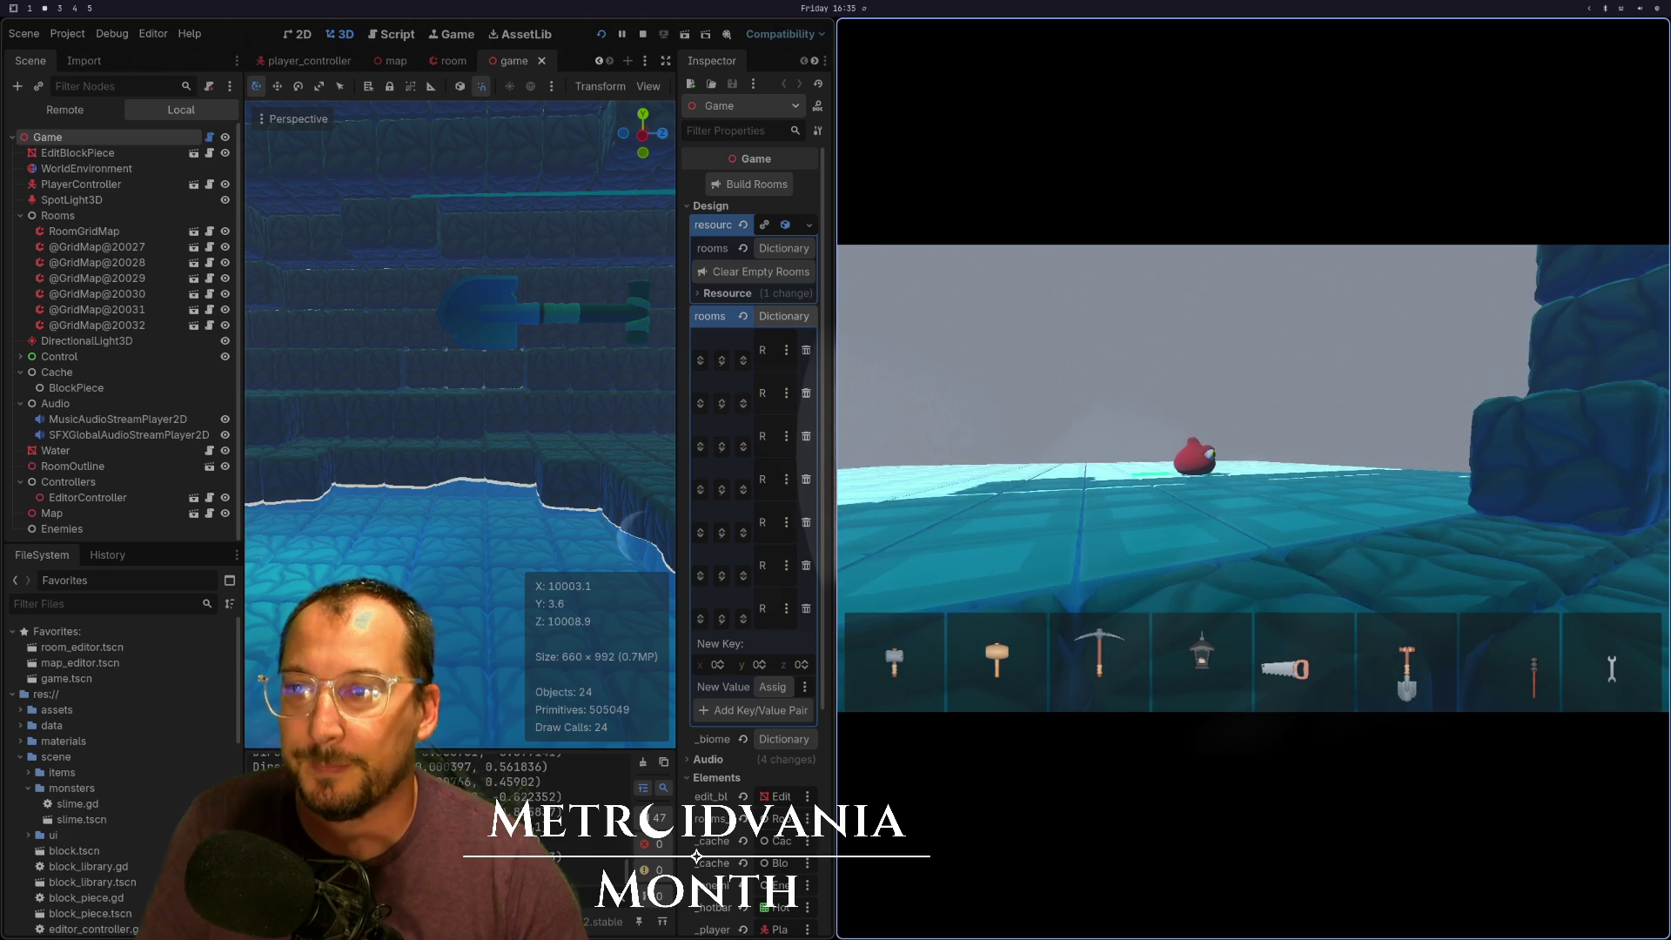
Start Discord from the application search using 'dis'
key(super+space)
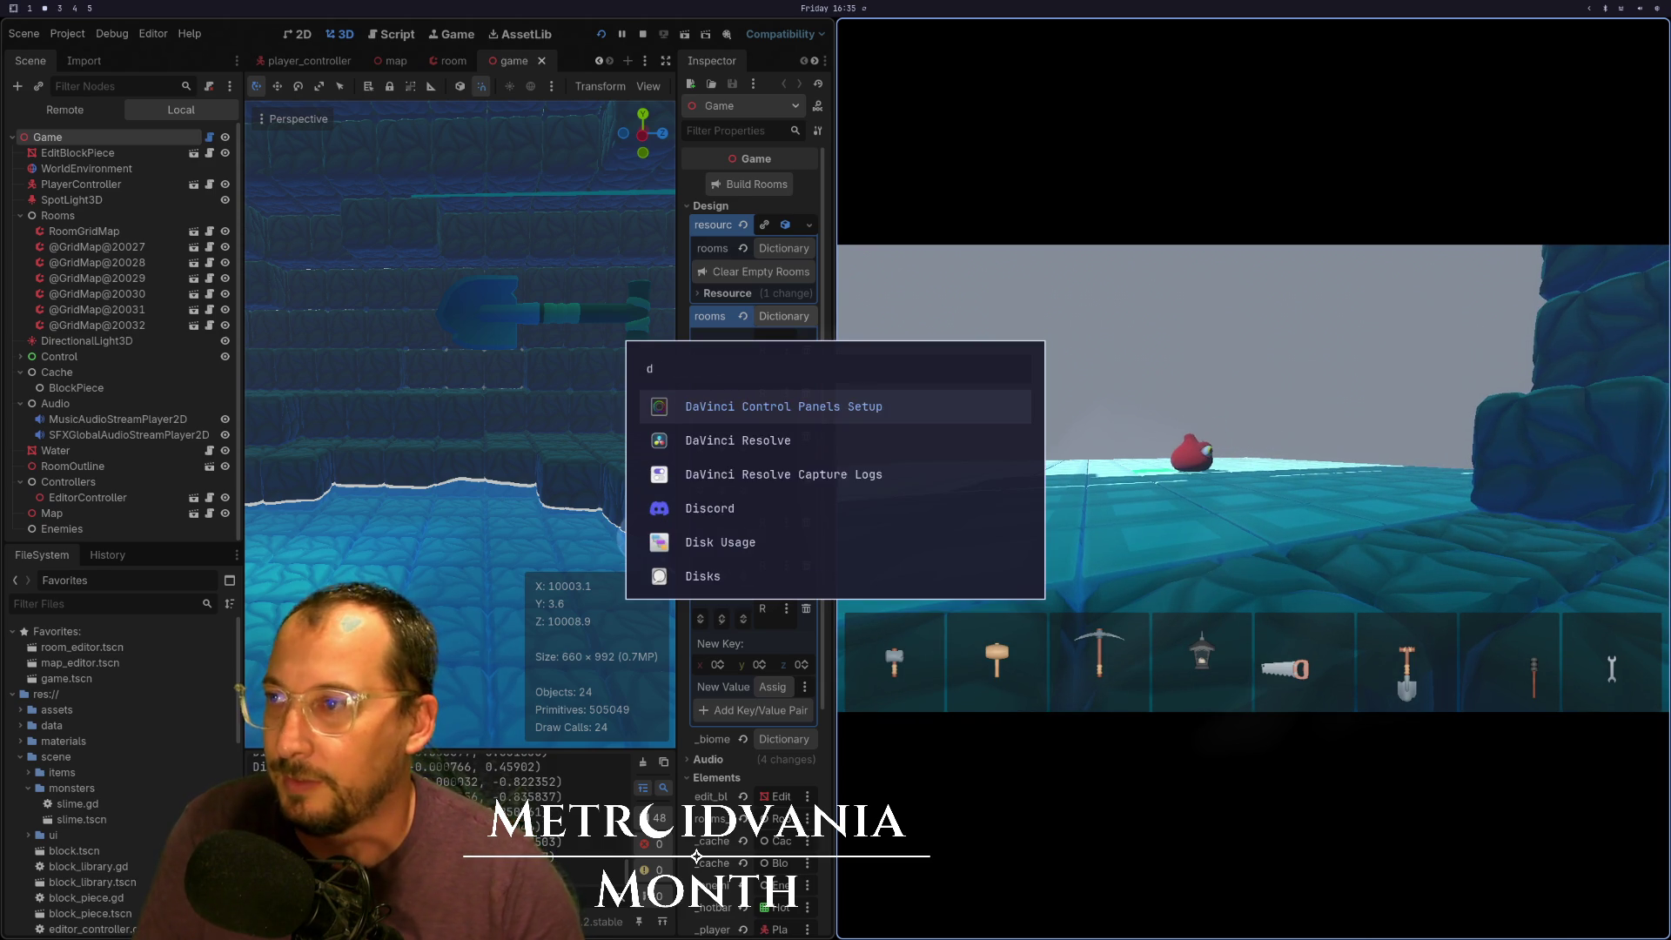
text(dis)
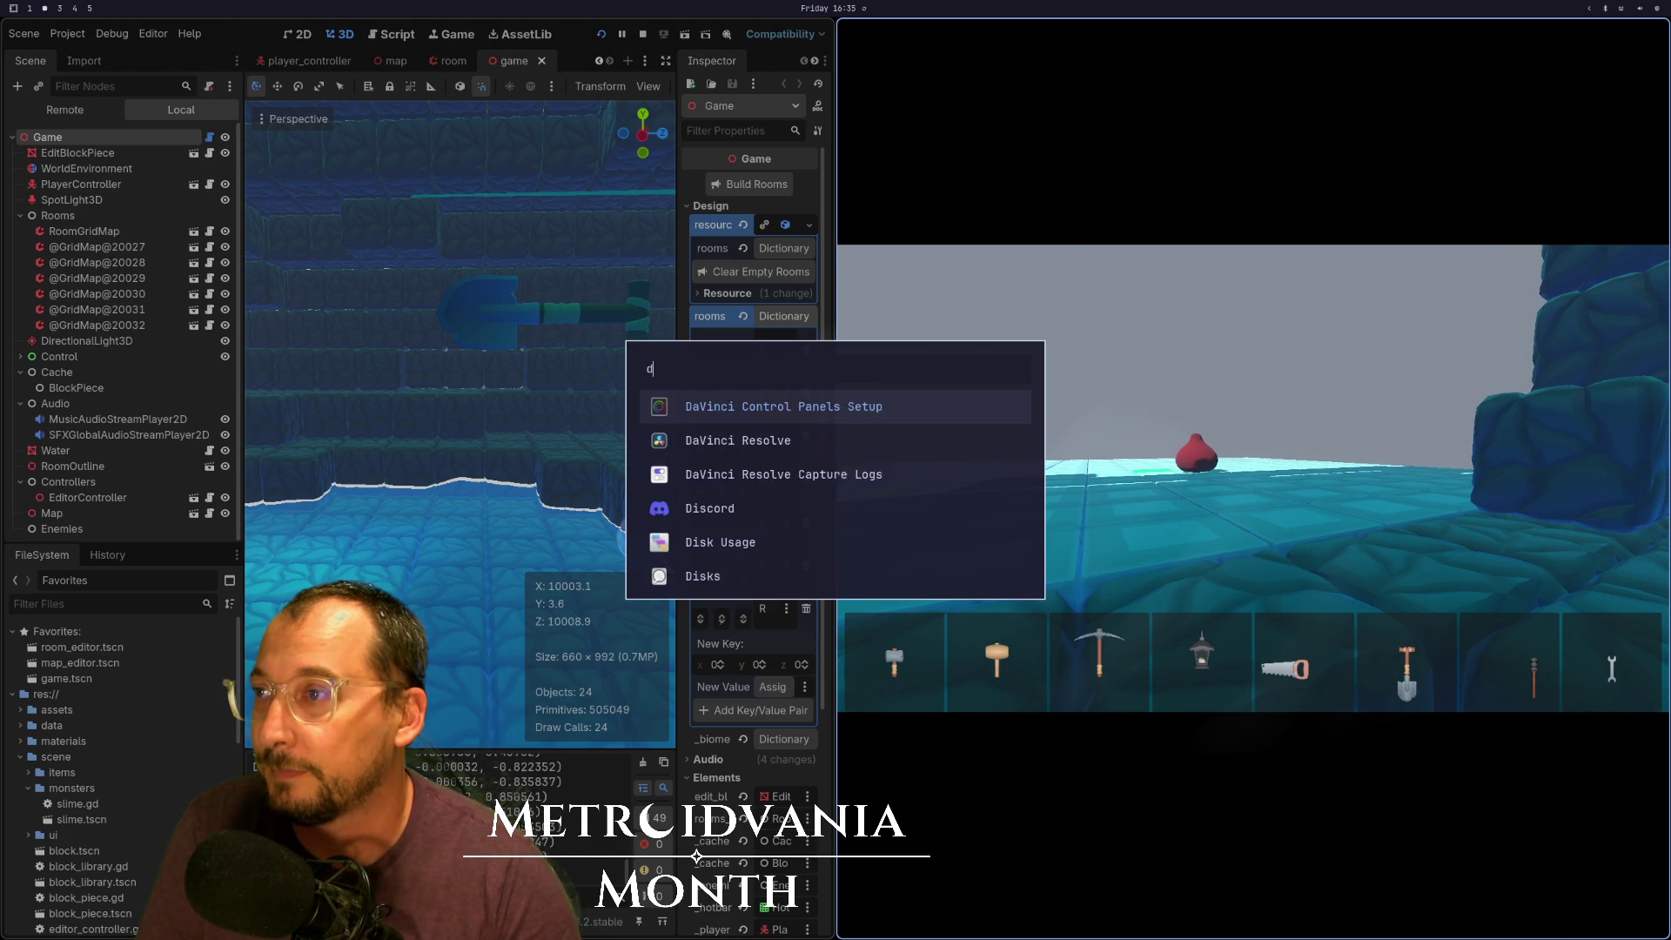
key(Return)
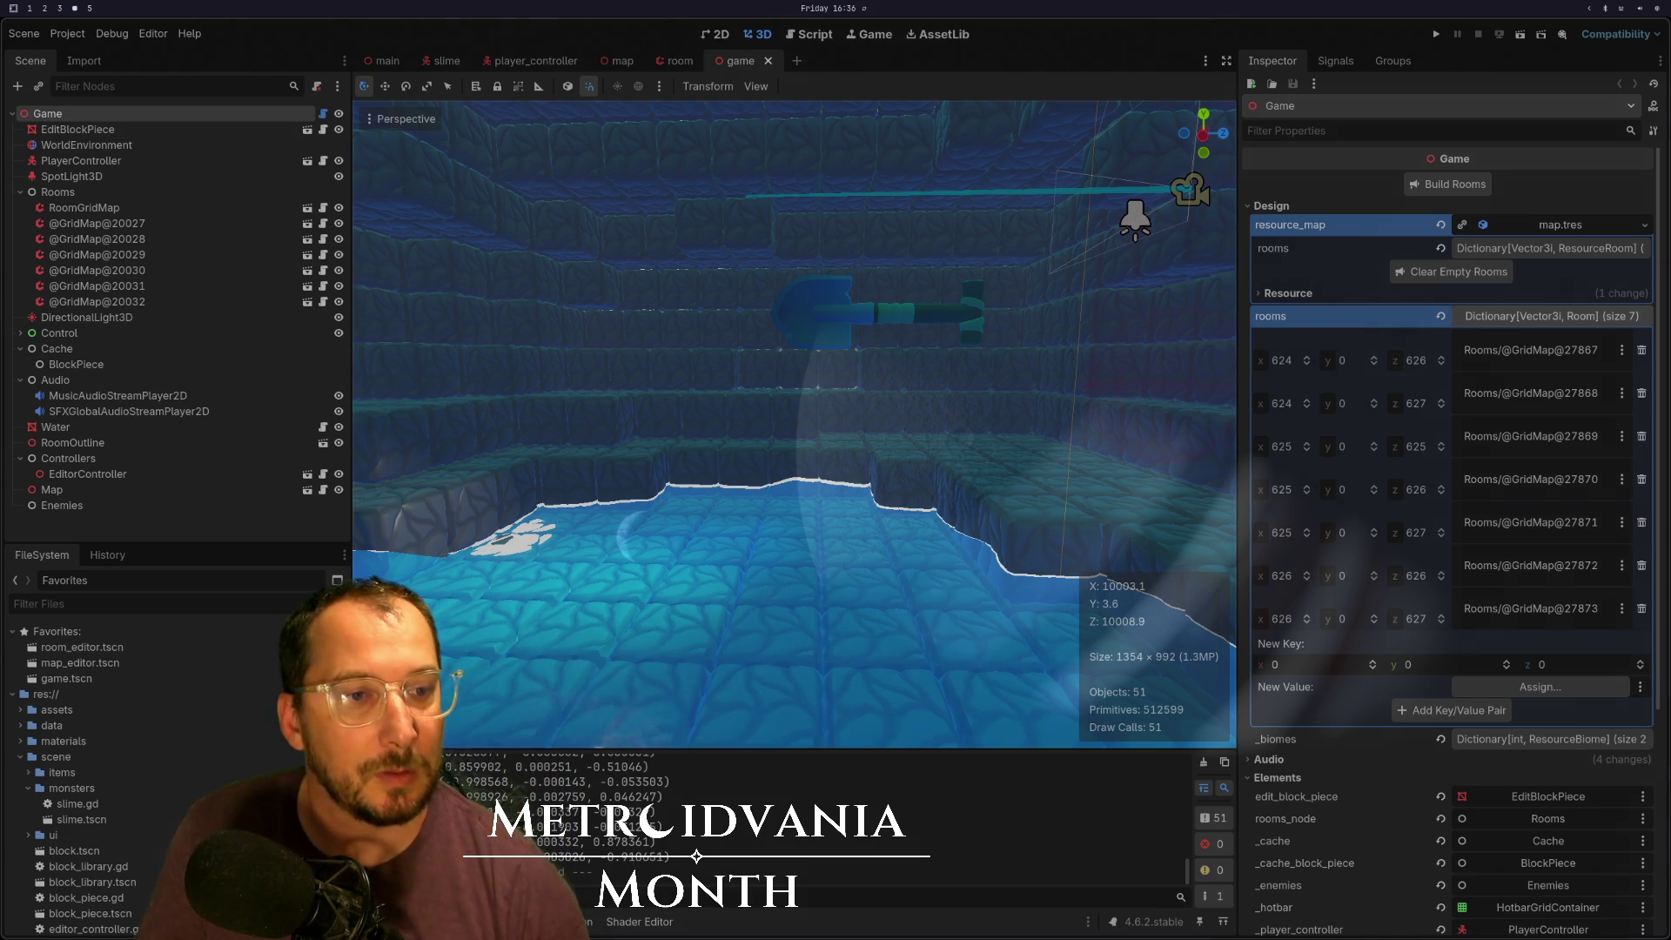
Focus the Godot editor on workspace 2, then go back to slime.gd in Neovim on workspace 1
key(super+2)
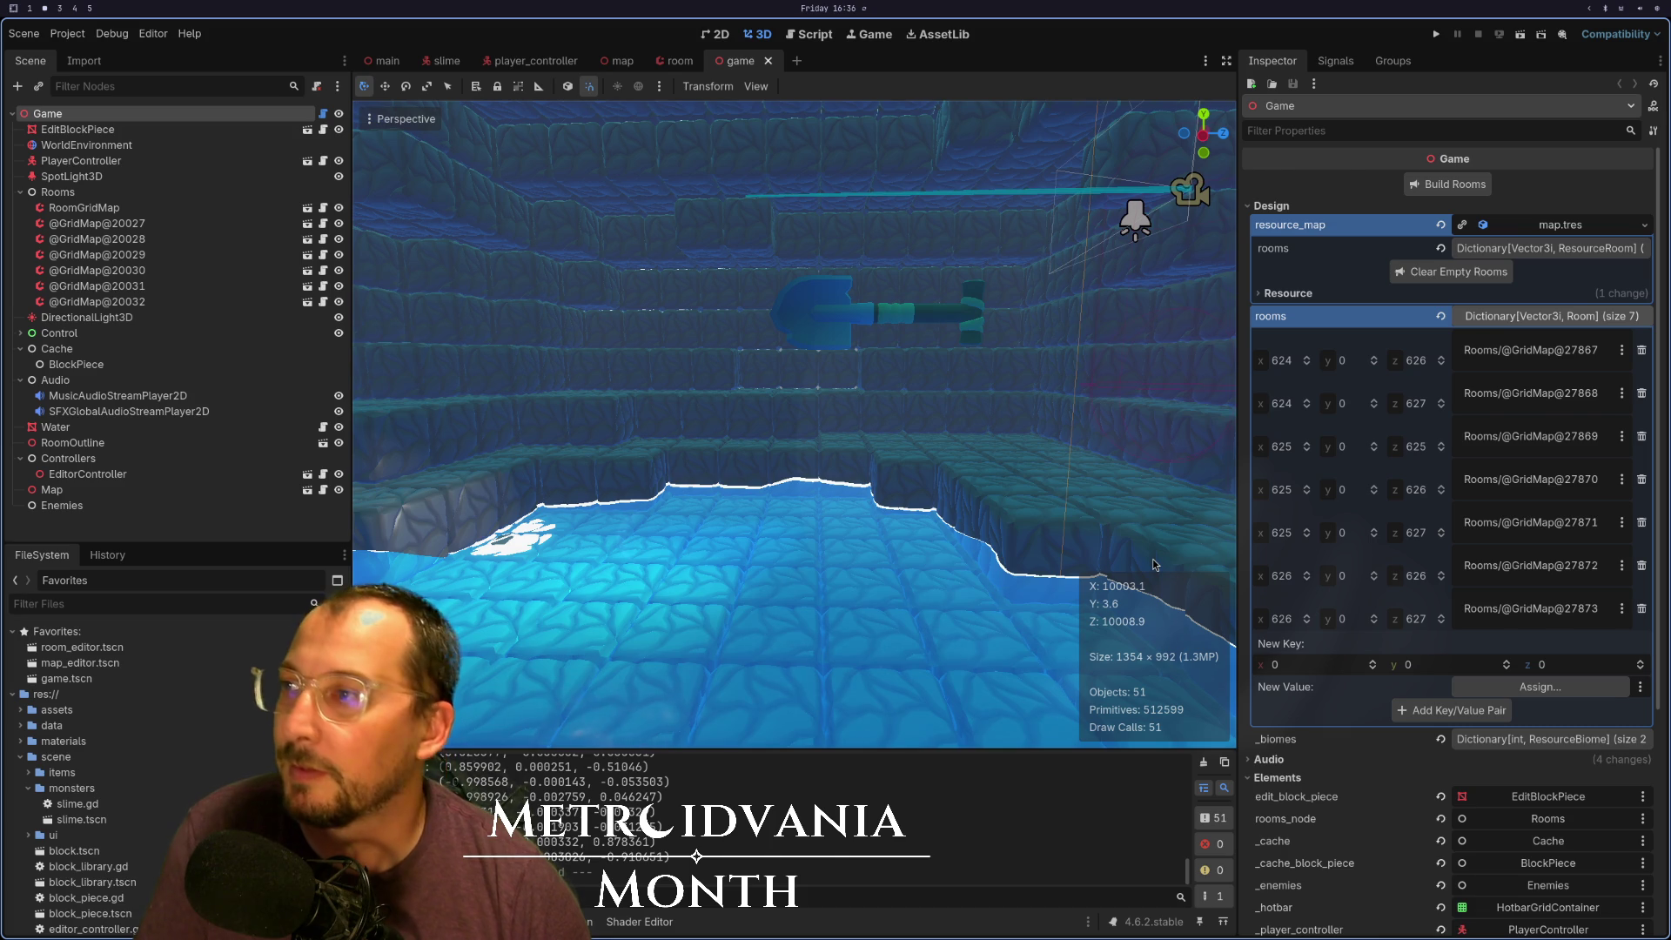
key(super+1)
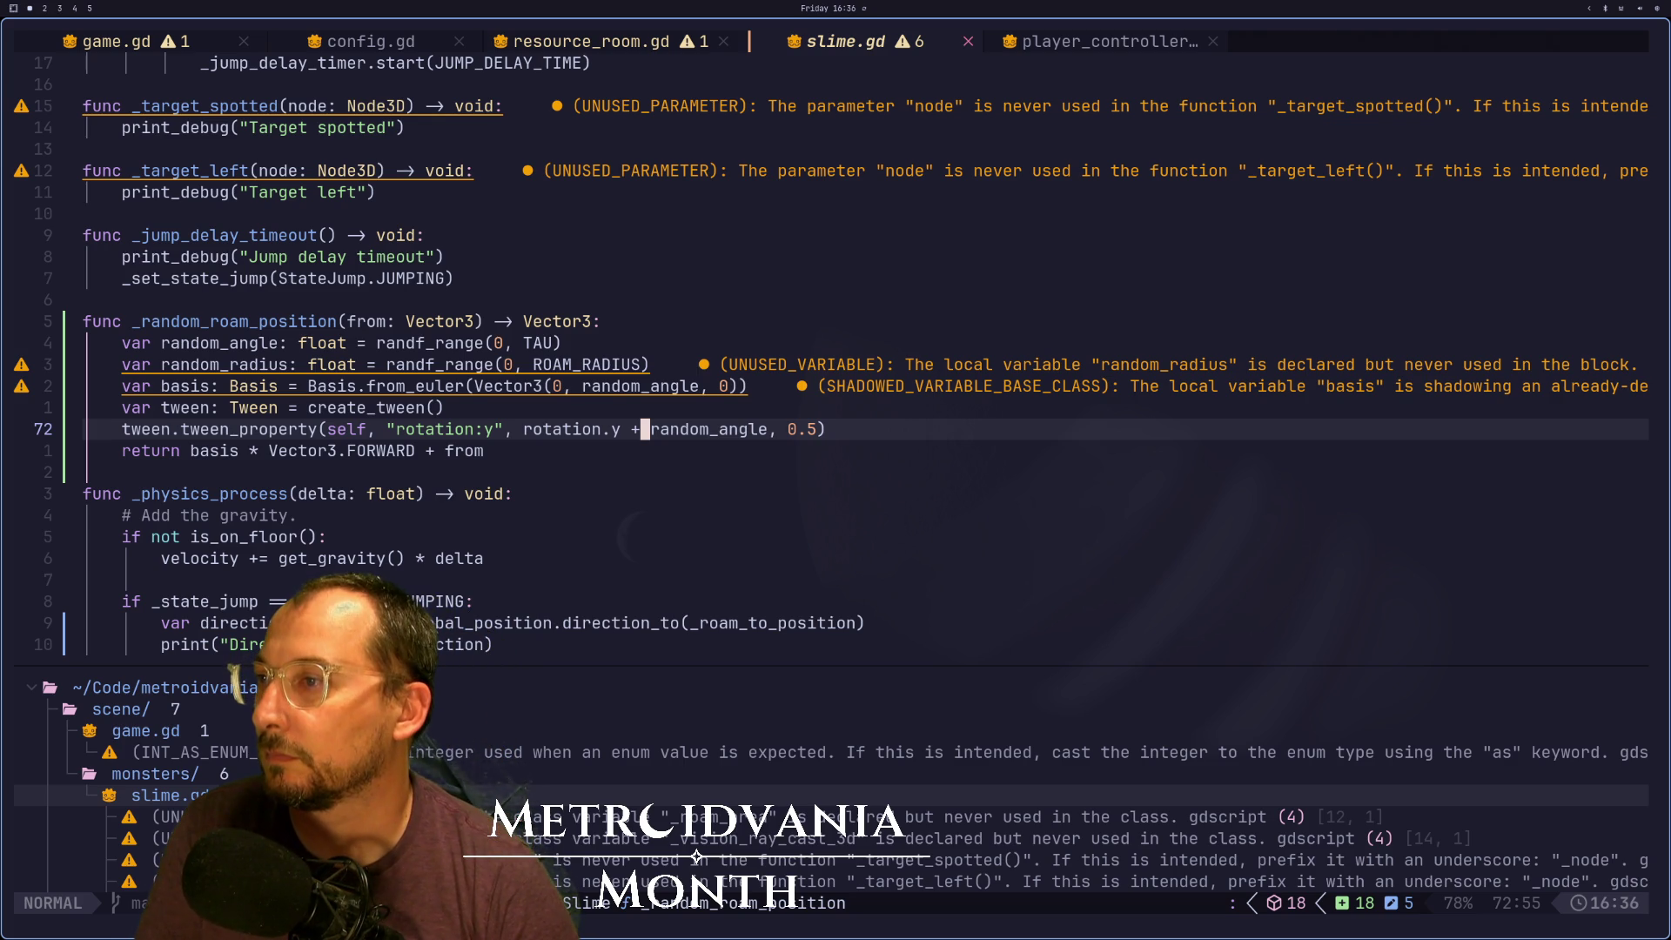
key(j)
key(b)
key(b)
key(h)
key(h)
key(h)
key(h)
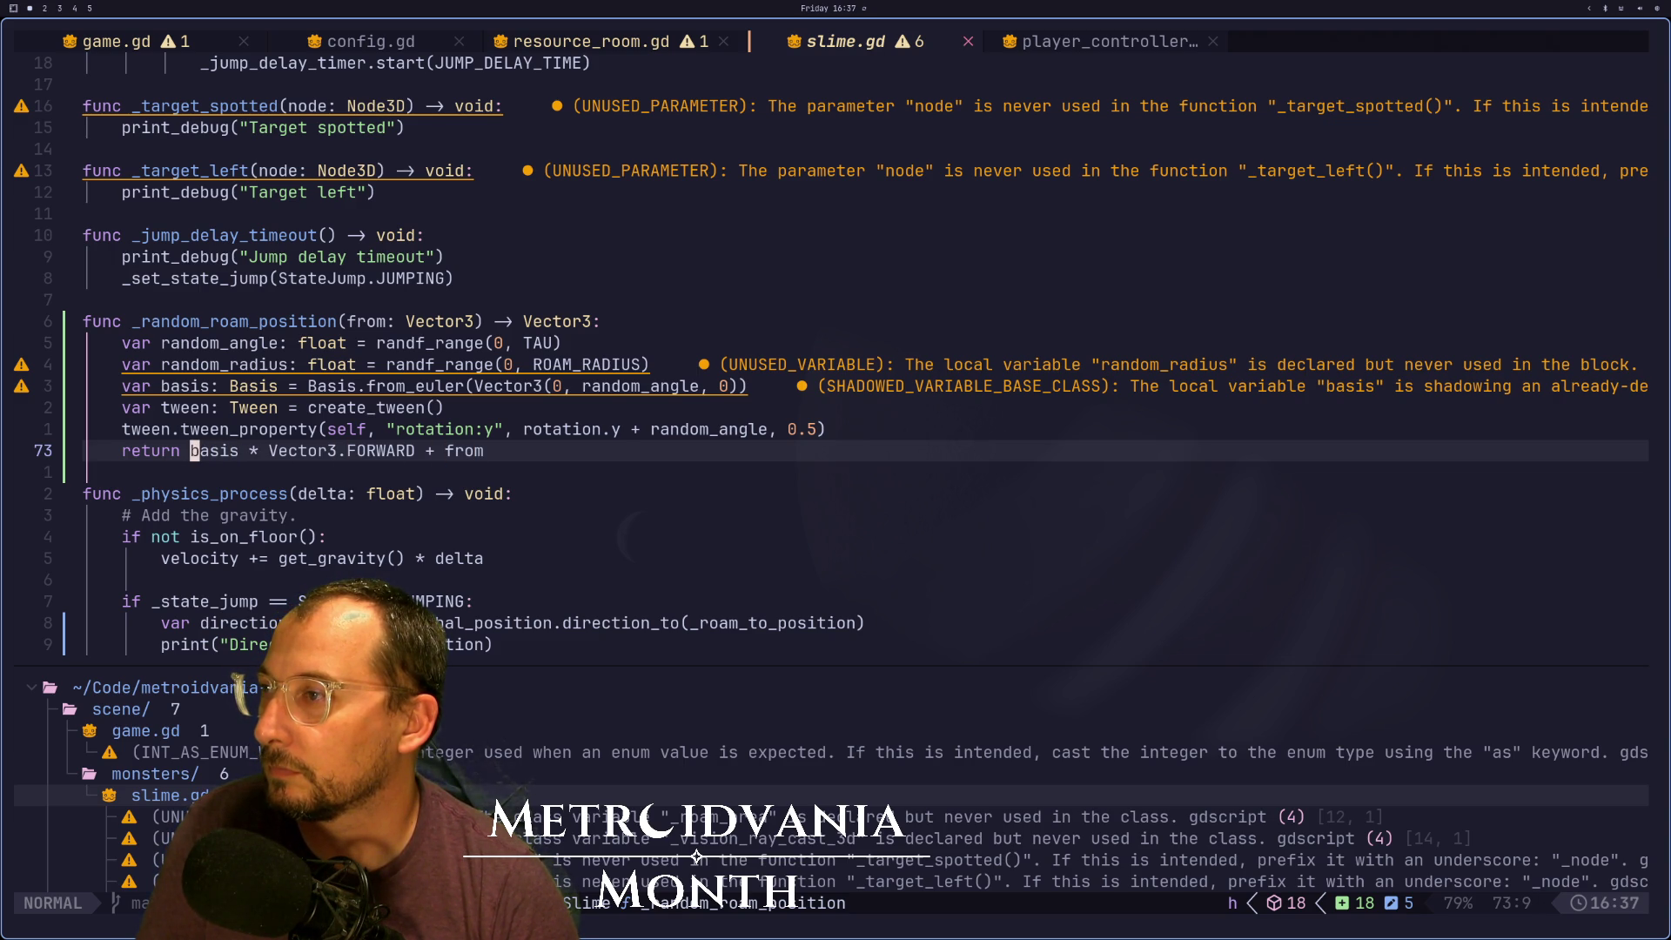
key(g)
key(k)
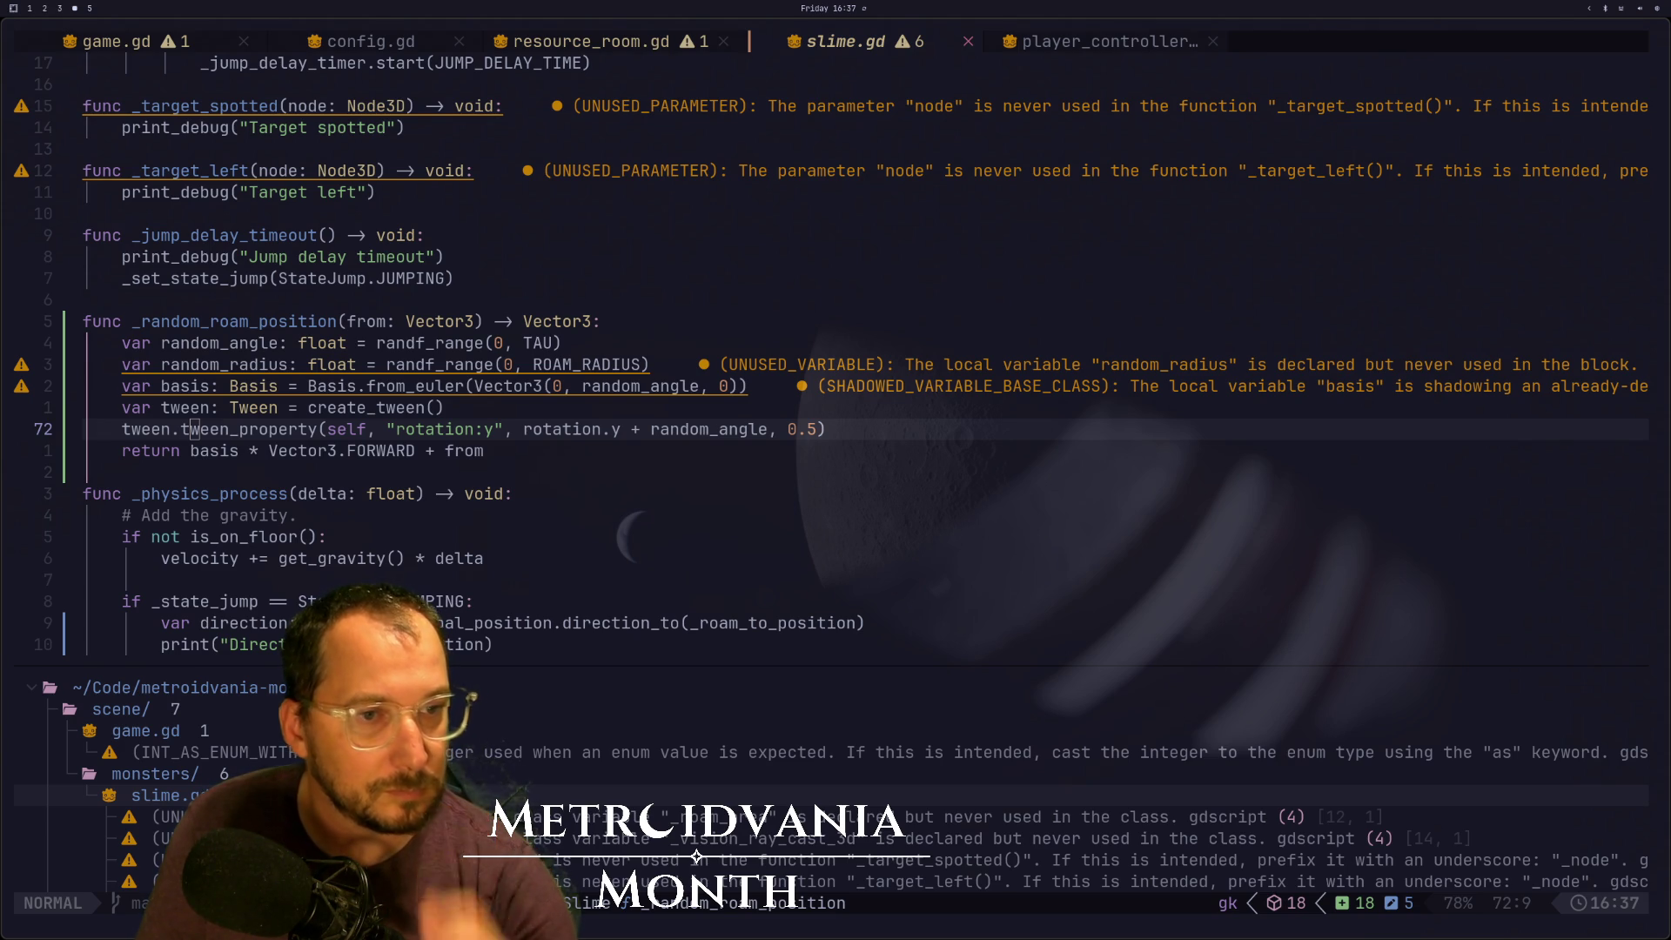
key(super+1)
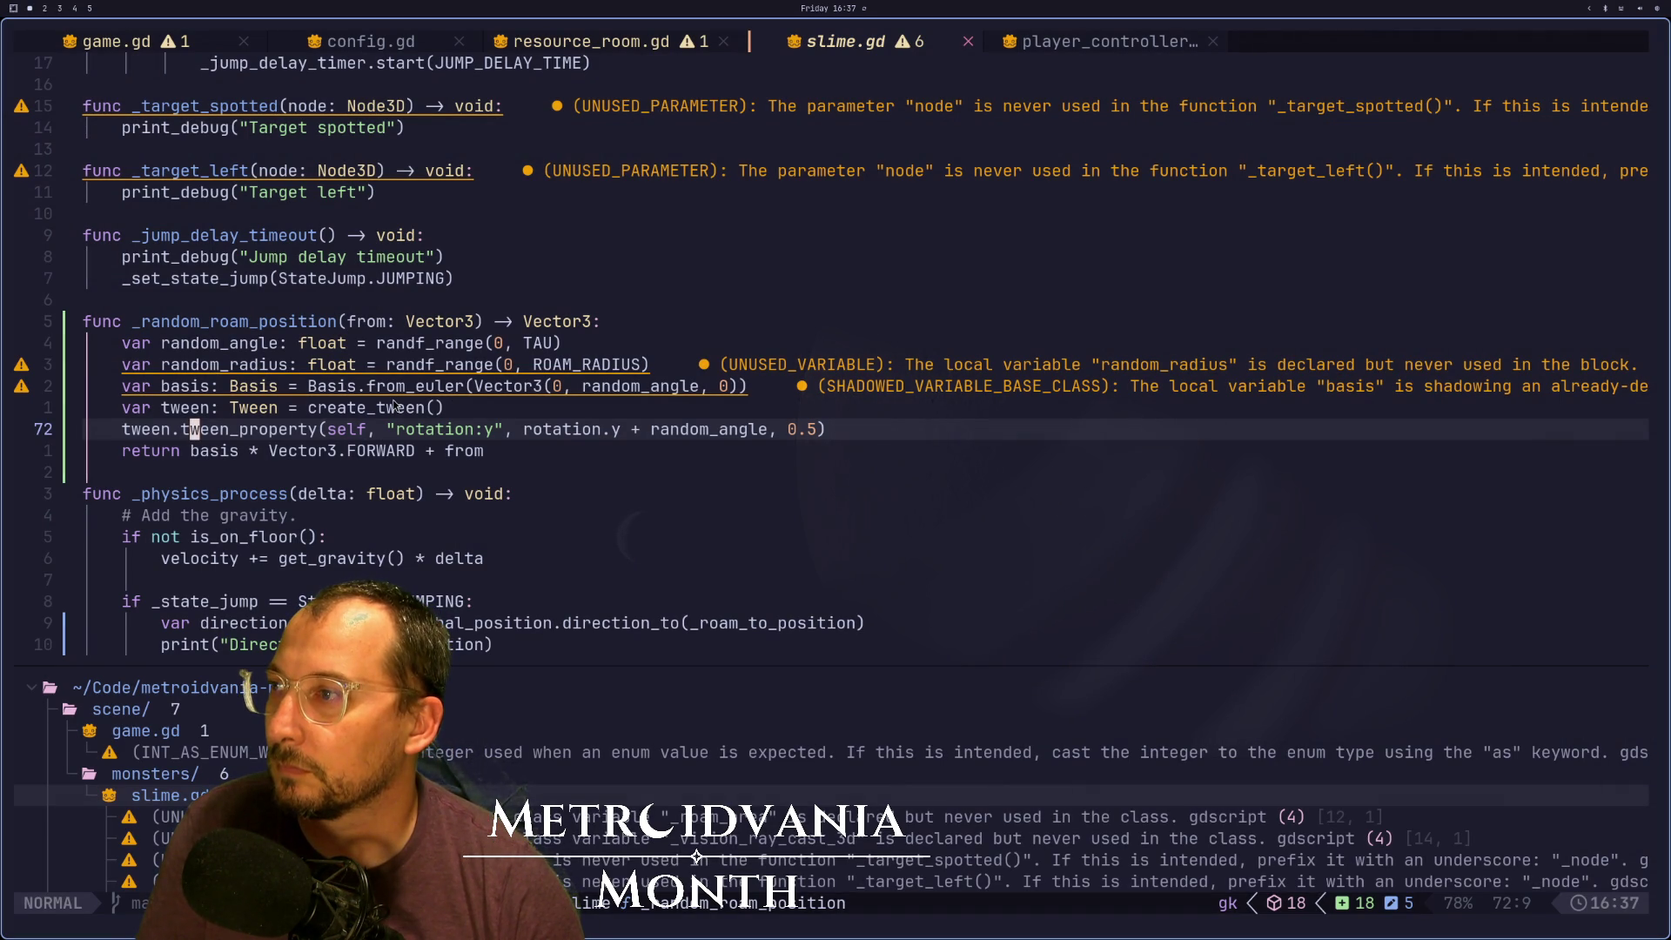
Start a 'var basis.eu' line near line 70, then delete the unfinished line
click(411, 388)
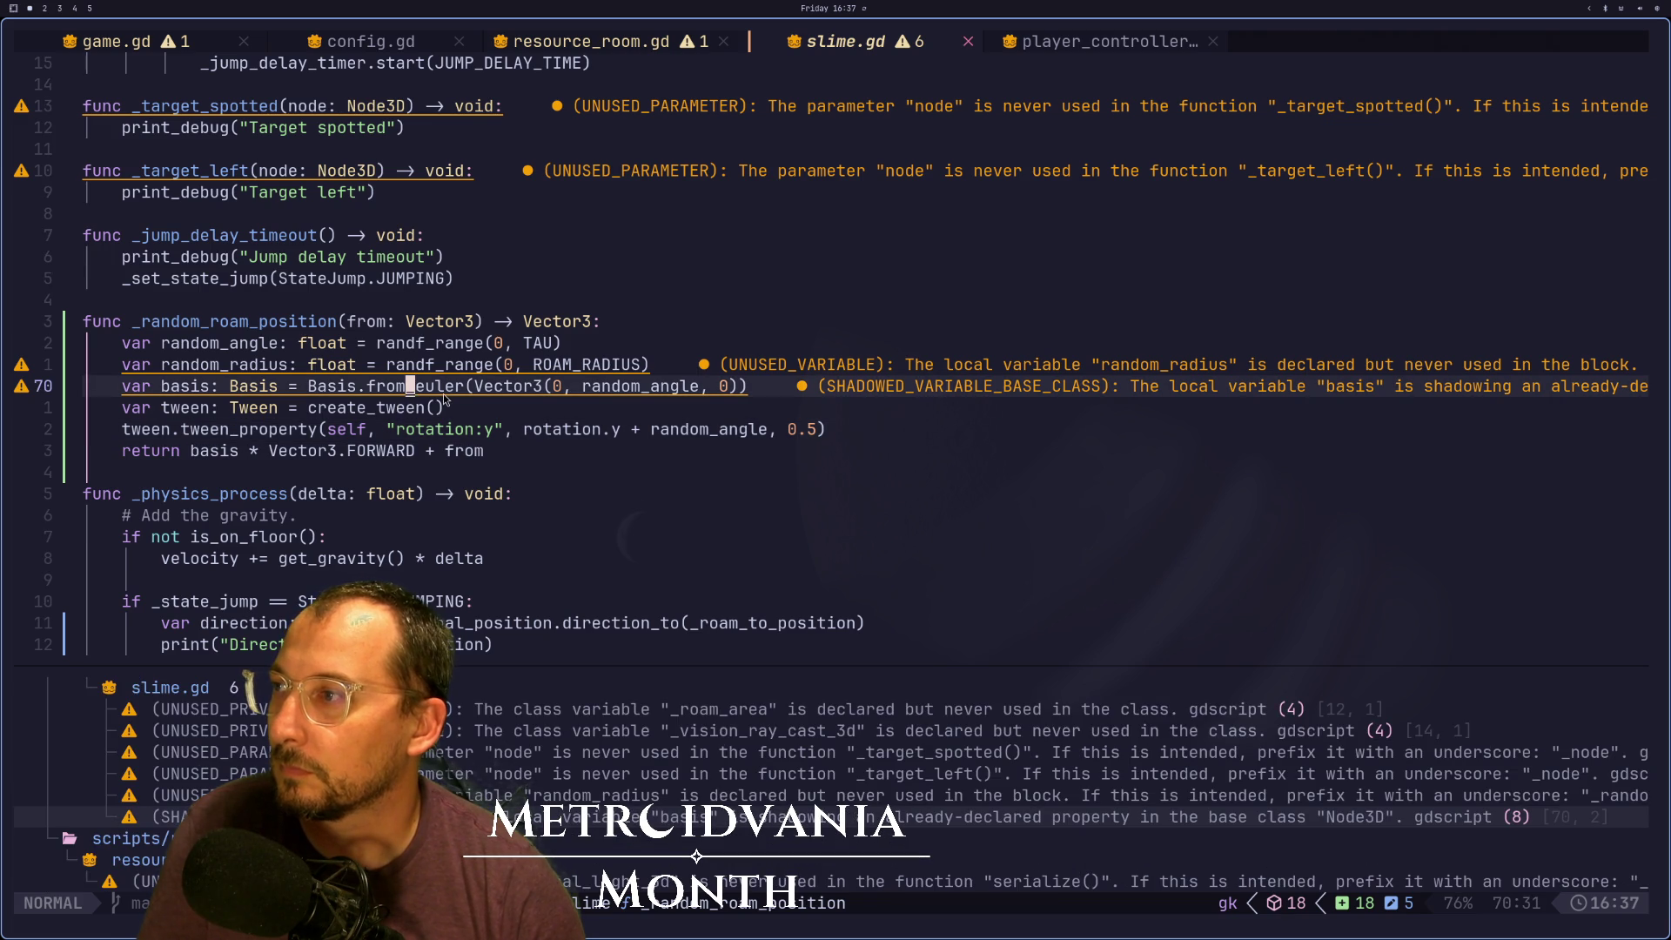
text(o)
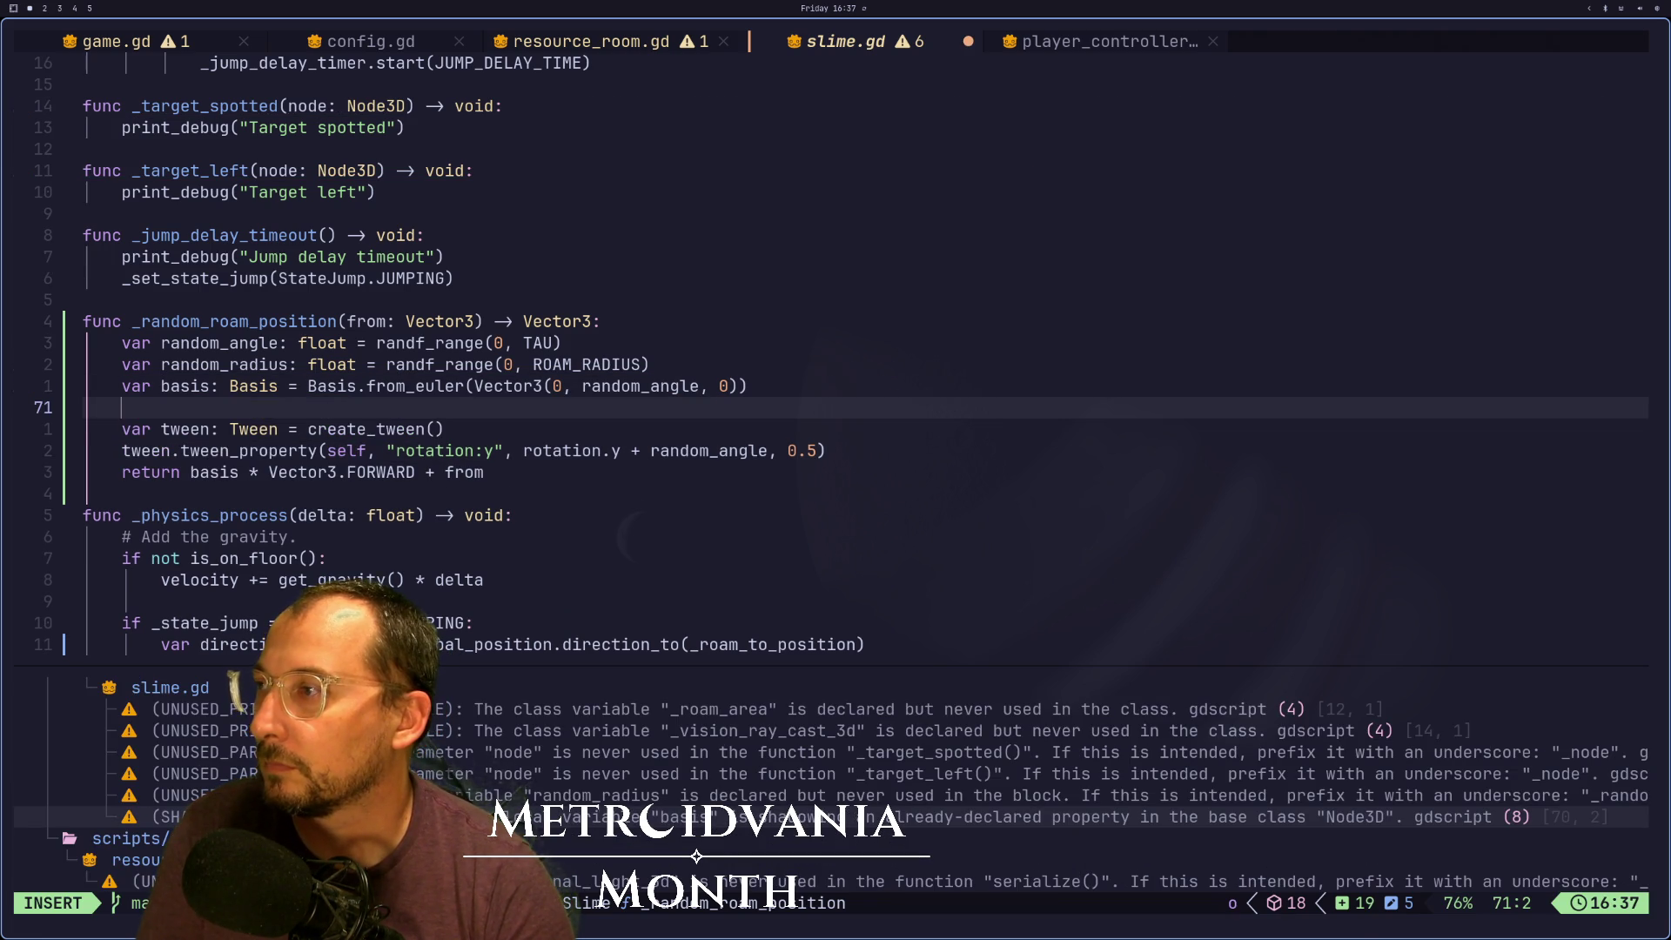
text(var basis)
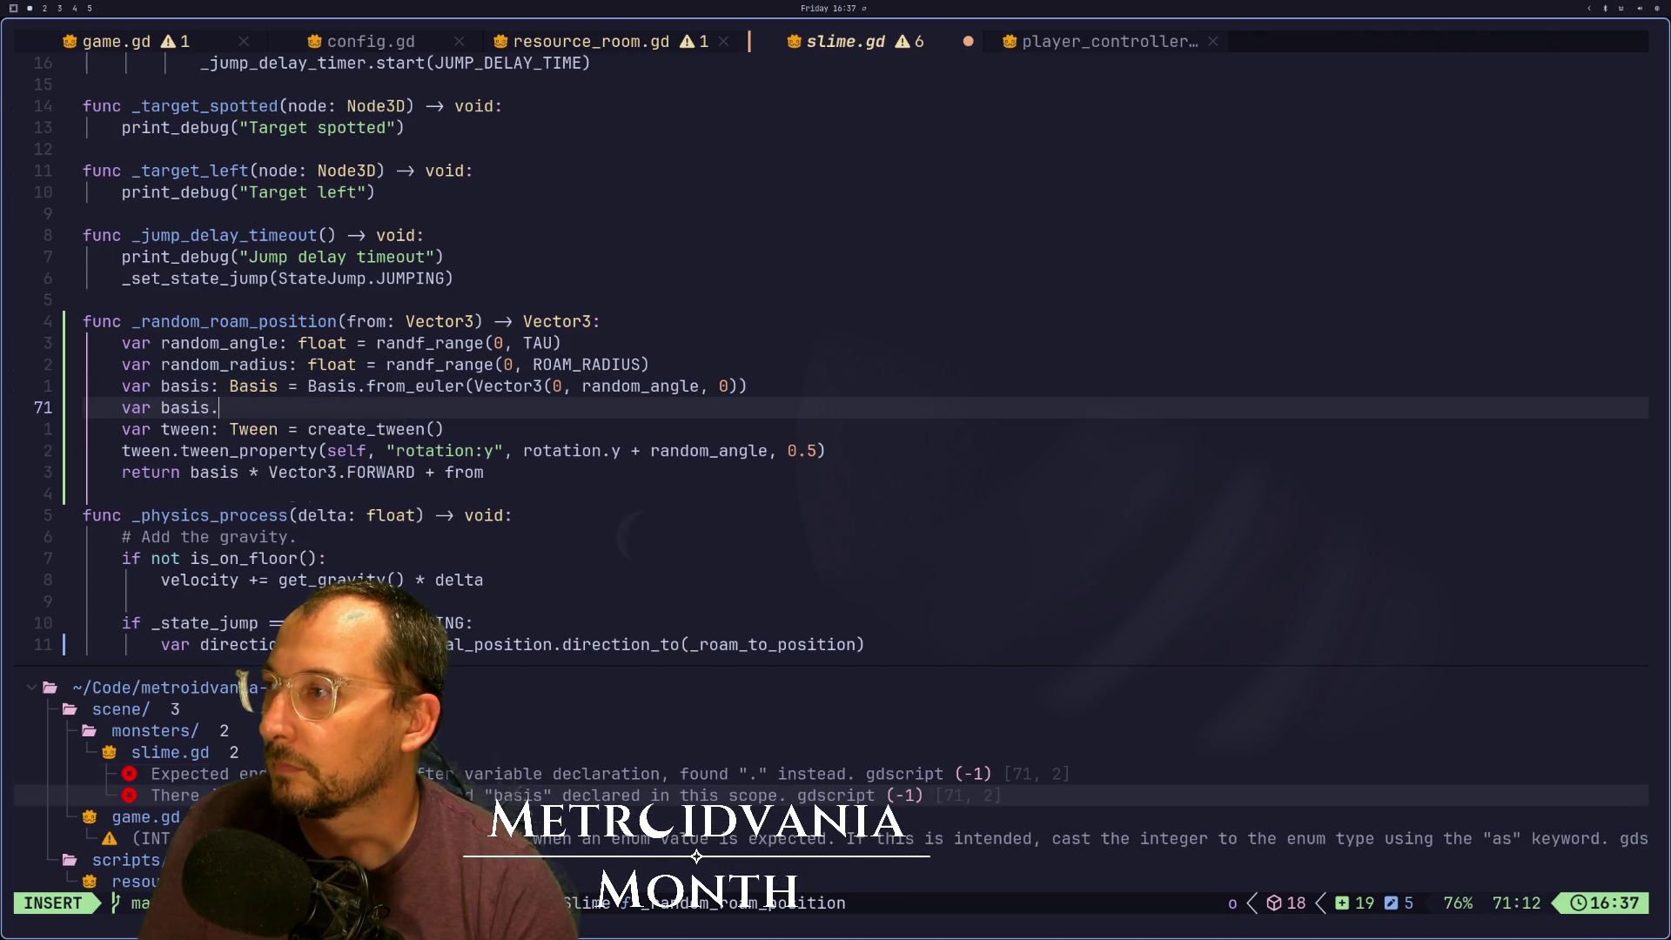
text(.eu)
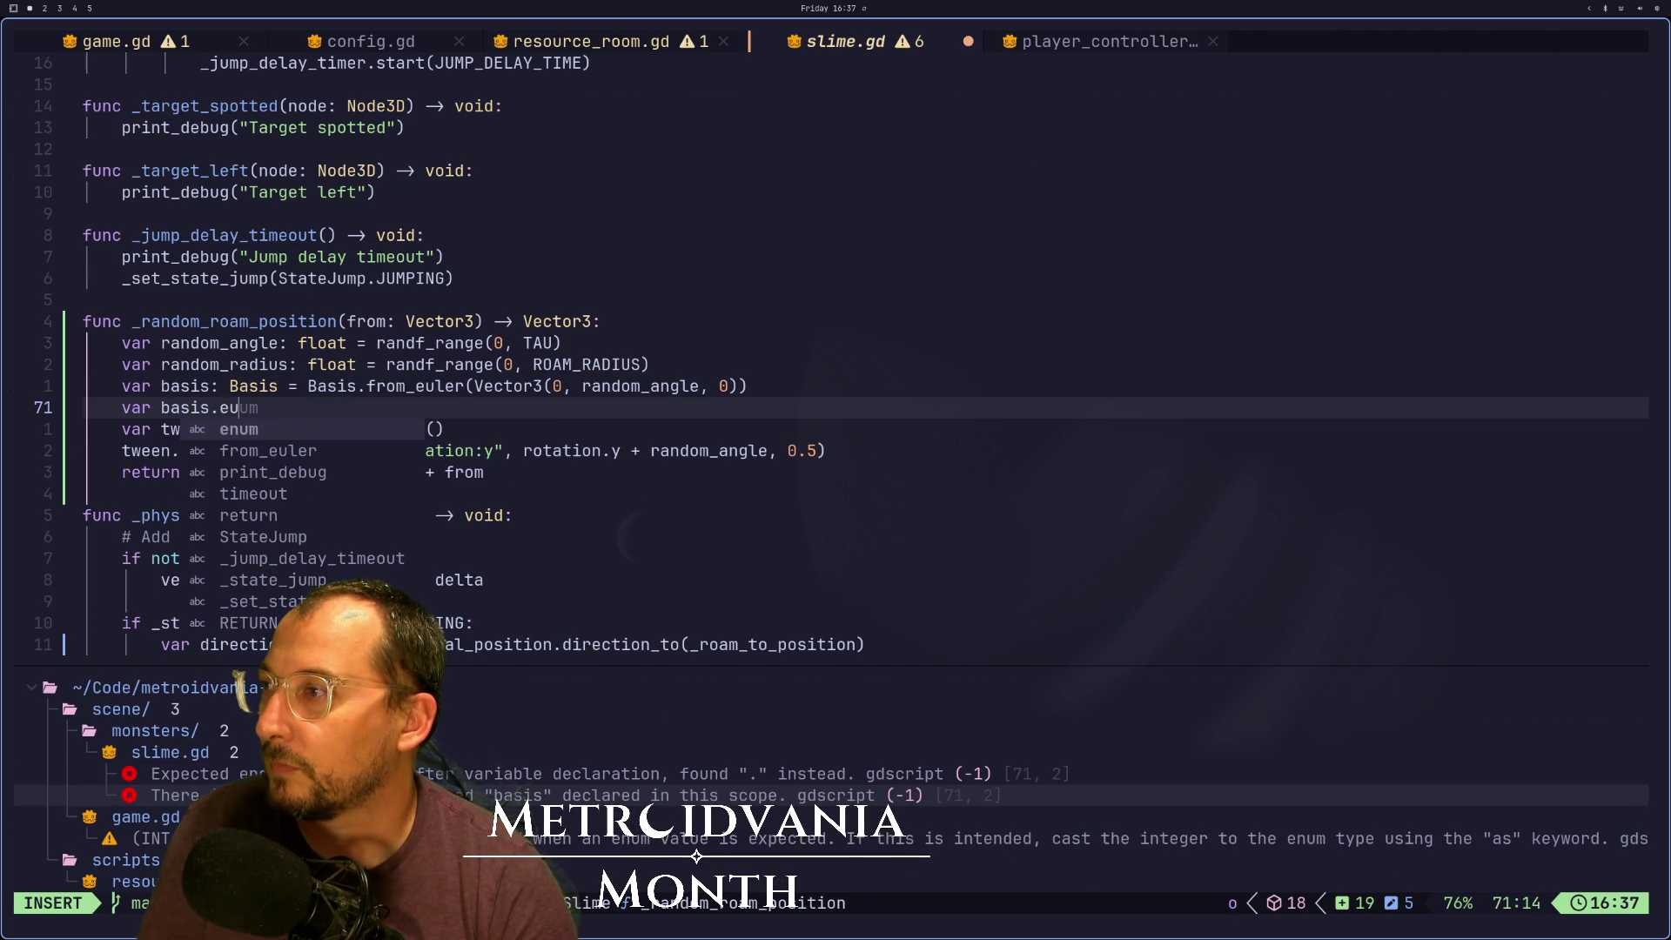
key(BackSpace)
key(BackSpace)
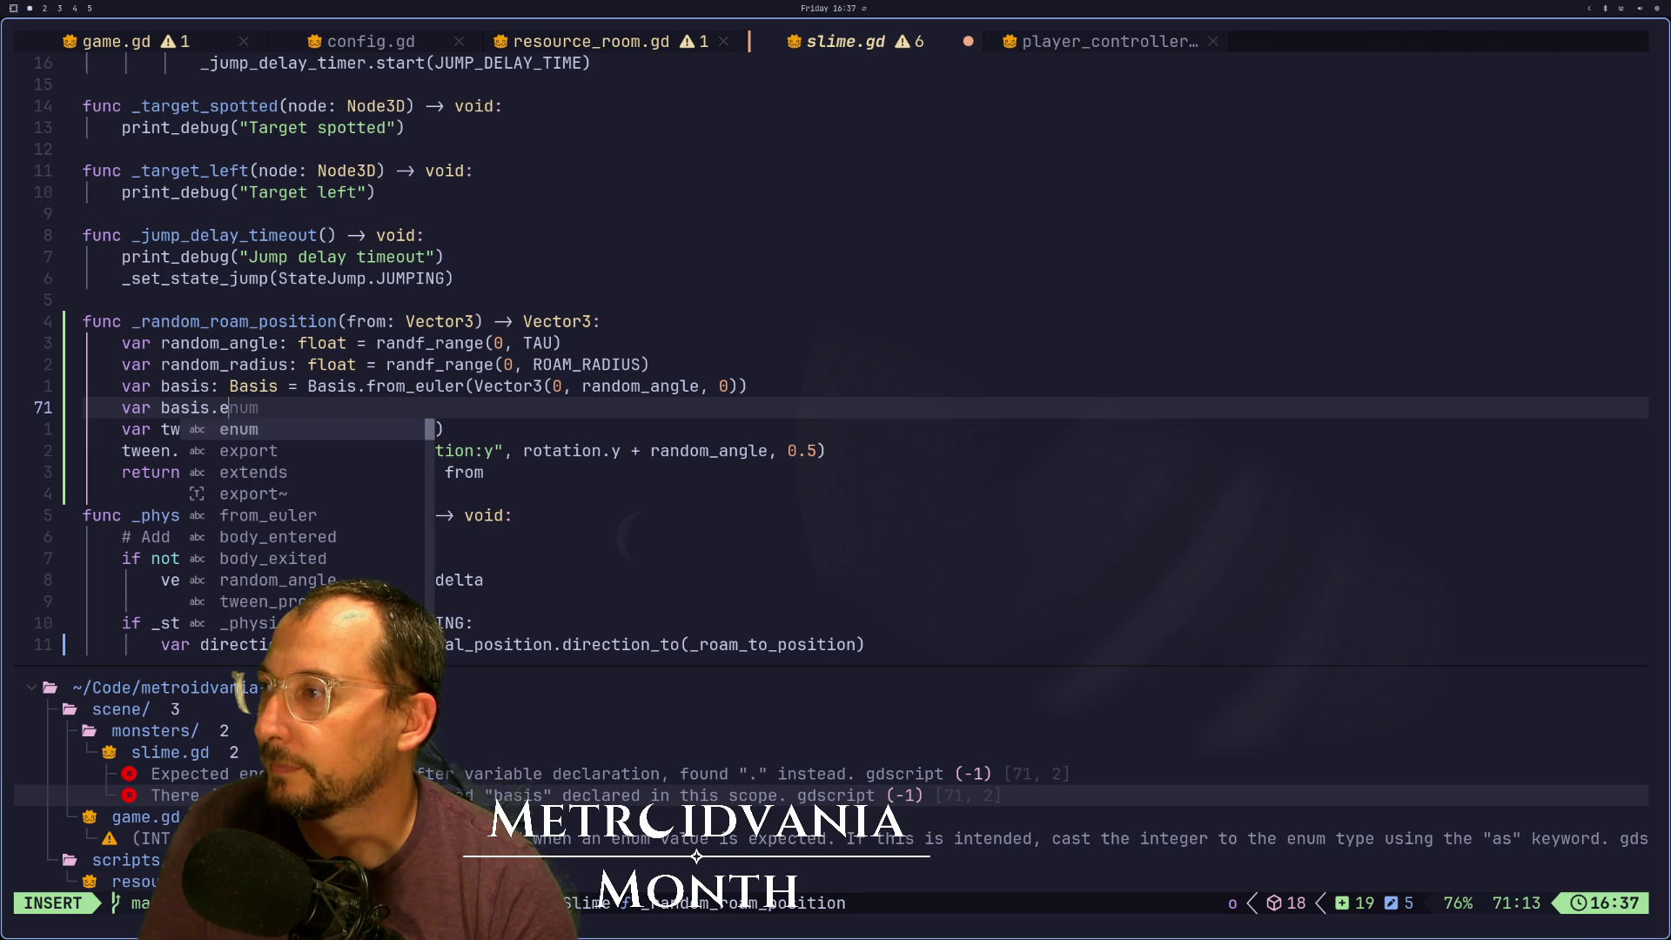
key(Escape)
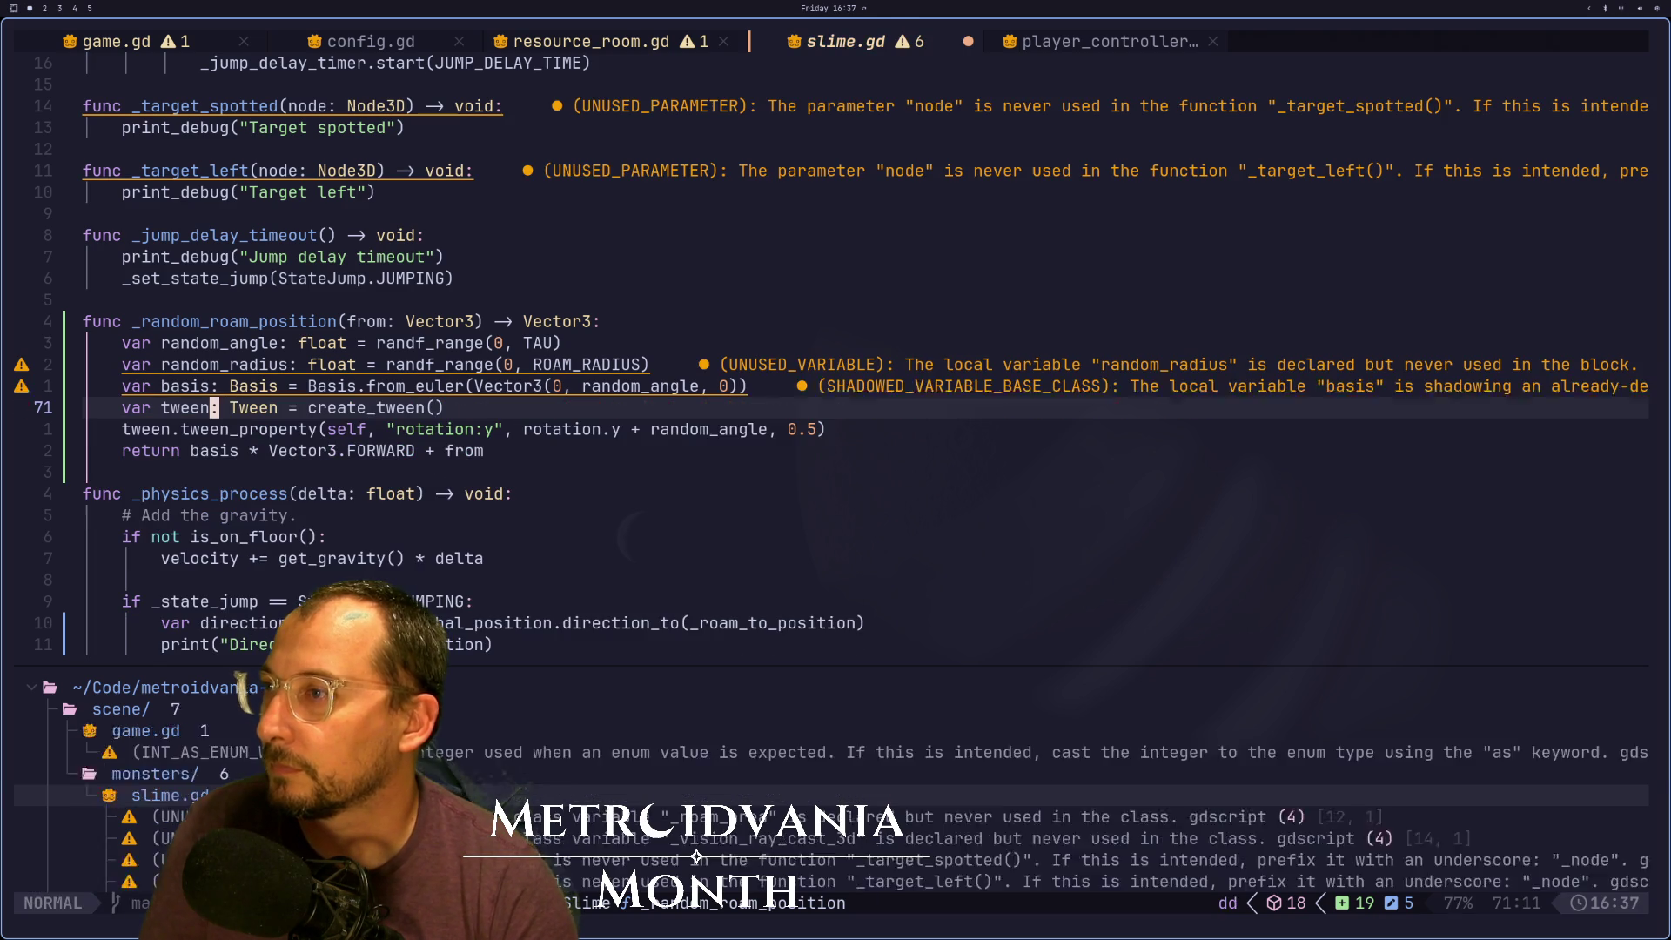
key(d)
key(d)
key(k)
Yank the Vector3 rotation expression from the basis declaration on line 70
key(w)
key(l)
key(l)
key(l)
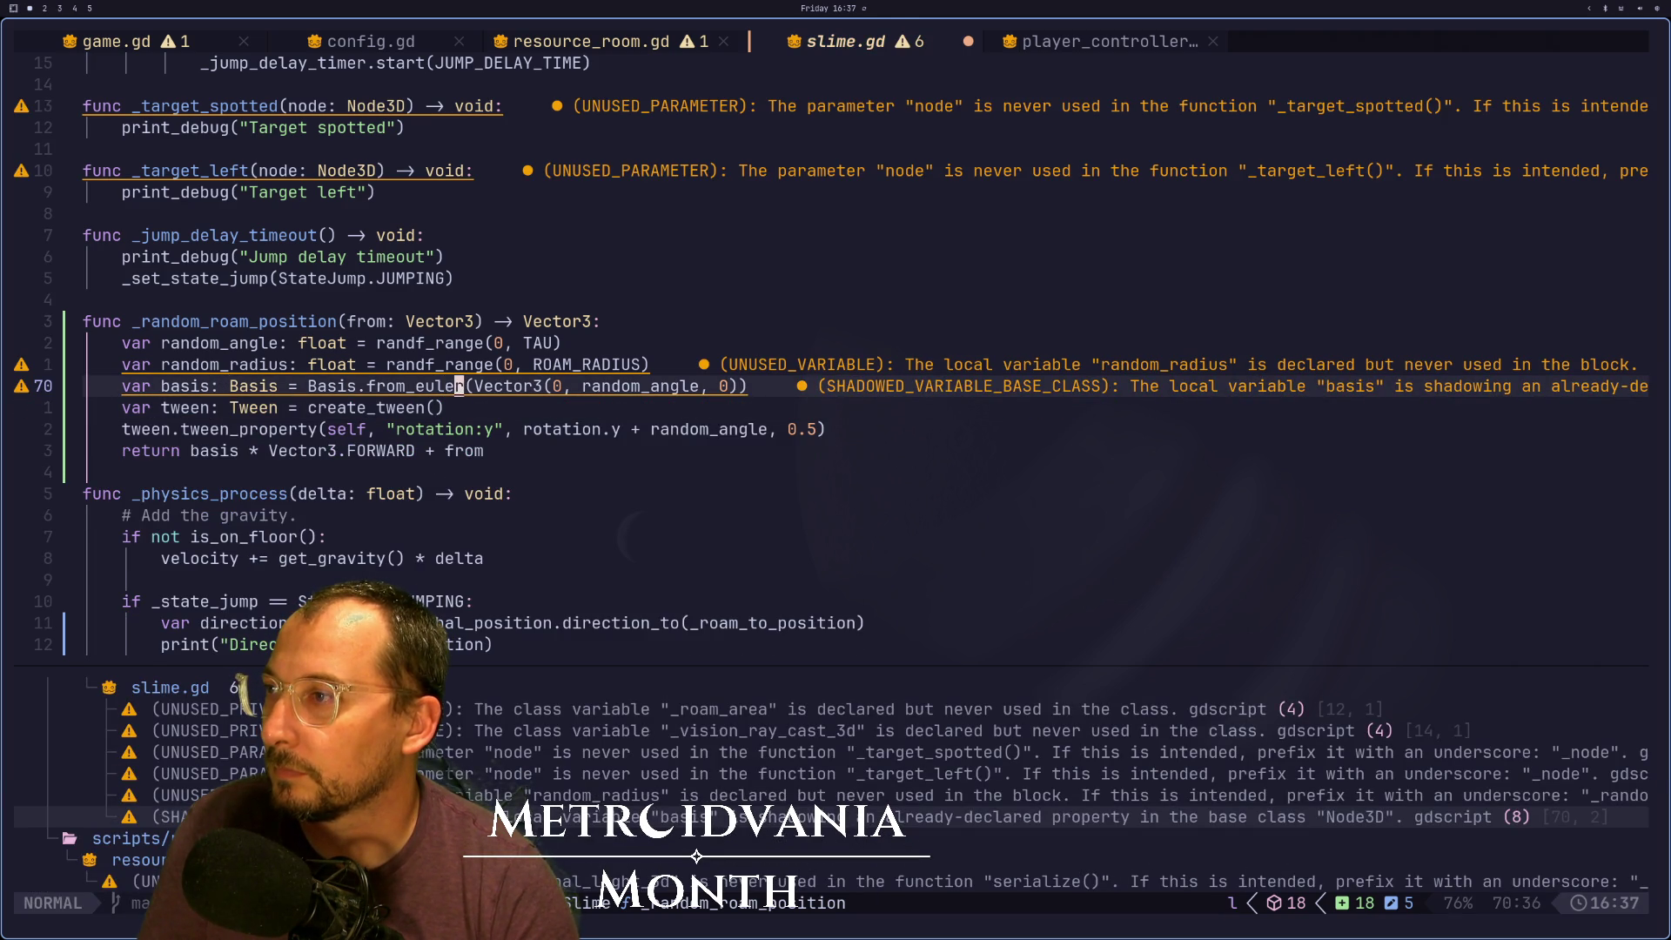
key(v)
key(l)
key(l)
key(l)
key(l)
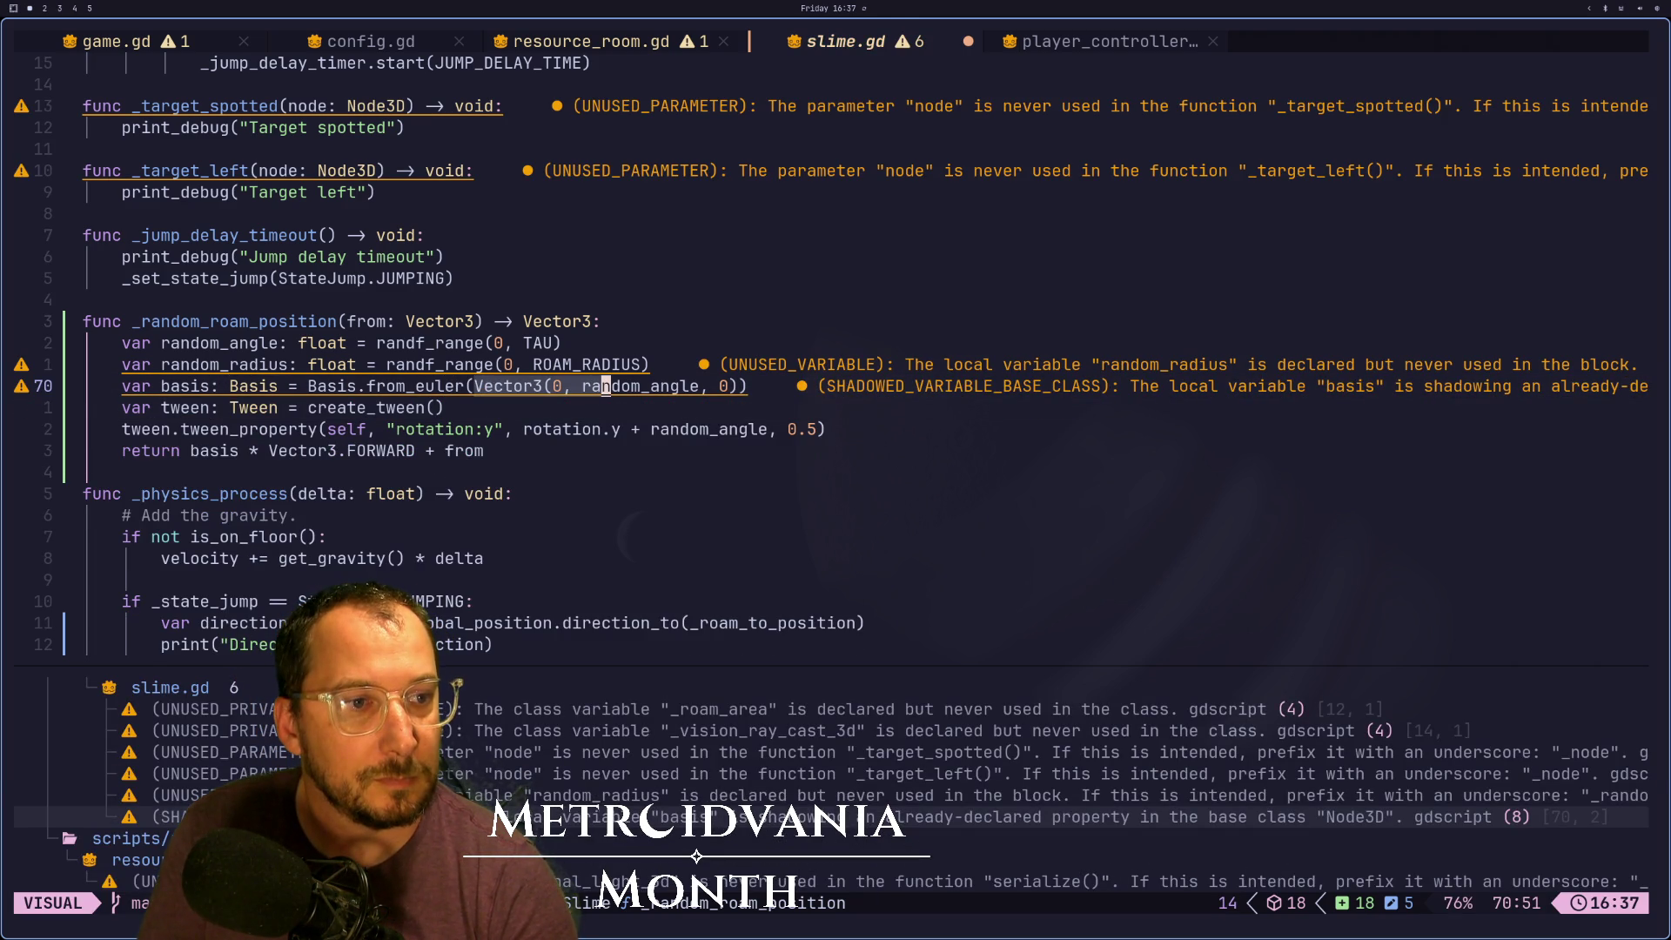
key(l)
key(l)
key(l)
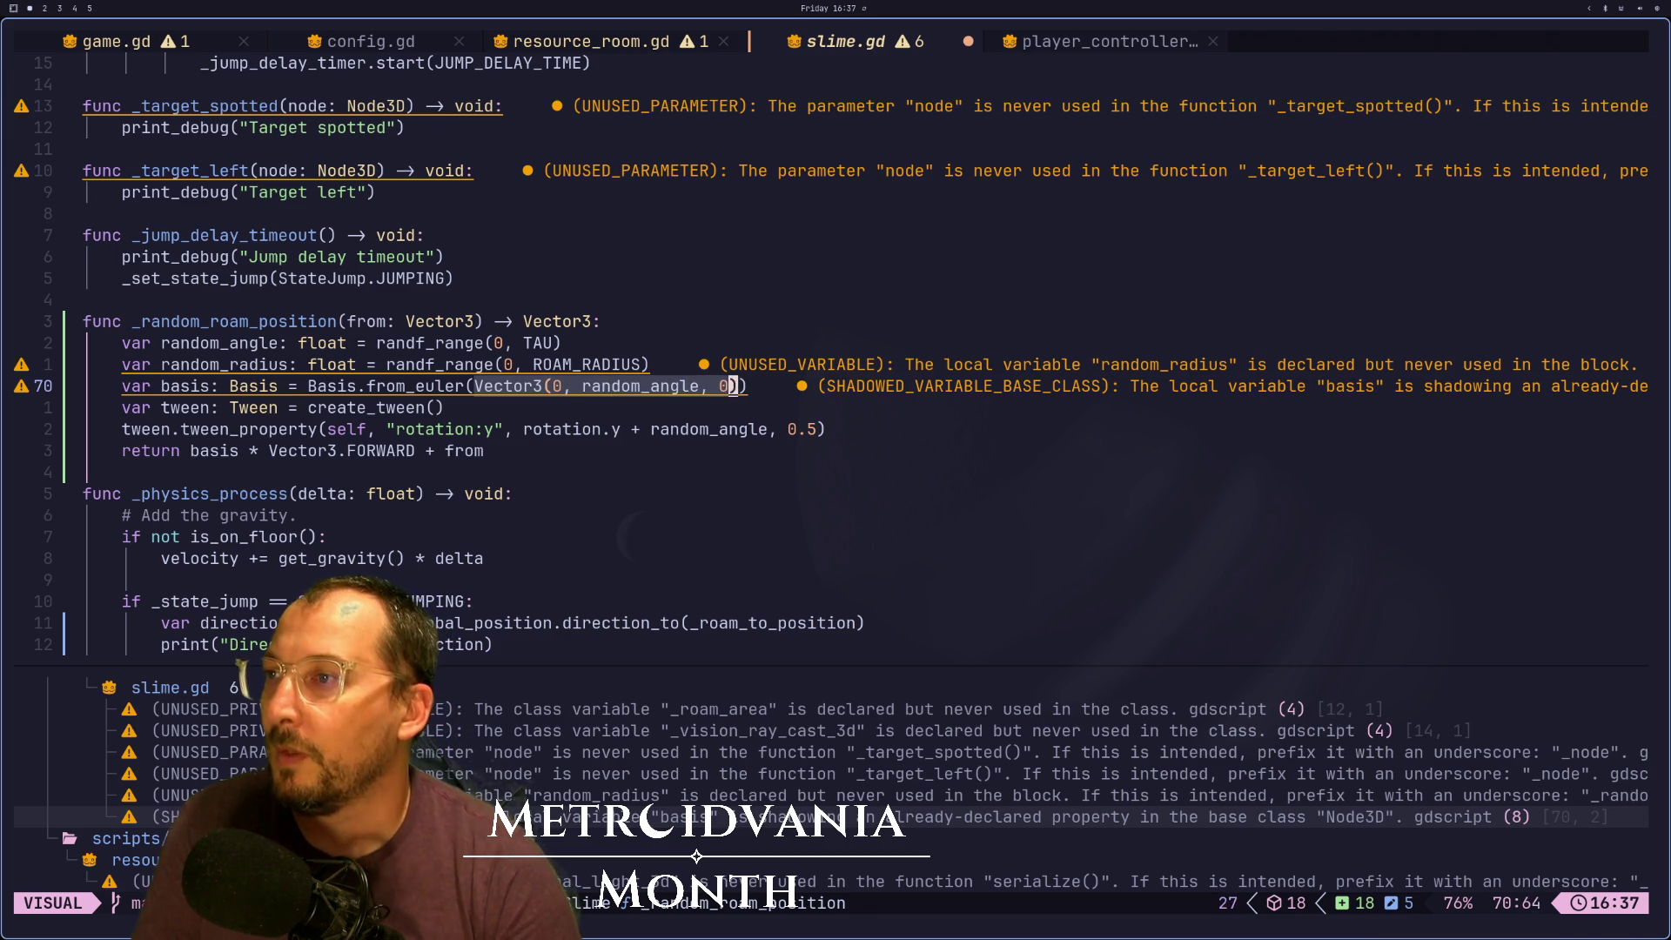
key(y)
Clear the tween's rotation.y + random_angle final value on line 72
key(j)
key(j)
key(f)
key(a)
key(;)
key(f)
key(l)
key(a)
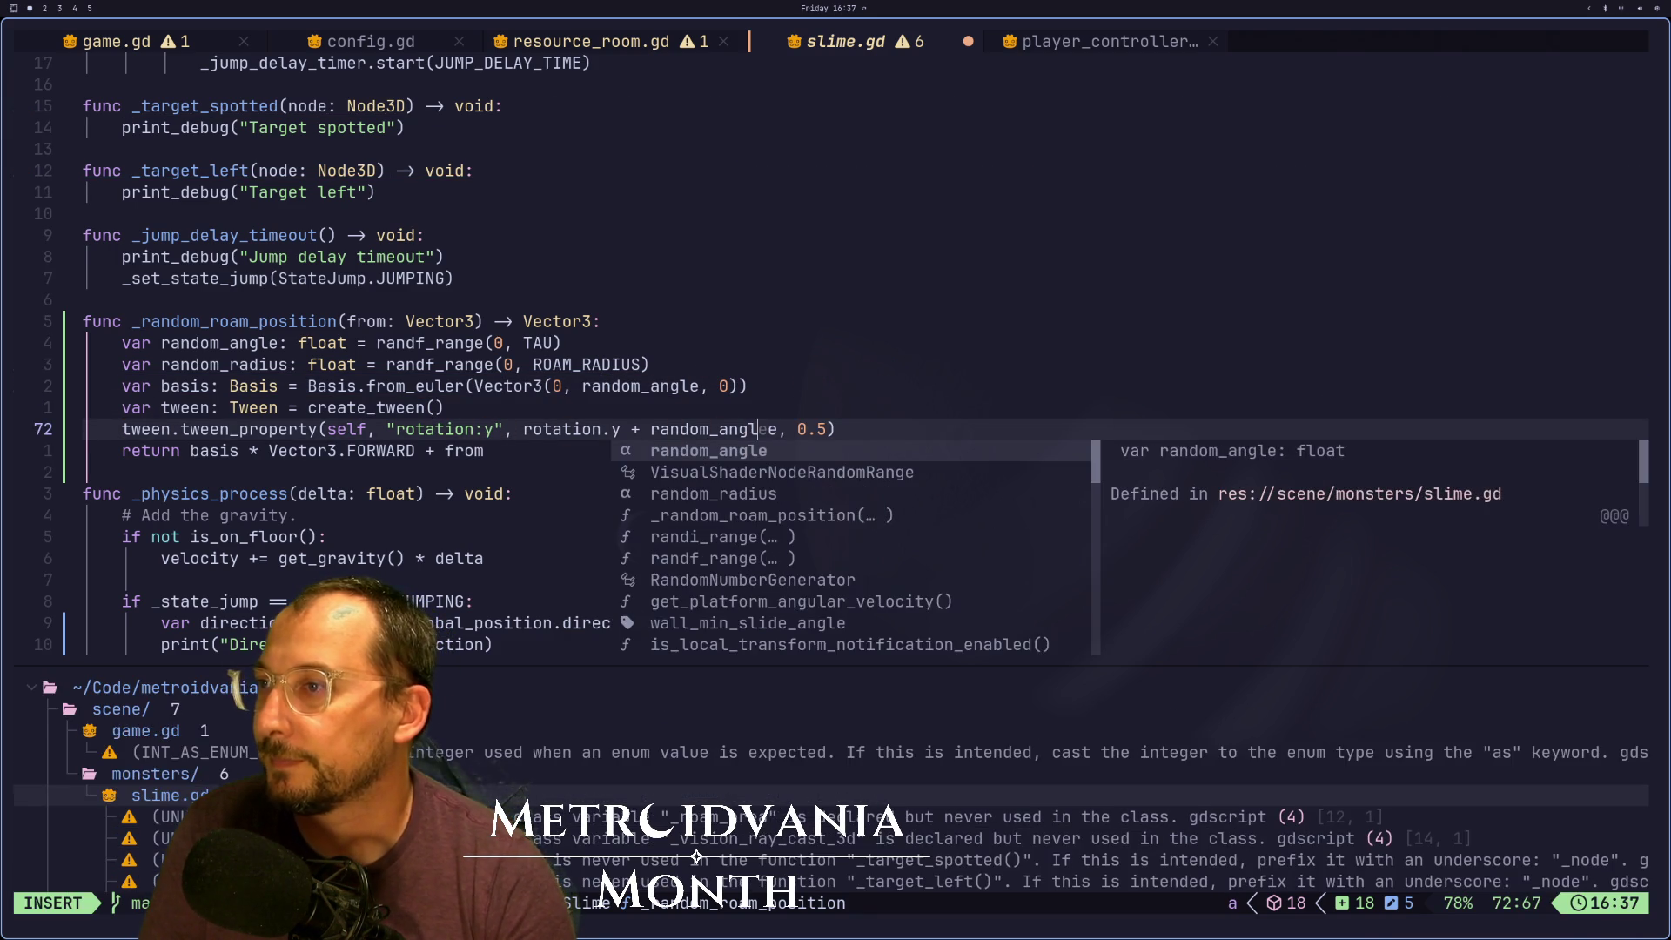
key(BackSpace)
key(BackSpace)
key(BackSpace)
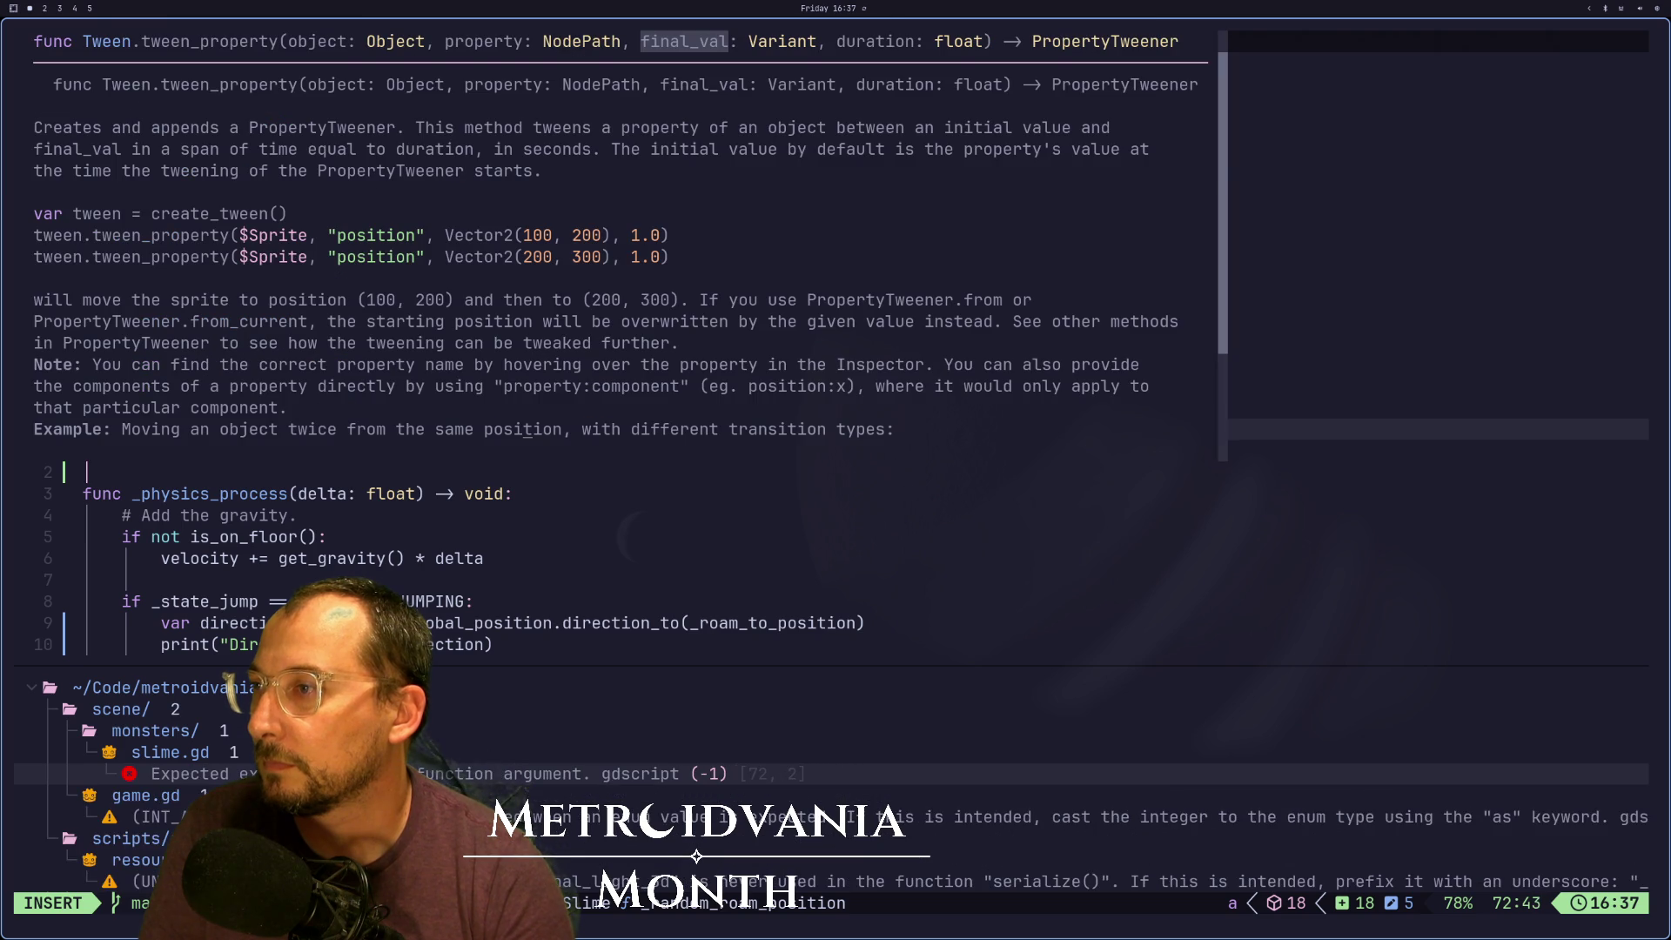
key(Escape)
Change the tweened property from rotation:y to "quaternion" and save slime.gd
key(h)
key(h)
key(h)
key(h)
key(h)
key(h)
key(i)
key(BackSpace)
key(BackSpace)
key(BackSpace)
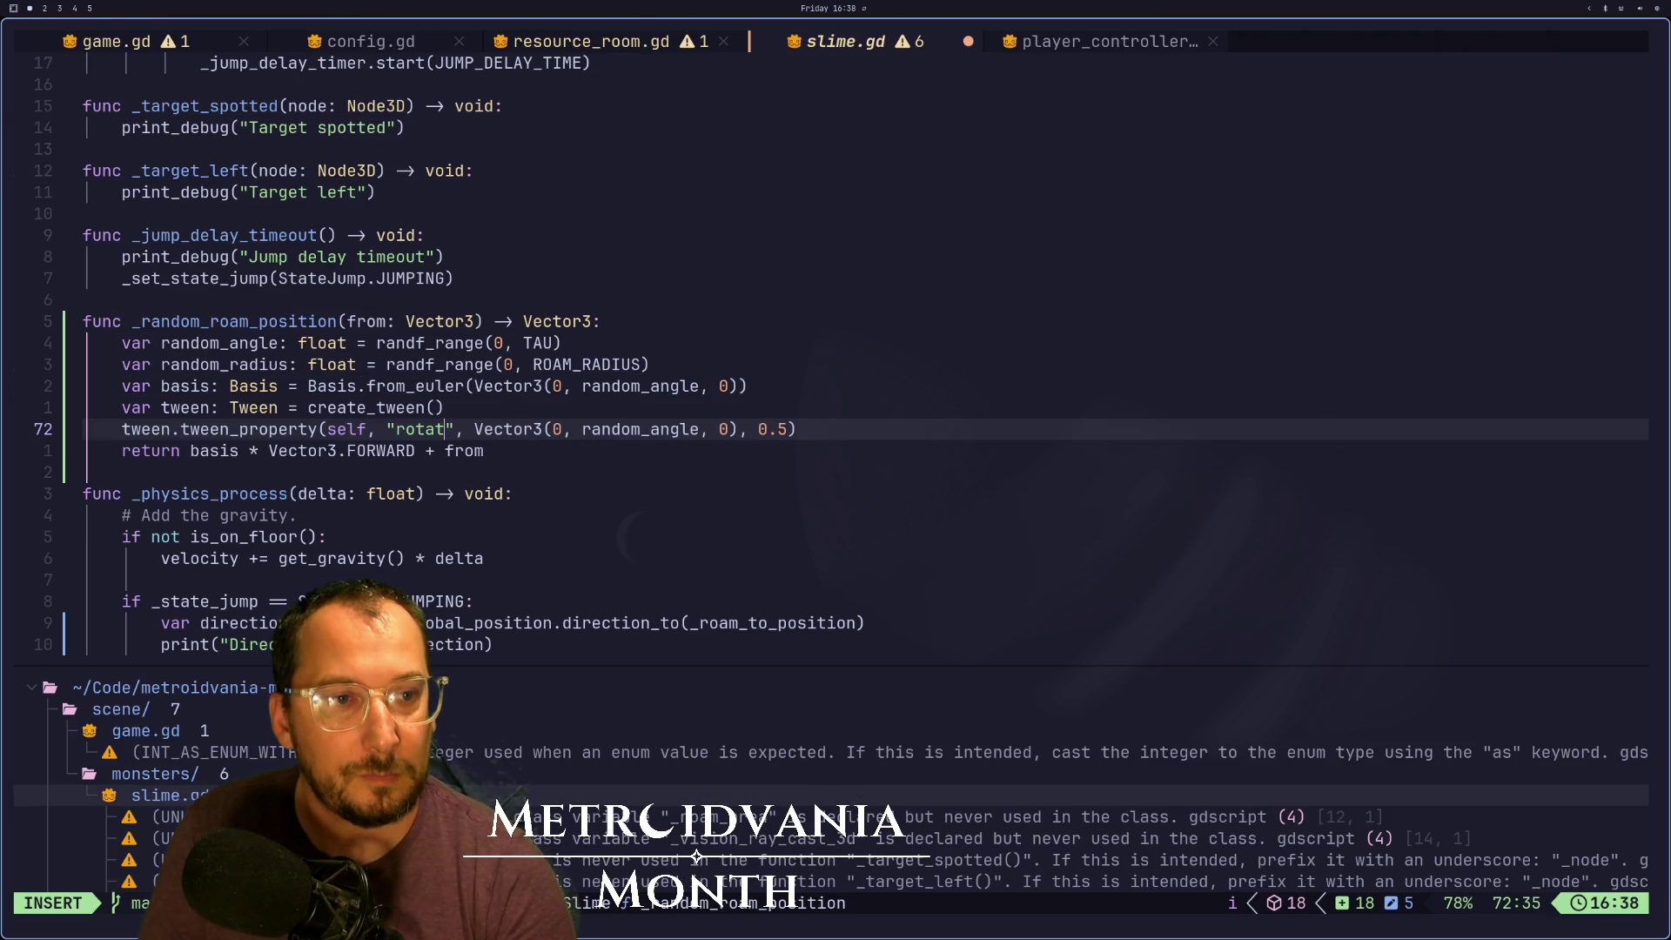
key(BackSpace)
key(BackSpace)
key(BackSpace)
text(qua)
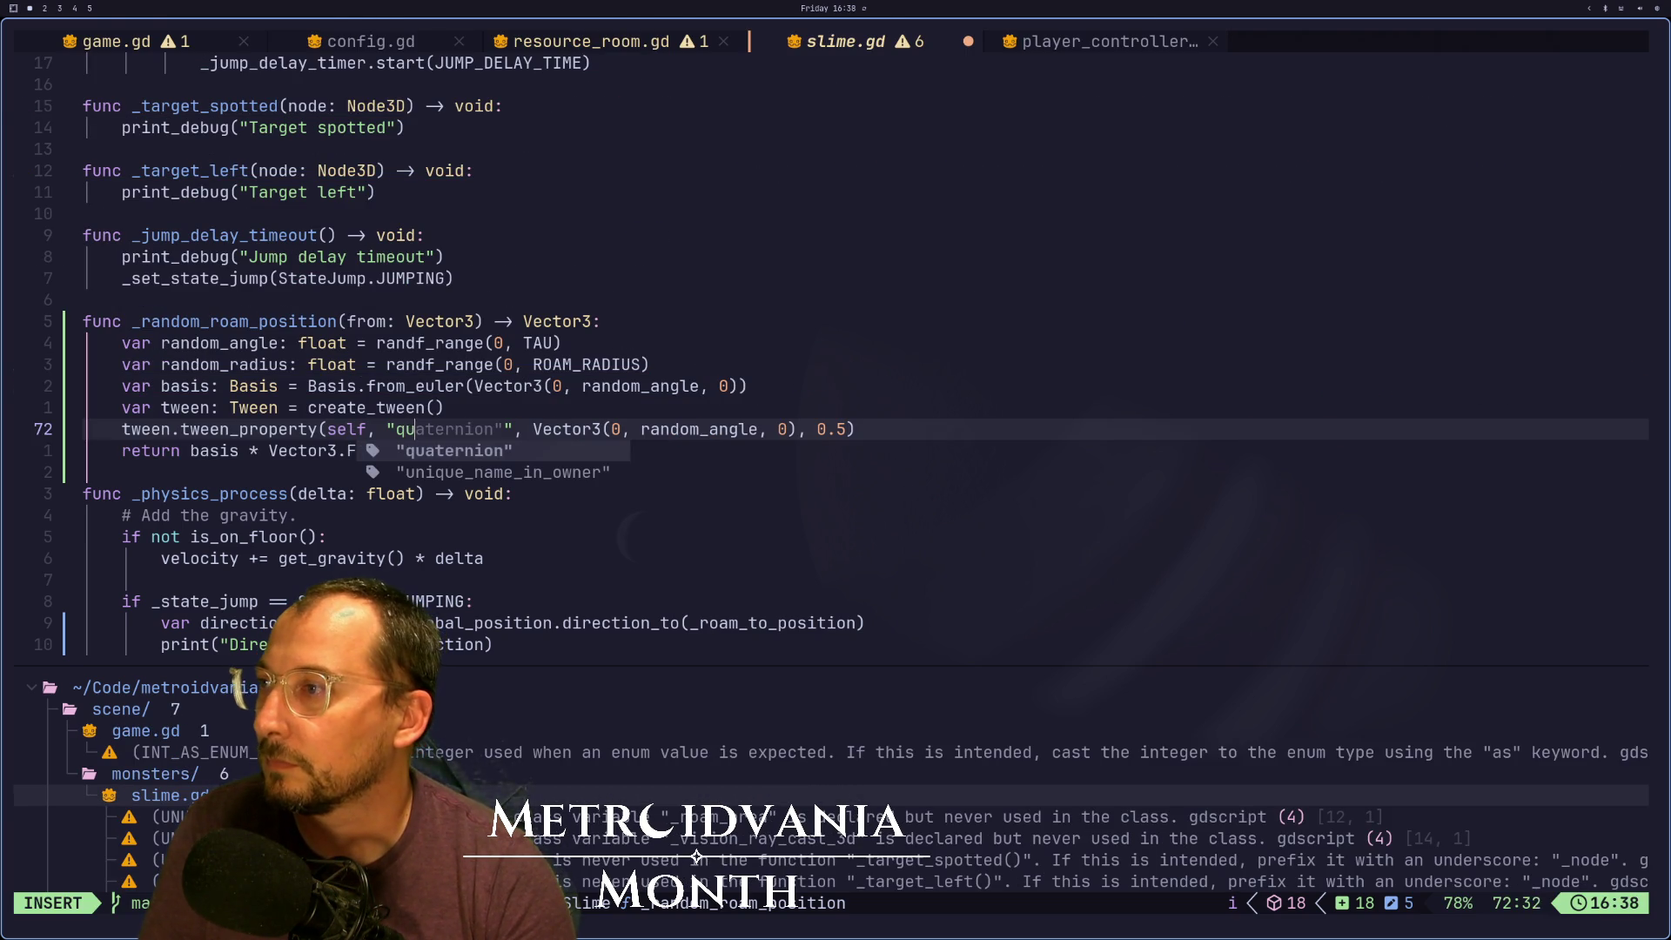
key(Return)
key(Escape)
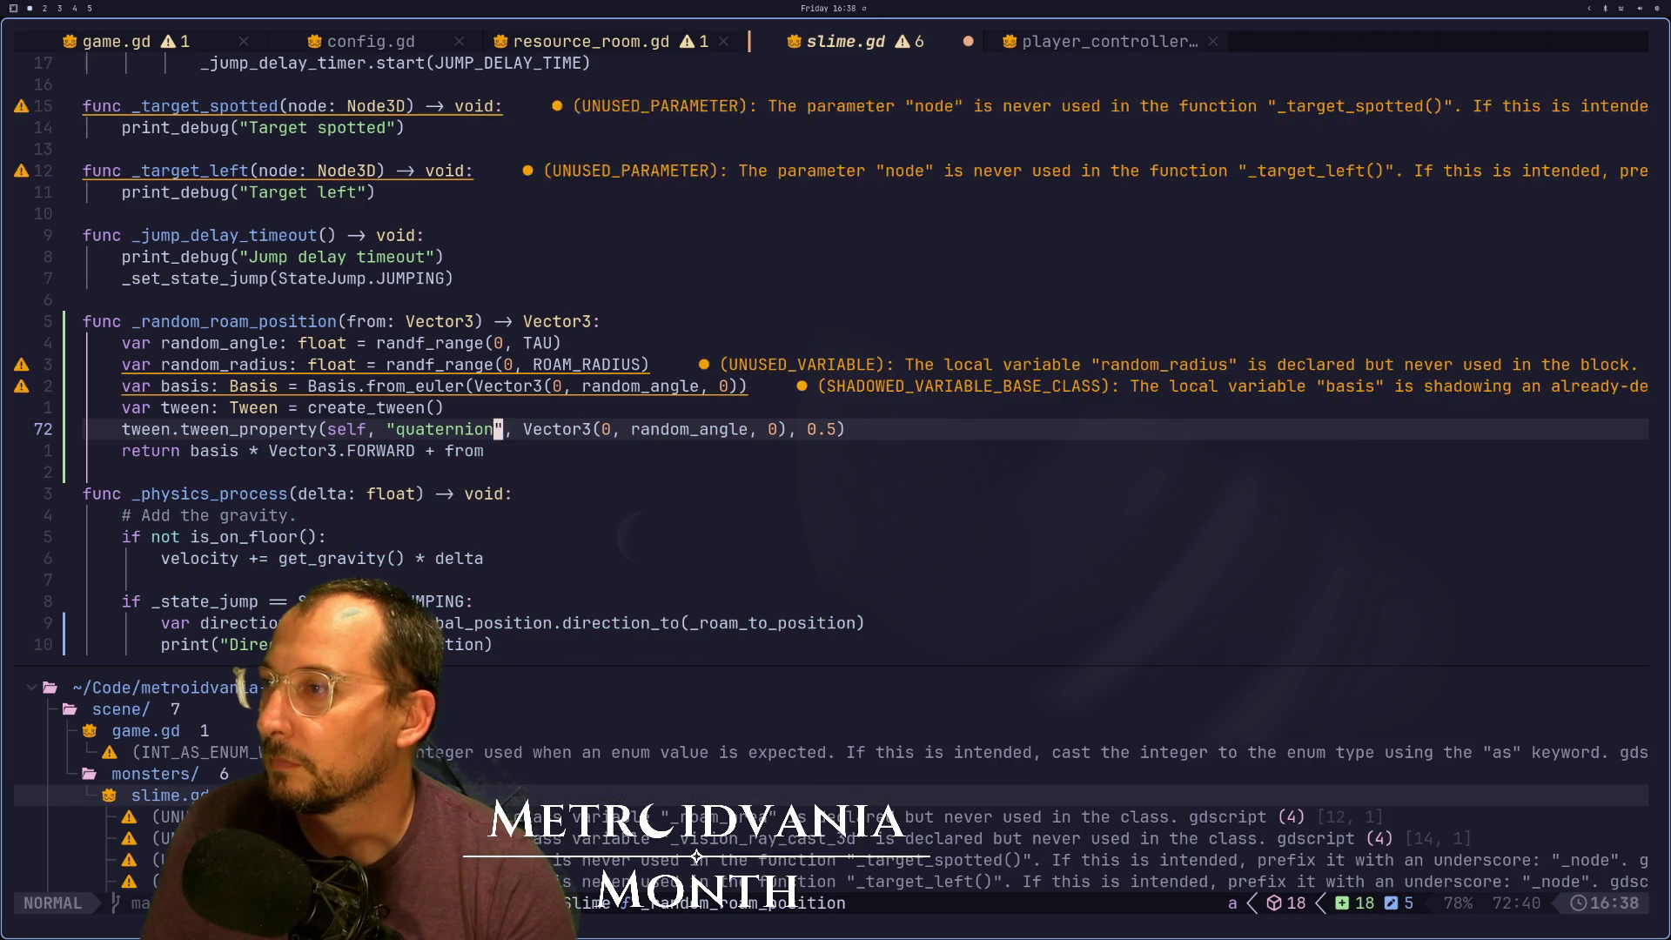
key(colon)
text(w)
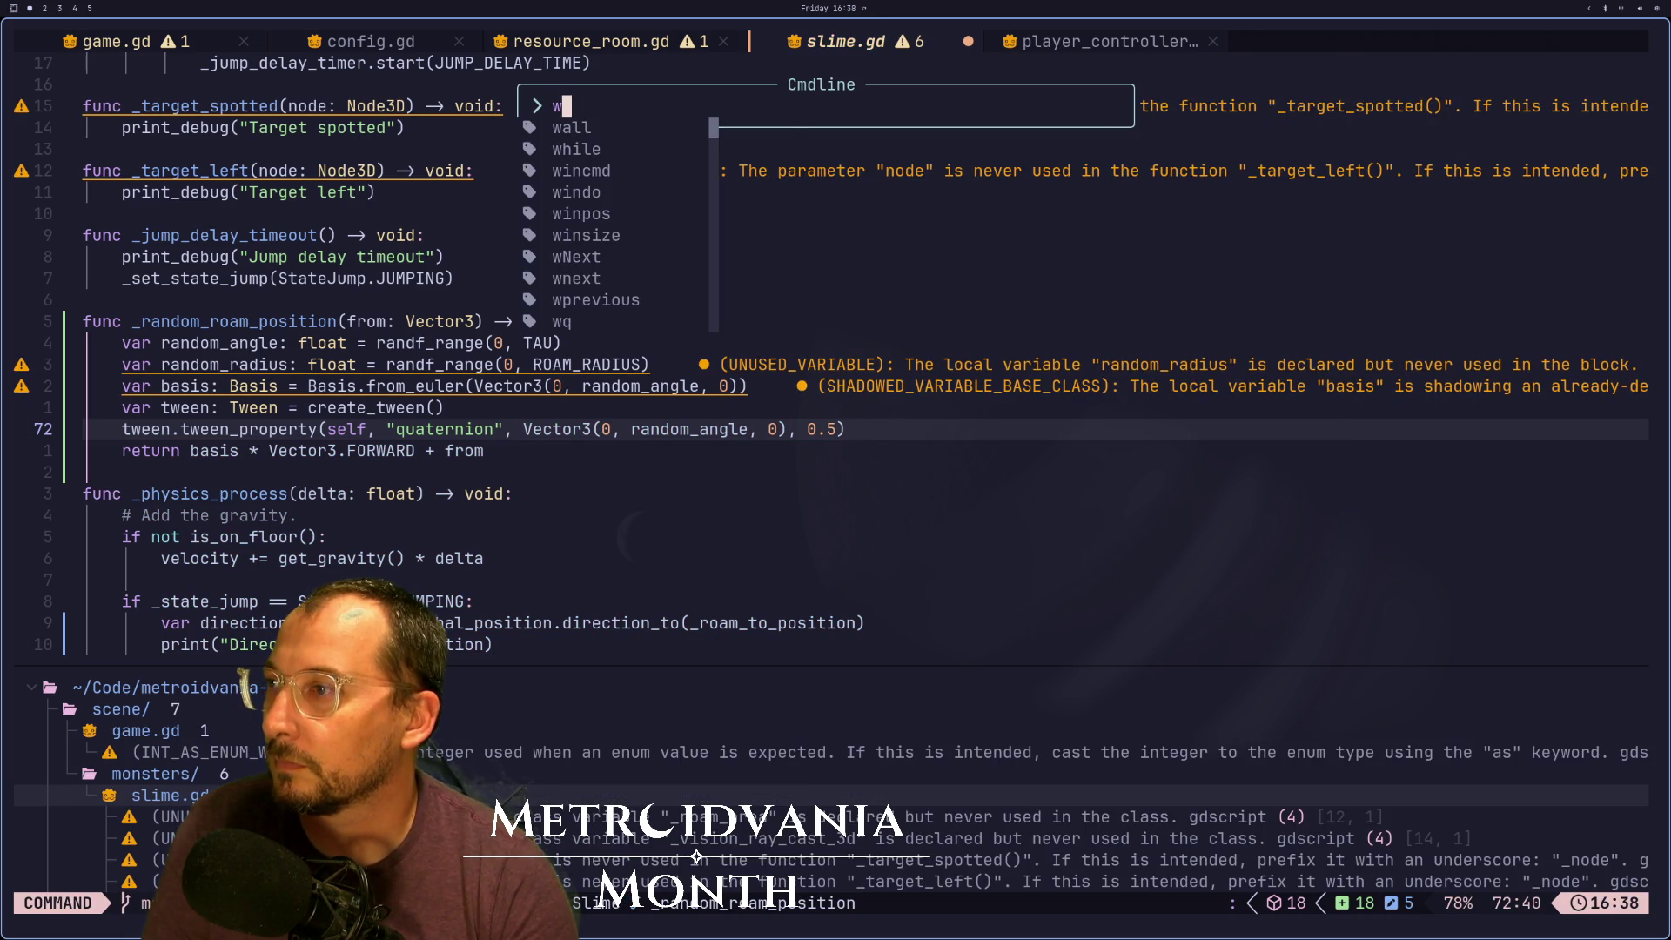
key(Return)
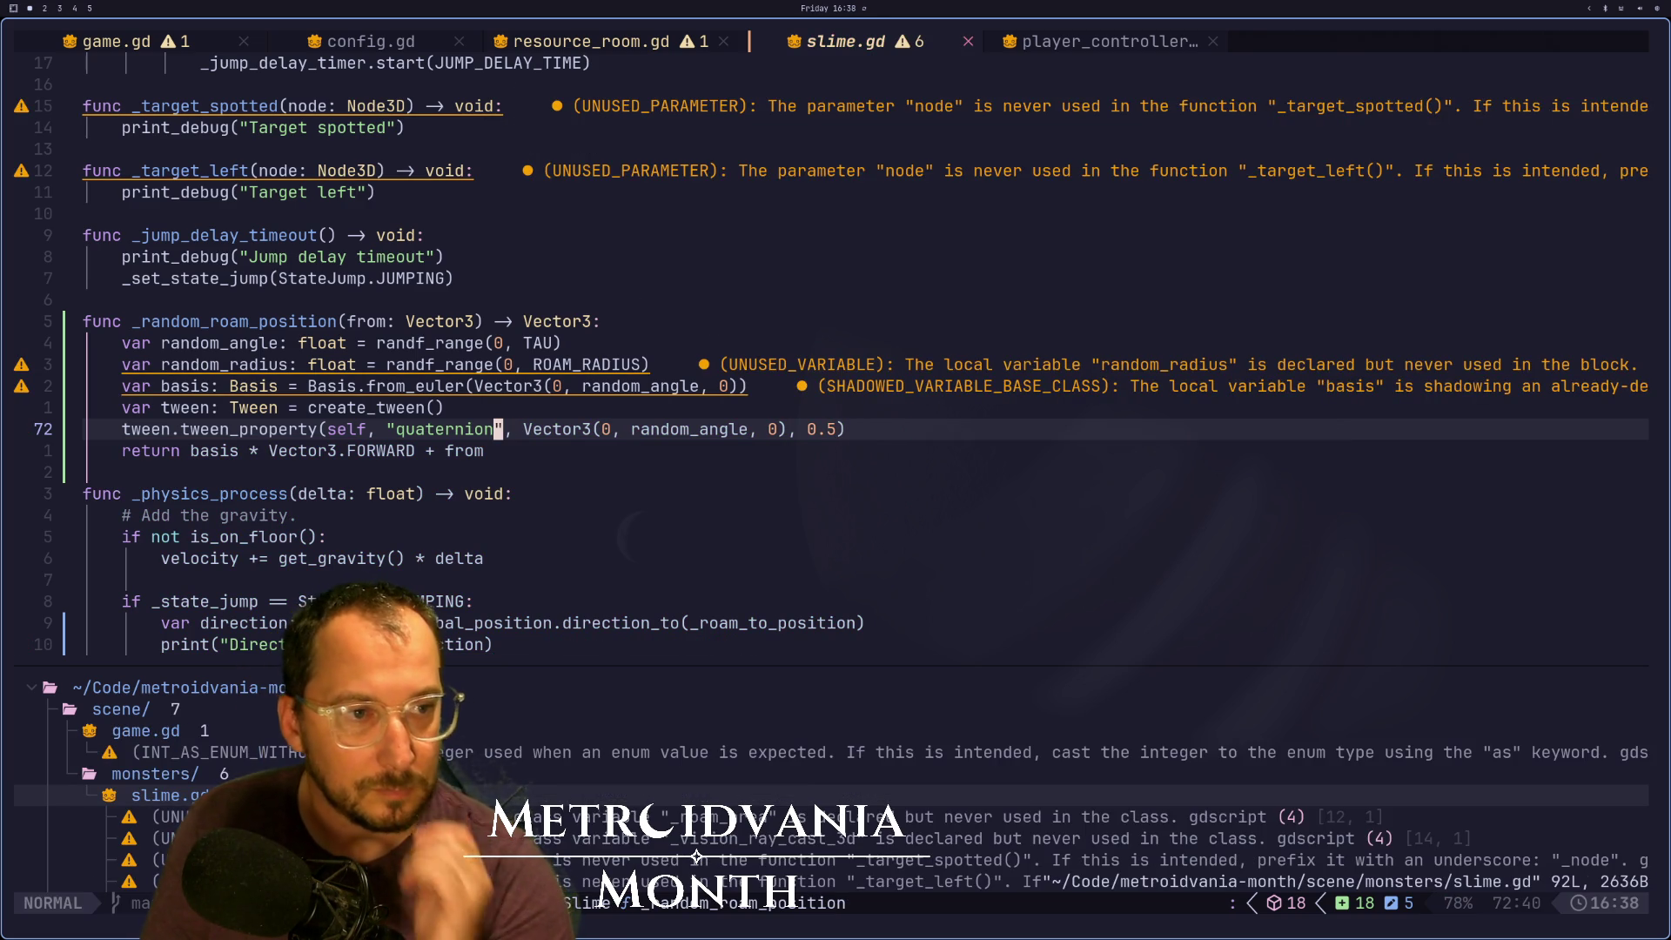
Wrap the Vector3 on line 72 in Quaternion.from_euler( ) with its closing parenthesis
text(wi)
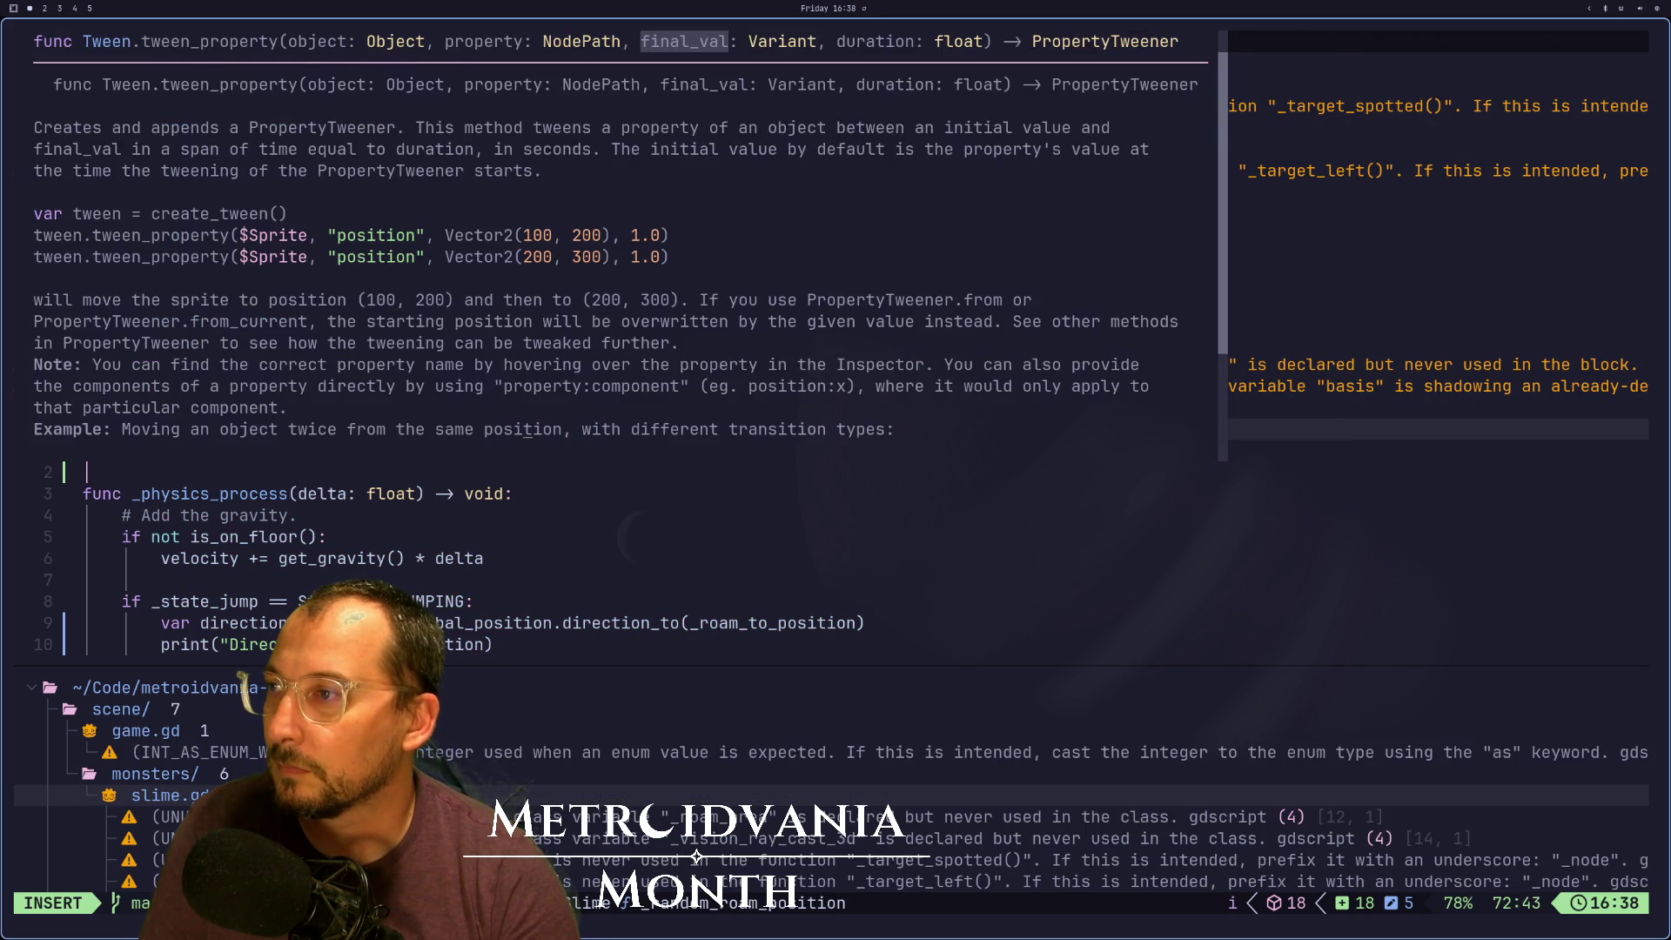
text(Quaternion.from_euler()
key(Escape)
key(l)
key(l)
key(l)
text(andom_angle, 0), 0.5)
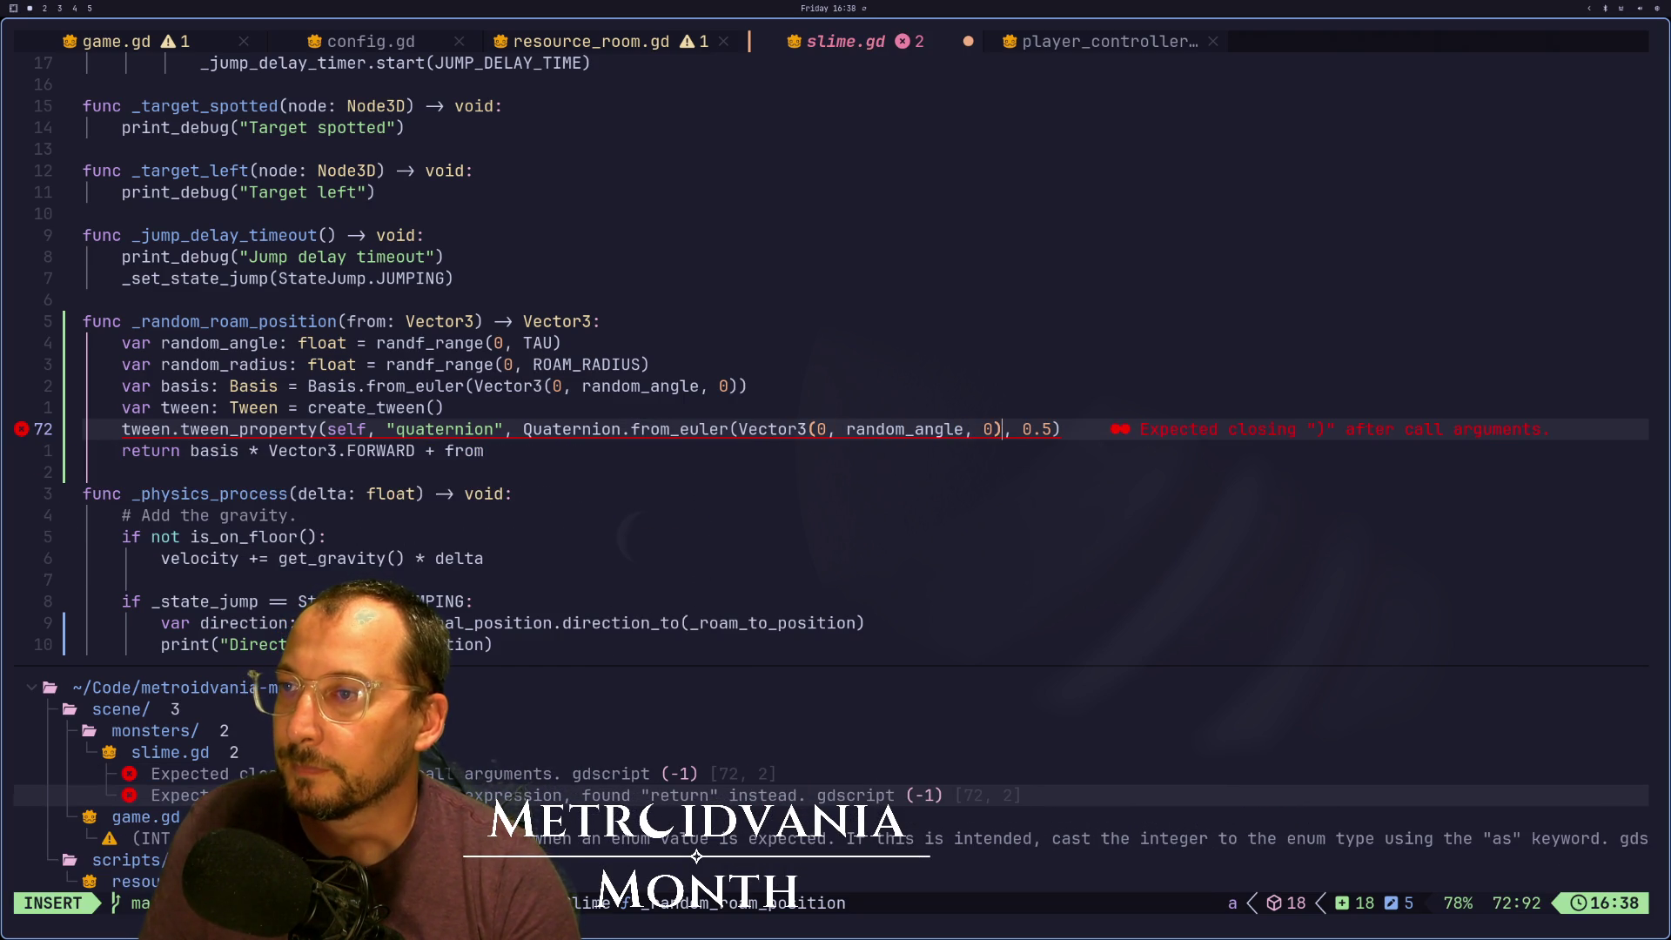
text())
key(Escape)
key(alt+Tab)
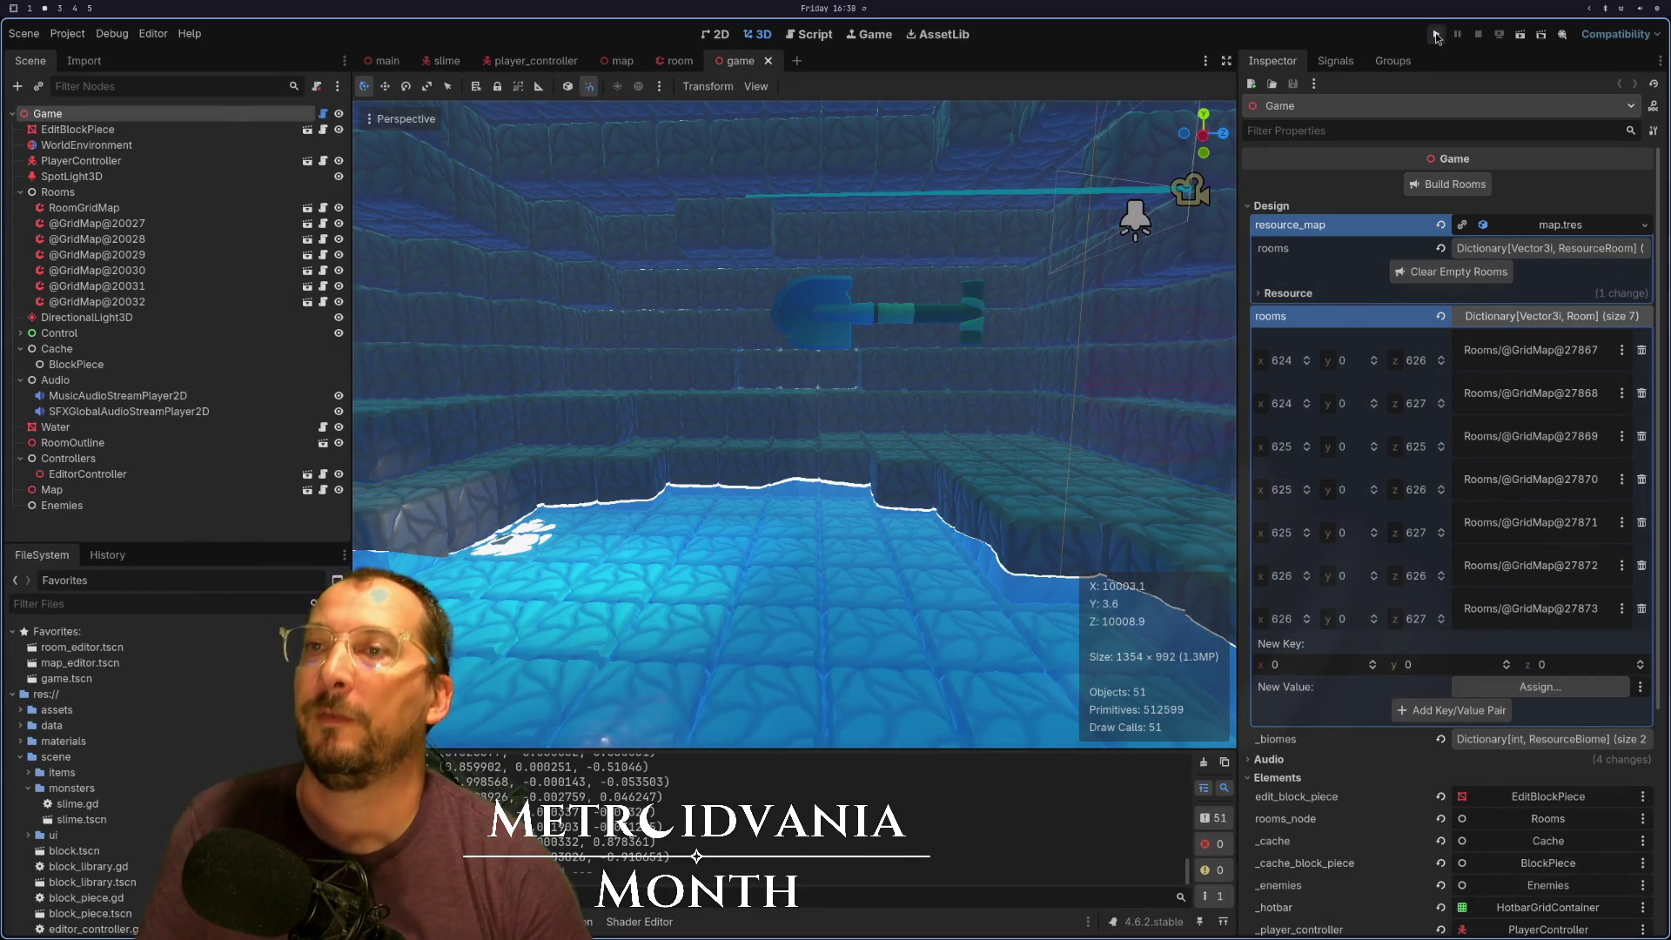
Run the Godot project to test the slime, then return to slime.gd in Neovim
click(1436, 33)
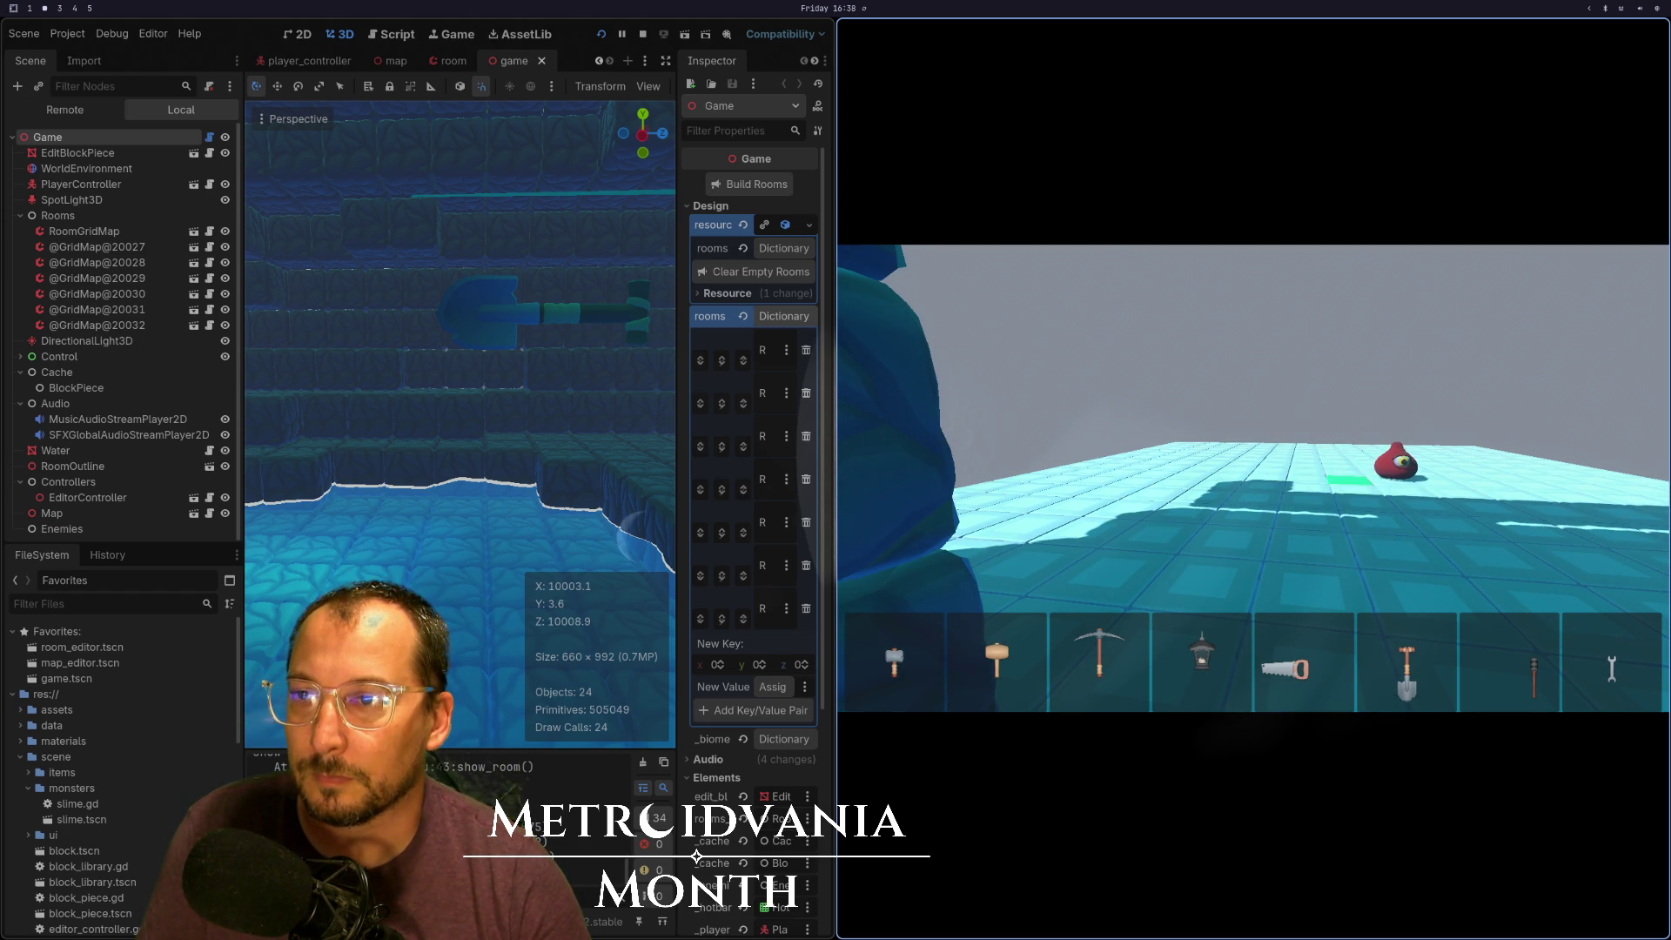
key(super+1)
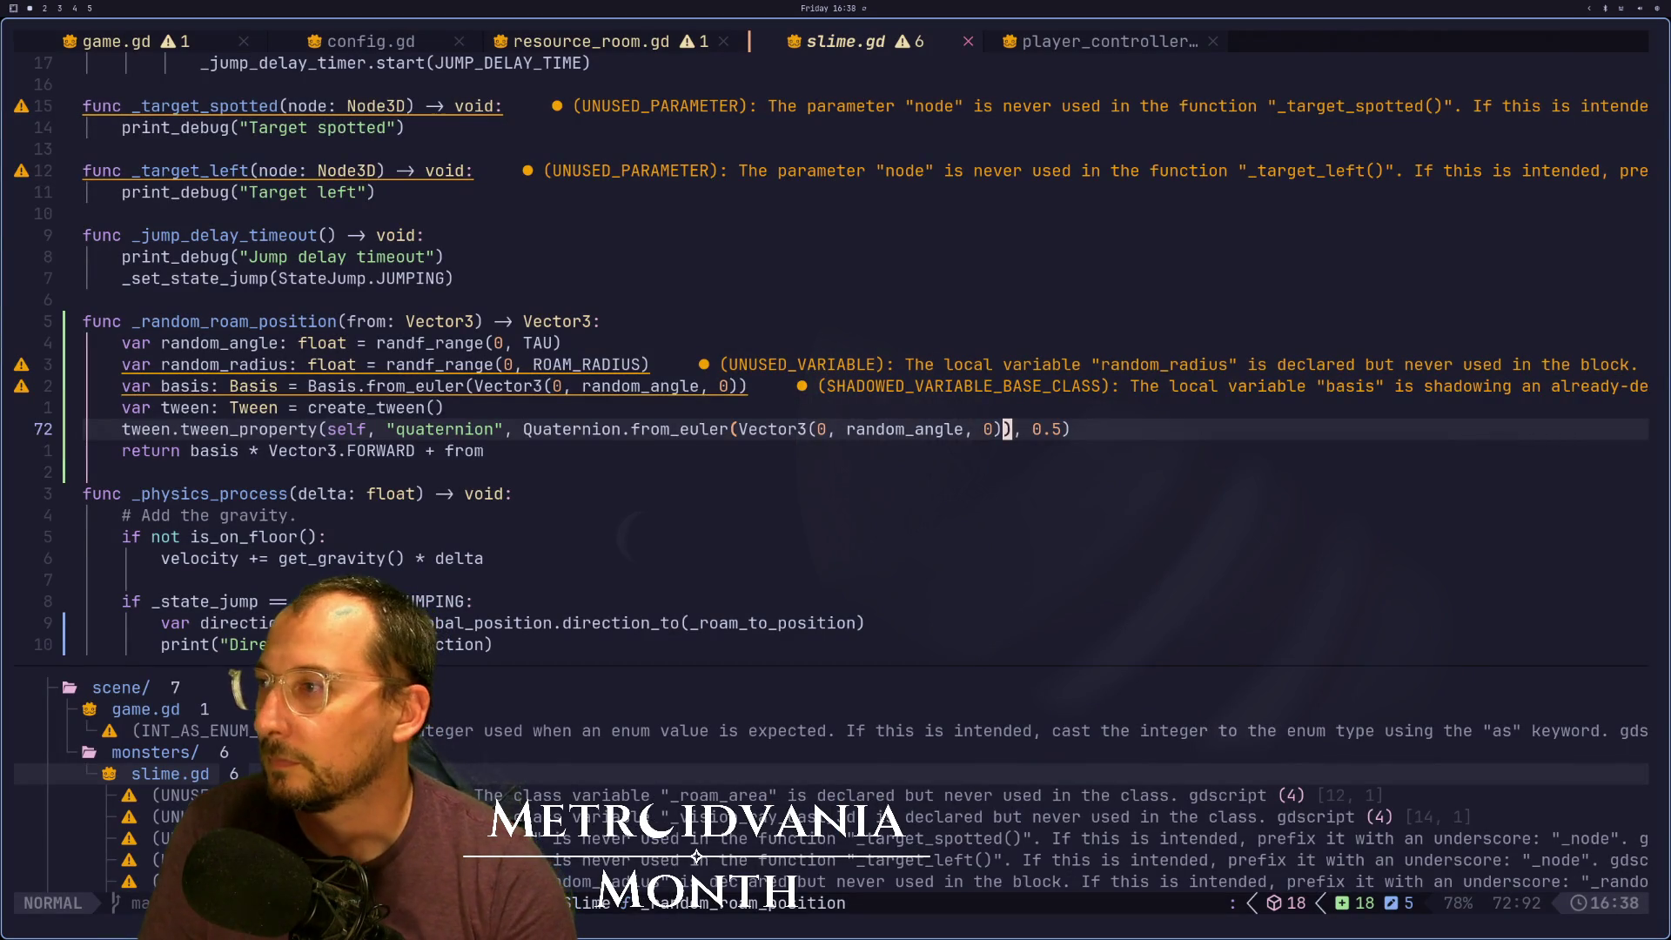
Read through _set_state_jump, the StateJump.OVER branch and _physics_process gravity, movement and jump code
key(braceright)
key(braceright)
key(braceright)
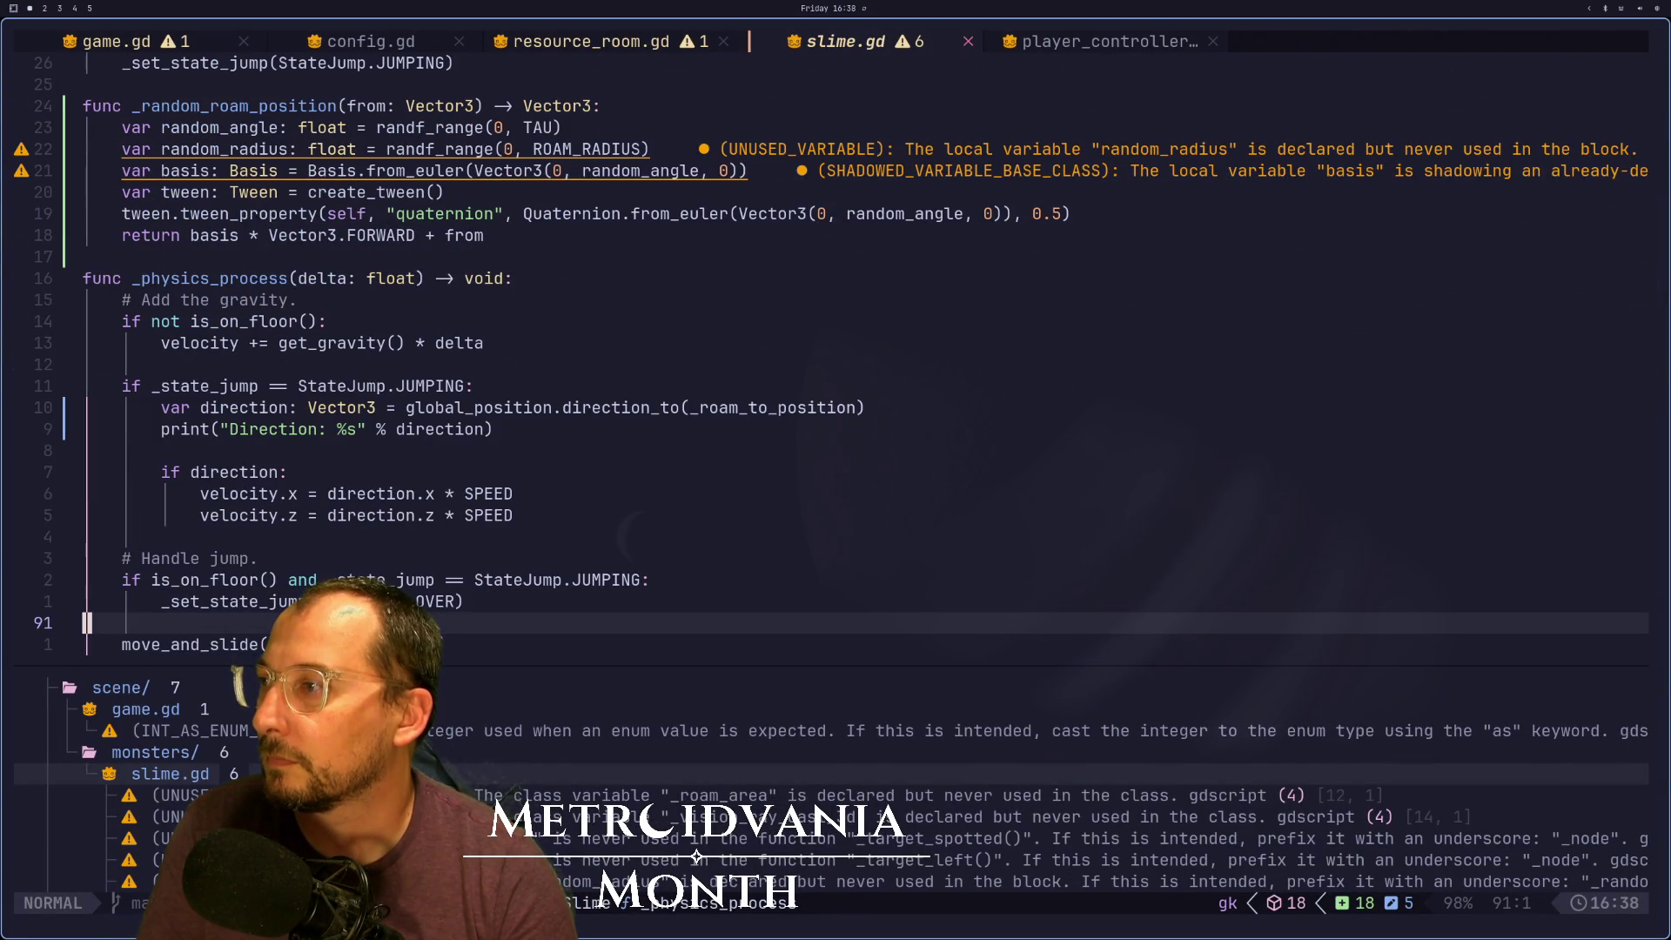
key(braceleft)
key(braceleft)
key(braceleft)
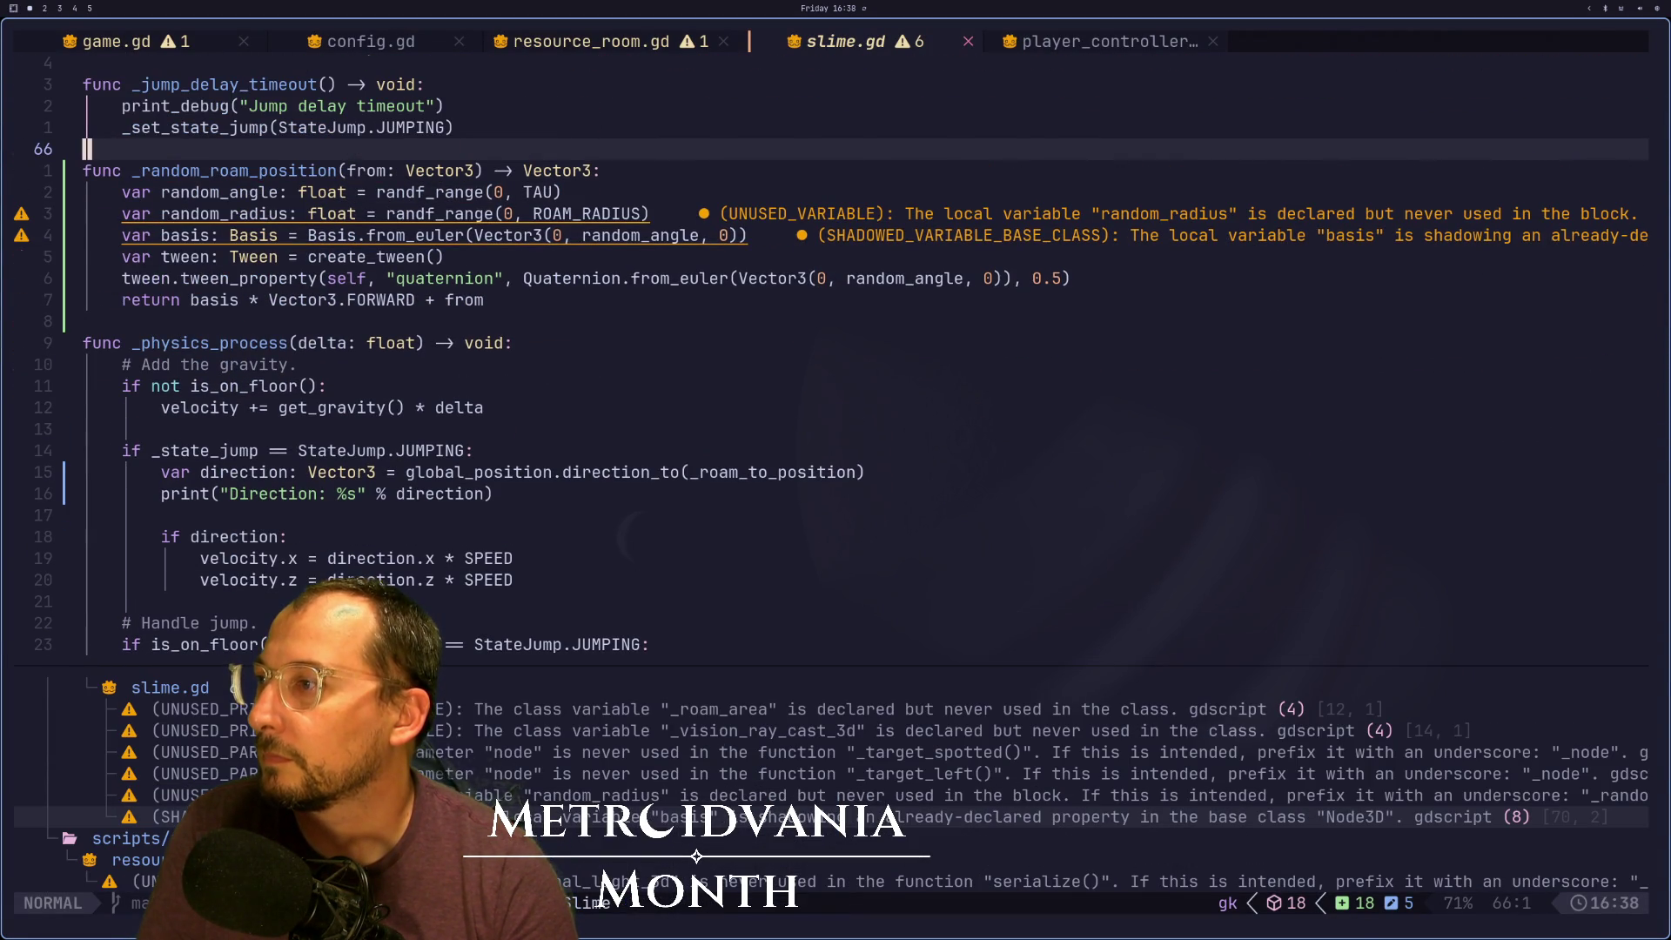
key(ctrl+o)
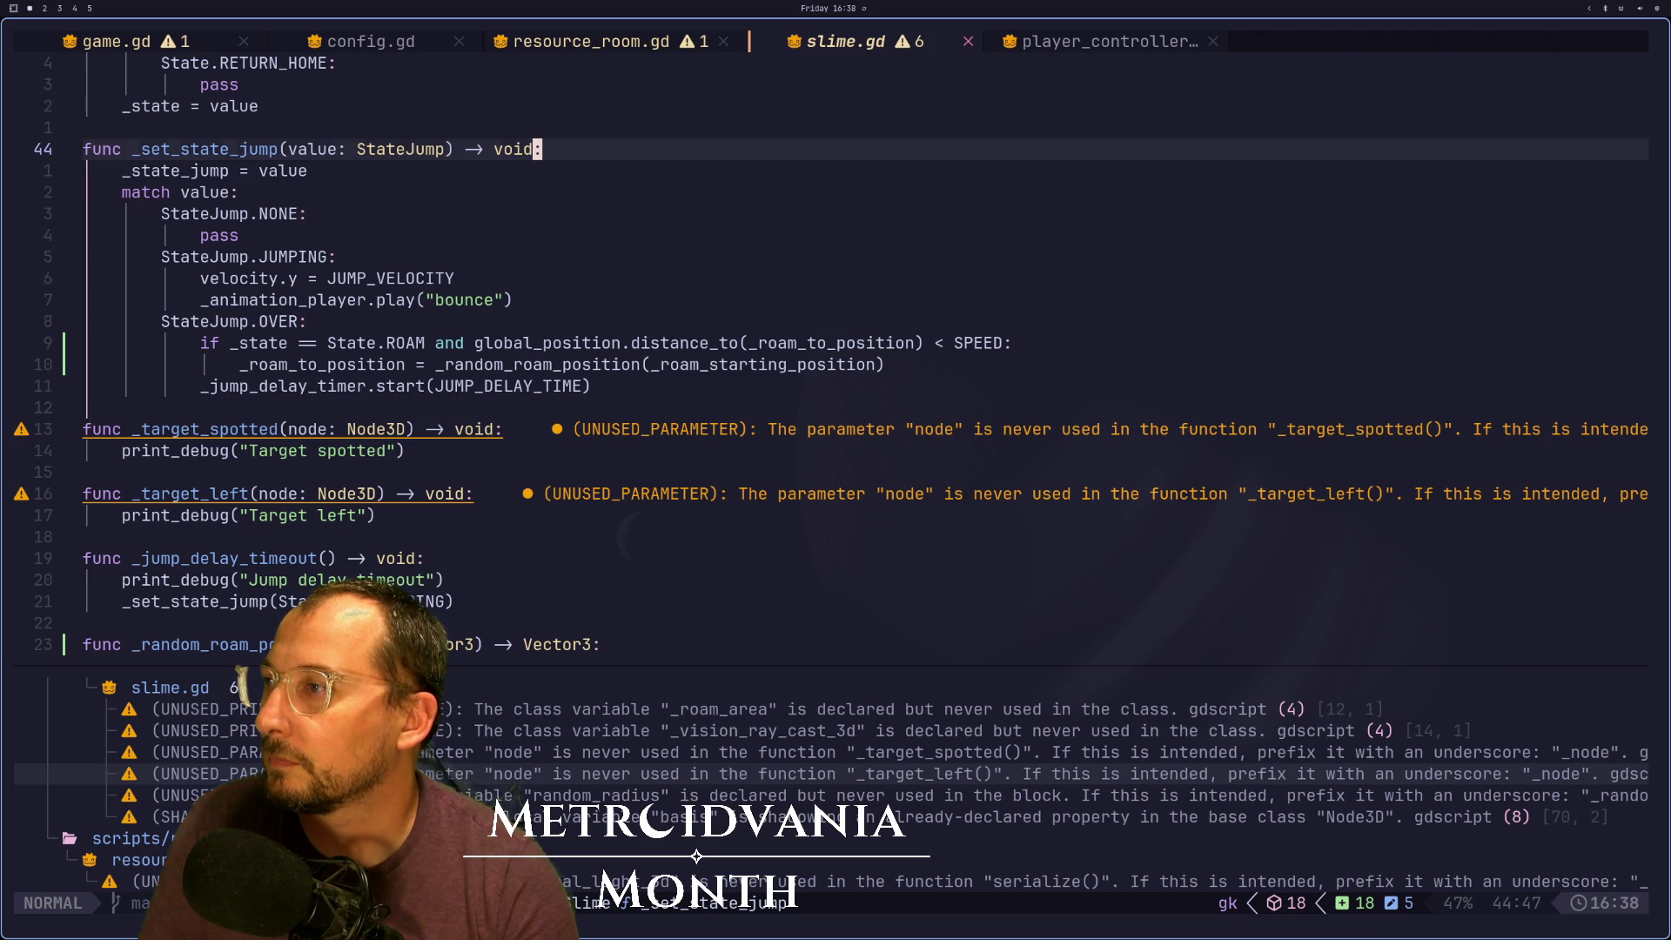
key(k)
key(k)
key(k)
key(j)
key(j)
key(j)
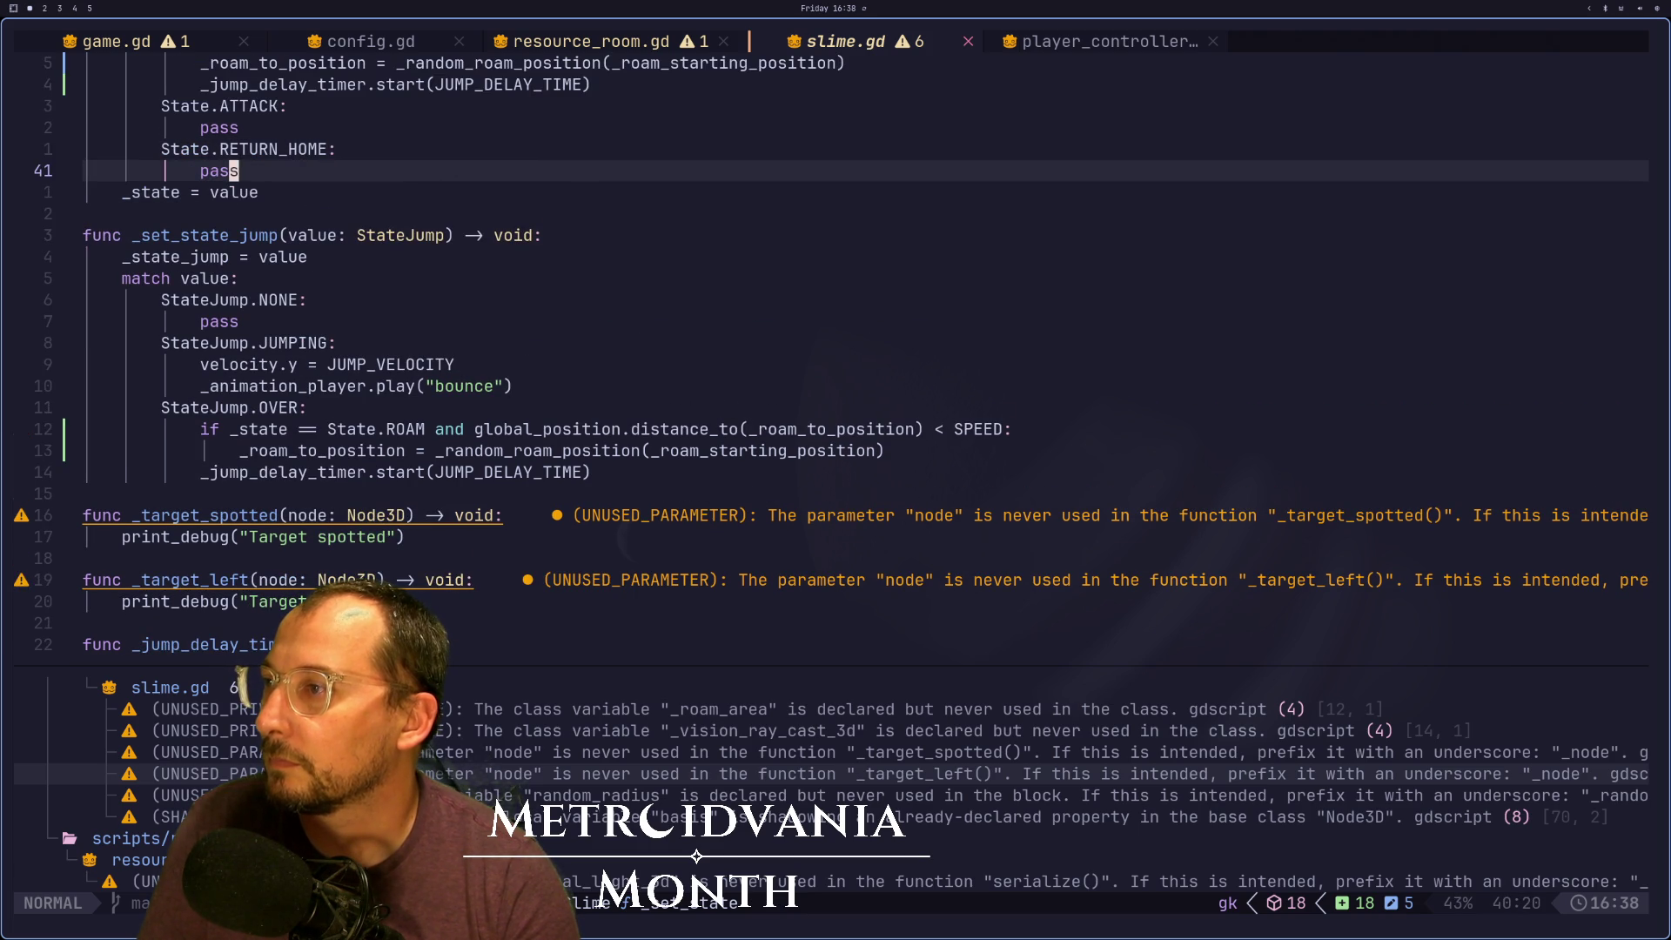
key(k)
key(k)
key(k)
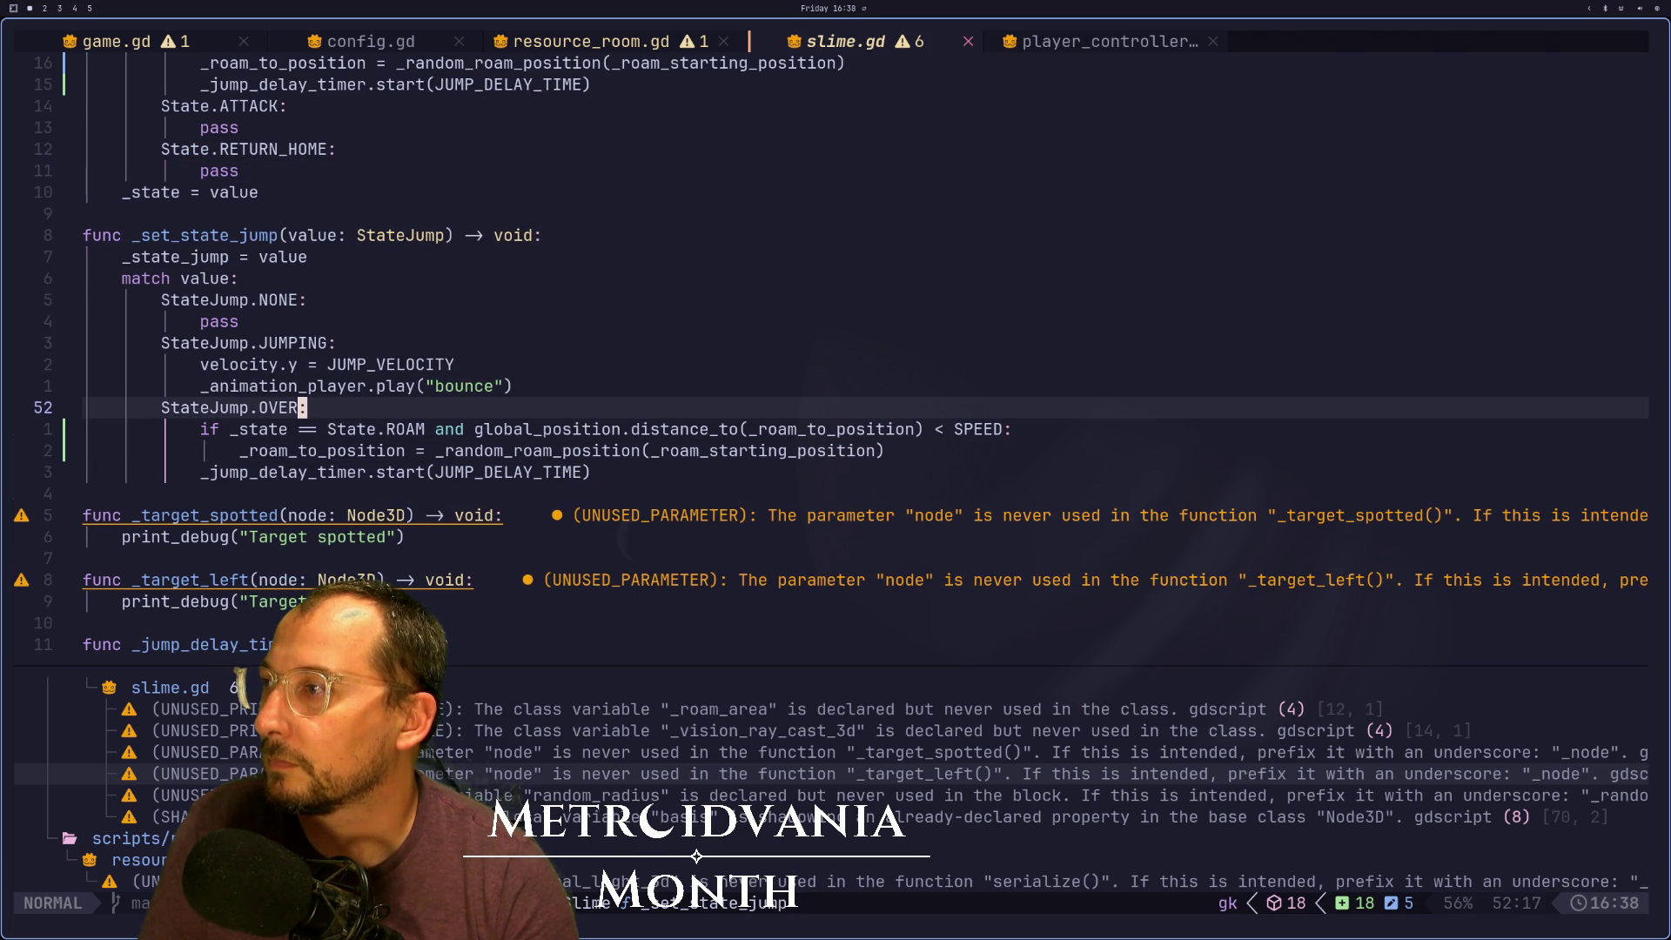
key(j)
key(j)
key(j)
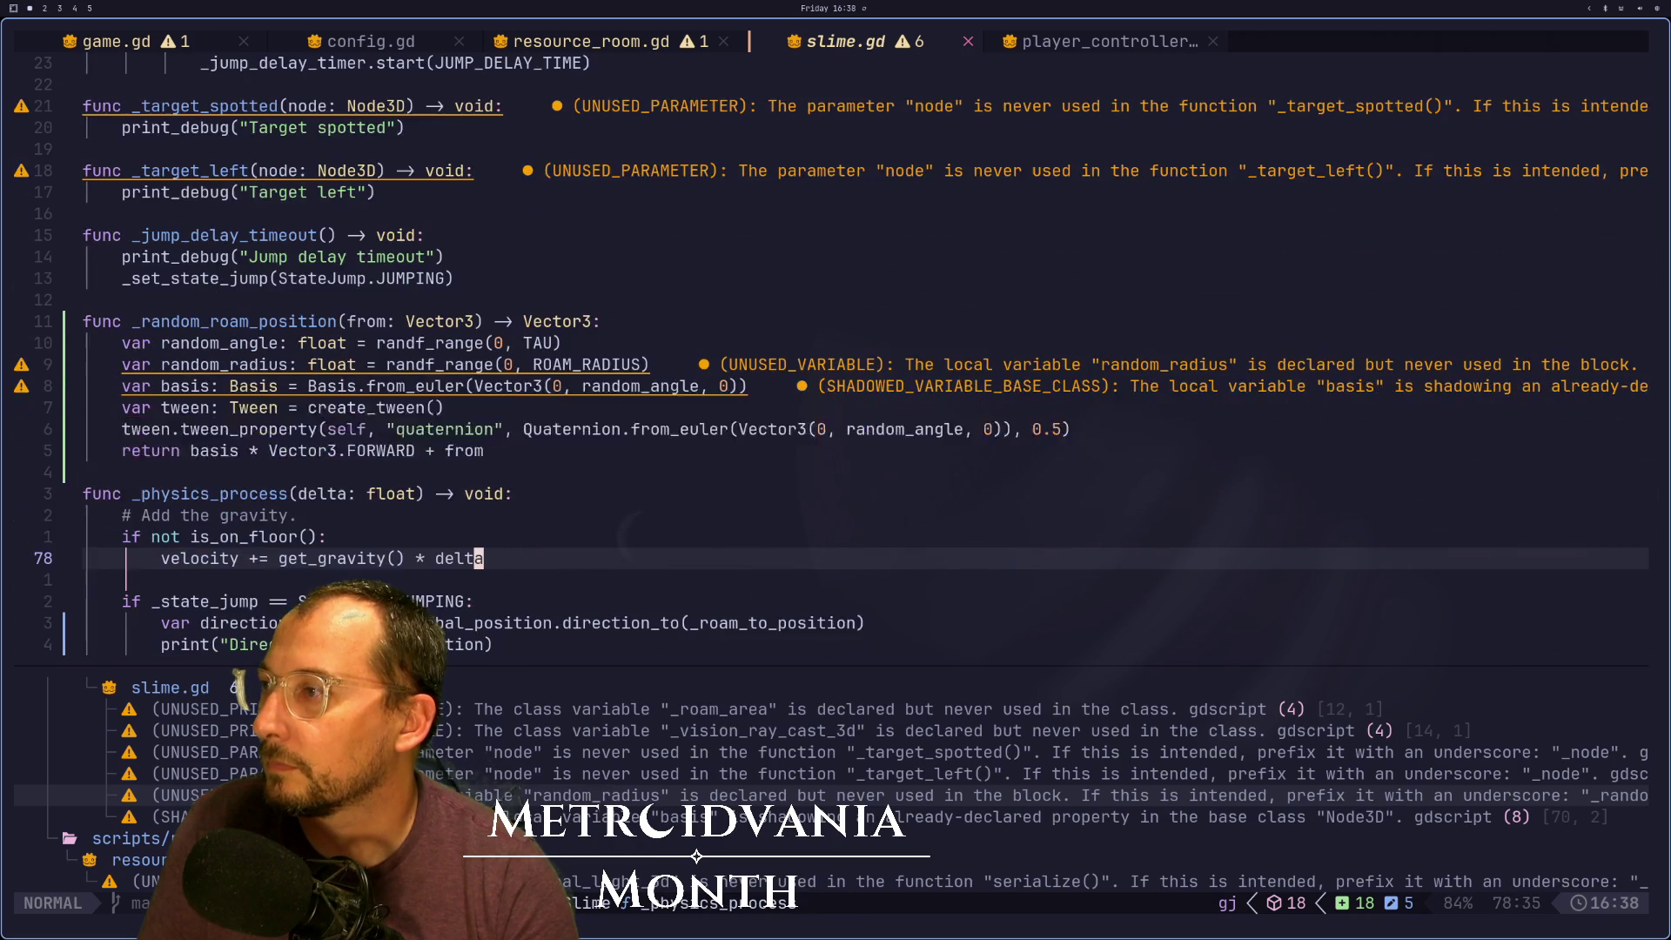
key(j)
key(j)
key(j)
key(k)
key(k)
key(k)
key(k)
key(j)
key(j)
key(j)
key(j)
key(j)
key(j)
key(j)
key(k)
key({)
key({)
key({)
key(super+2)
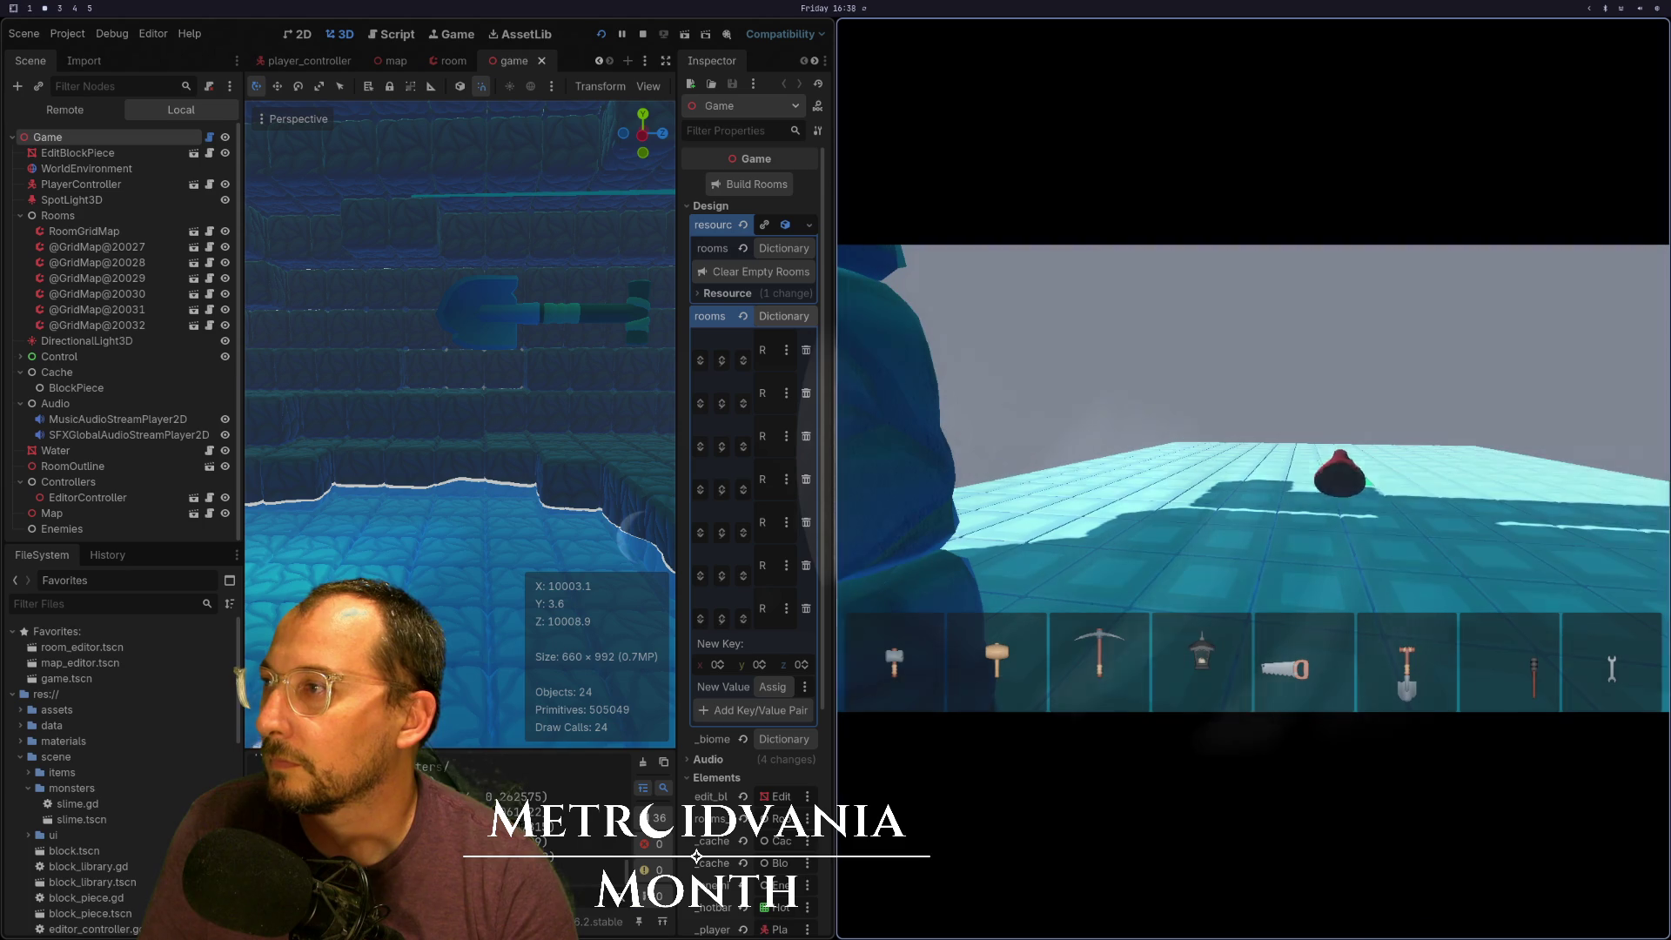
key(super+1)
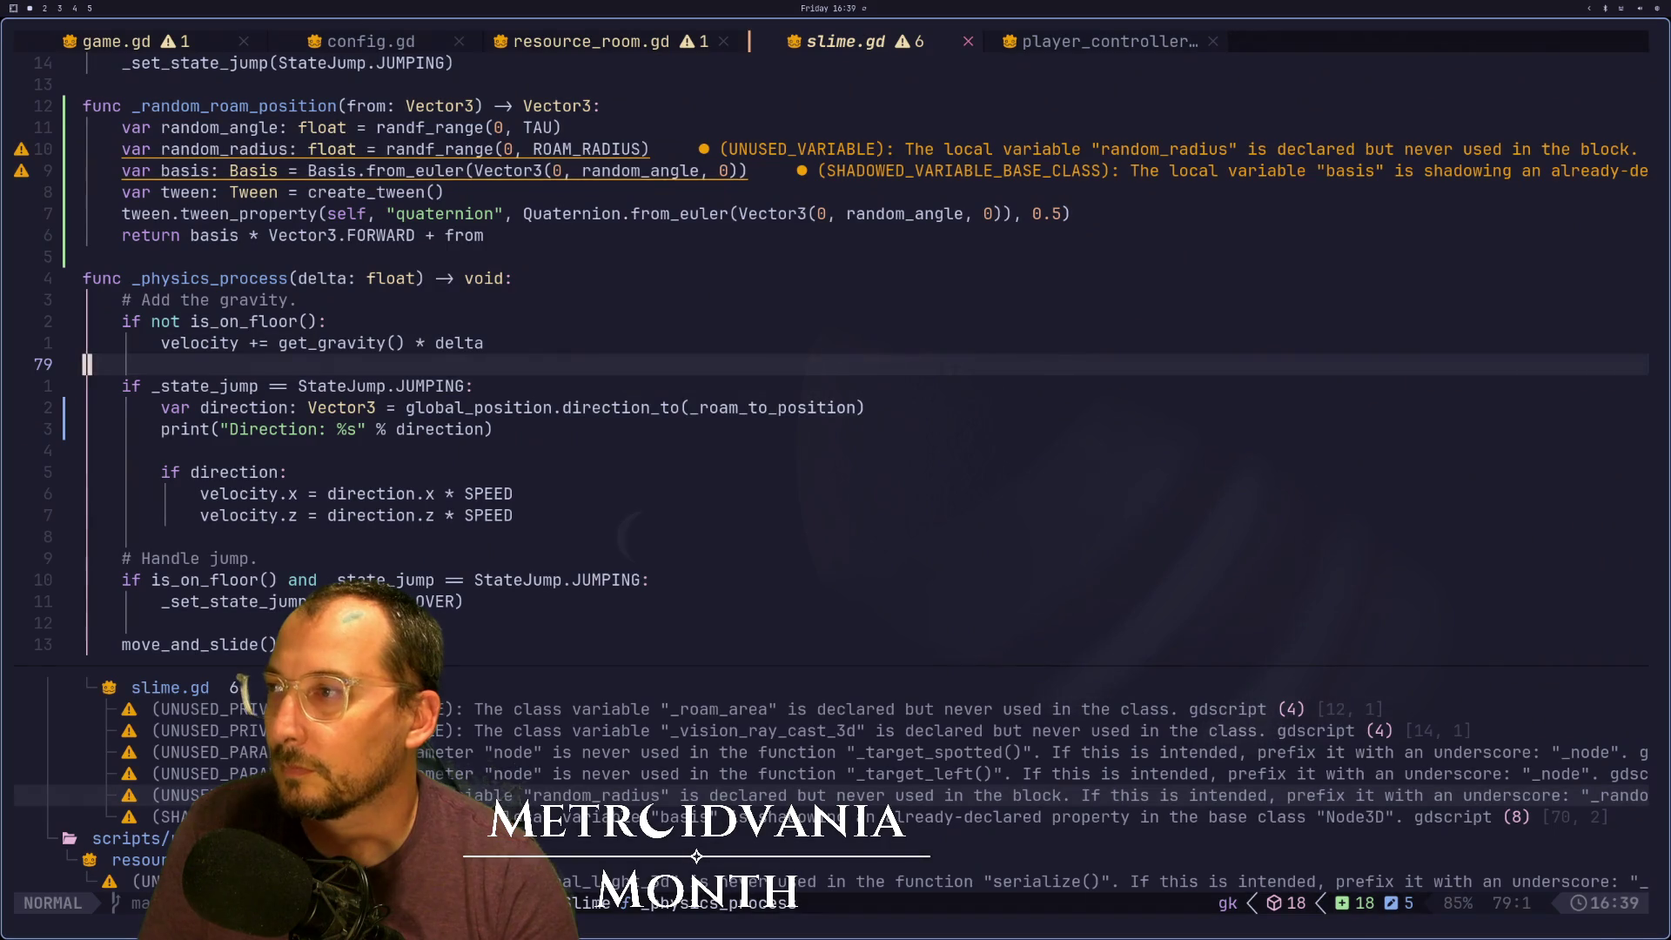
Trace the target handlers, _set_state_jump and _ready's signal connections to the ROAM state's timer start
key(k)
key(k)
key(k)
key(j)
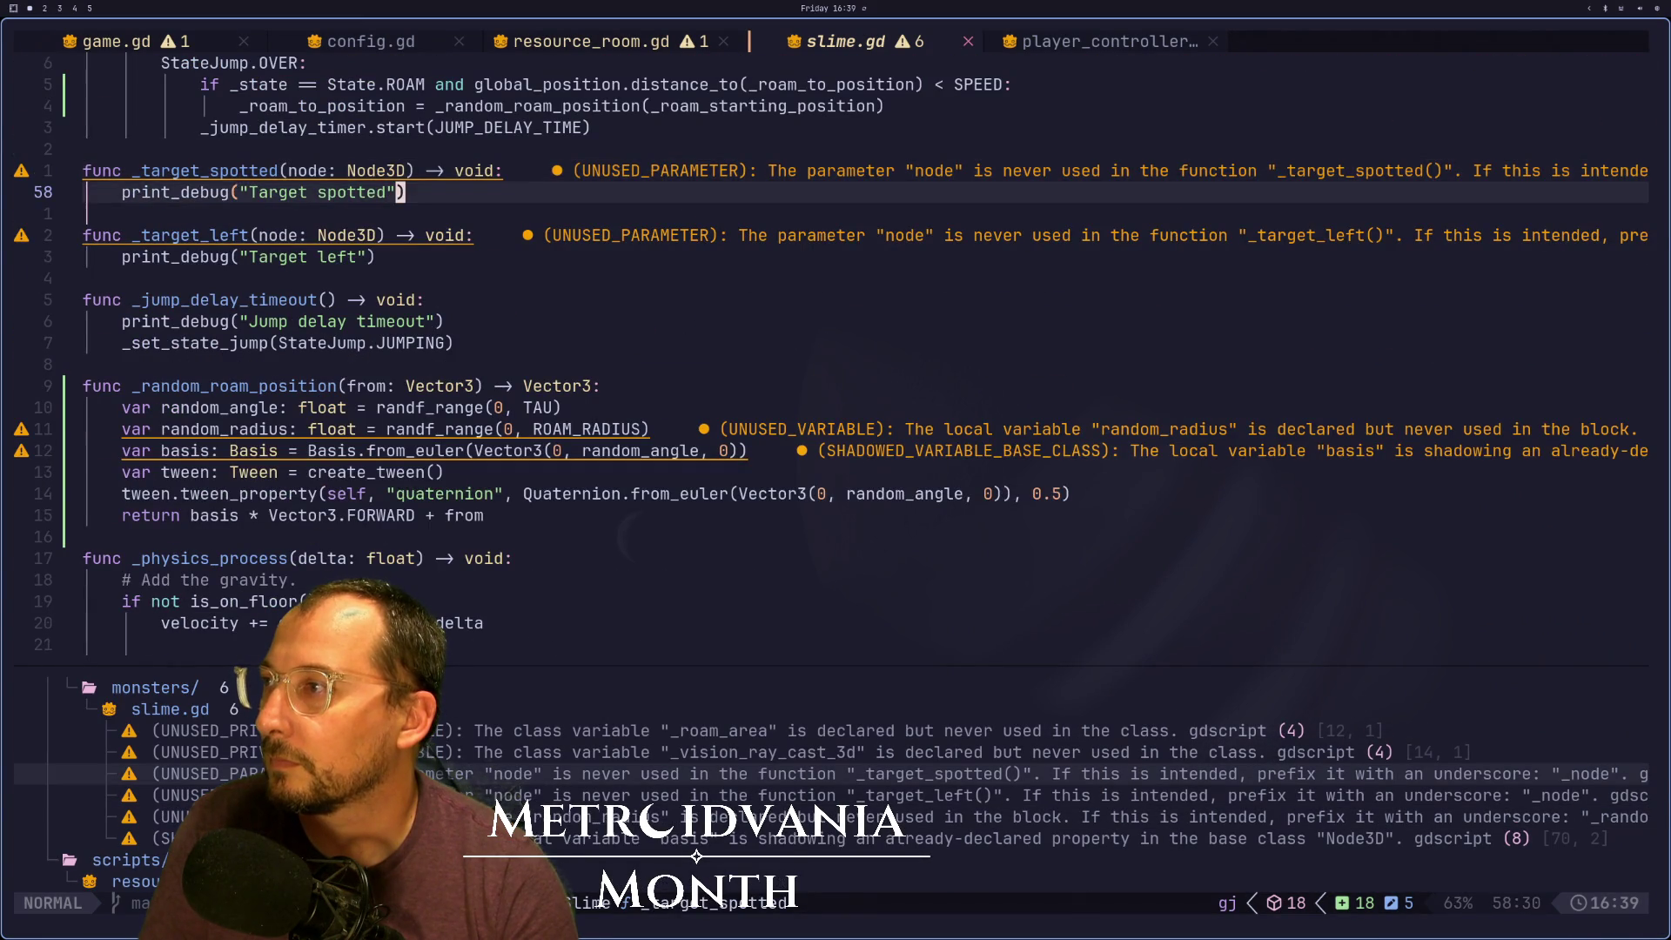
key(k)
key(k)
key(k)
key(j)
key(j)
key(j)
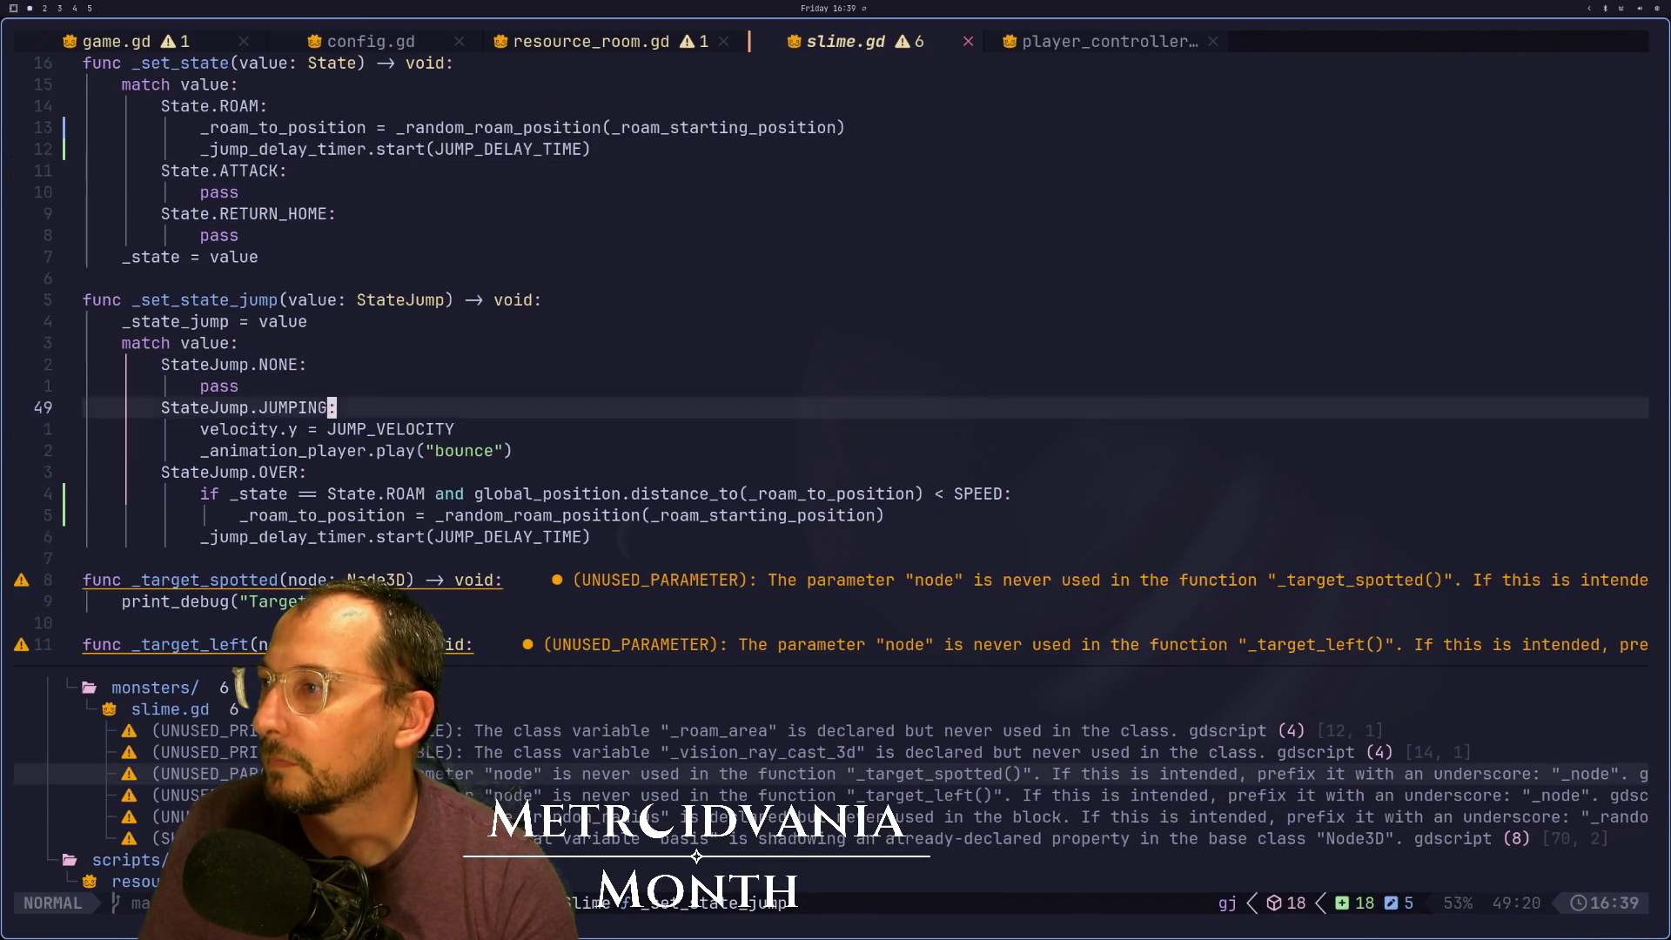
key(k)
key(k)
key(k)
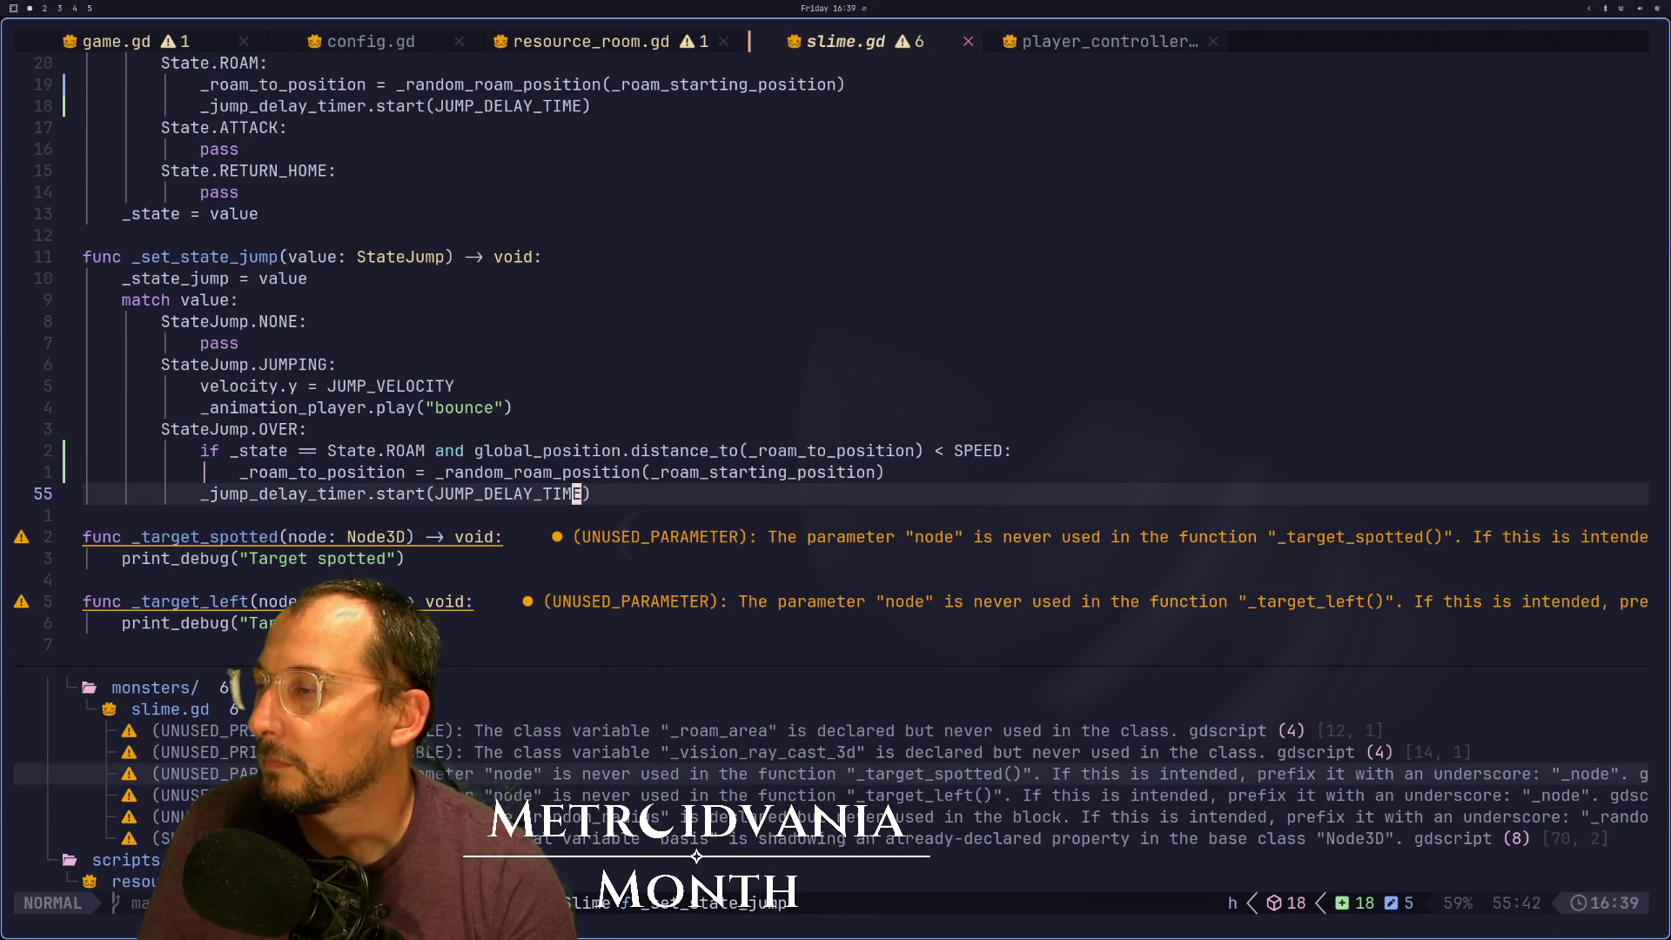
key([m)
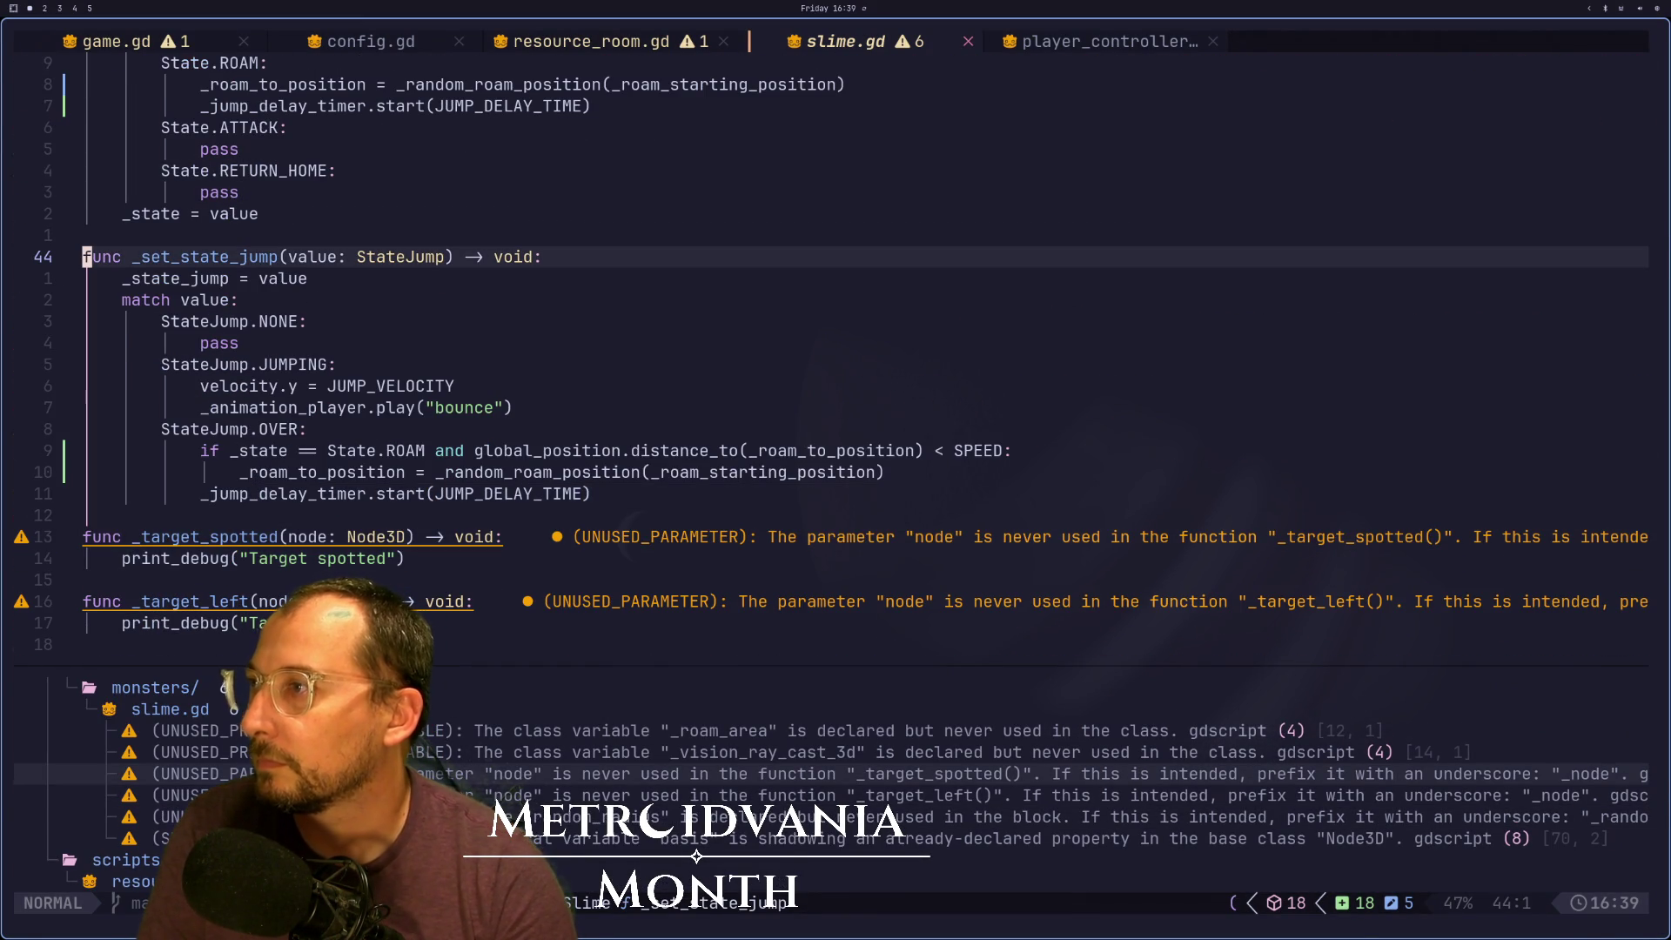
key(k)
key(k)
key(k)
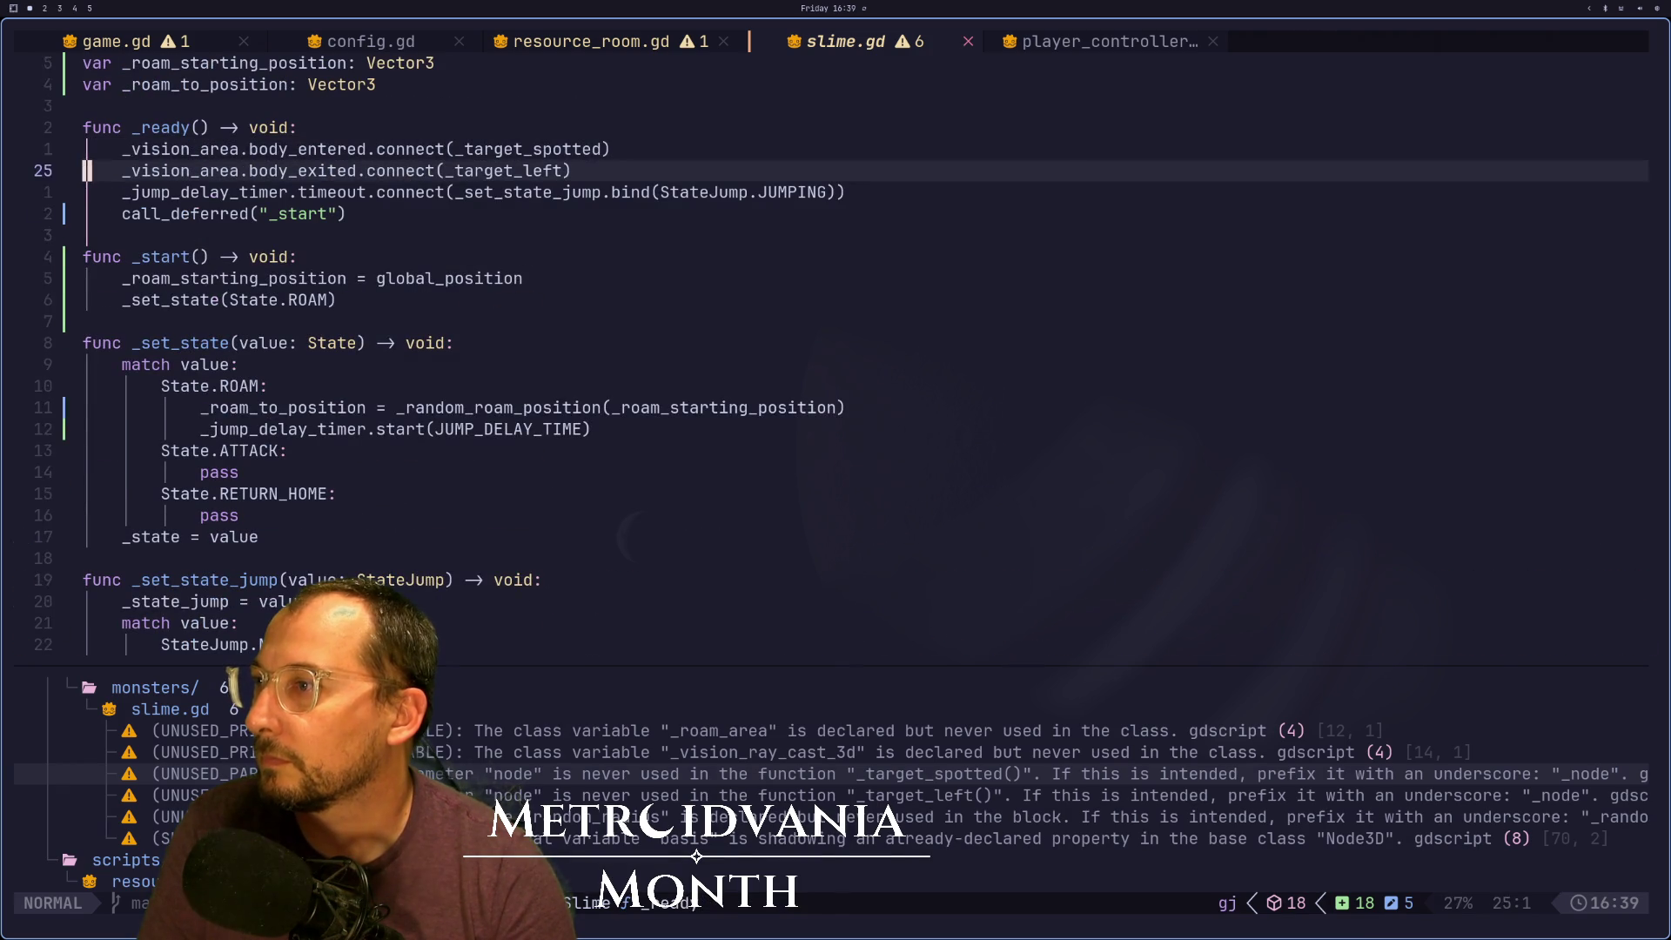
key(bracketright)
key(m)
key(6)
key(j)
key(2)
key(k)
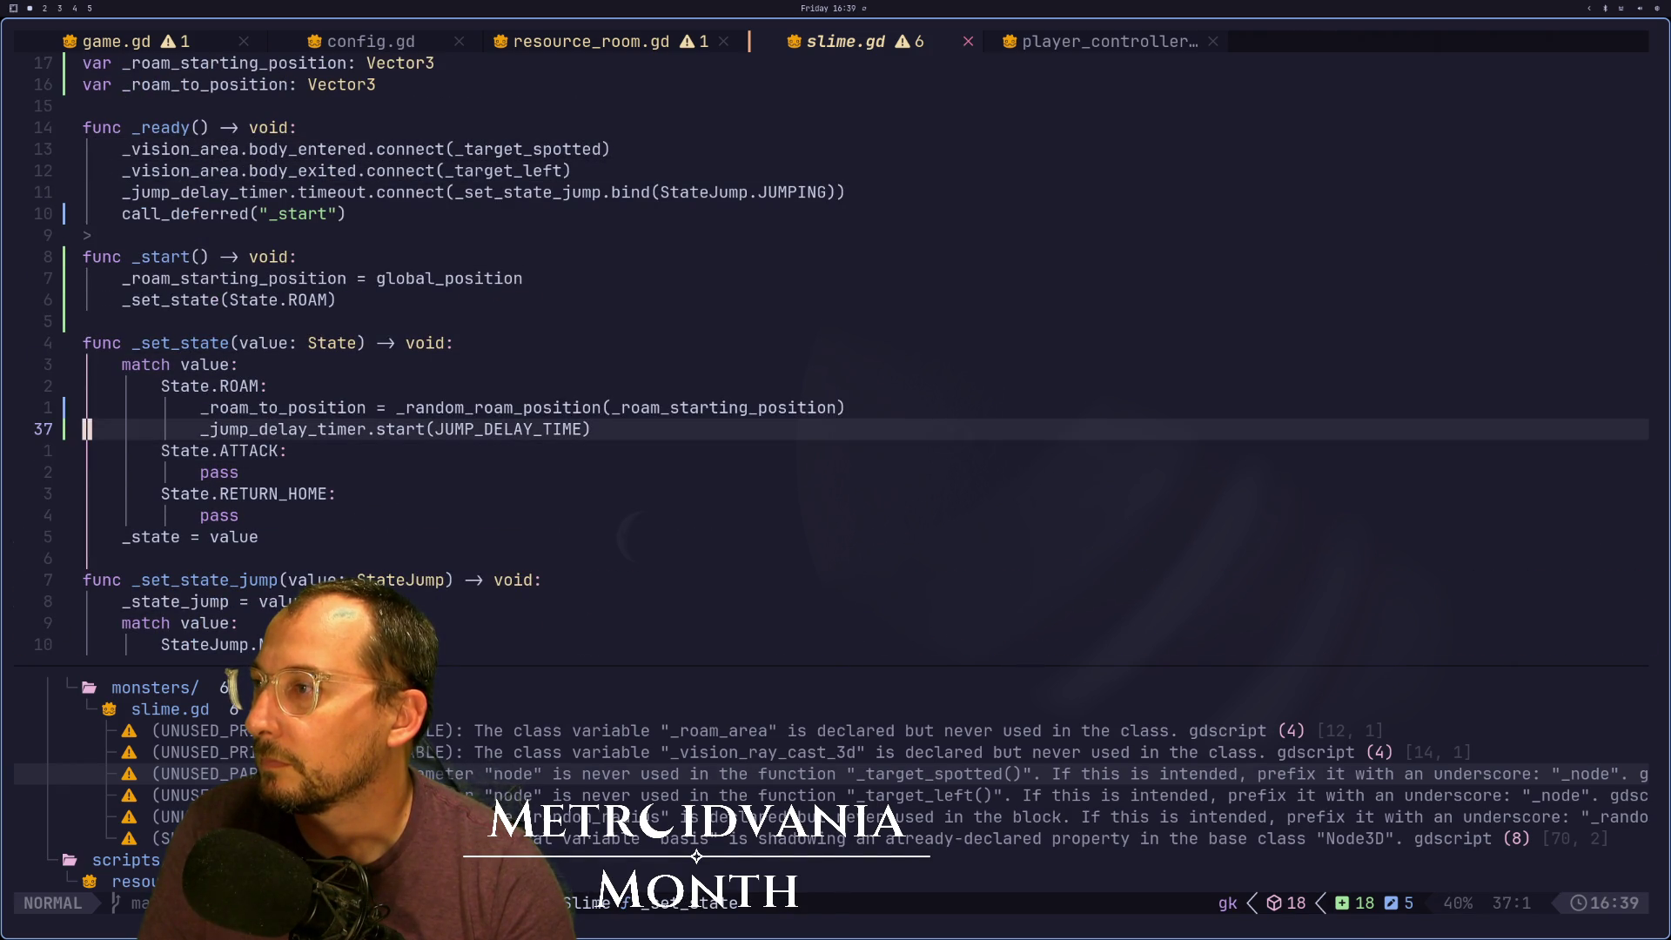
key(super+2)
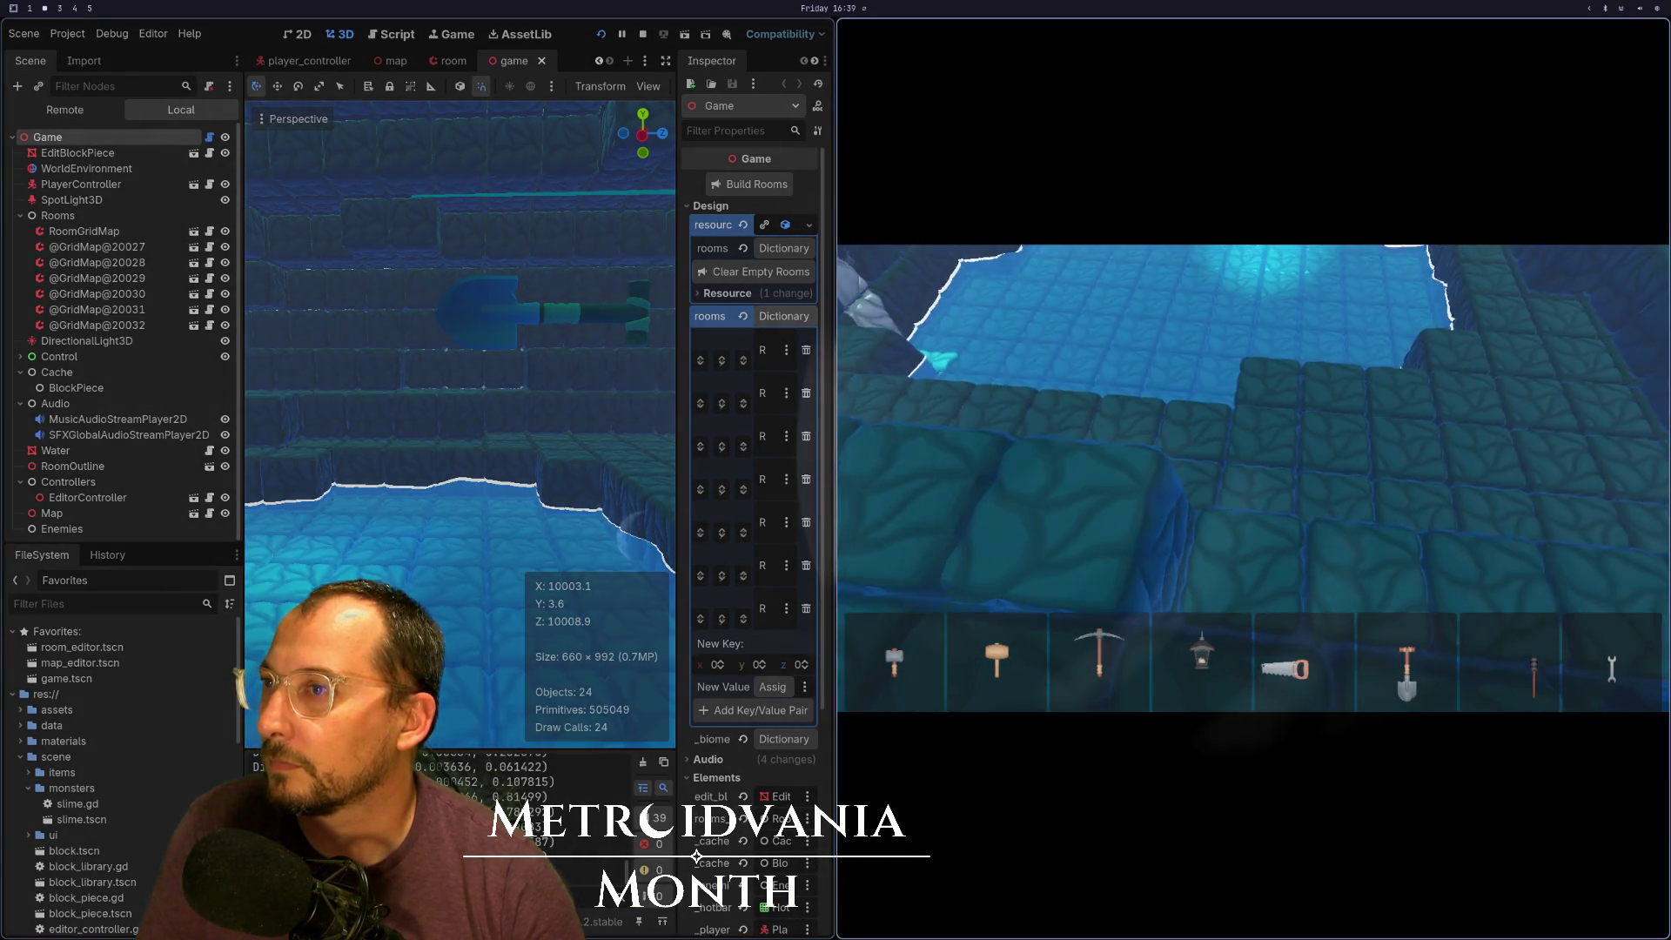
Stop the game and check the slime scene's JumpDelayTimer: 1.0 s wait time, one-shot enabled
key(F8)
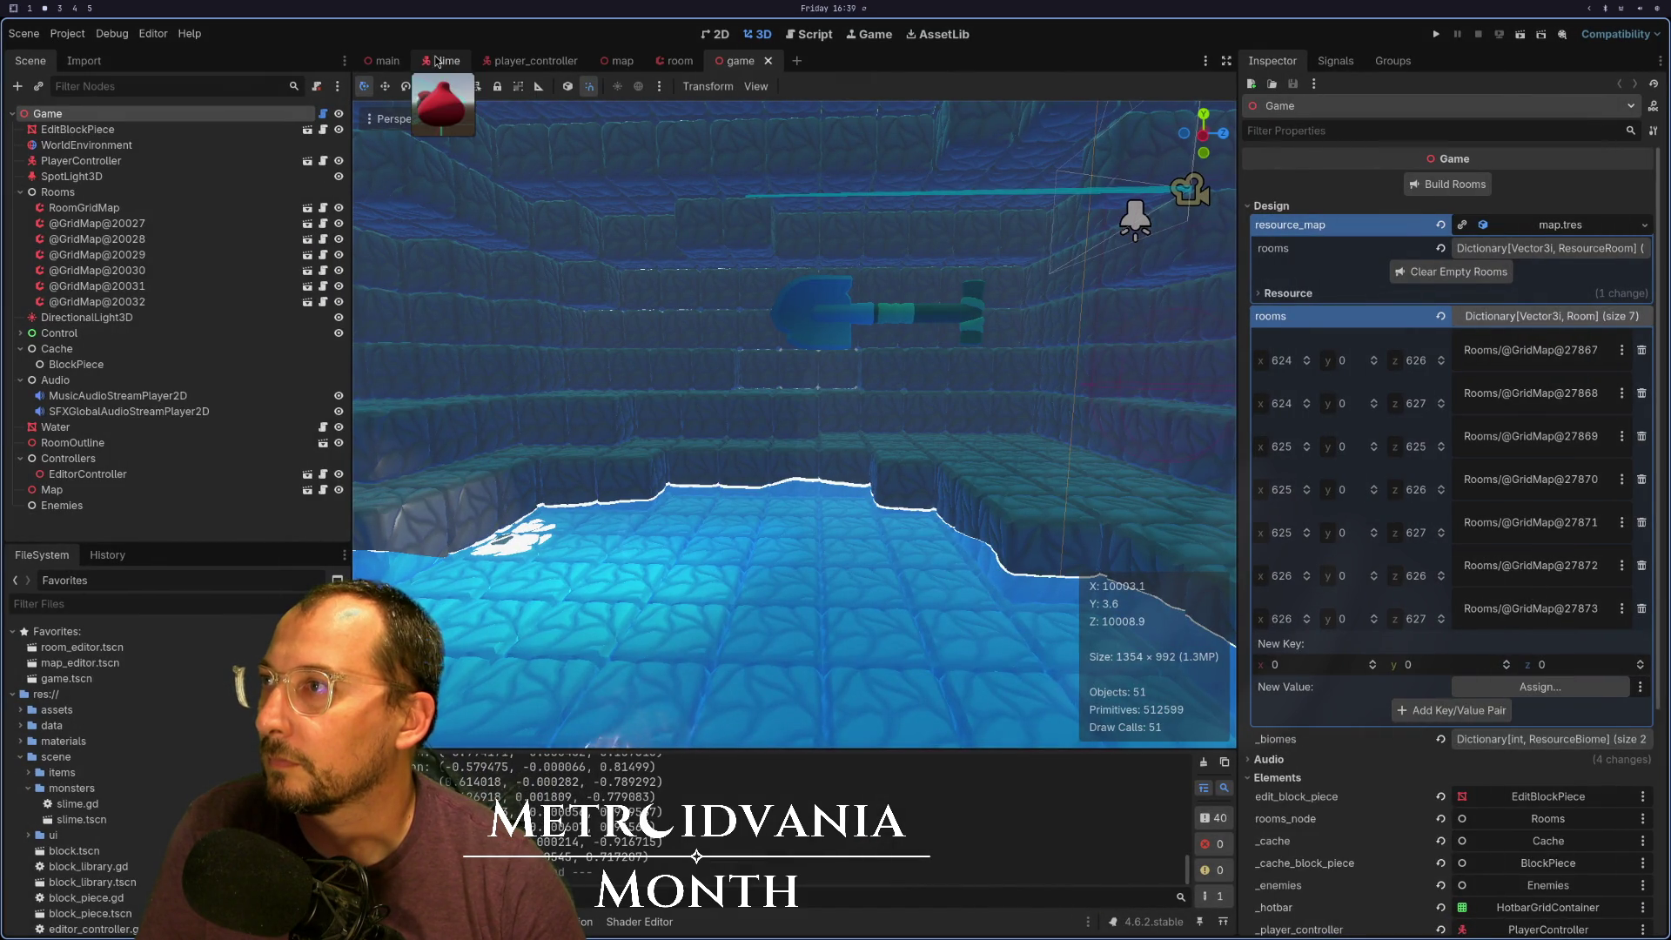
click(444, 61)
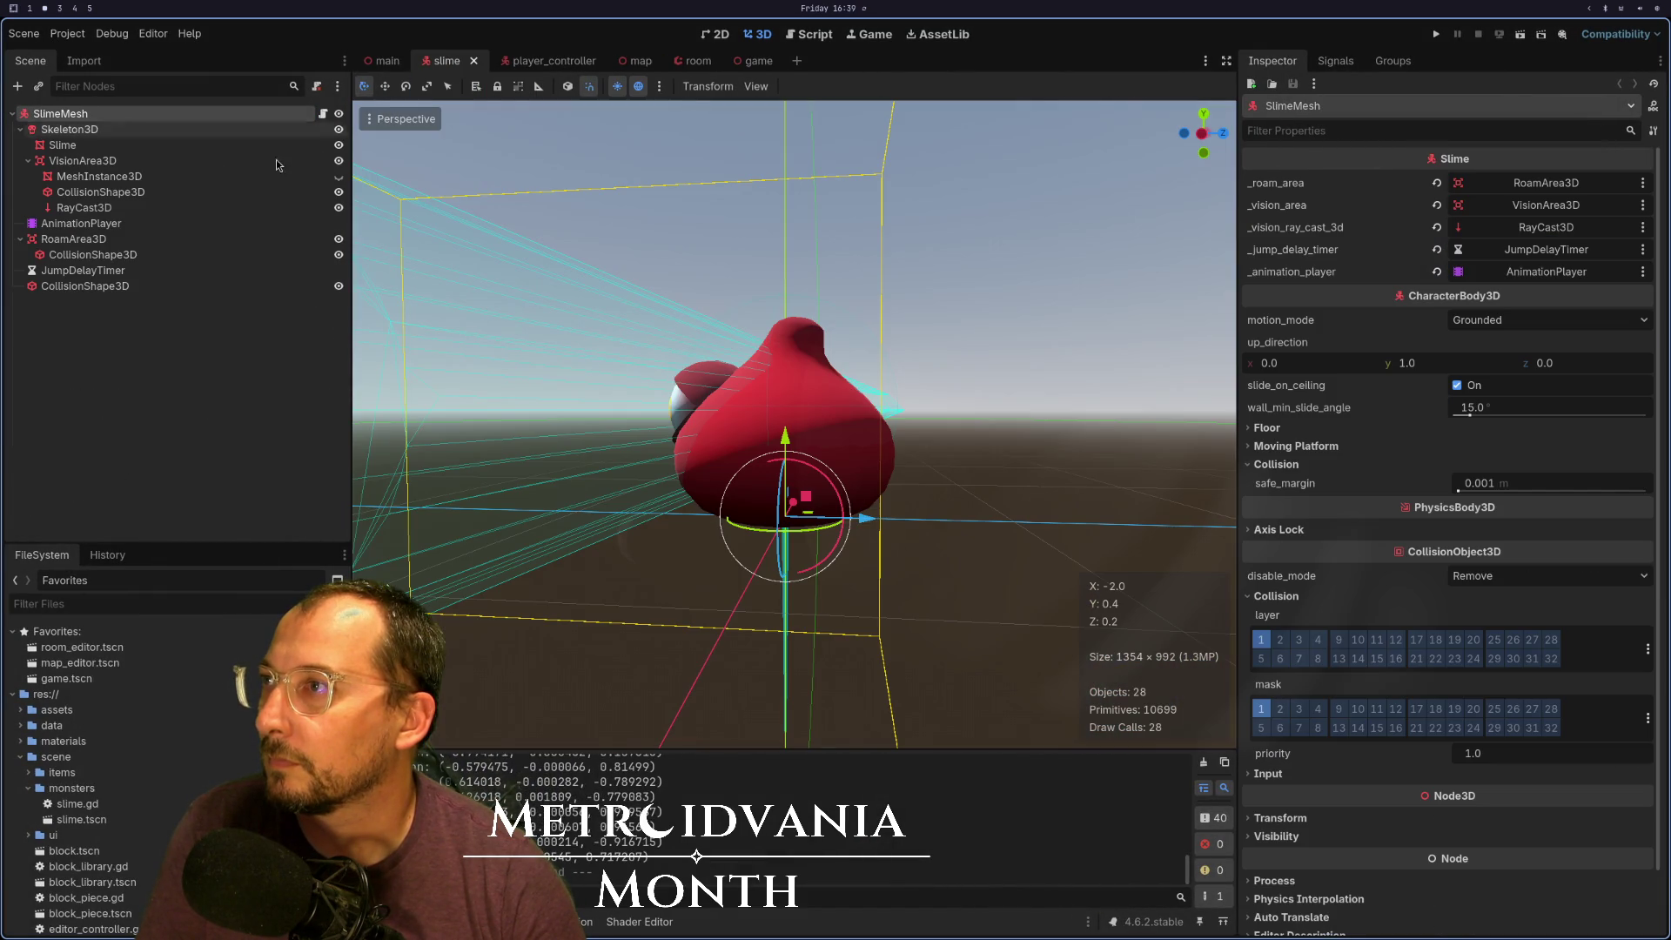
click(78, 273)
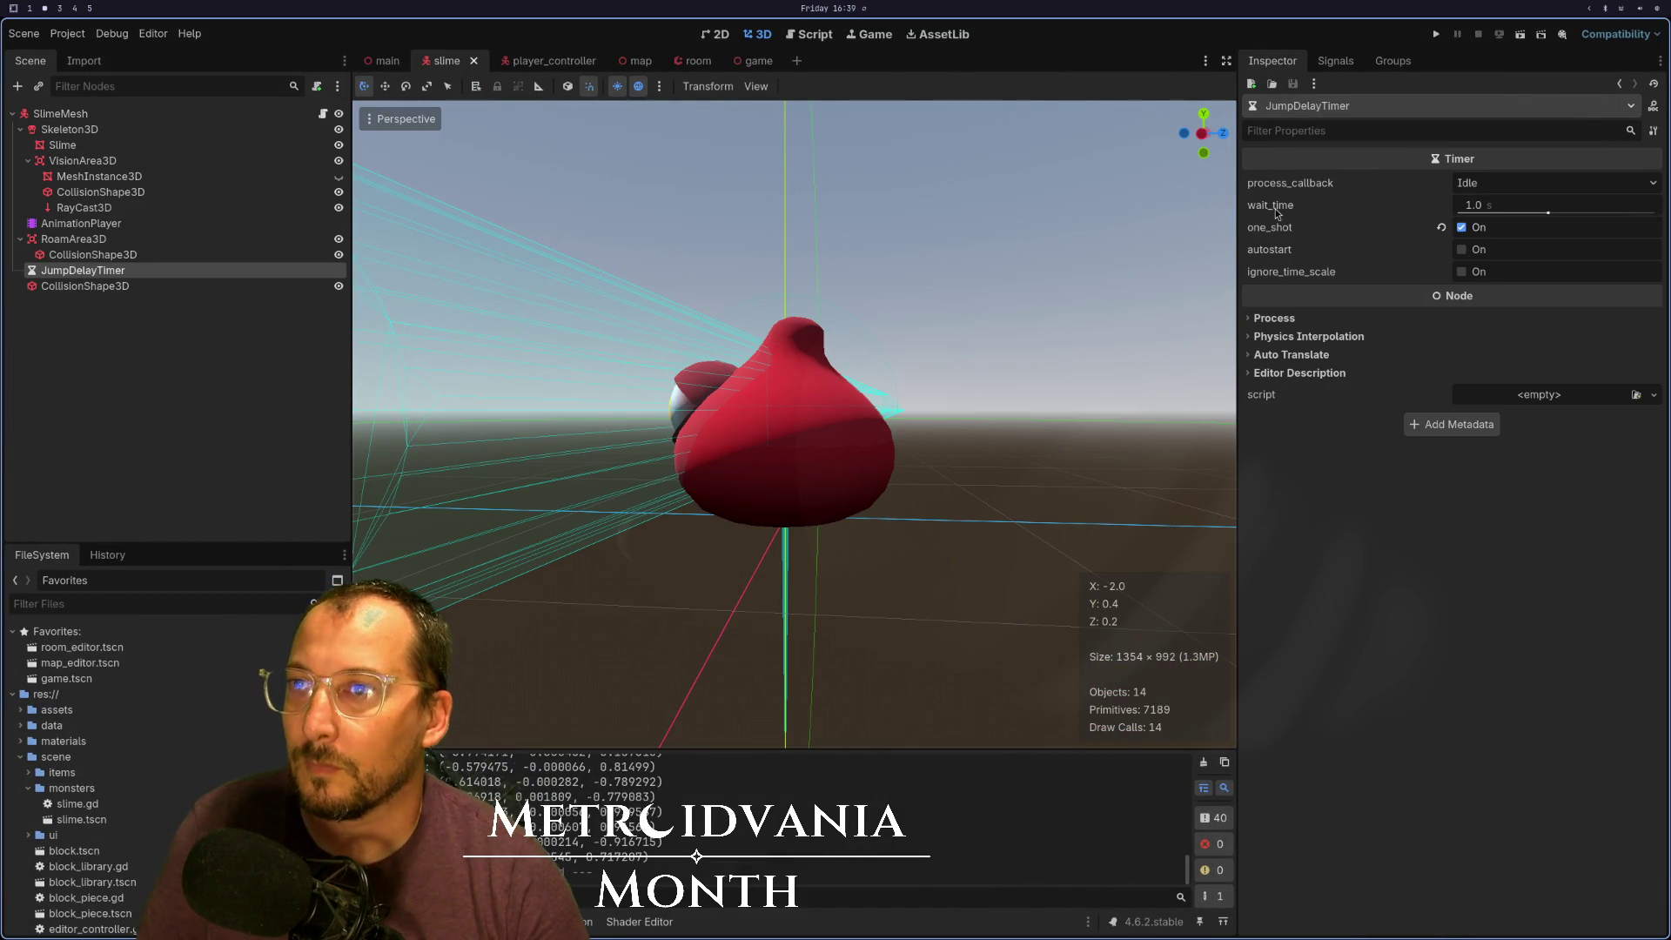
mouse_move(1273, 224)
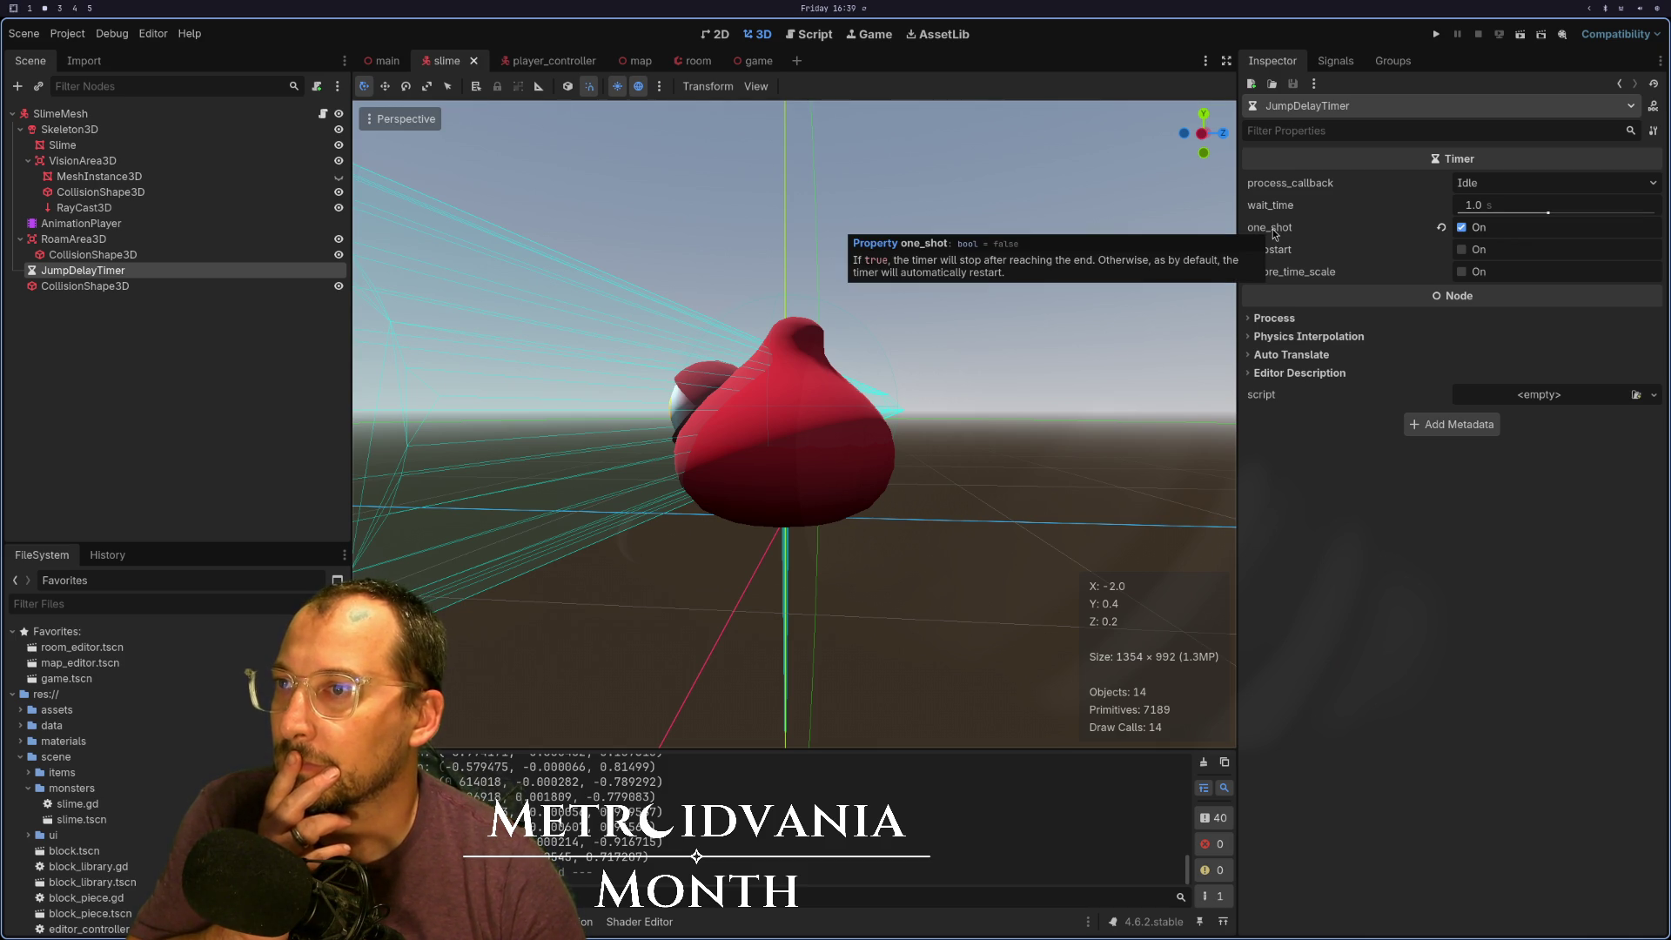
key(super+1)
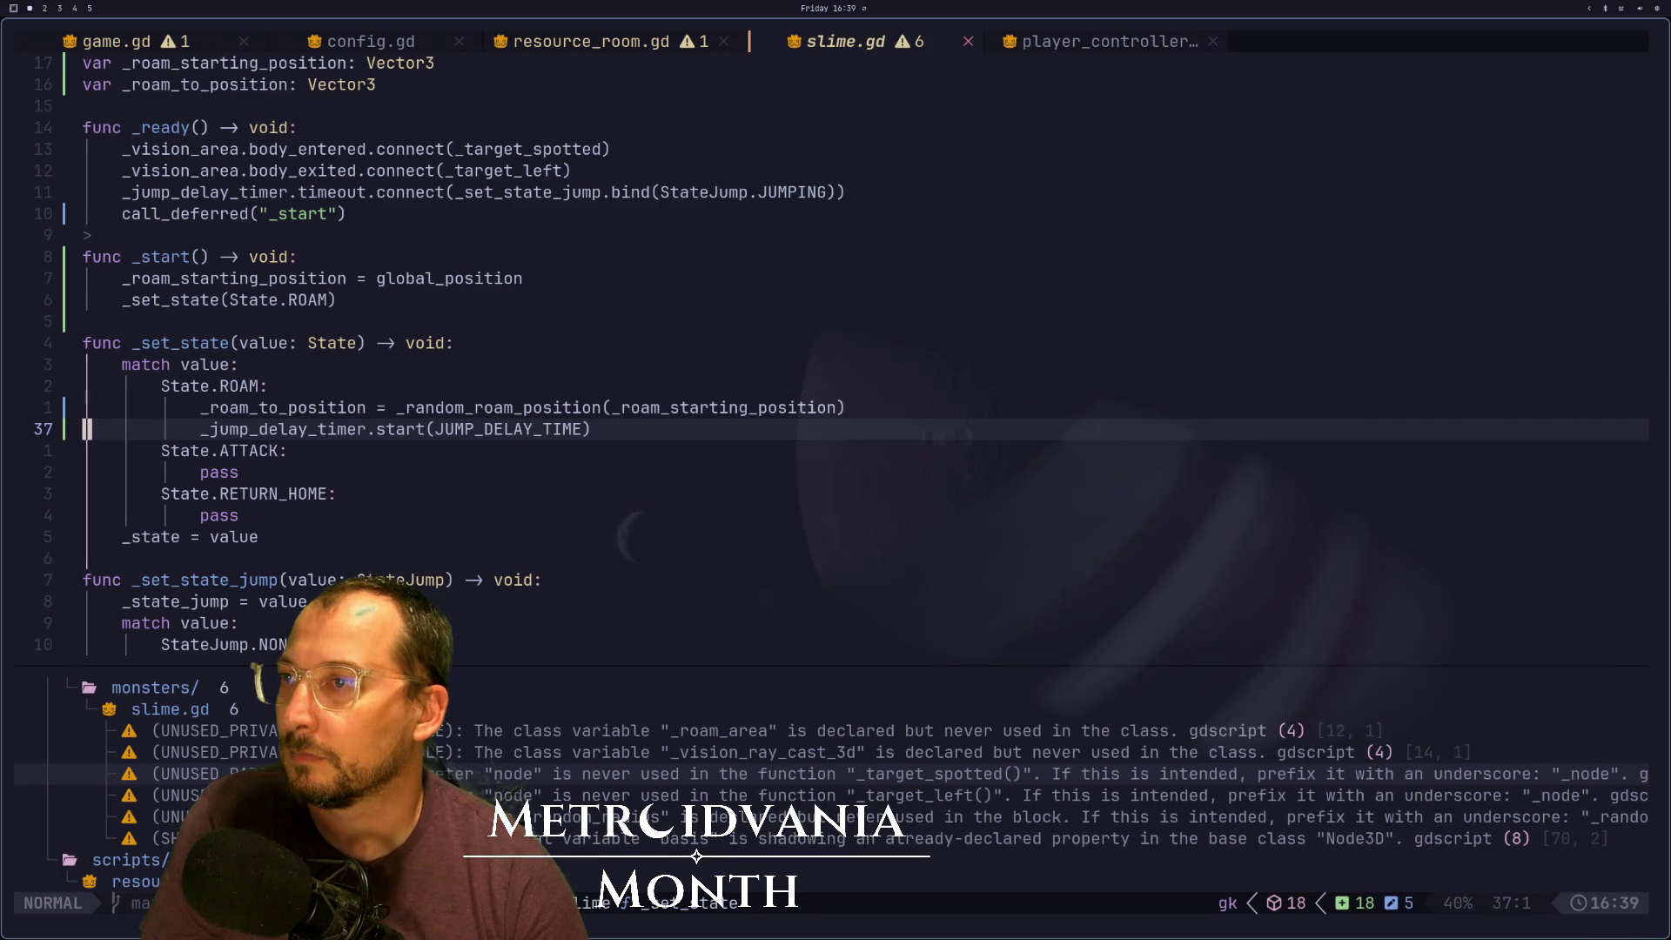
Delete the jump delay timer start line on line 37, save, then undo the deletion
key(j)
key(k)
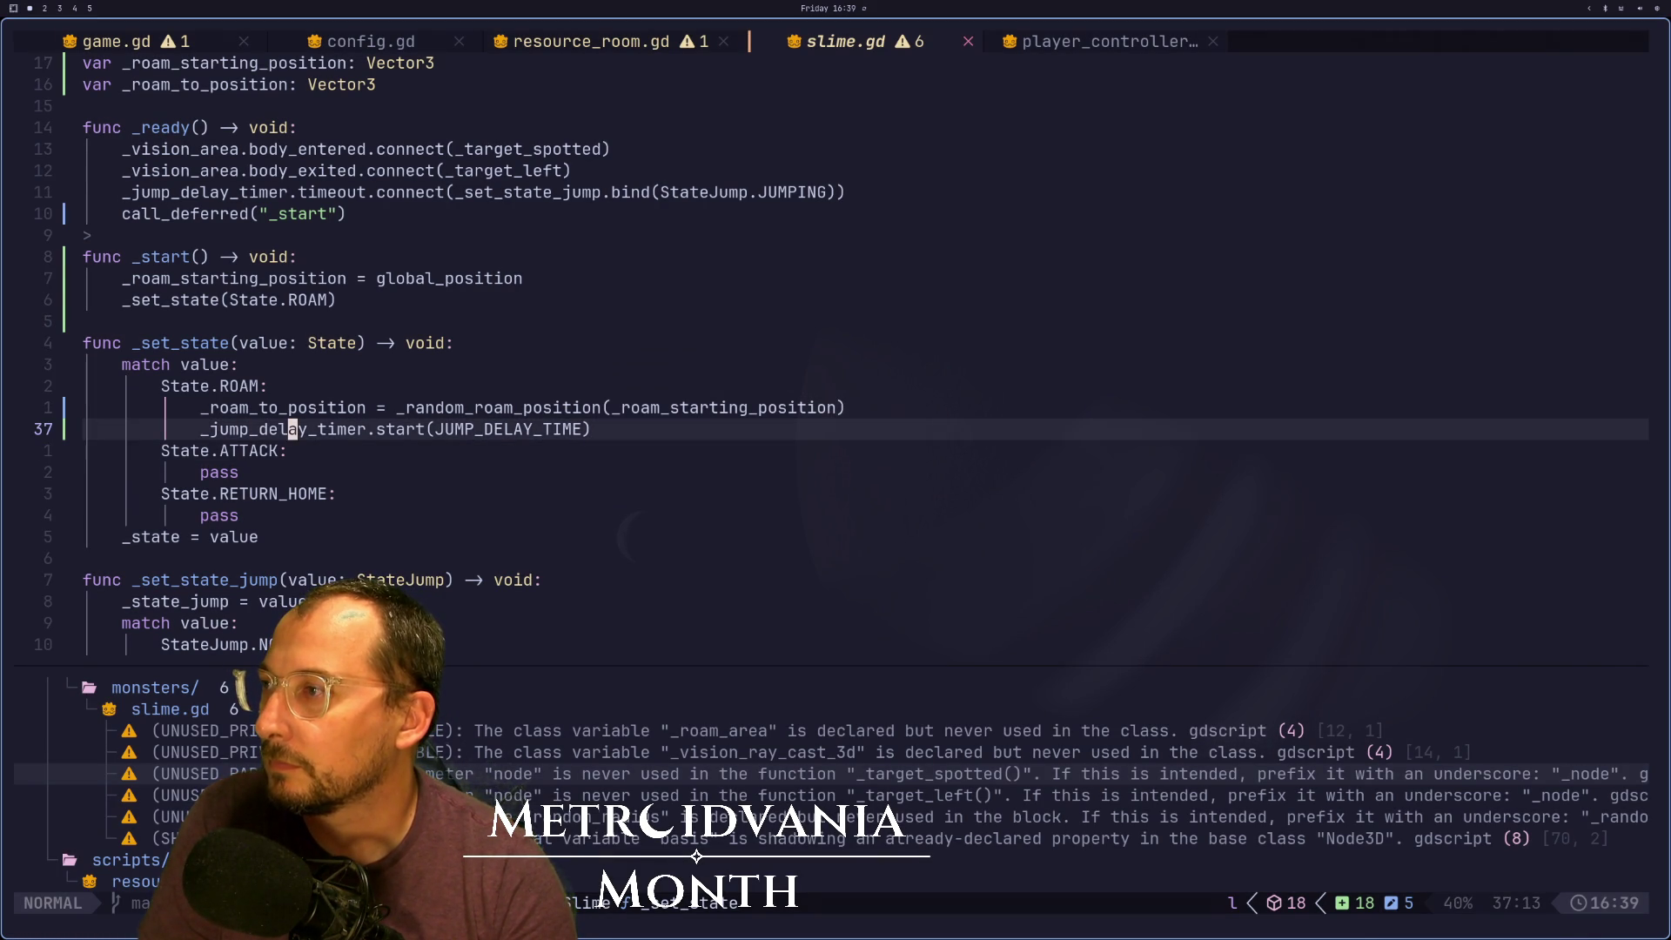
key(g)
key(j)
key(j)
key(j)
key(j)
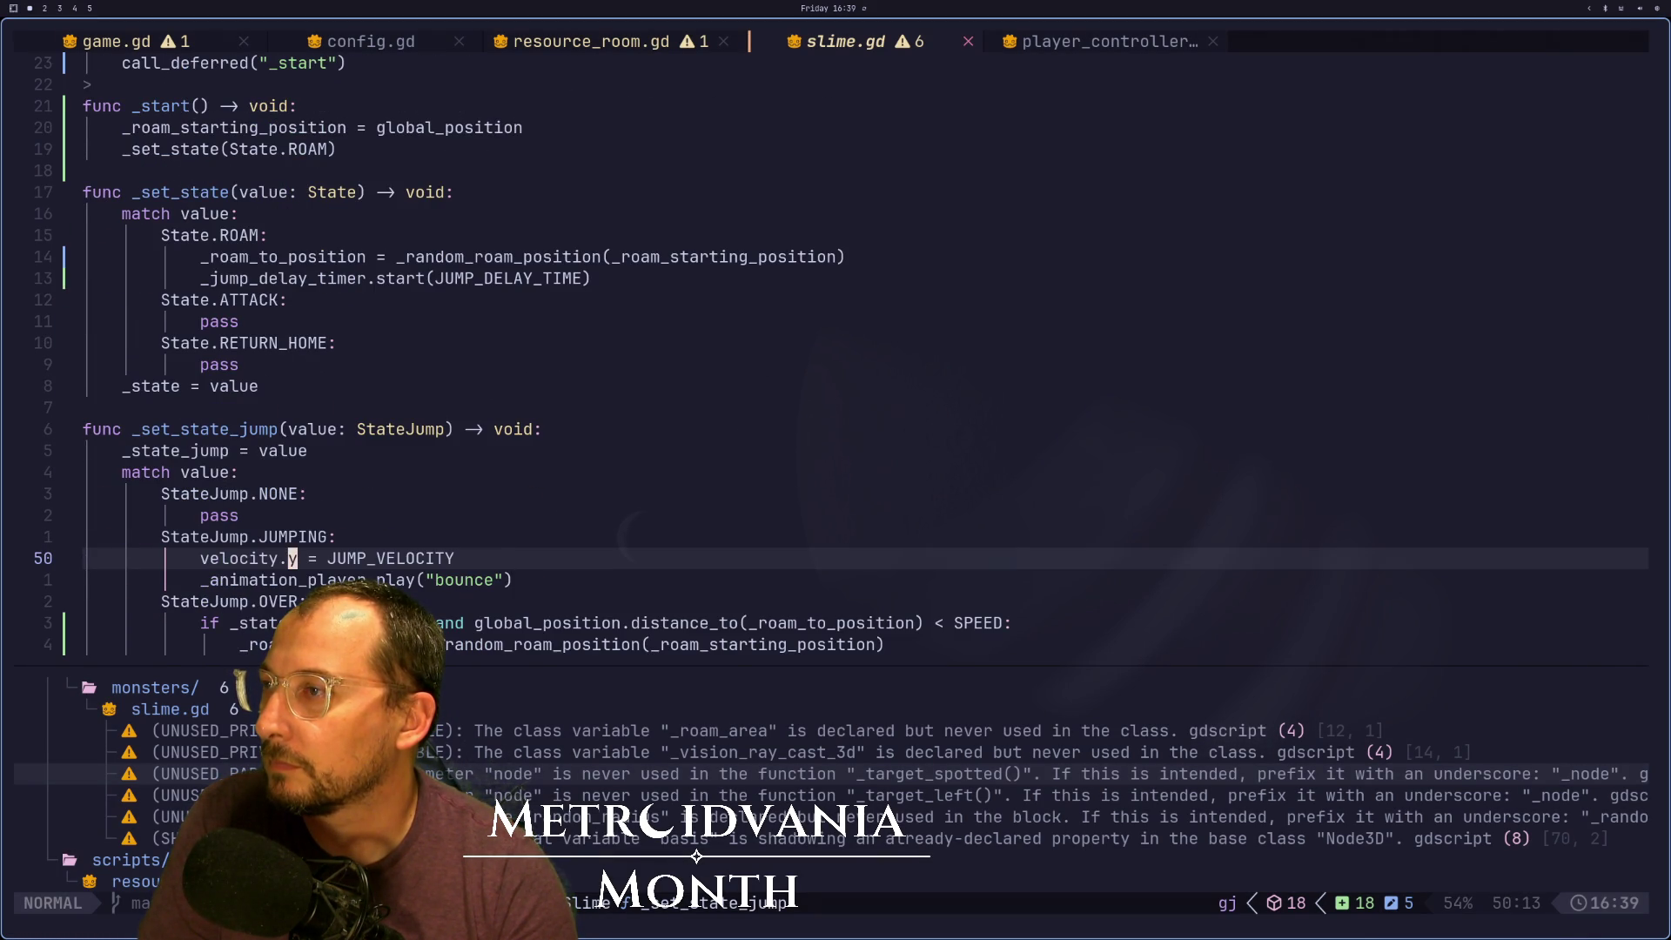
key(j)
key(k)
key(k)
key(k)
key(k)
key(g)
key(j)
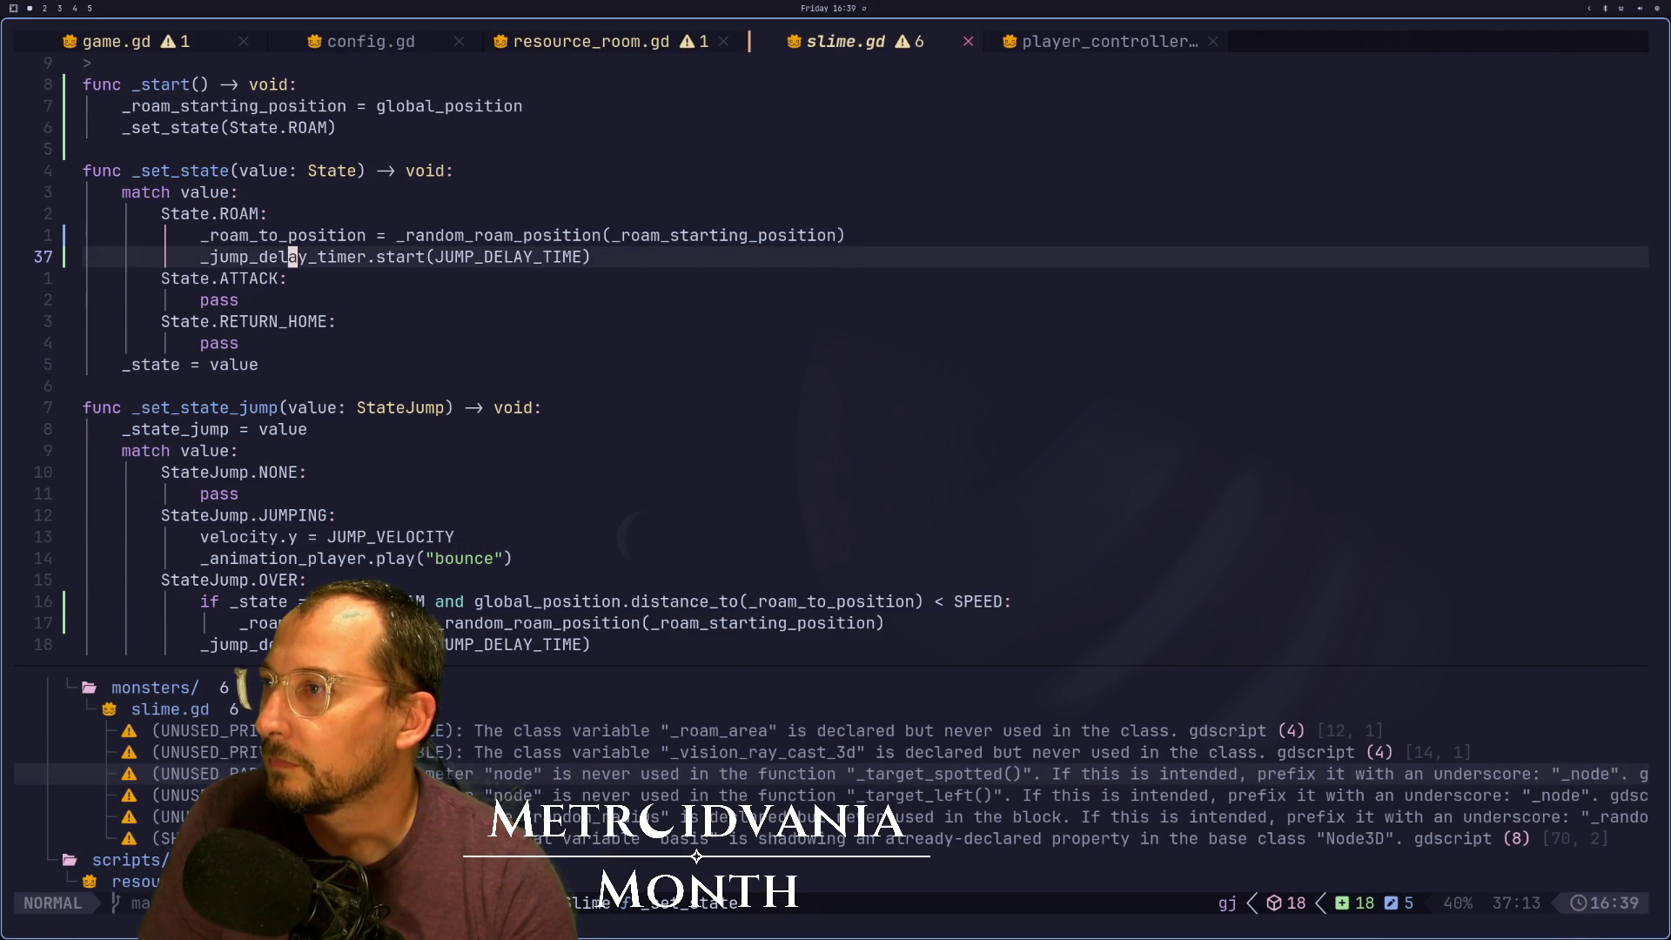
key(d)
key(d)
text(:w)
key(Return)
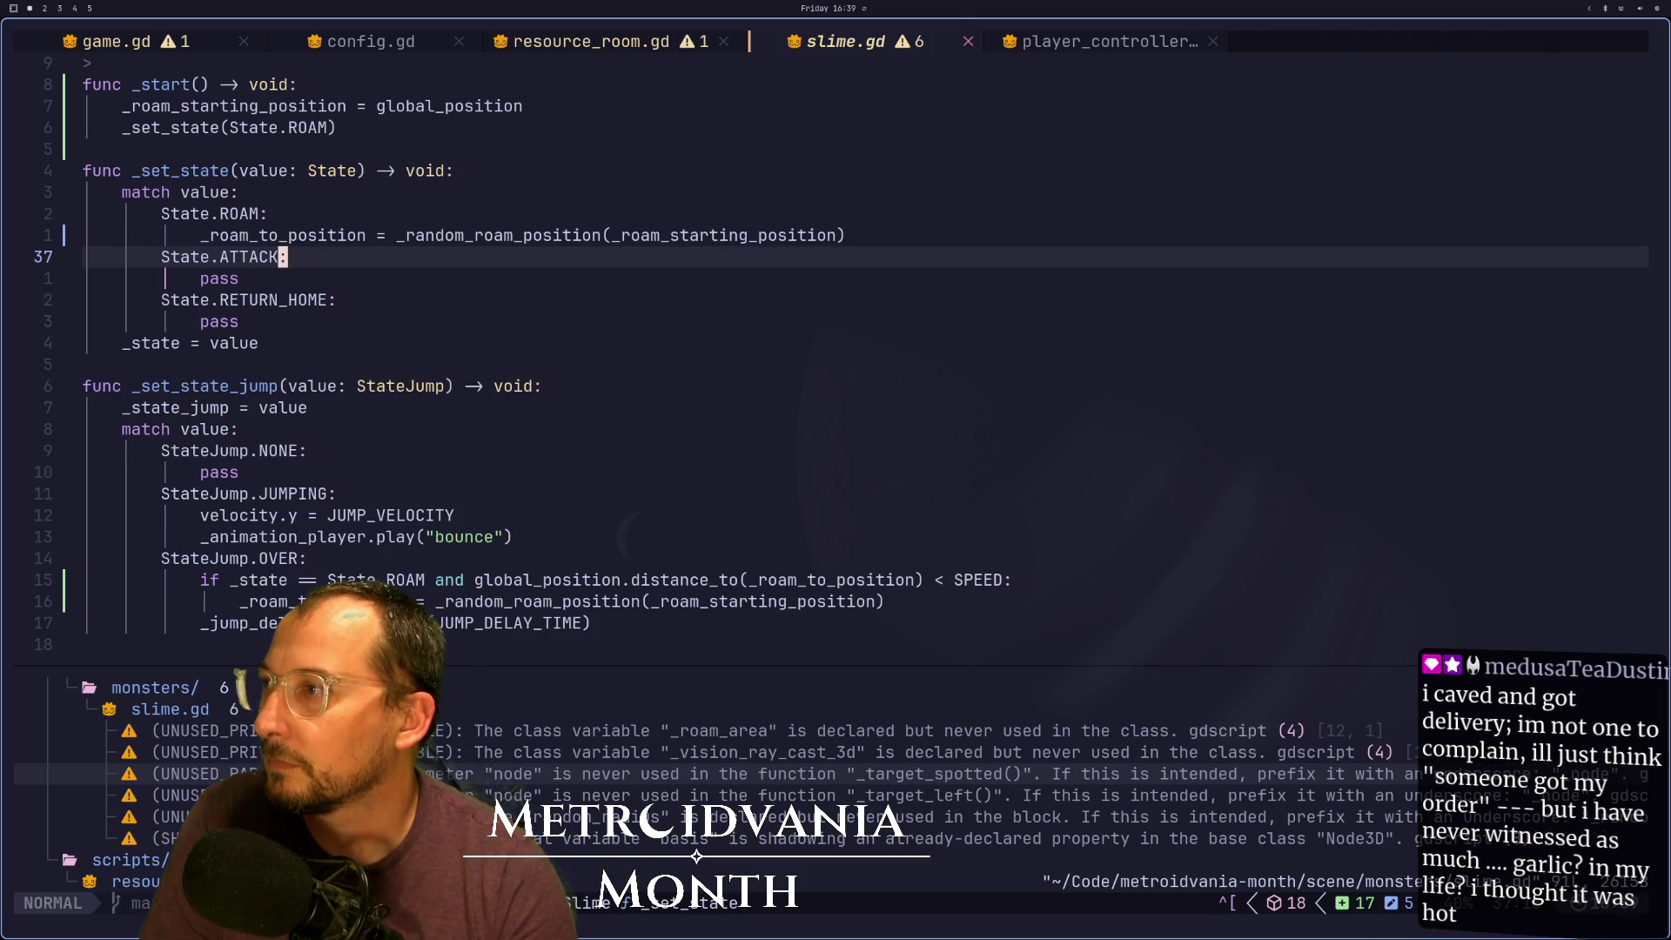
key(u)
Replace the _jump_delay_timer name on line 37 with _set_state_jump
key(h)
key(h)
key(h)
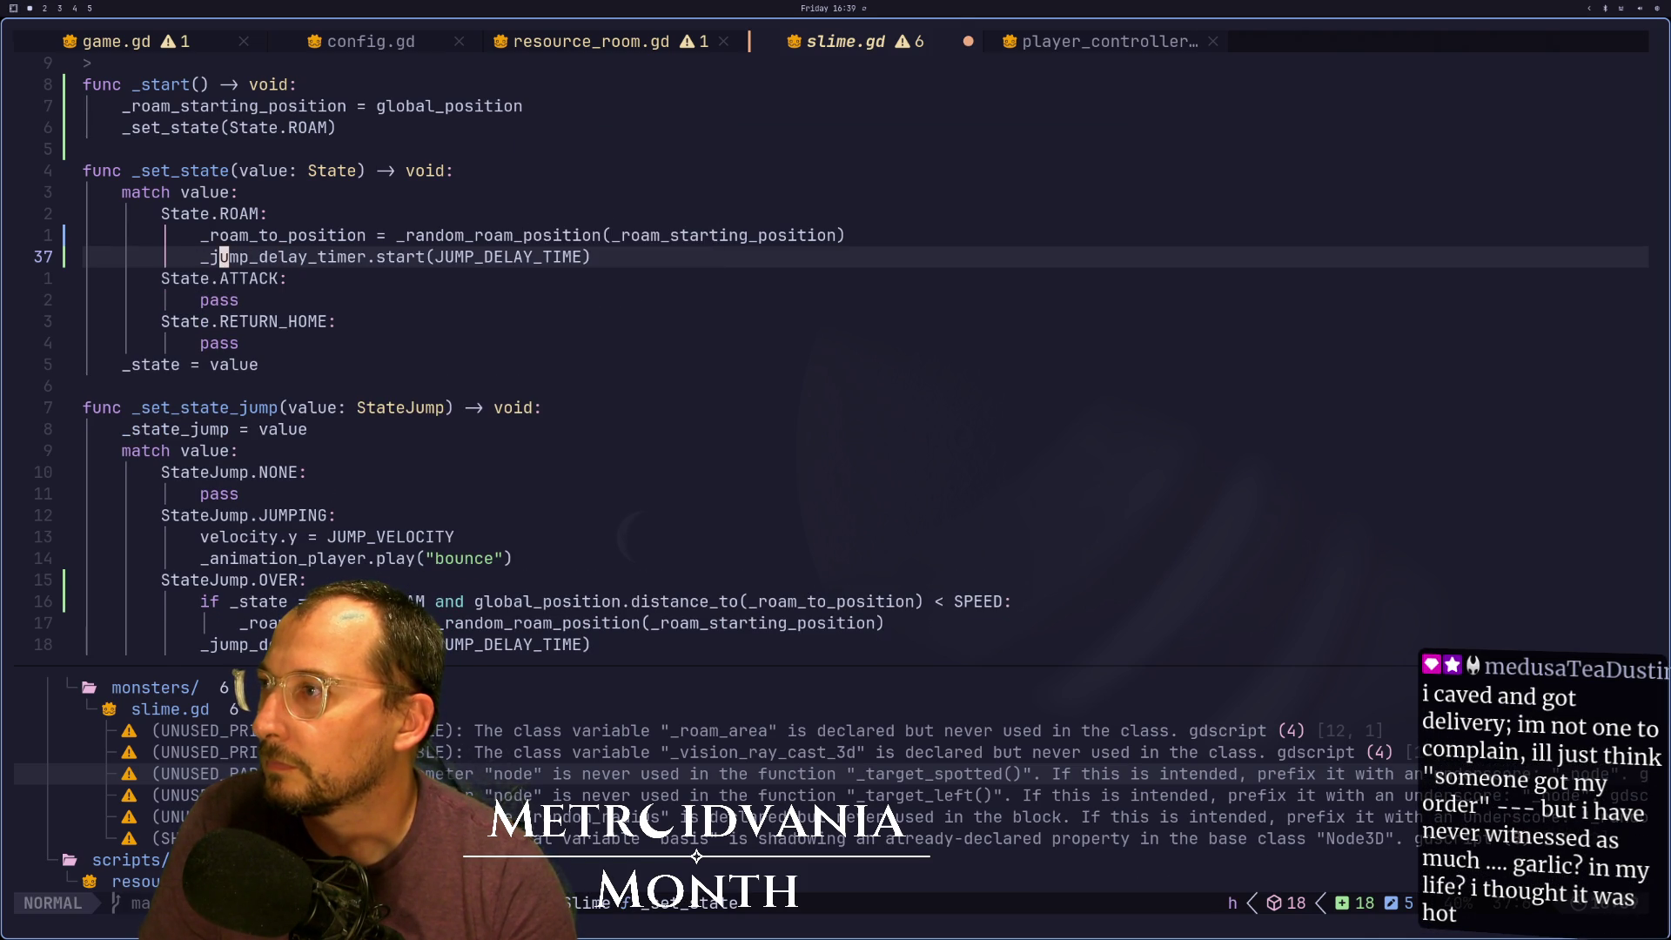
key(h)
key(d)
key(w)
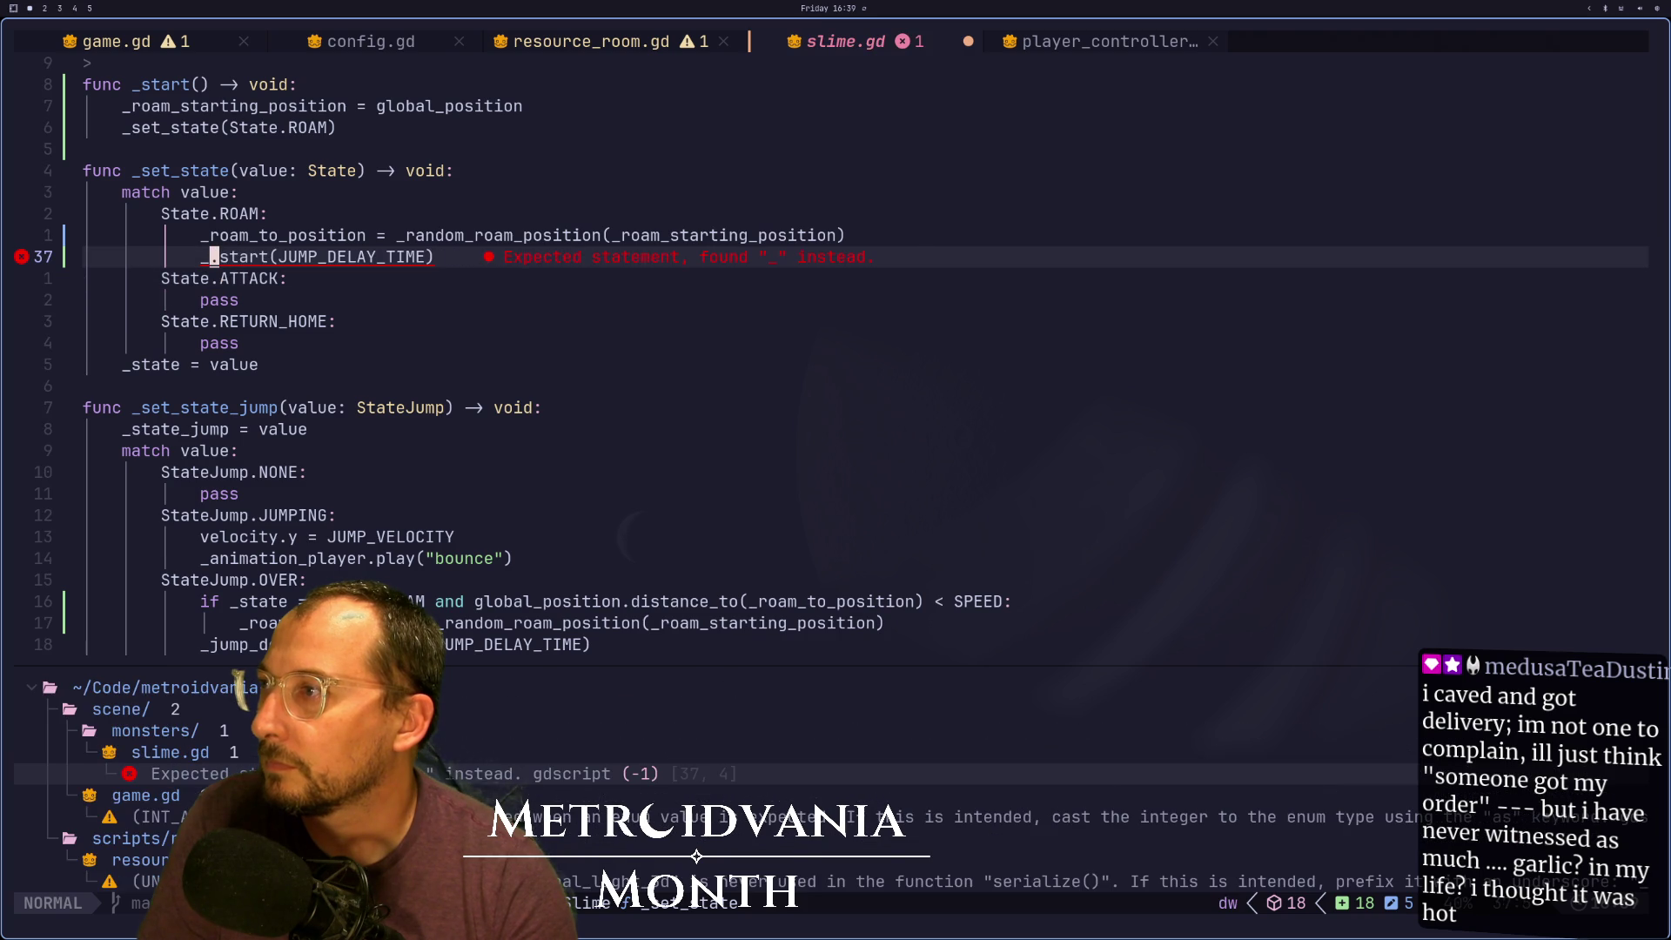
text(ise)
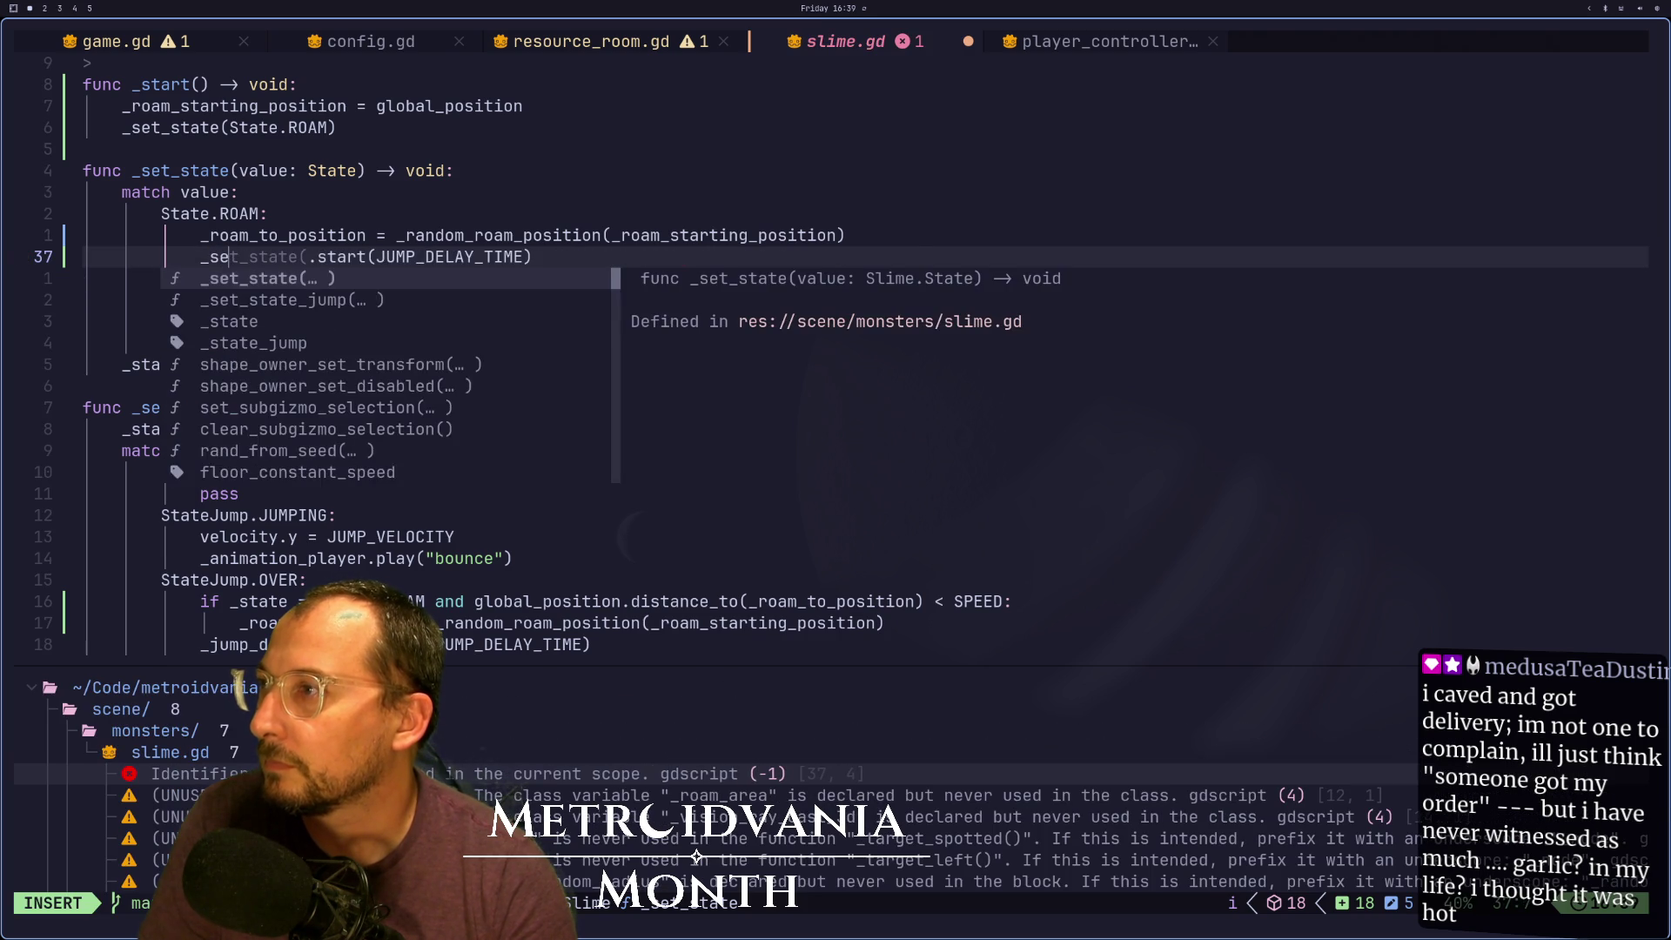
key(BackSpace)
text(tate_jumpe)
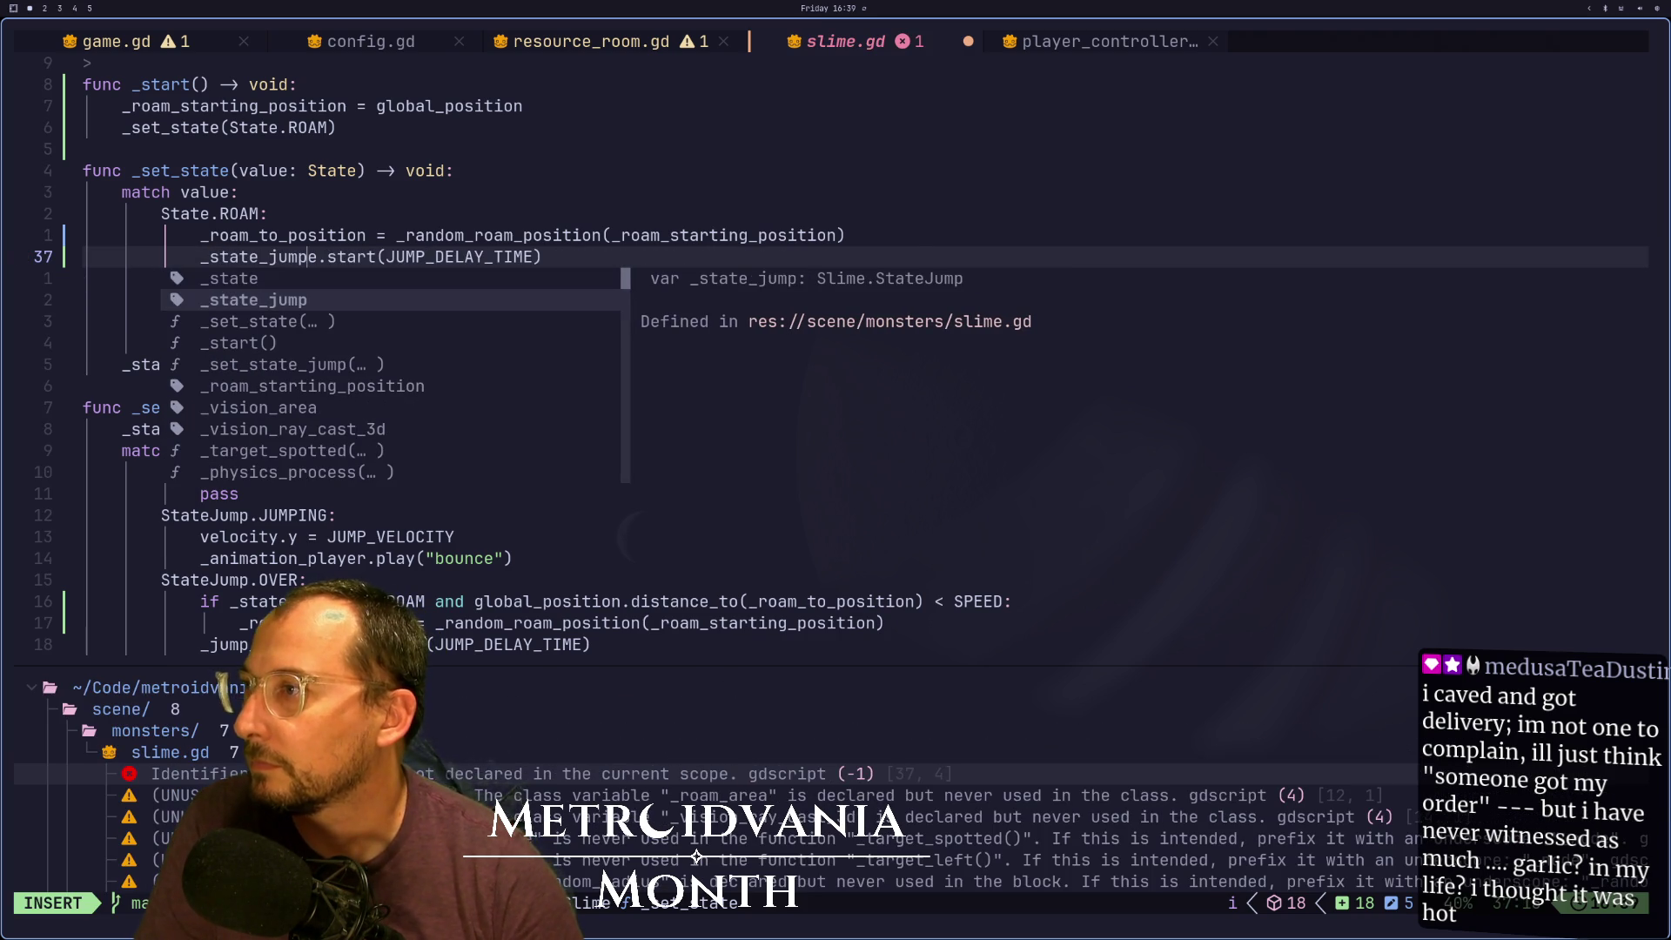
key(BackSpace)
key(Escape)
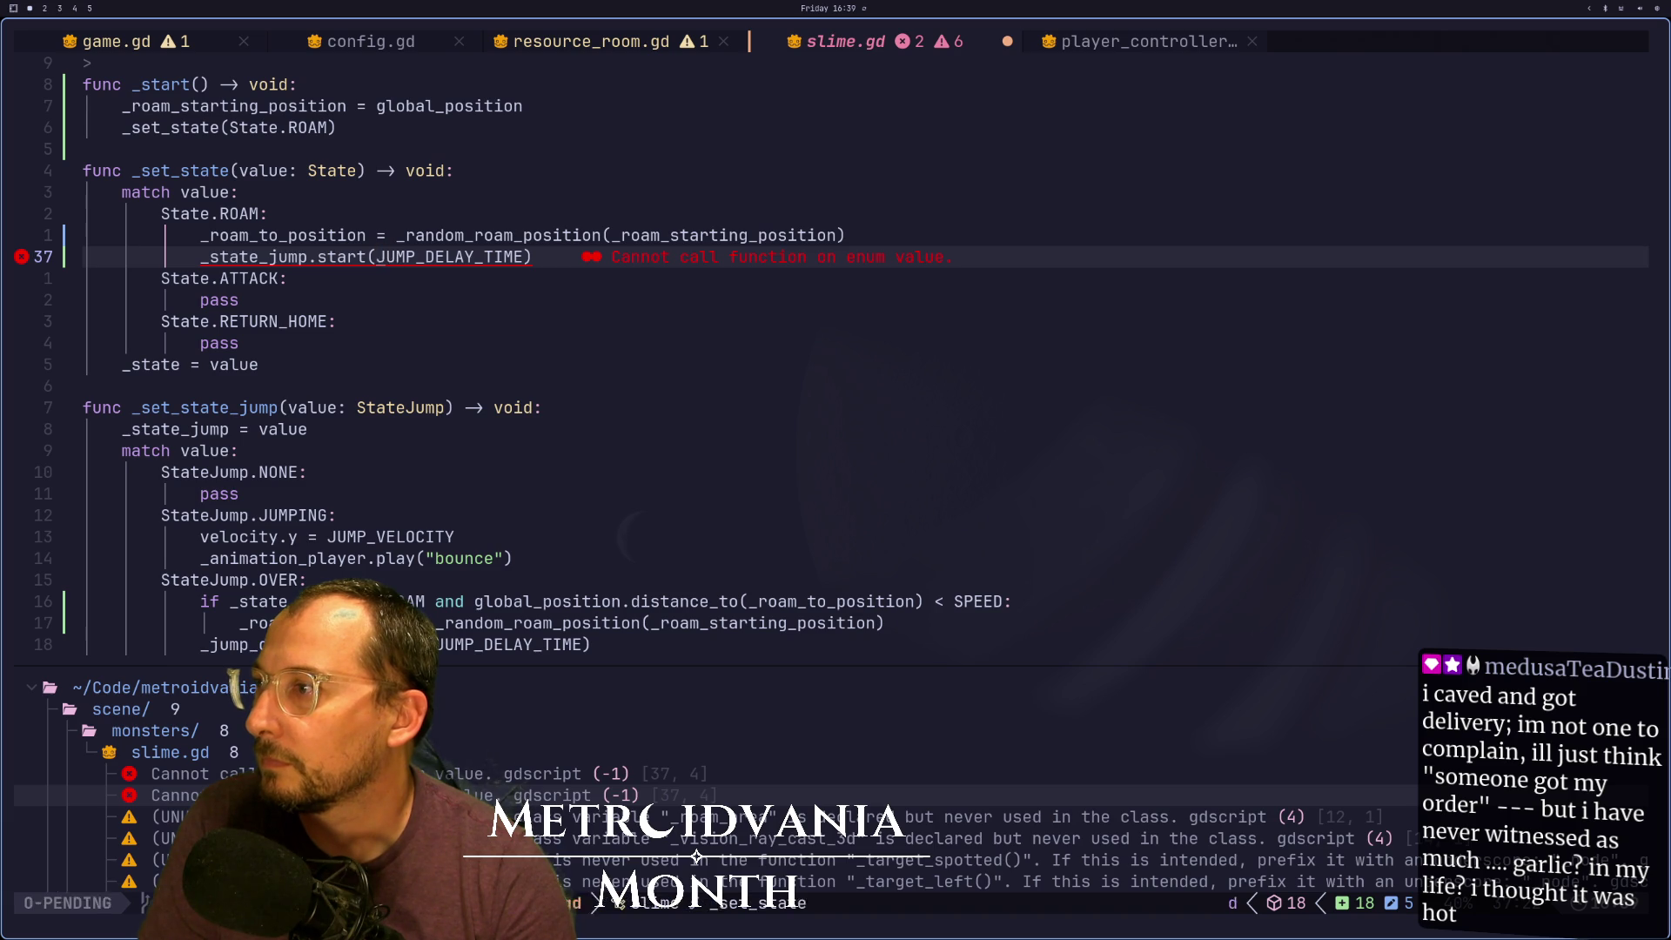
Fill the call's argument with StateJump.JUMPING using completion
key(i)
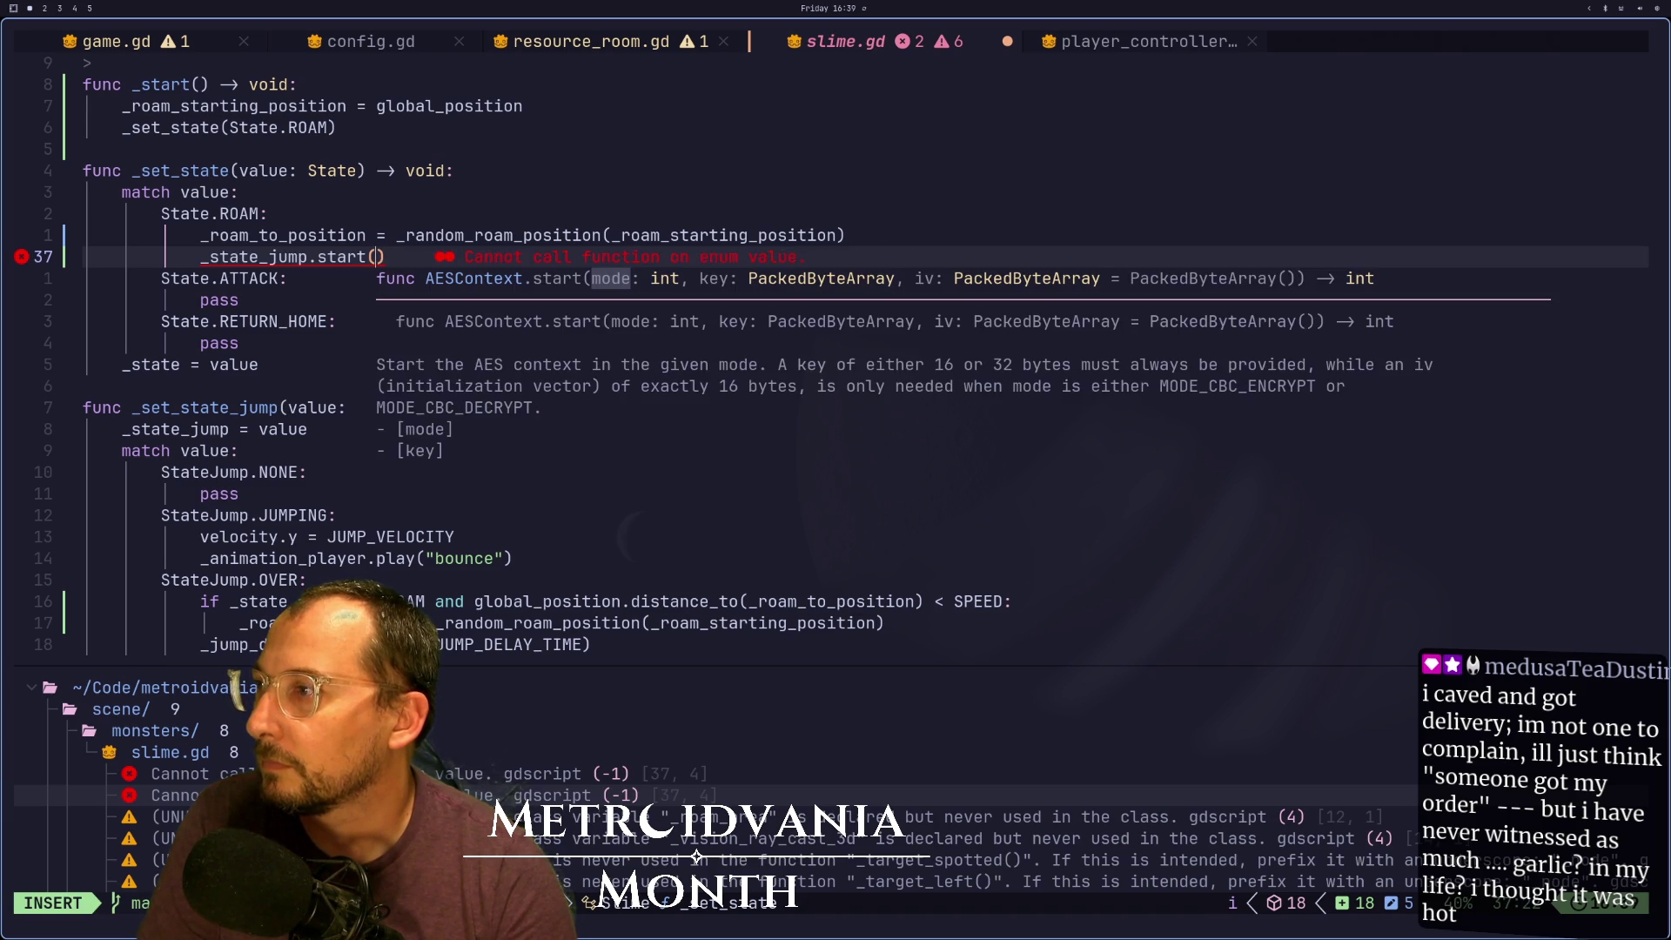
text(State)
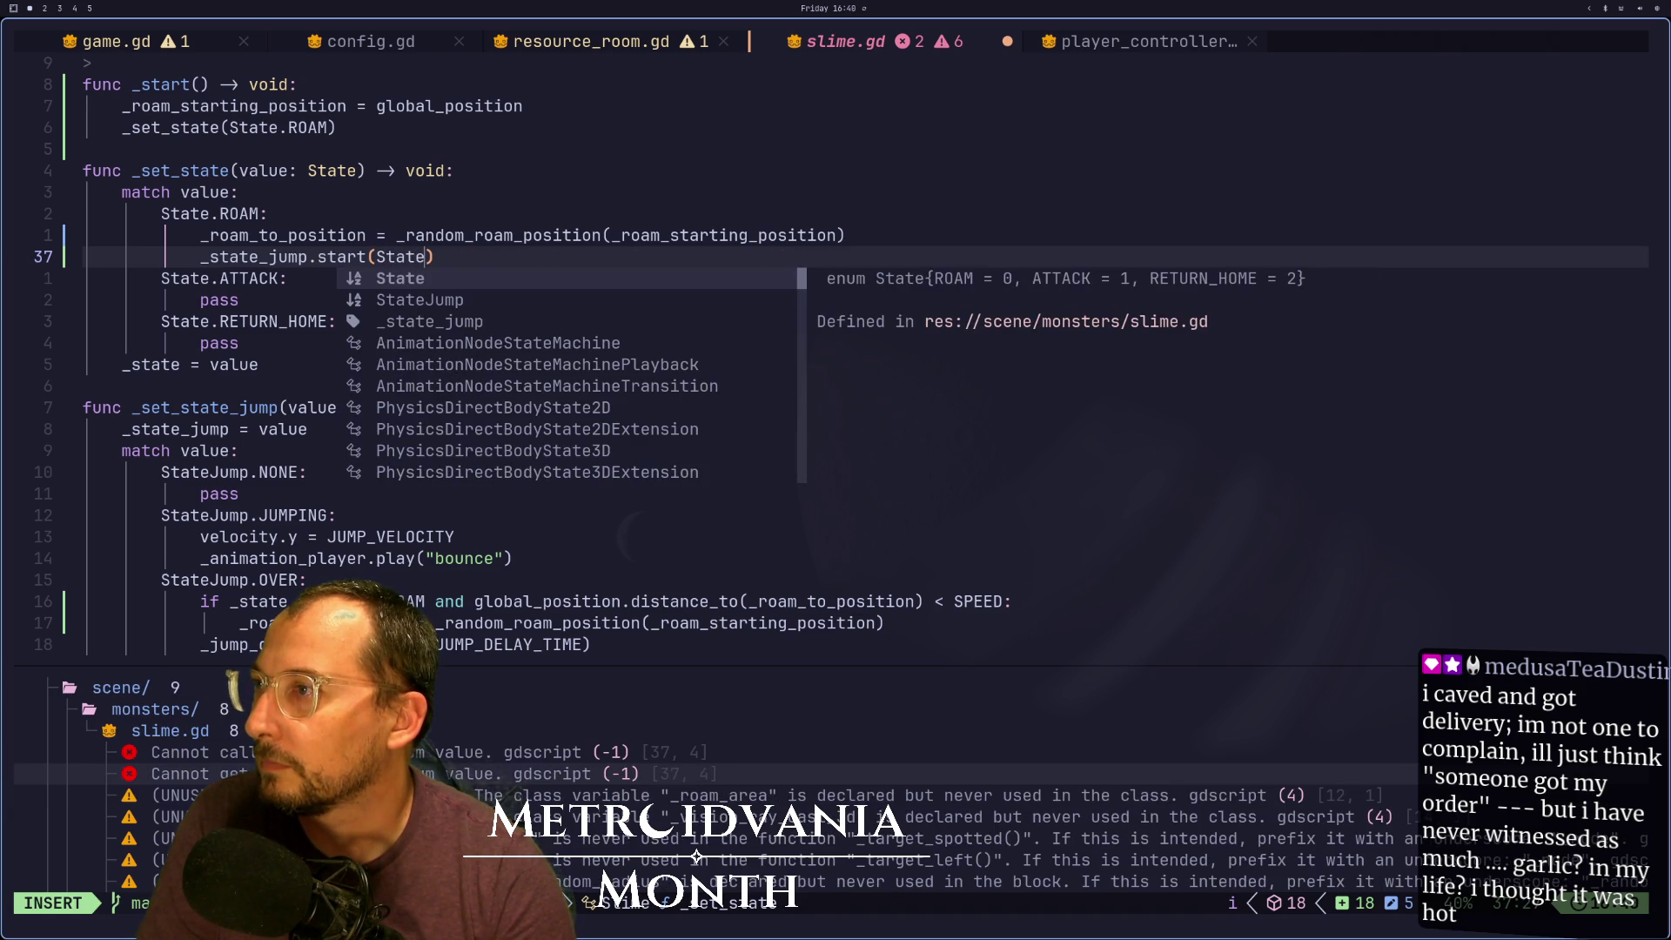
text(Jump.)
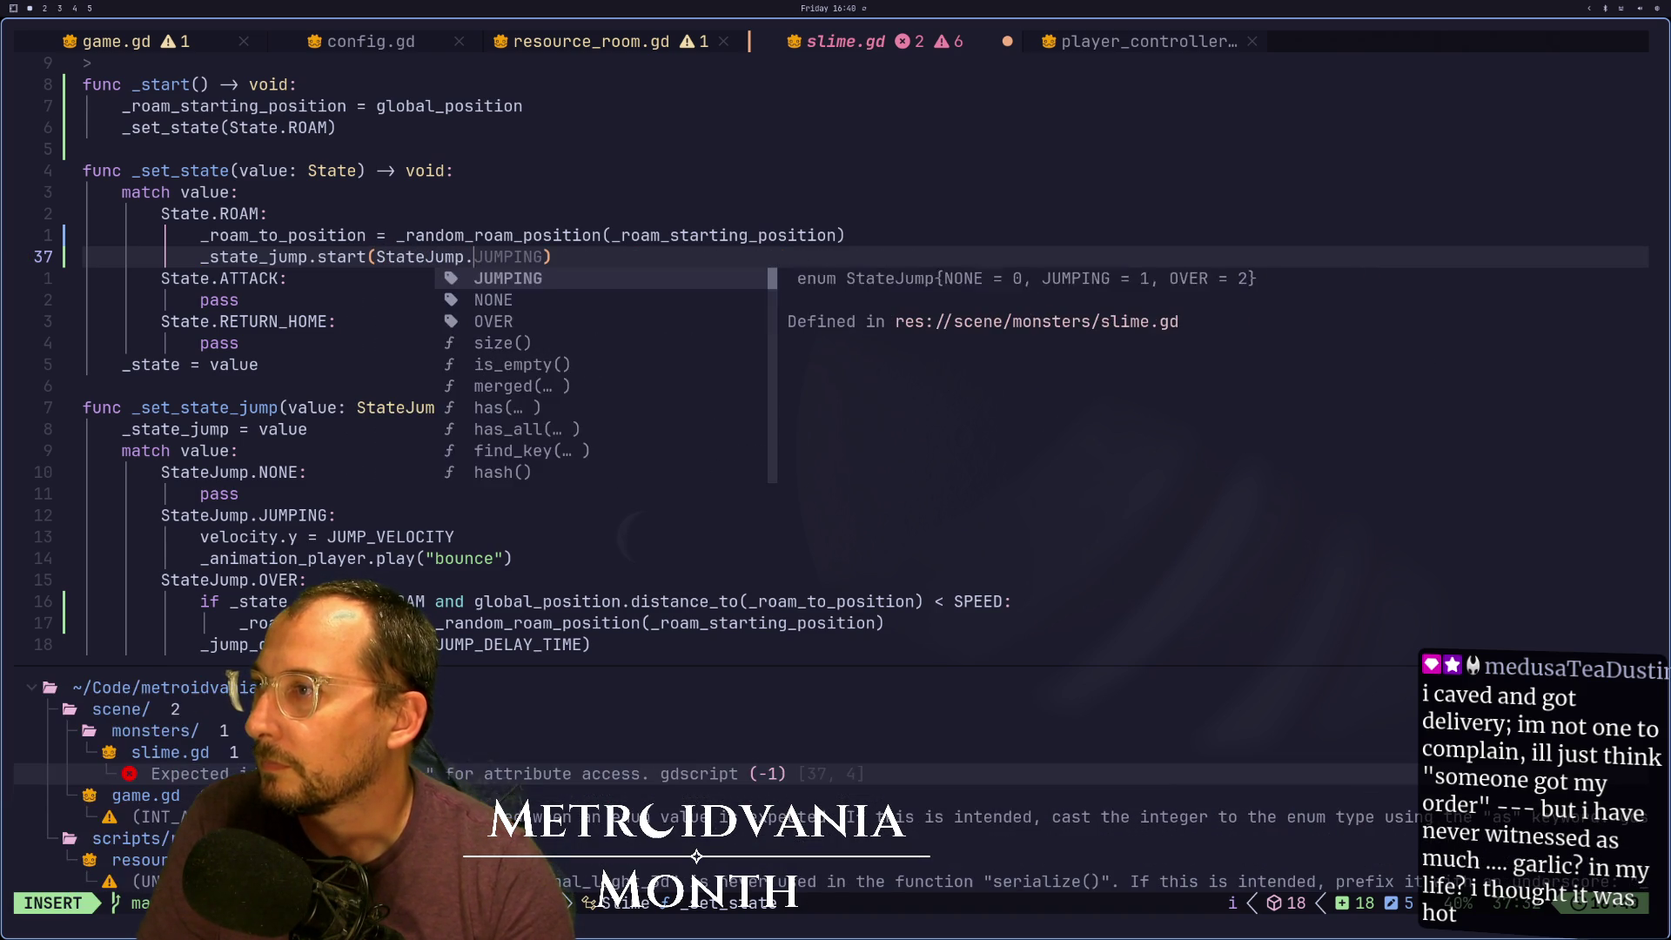
key(Return)
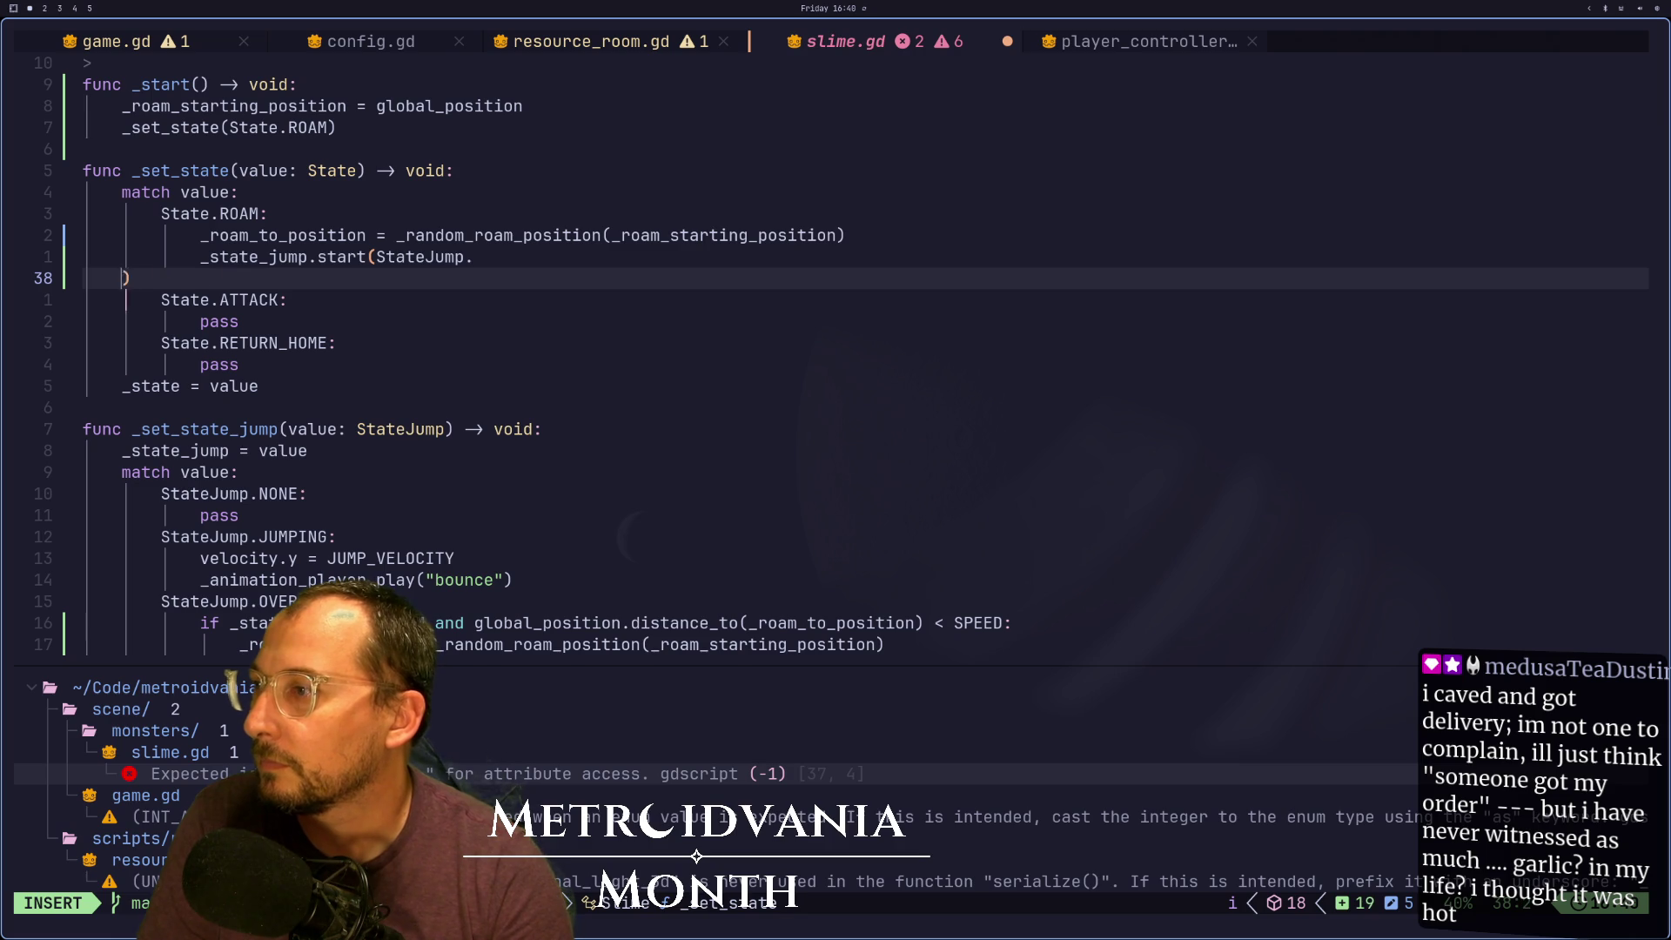
key(BackSpace)
text(J)
key(Tab)
key(Escape)
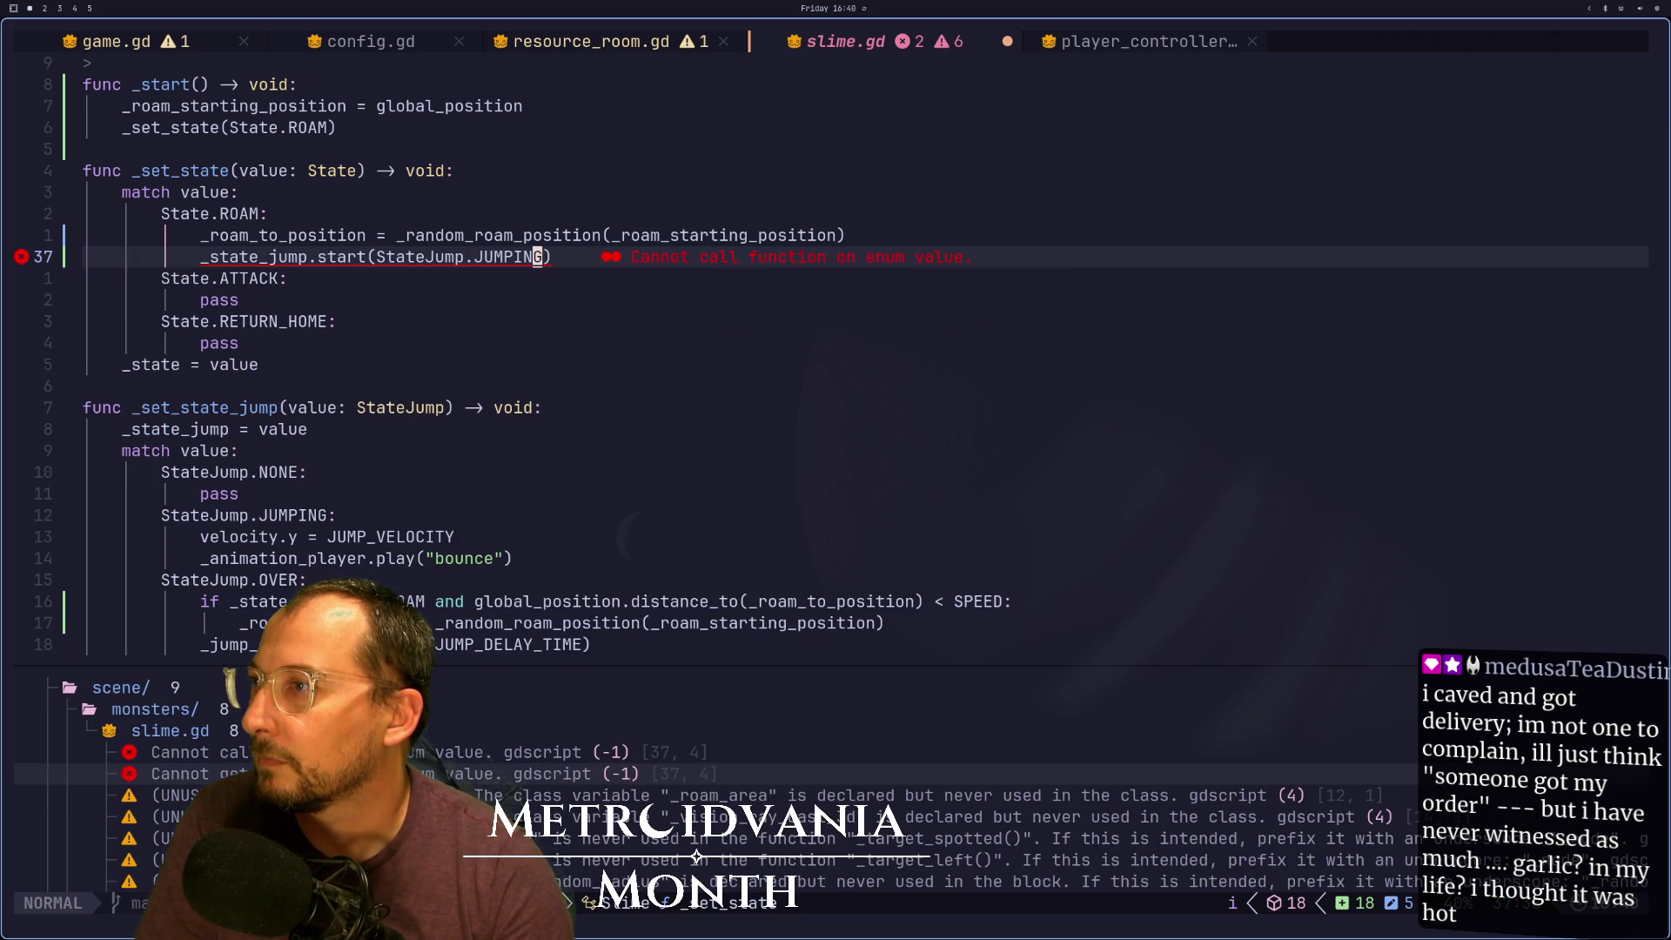
Save slime.gd and return the cursor to the call on line 37
key(L)
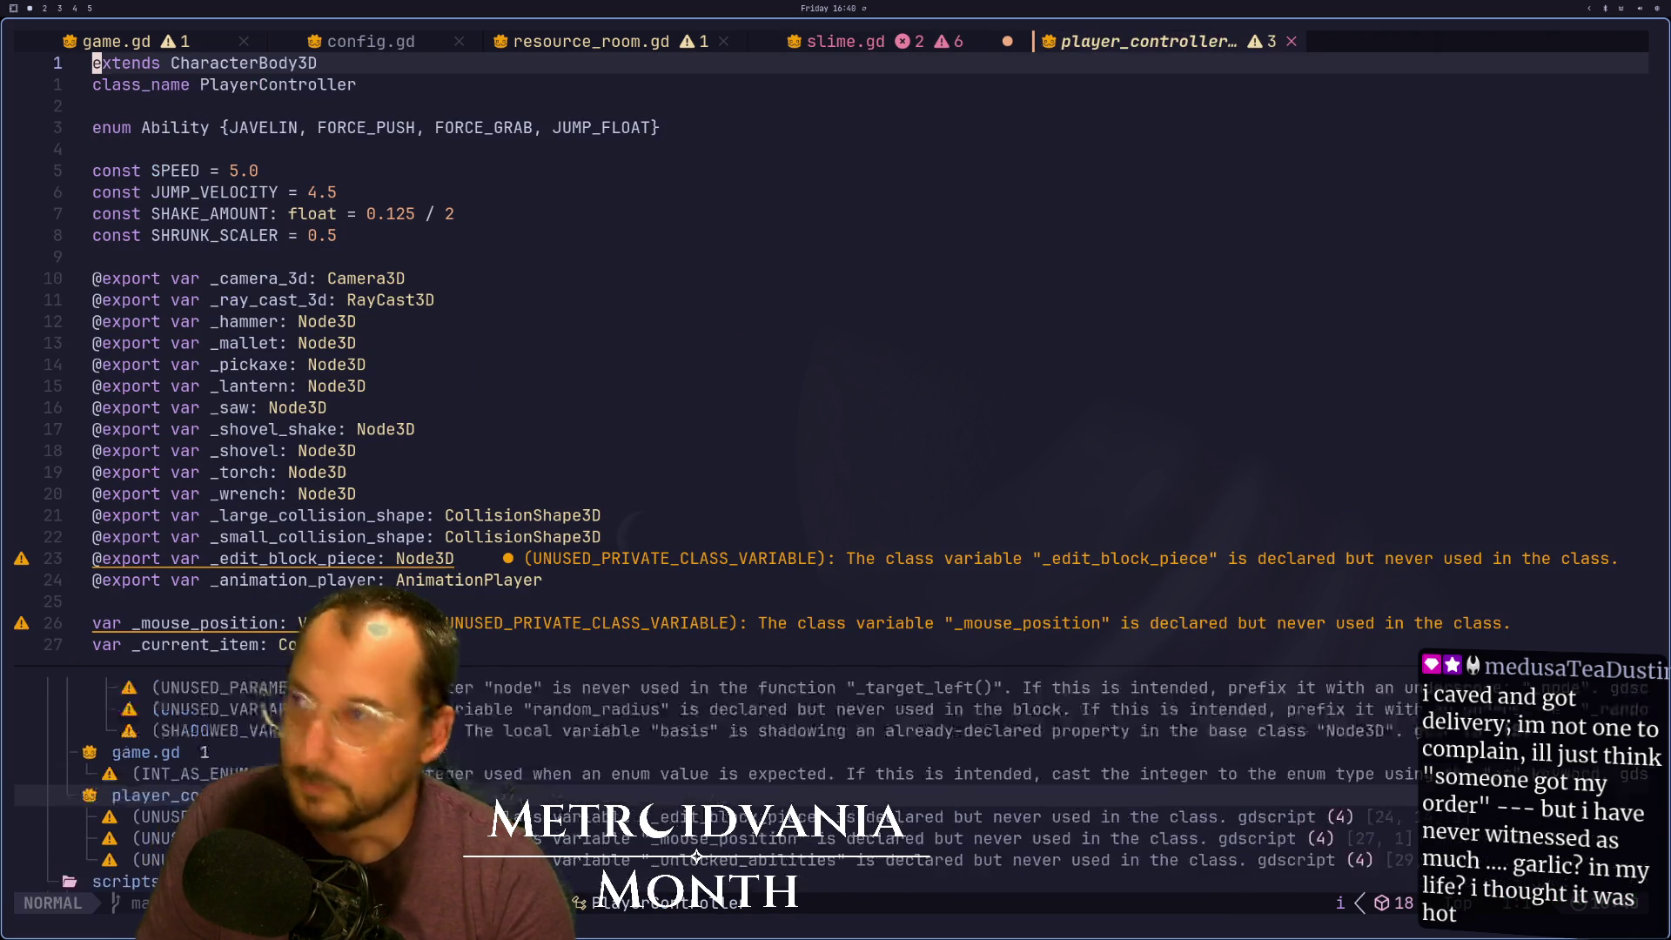
text(H:w)
key(Return)
key(F)
key(r)
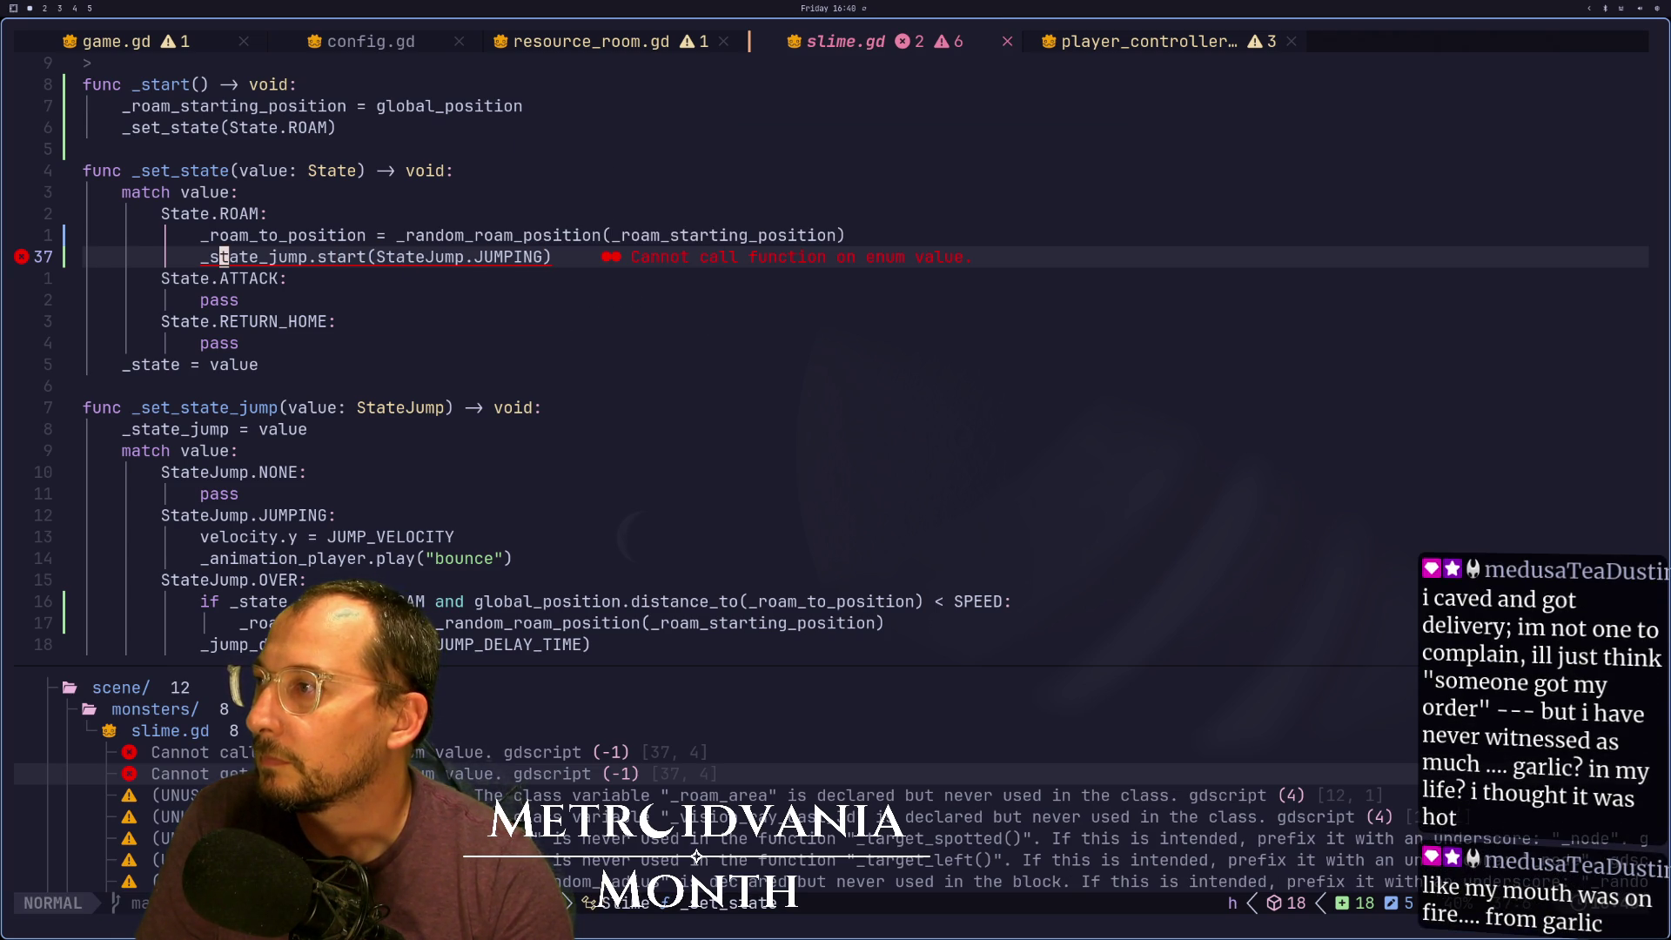
key(i)
key(Escape)
key(a)
key(Escape)
Rewrite line 37 as _set_state_jump(StateJump.JUMPING) with dw and ct(, then run the game in Godot
text(dw)
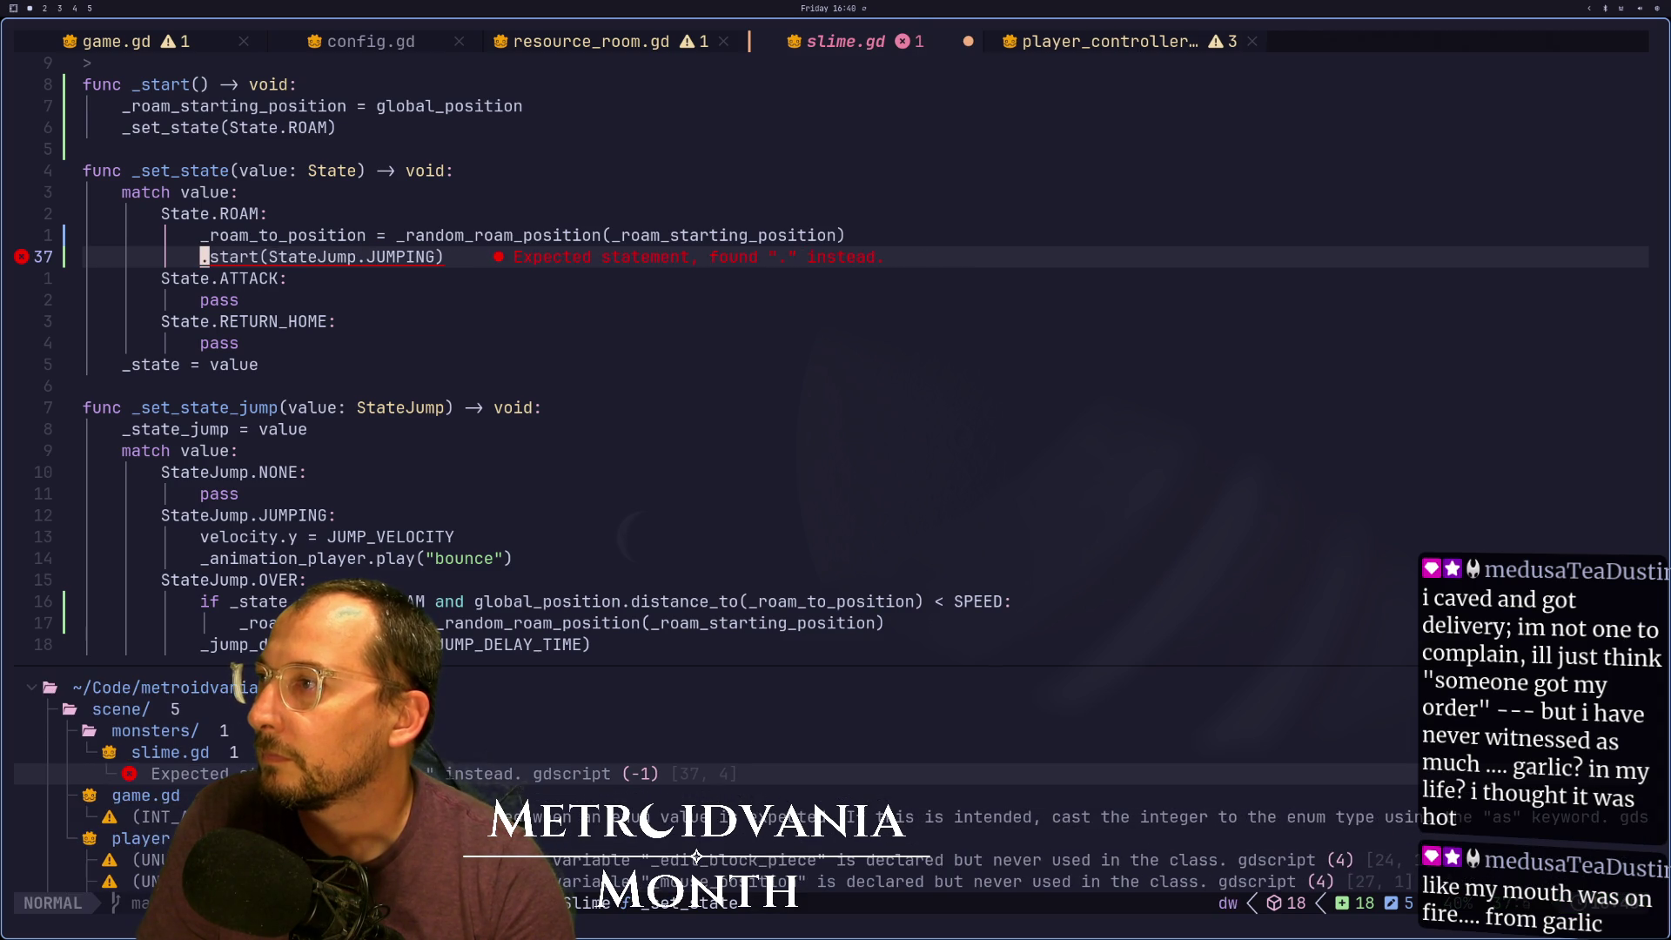
text(ct(_)
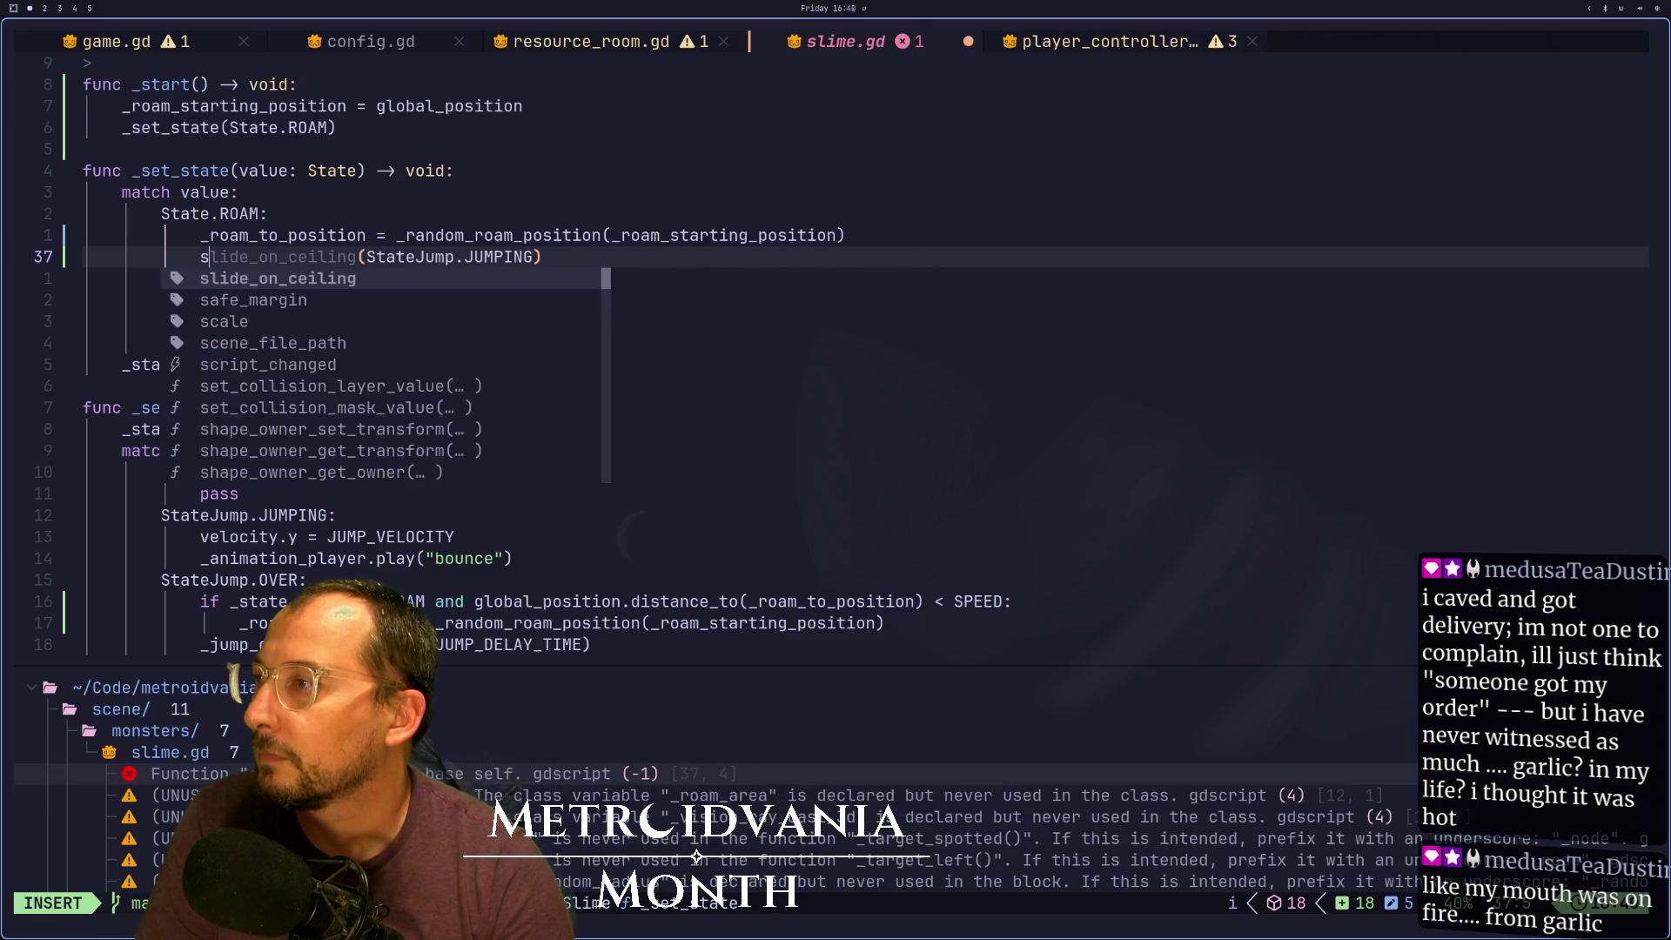
text(st)
key(Tab)
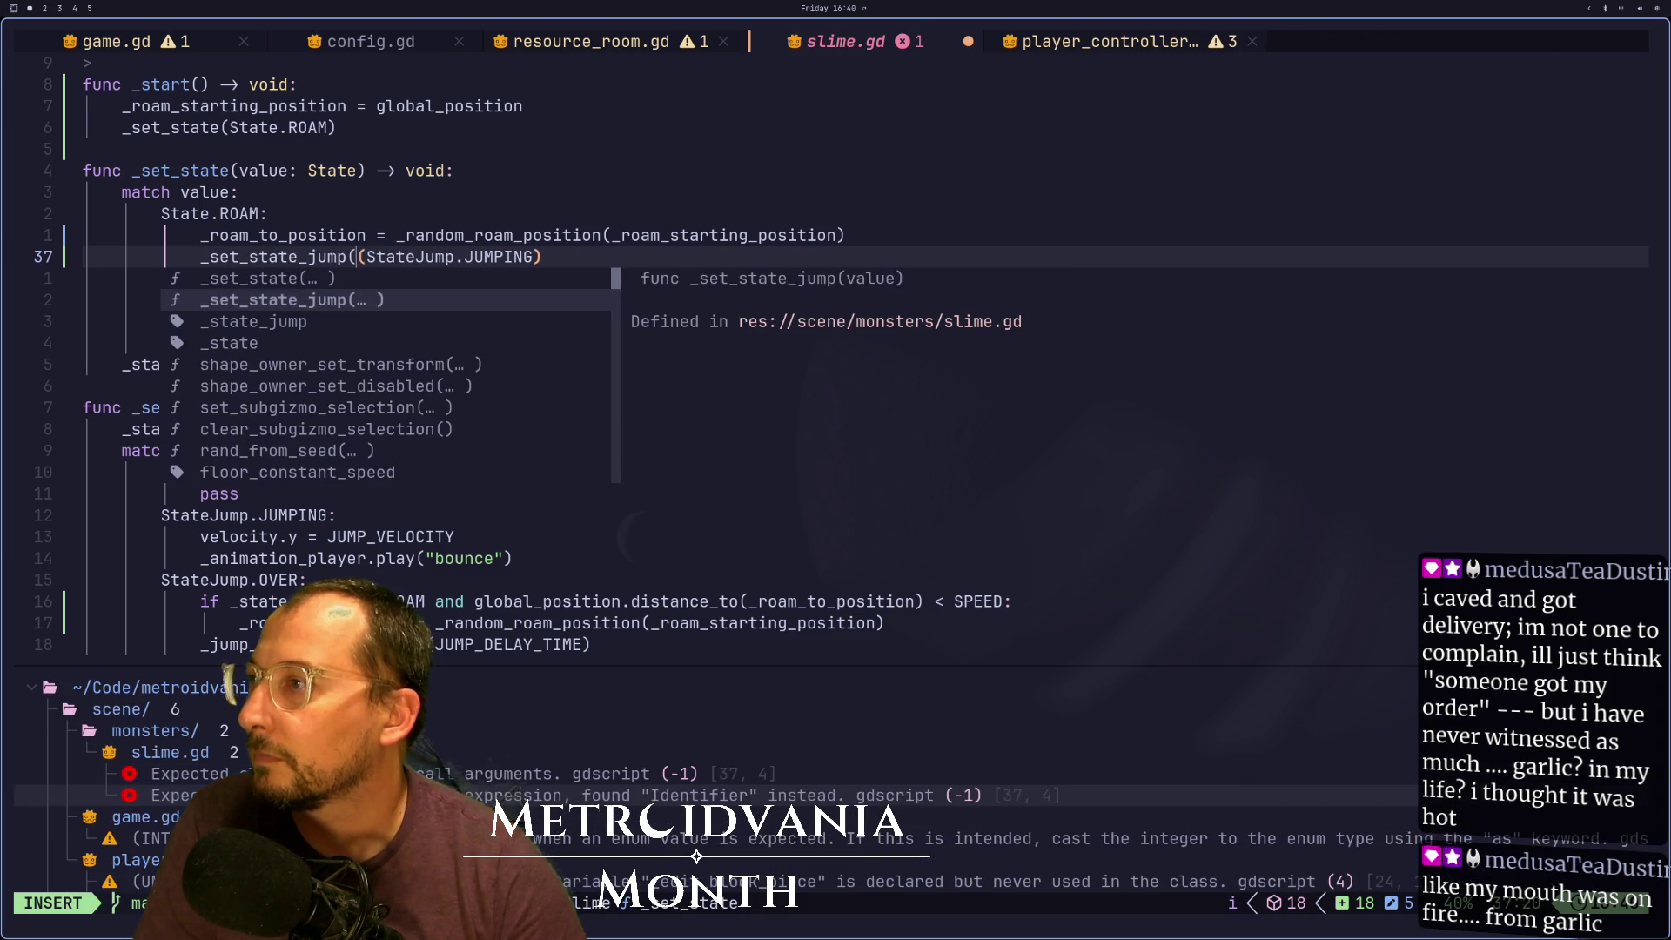
key(Return)
key(Escape)
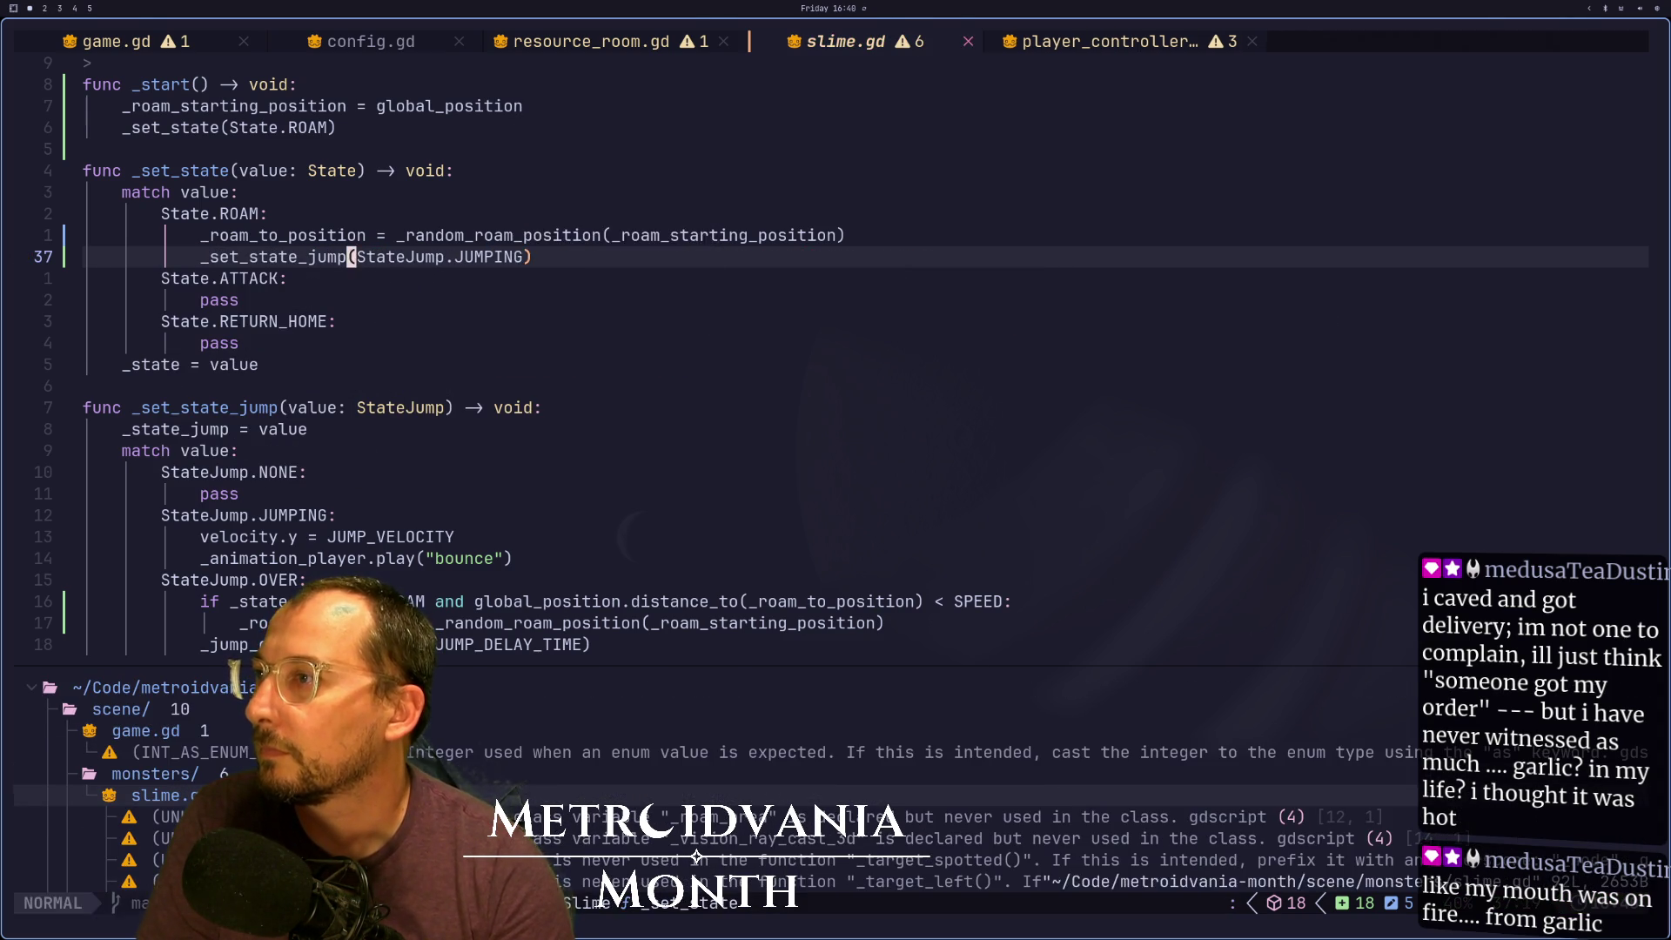
key(super+2)
click(1434, 34)
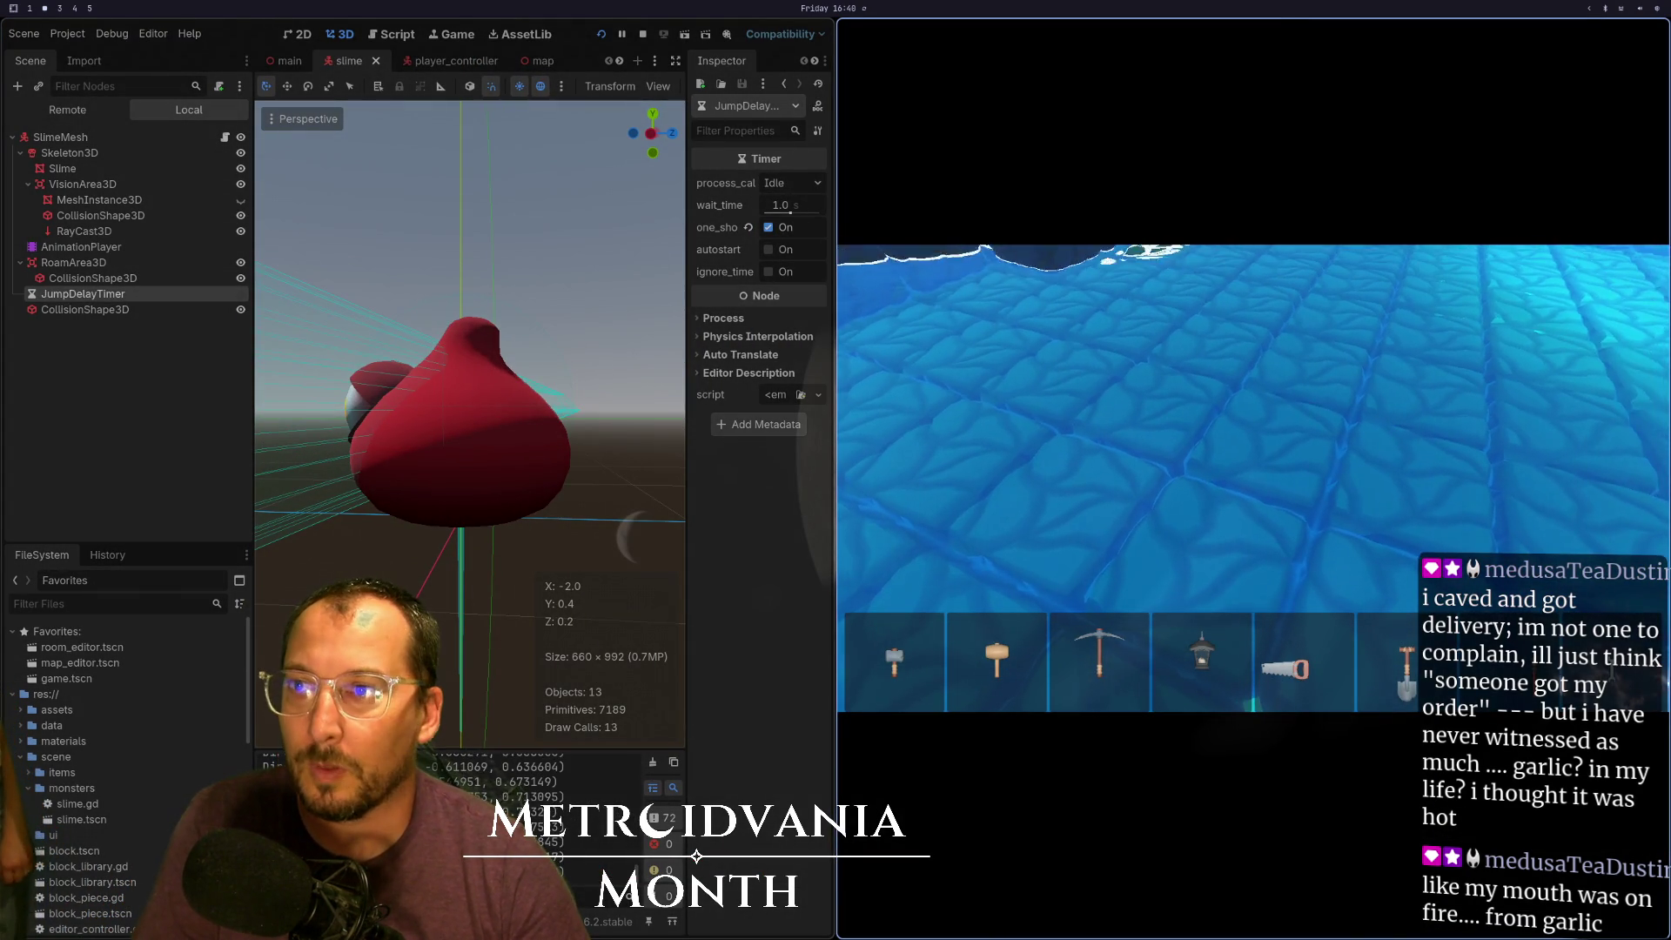
Check the notes, stop the game with F8 and run it again to watch the slime jump
key(super+3)
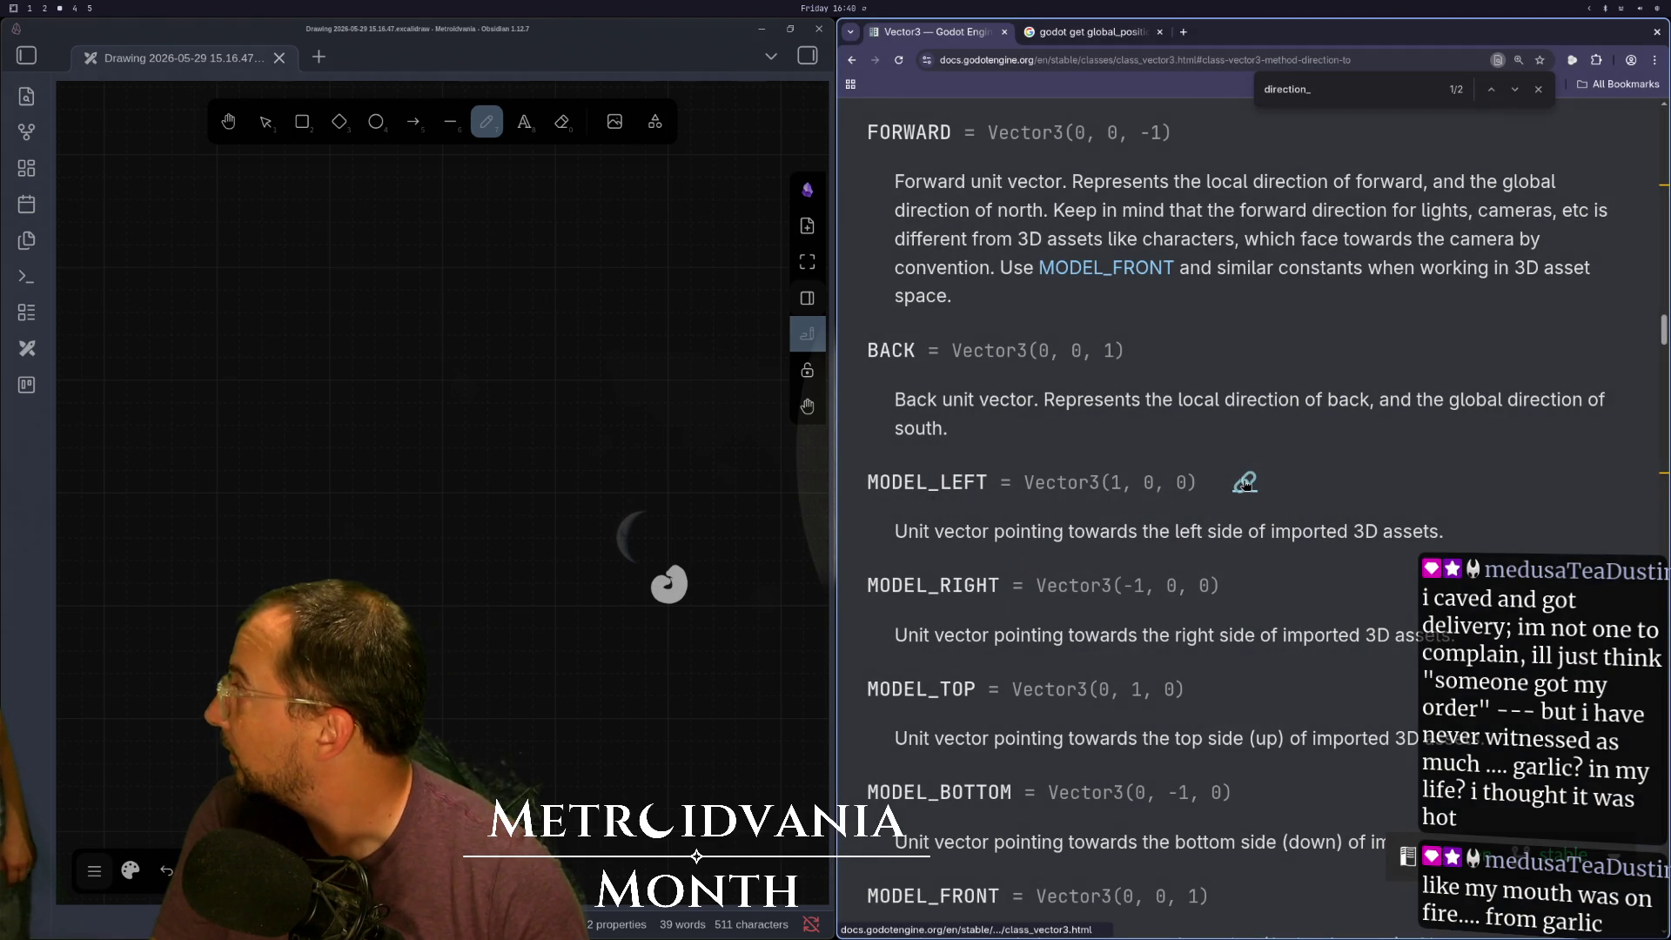
key(super+1)
key(super+2)
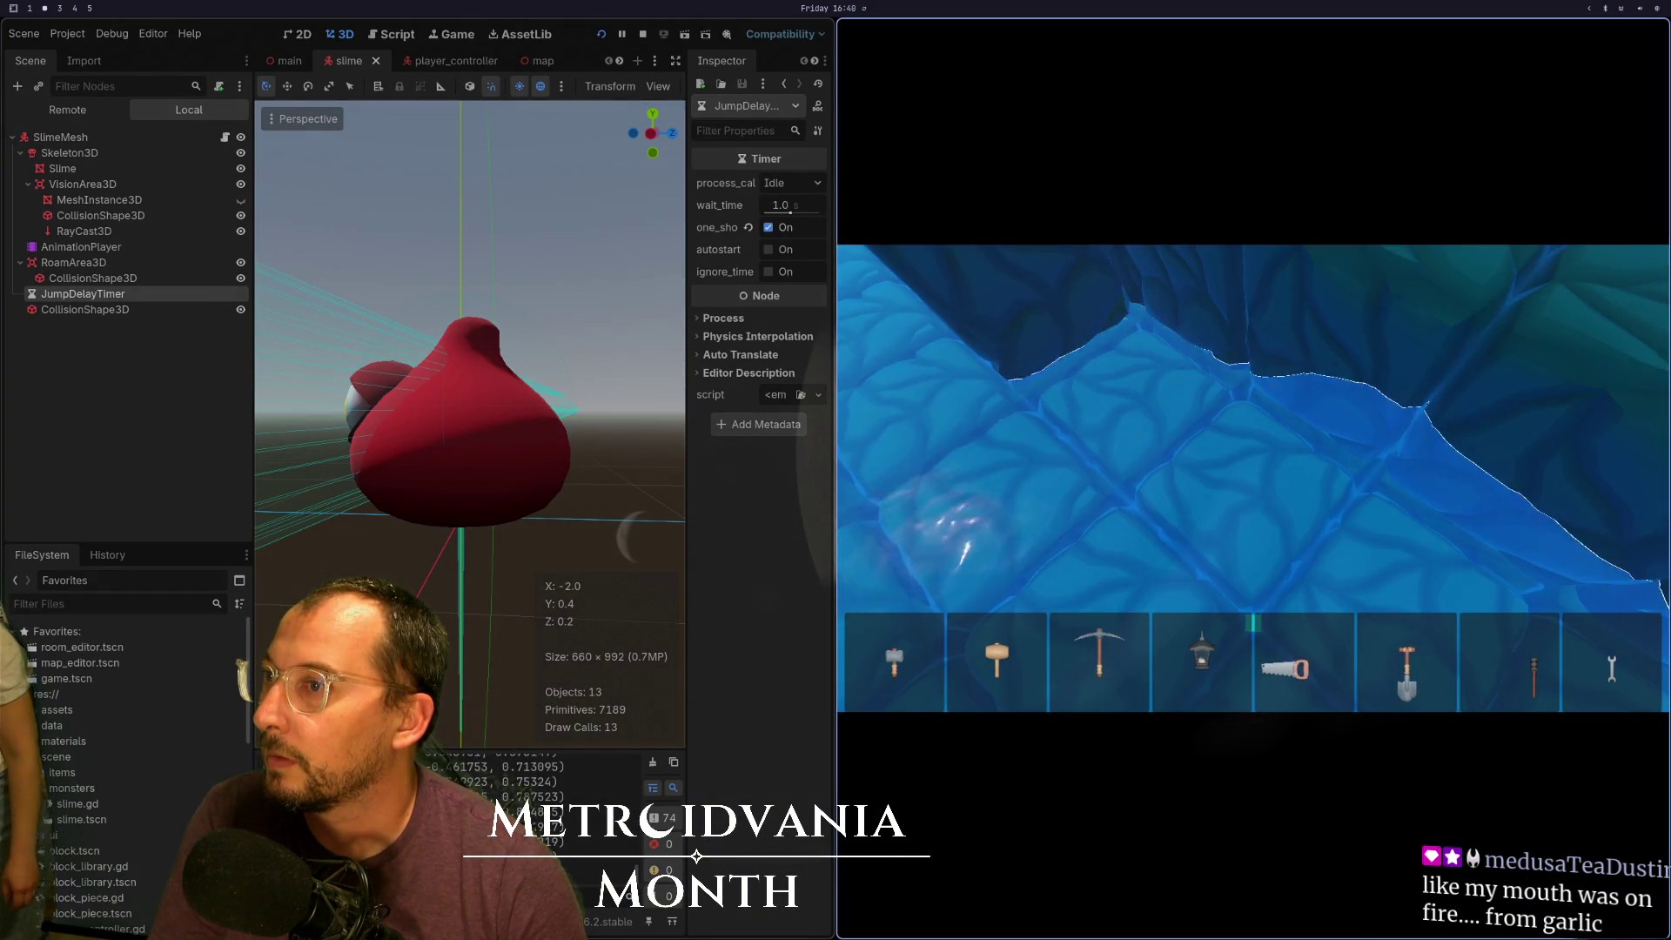
key(F8)
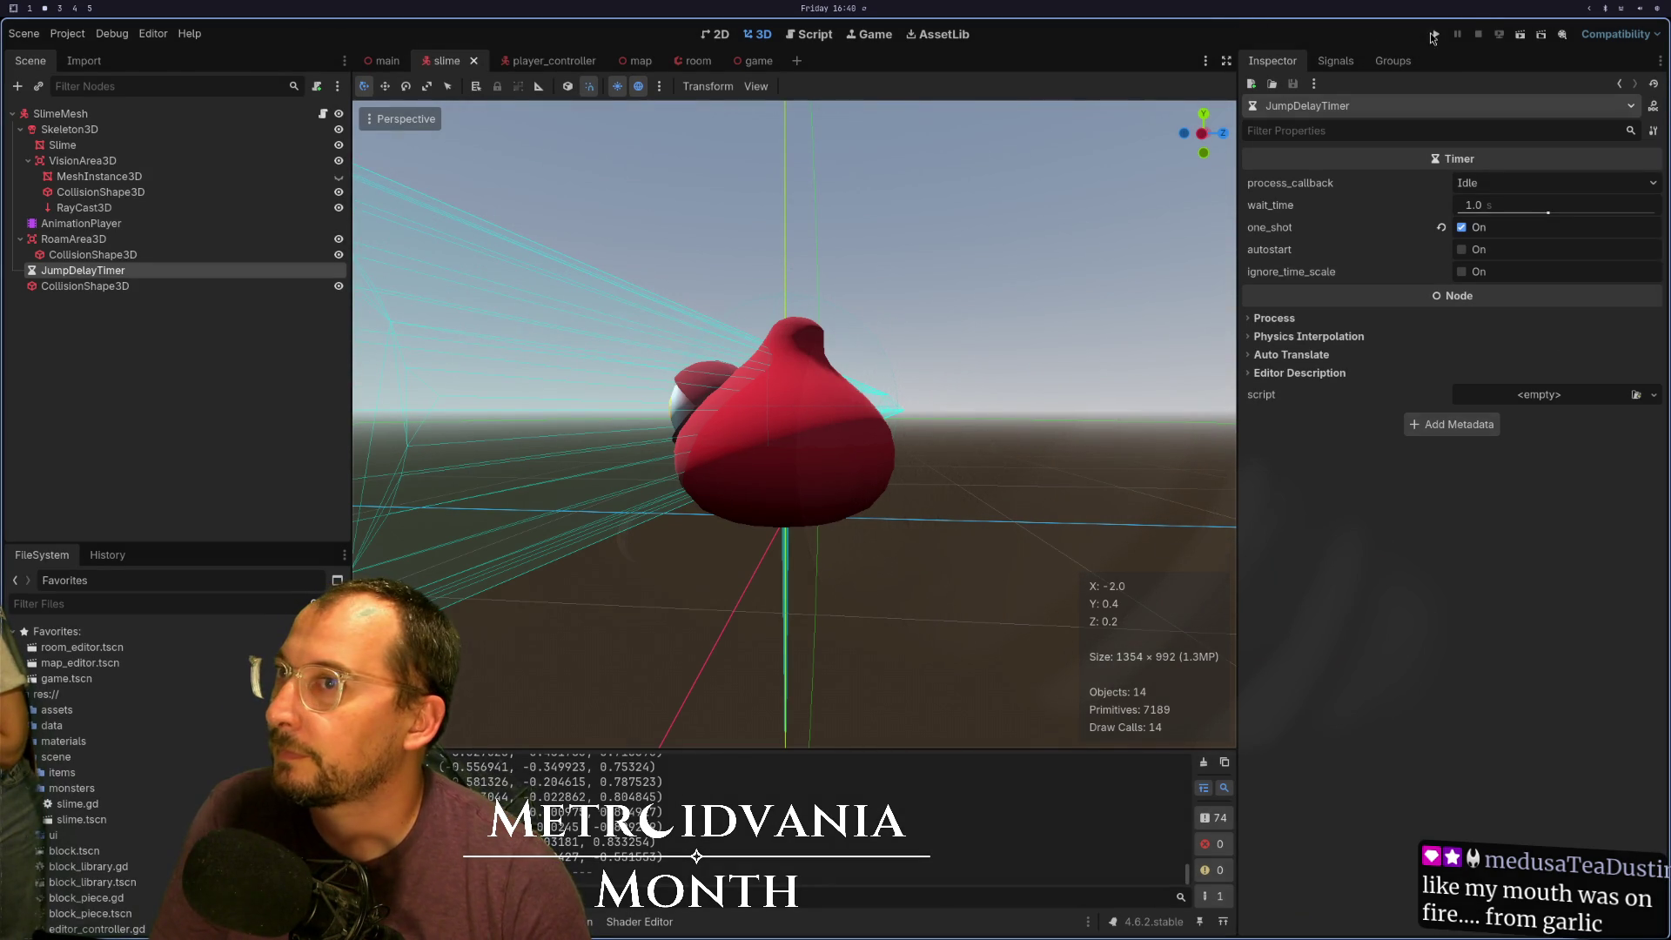
click(1432, 34)
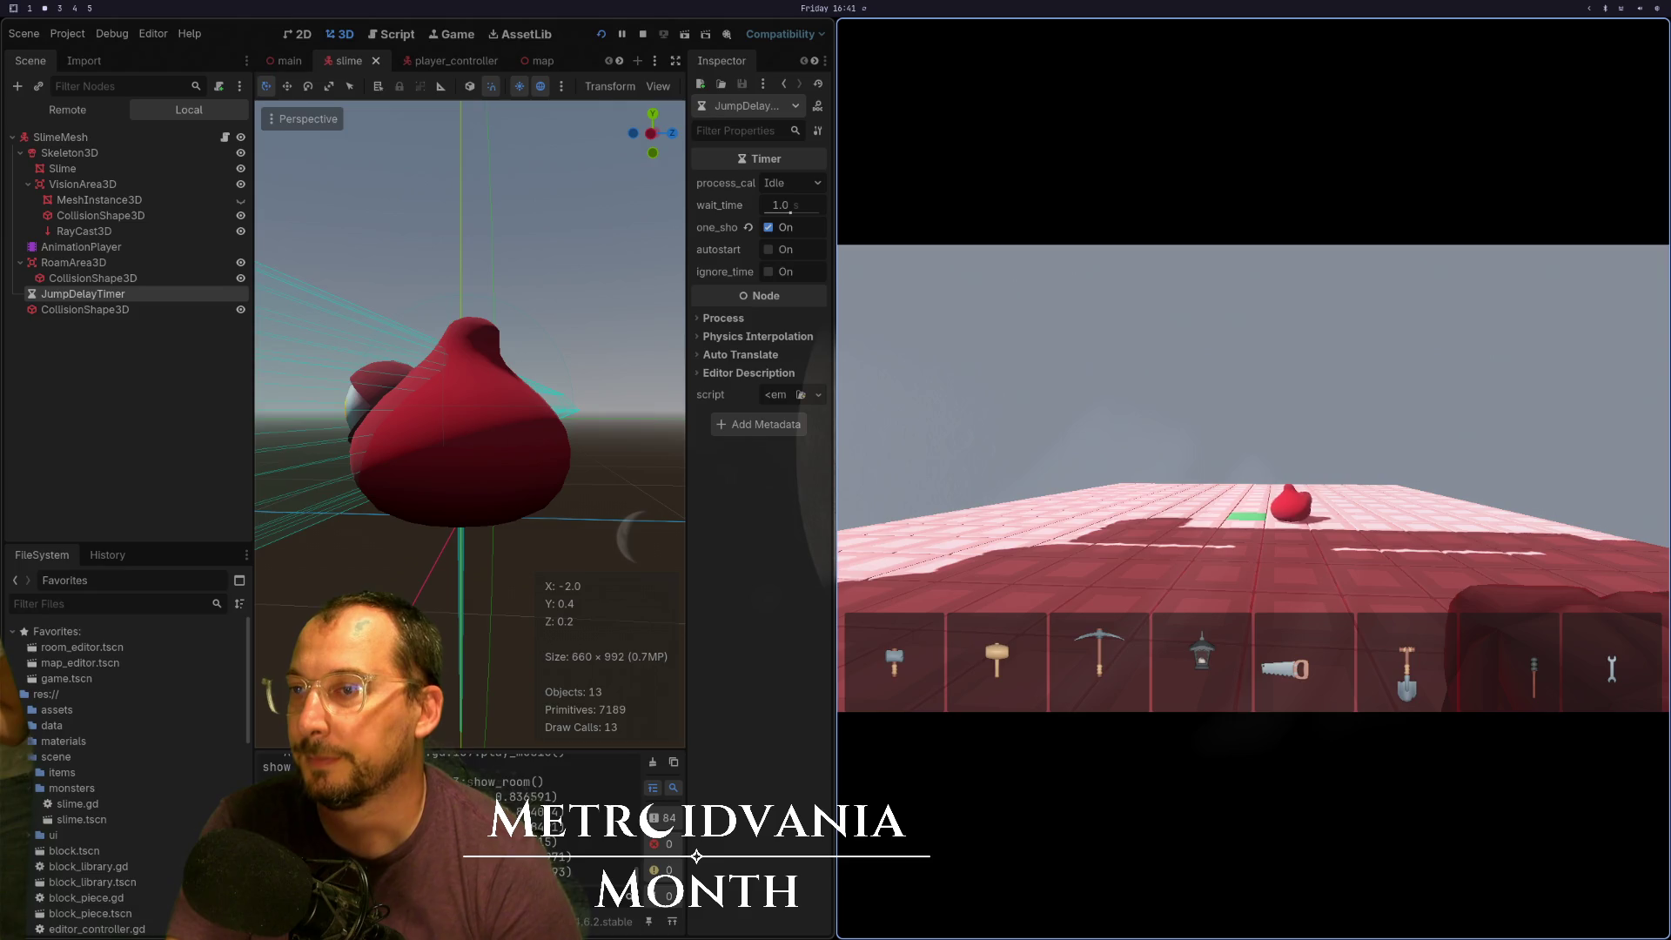
Return to slime.gd and move down to the return line of _random_roam_position
key(super+1)
key(k)
key(j)
key(j)
key(j)
key(j)
key(j)
key(j)
key(k)
key(k)
key(k)
key(j)
key(j)
key(j)
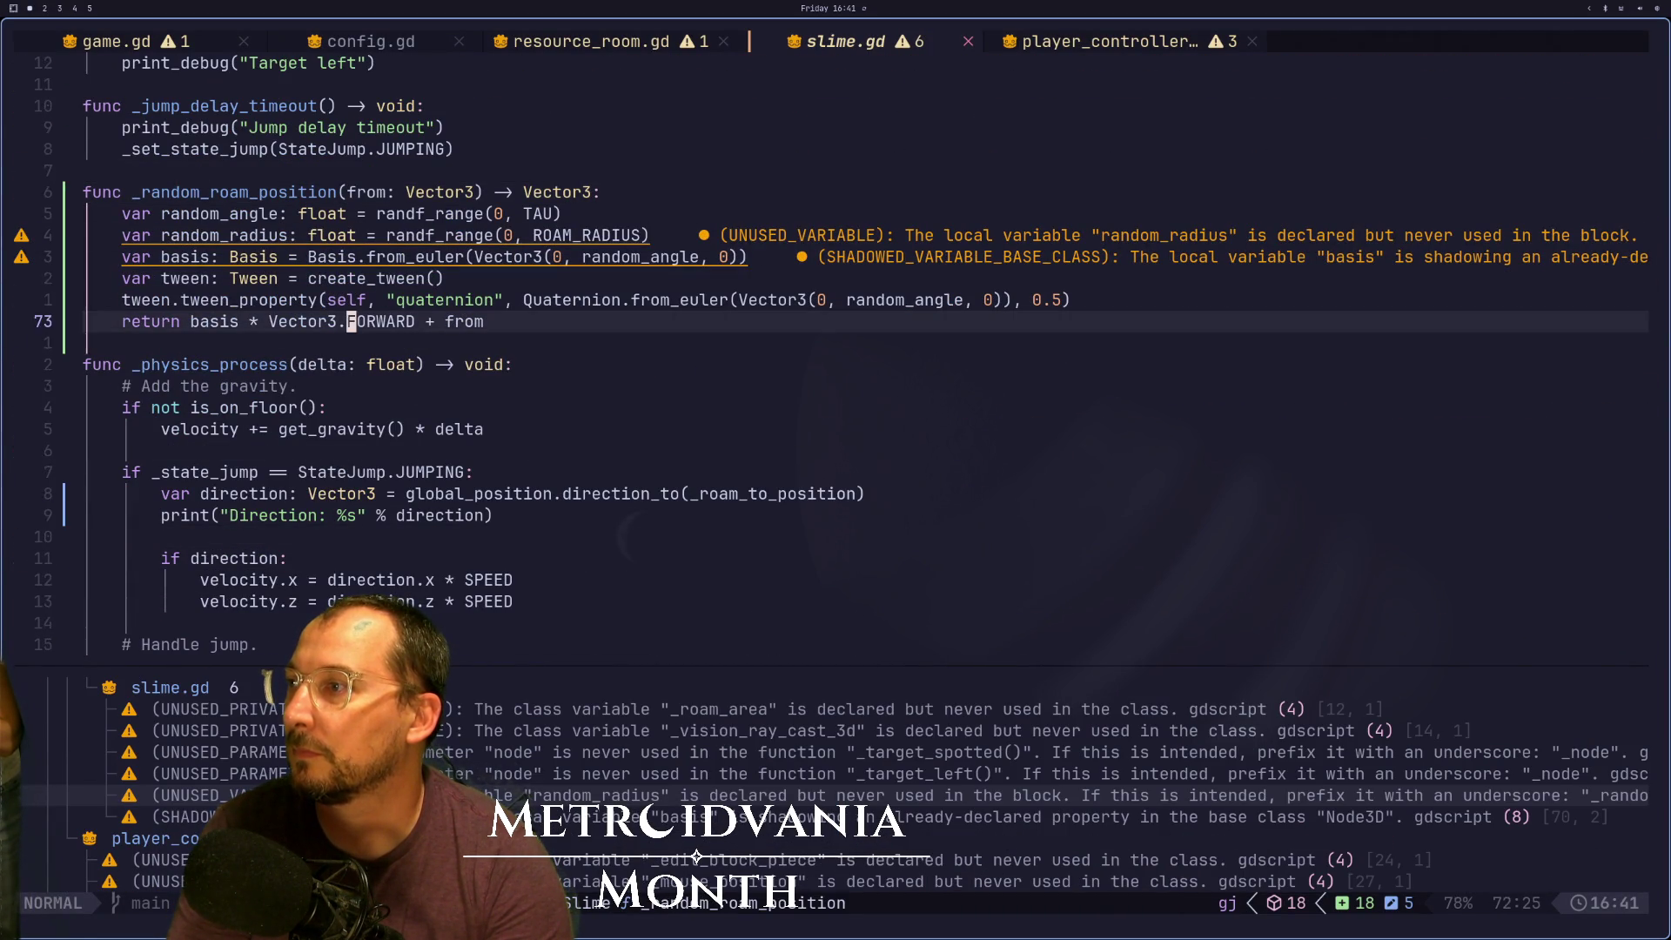
key(j)
key(j)
key(f)
key(colon)
text(a:start)
key(Escape)
text(u)
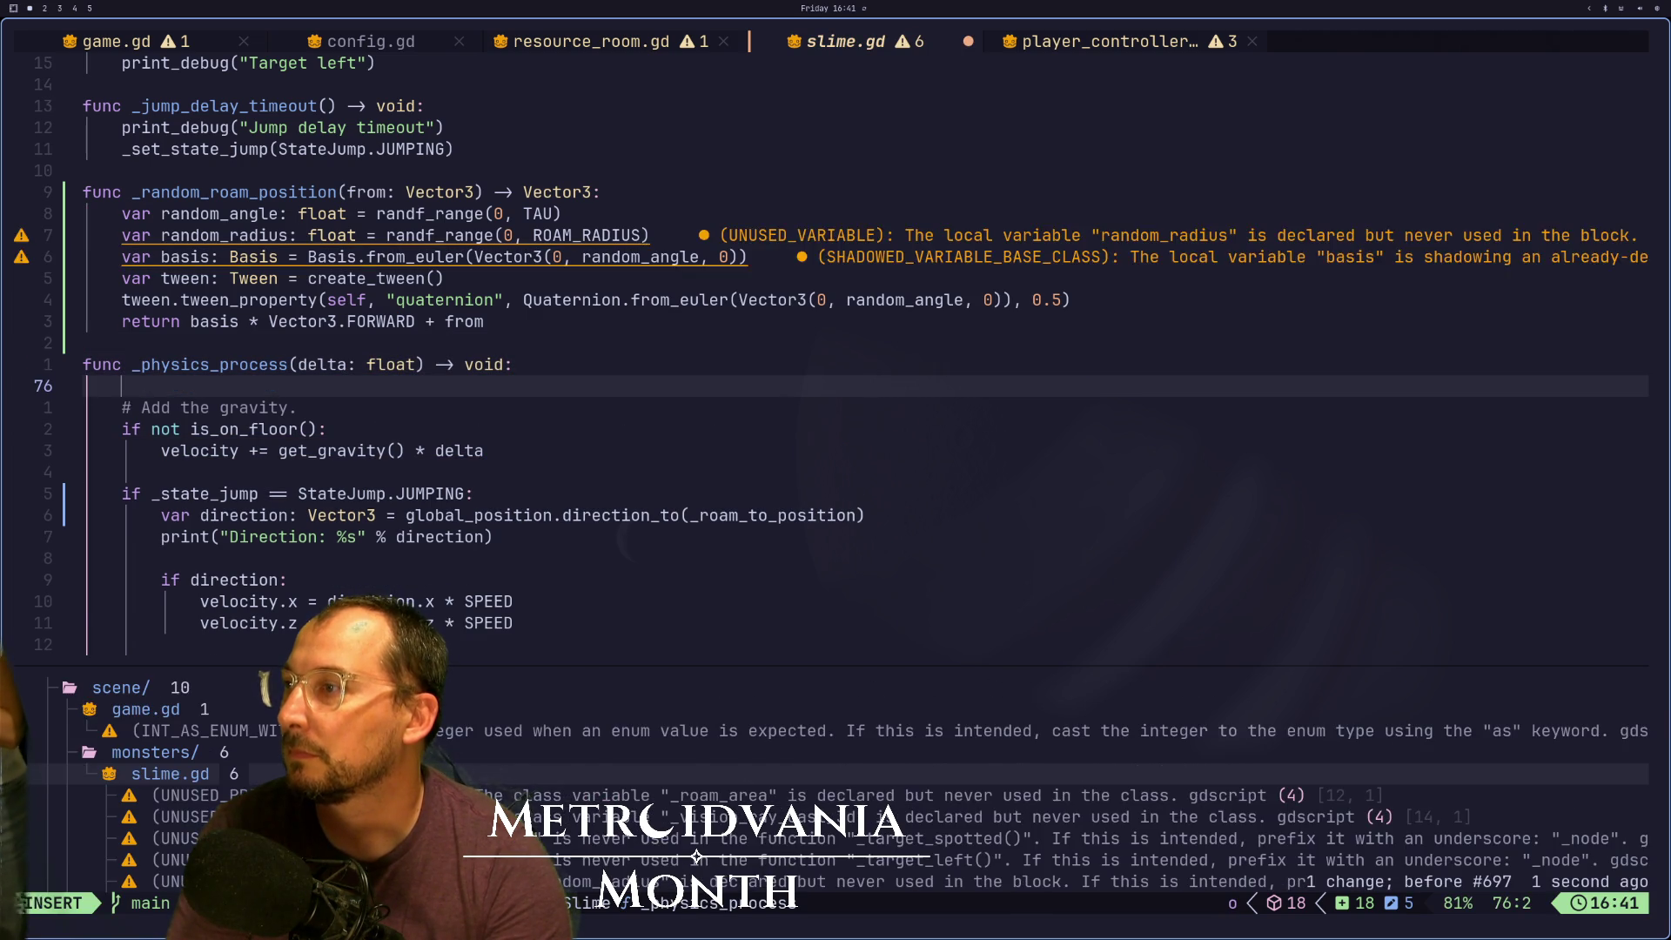
text(oprint()
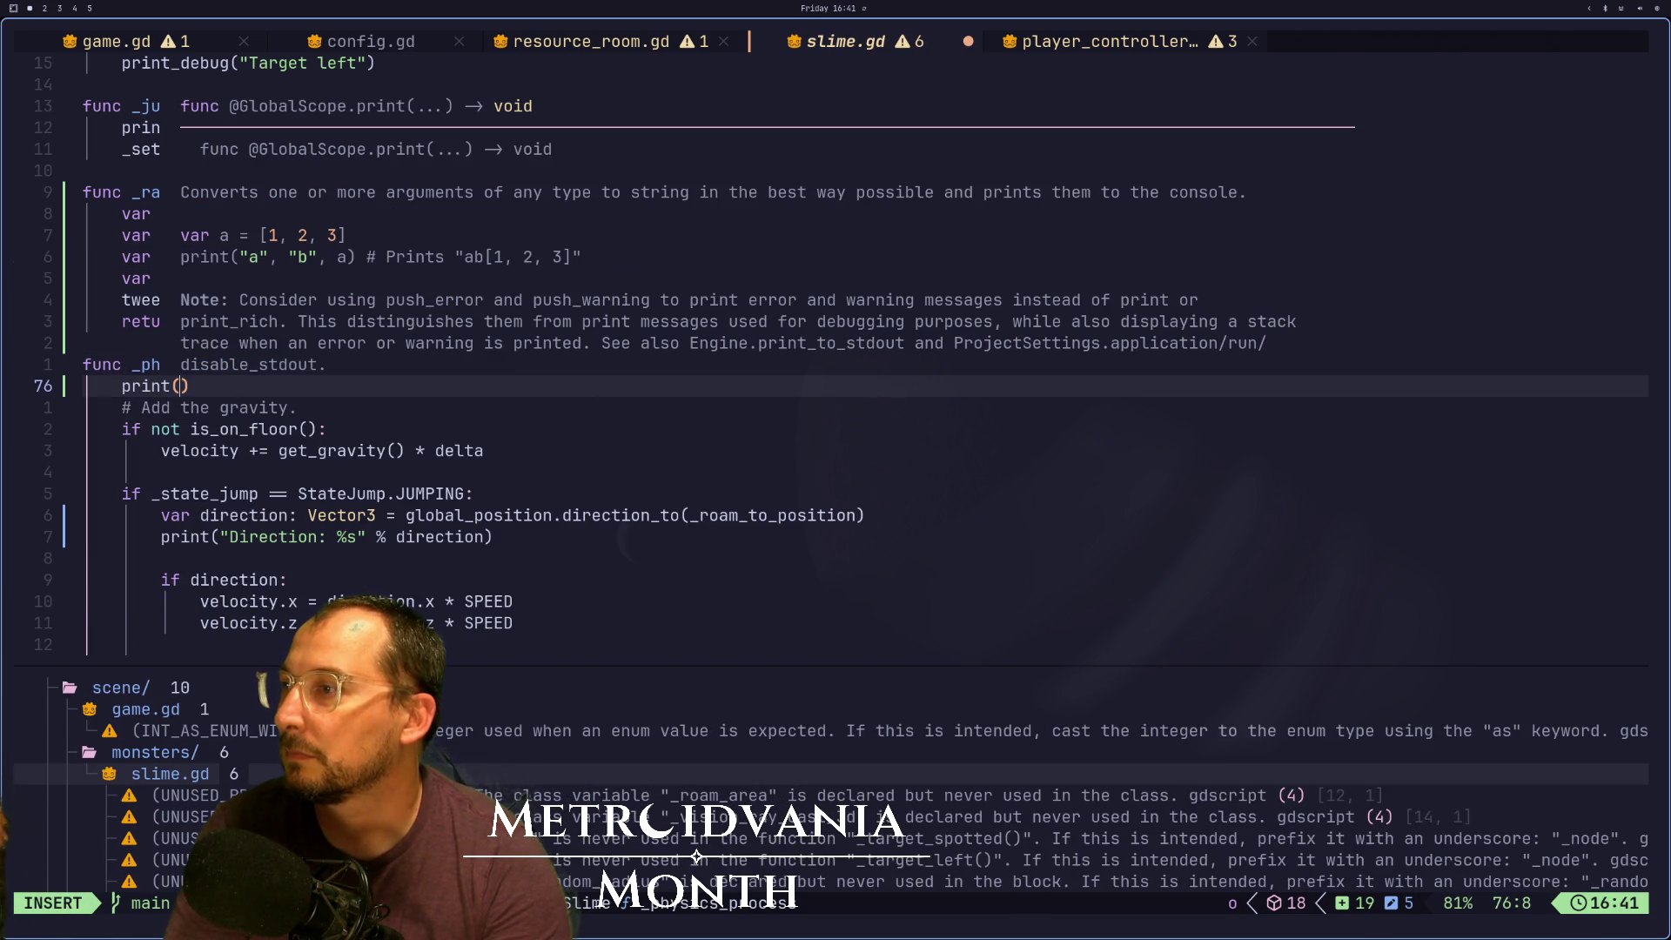
text(_state_jump)
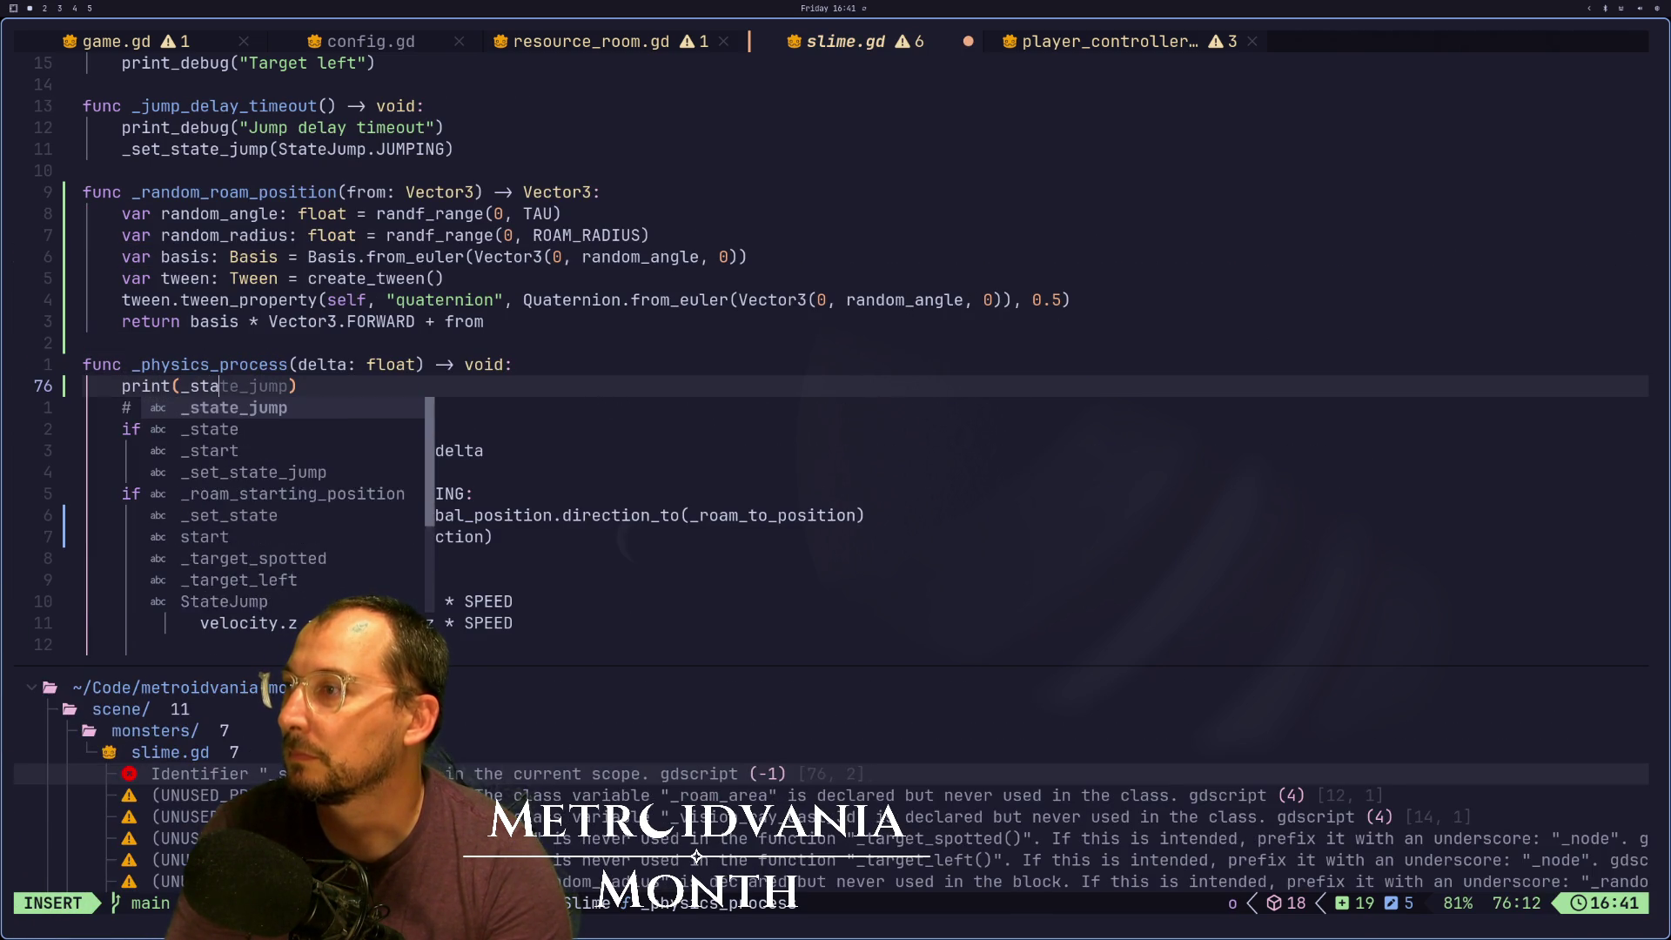
key(Escape)
key(colon)
text(w)
key(Return)
key(super+2)
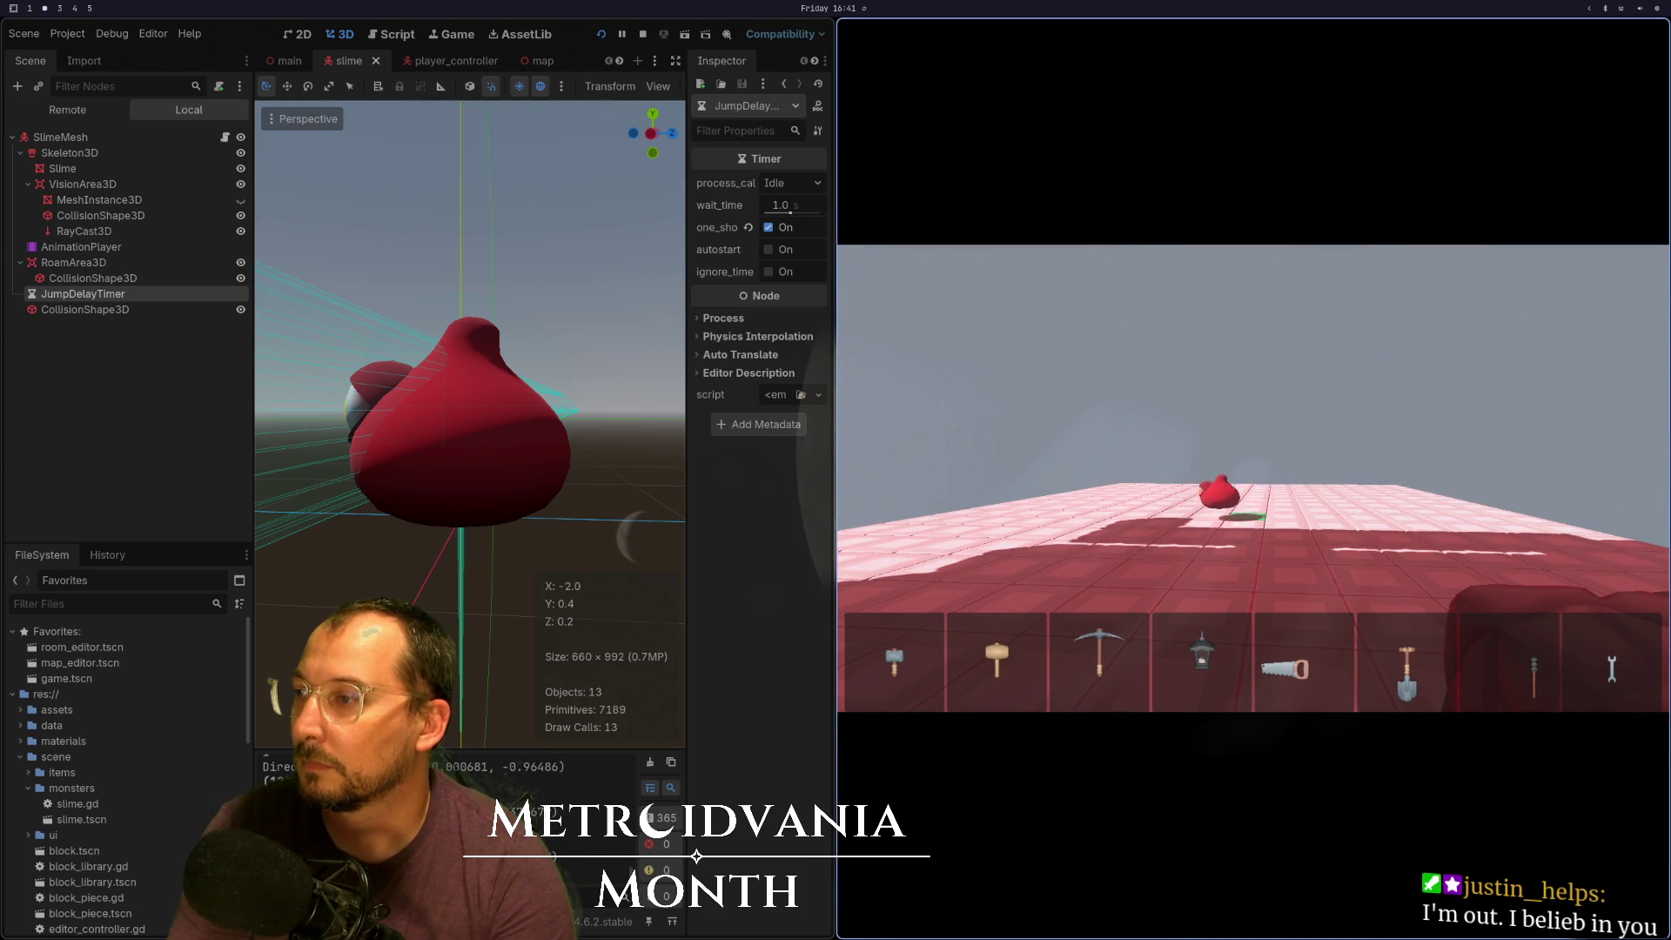
key(k)
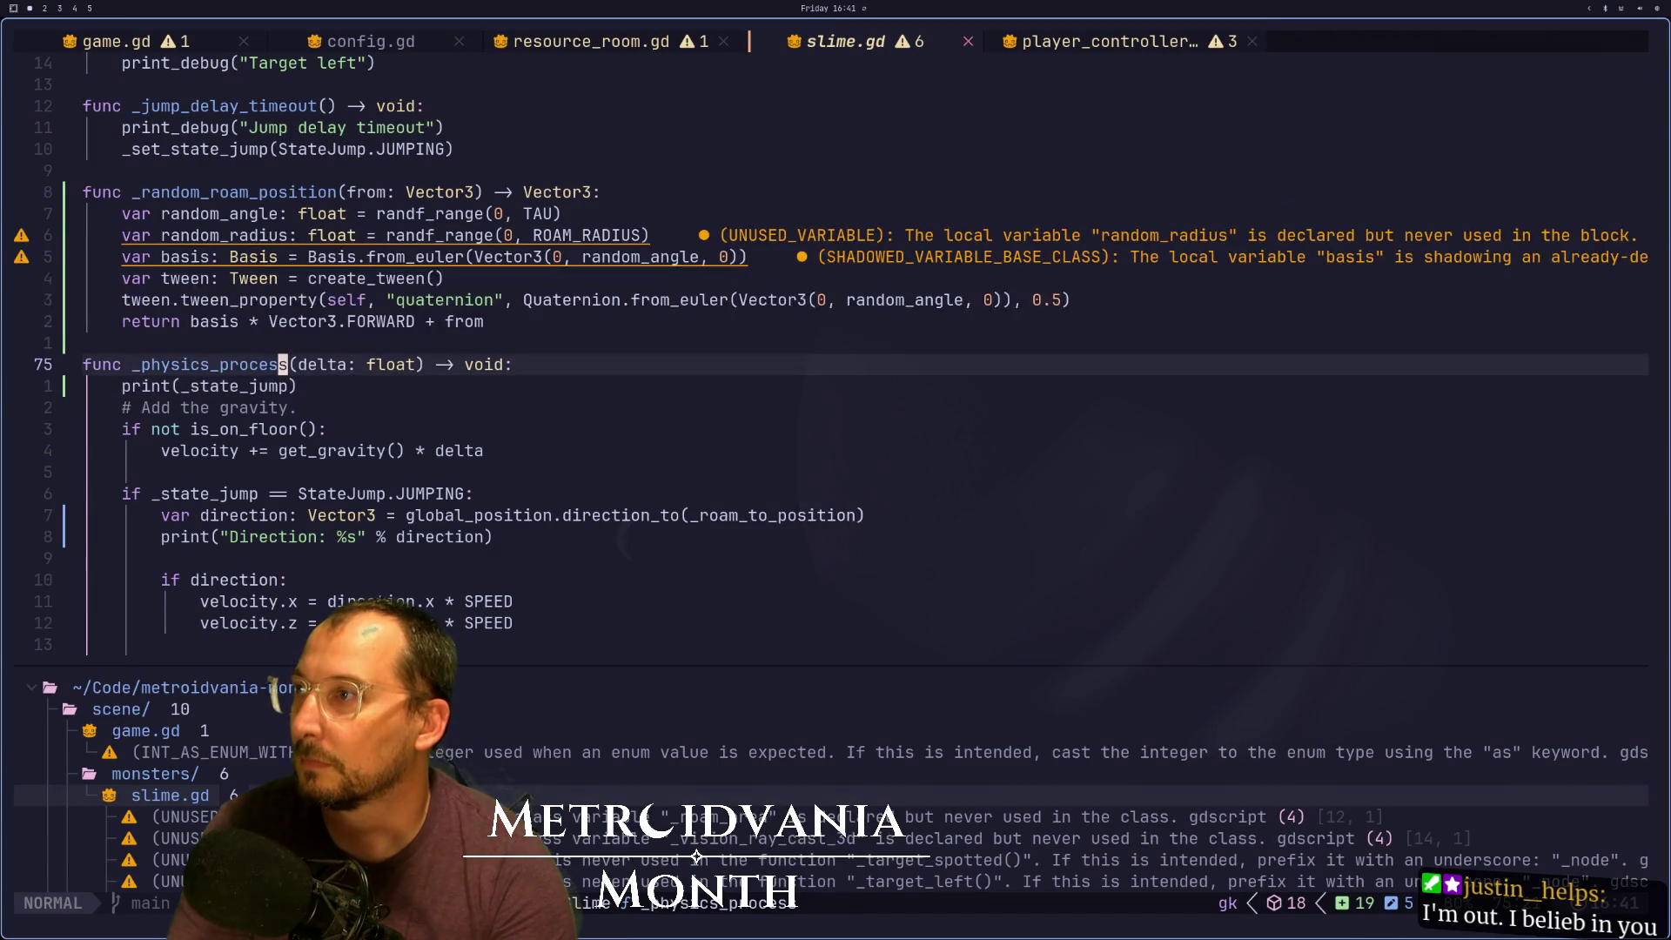
key(k)
key(k)
key(k)
key(j)
key(k)
key(k)
key(k)
key(j)
key(j)
key(j)
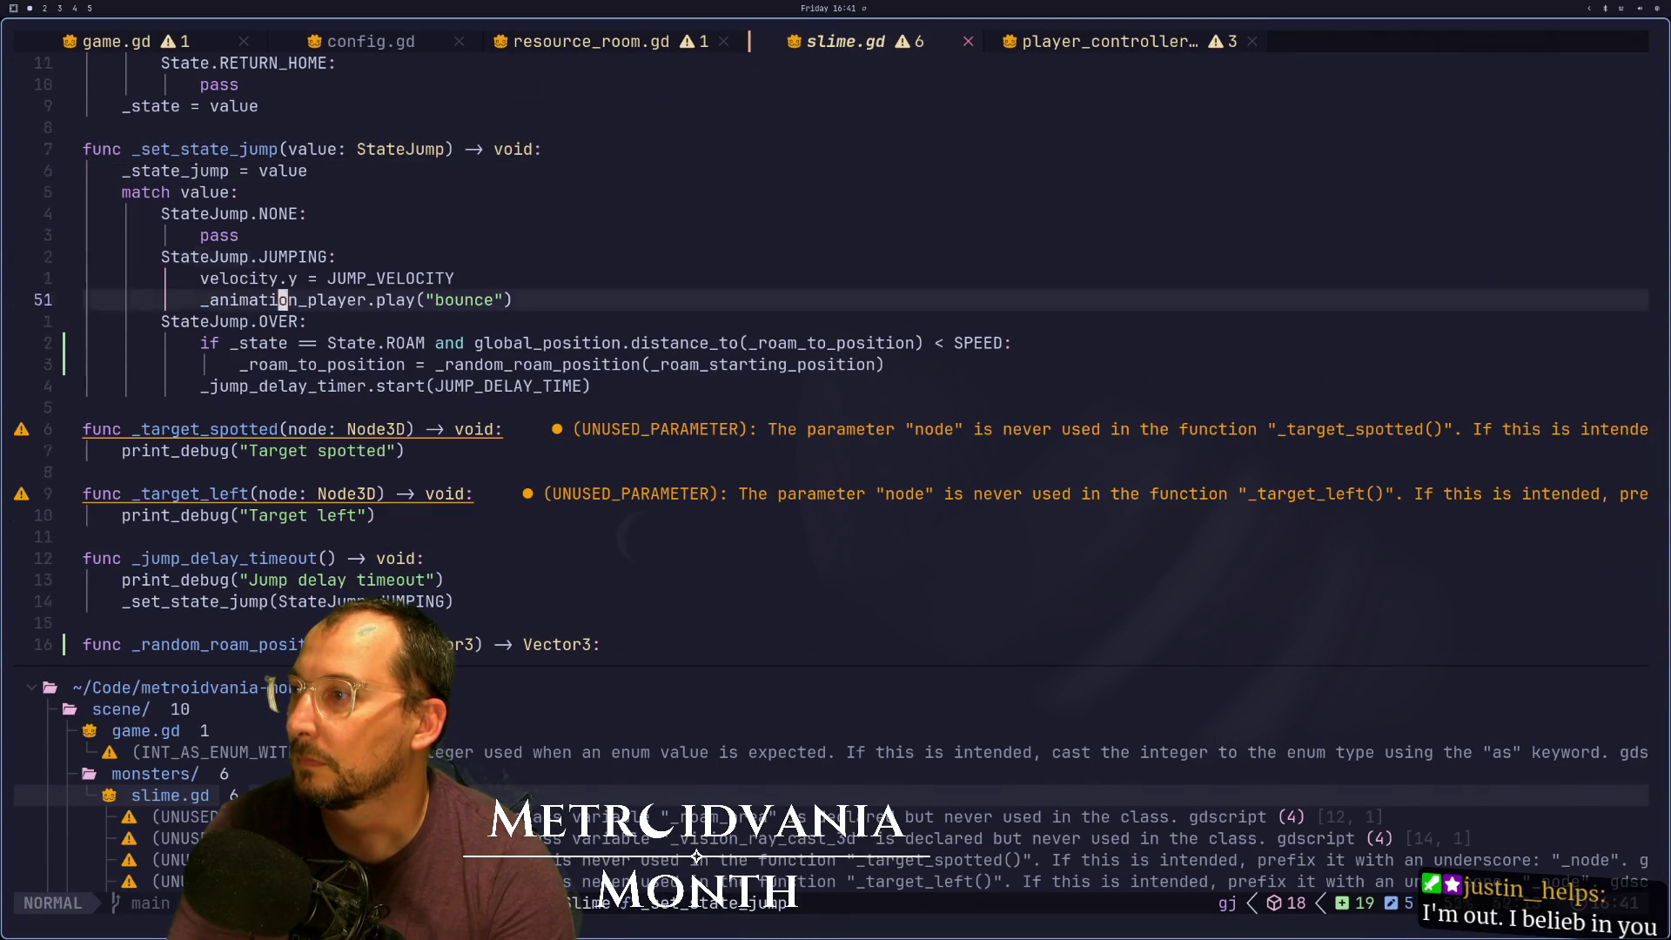
key(j)
key(j)
key(j)
key(k)
key(j)
key(k)
key(k)
key(k)
key(k)
key(k)
key(k)
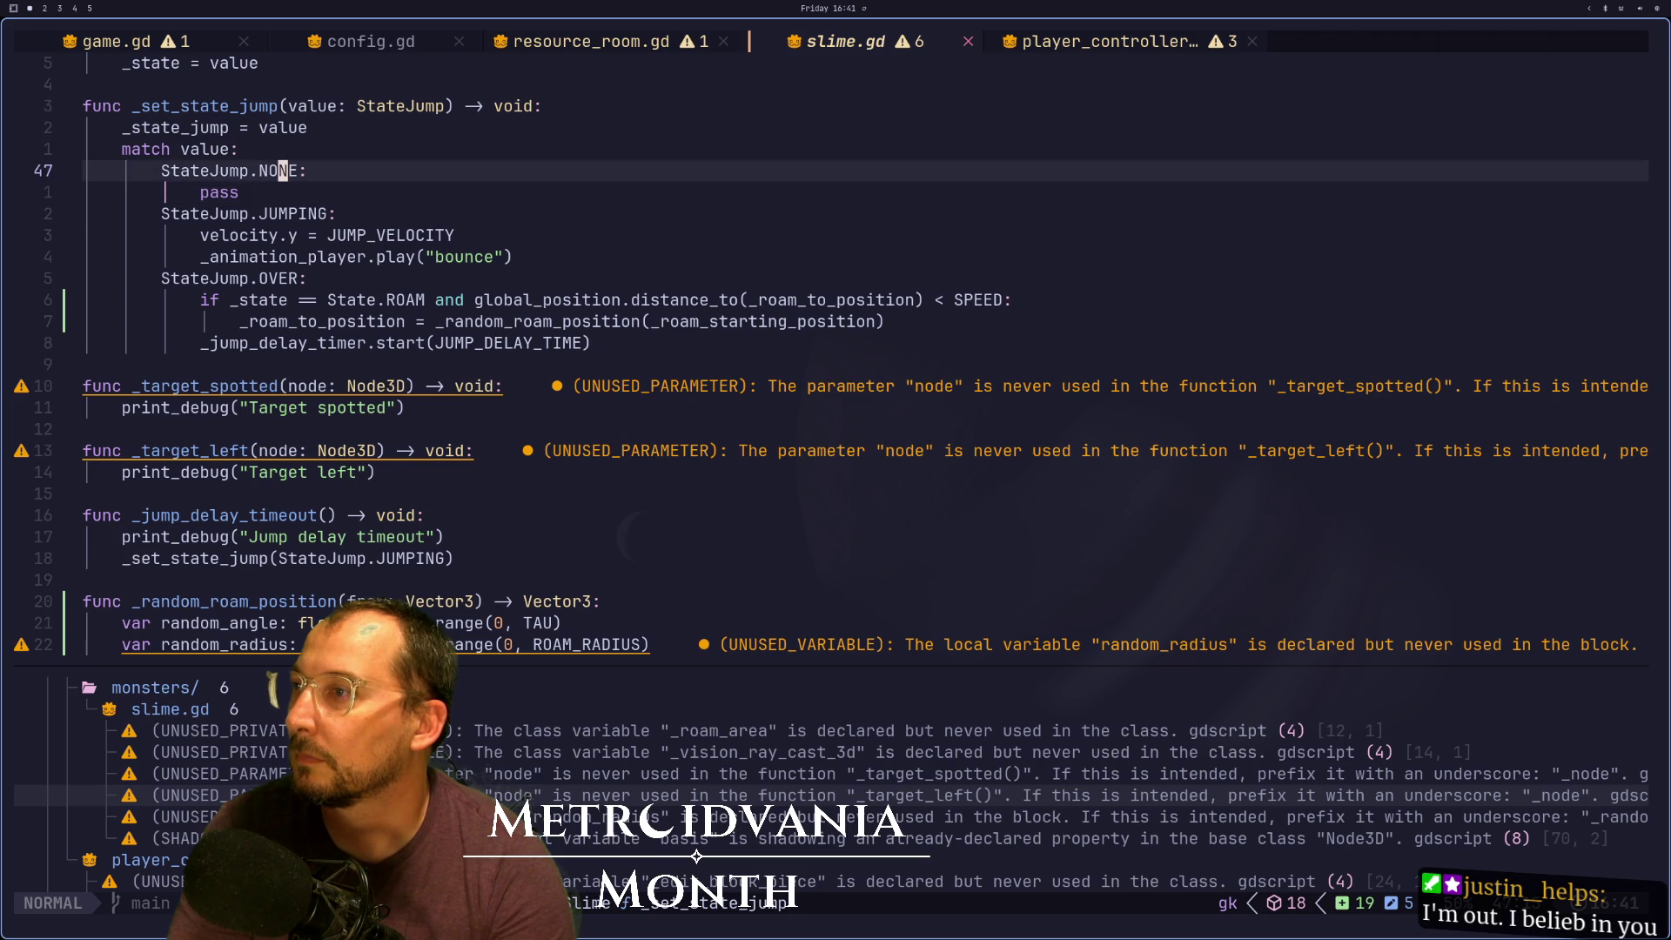
key(k)
key(k)
key(k)
key(j)
key(j)
key(j)
key(j)
key(j)
key(j)
key(j)
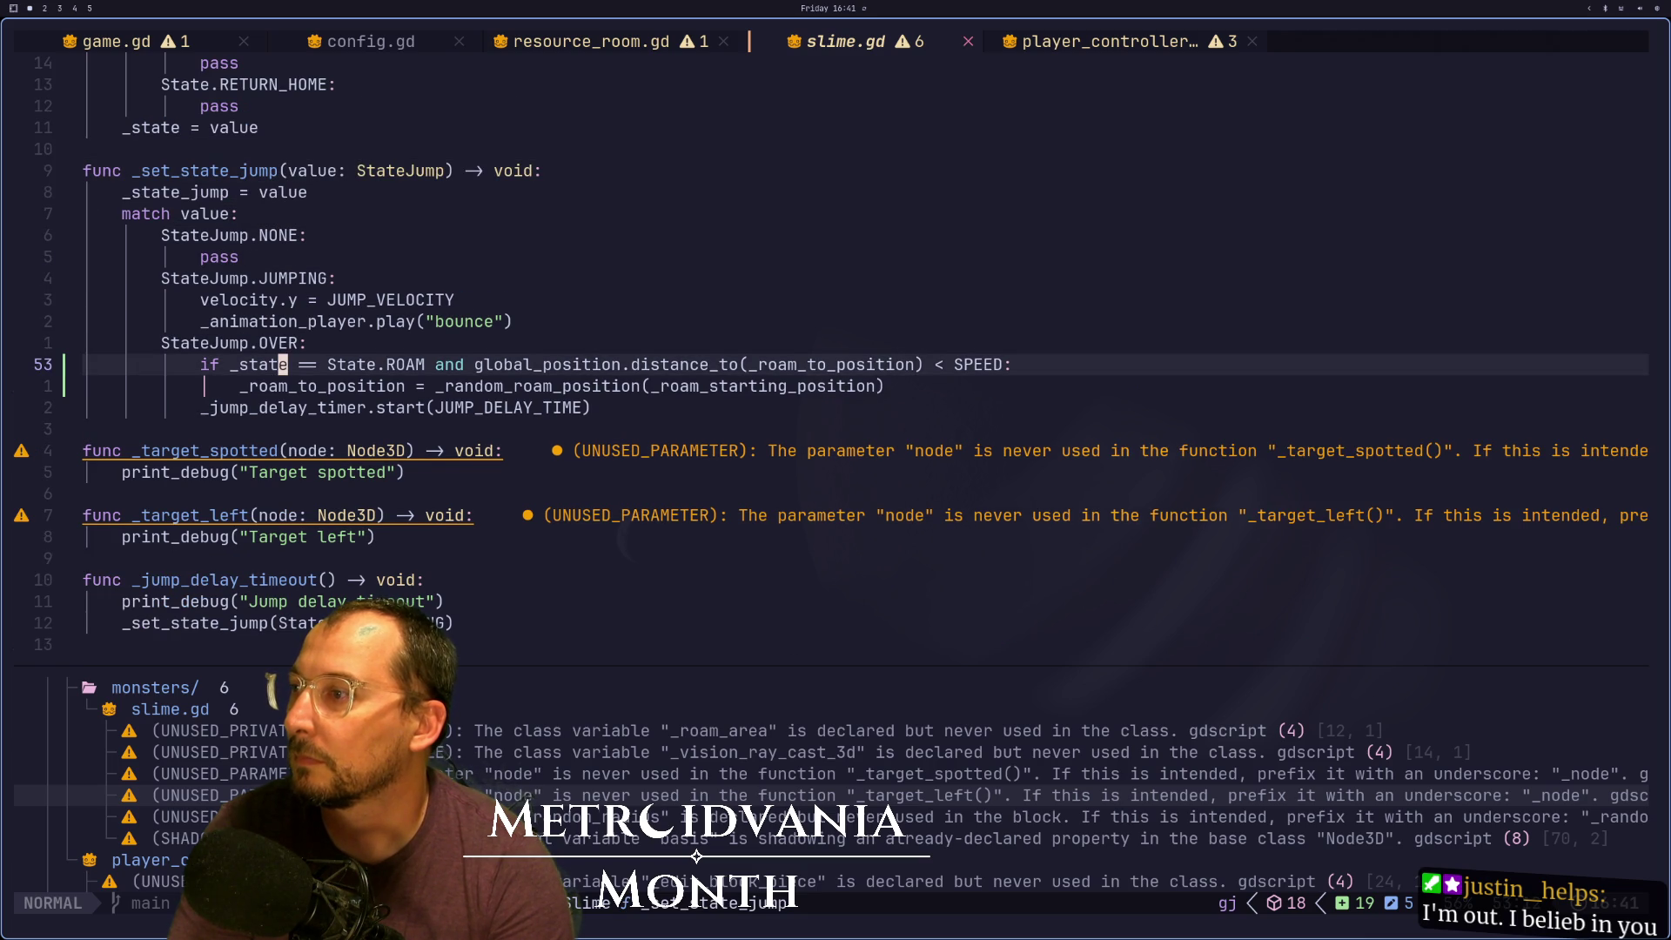
key(j)
key(j)
key(j)
key(j)
key(j)
key(j)
key(j)
key(super+2)
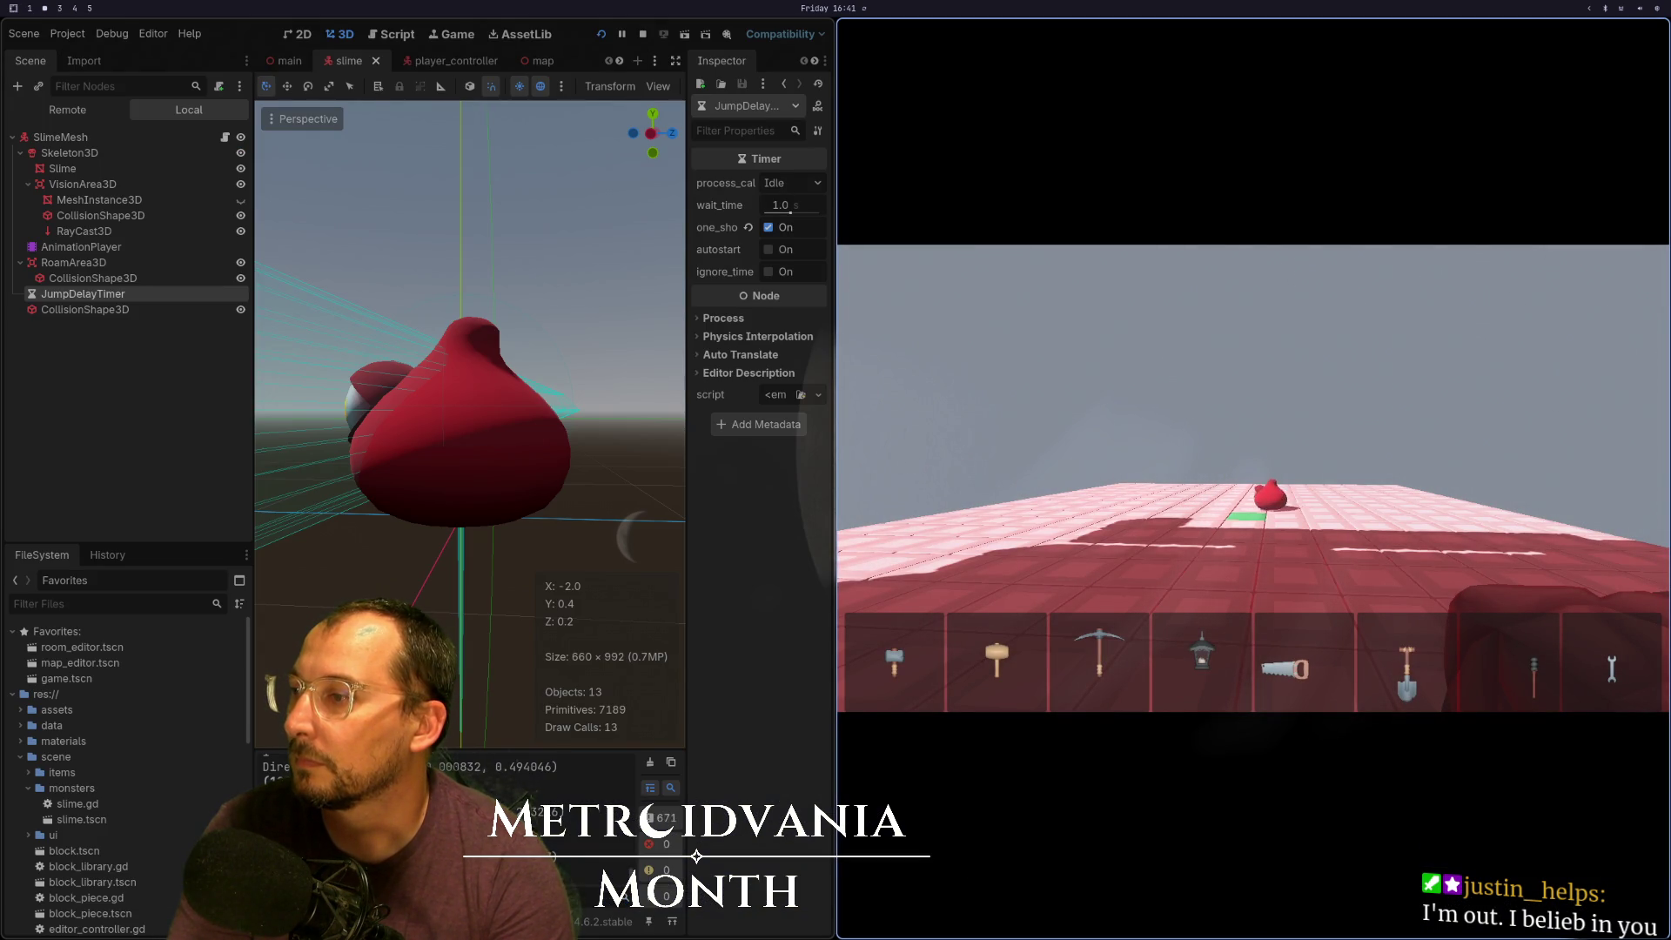
Duplicate the timer timeout connection line in _ready, then undo the paste
key(super+1)
key(k)
key(k)
key(k)
key(k)
key(w)
key(w)
key(w)
key(j)
key(j)
key(j)
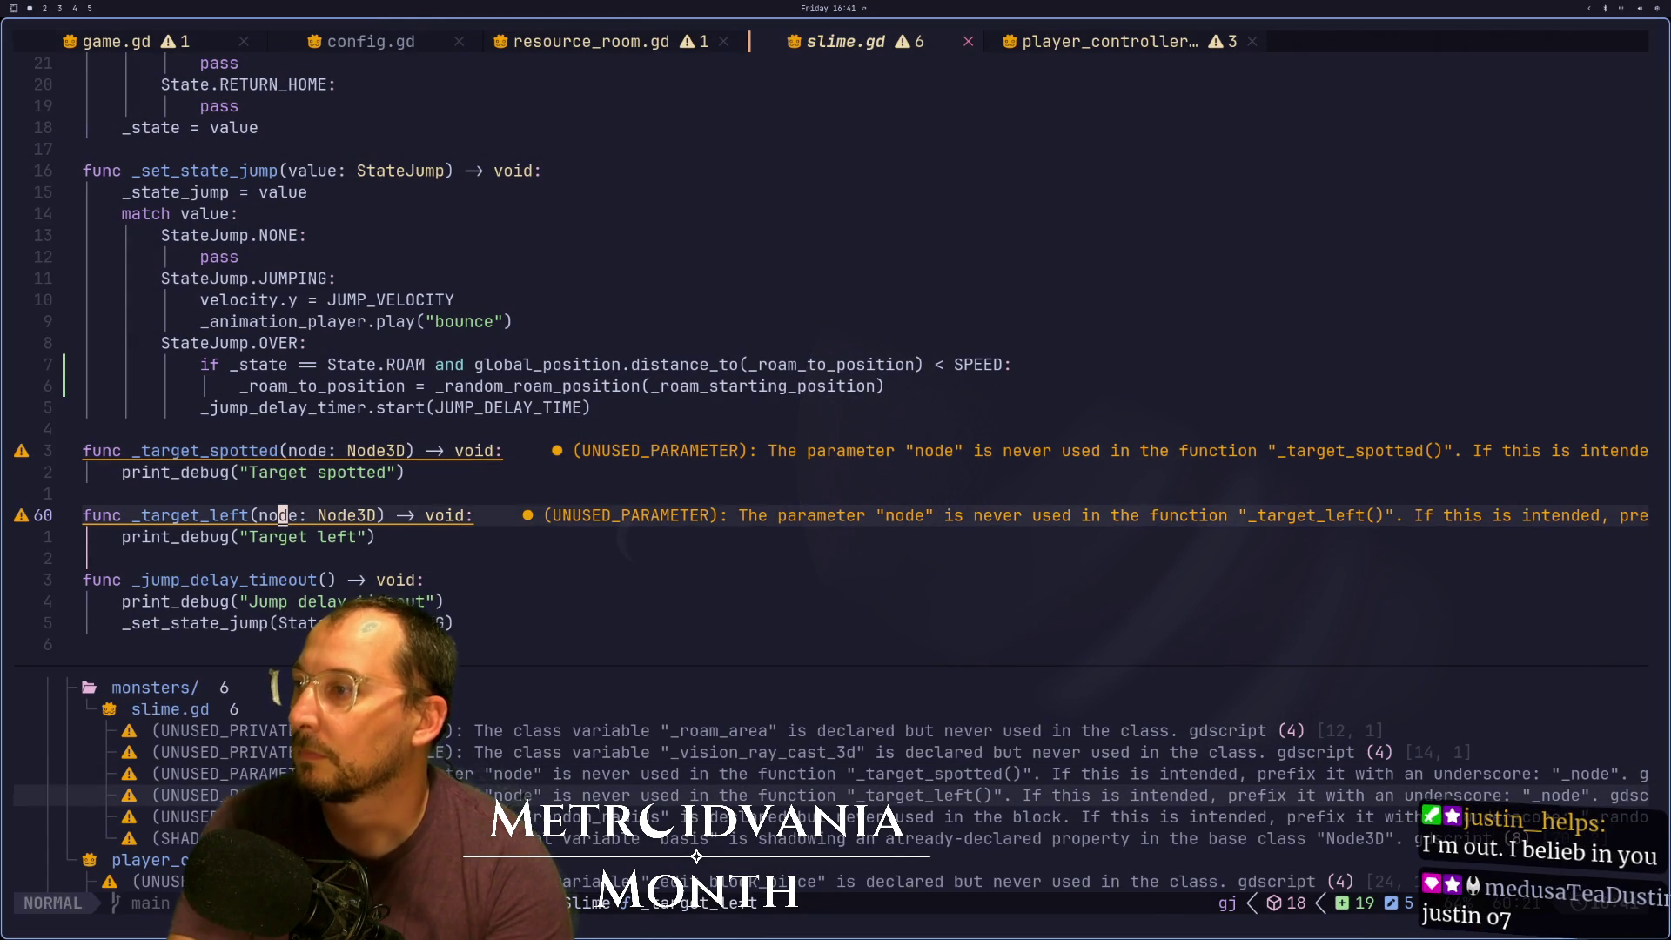
key(k)
key(k)
key(k)
key(k)
key(k)
key(k)
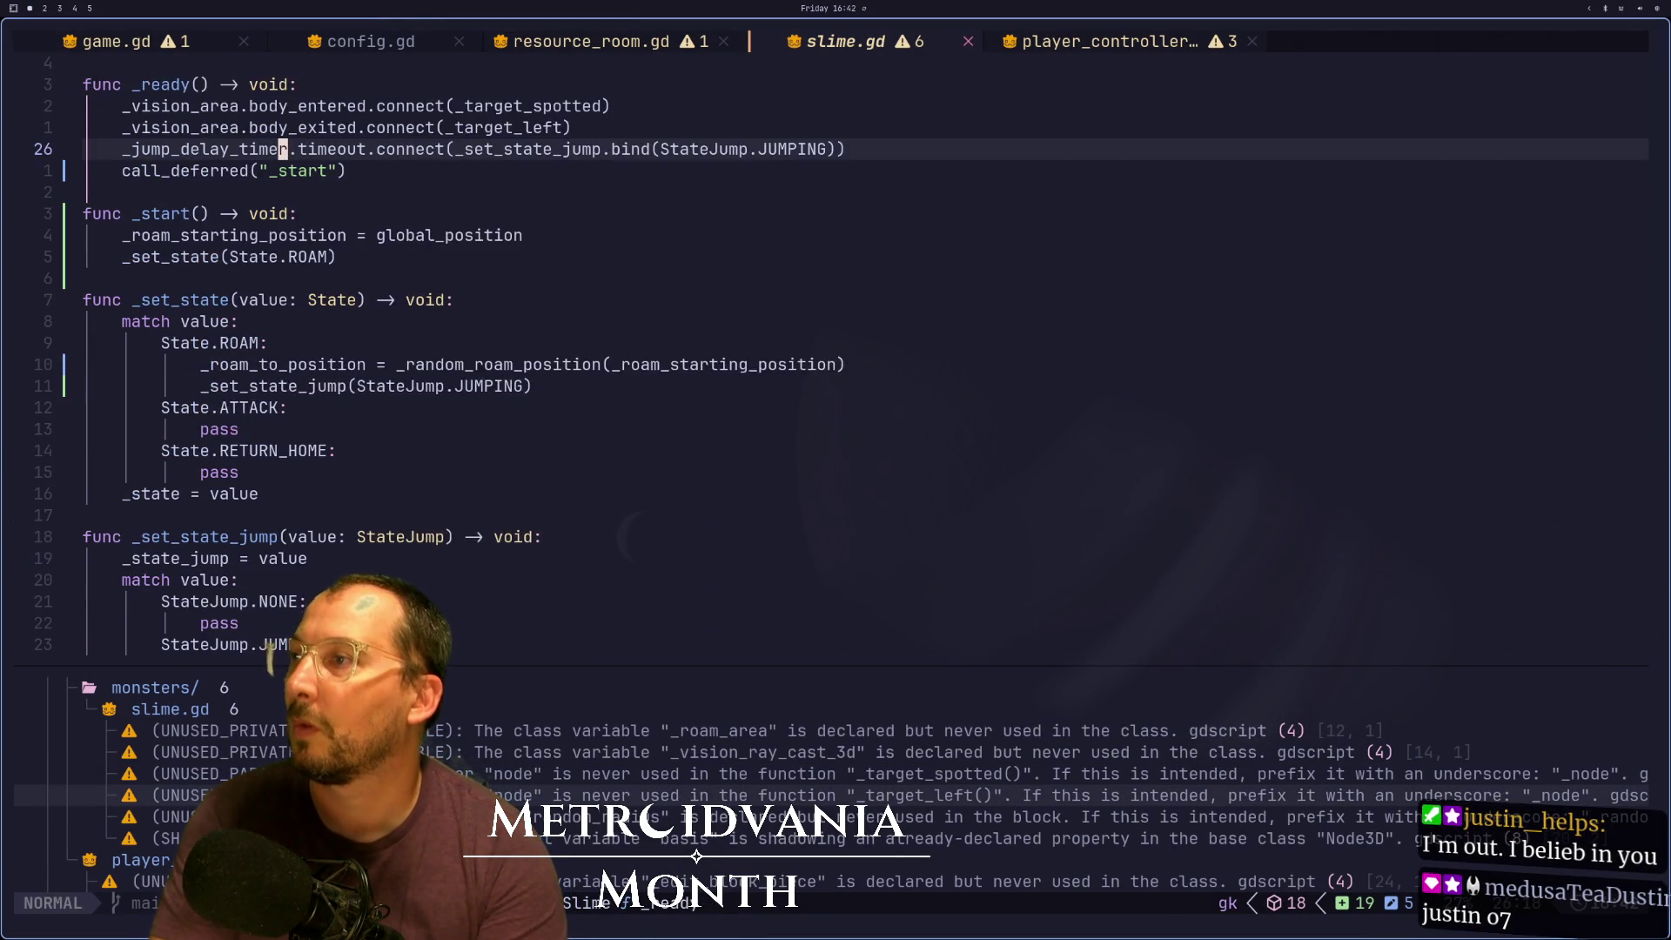
key(k)
key(e)
key(e)
key(j)
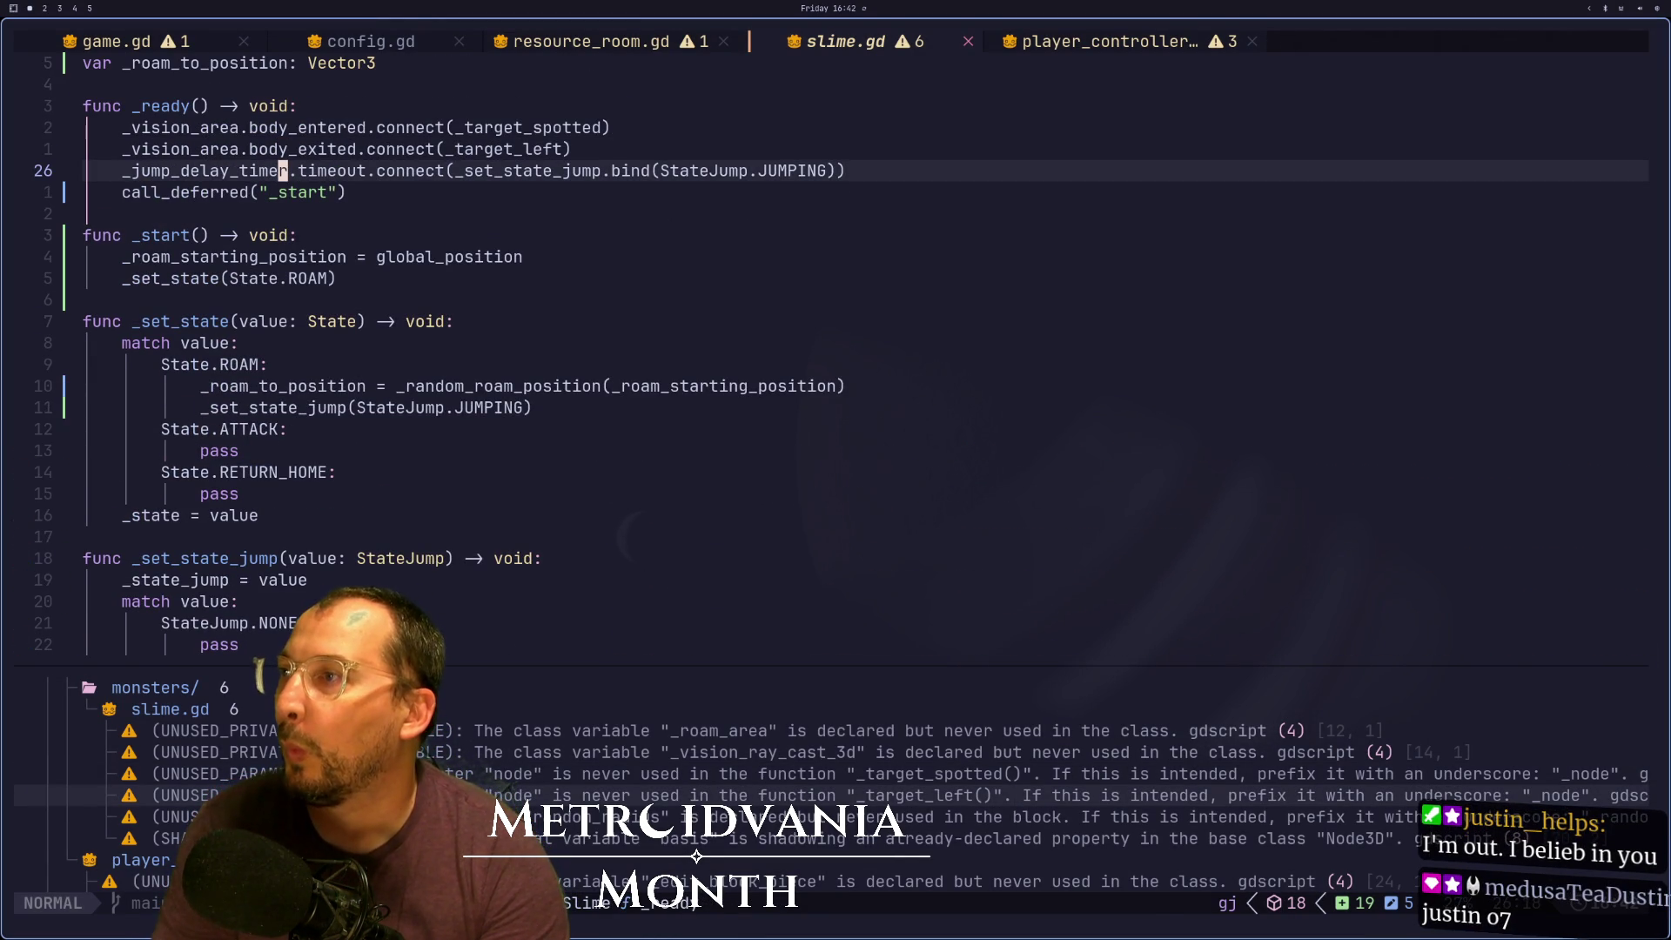
key(y)
key(y)
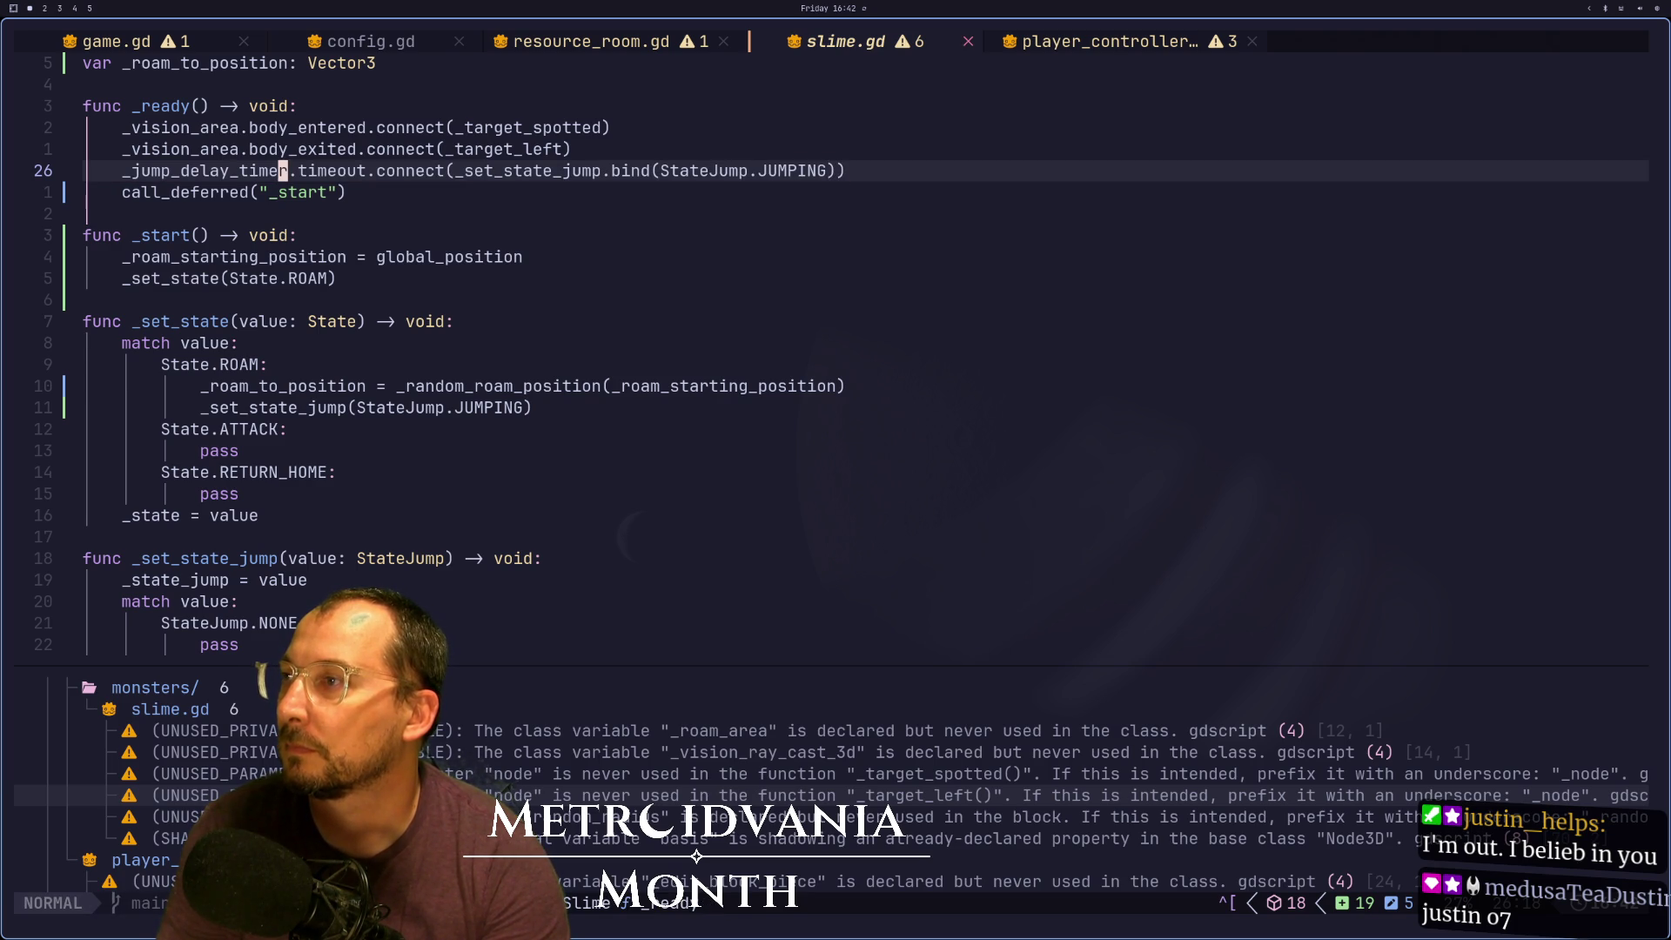
key(p)
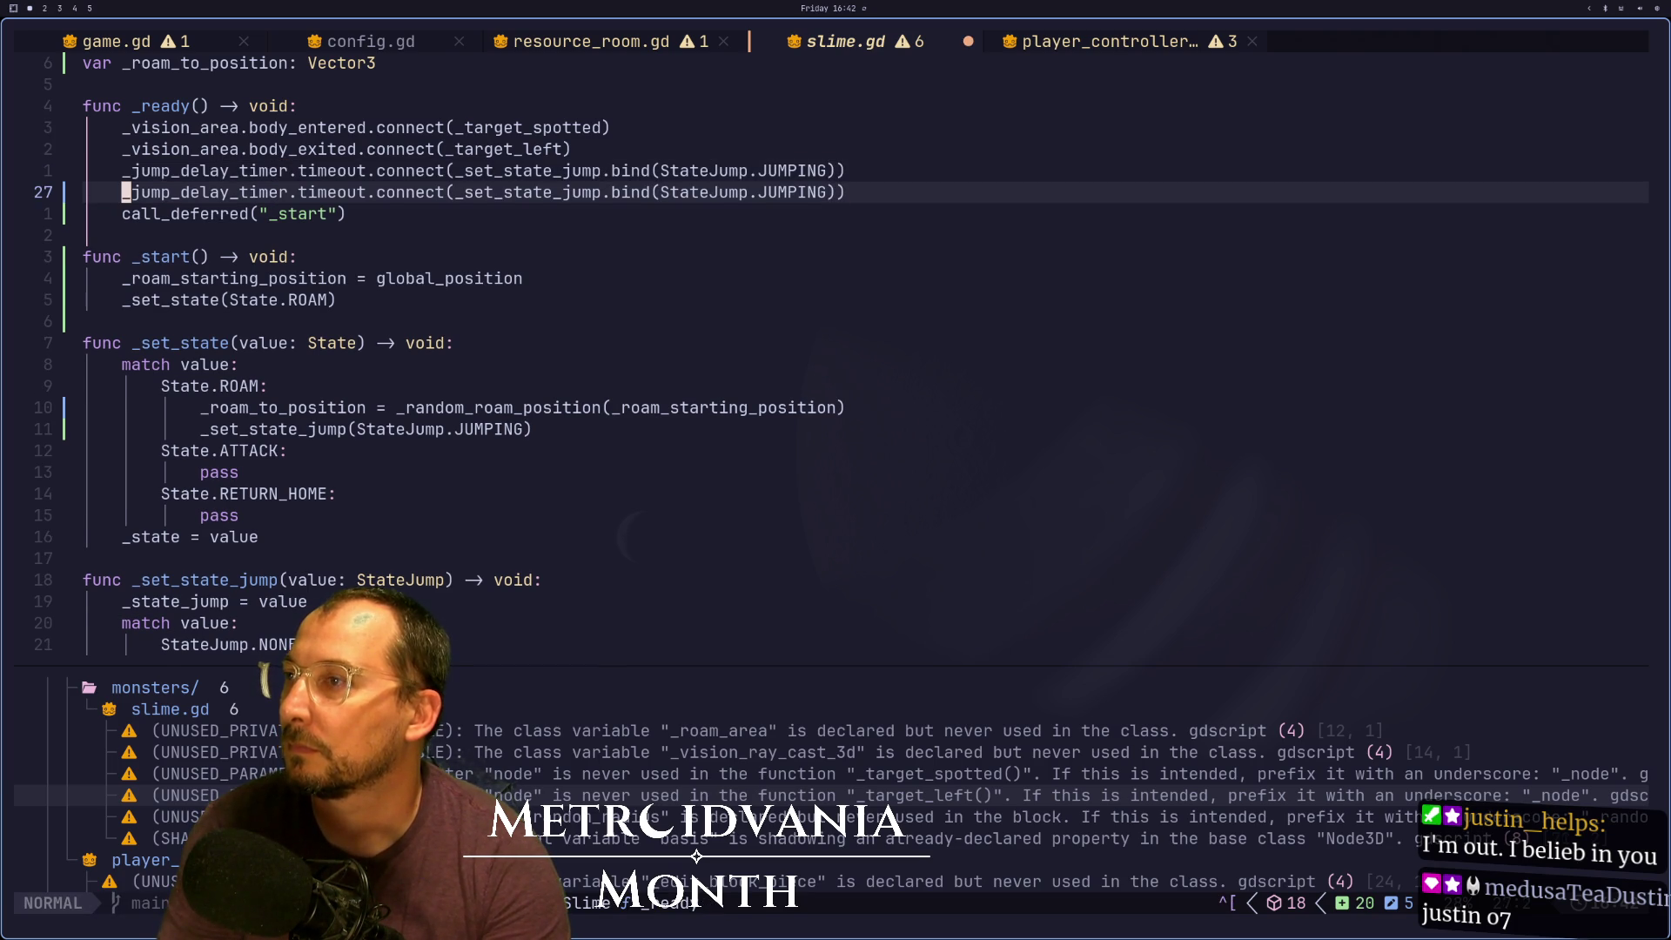
key(u)
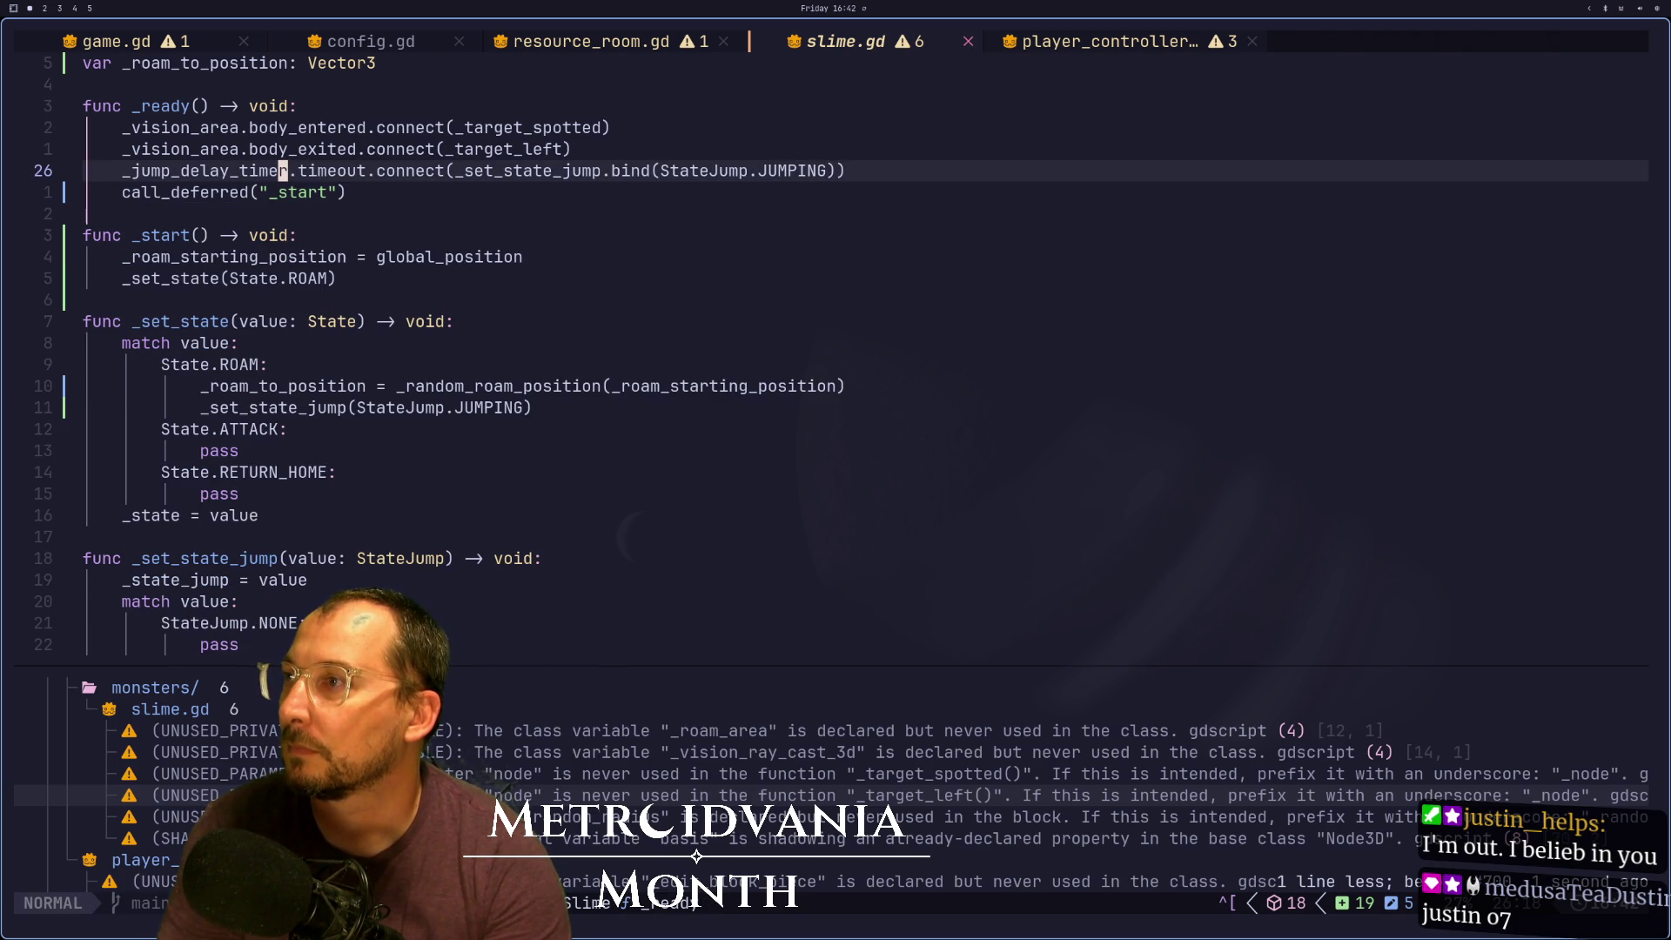
Stop the running game with F8 and return to the timeout connection's bound state
key(super+2)
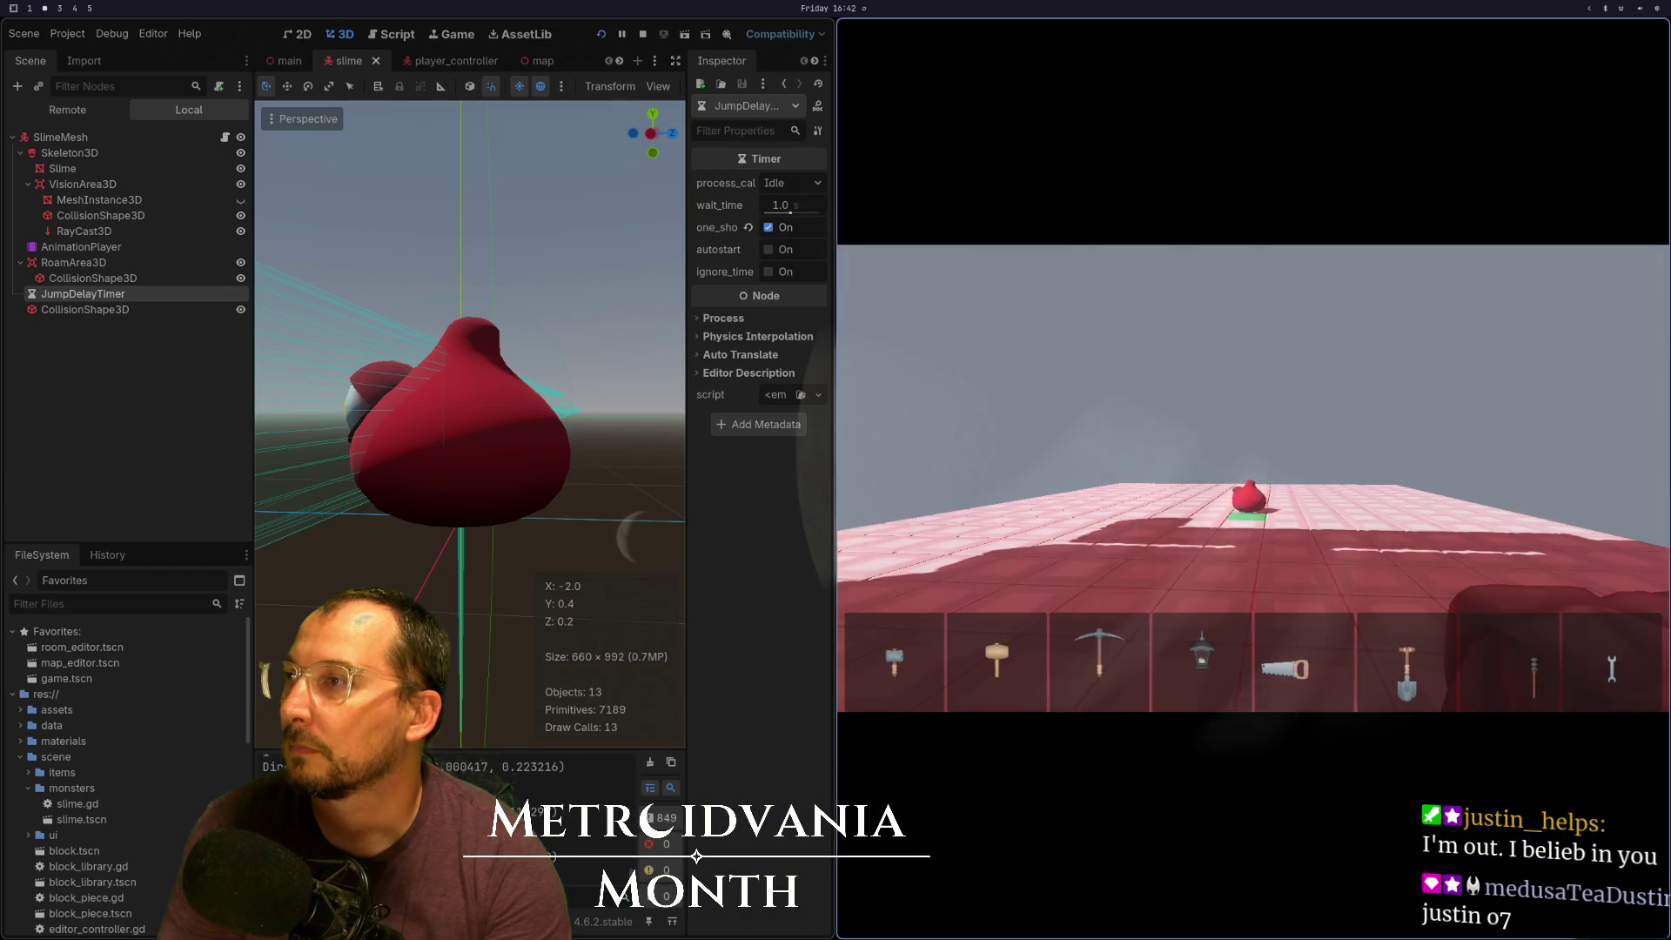
key(F8)
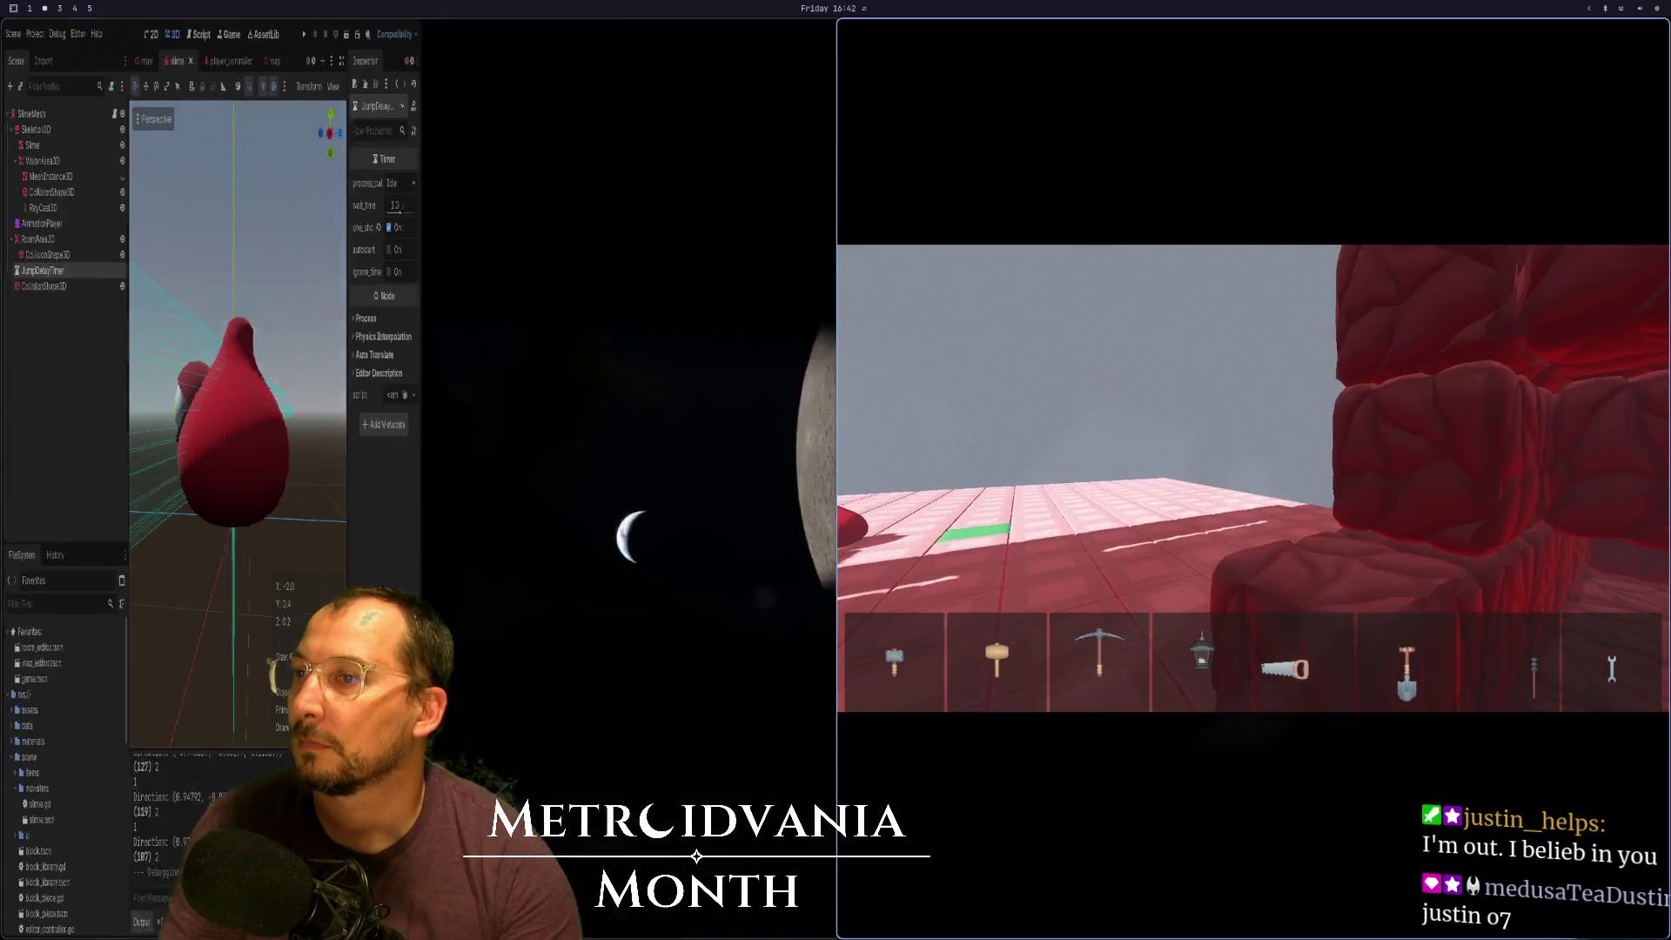
key(super+1)
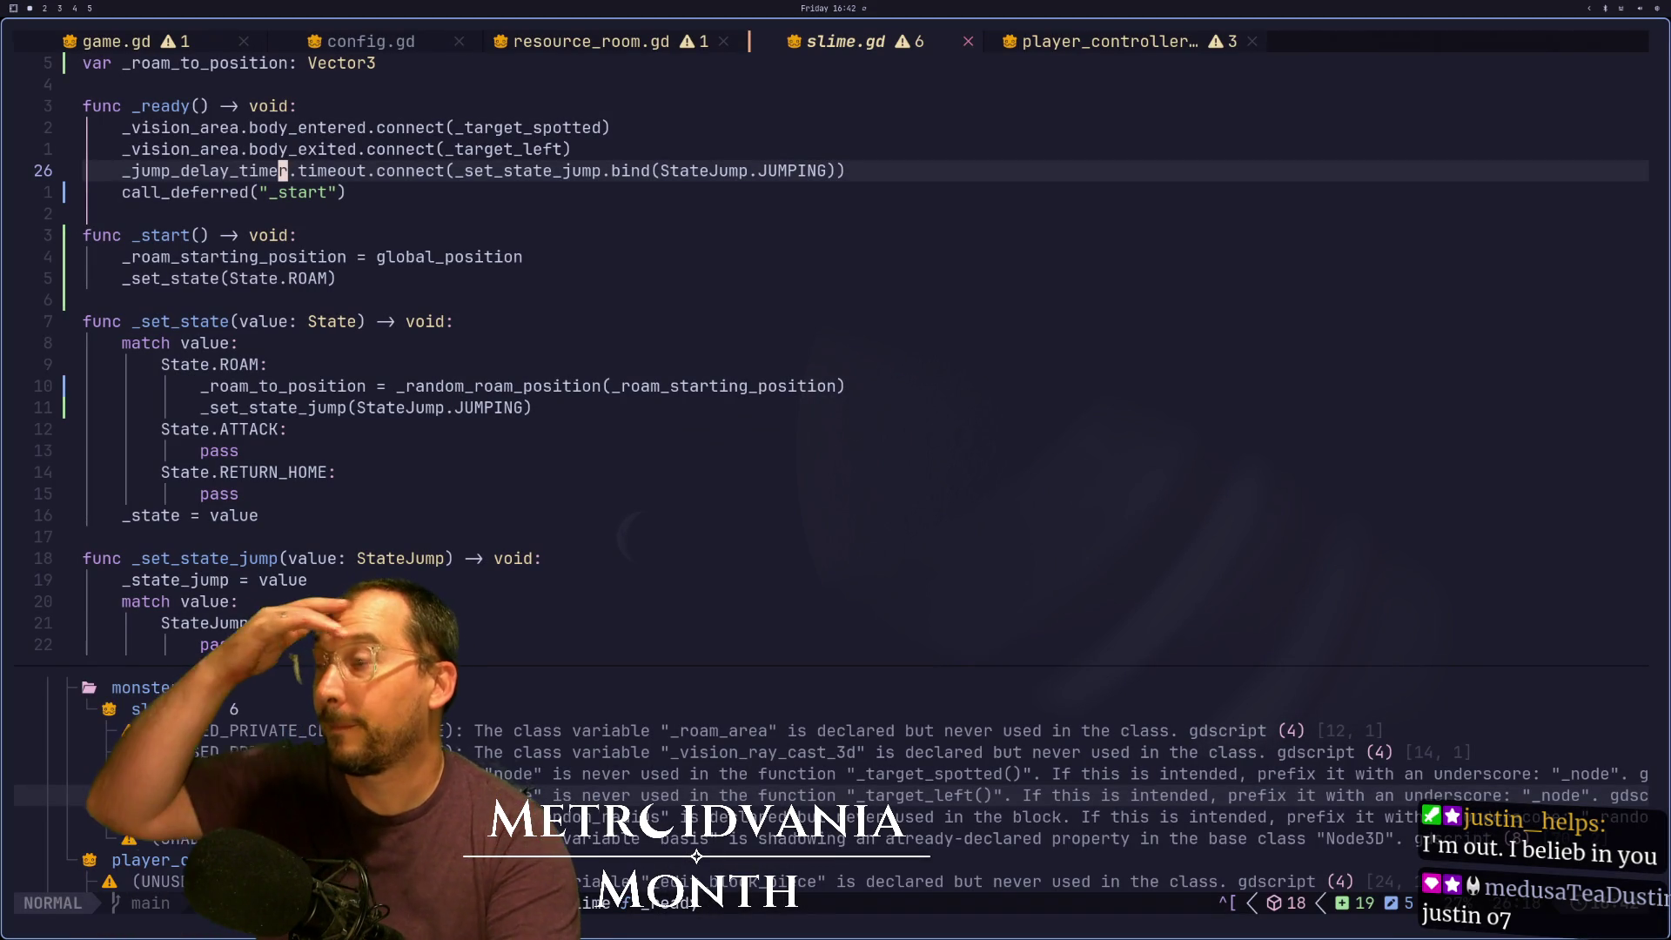
key(j)
key(j)
key(j)
key(j)
key(j)
key(j)
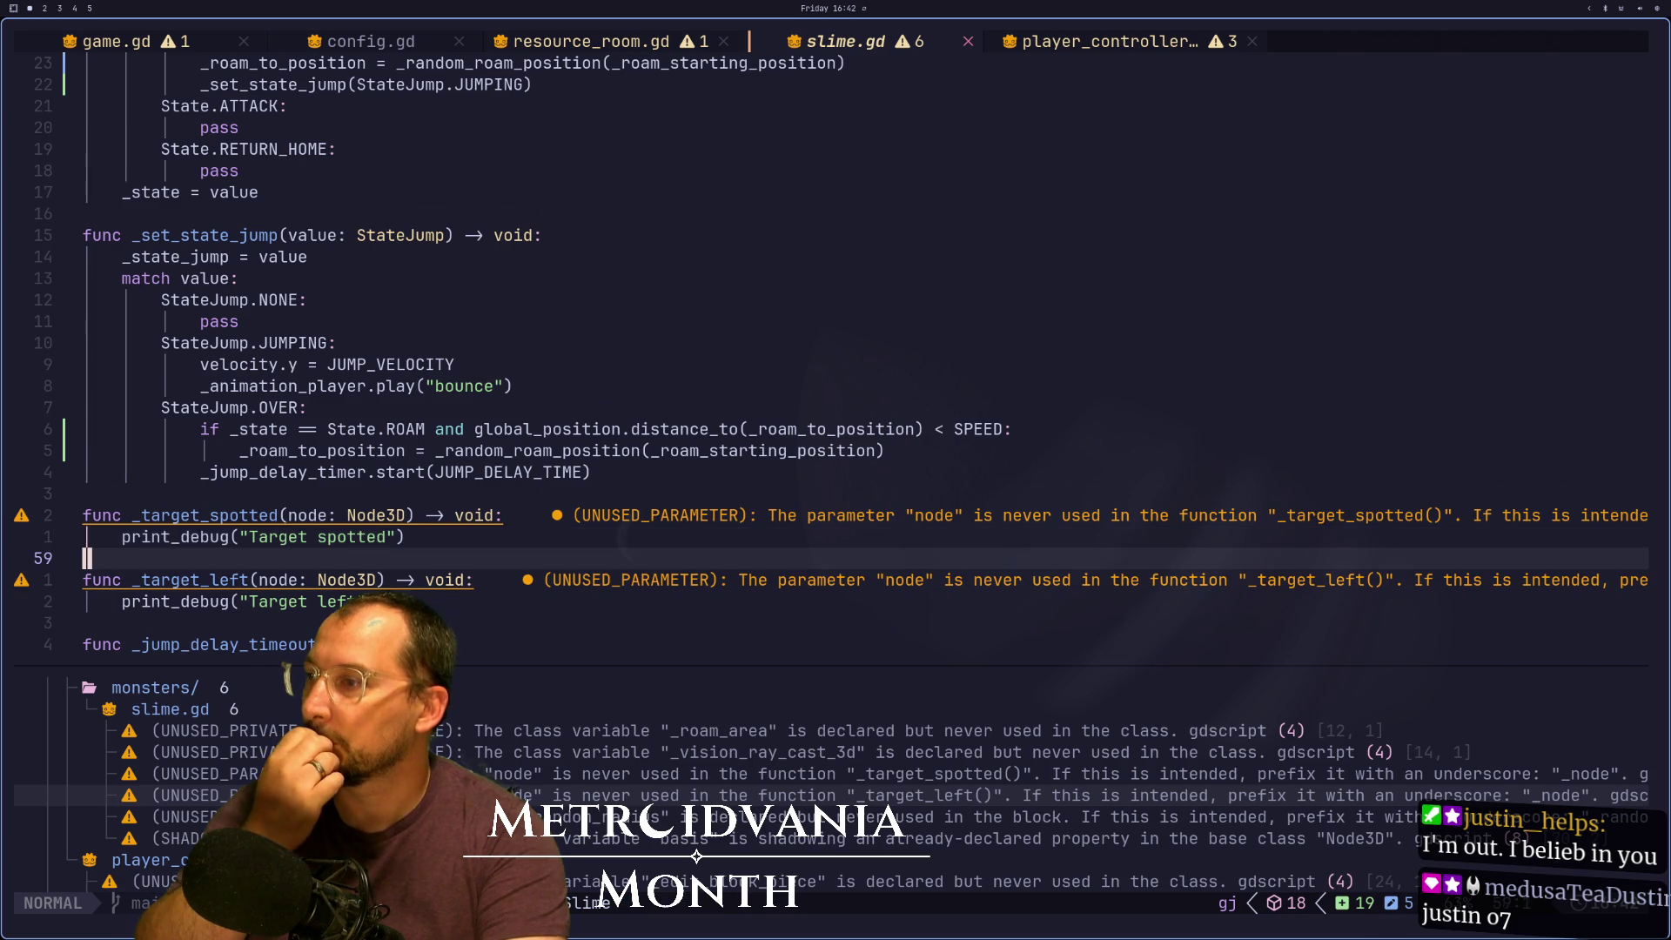
key(j)
key(j)
key(j)
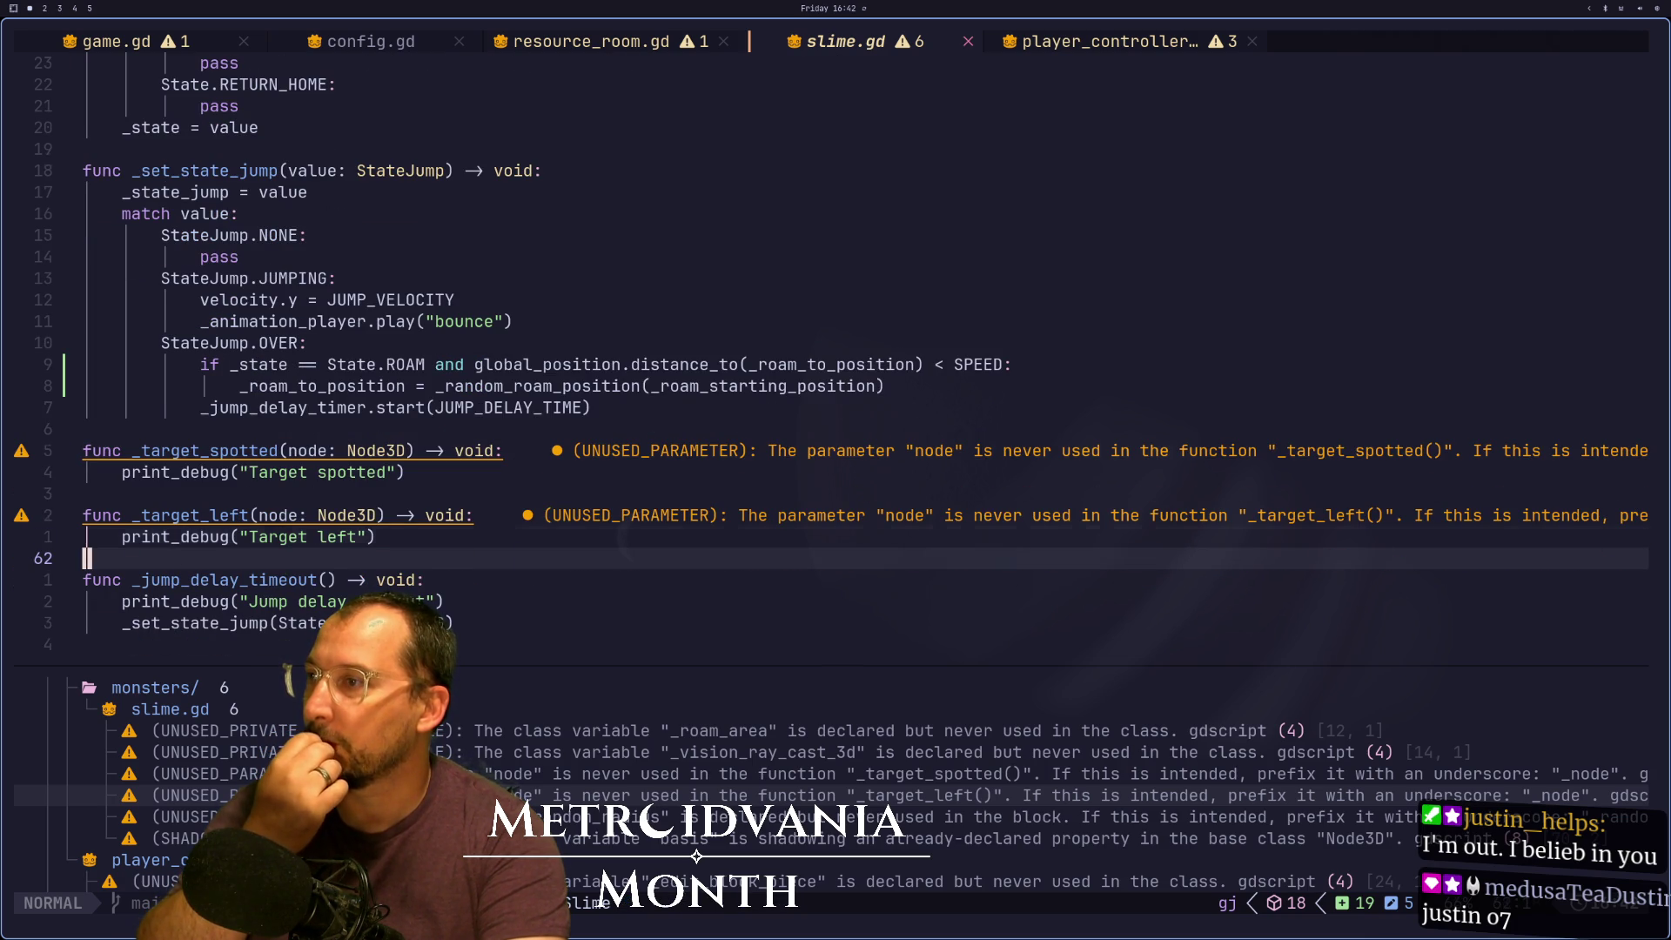
key(k)
key(k)
key(k)
key(l)
key(l)
key(l)
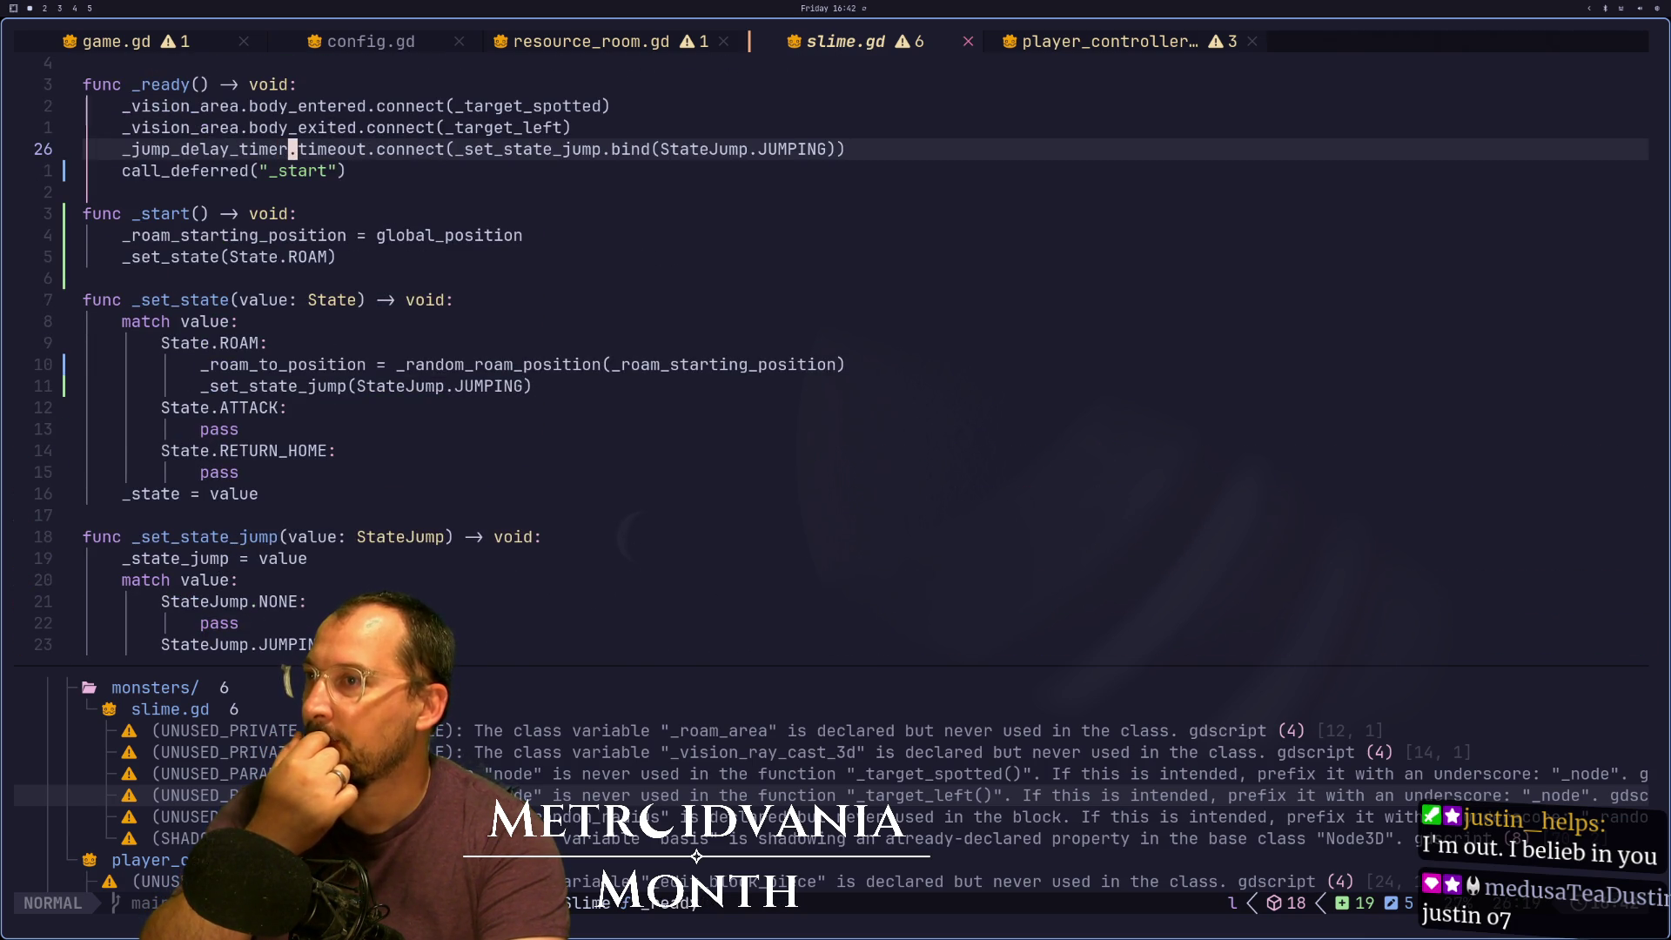
key(l)
key(l)
key(l)
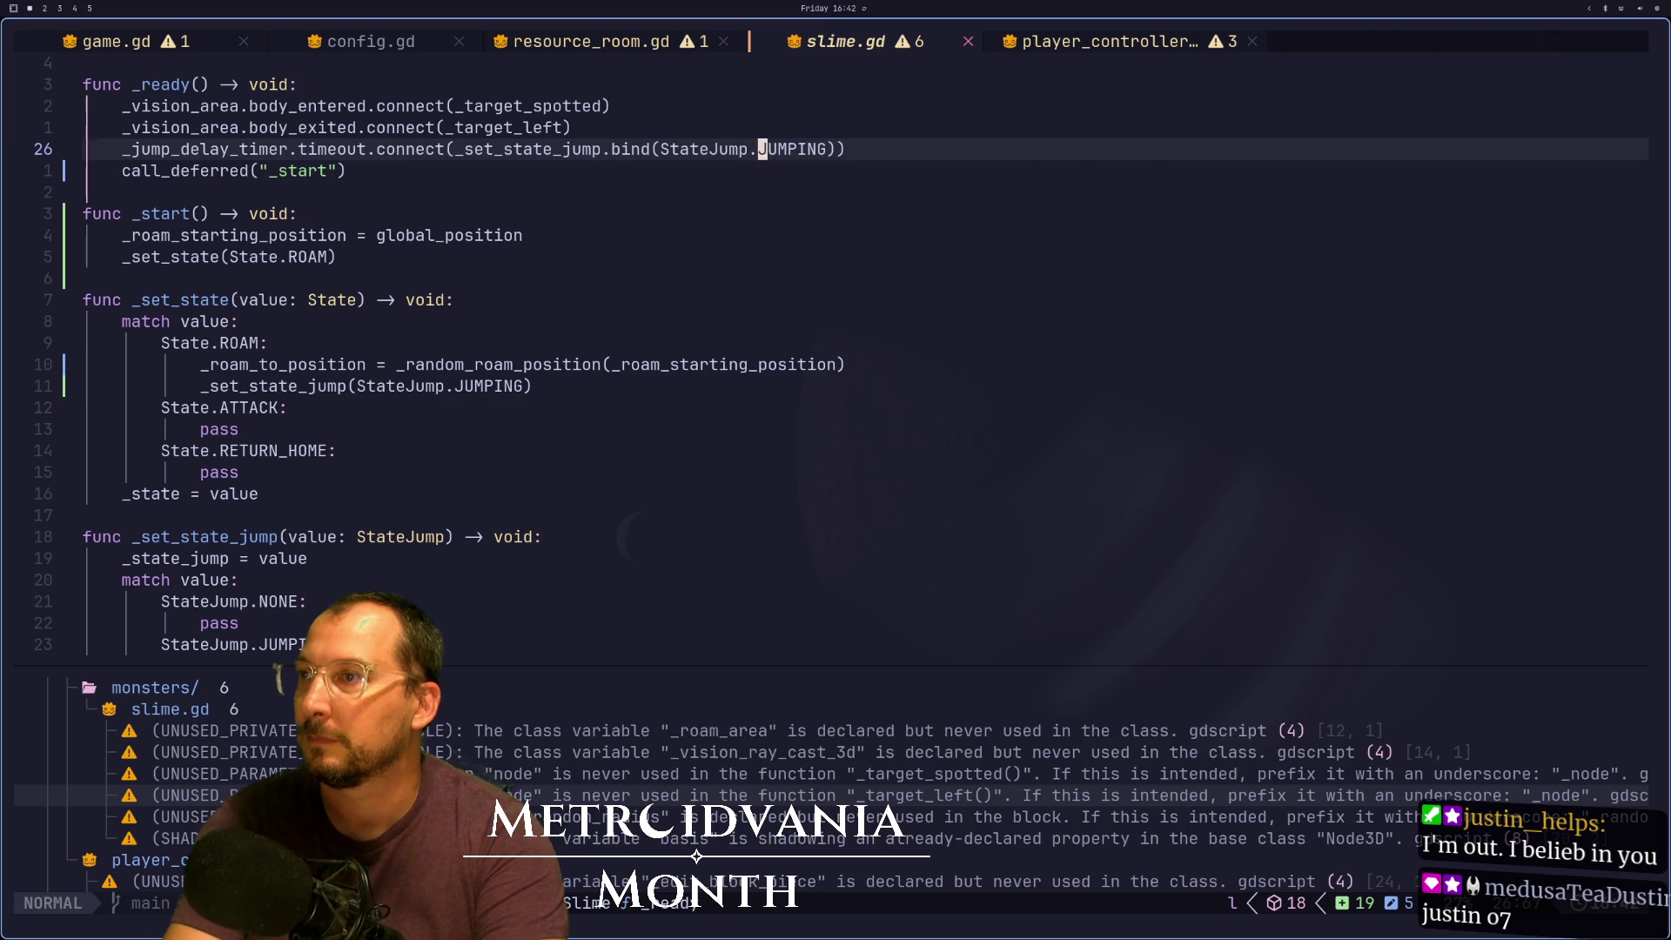
Change the bound state from JUMPING to OVER and save slime.gd
text(cwOBE)
key(BackSpace)
key(BackSpace)
text(VER)
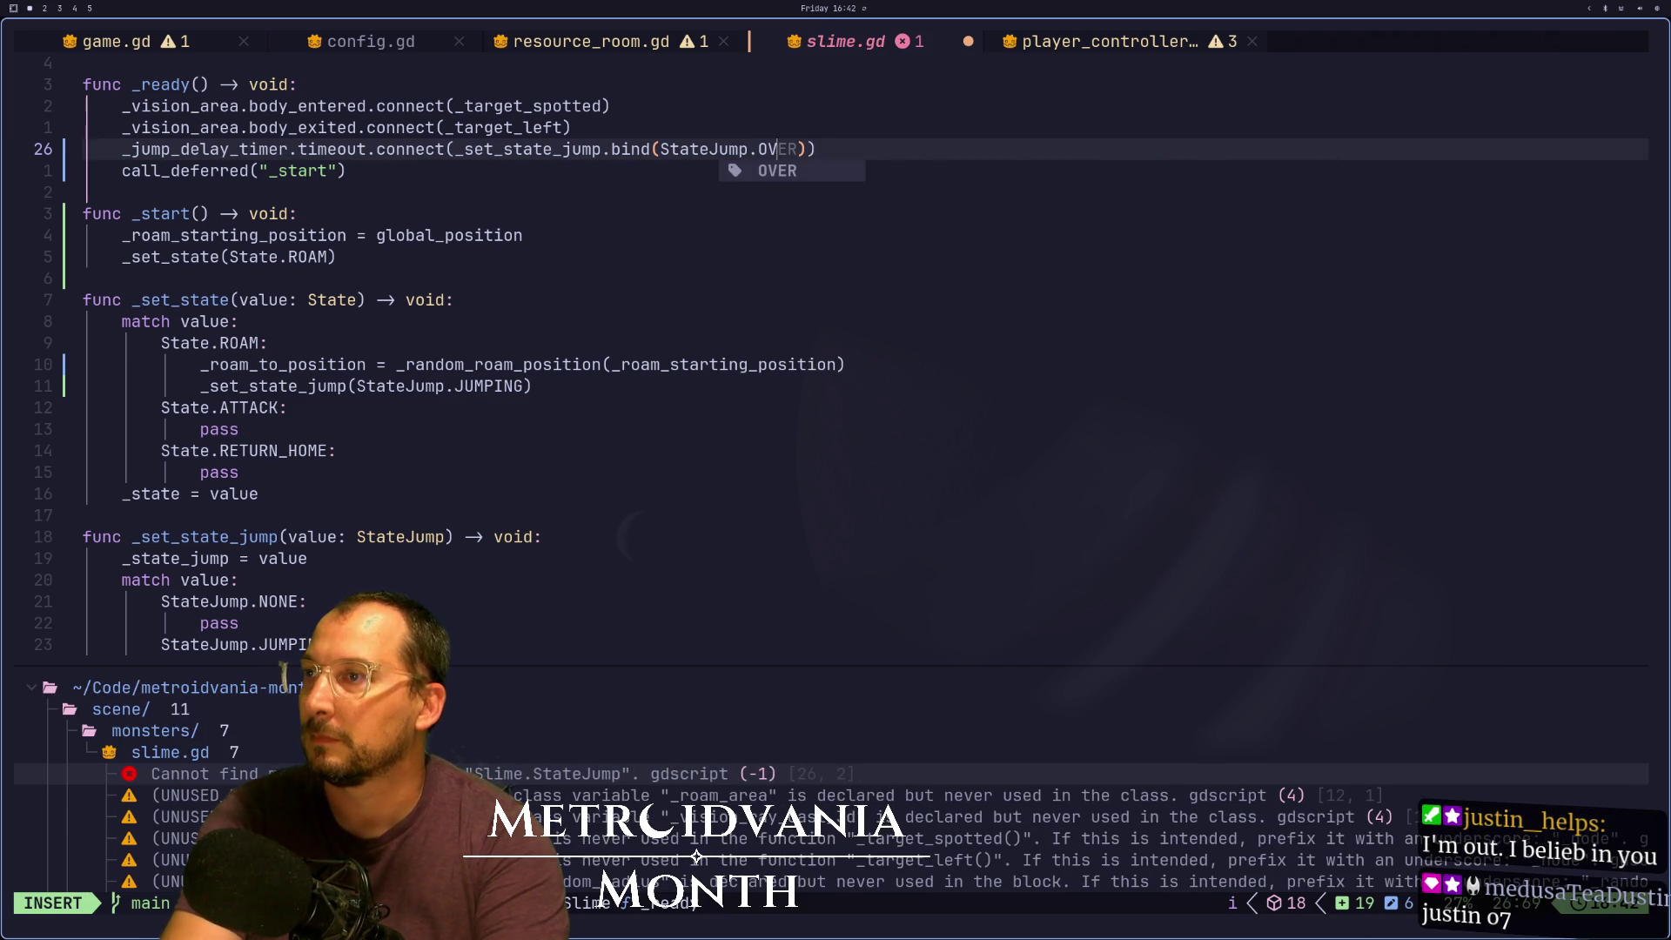
key(Escape)
text(:w)
key(Return)
Review _jump_delay_timeout and the jump handling check in _physics_process
key(j)
key(j)
key(j)
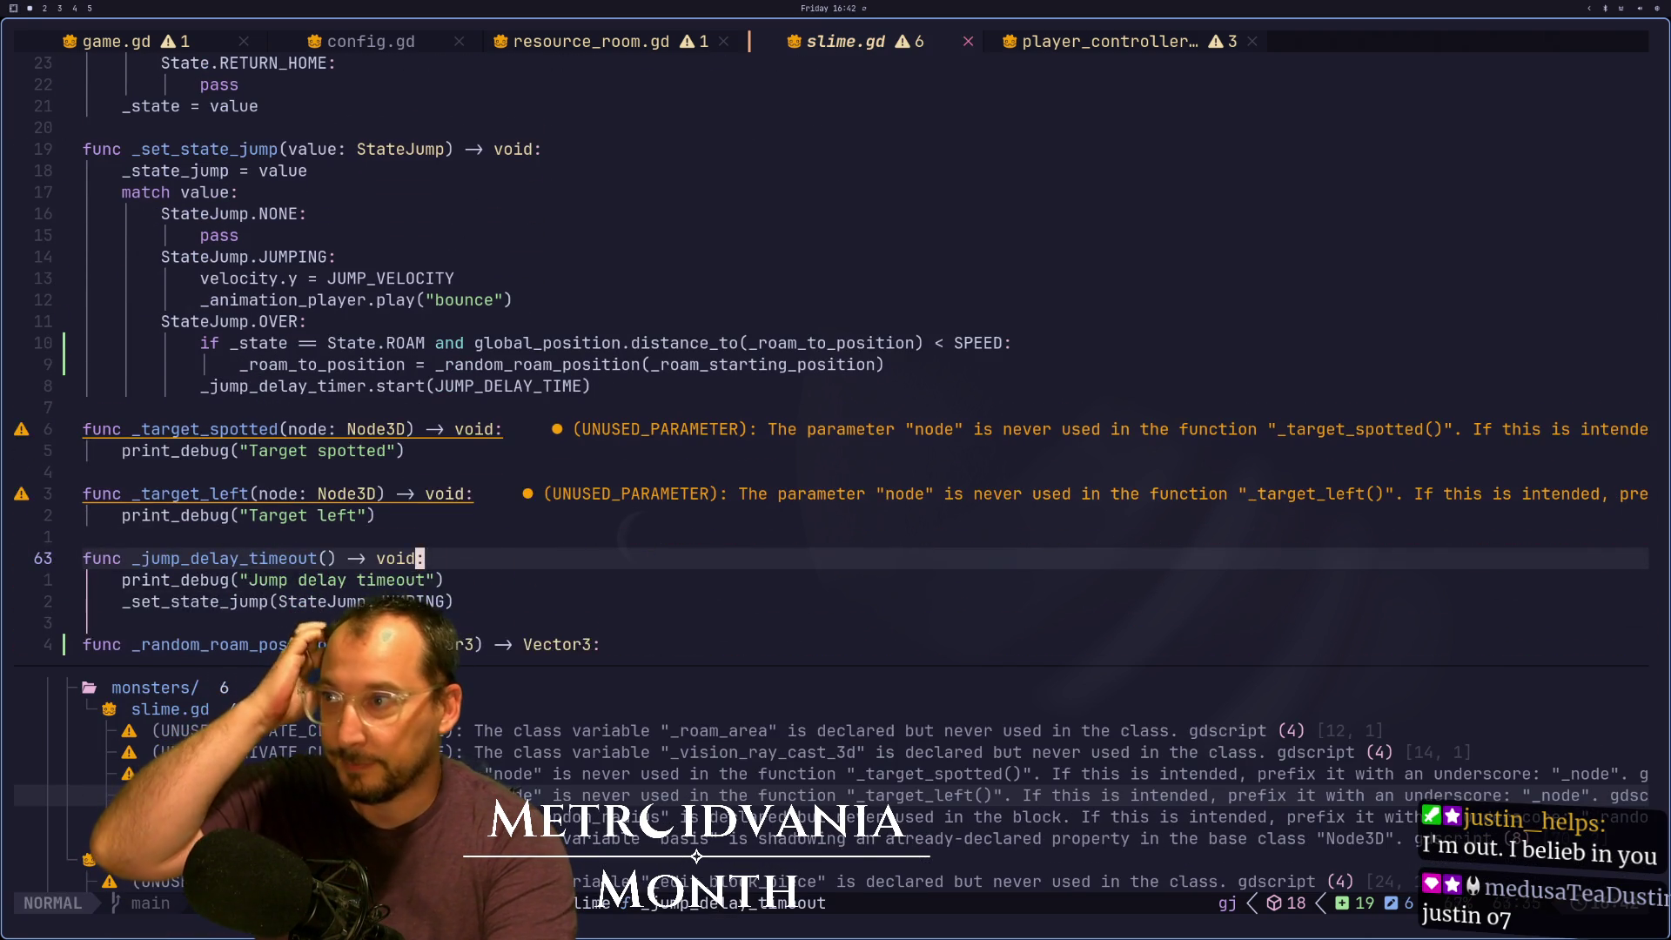
key(j)
key(j)
key(j)
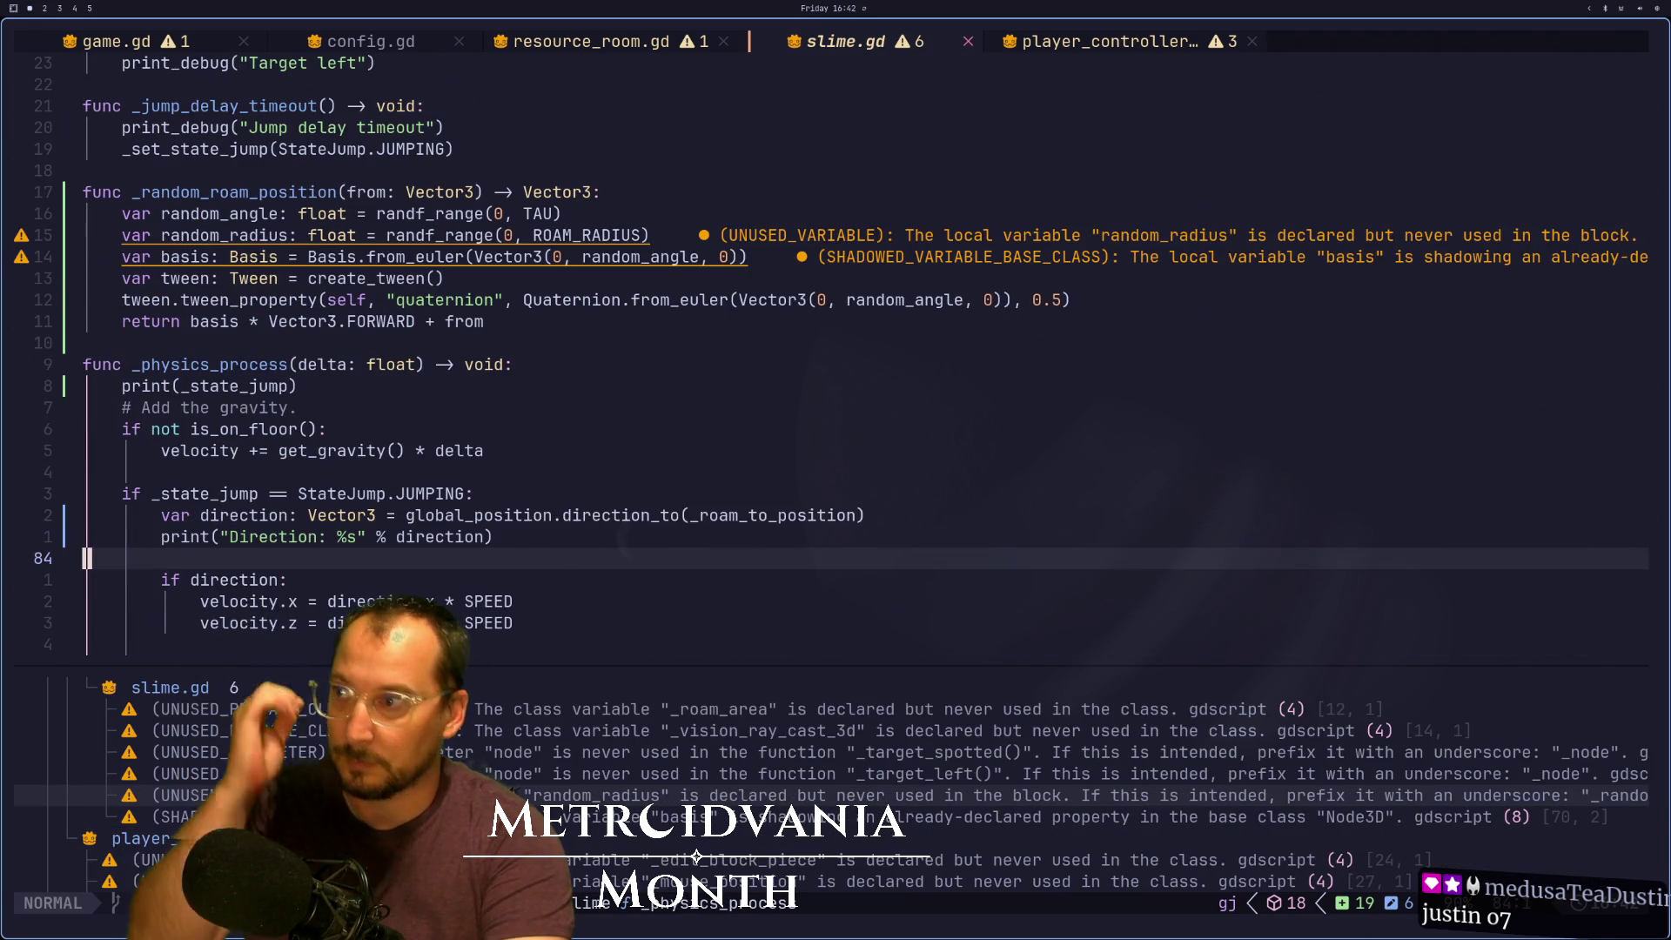
key(j)
key(j)
key(j)
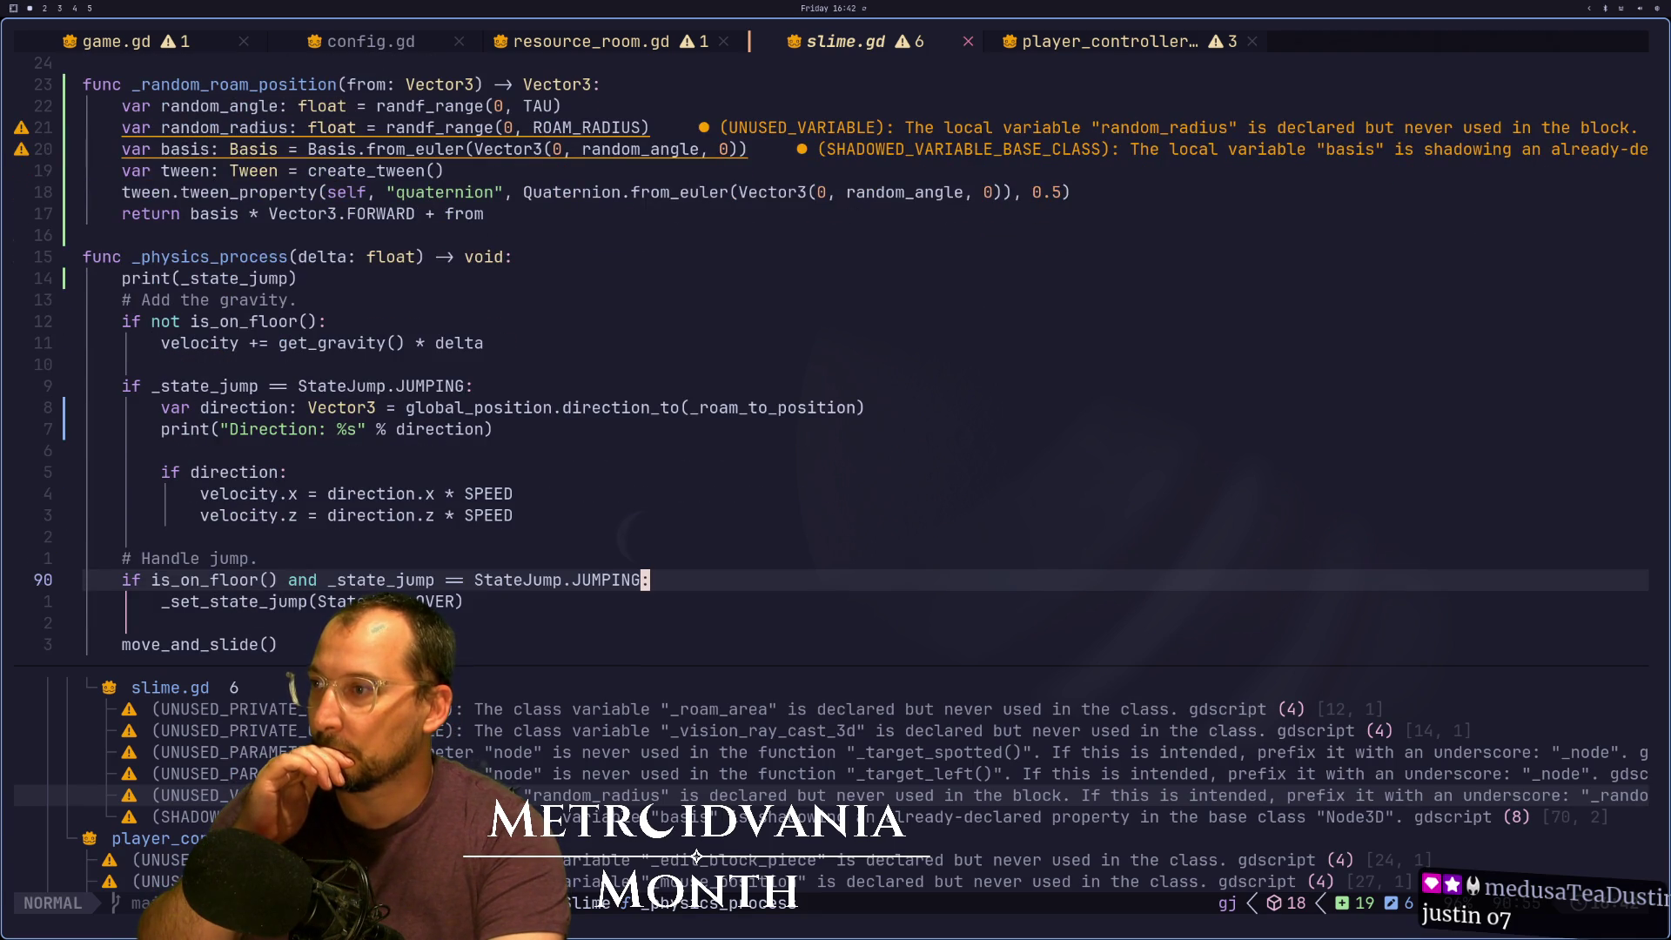
key(j)
key(k)
key(k)
key(k)
key(k)
key(k)
key(k)
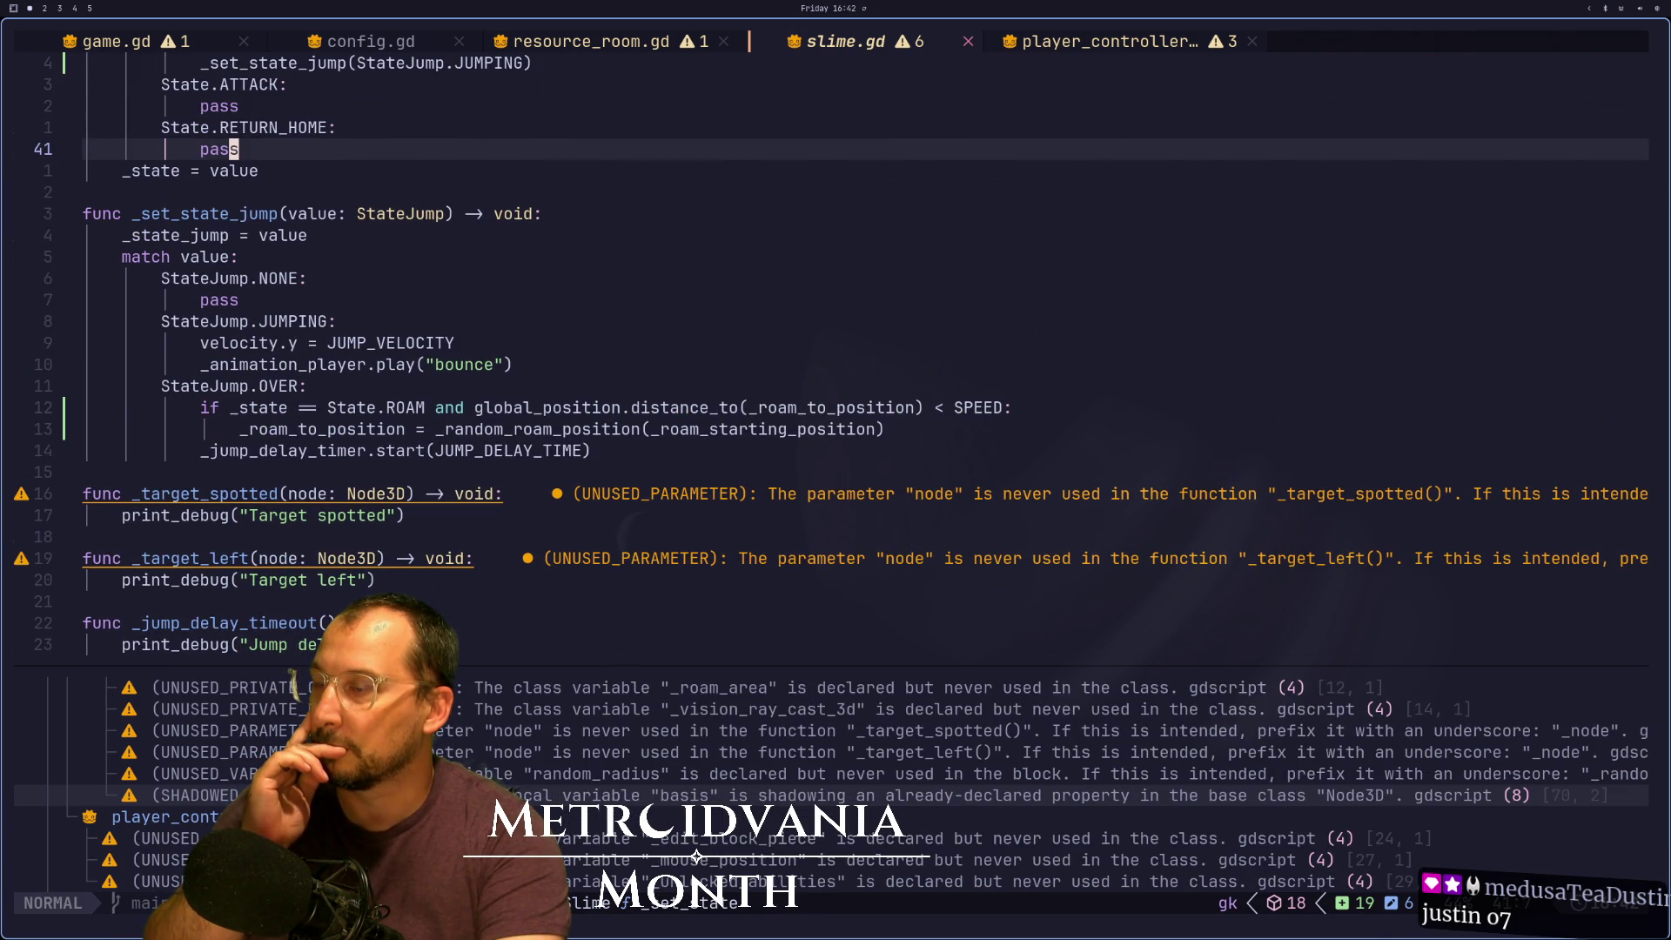
key(k)
key(dollar)
Undo the binding change to restore StateJump.JUMPING and save slime.gd
key(i)
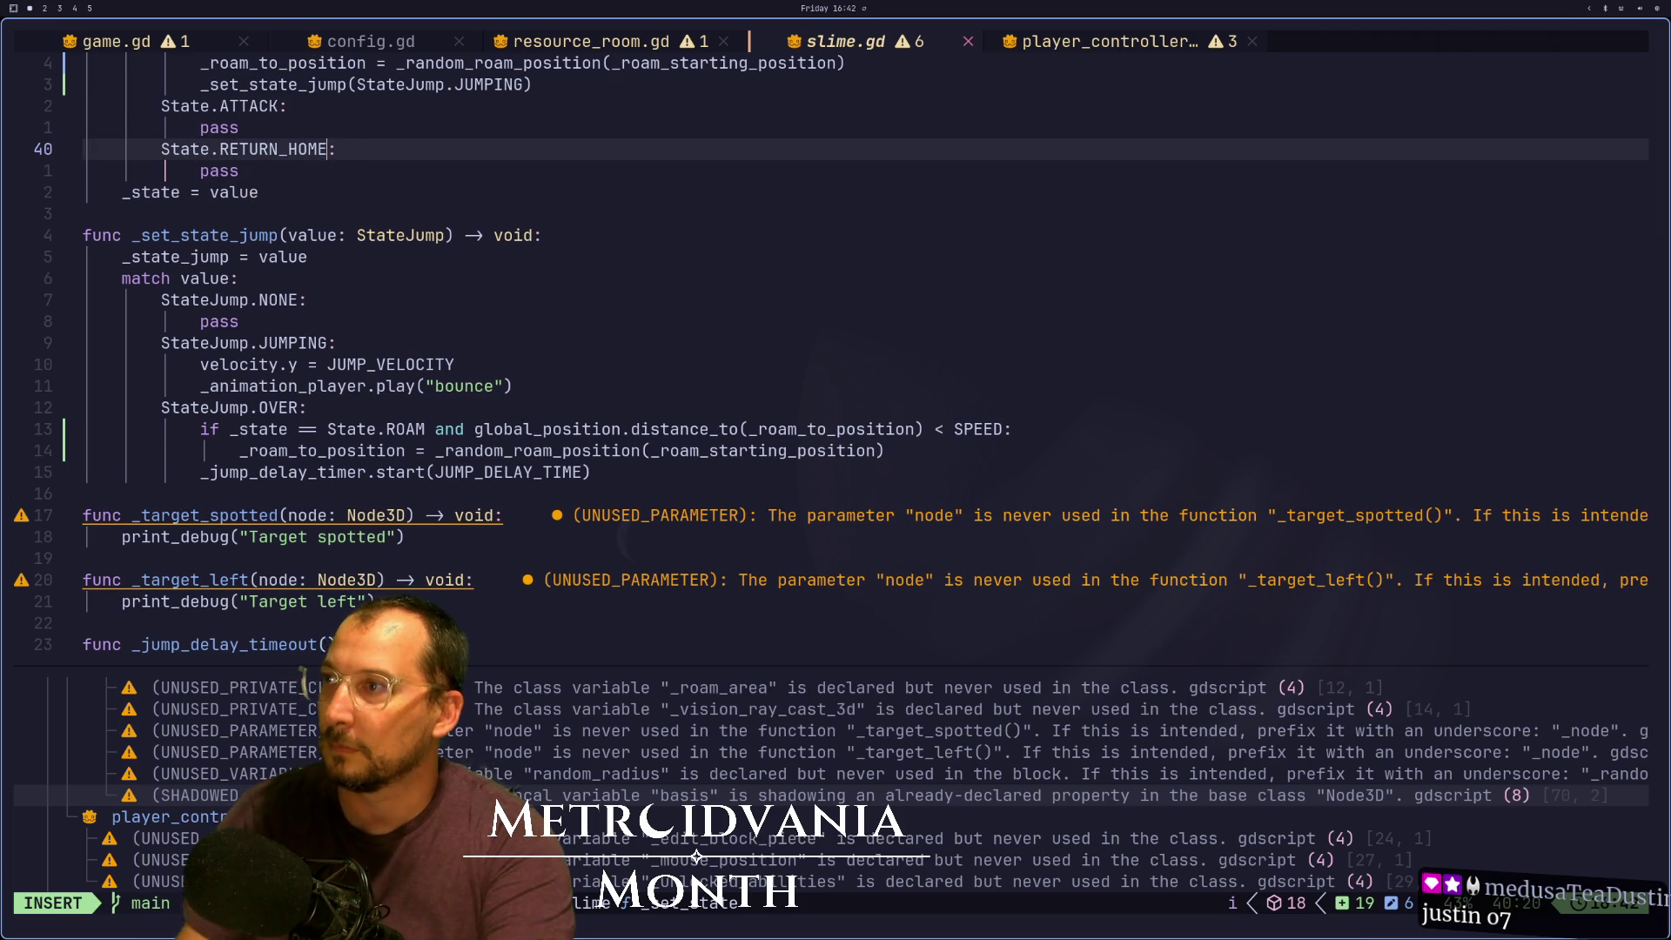
key(Escape)
key(ctrl+o)
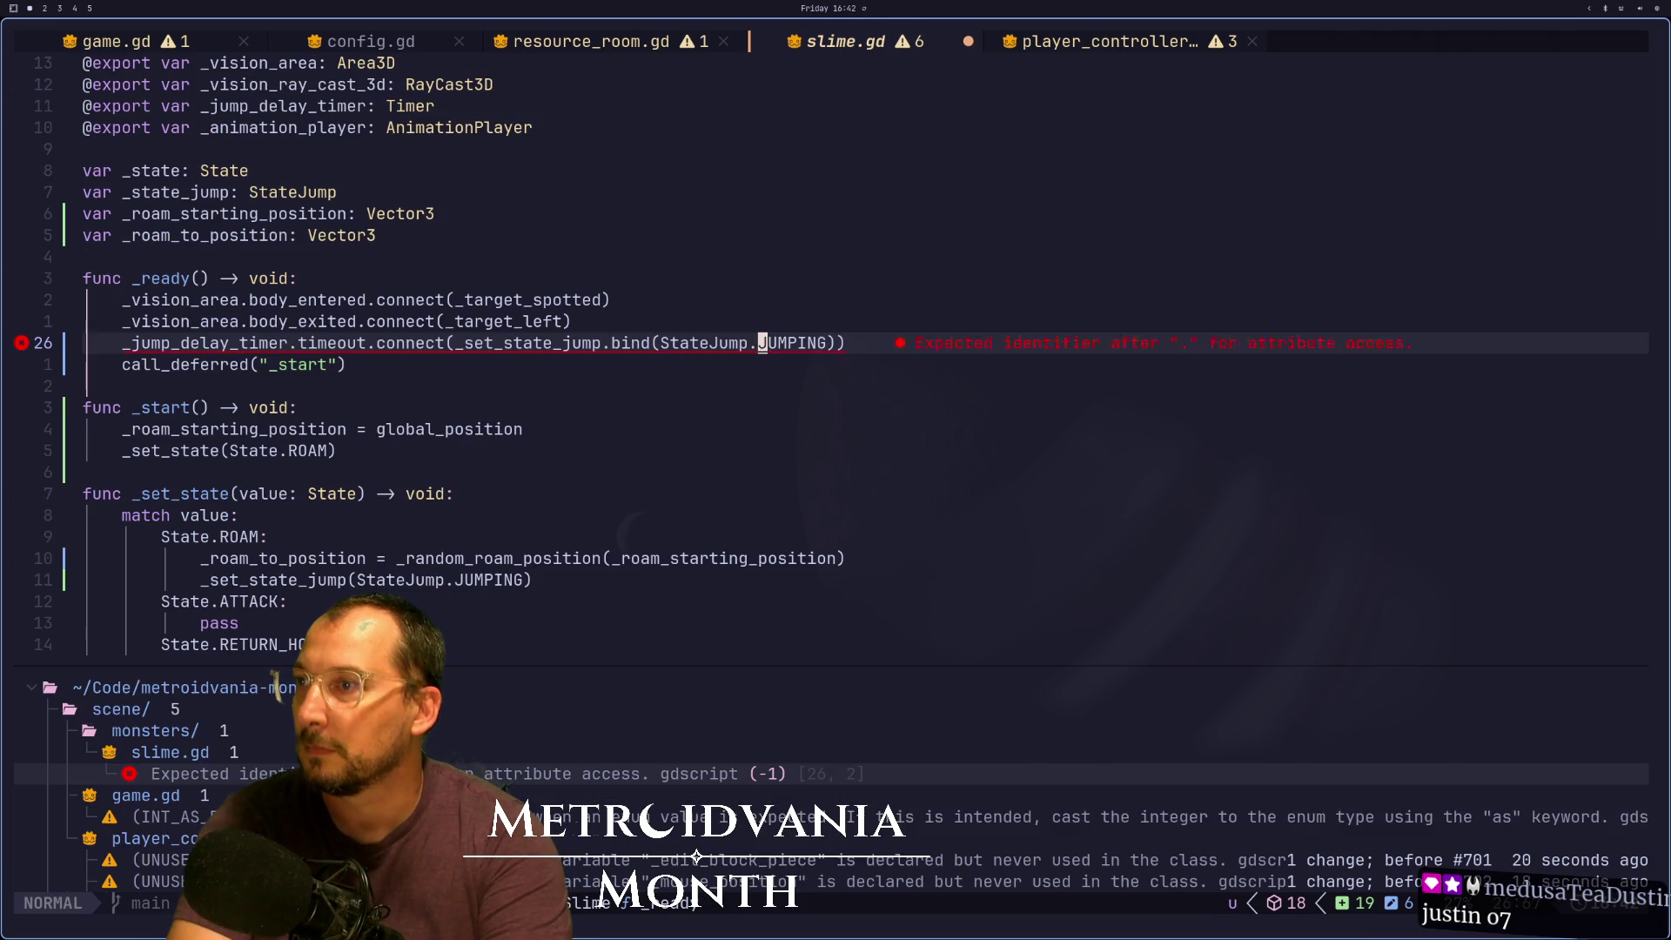
key(u)
key(h)
key(h)
key(h)
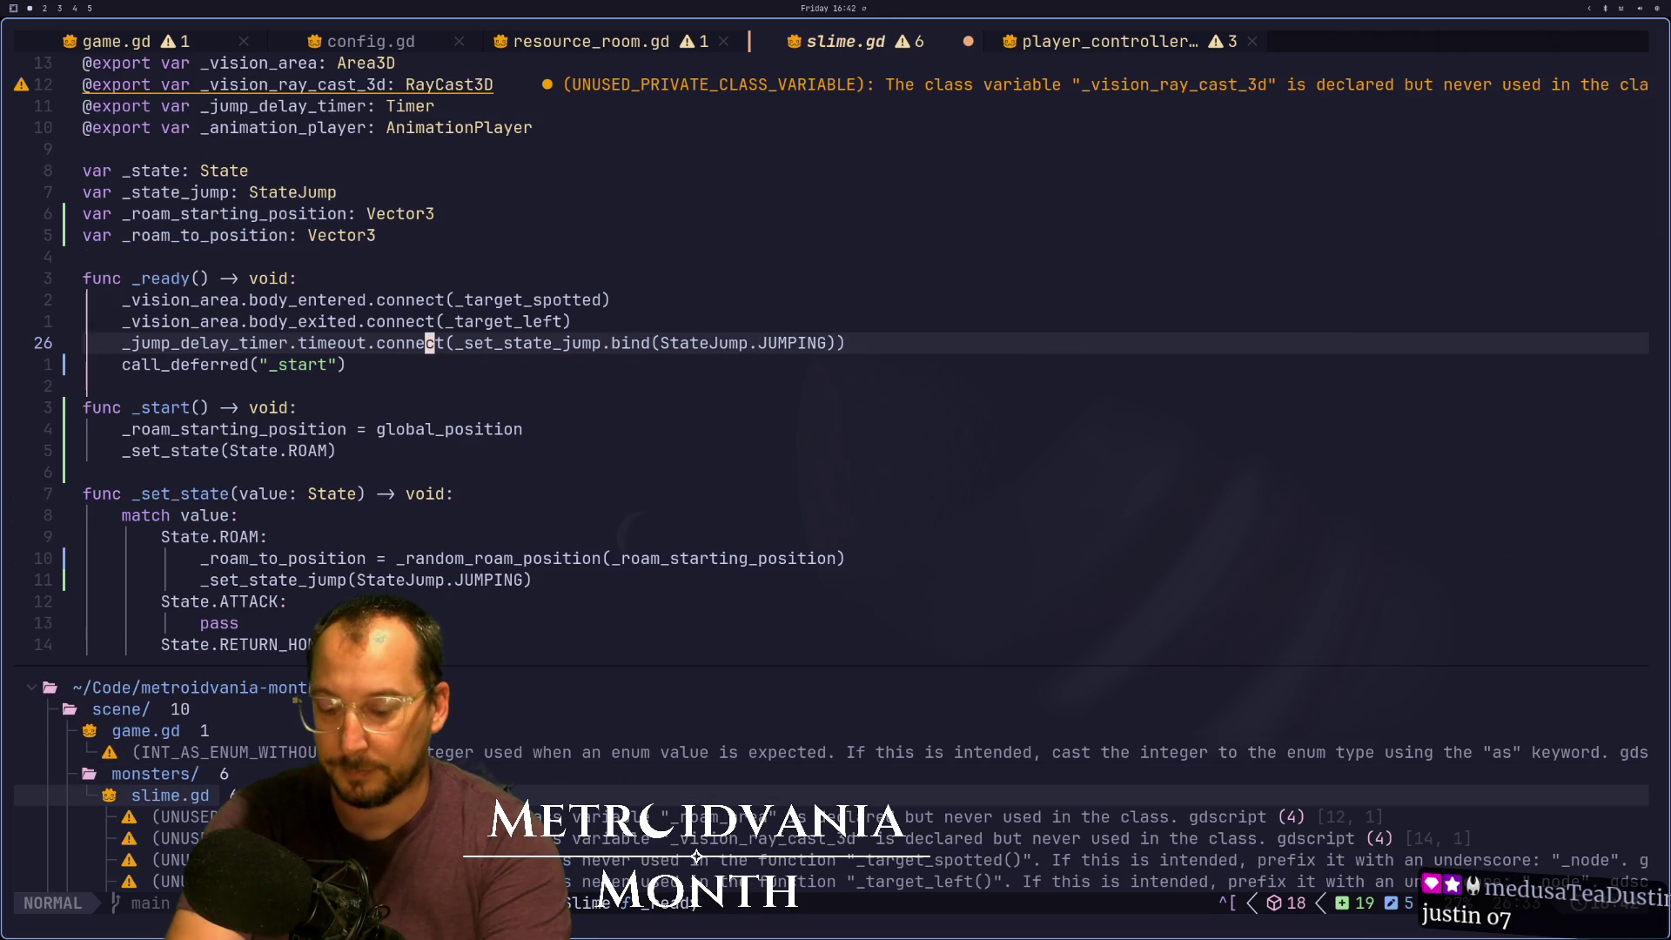
text(:w)
key(Return)
Review the target callbacks, _jump_delay_timeout and the OVER case's timer start call
key(j)
key(j)
key(j)
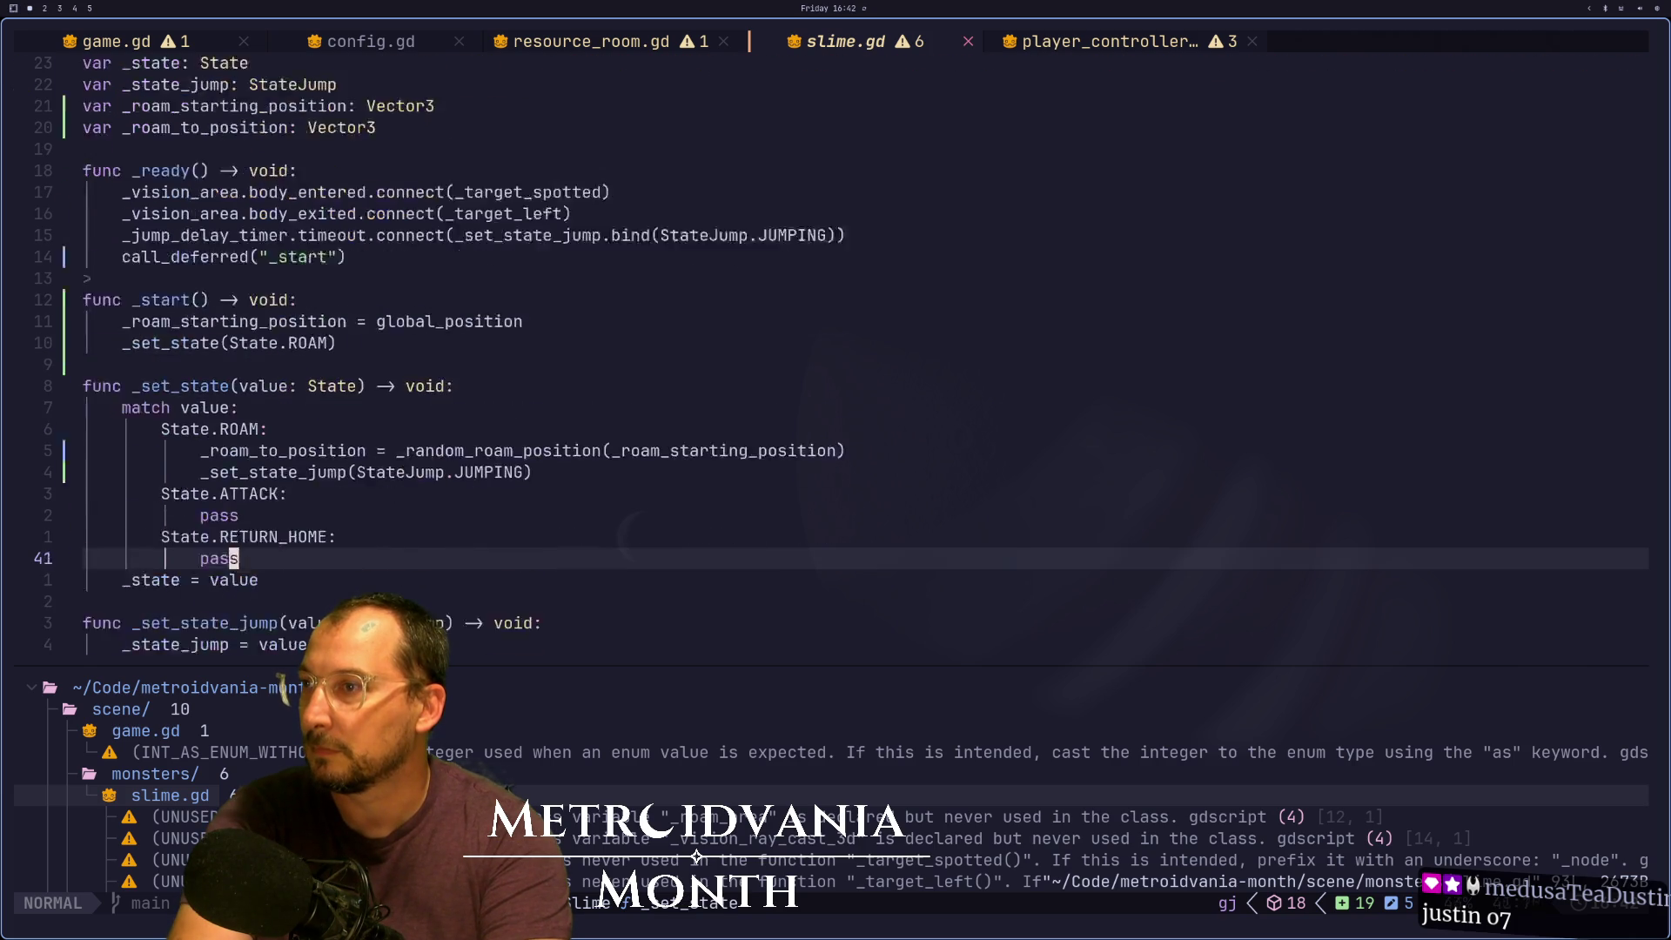
key(j)
key(j)
key(j)
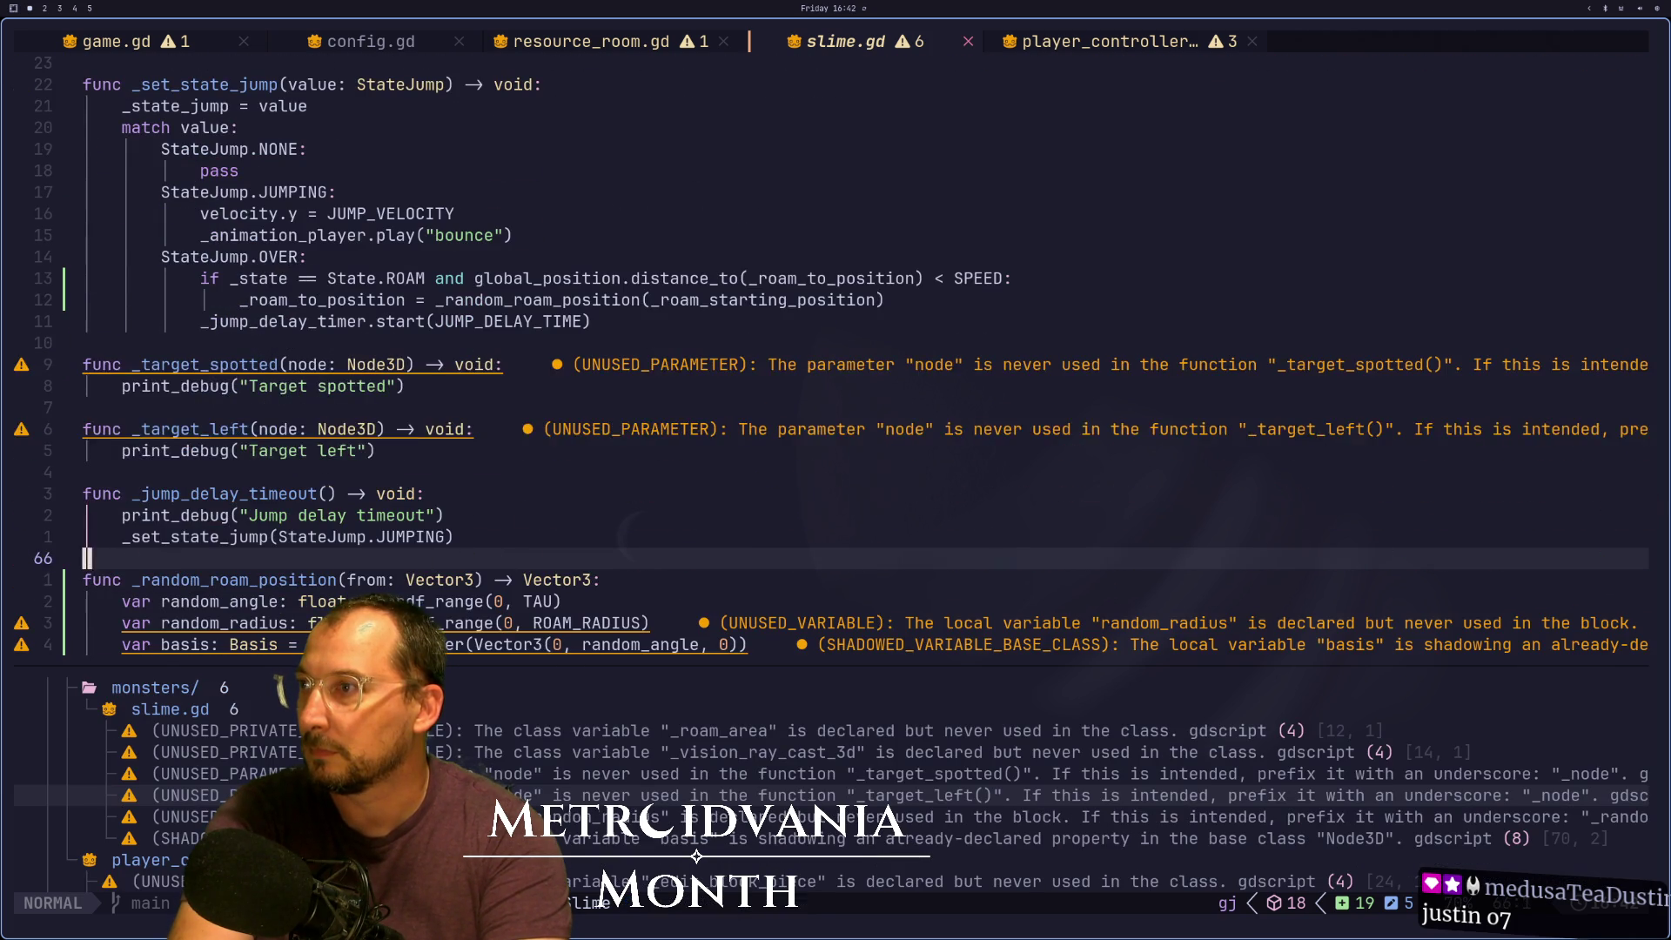
key(k)
key(k)
key(k)
key(k)
key(j)
key(j)
key(j)
key(k)
key(k)
key(k)
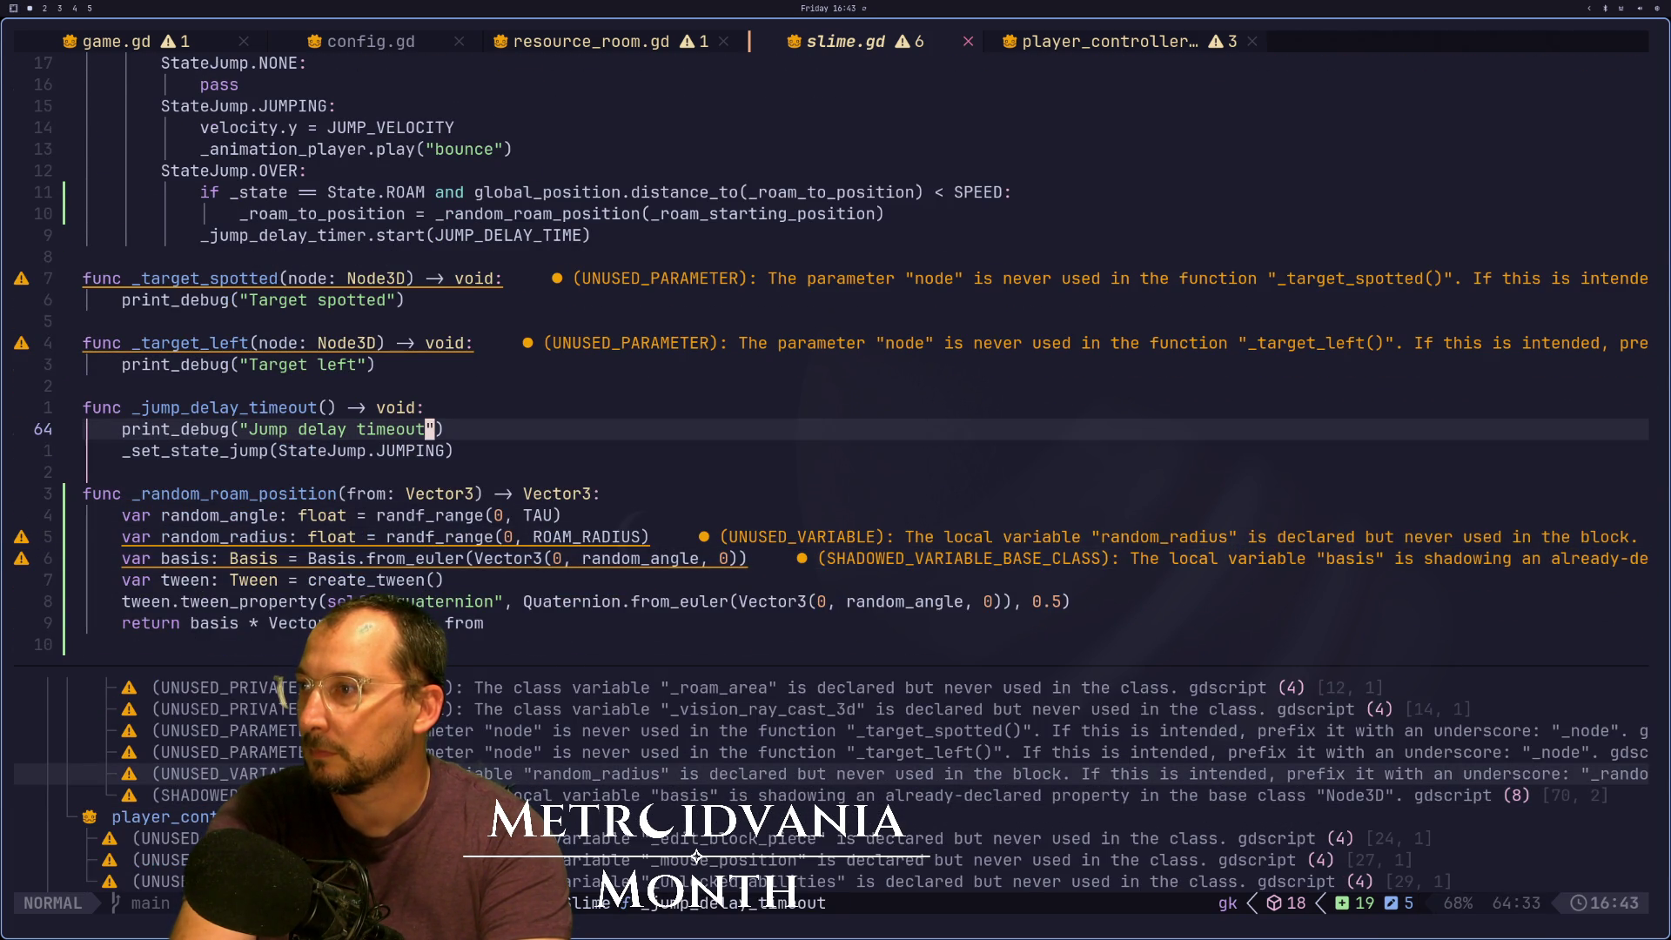
key(j)
key(k)
key(k)
key(k)
key(j)
key(j)
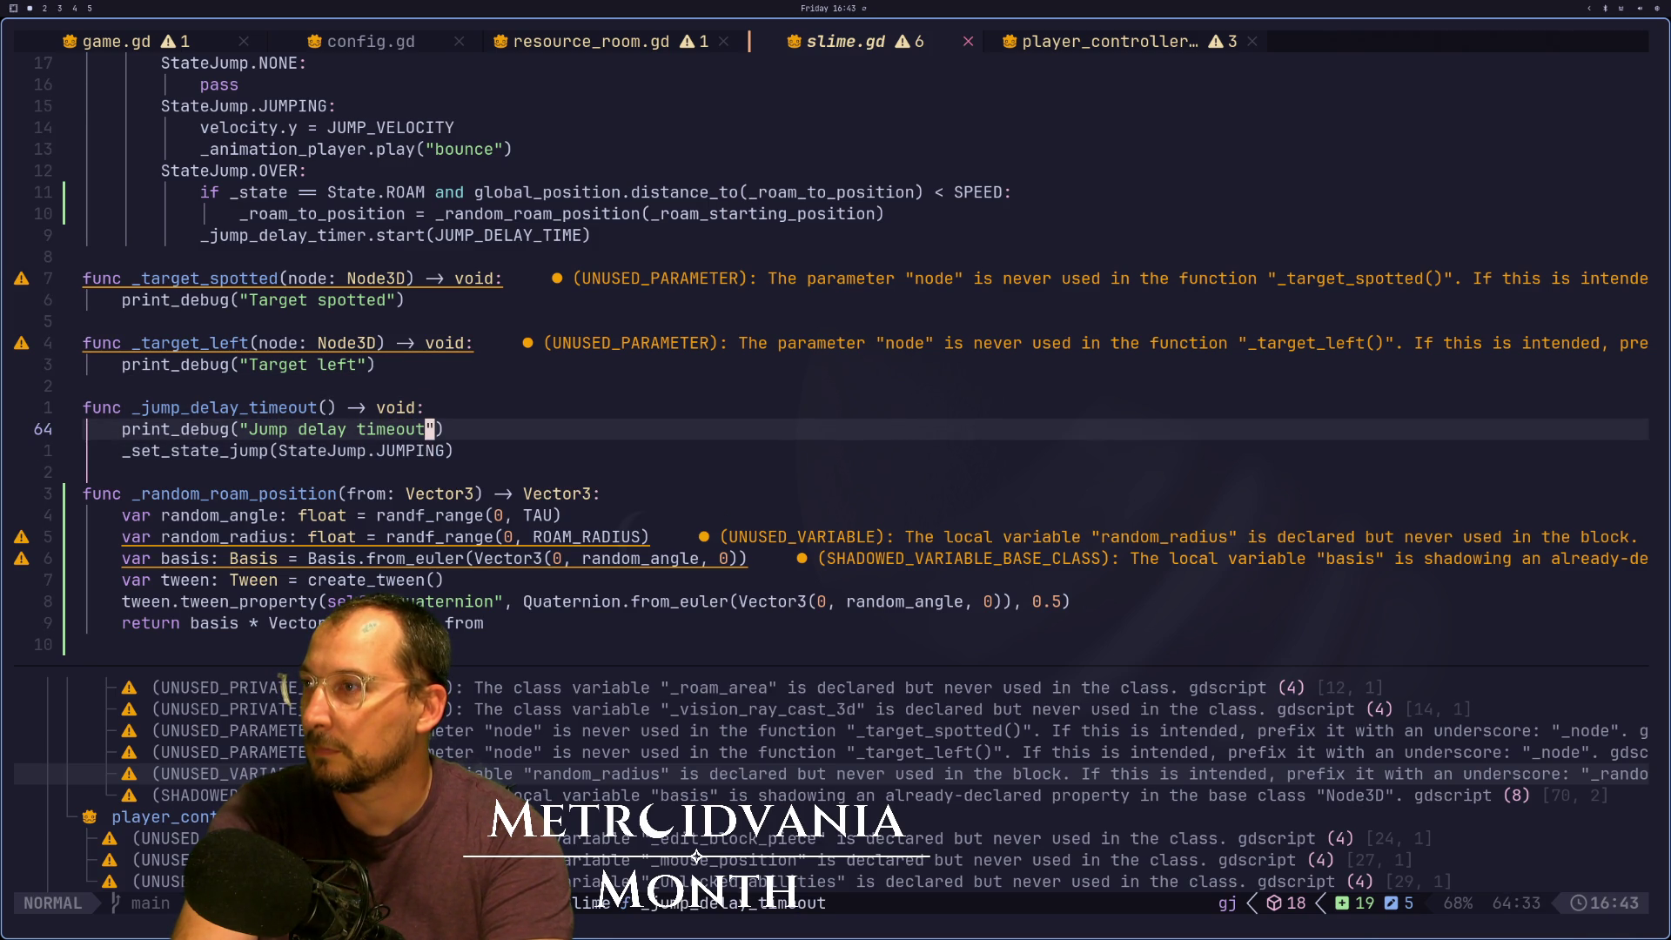
key(k)
key(k)
key(k)
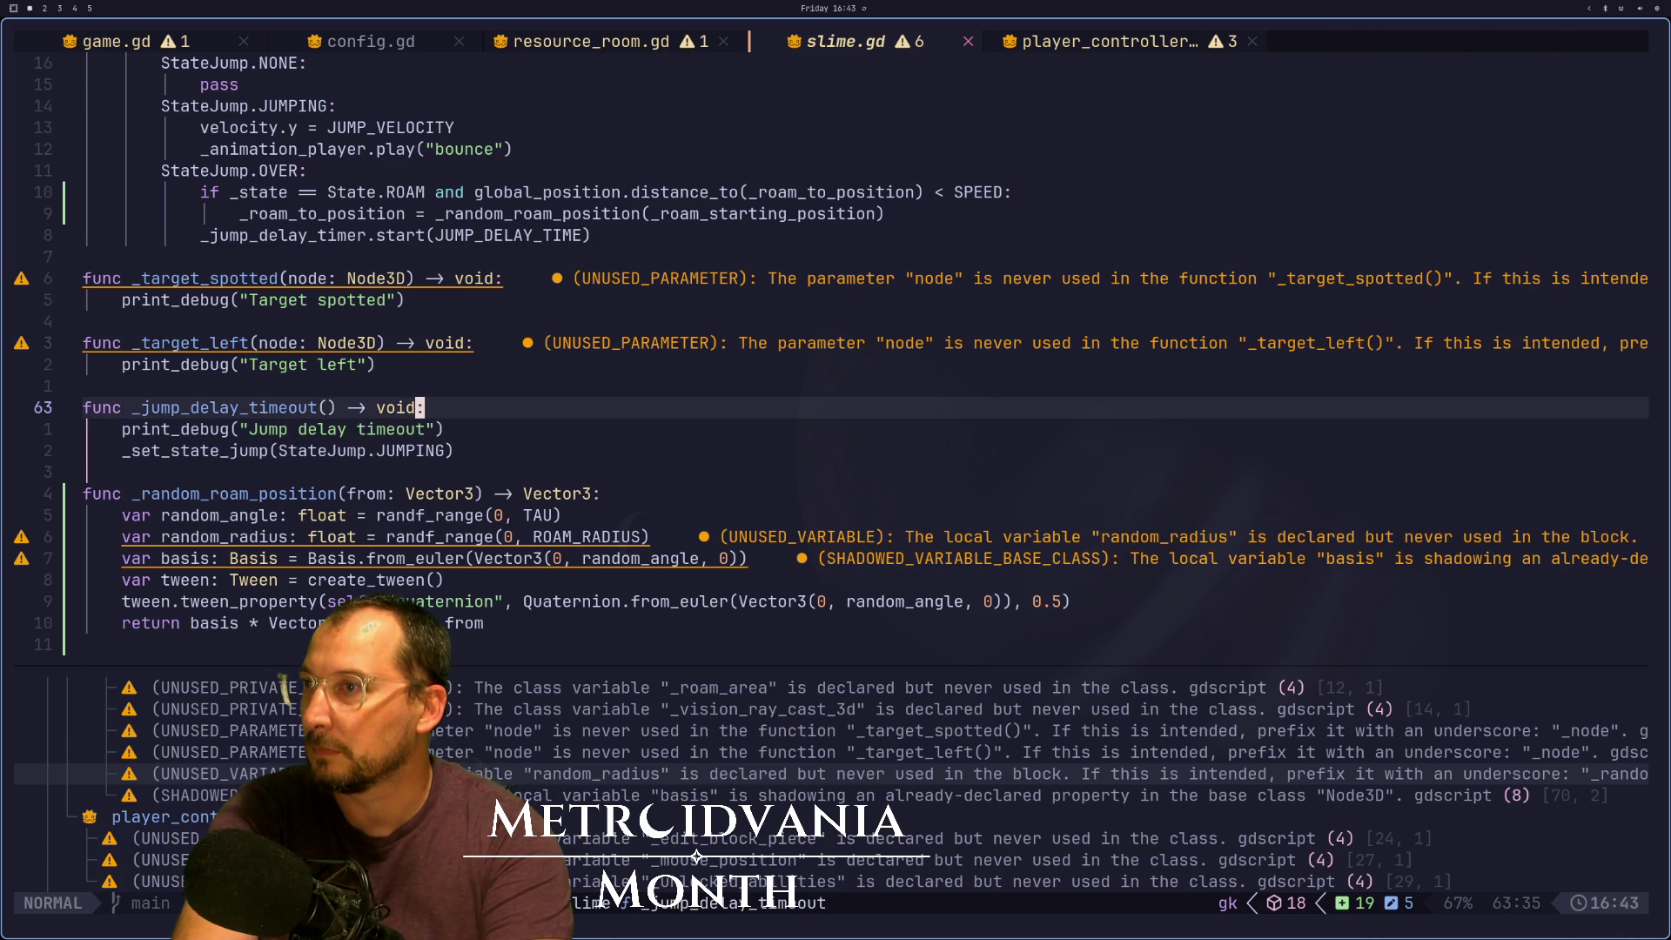
key(k)
key(h)
key(h)
key(h)
key(j)
key(j)
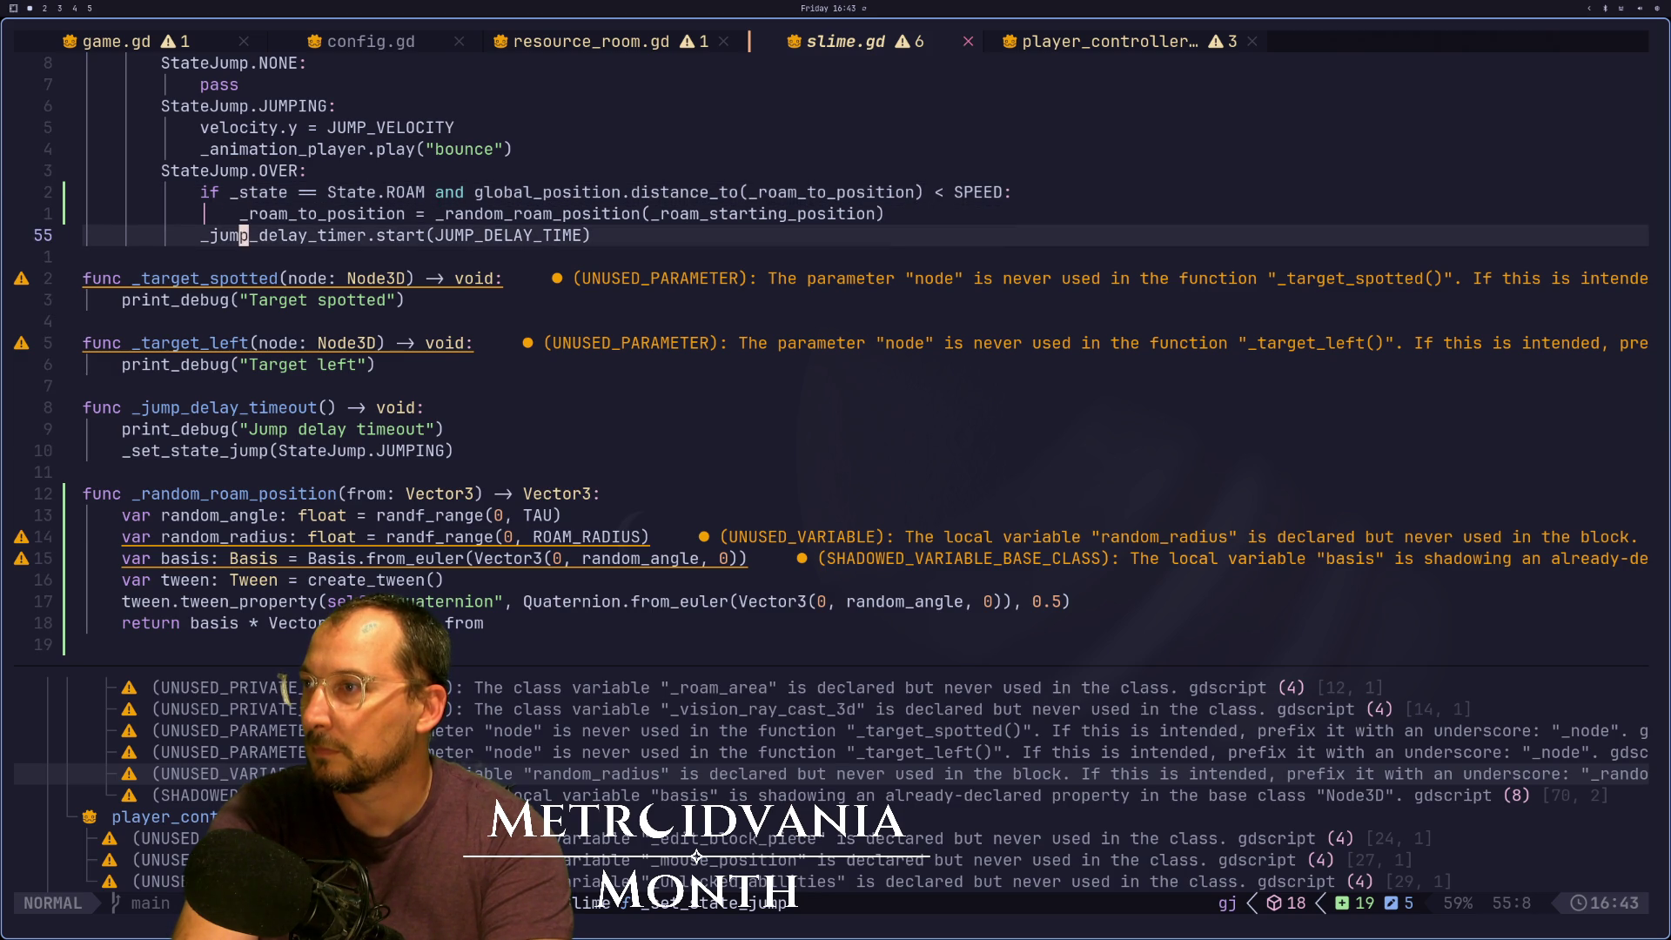
key(k)
key(k)
key(k)
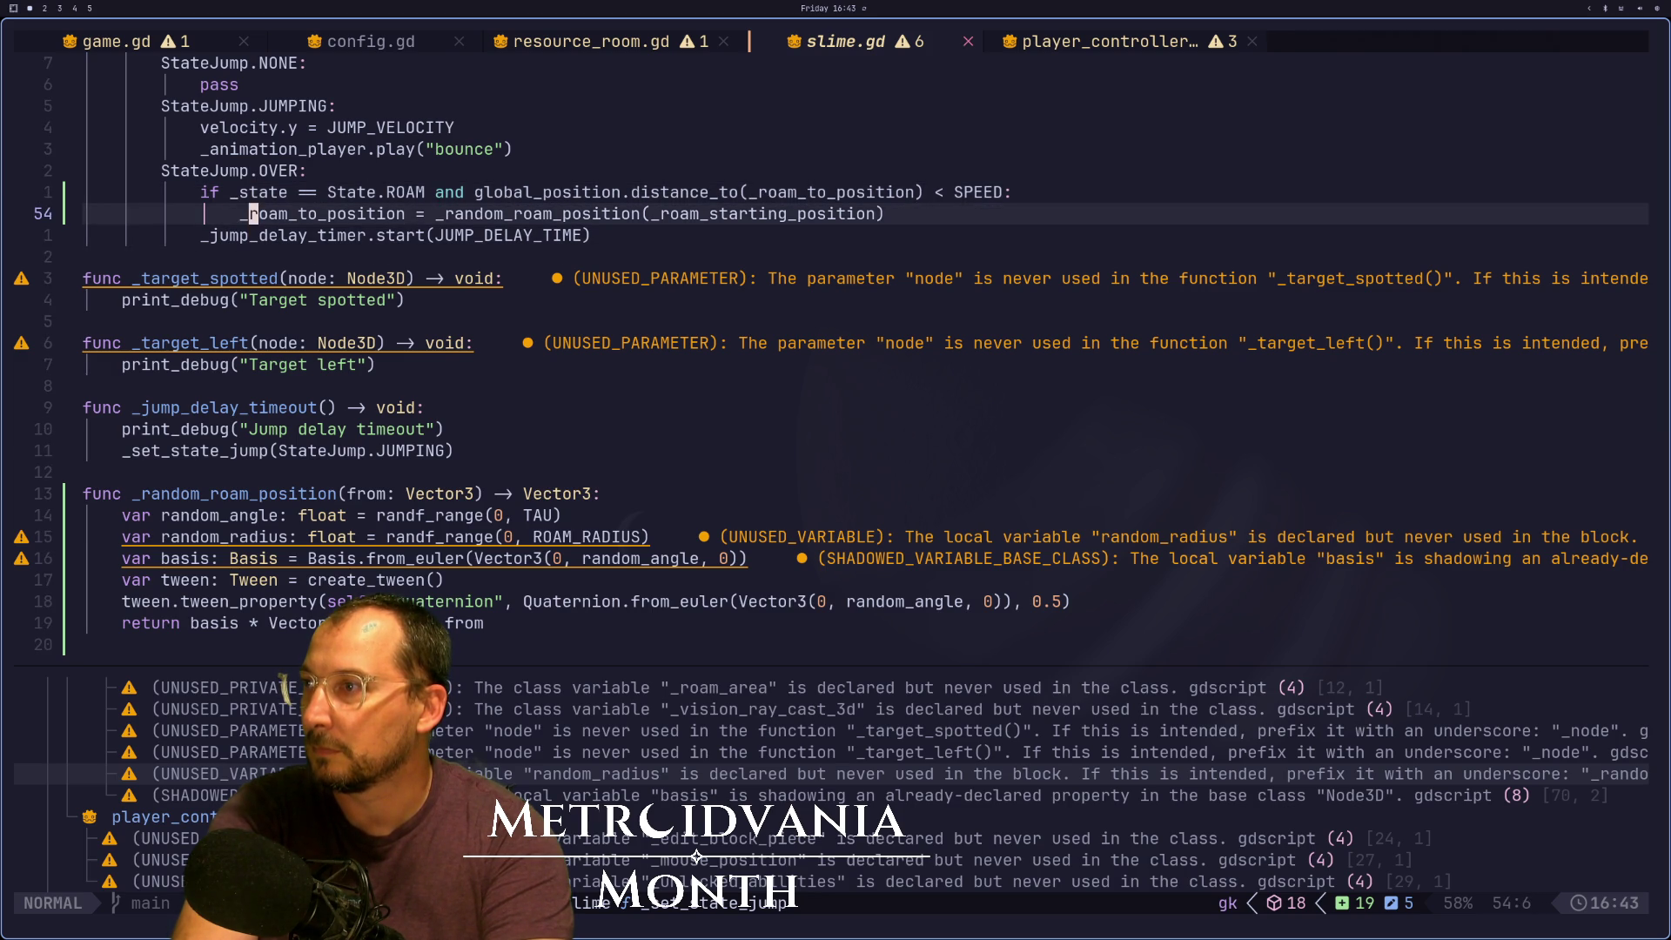
Jump back up to the timer declaration and the JUMP_DELAY_TIME constant
key(ctrl+o)
key(ctrl+o)
key(ctrl+o)
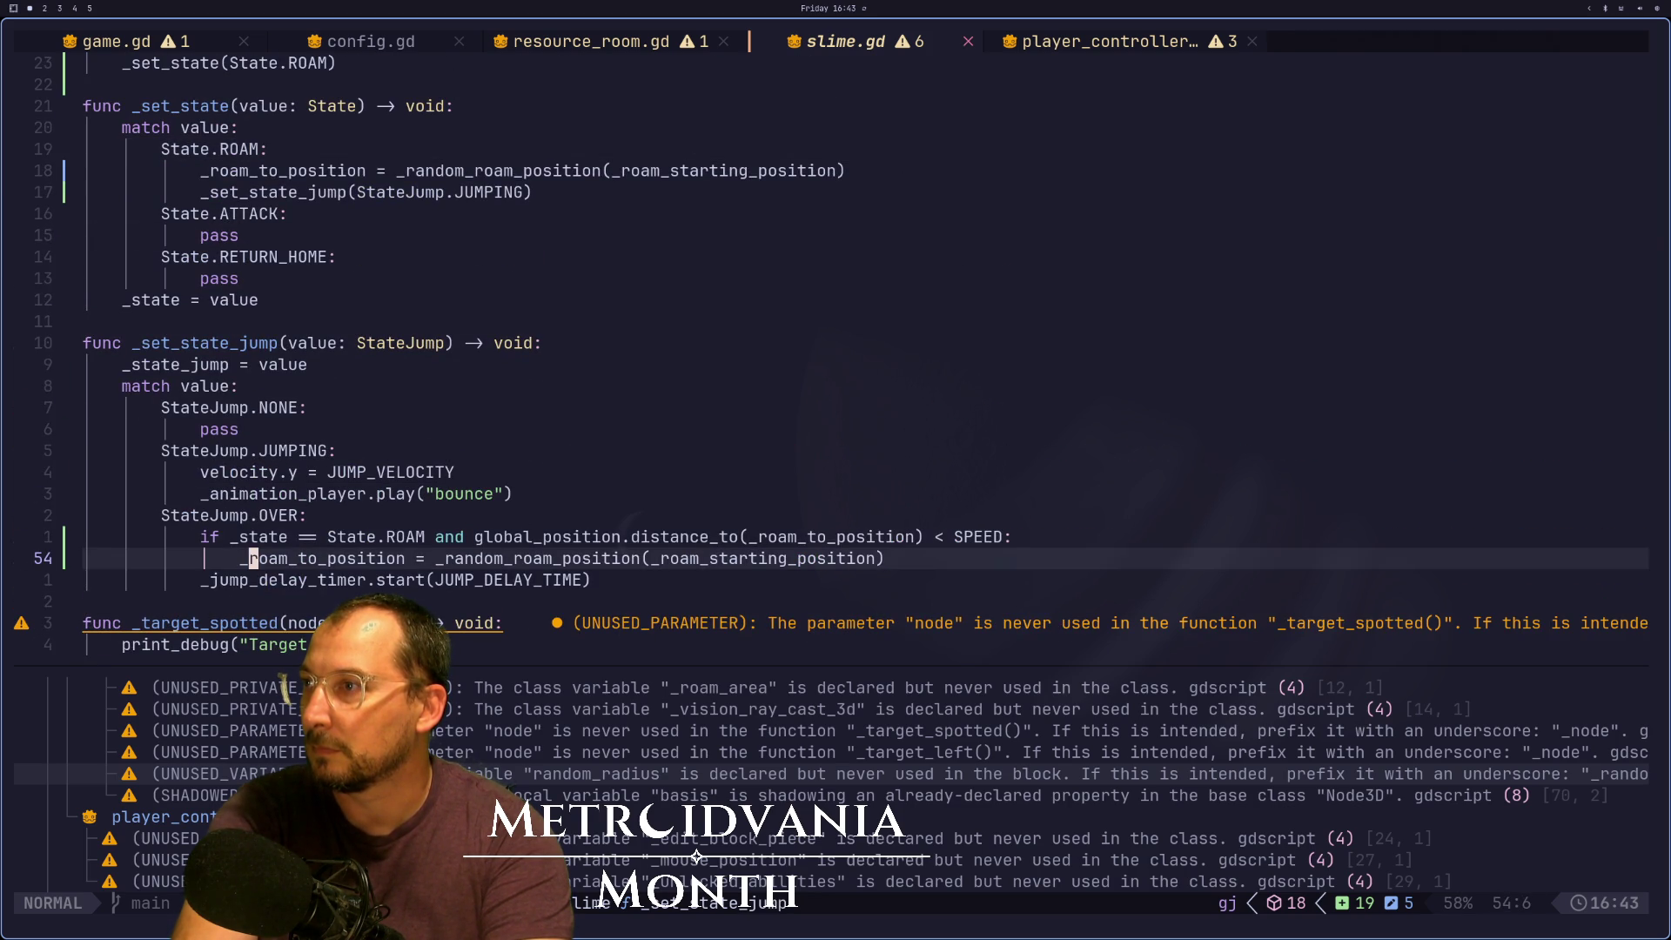
key(ctrl+o)
key(ctrl+o)
key(ctrl+o)
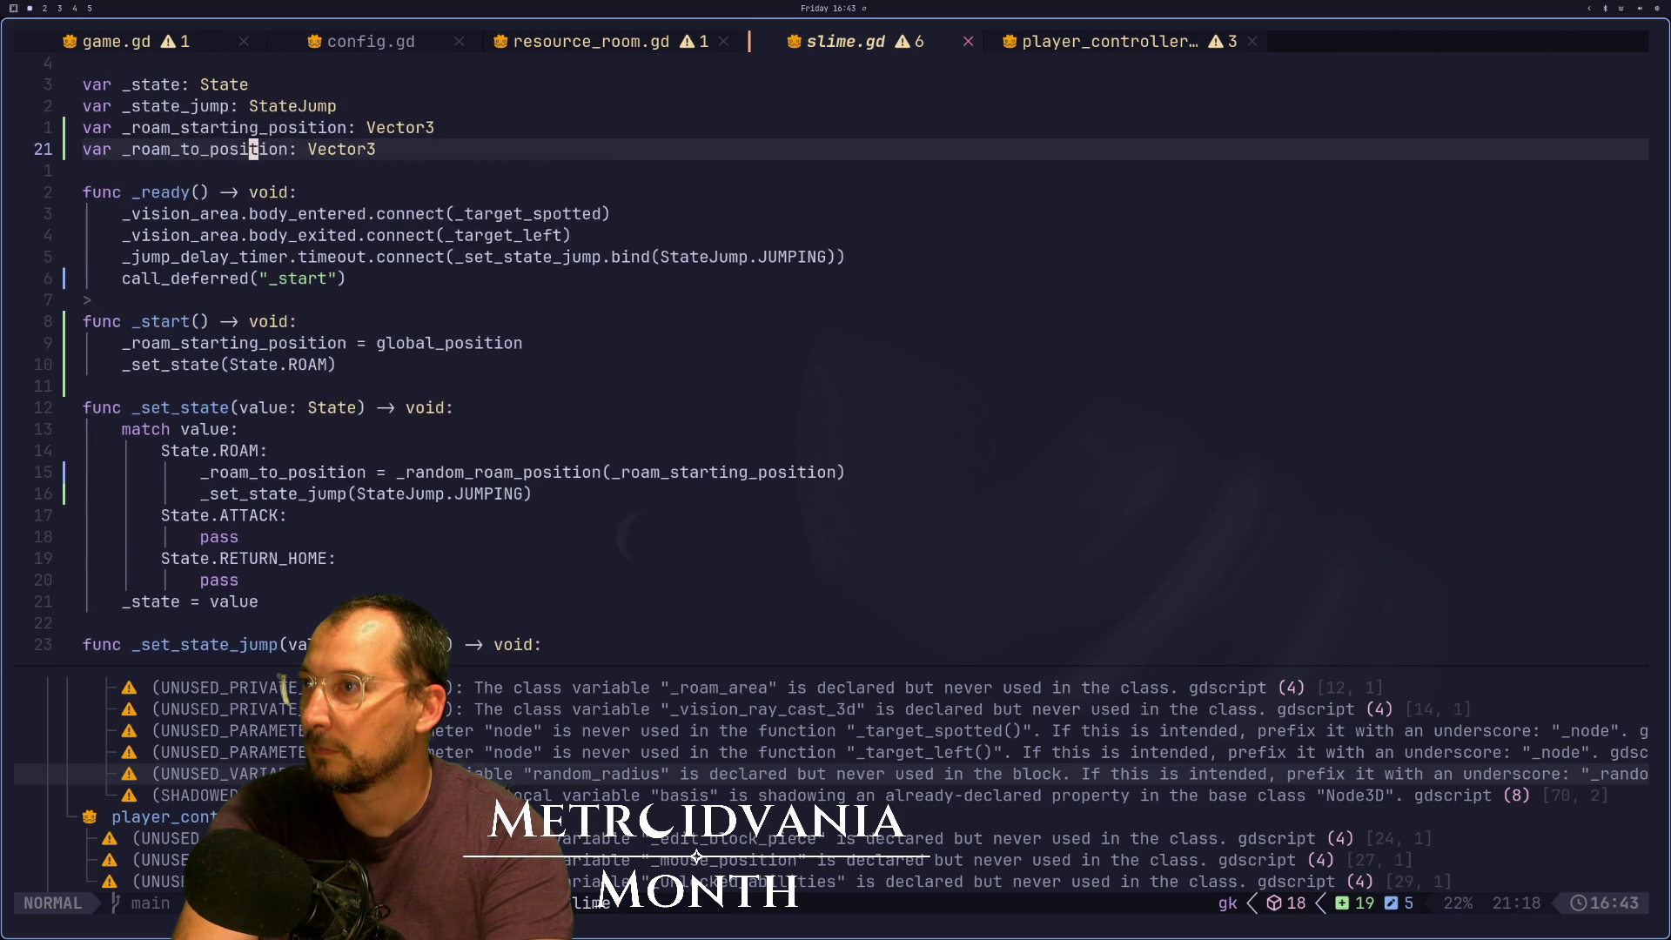
key(ctrl+o)
key(ctrl+o)
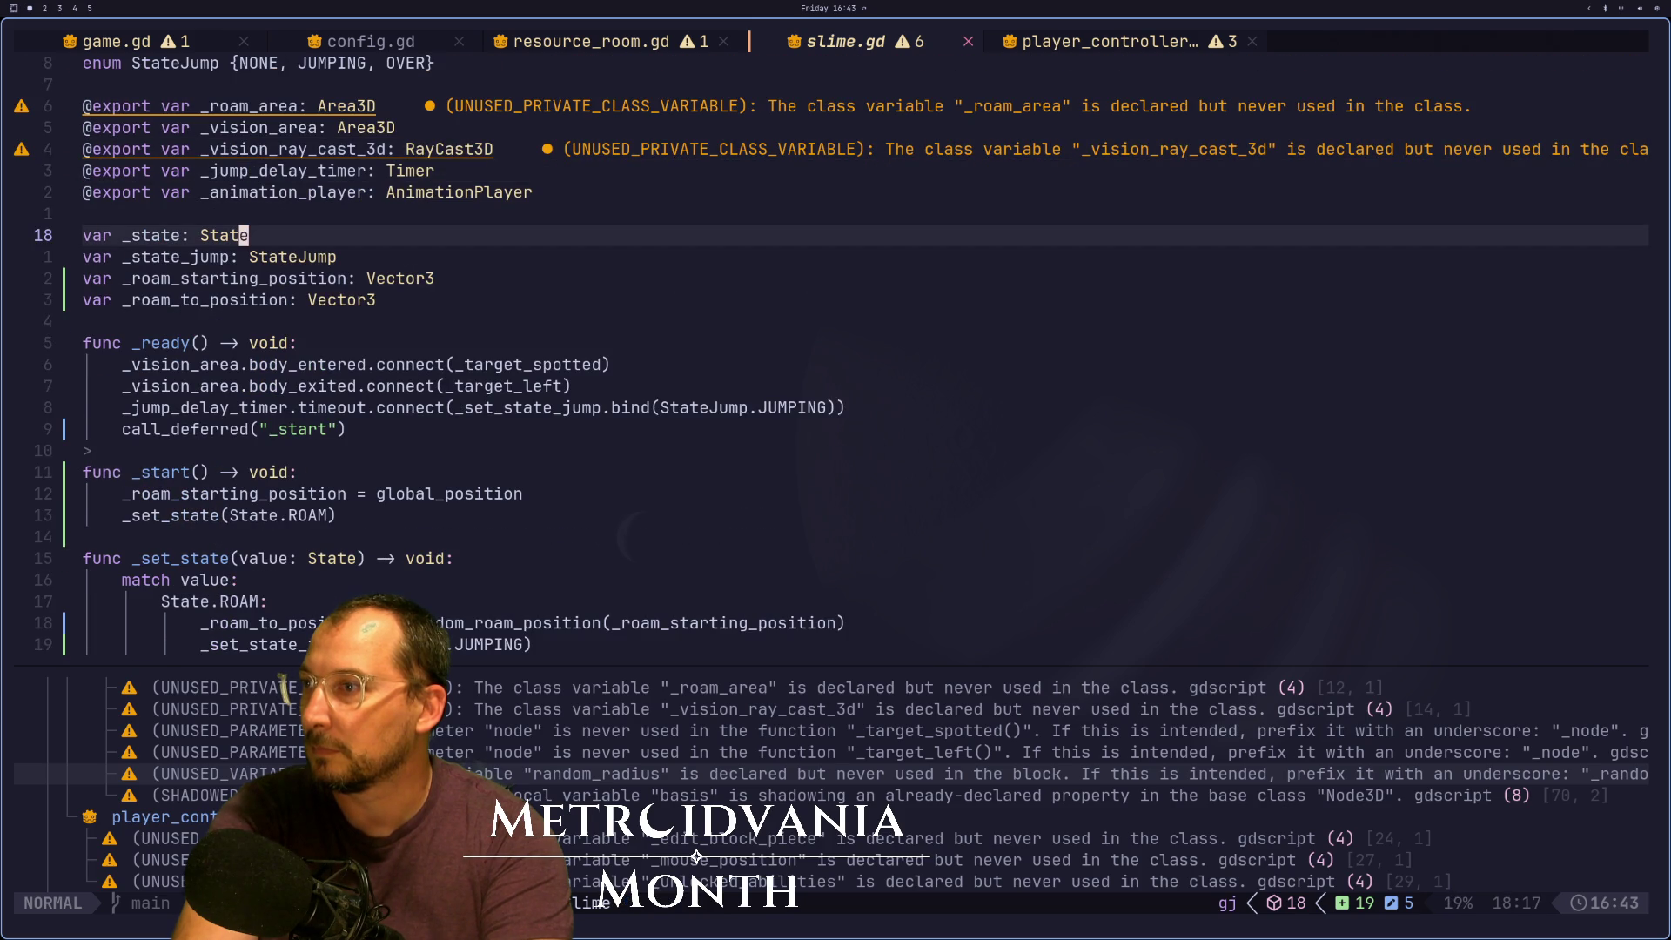
key(j)
key(j)
key(j)
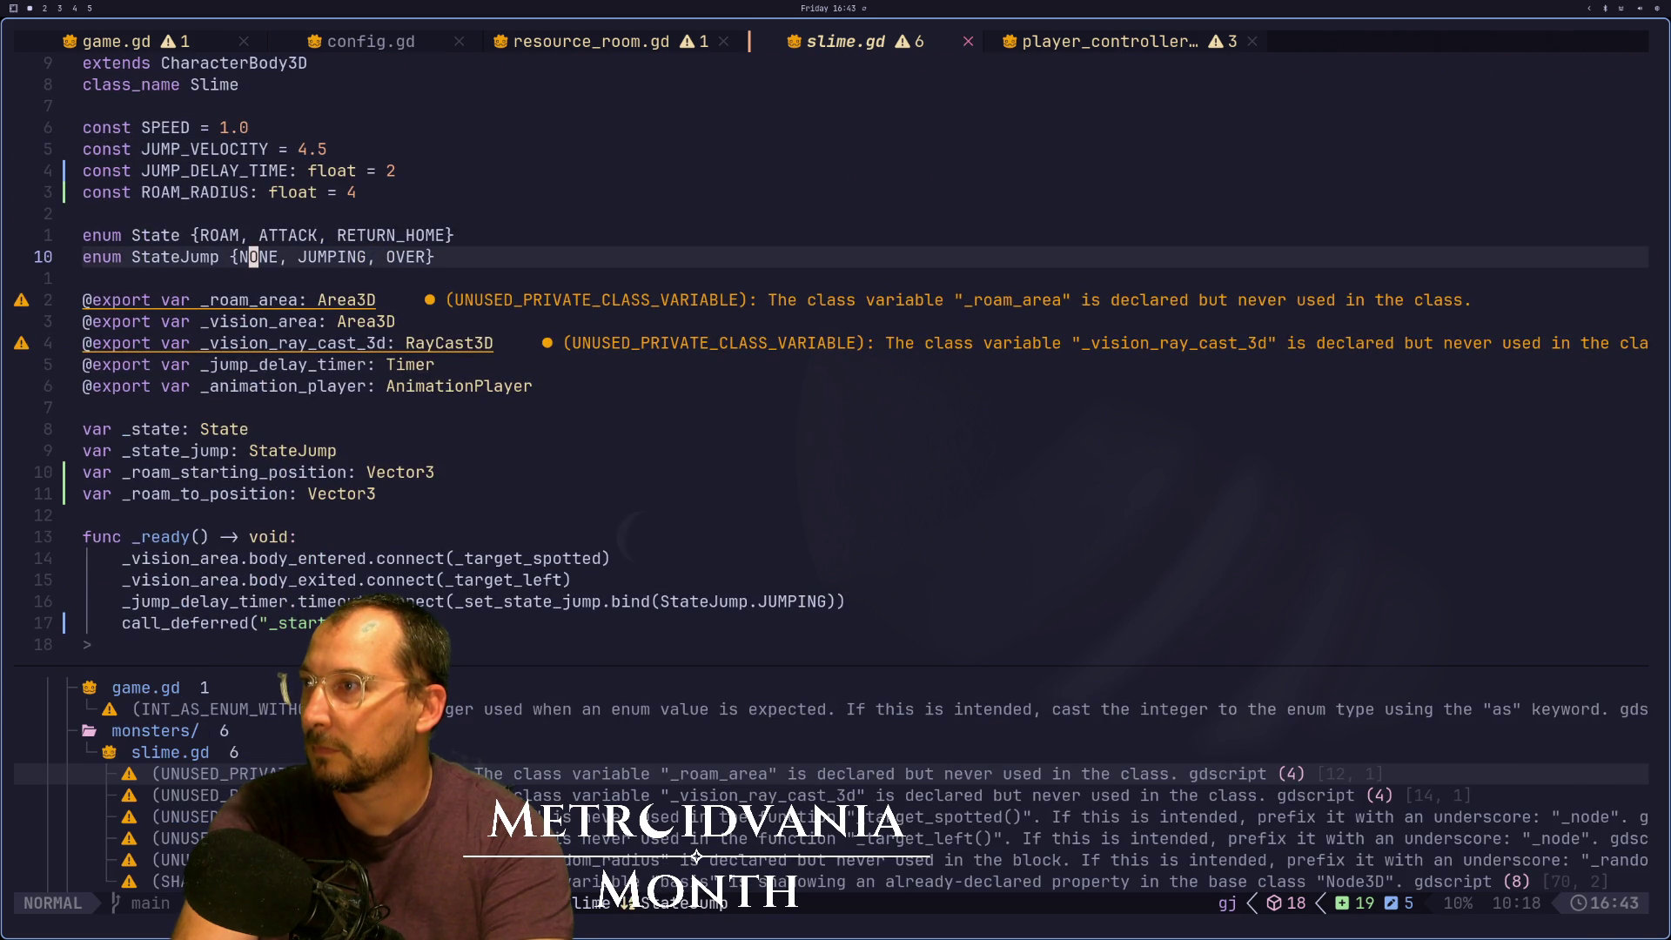
key(j)
key(j)
key(j)
key(j)
key(j)
key(j)
key(j)
key(j)
key(k)
key(k)
key(k)
key(k)
key(k)
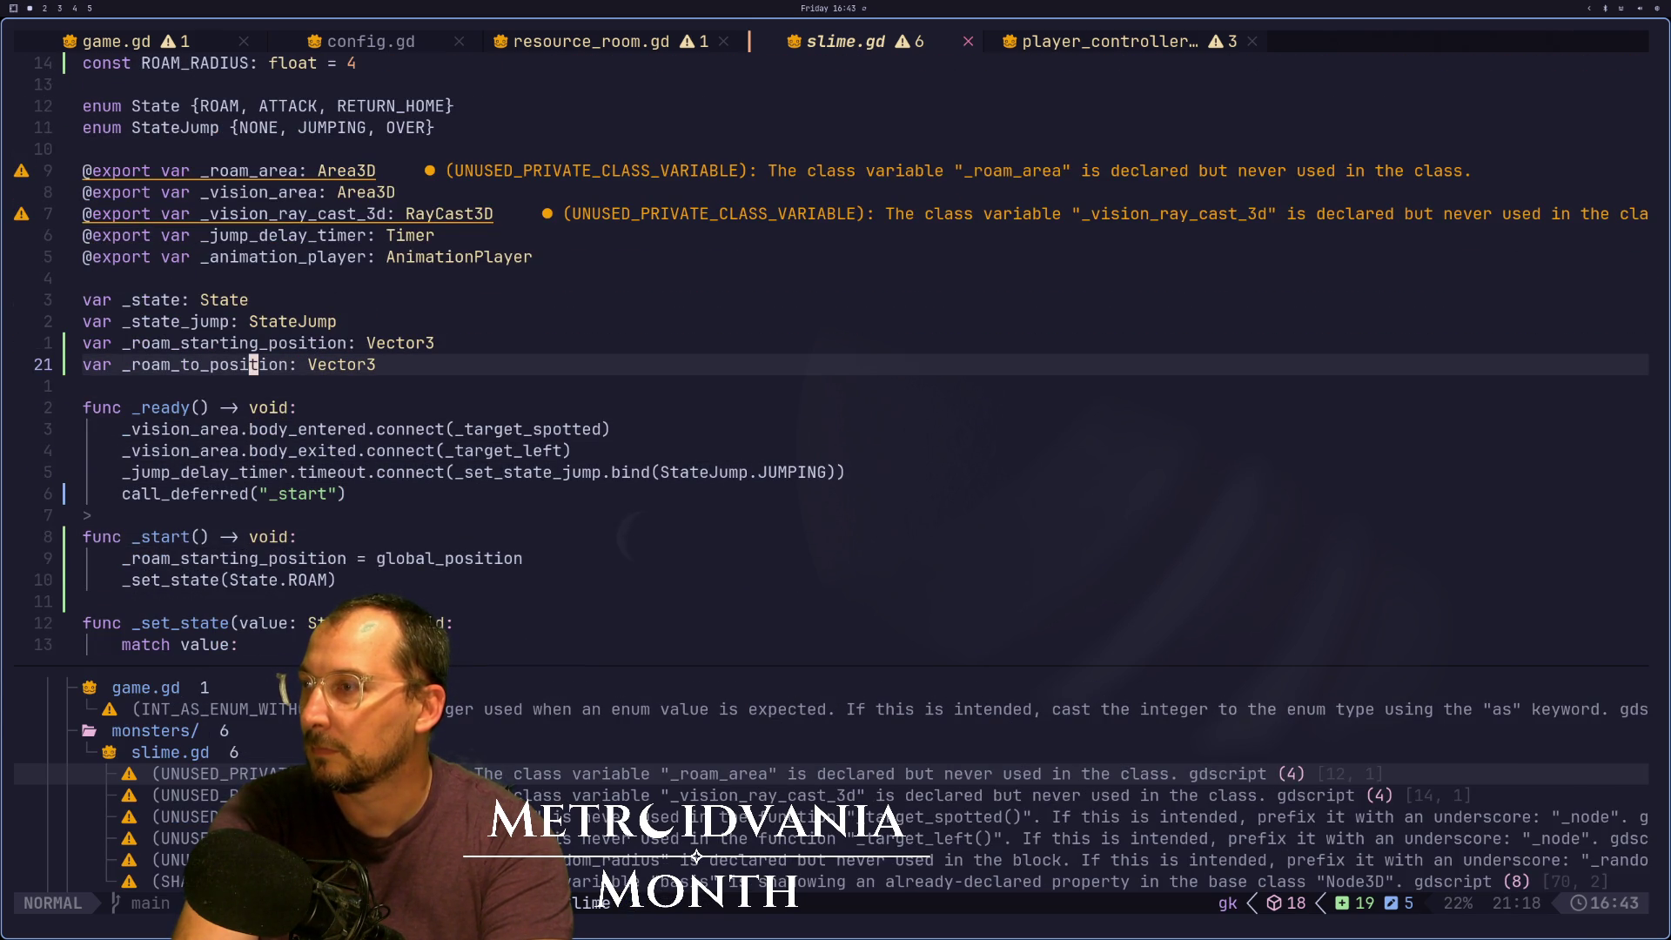
key(k)
key(k)
key(k)
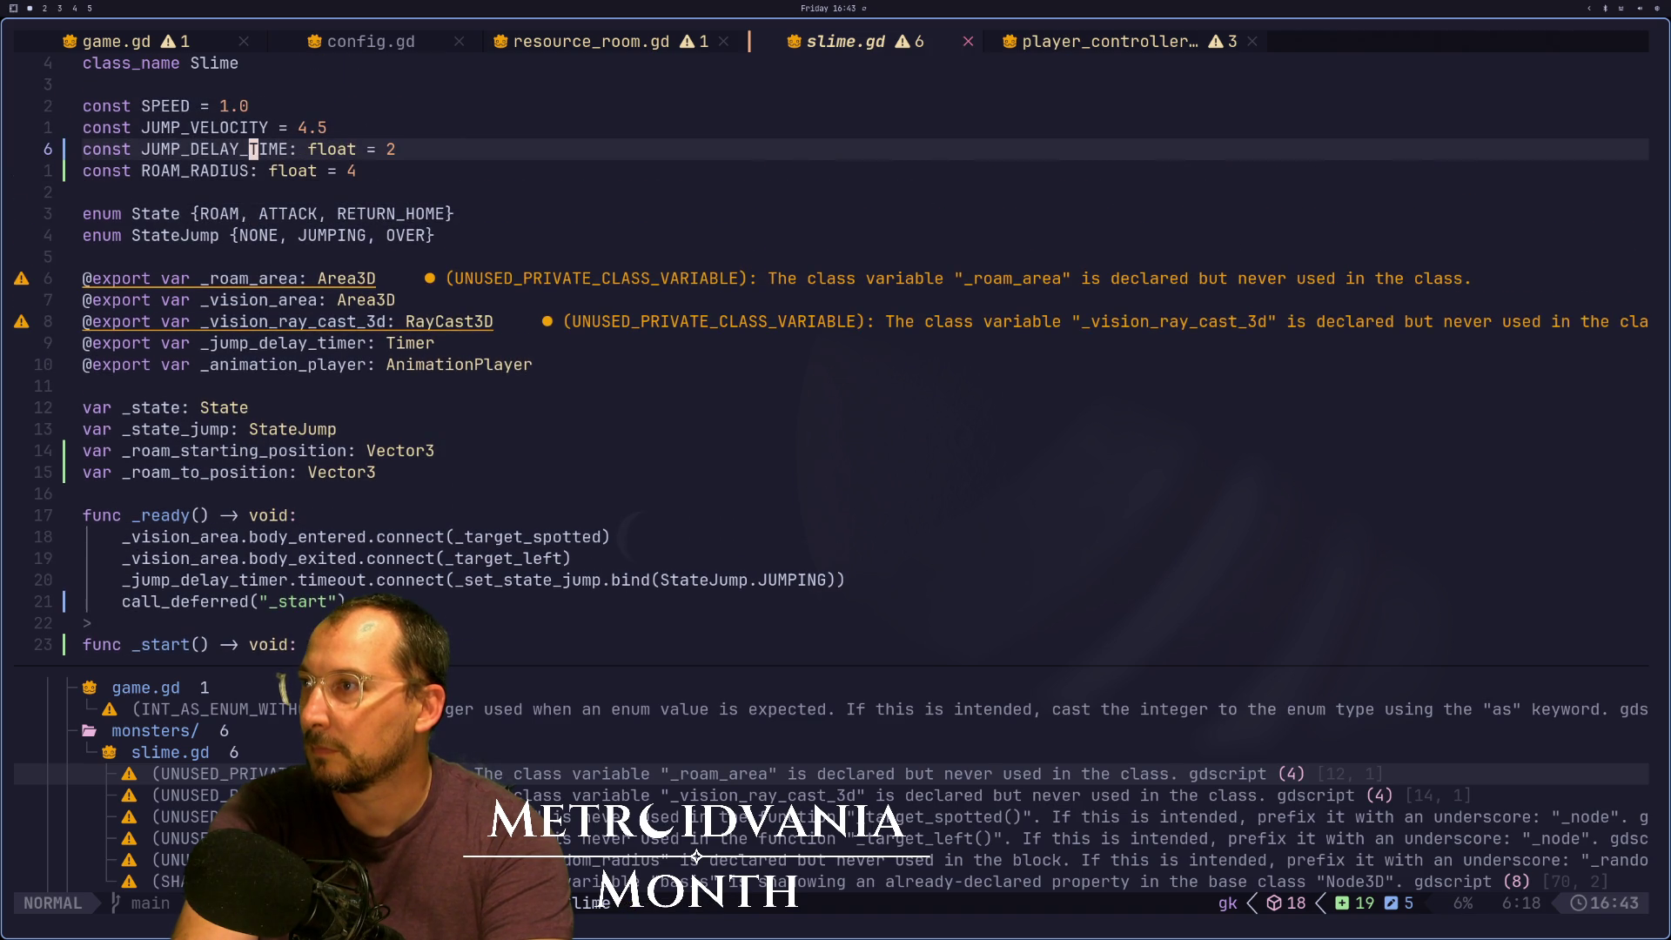
Search for uses of JUMP_DELAY_TIME, then search every use of _jump_delay_timer
key(asterisk)
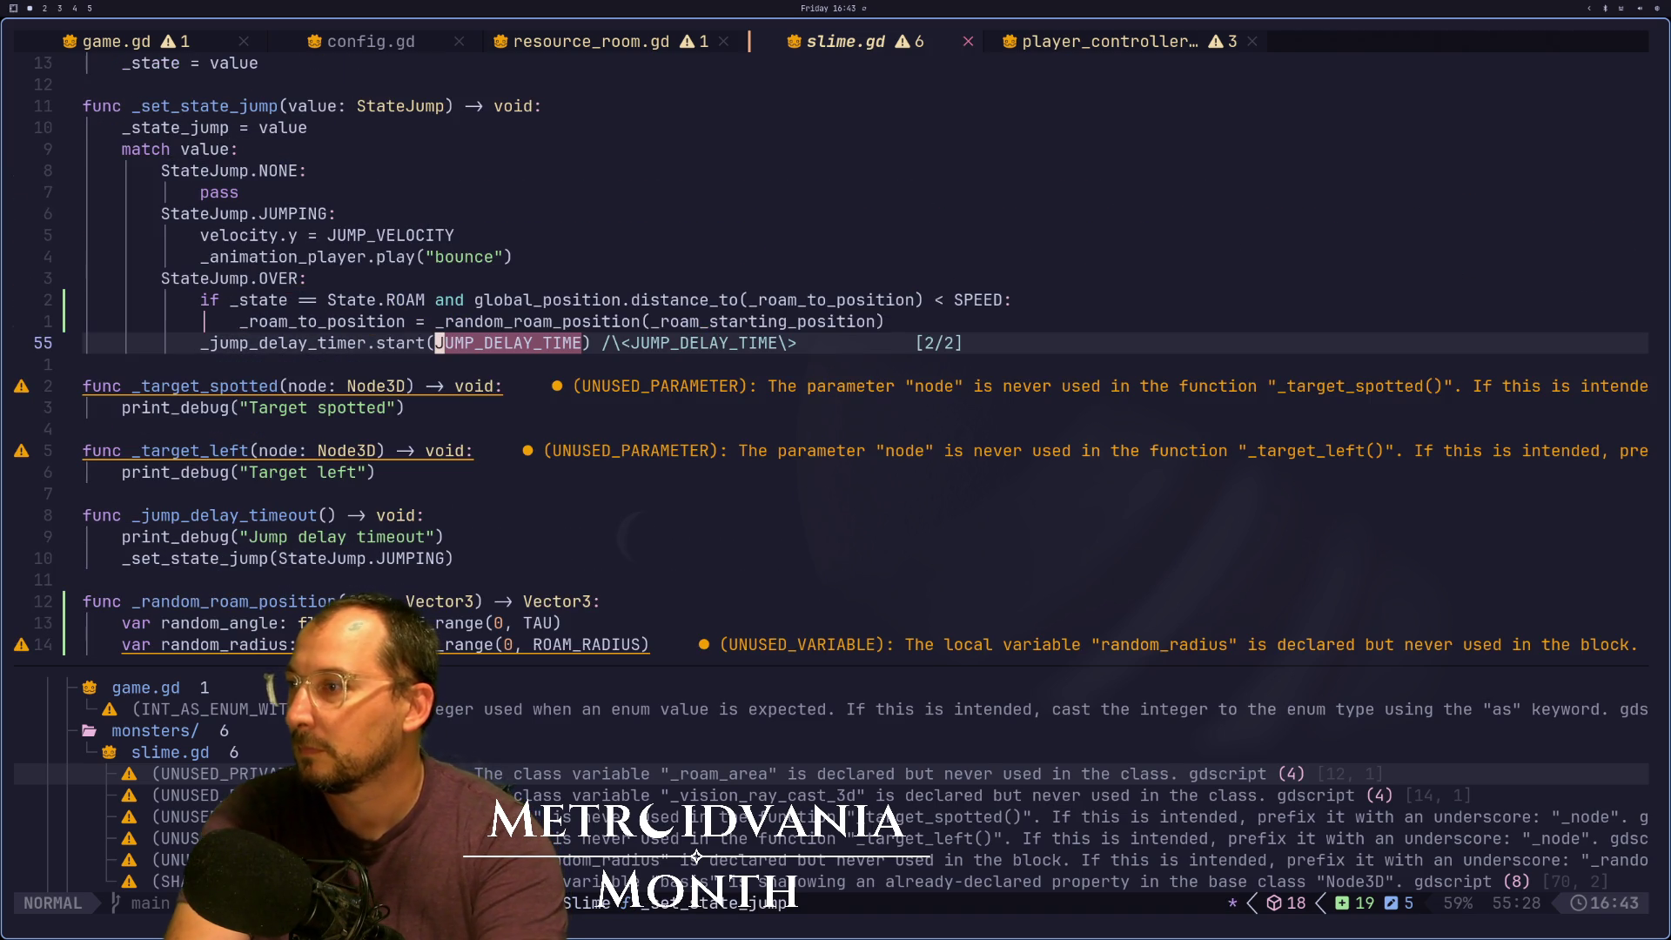
key(Escape)
key(y)
key(y)
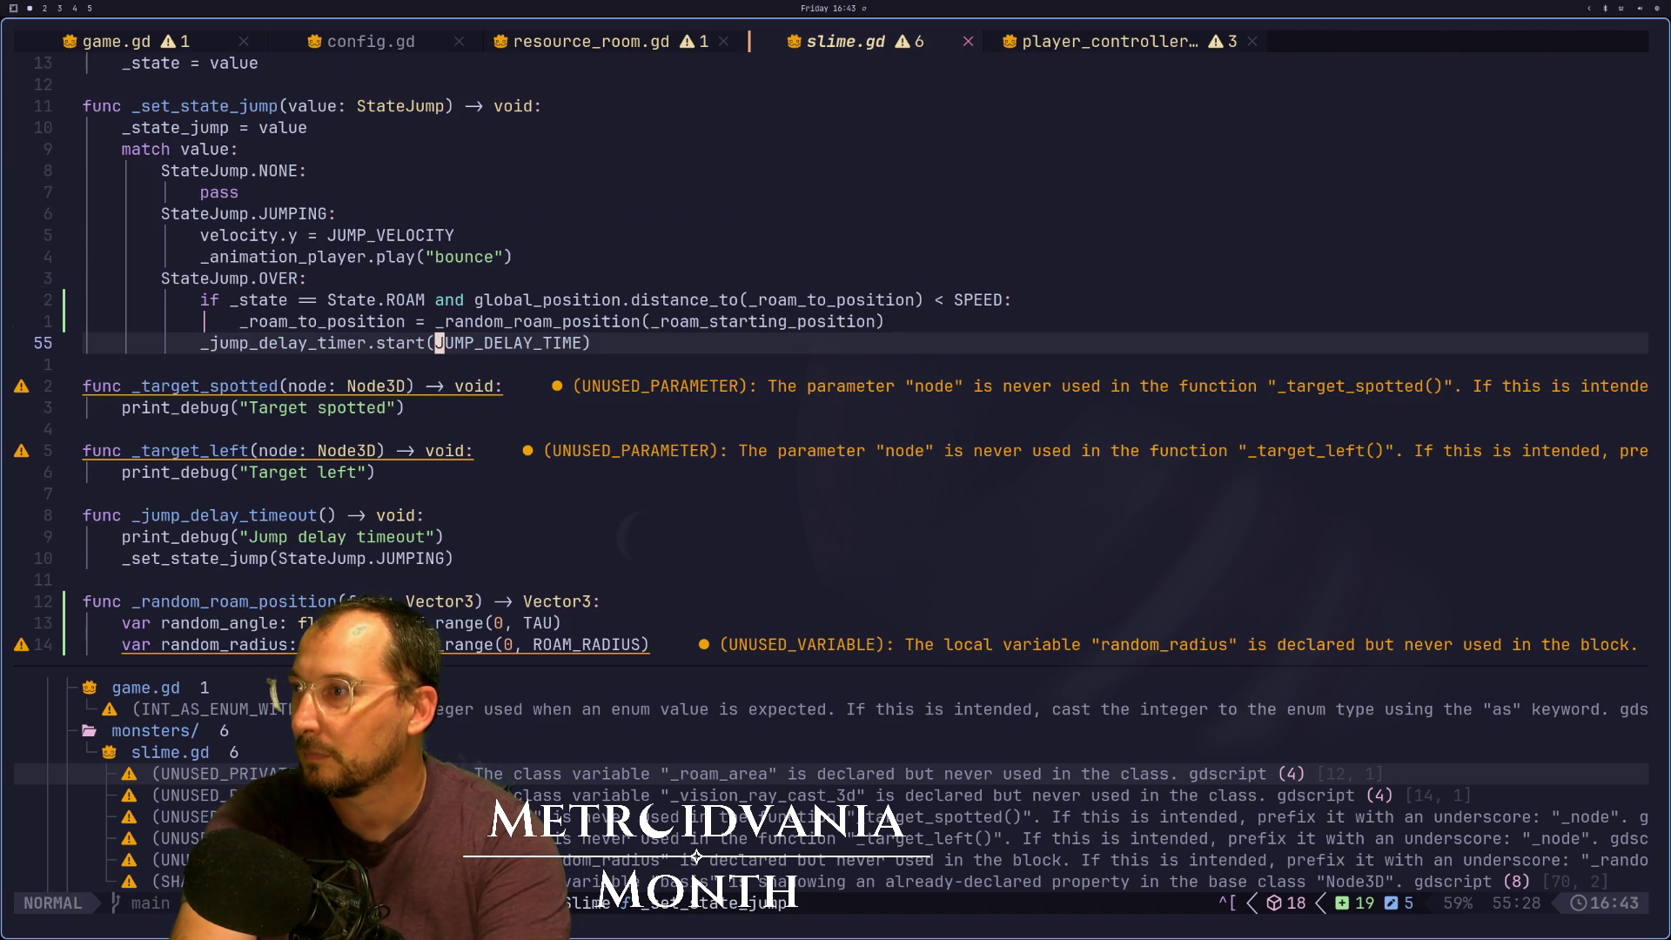
key(h)
key(h)
key(h)
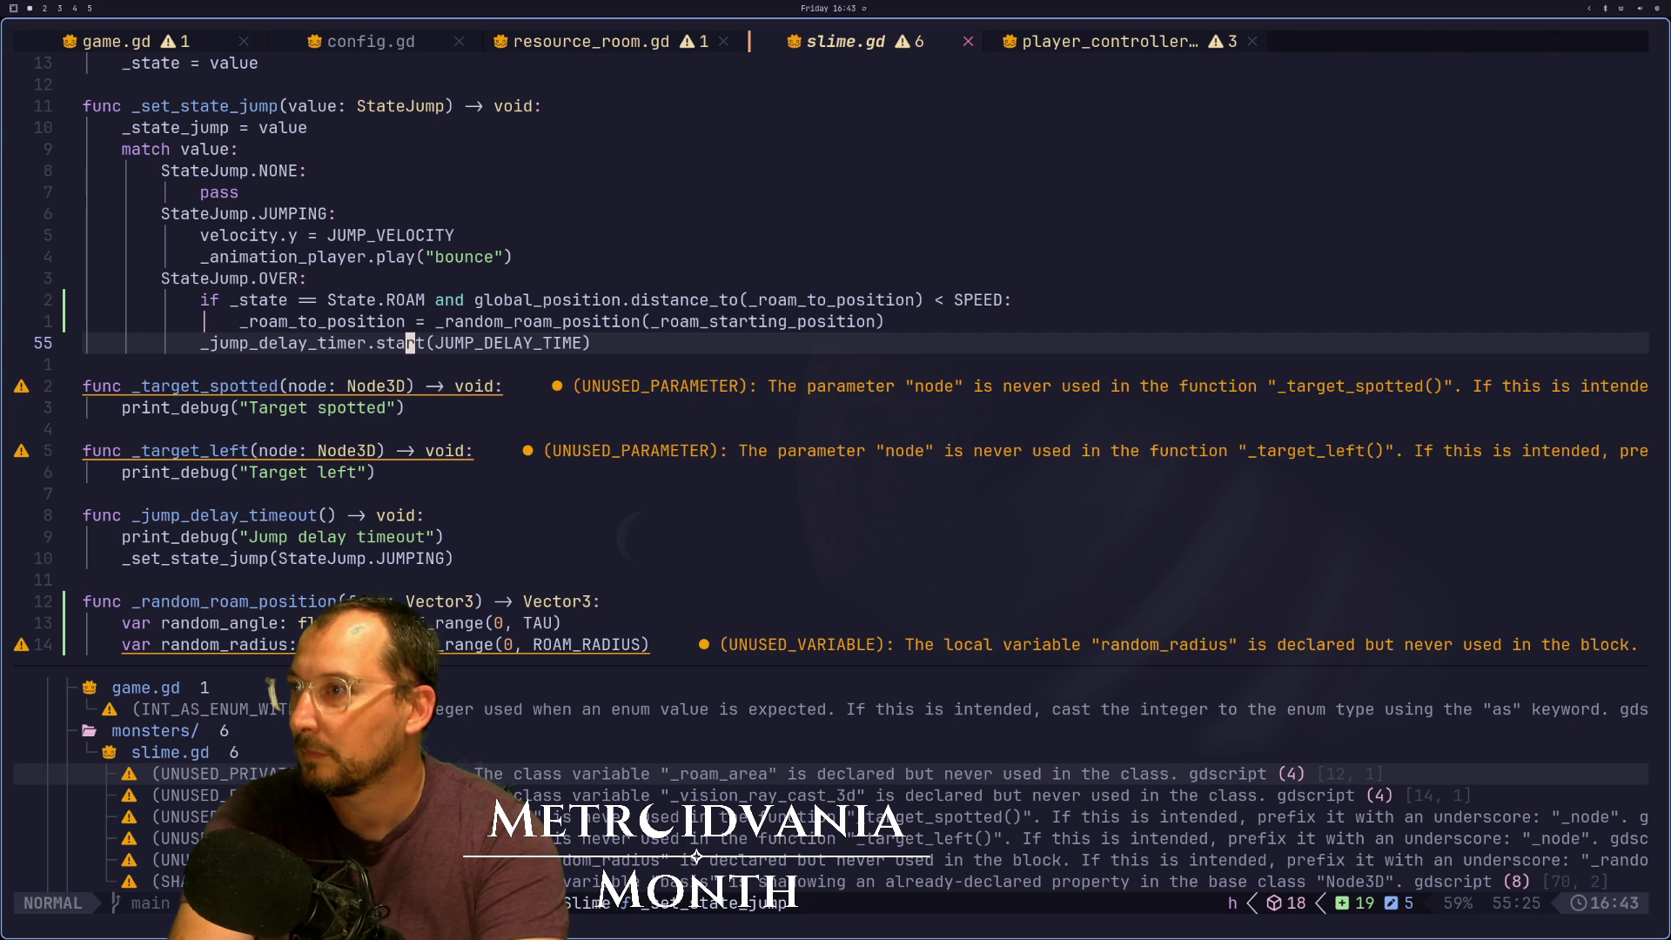
key(asterisk)
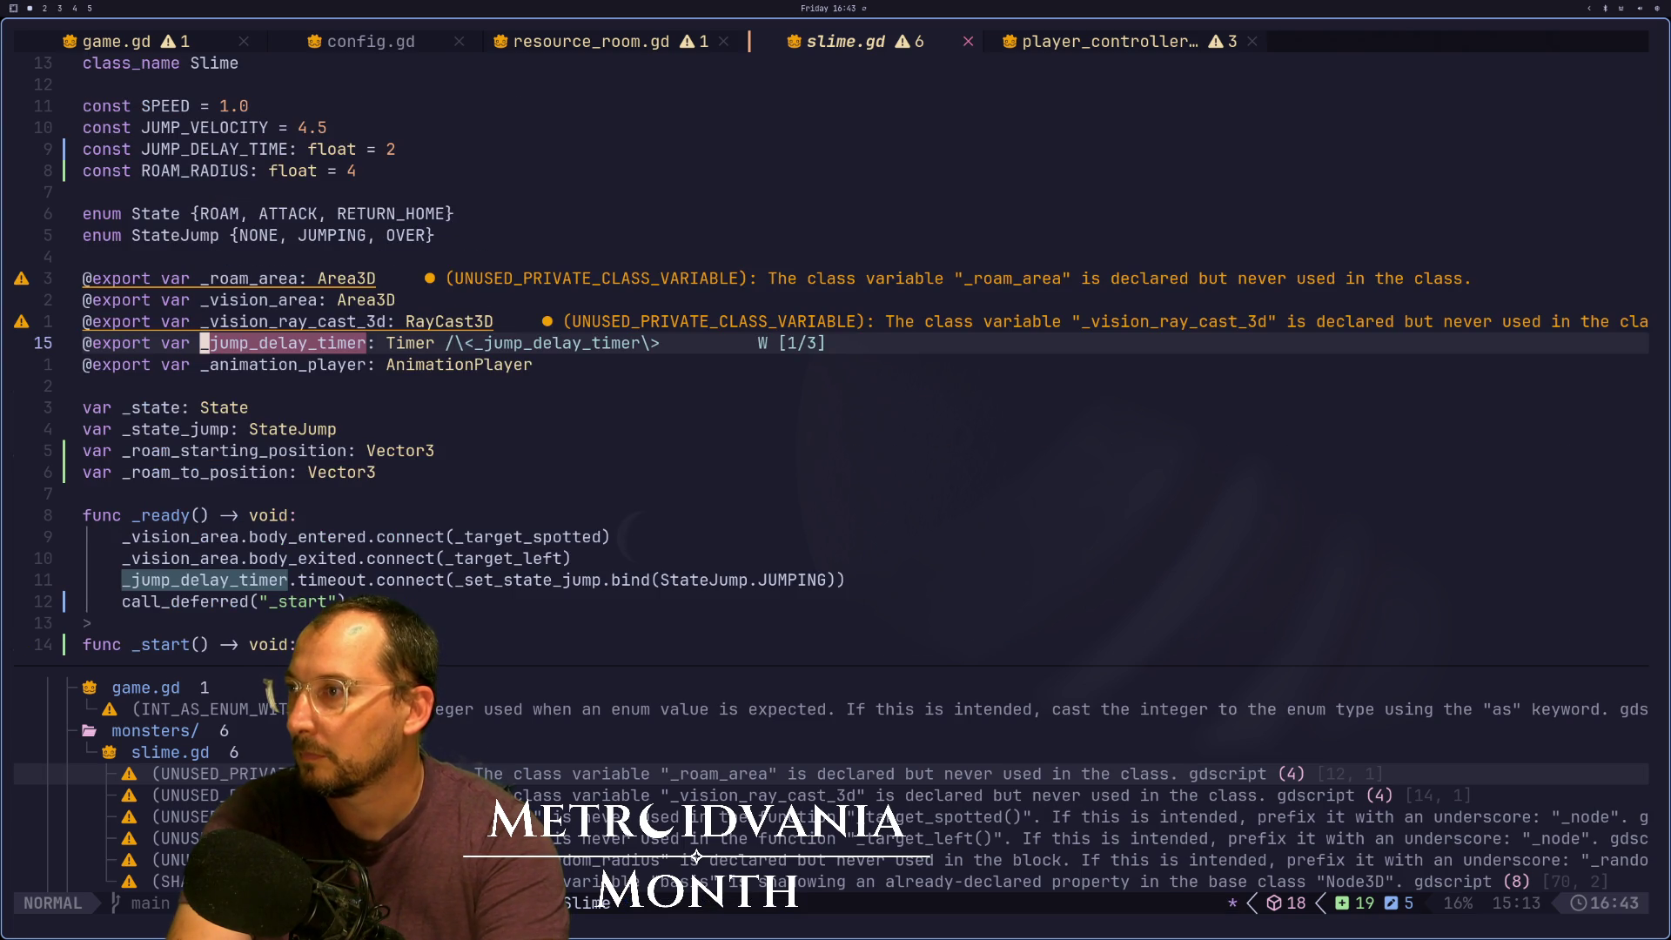
Step through the _jump_delay_timer matches, from the _ready connection to its start call
key(n)
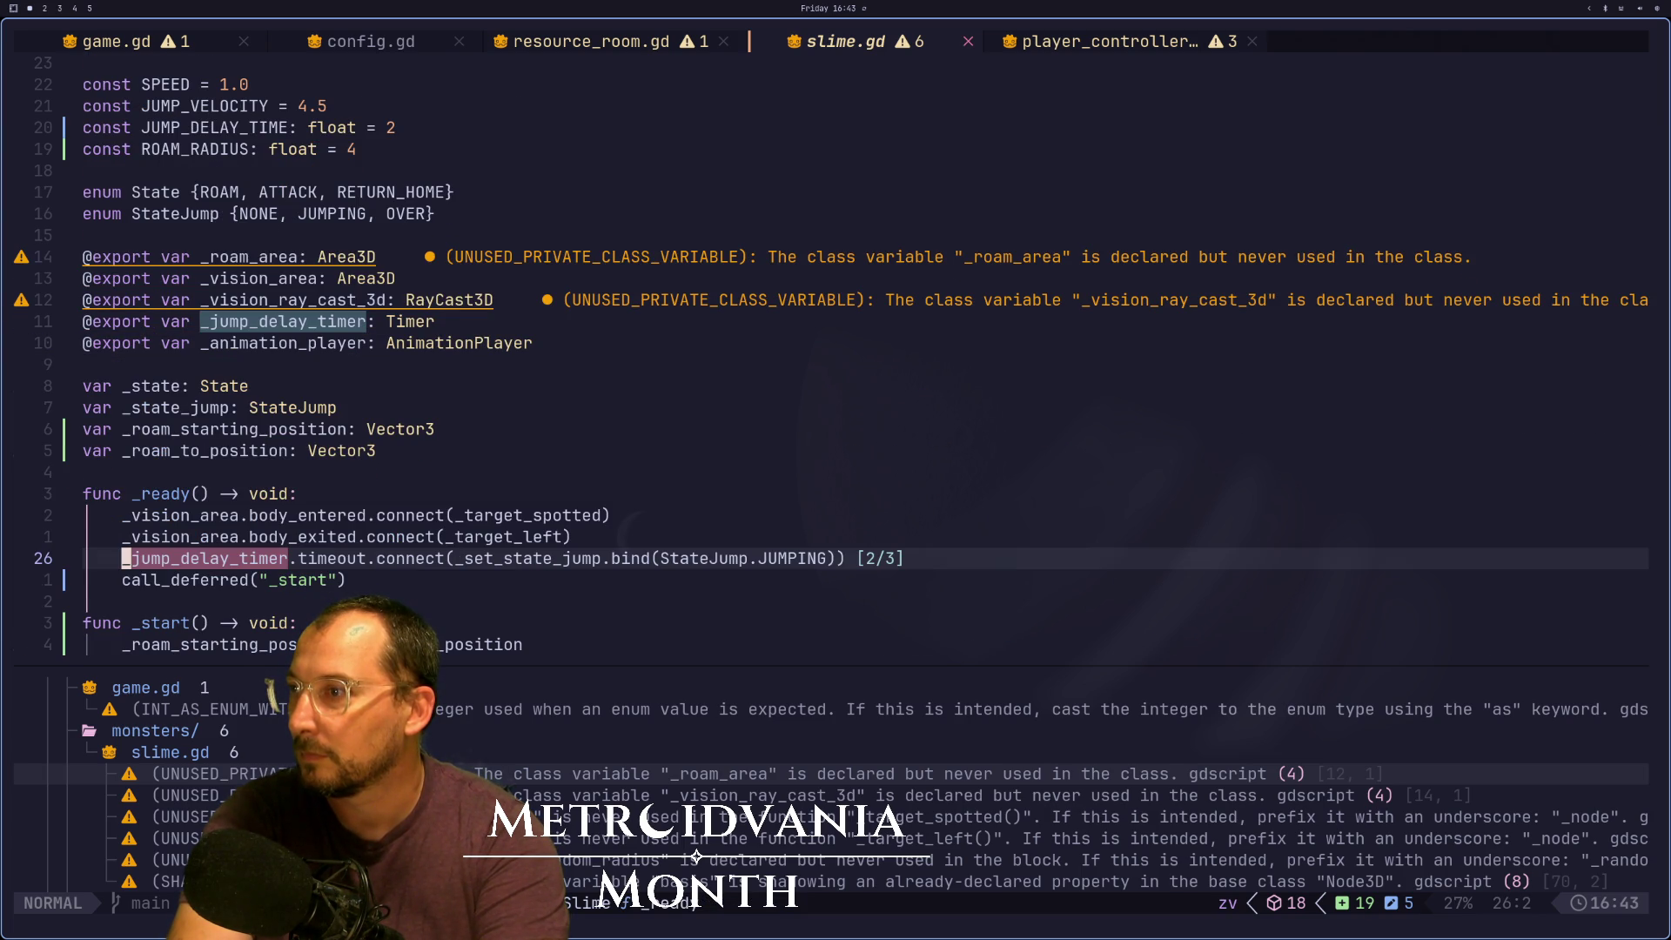
key(n)
key(n)
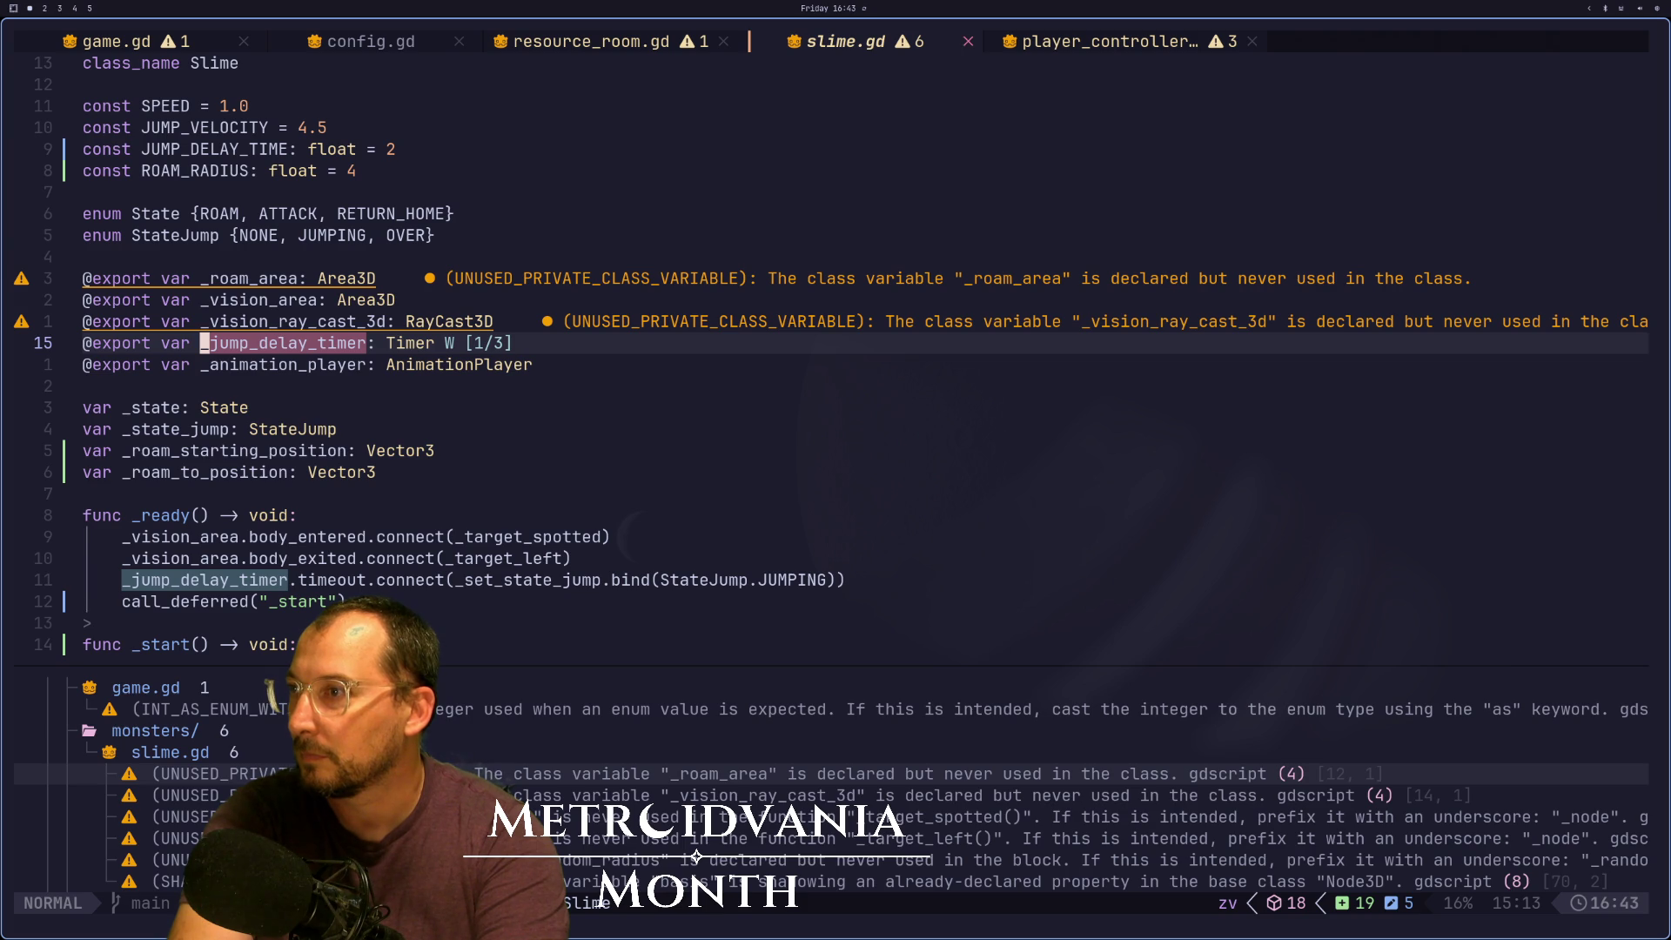
key(n)
key(n)
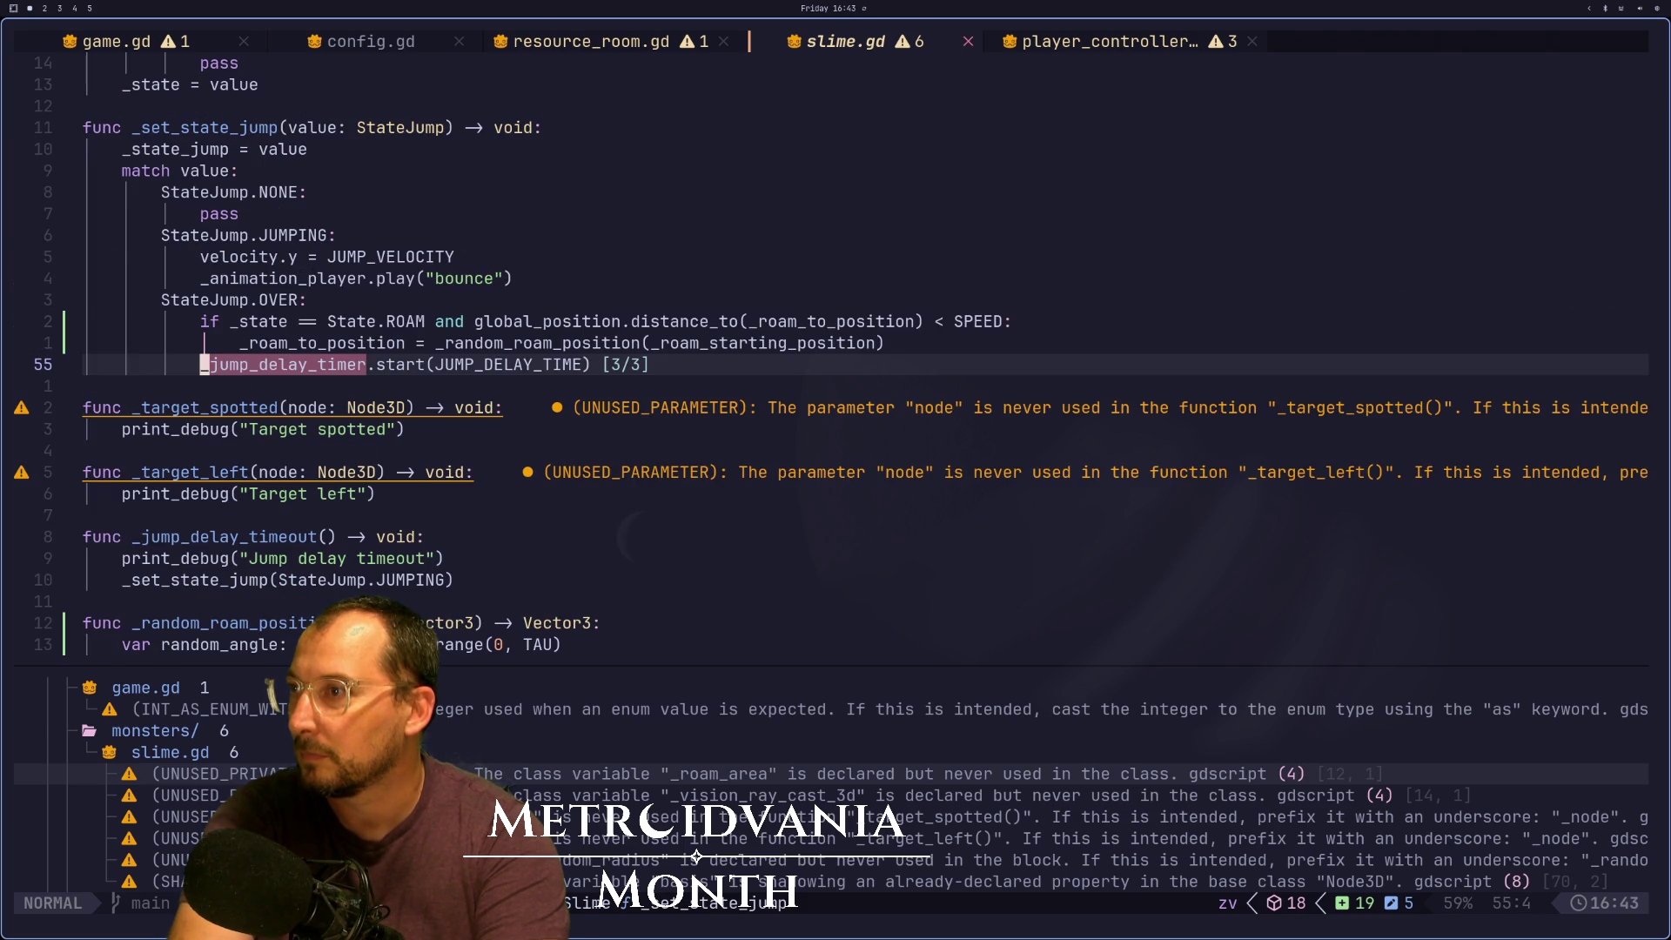
key(Escape)
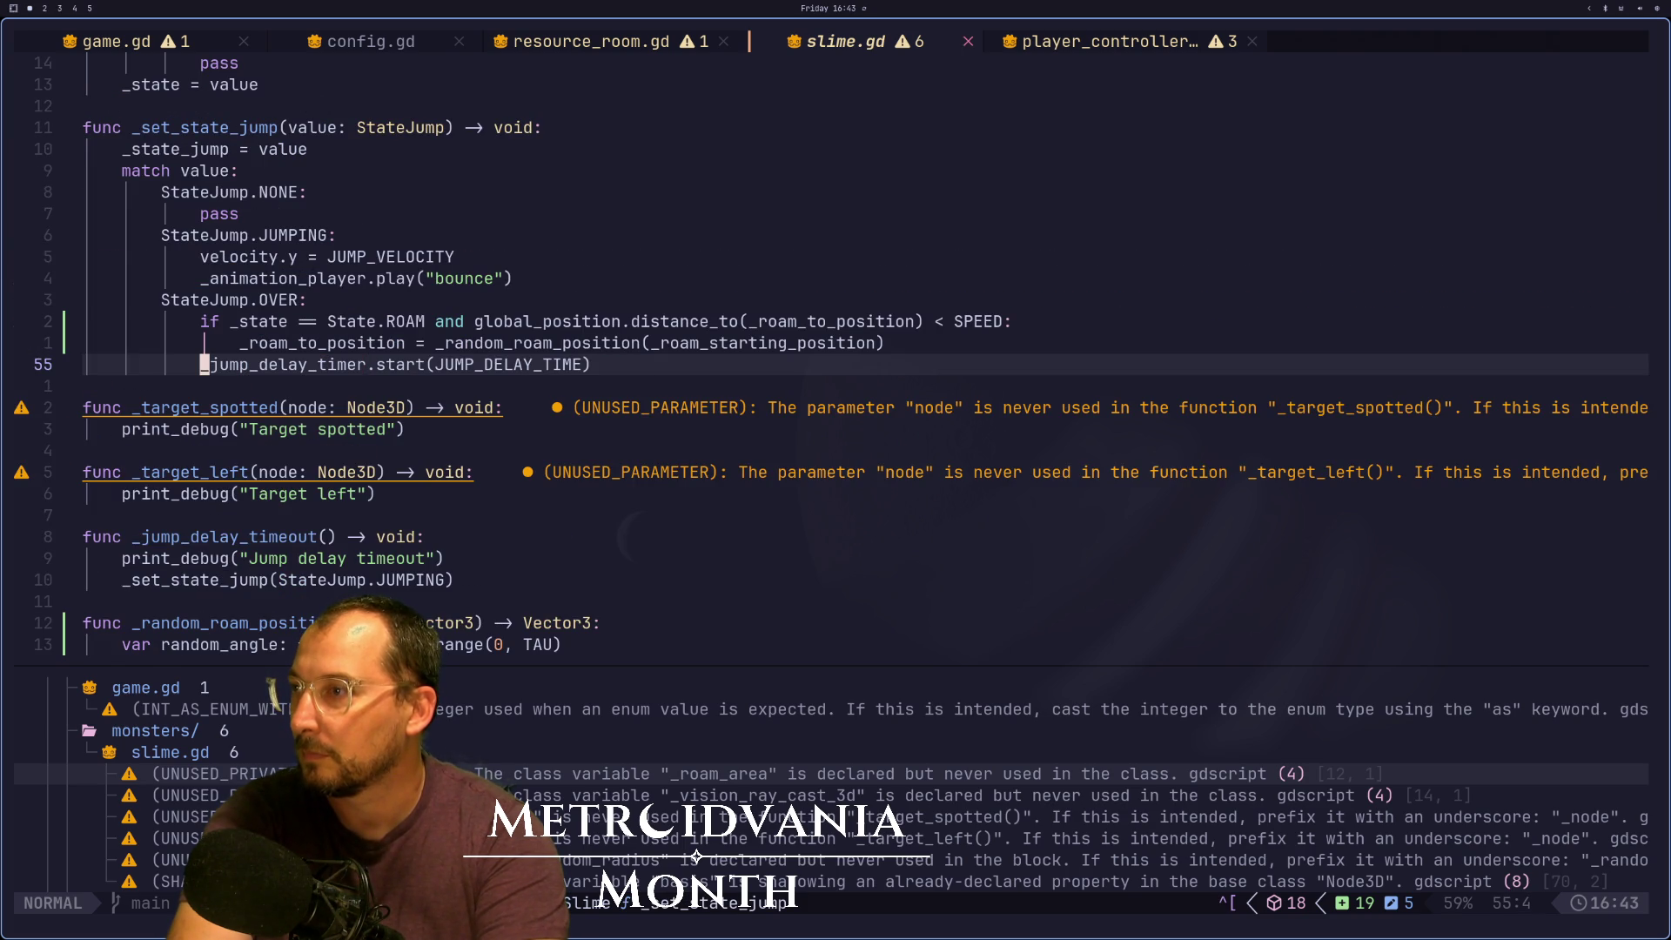
Move through the RETURN_HOME case, _ready and target handlers back to the timer start line
key(l)
key(g)
key(k)
key(k)
key(k)
key(k)
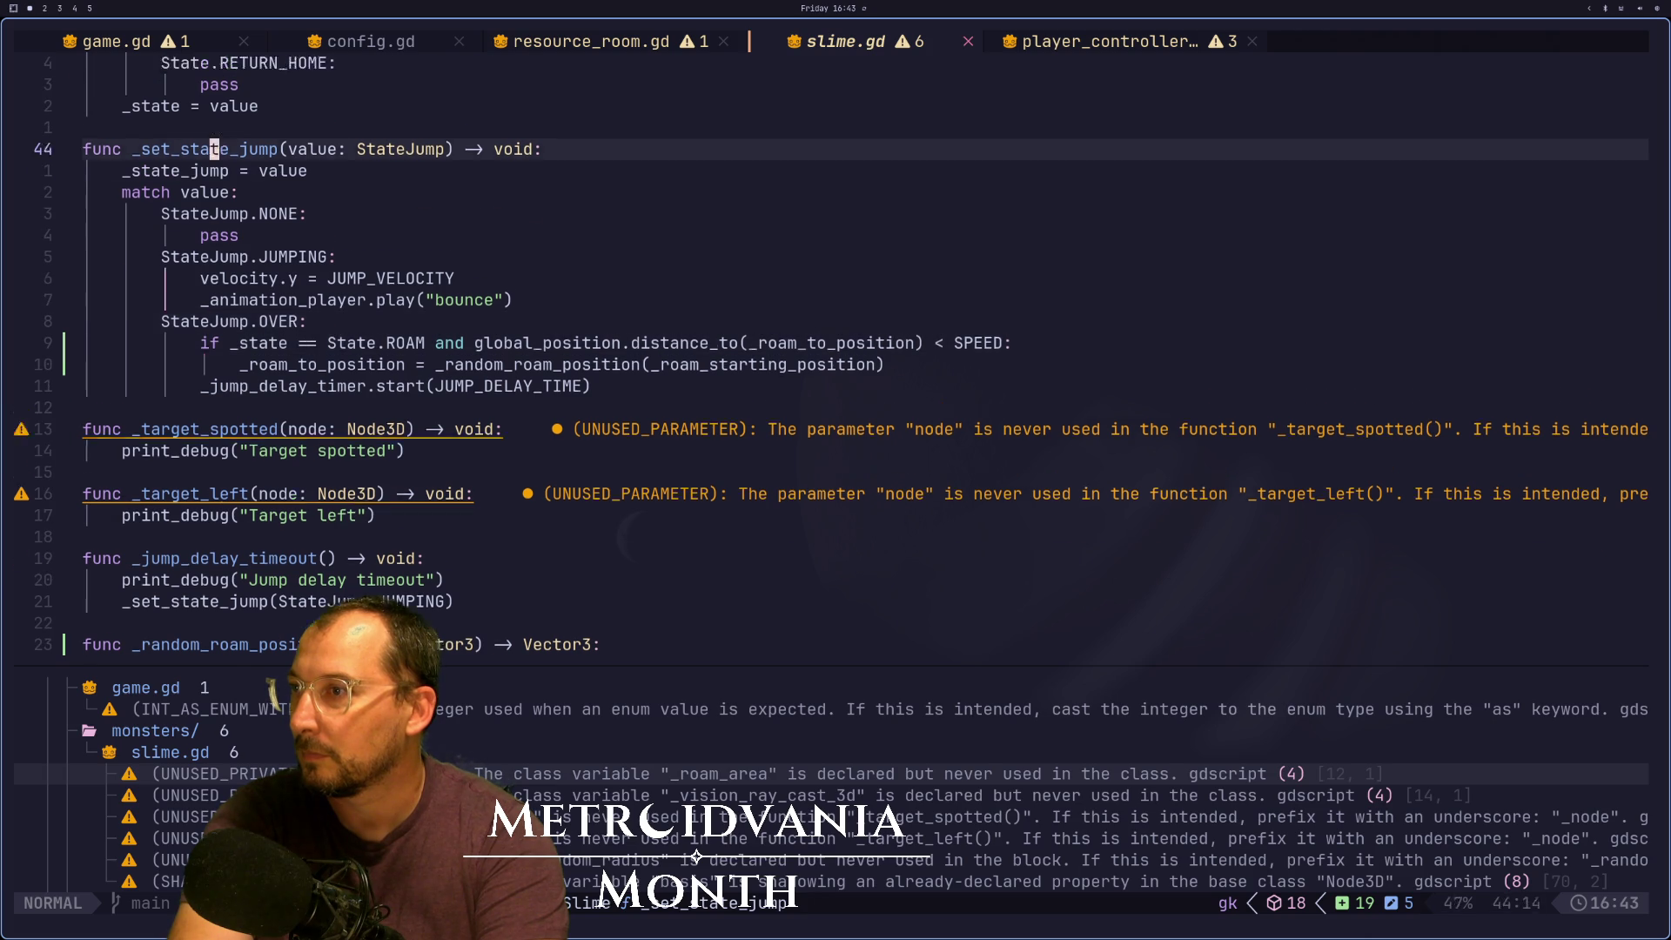
key(k)
key(k)
key(k)
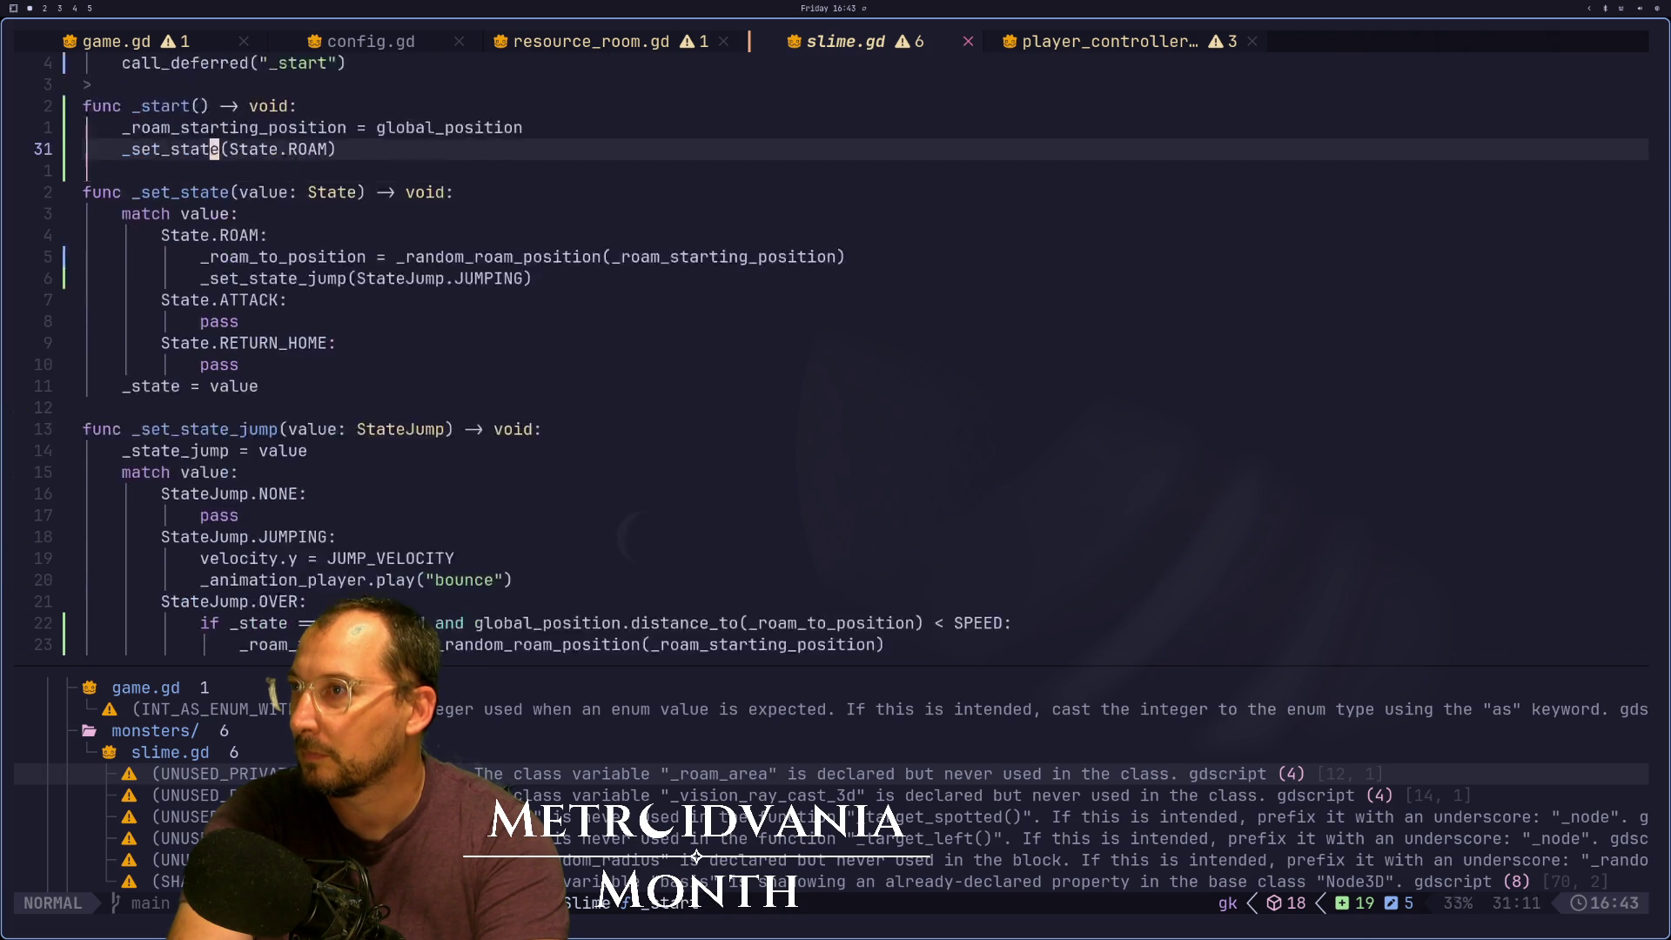
key(k)
key(k)
key(j)
key(j)
key(j)
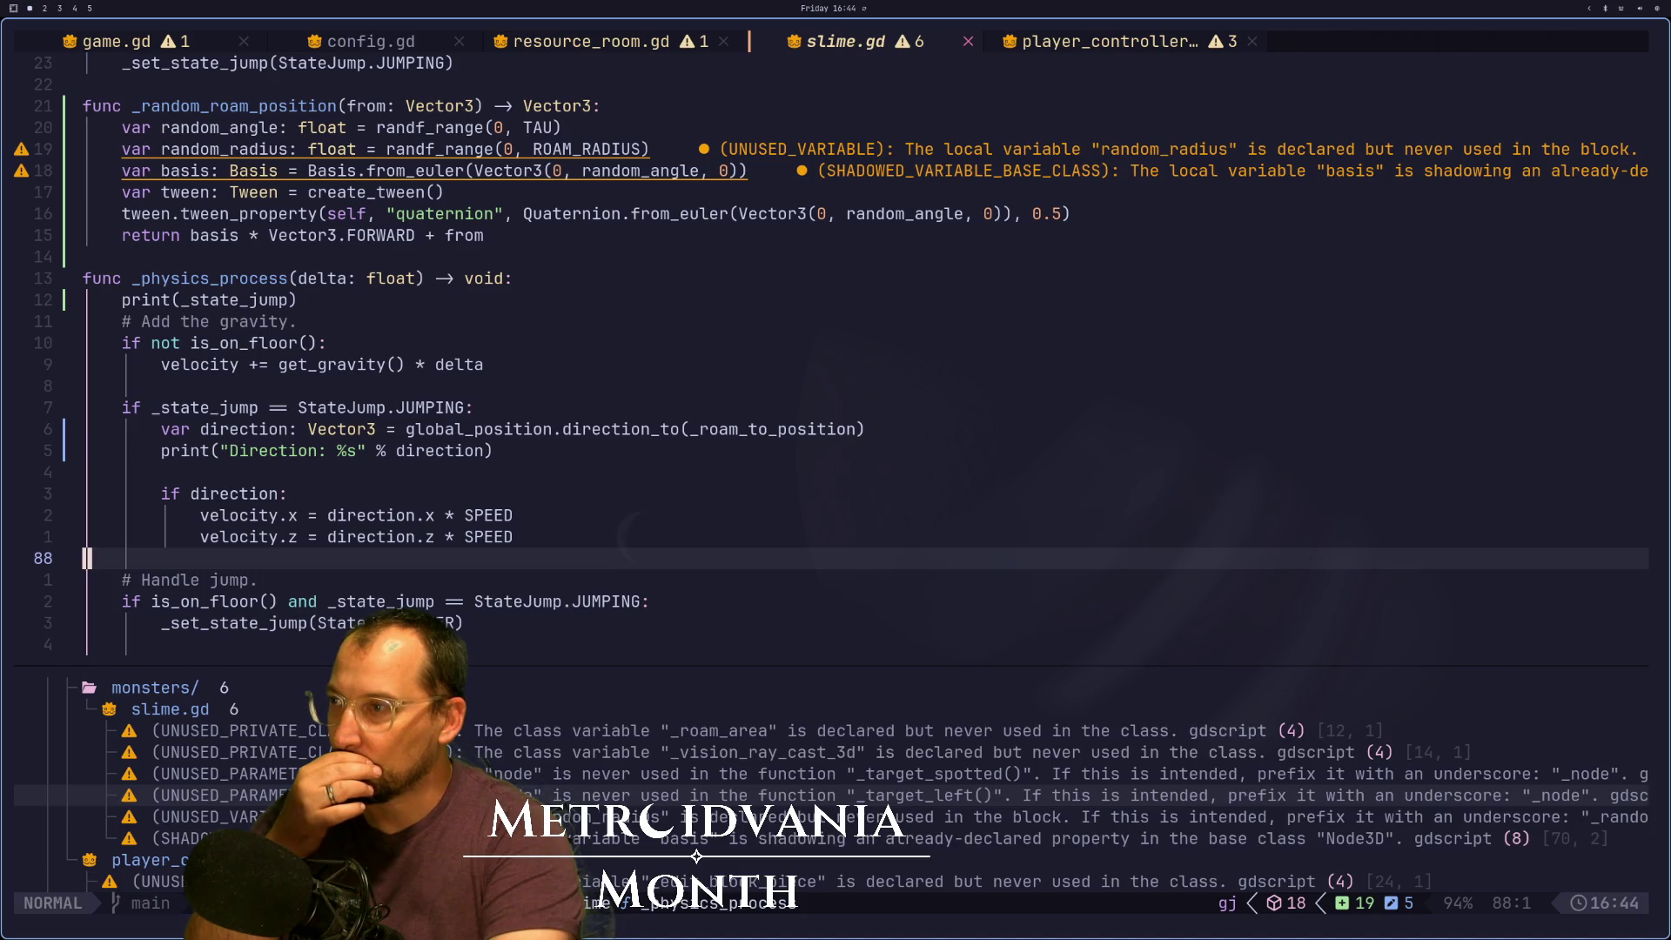
key(k)
key(k)
key(k)
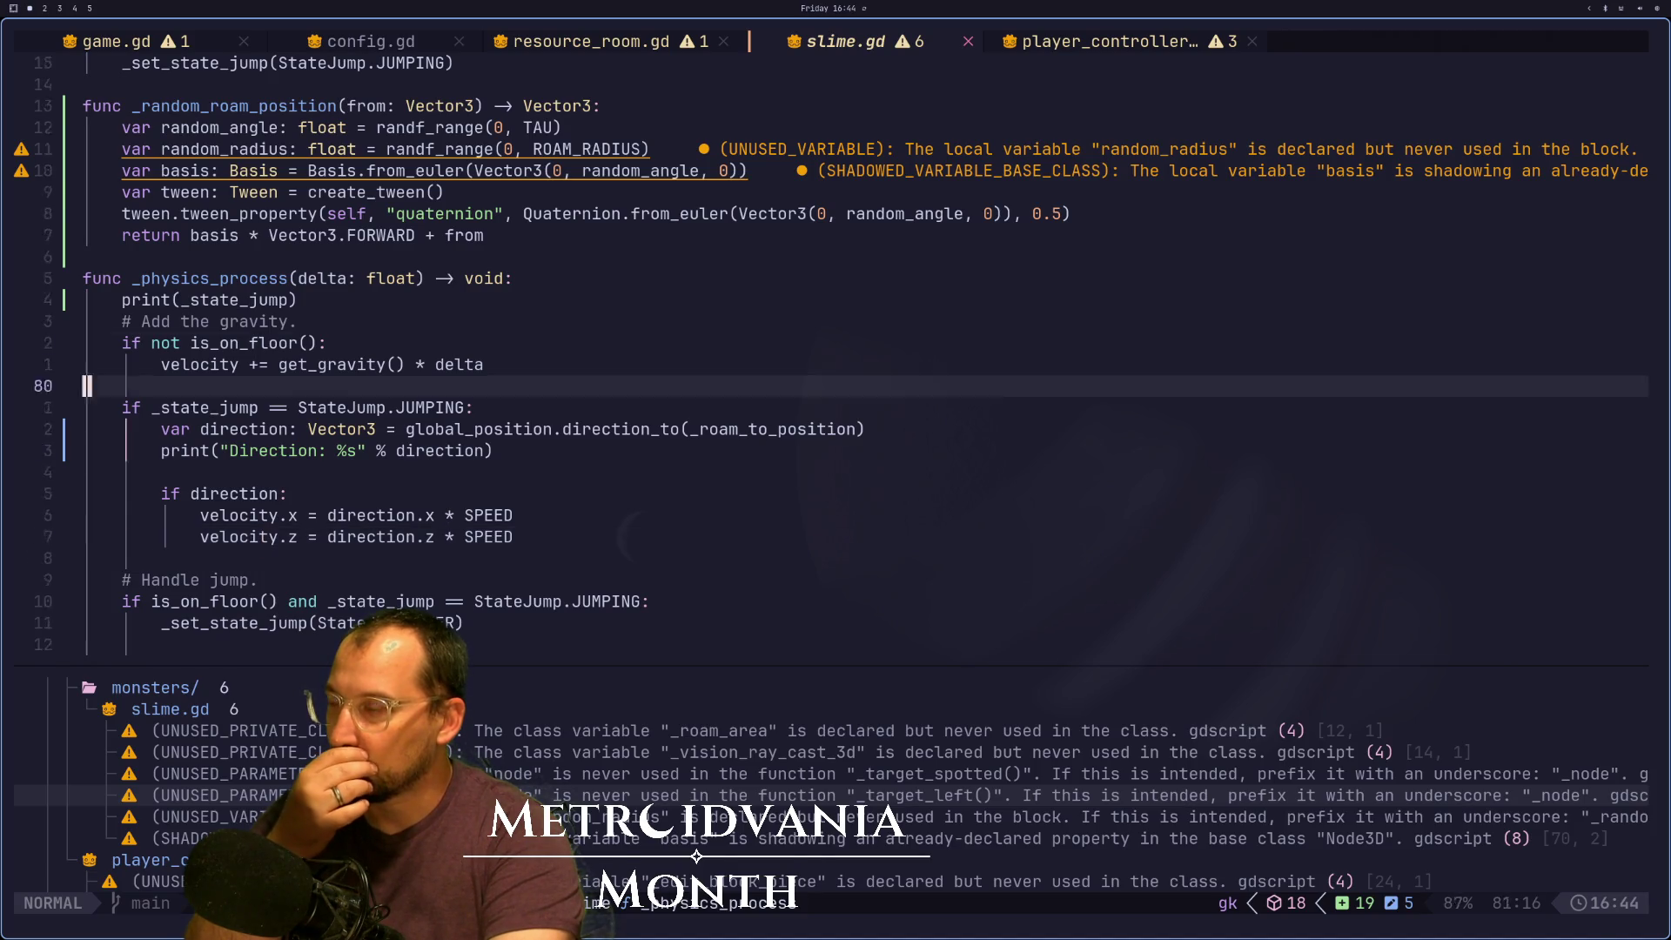
key(k)
key(k)
key(k)
key(j)
key(j)
key(j)
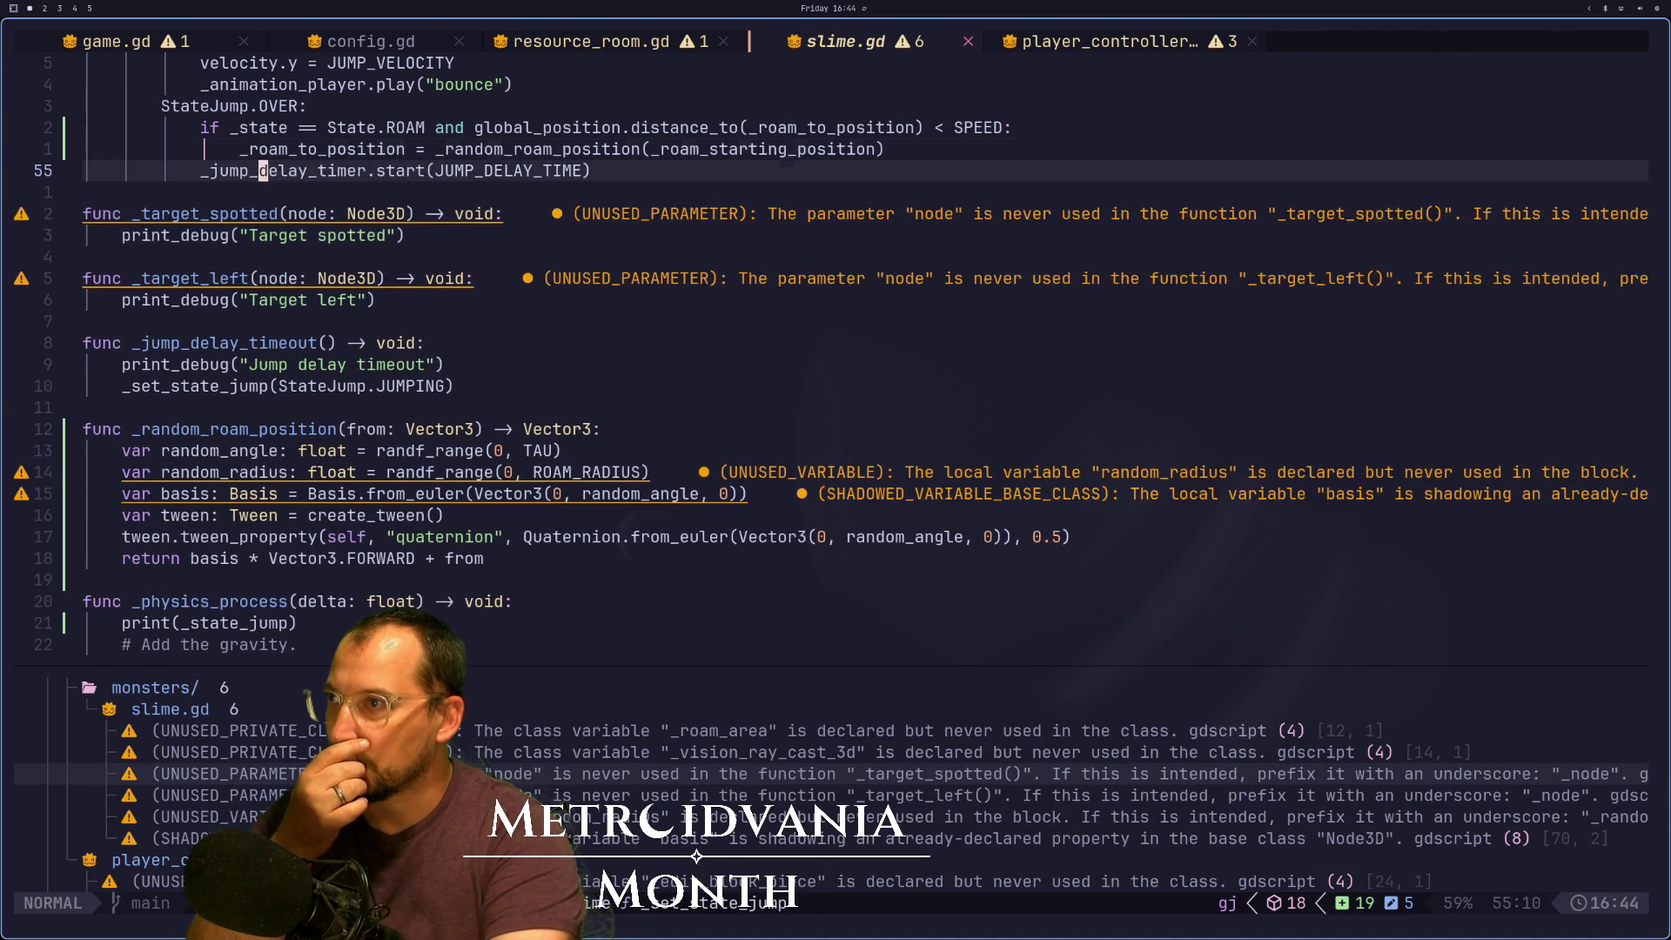
key(k)
key(k)
key(k)
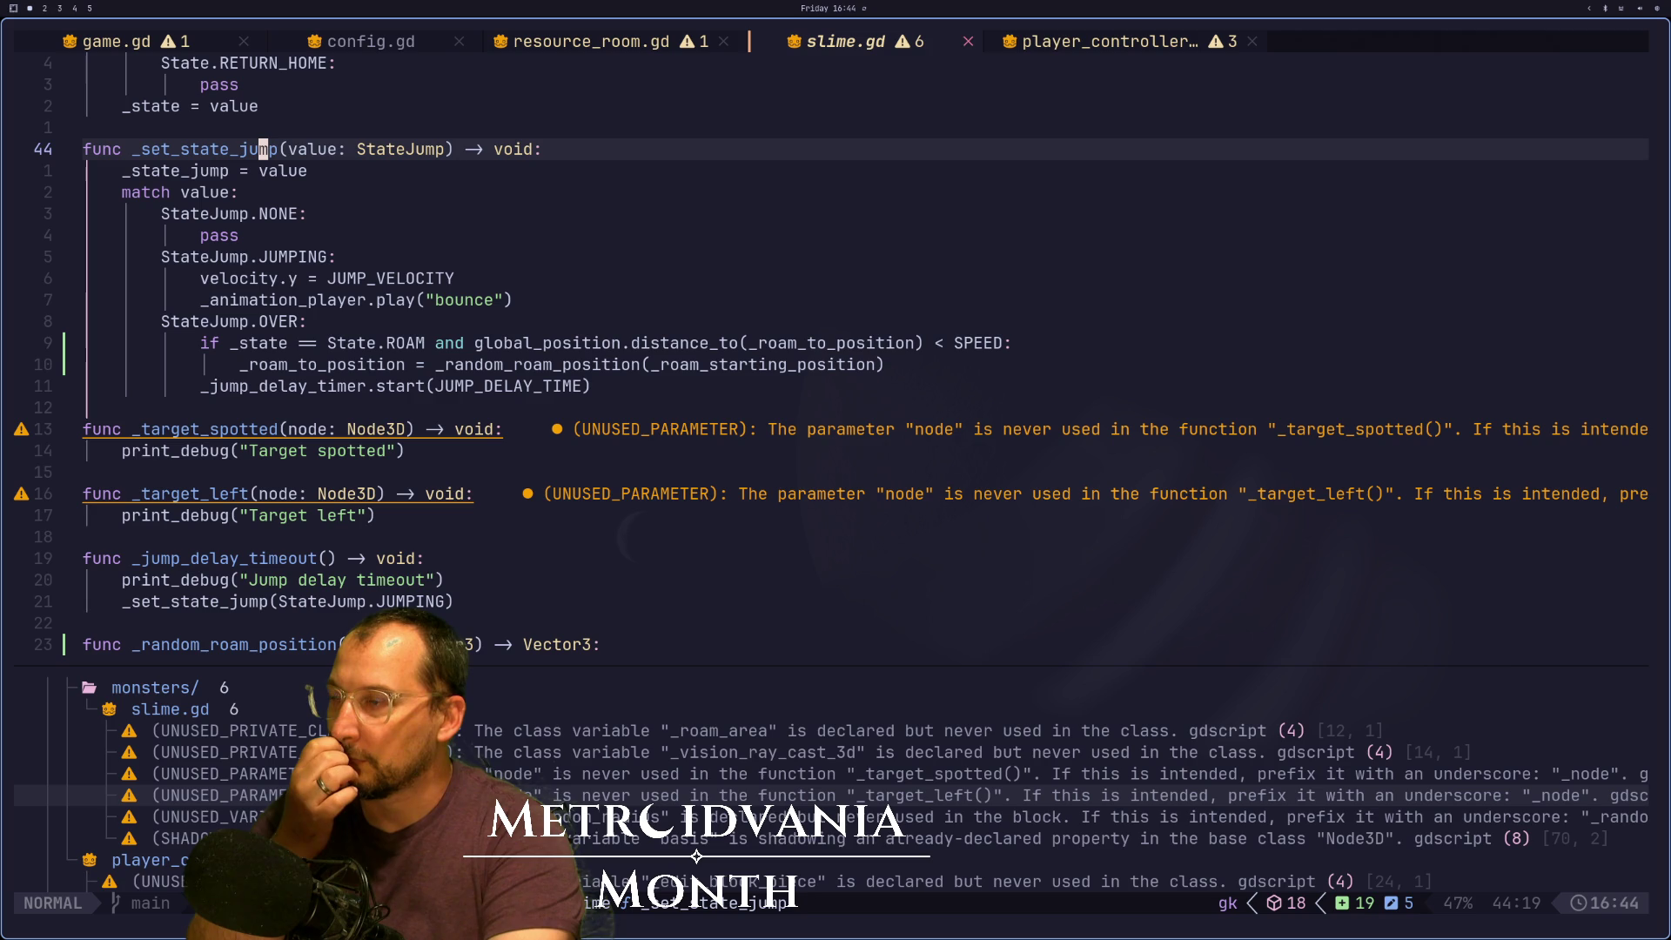
Find every use of JUMPING, starting from its case in _set_state_jump
key(j)
key(j)
key(j)
key(j)
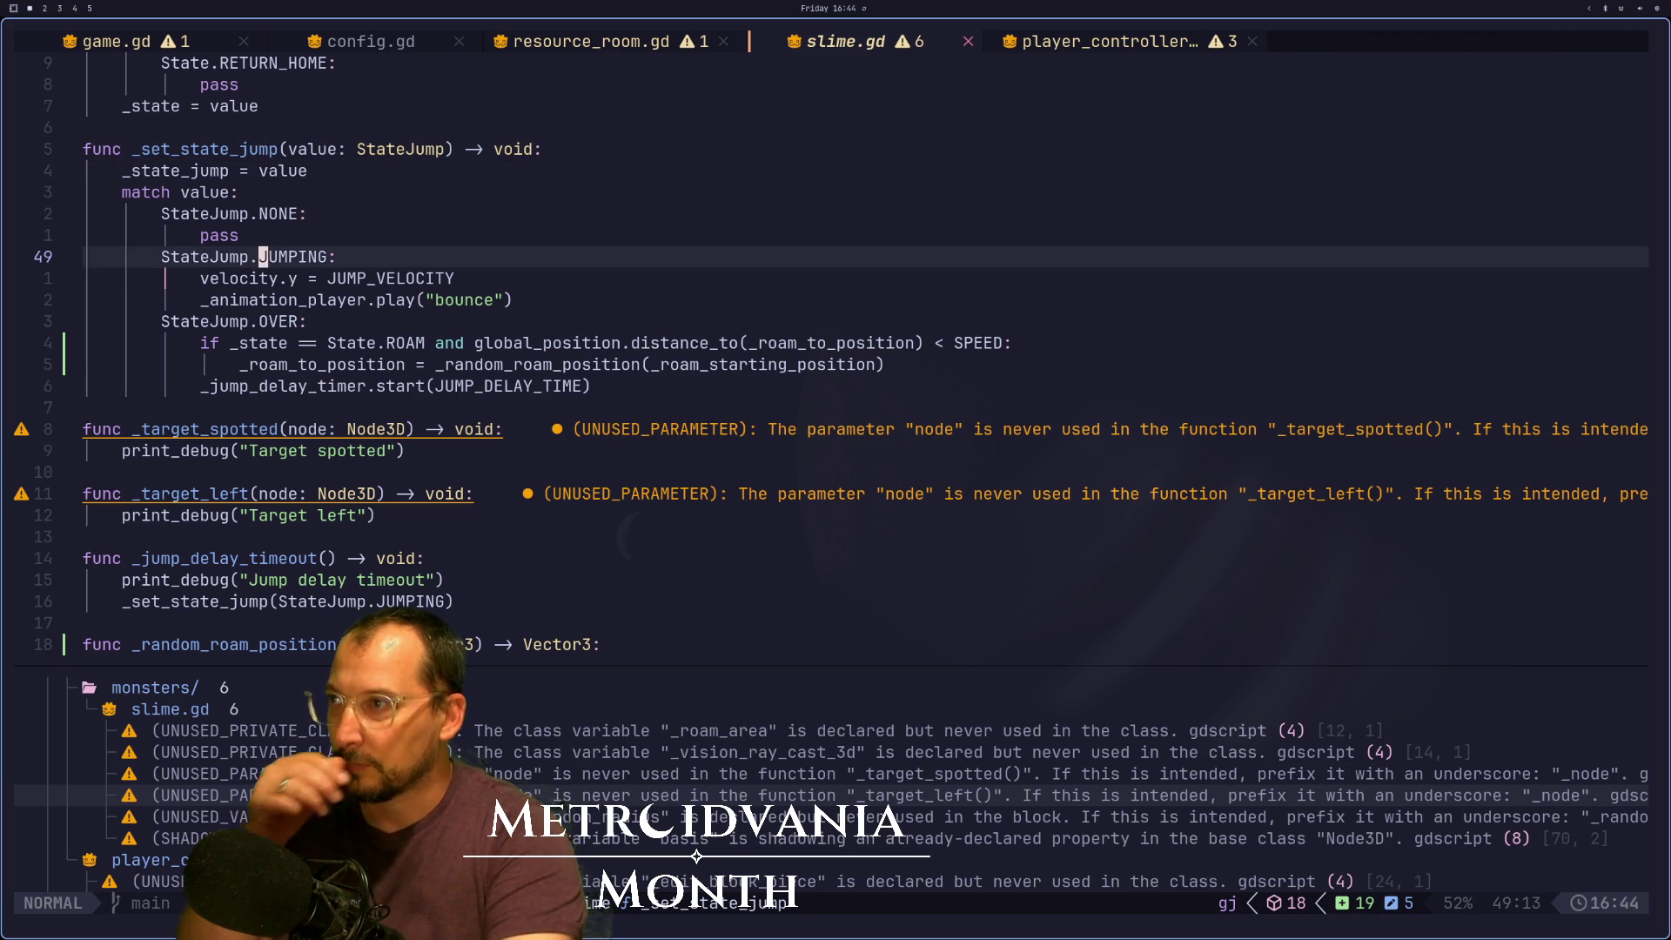
key(h)
key(h)
key(h)
key(l)
key(l)
key(asterisk)
Cycle the JUMPING matches back to the StateJump enum, then return to Godot's JumpDelayTimer
key(n)
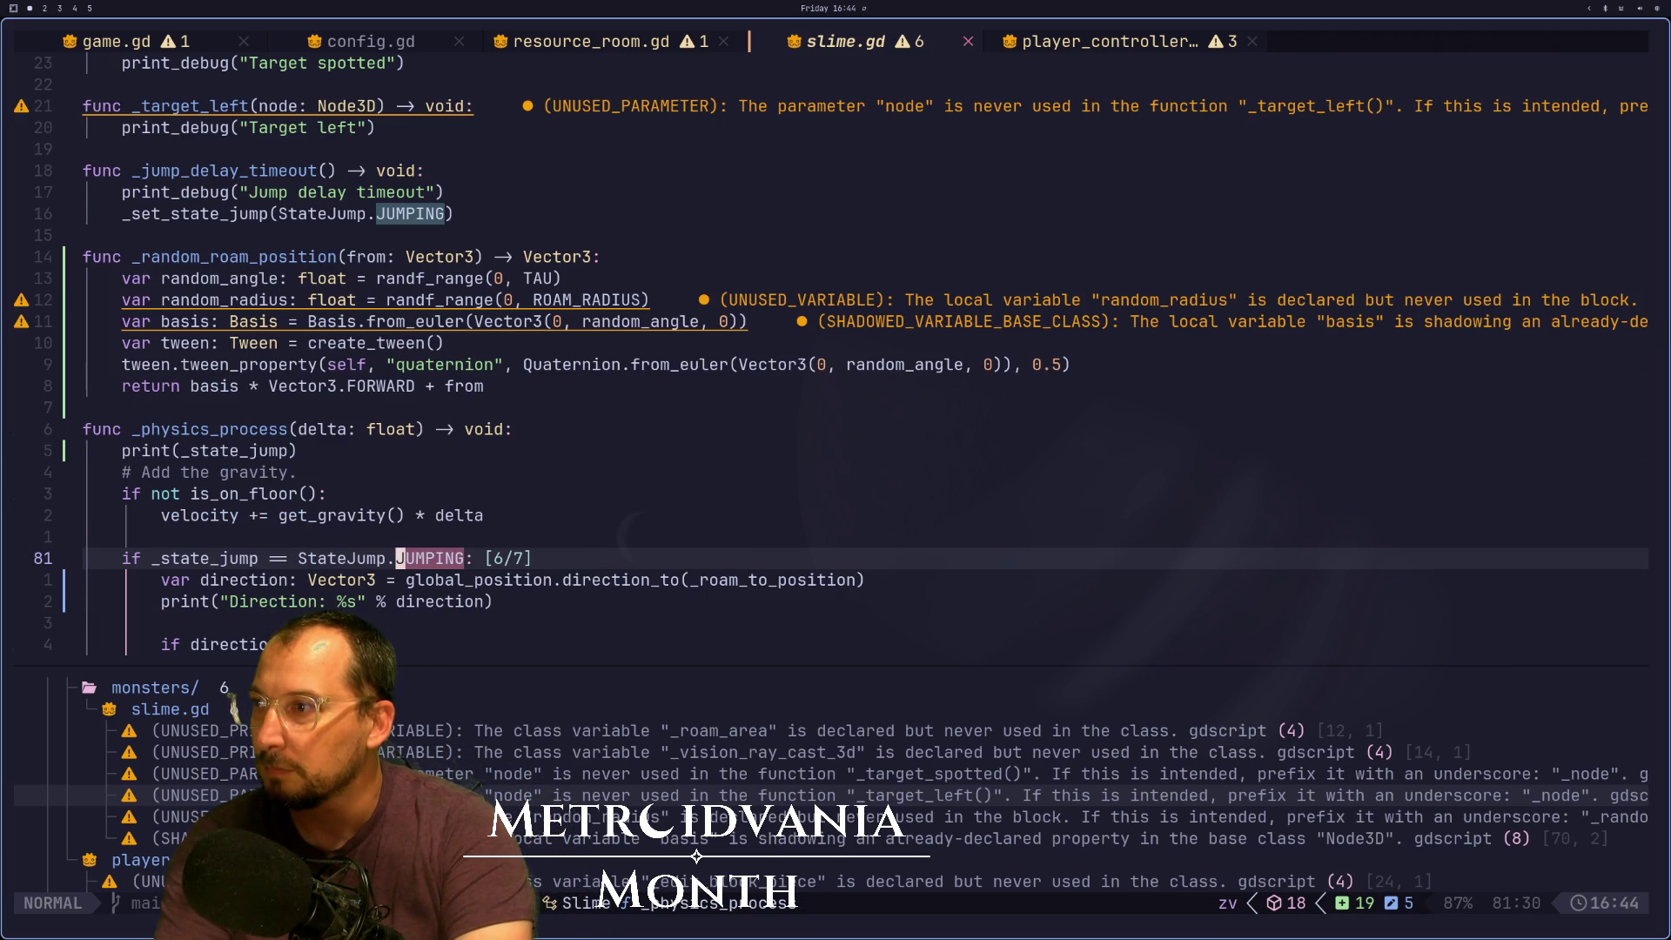
key(n)
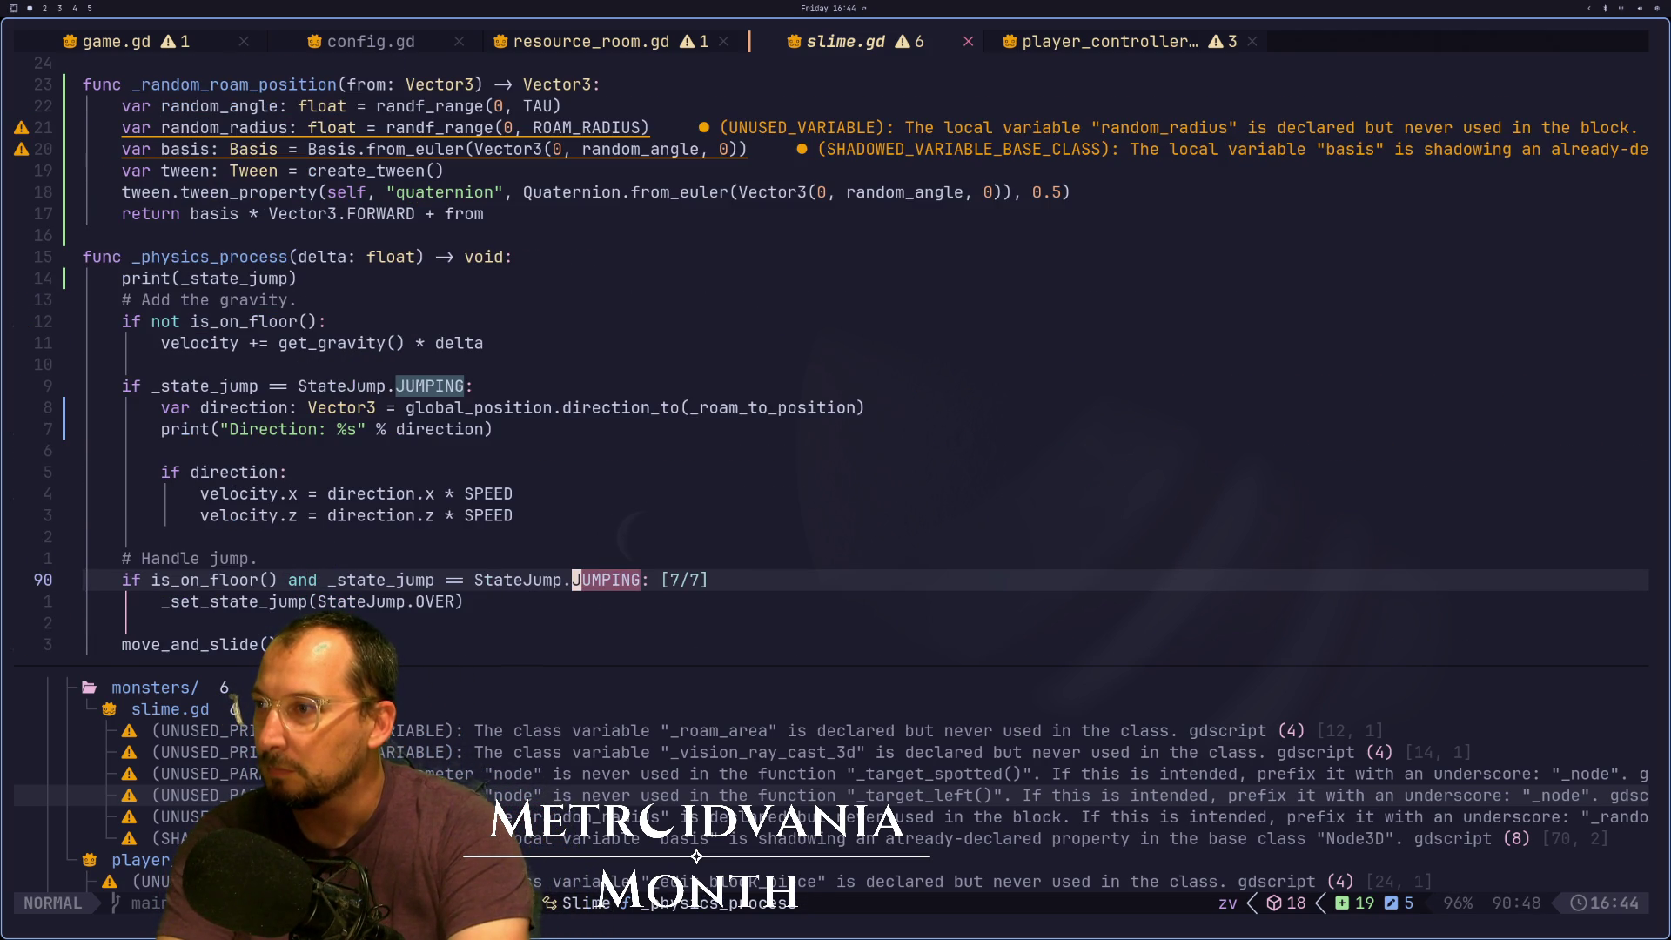
key(n)
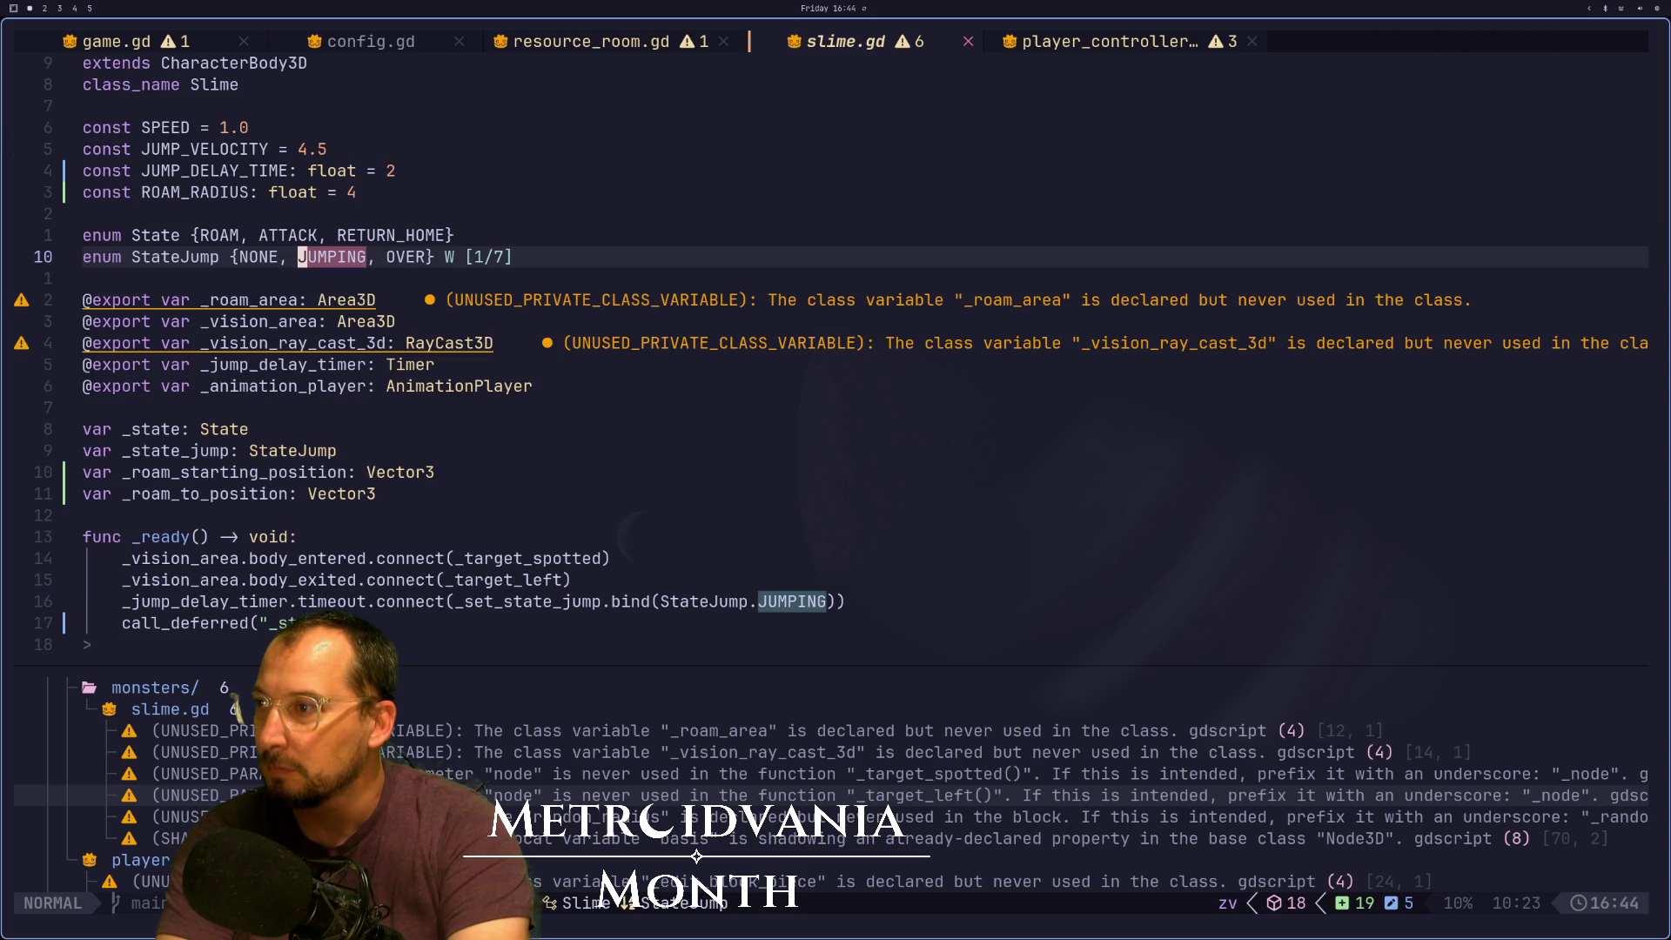
key(Escape)
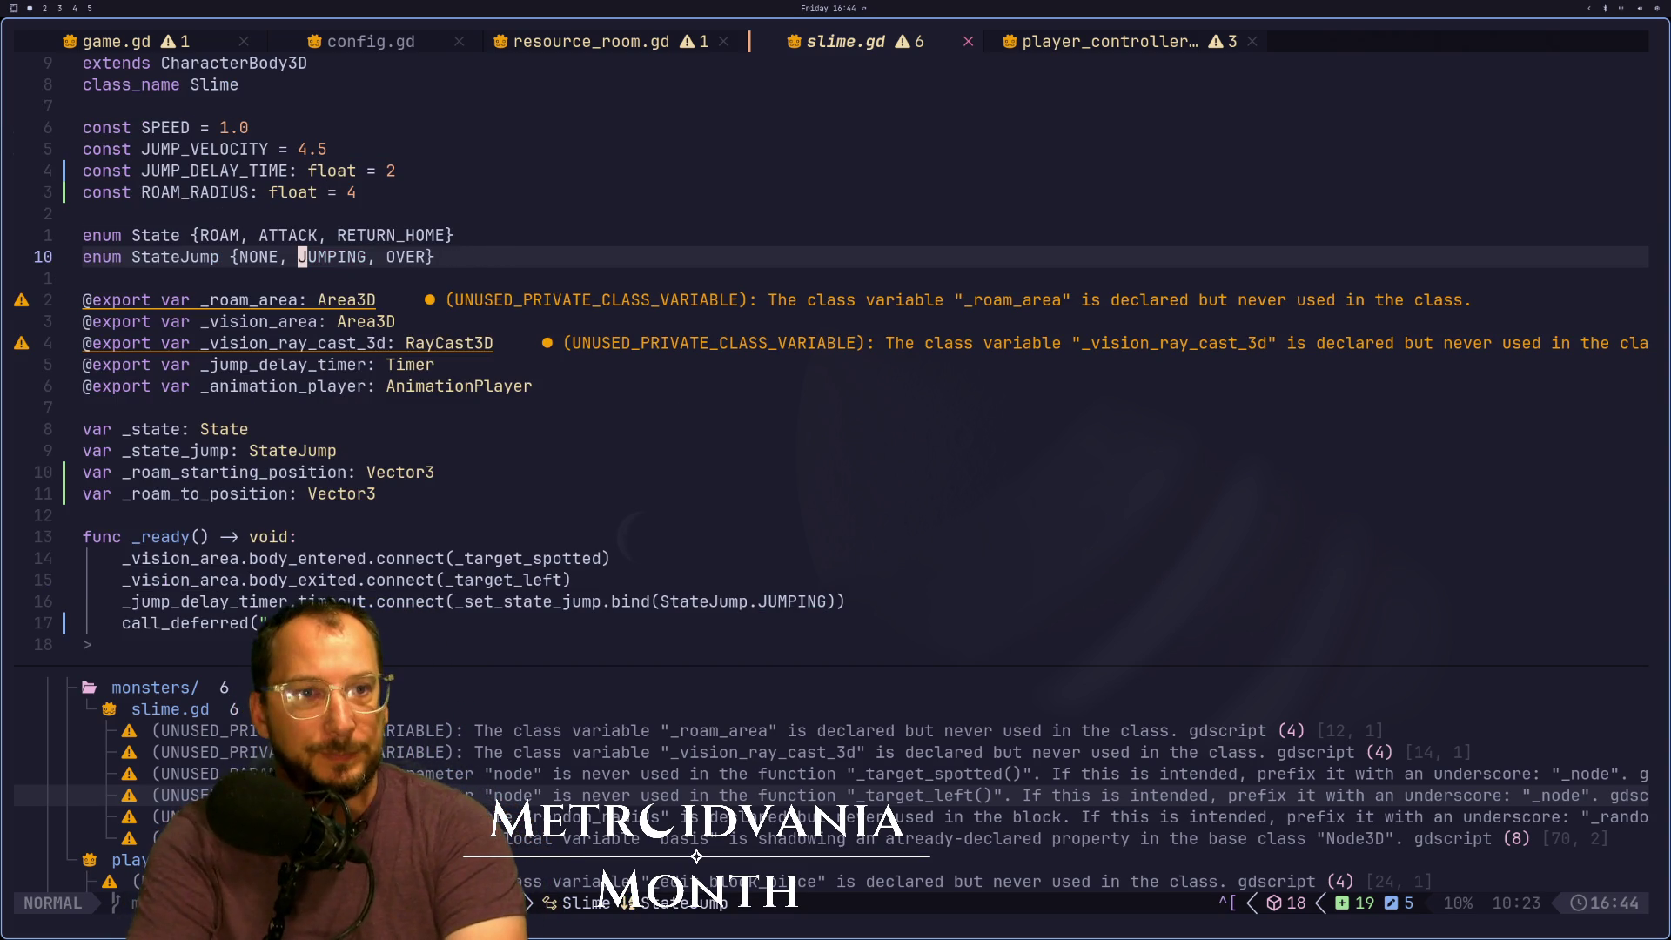
key(super+4)
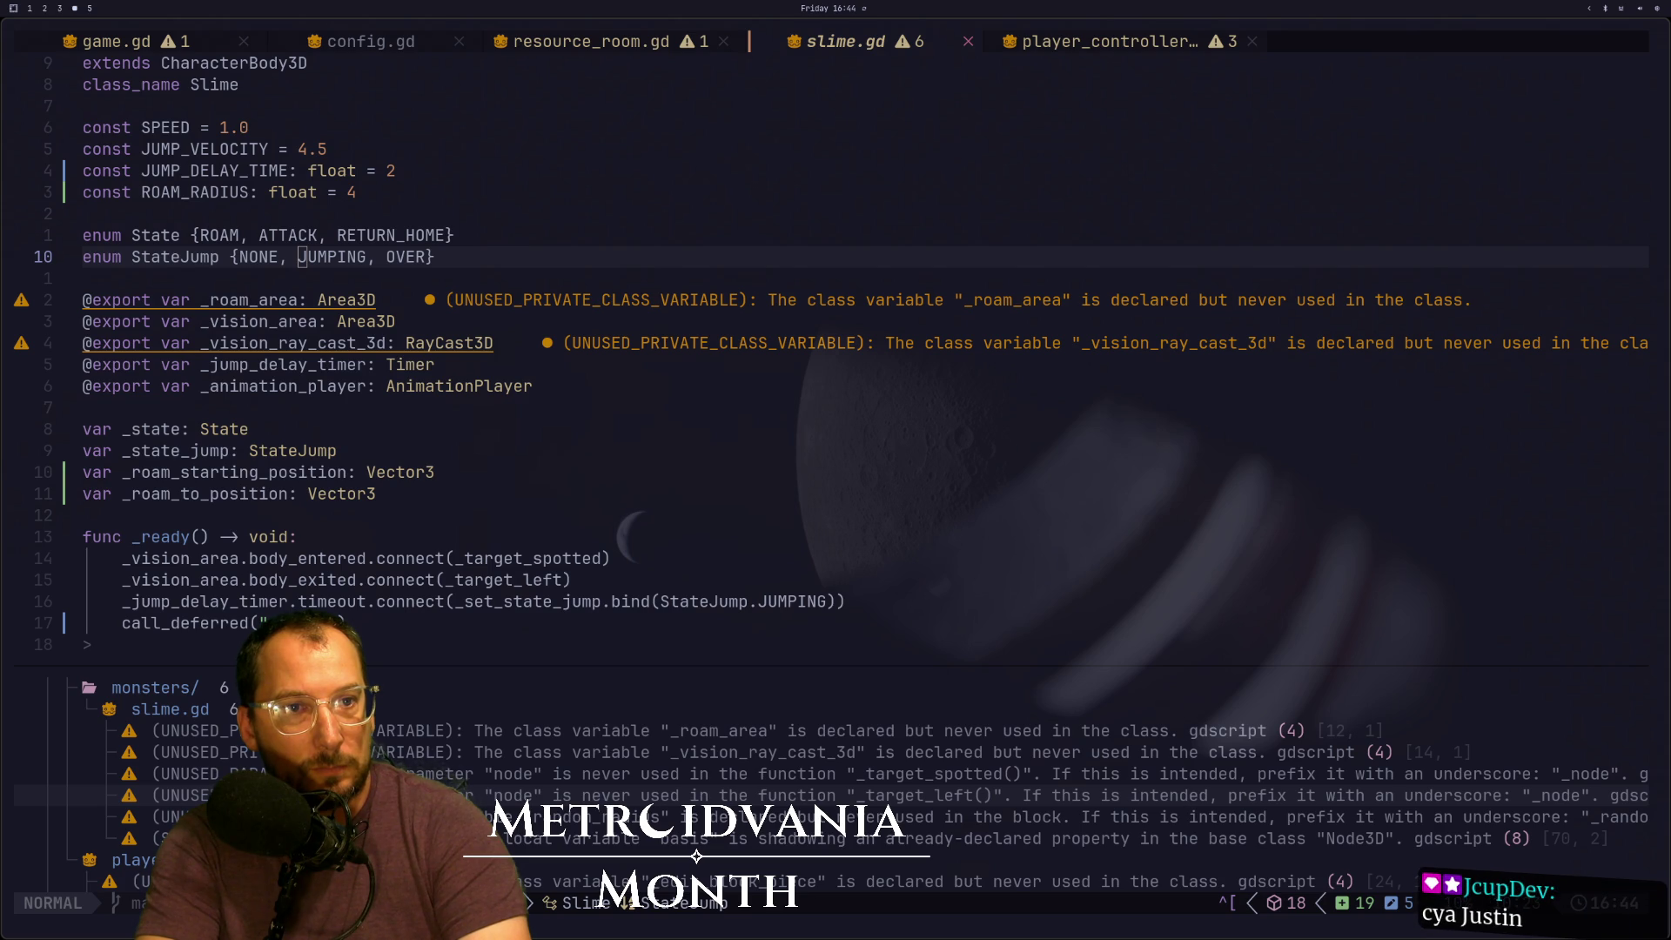
key(super+2)
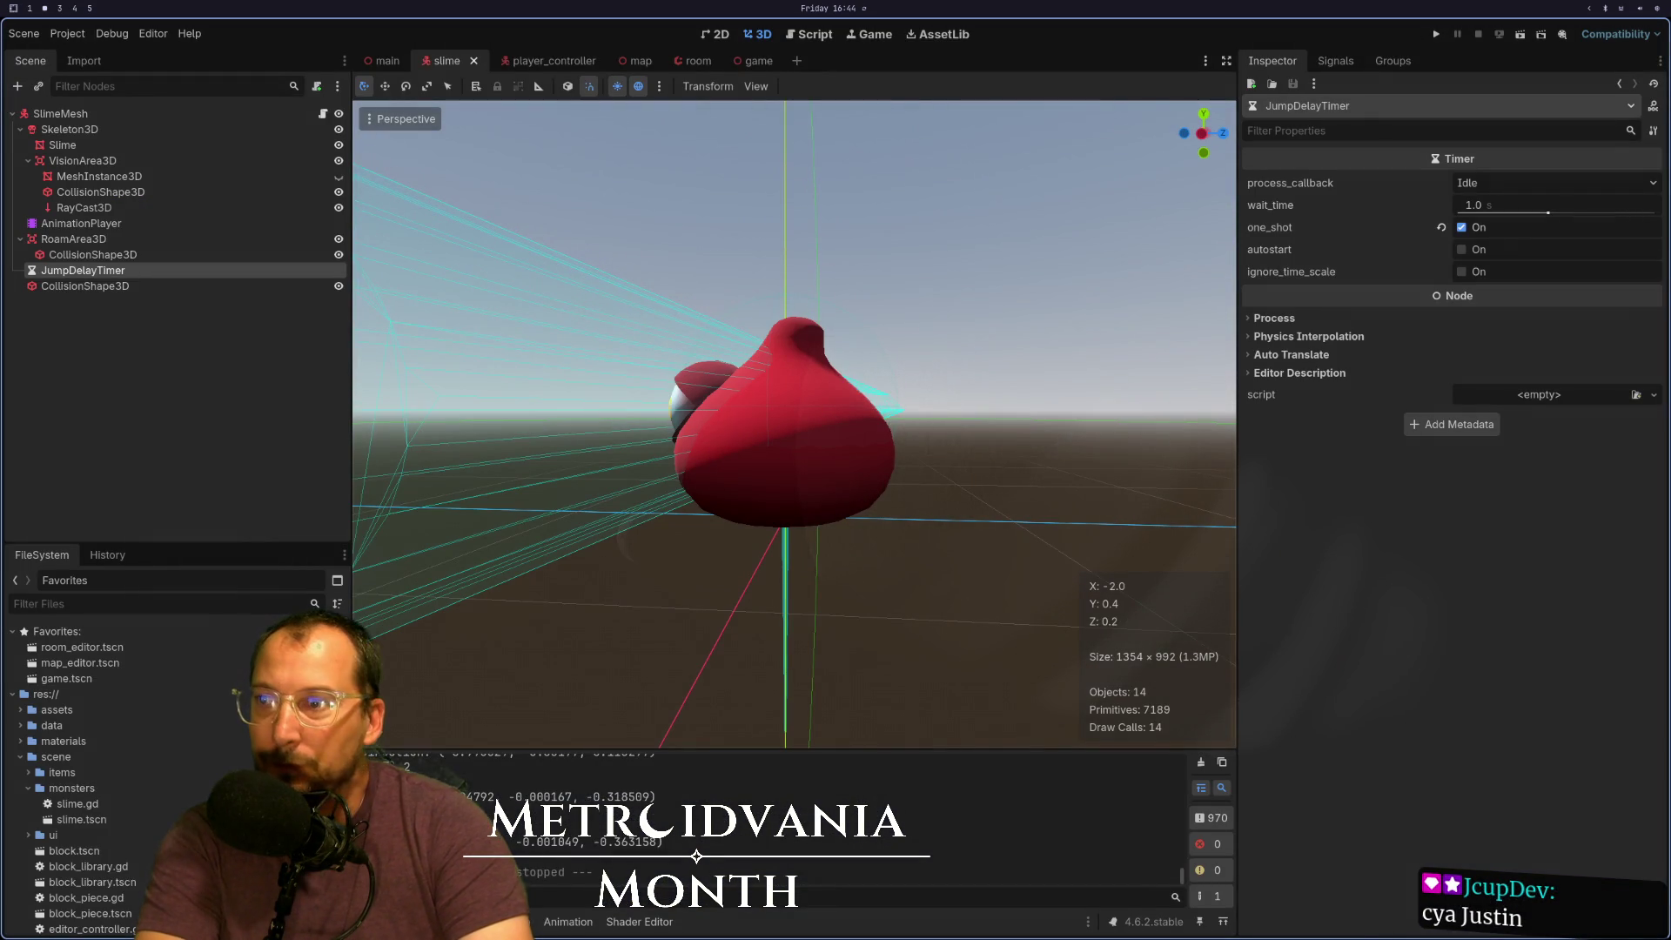
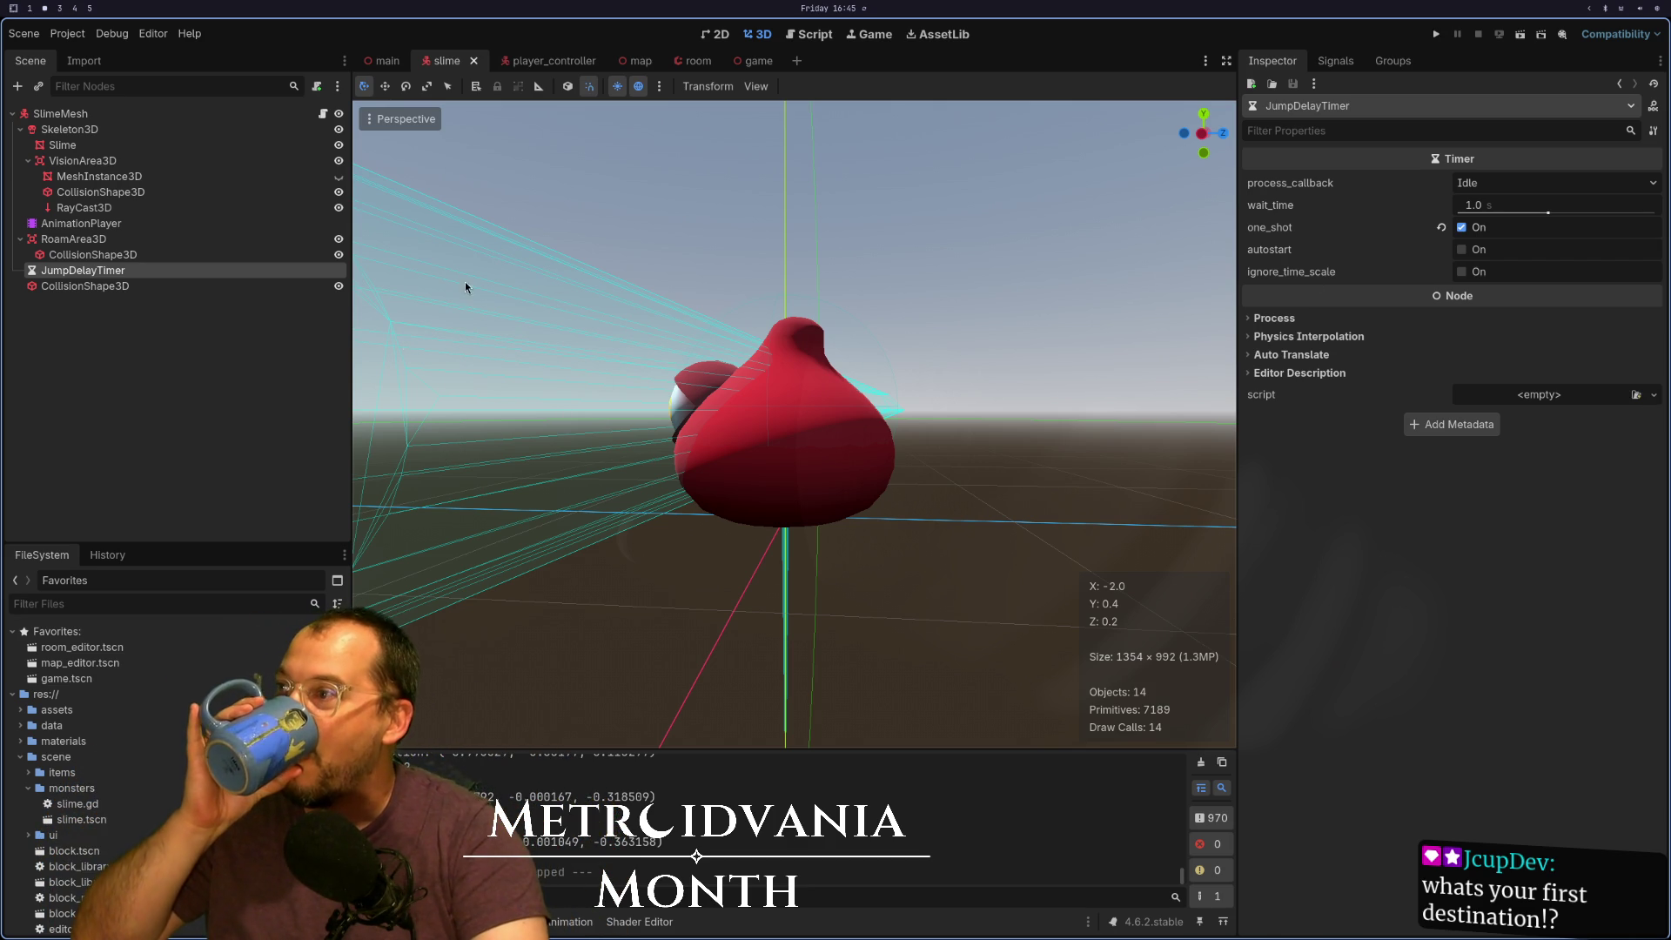
Orbit the Godot viewport around the slime to face its eye
scroll(507, 404, down, 5)
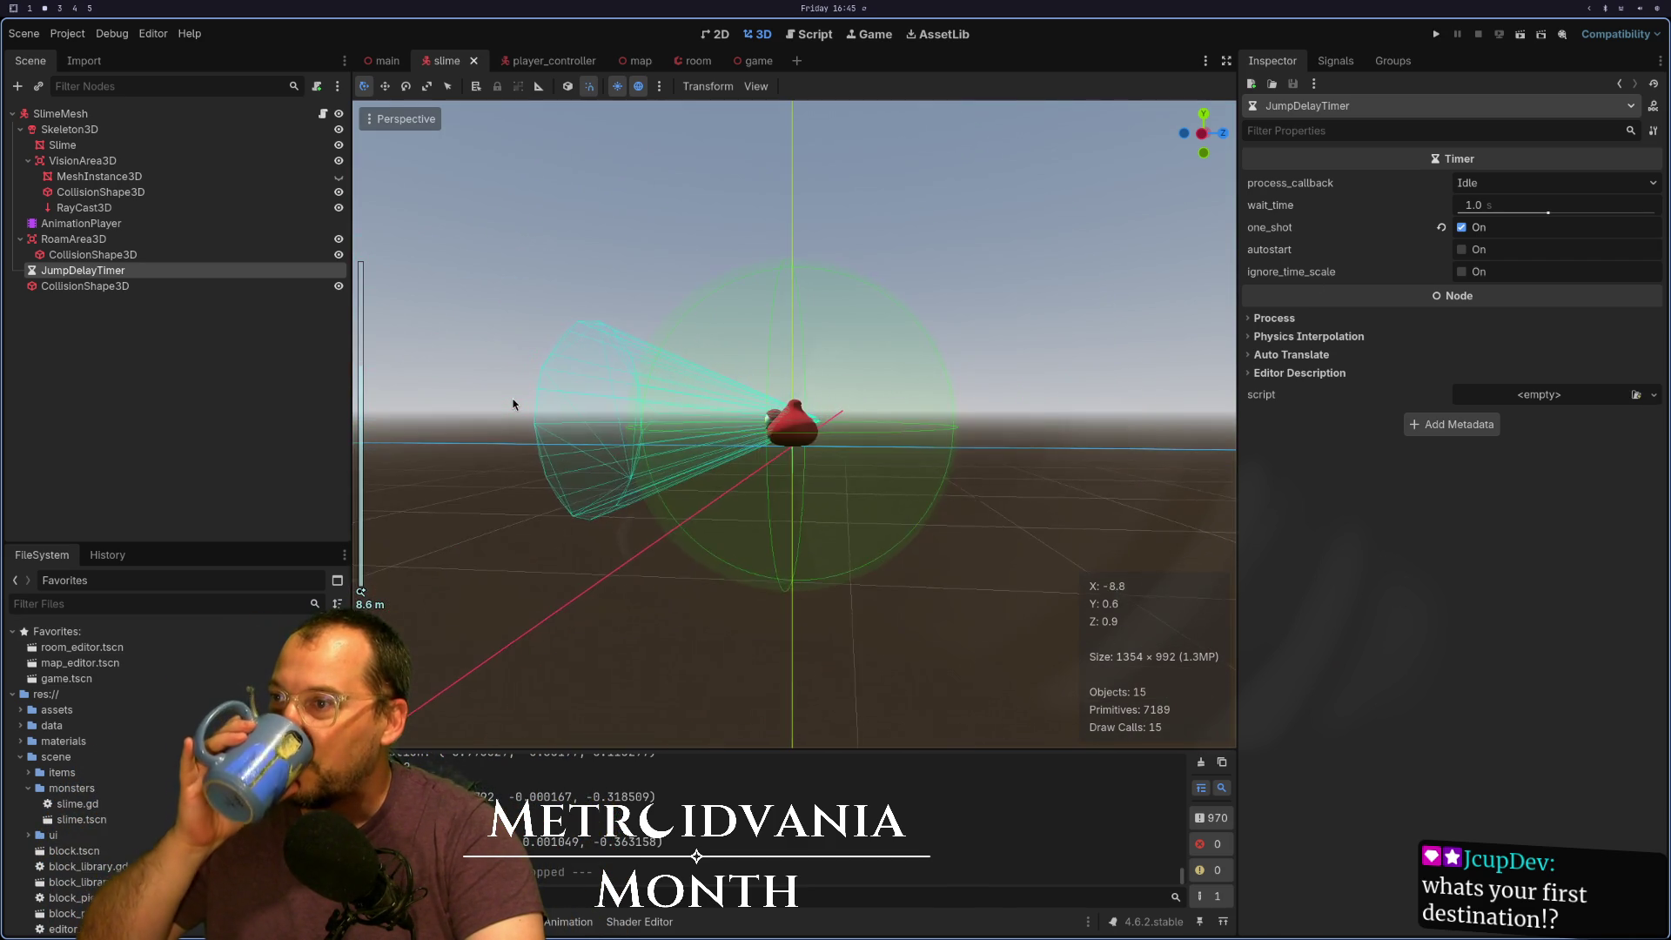
scroll(514, 404, down, 10)
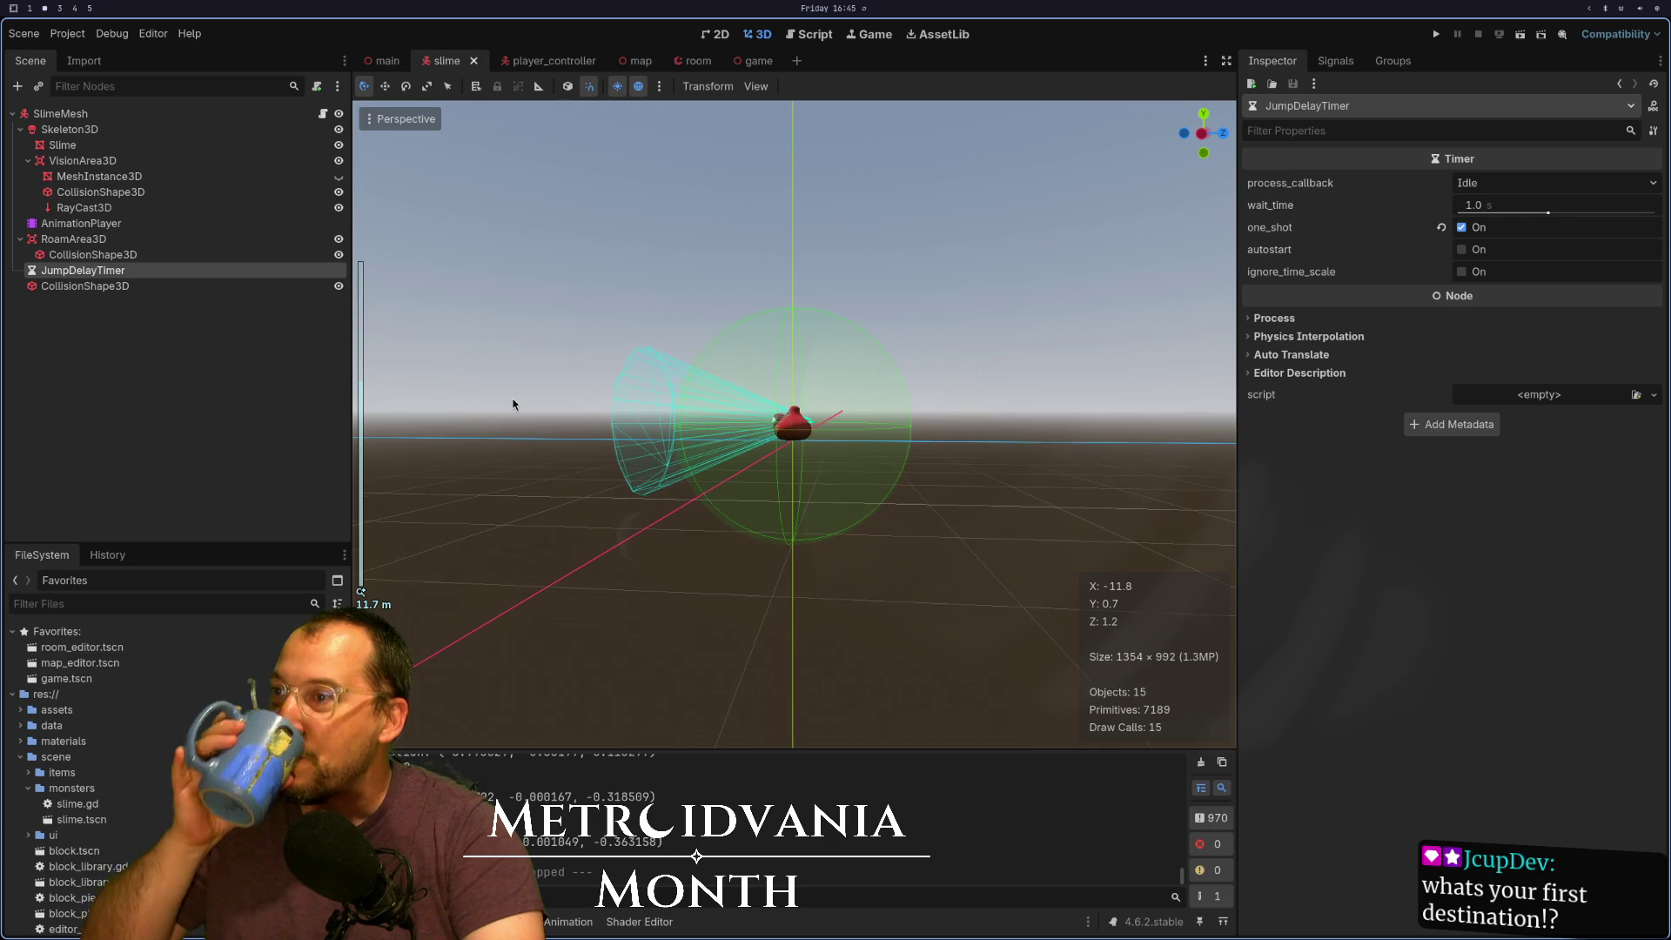
scroll(539, 400, down, 4)
scroll(615, 411, up, 8)
scroll(670, 479, up, 4)
scroll(619, 434, down, 4)
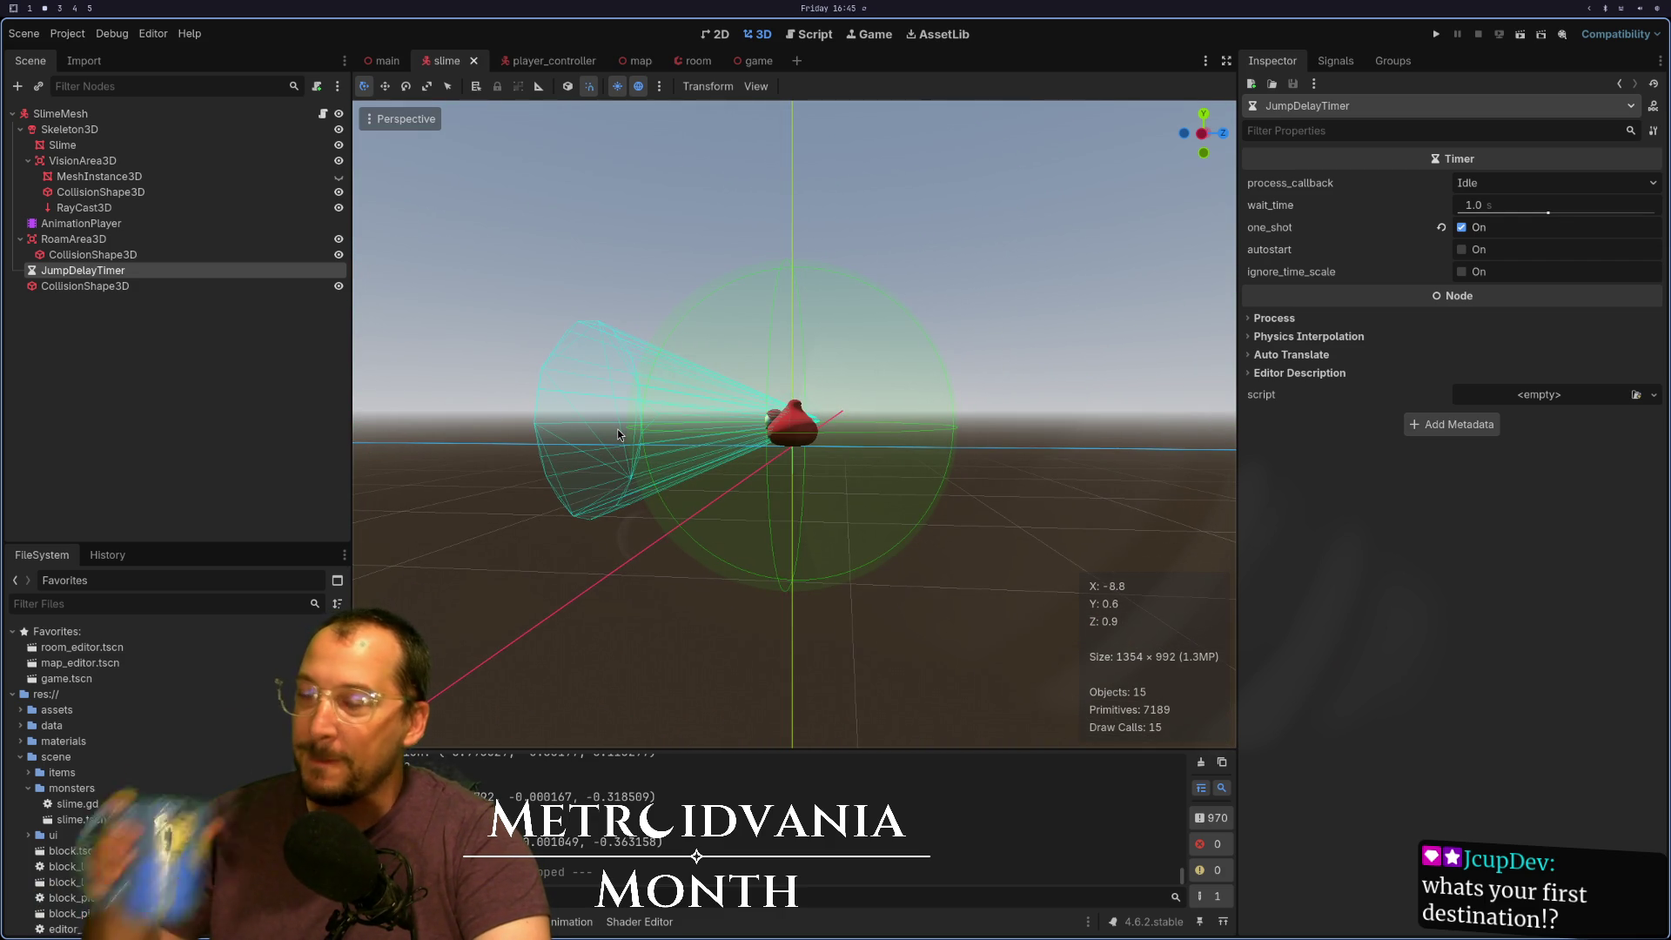
scroll(619, 430, down, 4)
scroll(623, 432, up, 8)
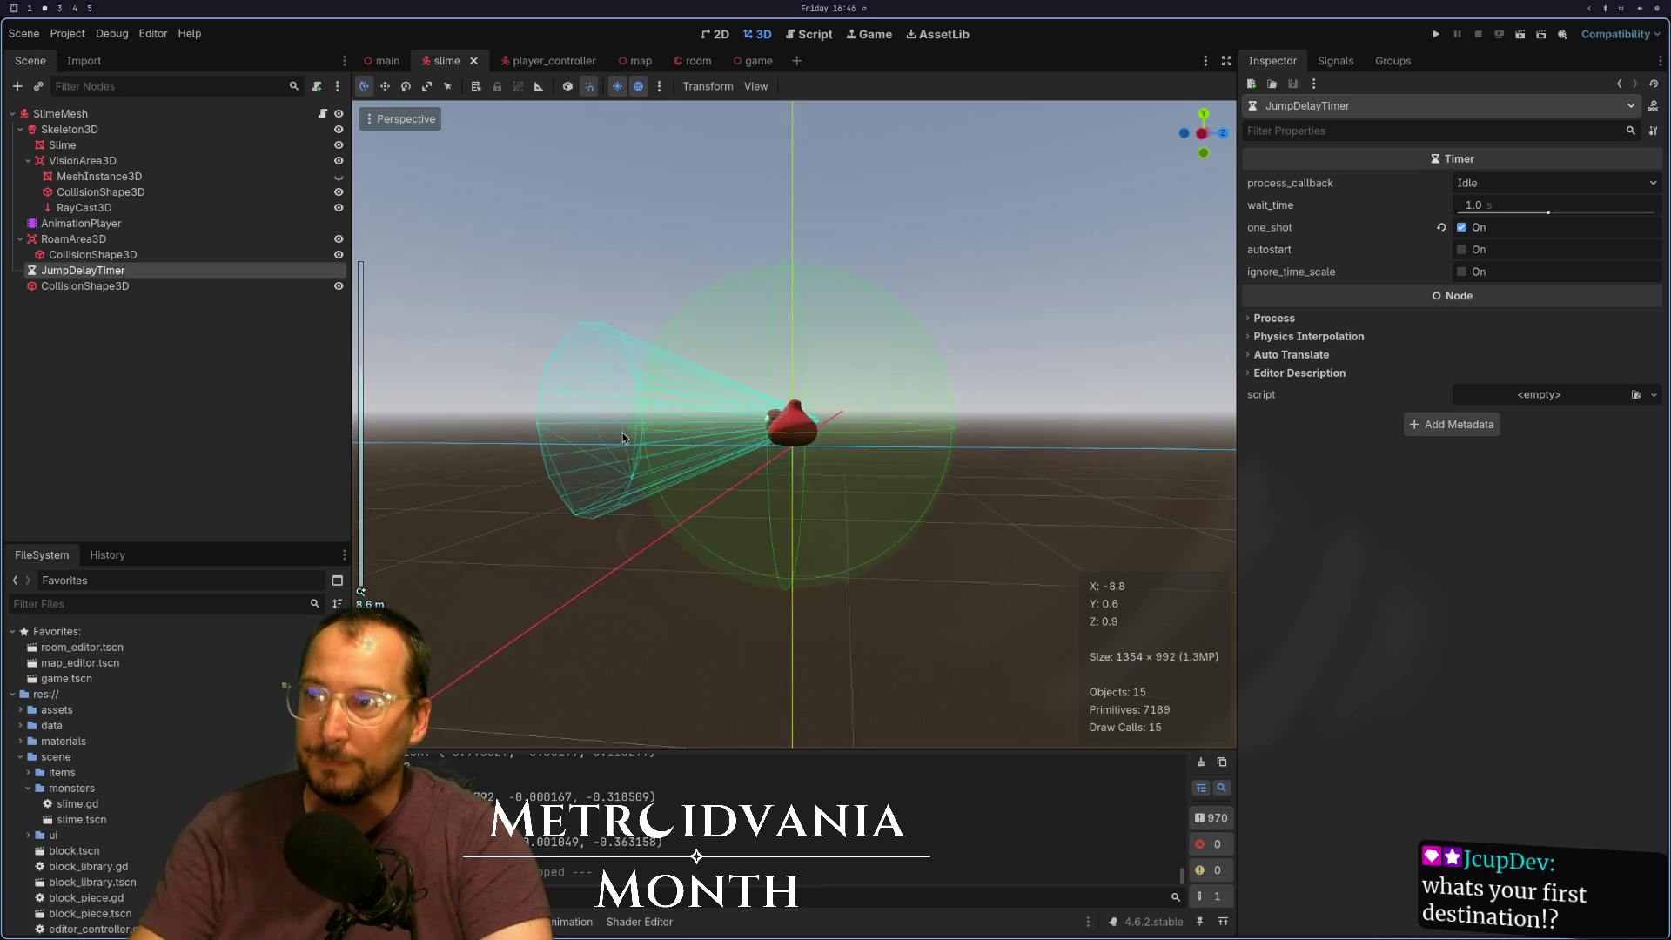
scroll(625, 447, down, 3)
mouse_move(625, 447)
mouse_down()
mouse_move(794, 479)
mouse_move(1131, 444)
mouse_up()
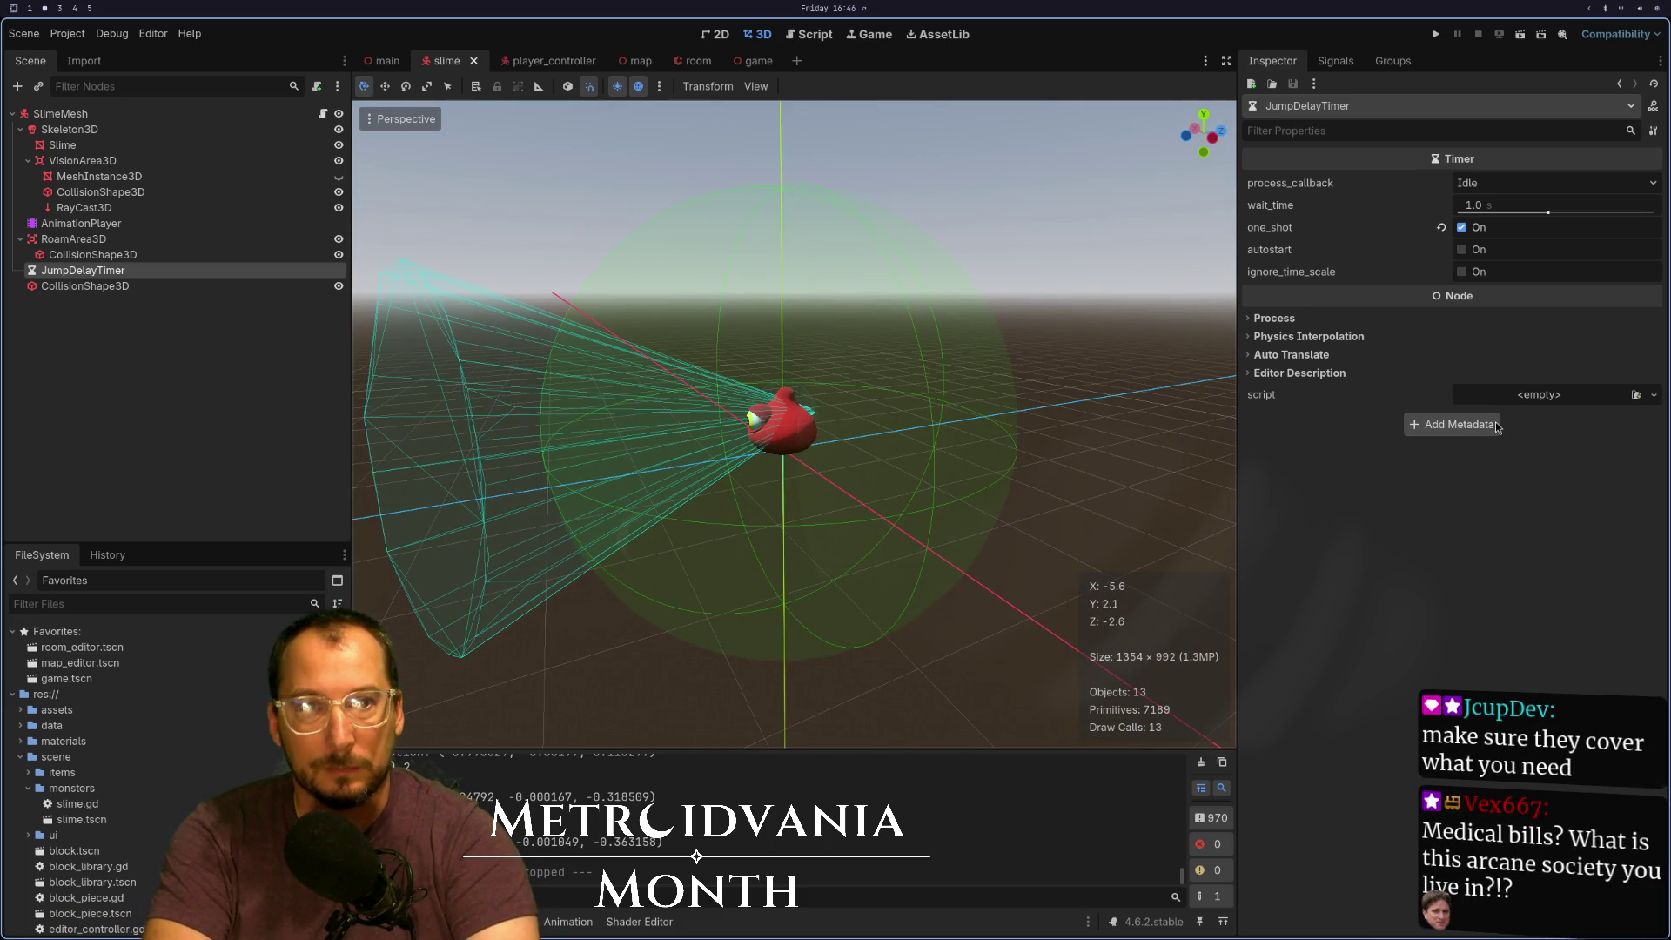
key(super+4)
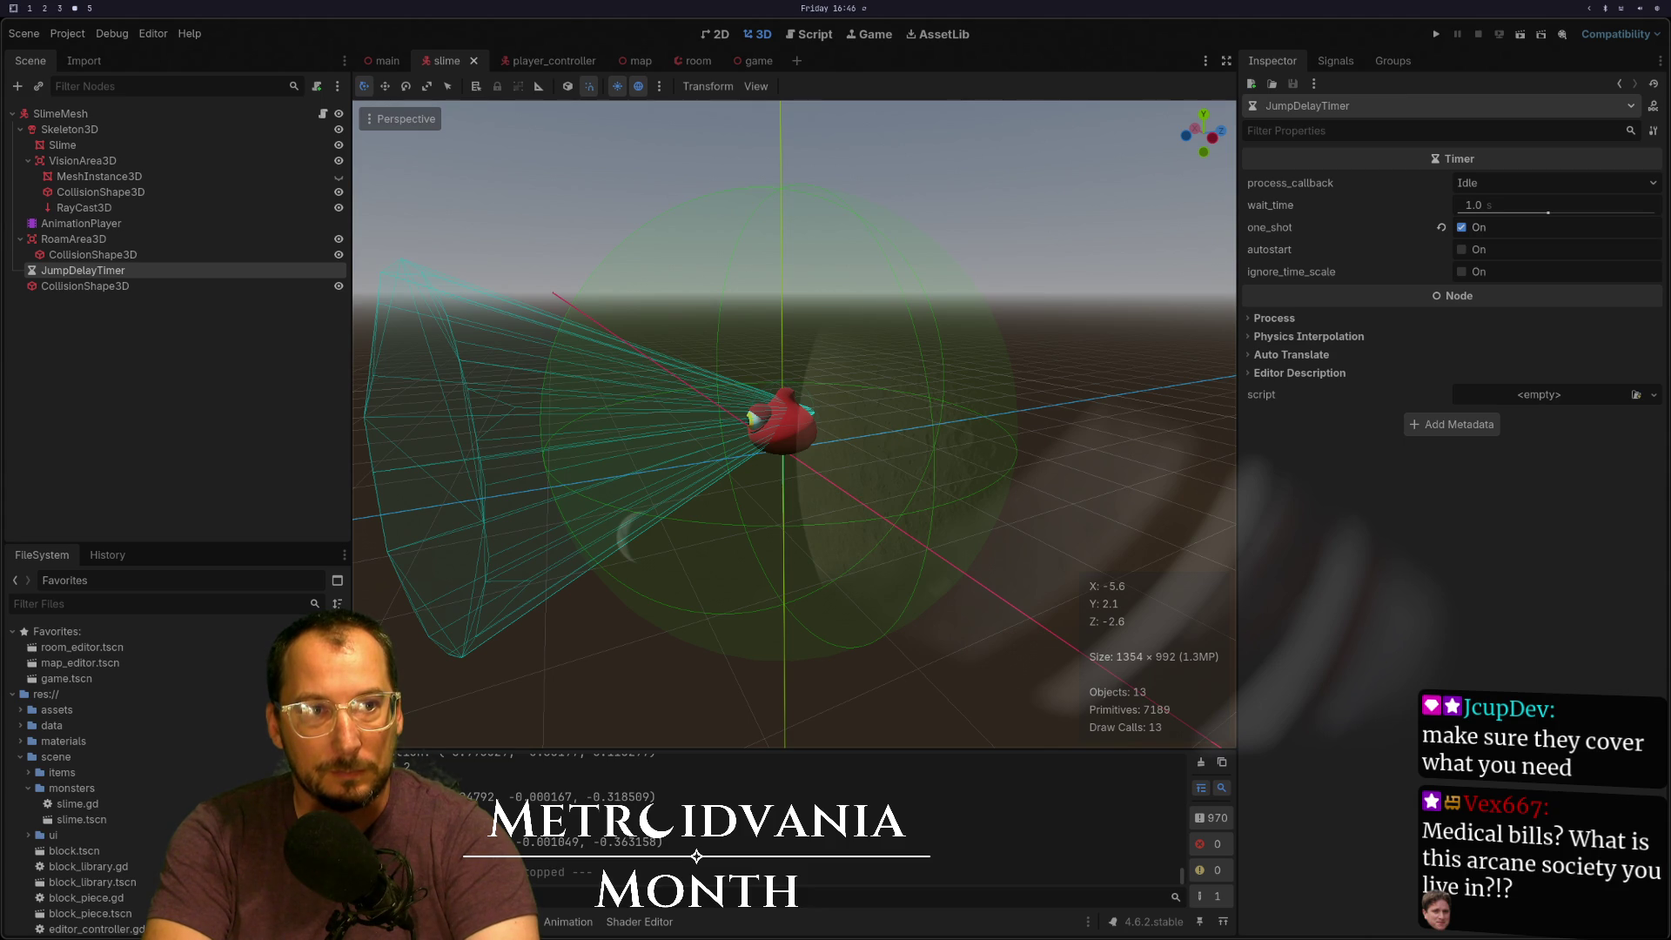
key(super+2)
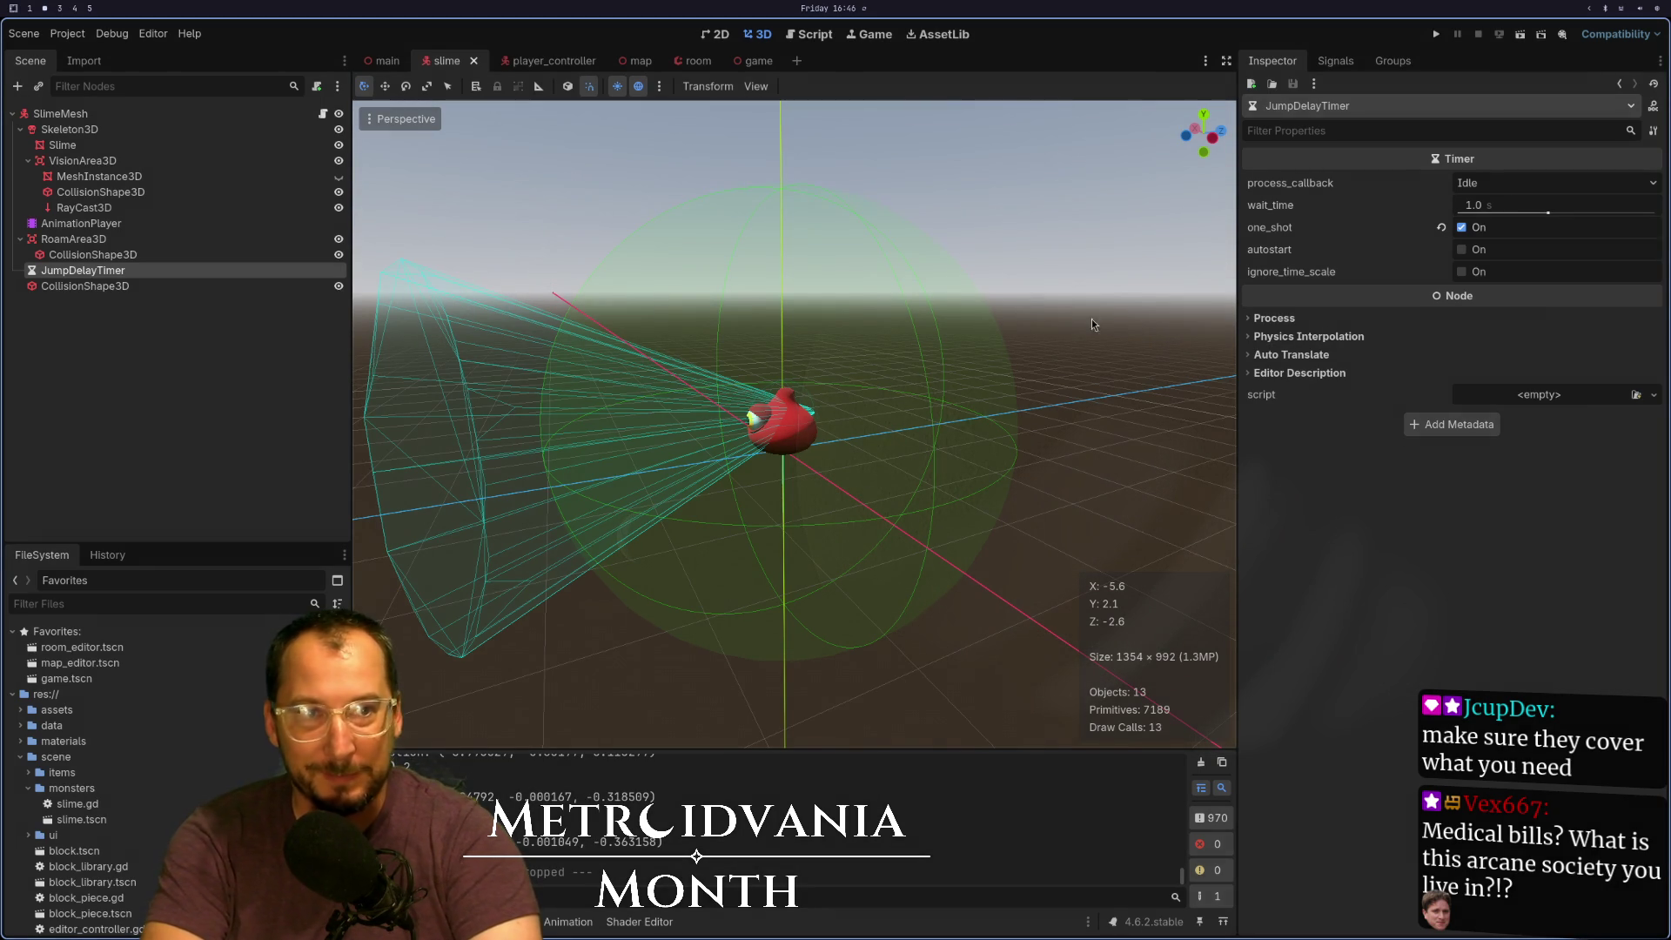
mouse_move(556, 429)
mouse_down()
mouse_move(915, 393)
mouse_move(665, 494)
mouse_move(557, 483)
mouse_up()
Bring up slime.gd in Neovim and close the Trouble diagnostics panel
key(super+1)
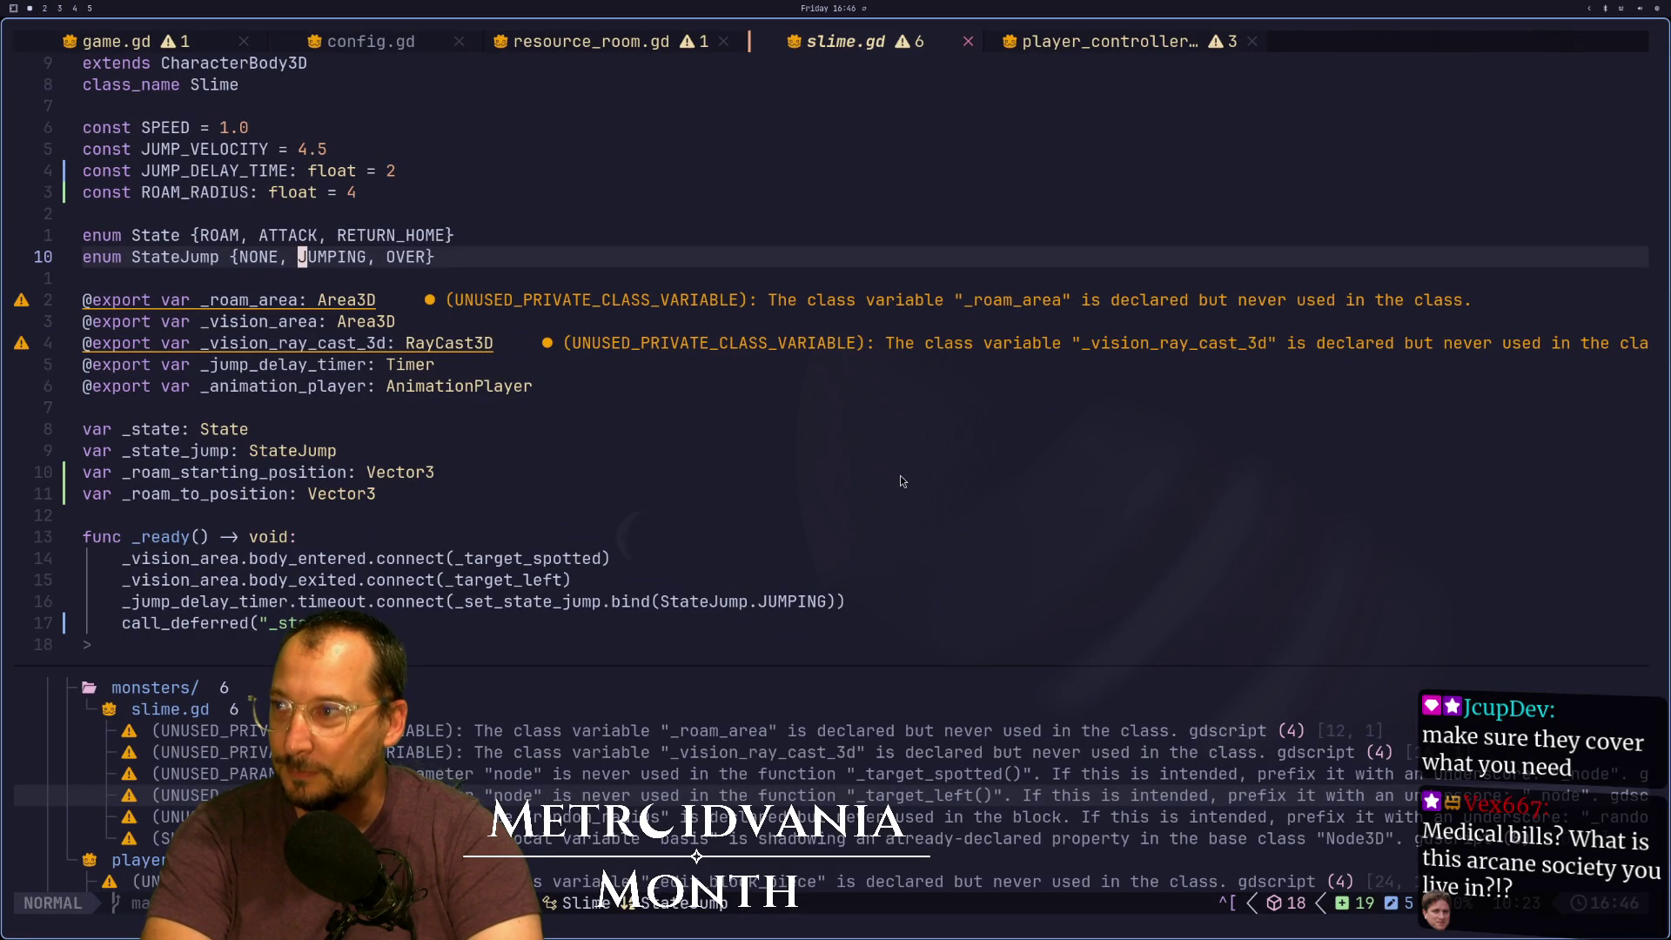
click(901, 475)
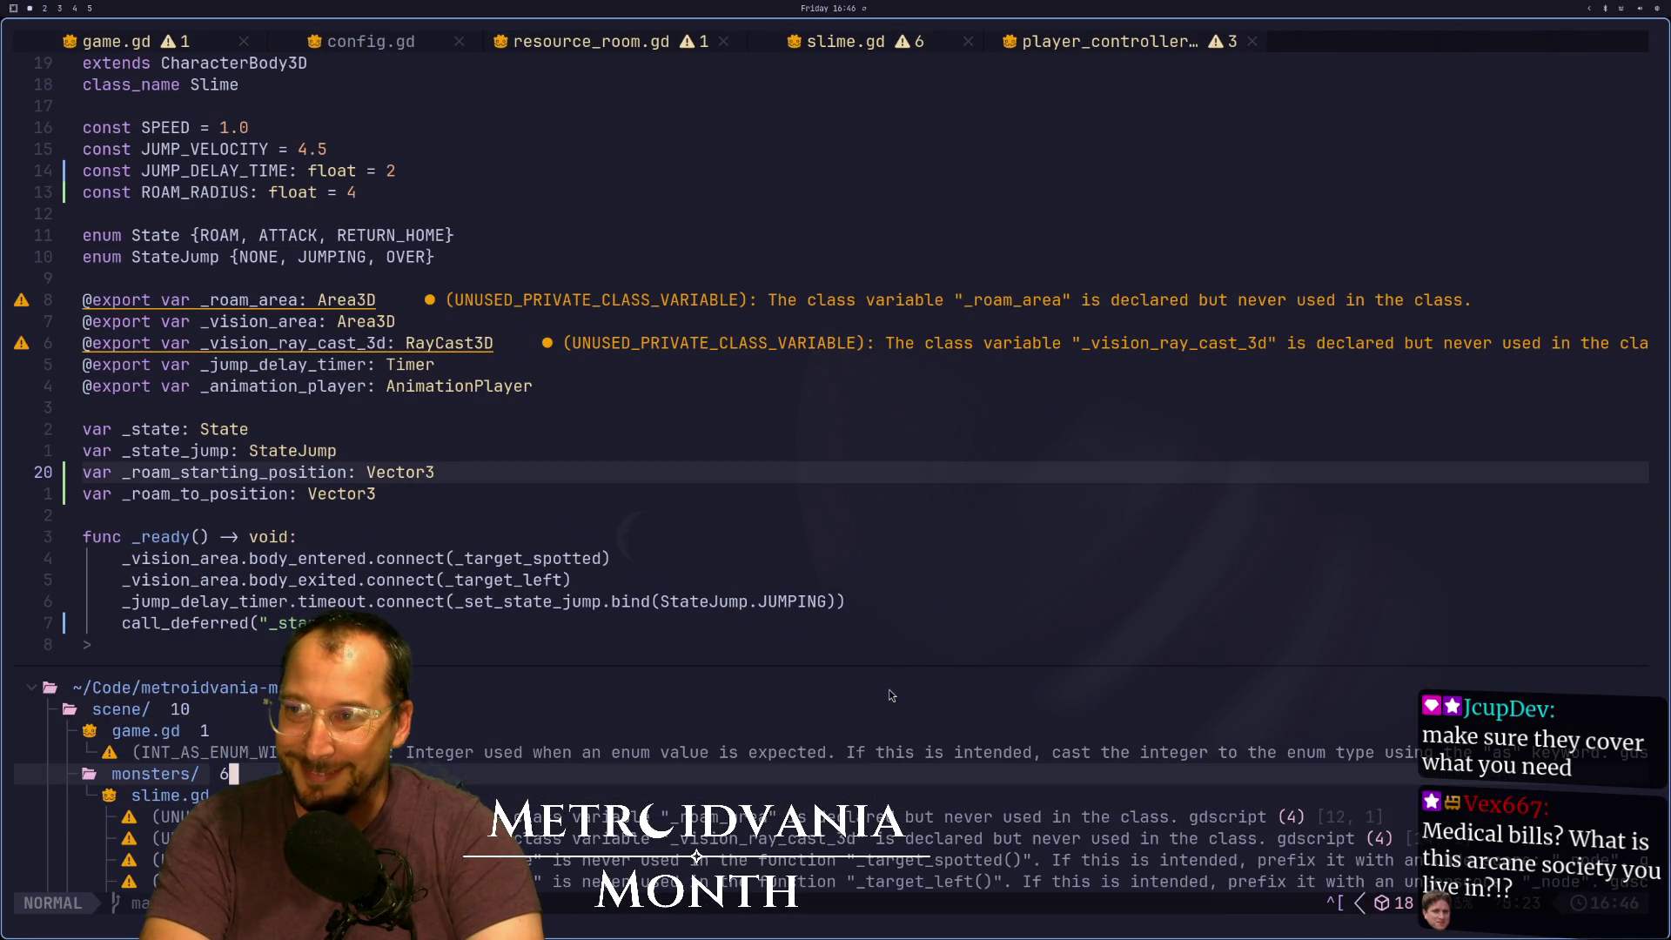
key(space)
key(x)
key(x)
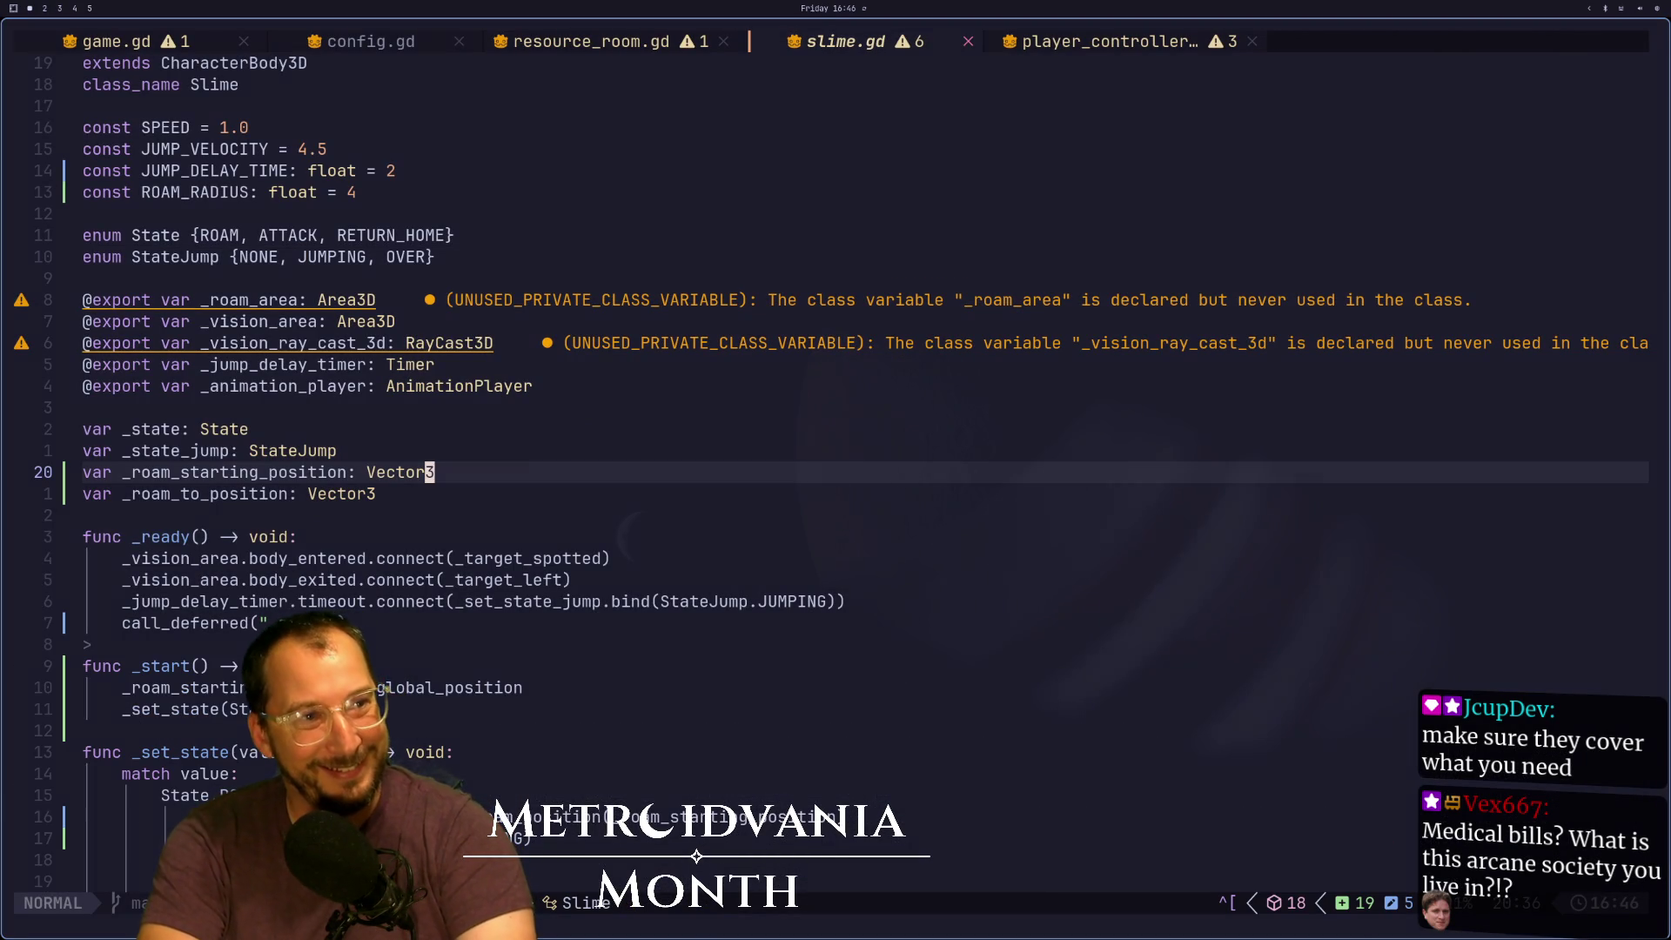
key(super+shift+4)
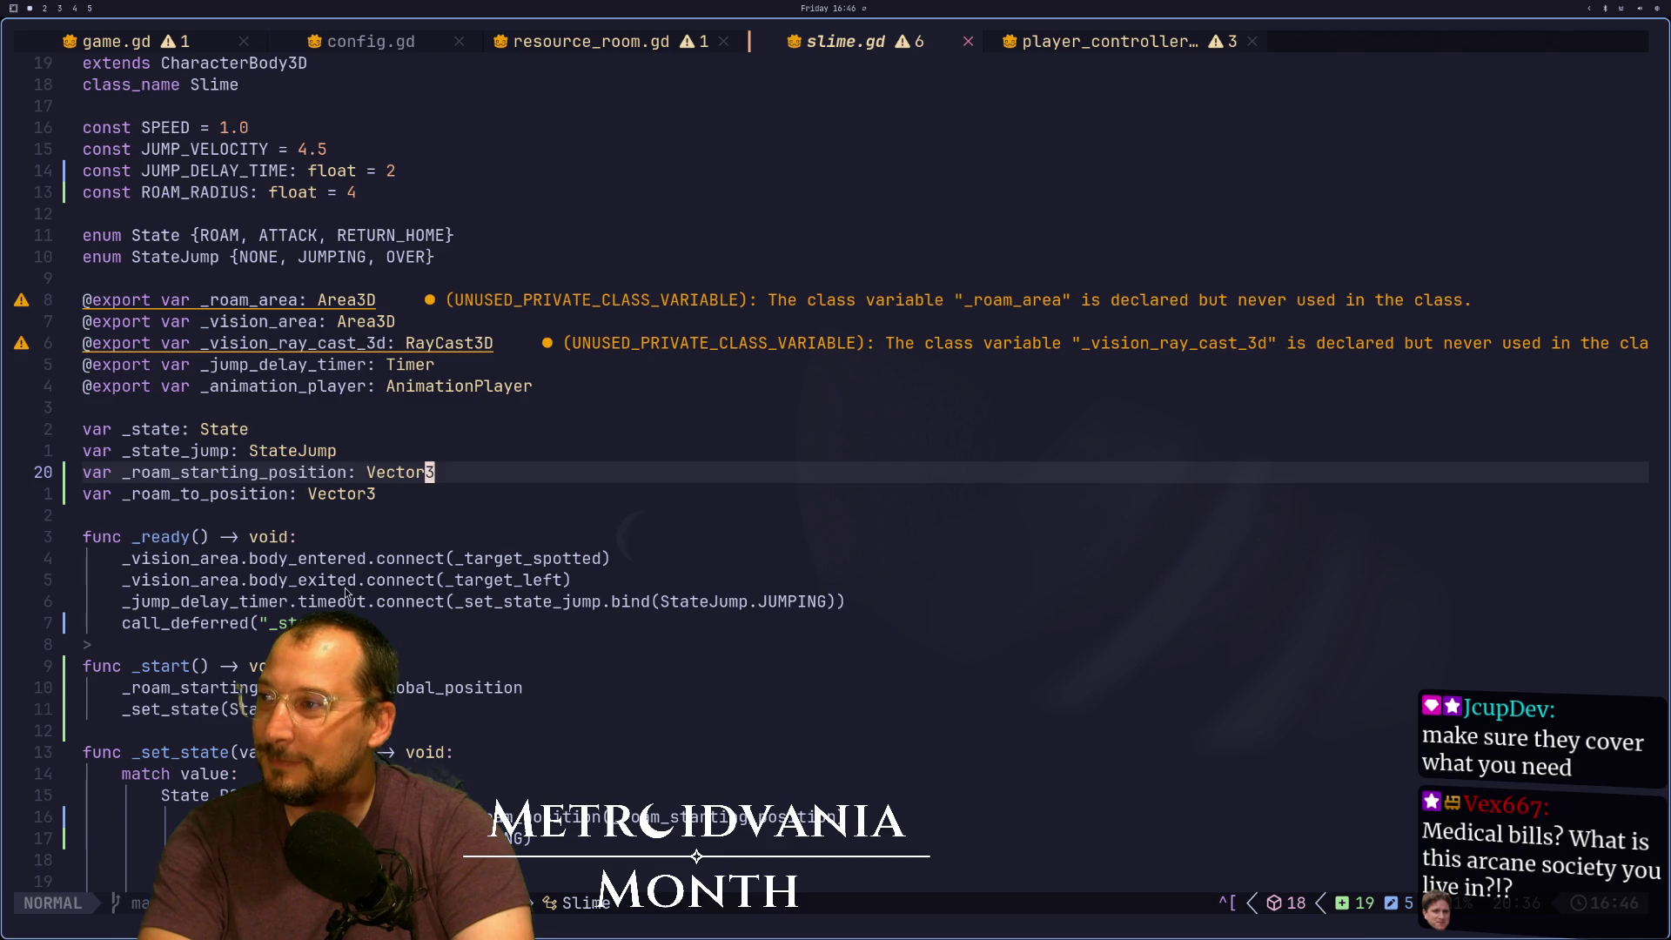
Review the body_entered and jump delay timer connections and the _start function
click(391, 558)
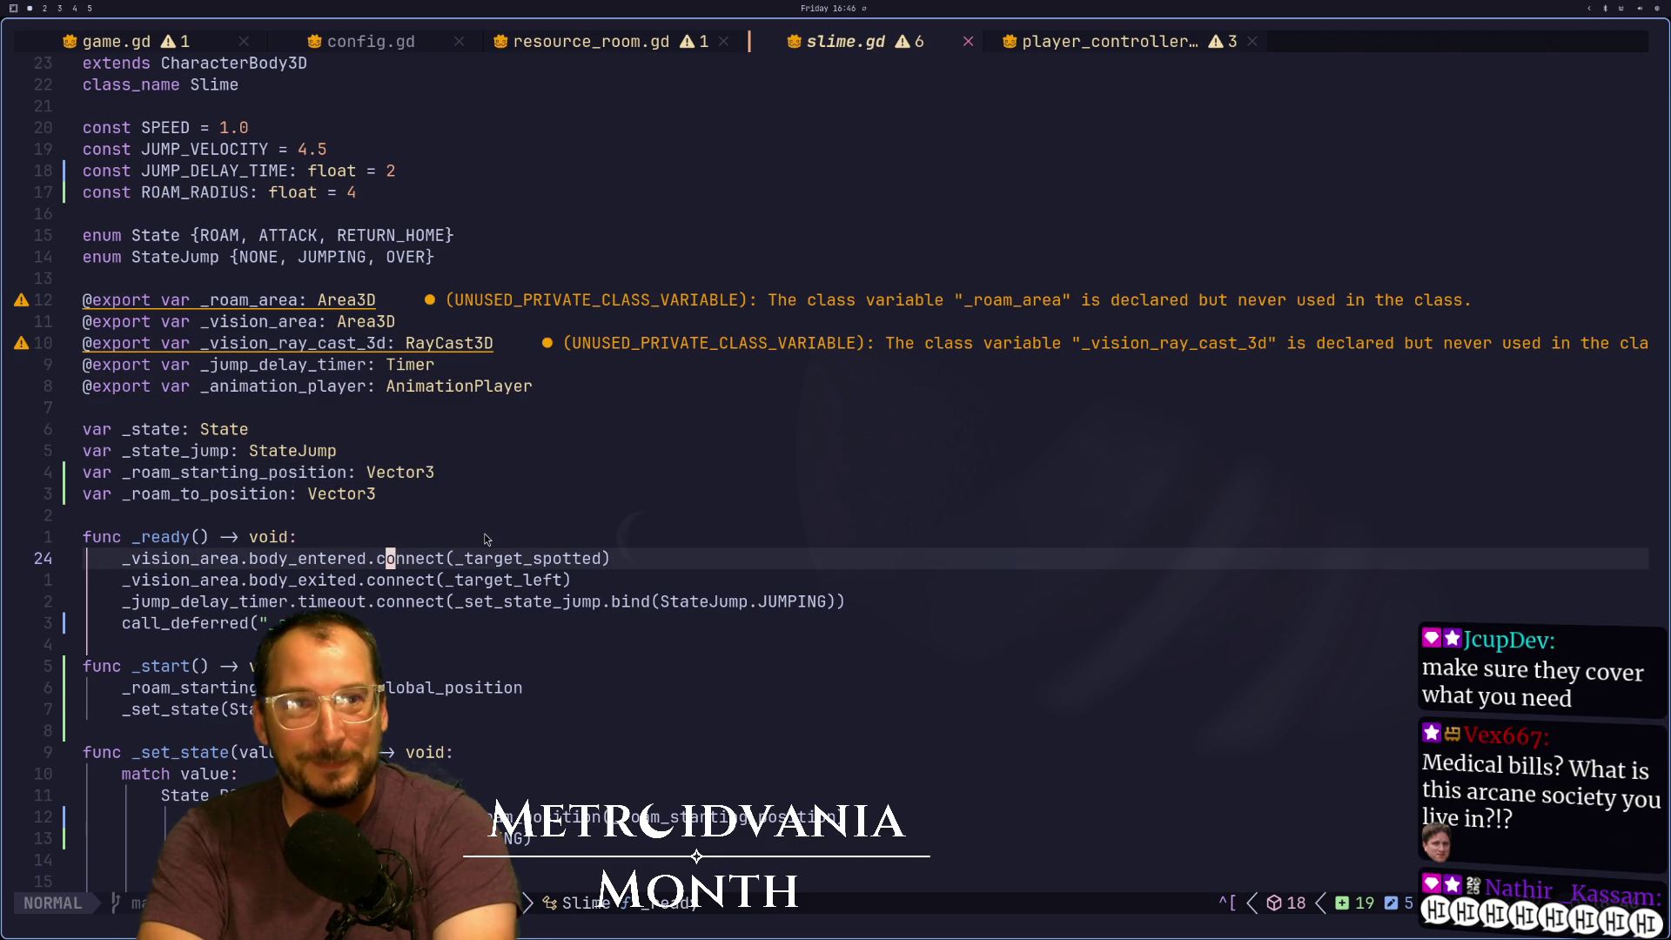
key(j)
key(j)
key(j)
key(j)
key(j)
key(j)
key(k)
key(k)
key(k)
key(z)
key(z)
key(k)
key(k)
key(k)
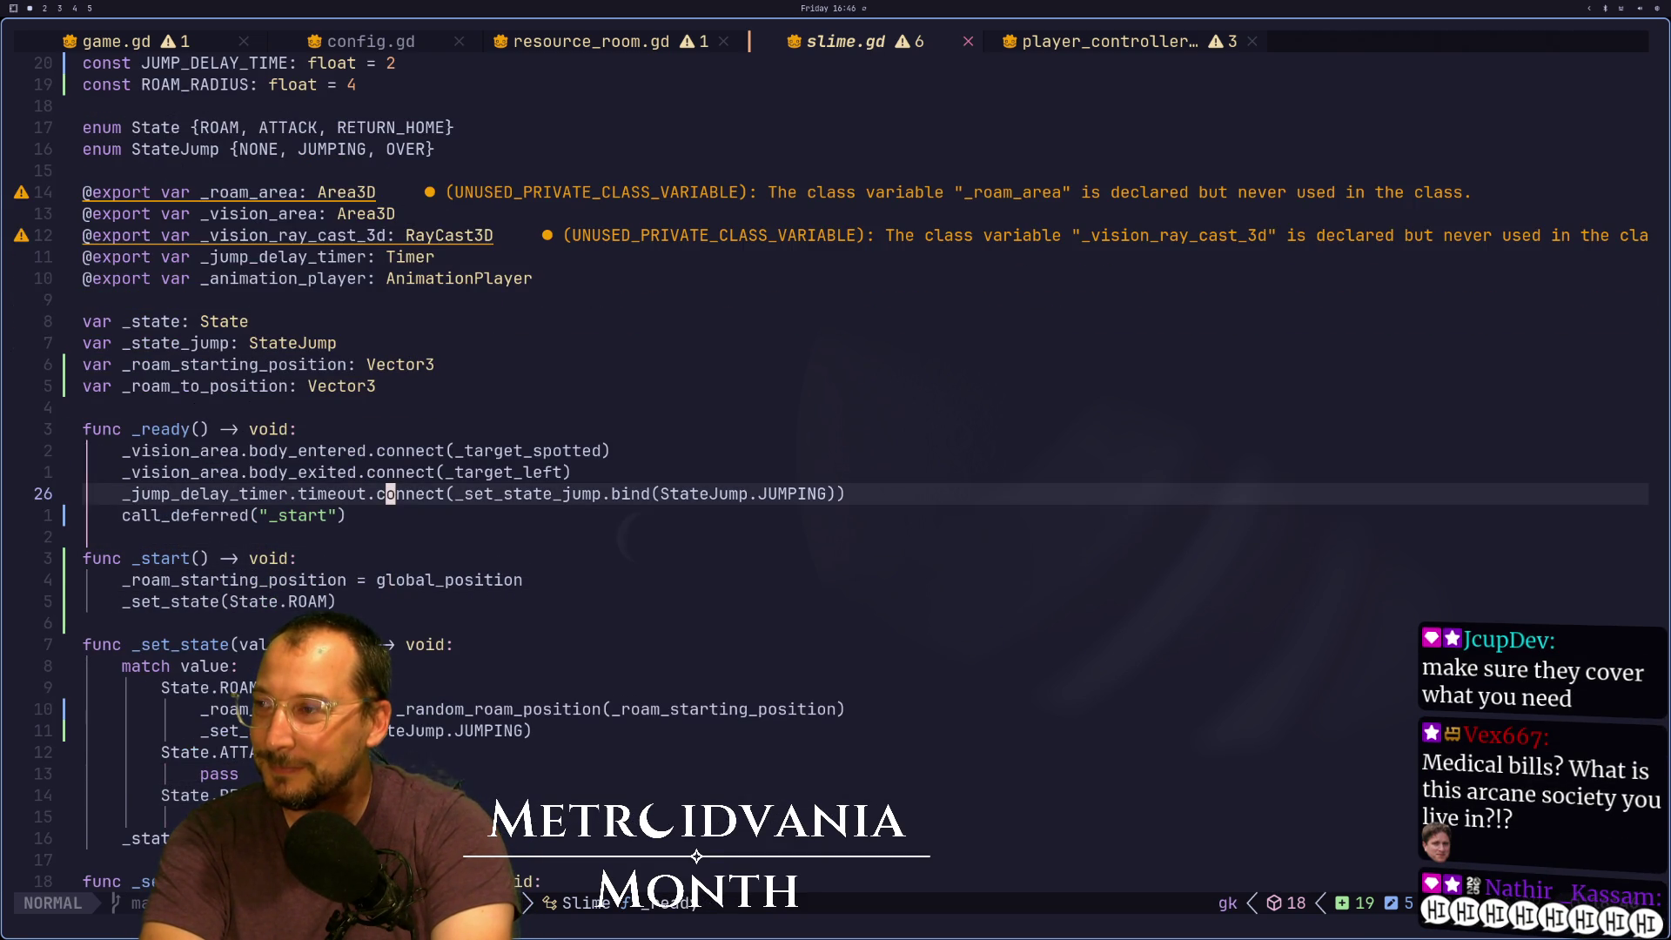
key(j)
key(j)
key(j)
key(j)
key(super+2)
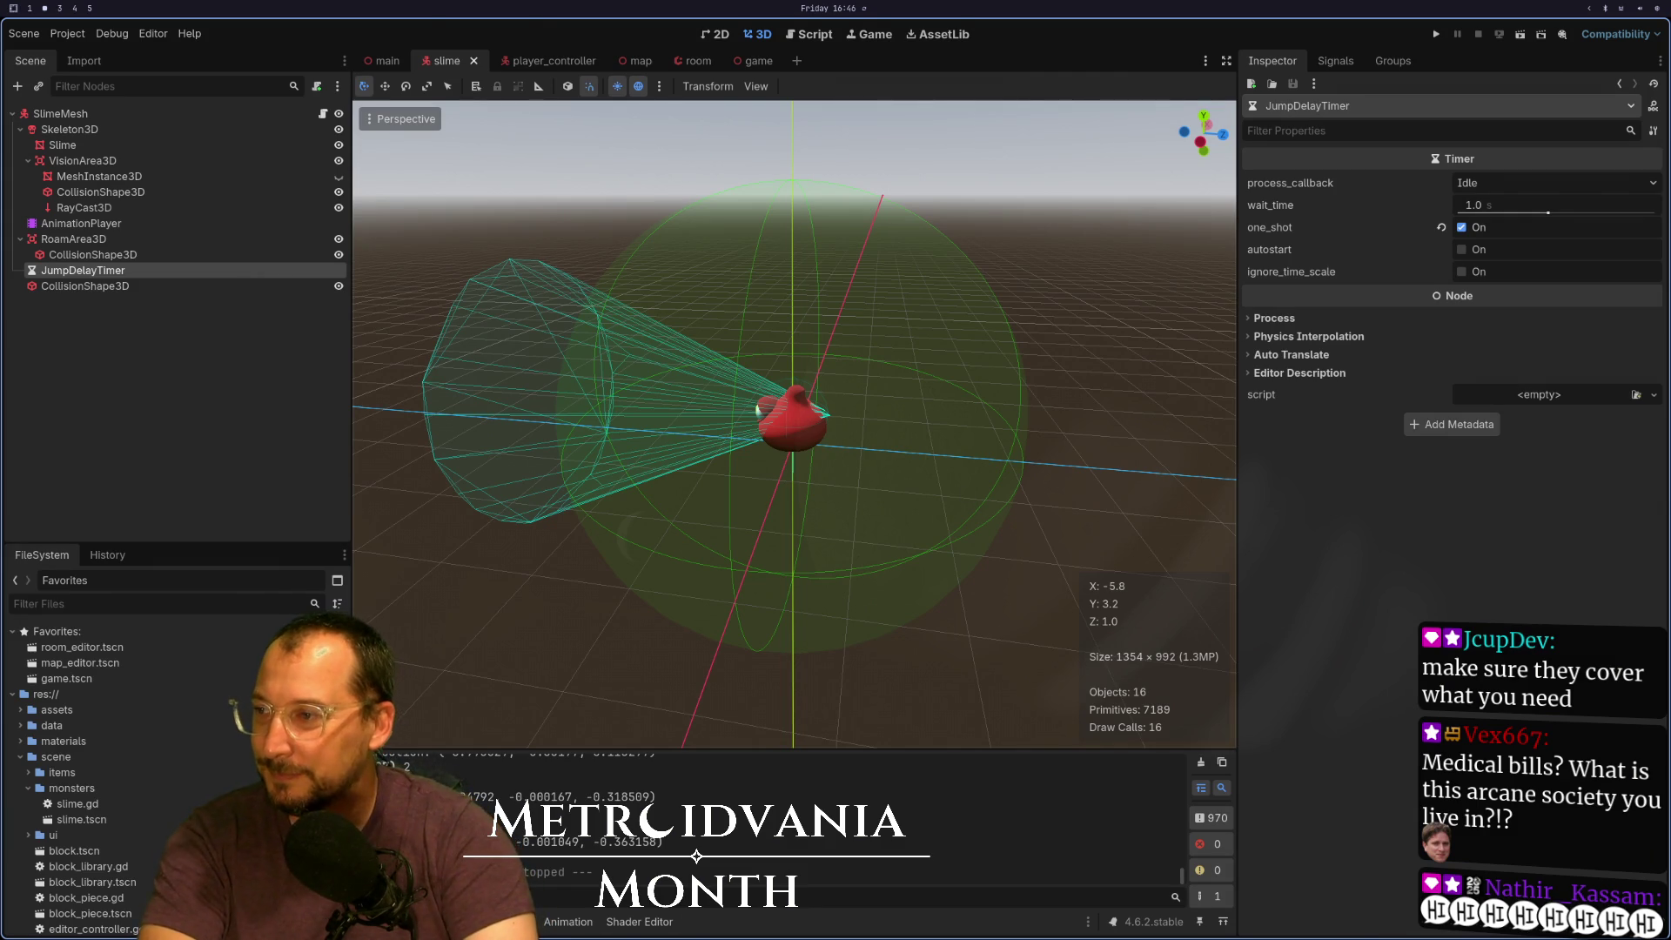
key(super+1)
Move to _set_state_jump and begin a print("j line after _state_jump = value
key(k)
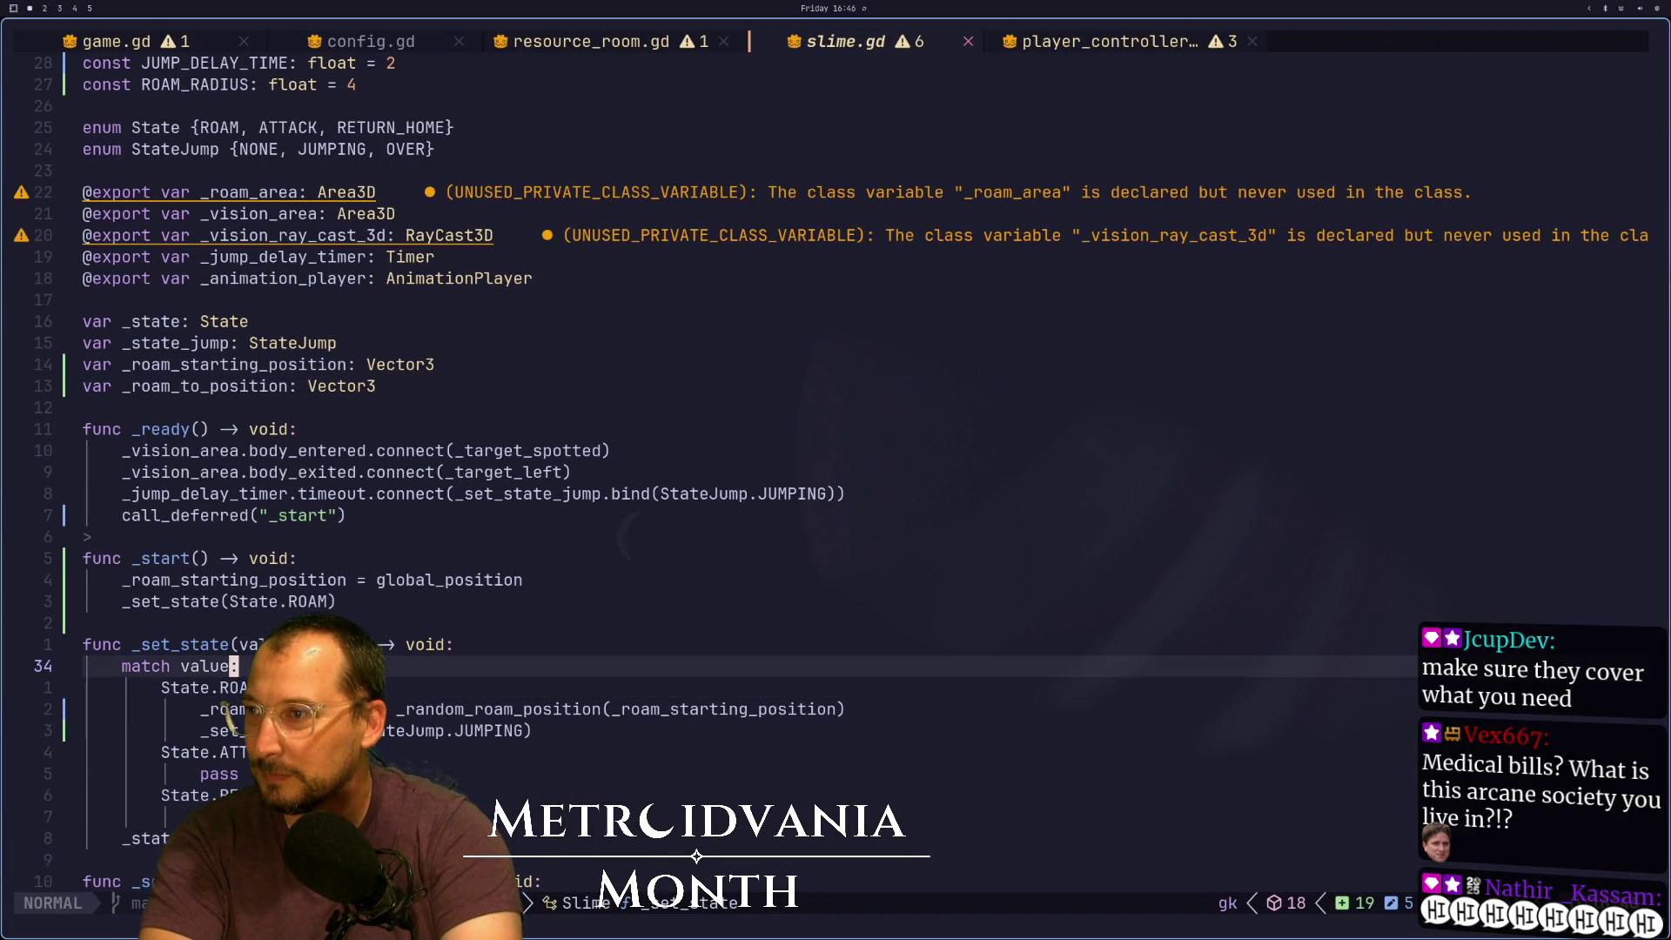
key(7)
key(k)
key(k)
key(k)
key(j)
key(j)
key(6)
key(j)
key(j)
key(j)
key(j)
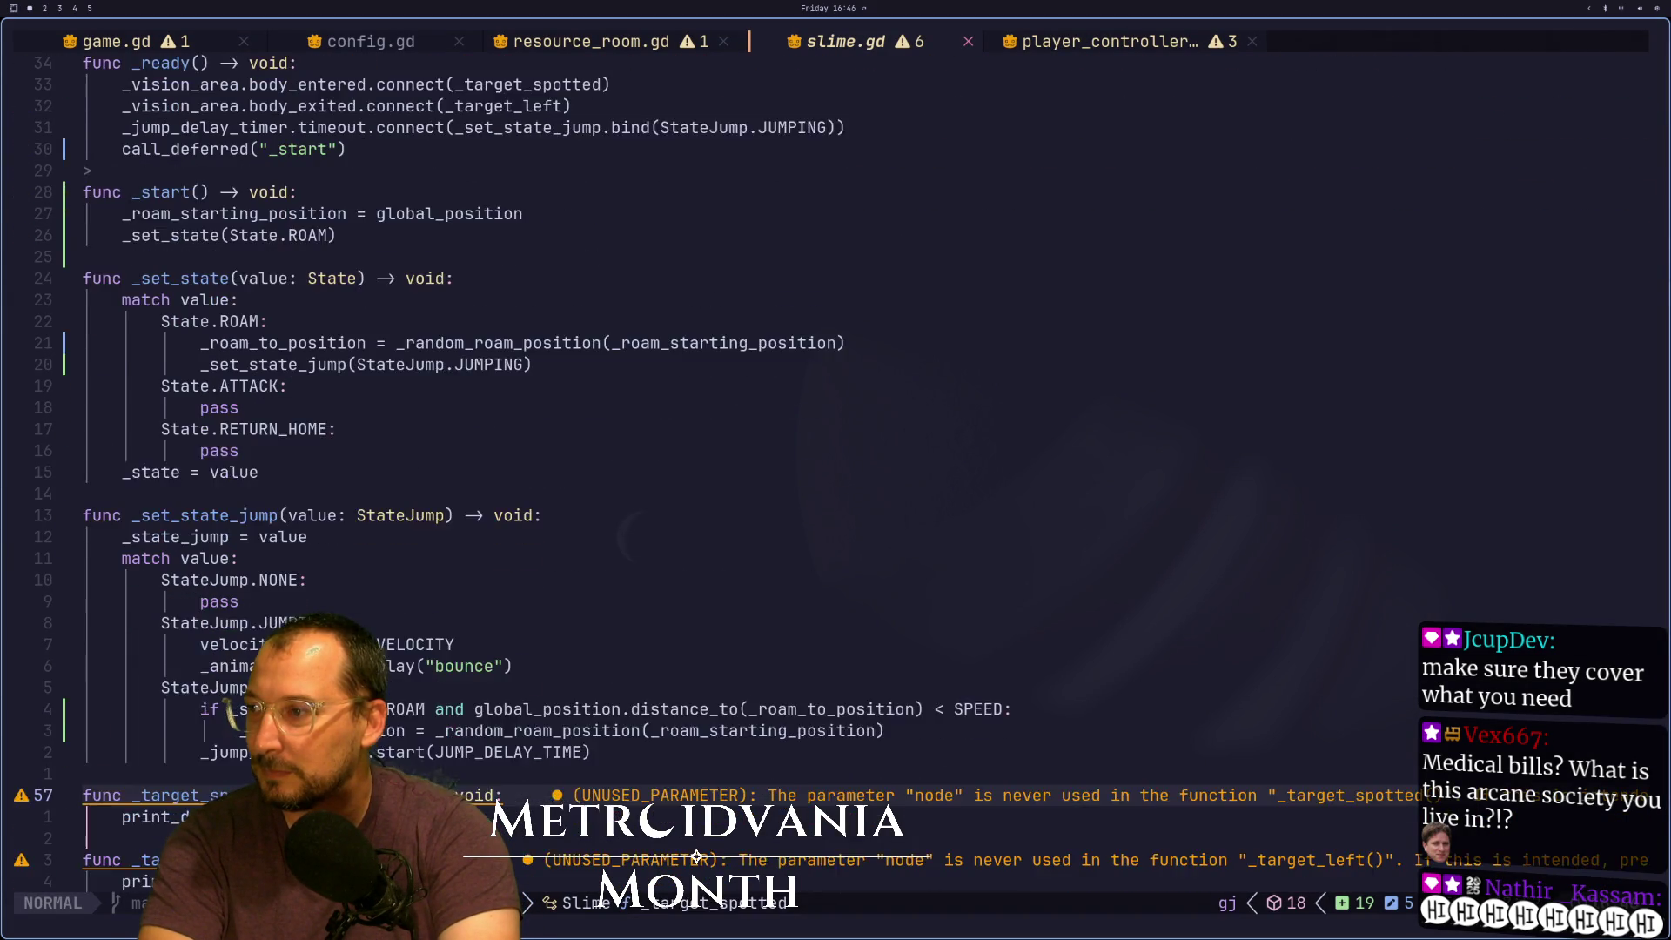
key(j)
key(j)
key(j)
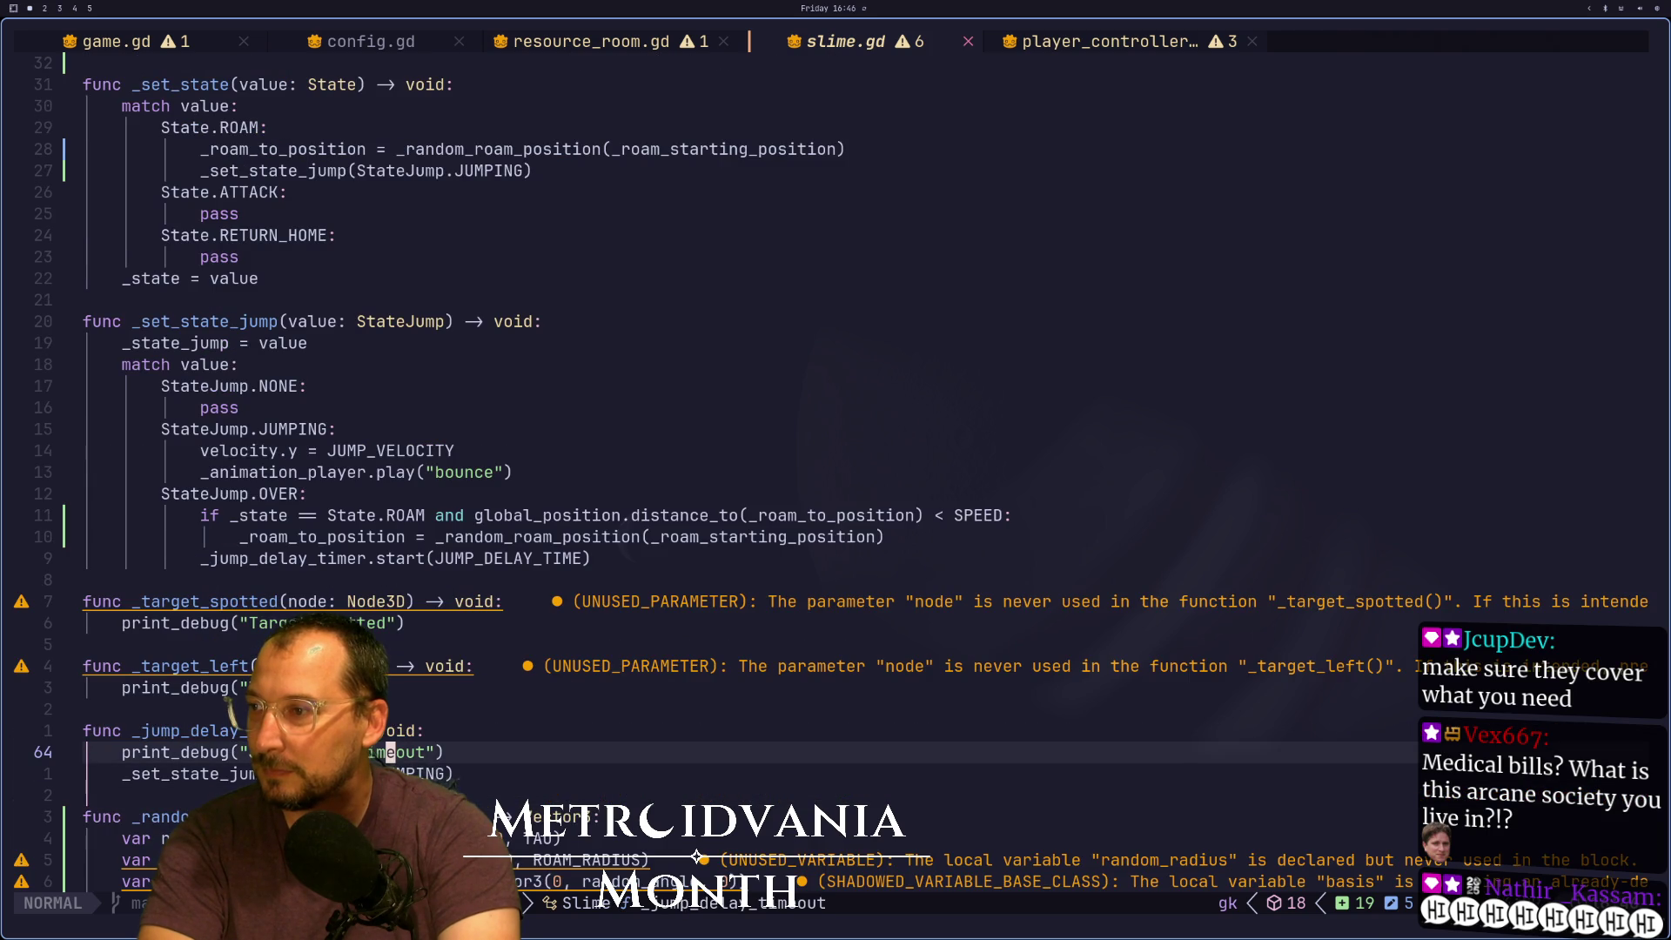
key(k)
key(k)
key(k)
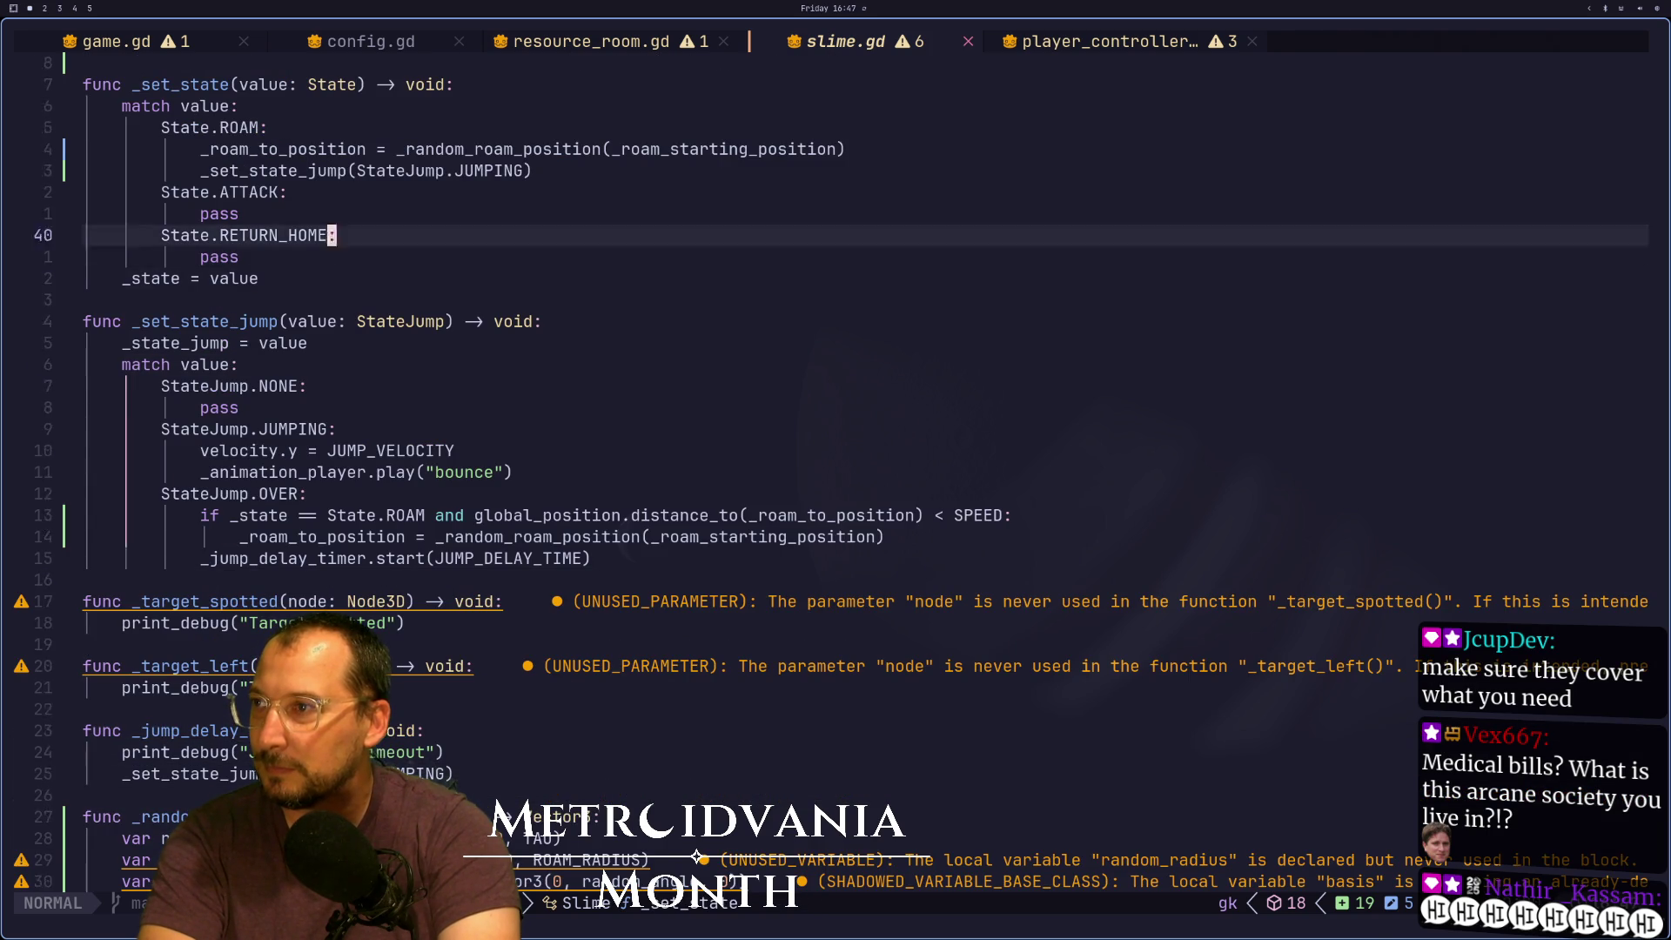
key(j)
key(j)
key(j)
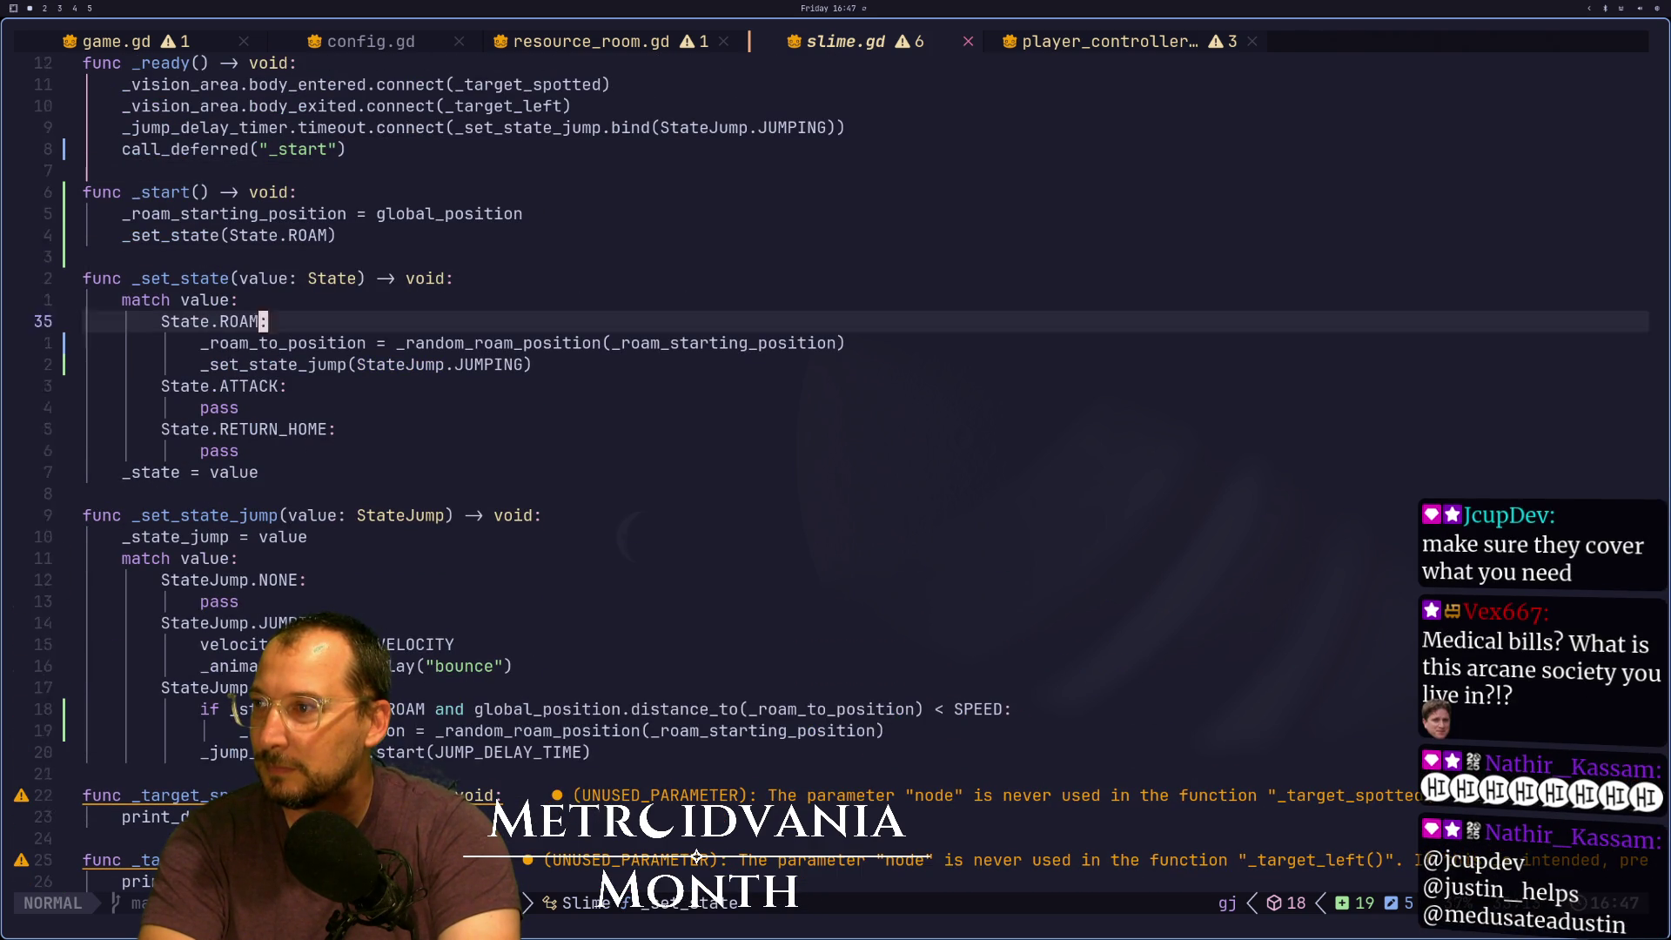
key(k)
key(k)
key(k)
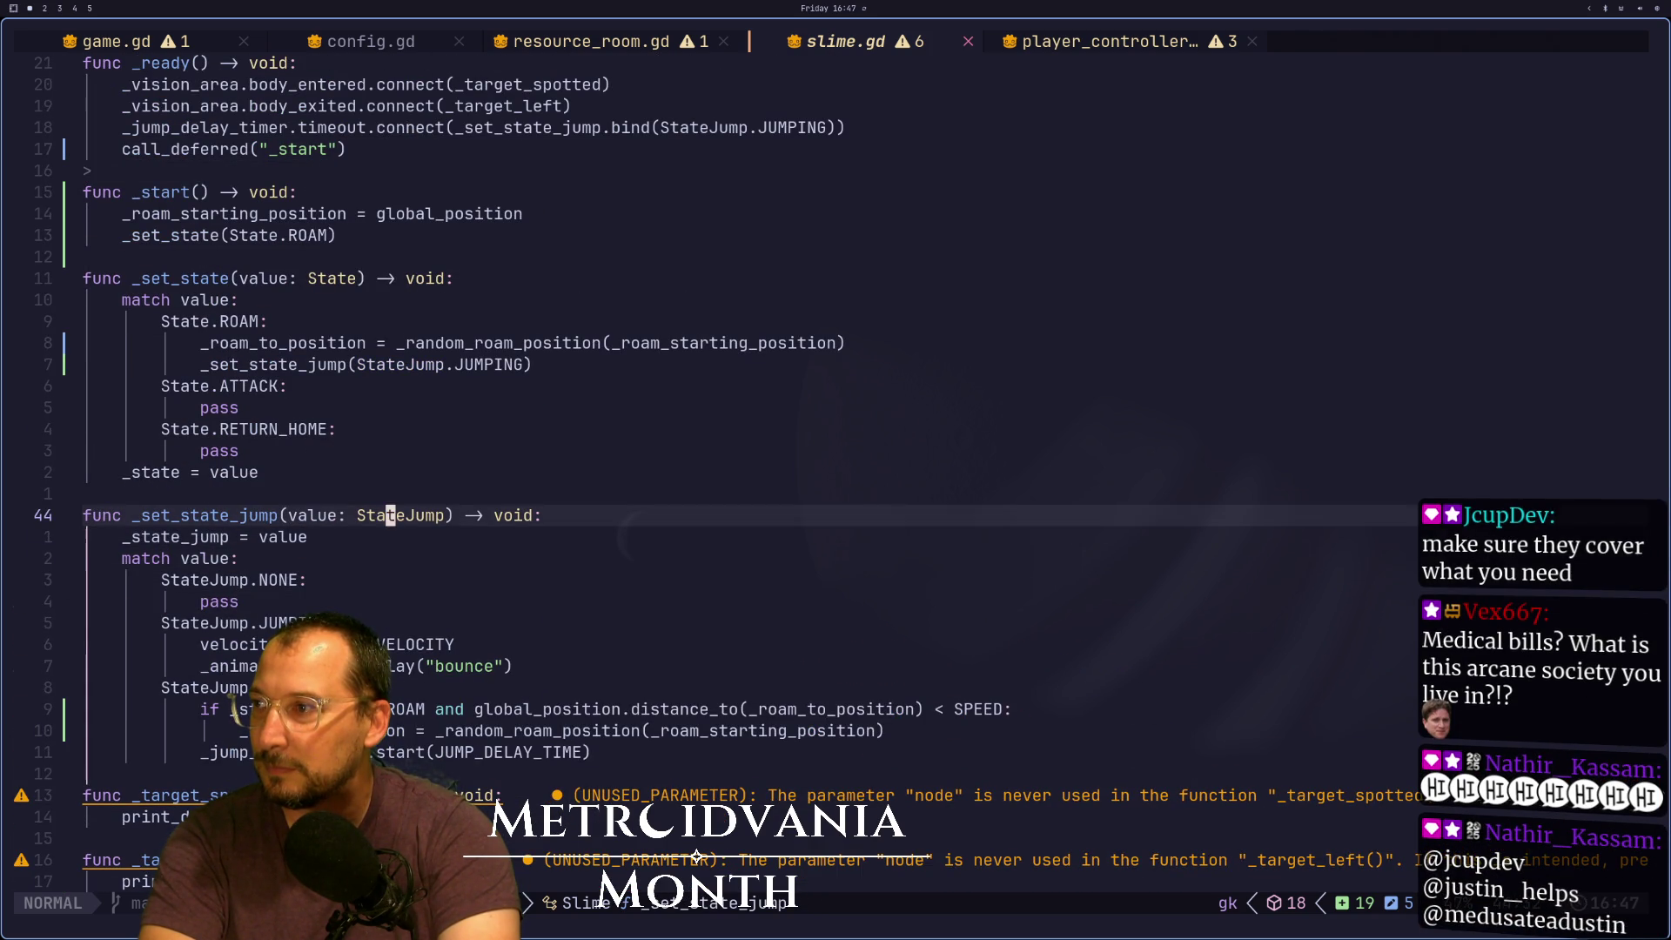
key(j)
key(j)
key(k)
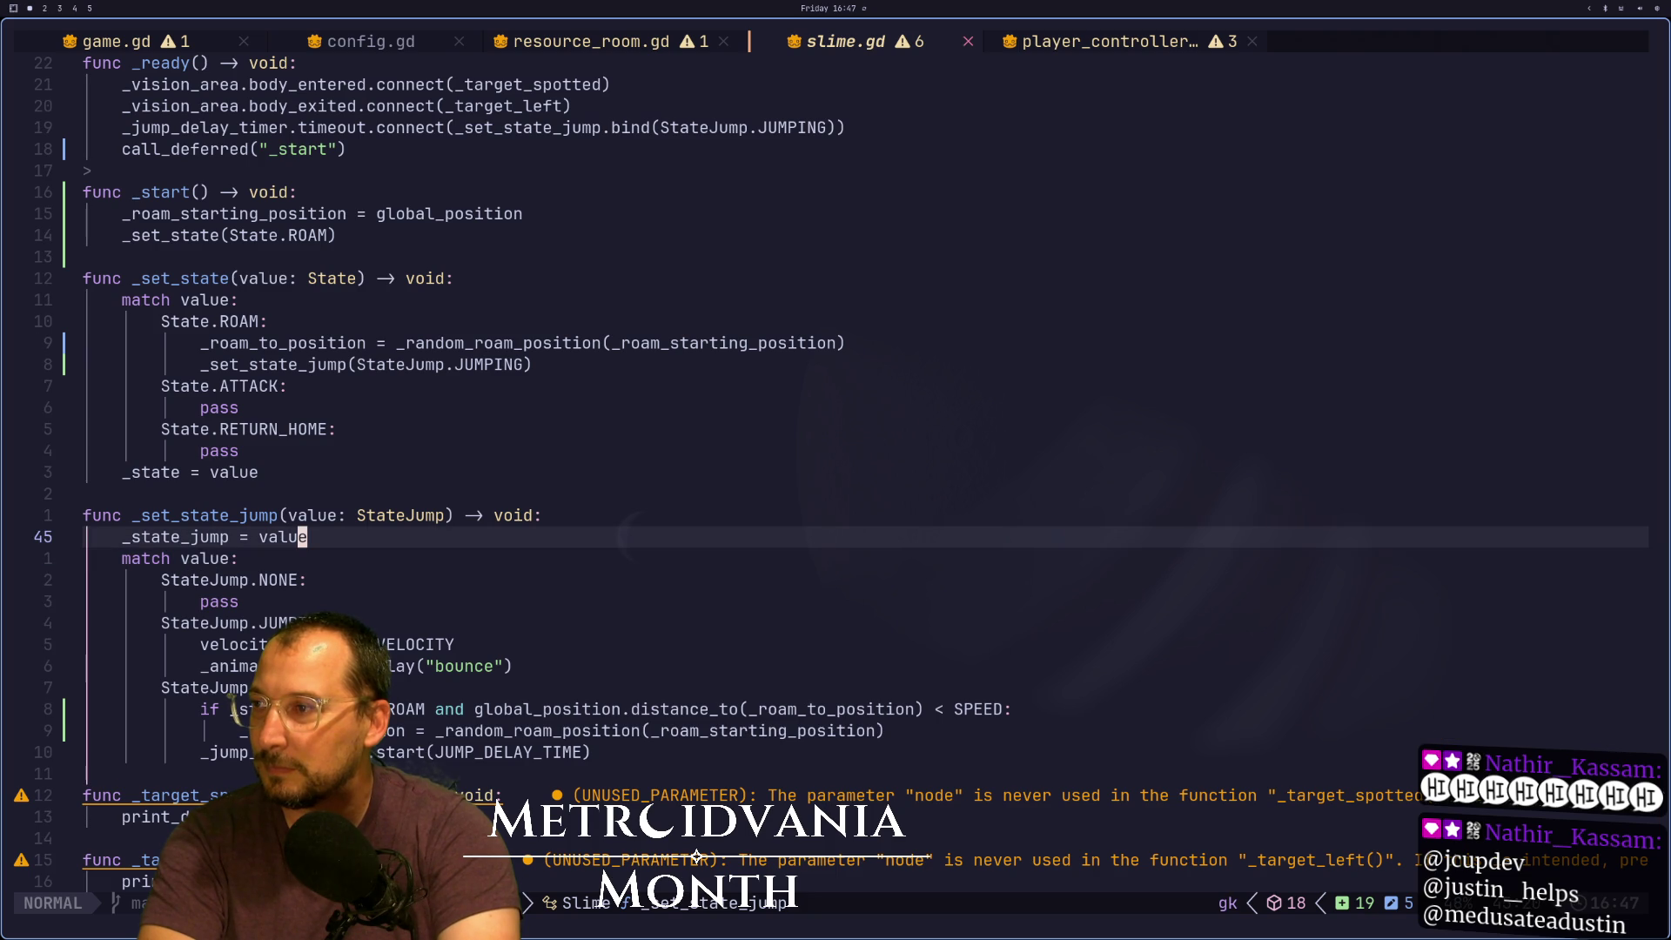
text(oprint)
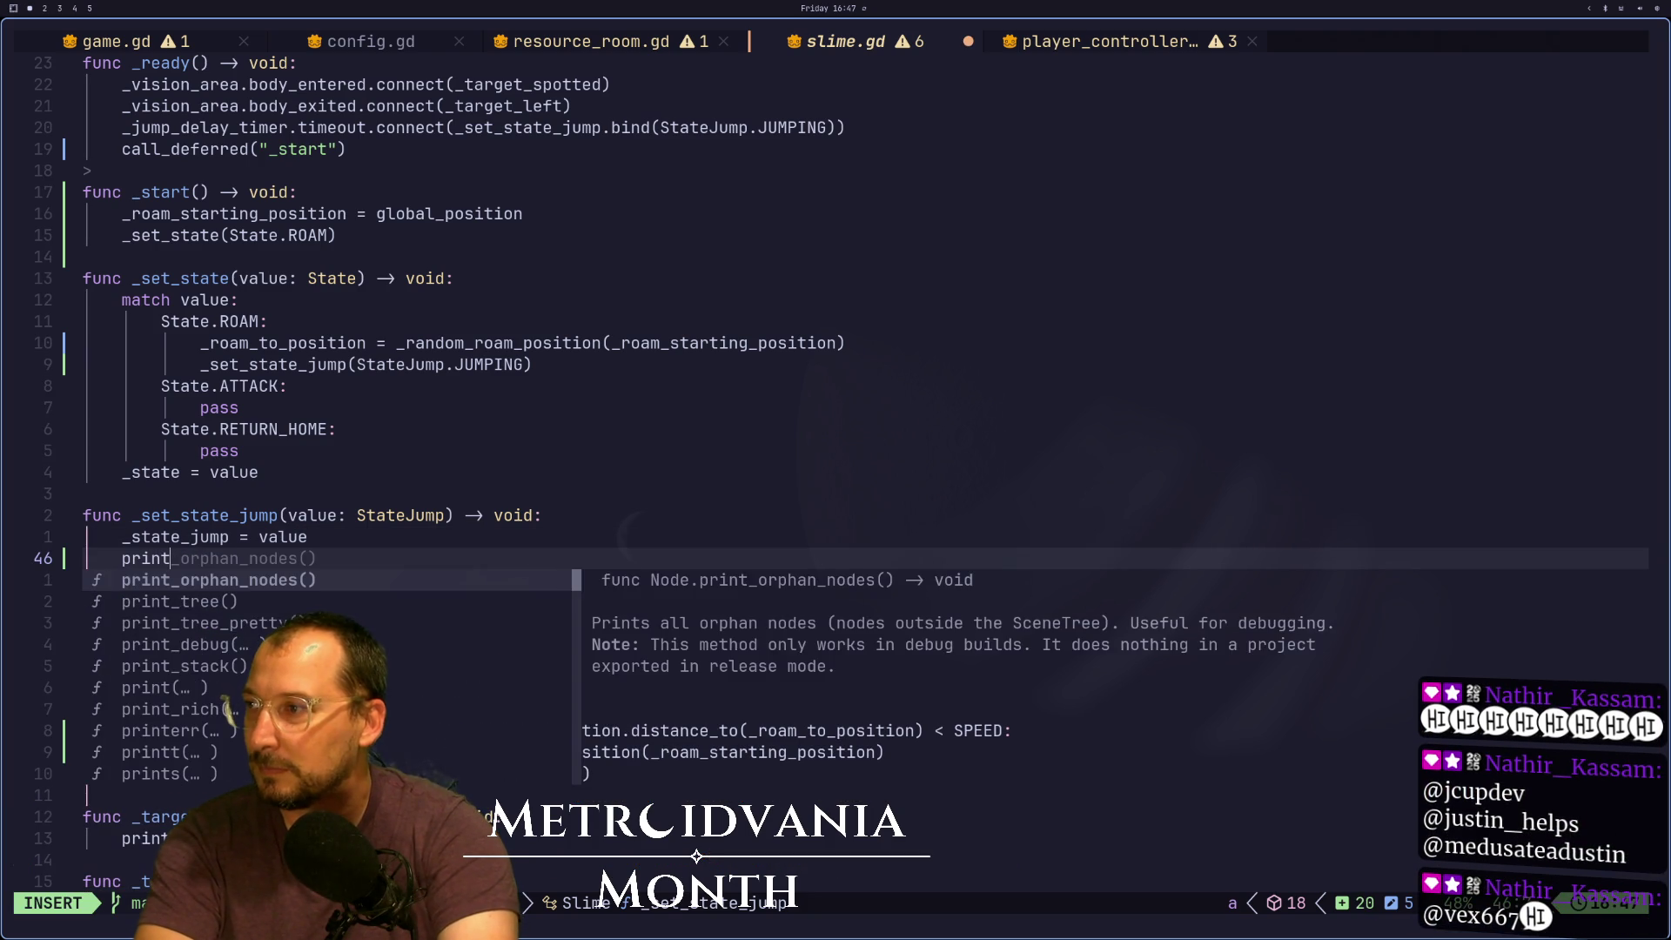
text(()
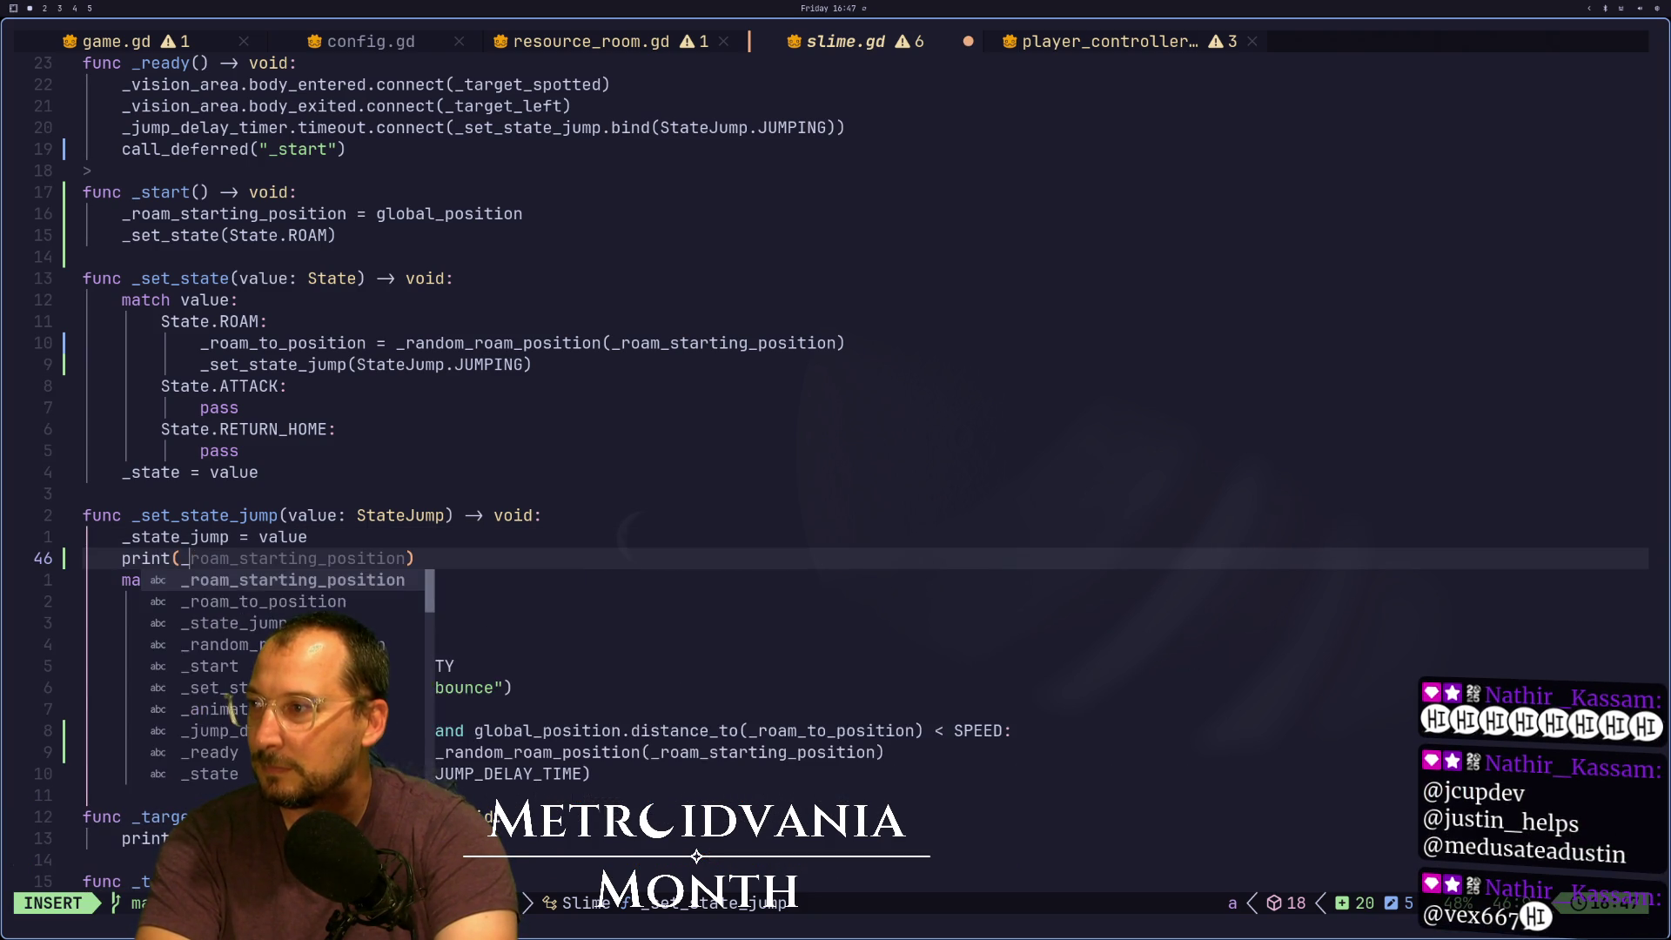
text(")
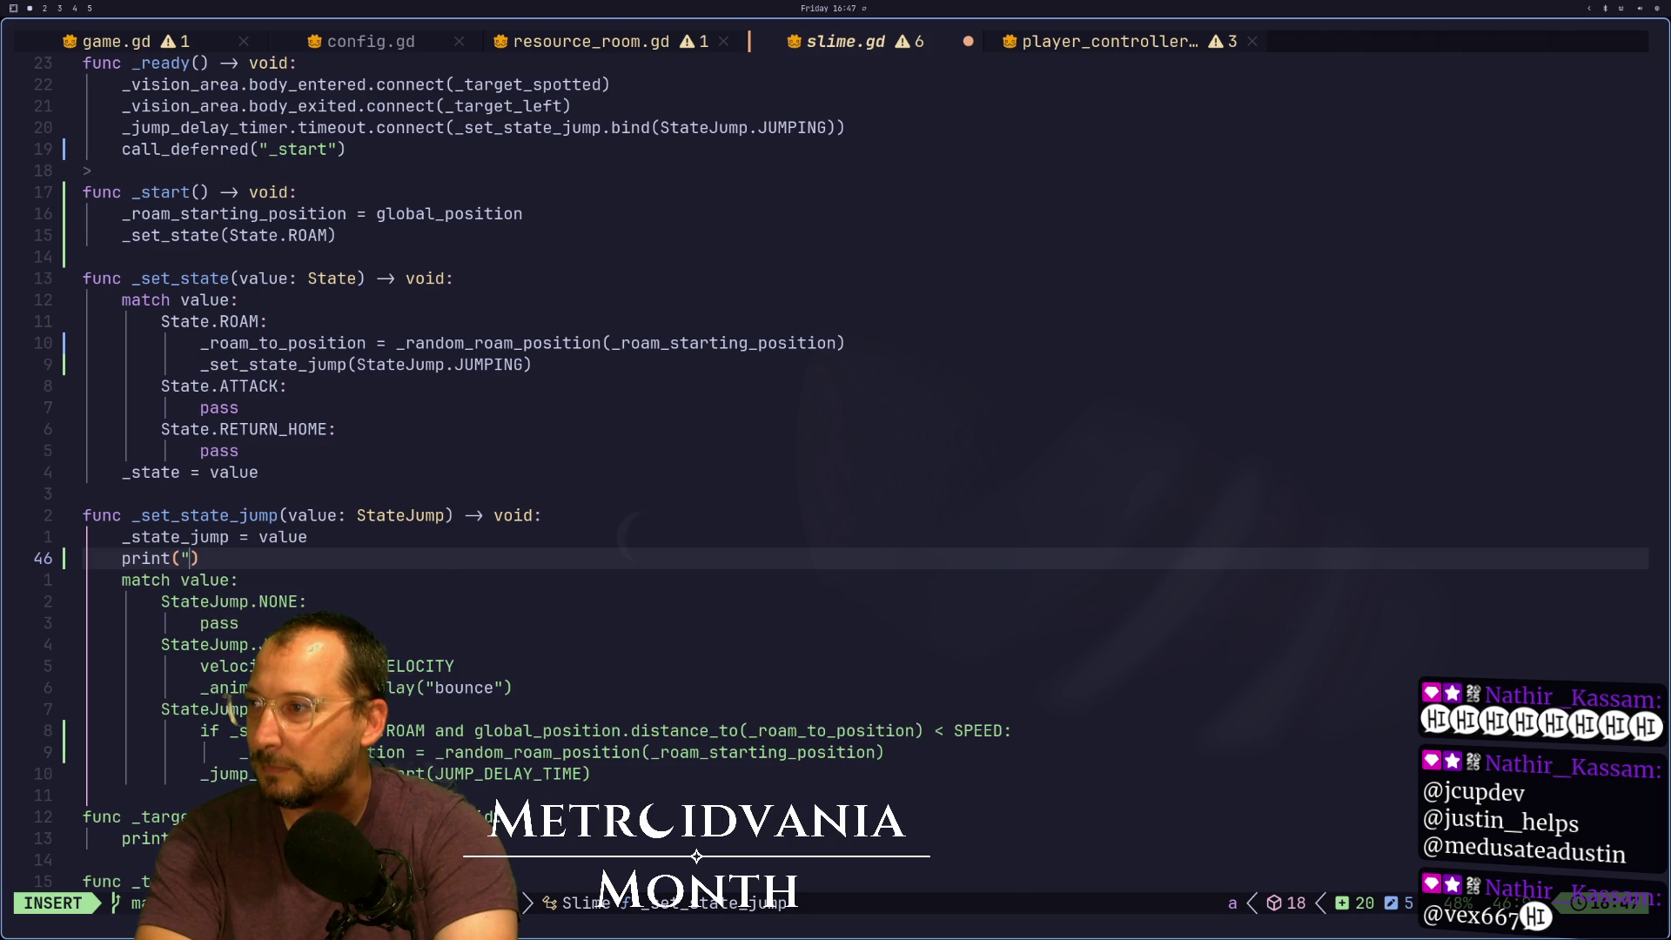
text(j)
Complete the line as print("Jump state: %s" % StateJump.keys()[value])
key(BackSpace)
text(Jump state: %s" % )
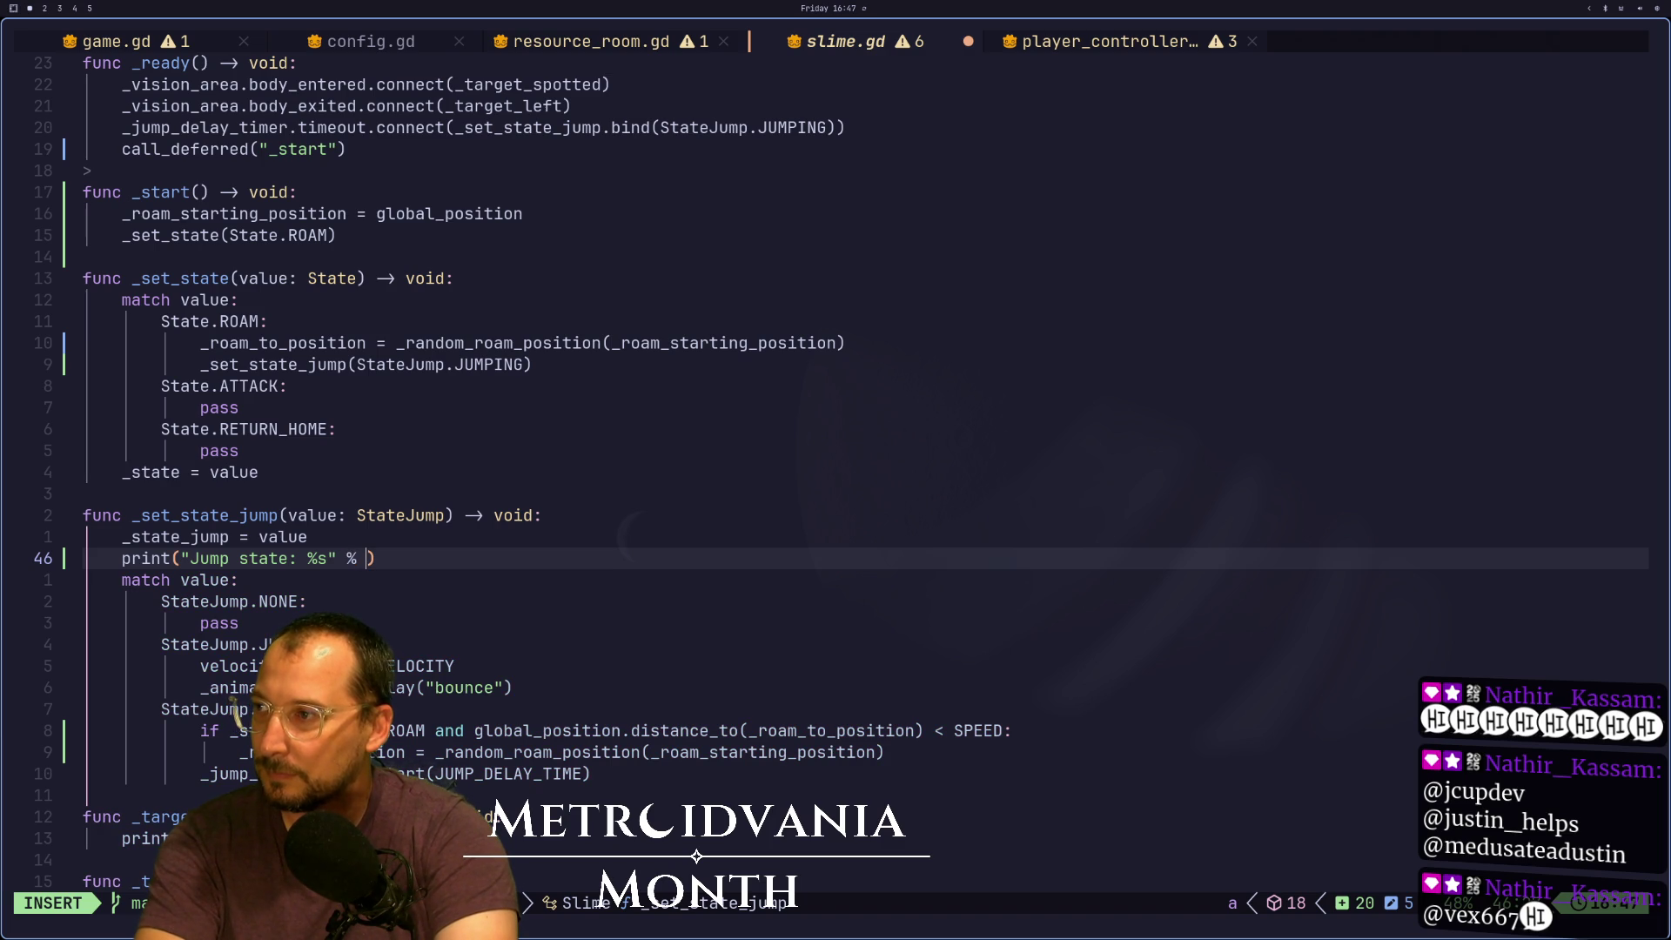
text(StateJump)
text(.keys))
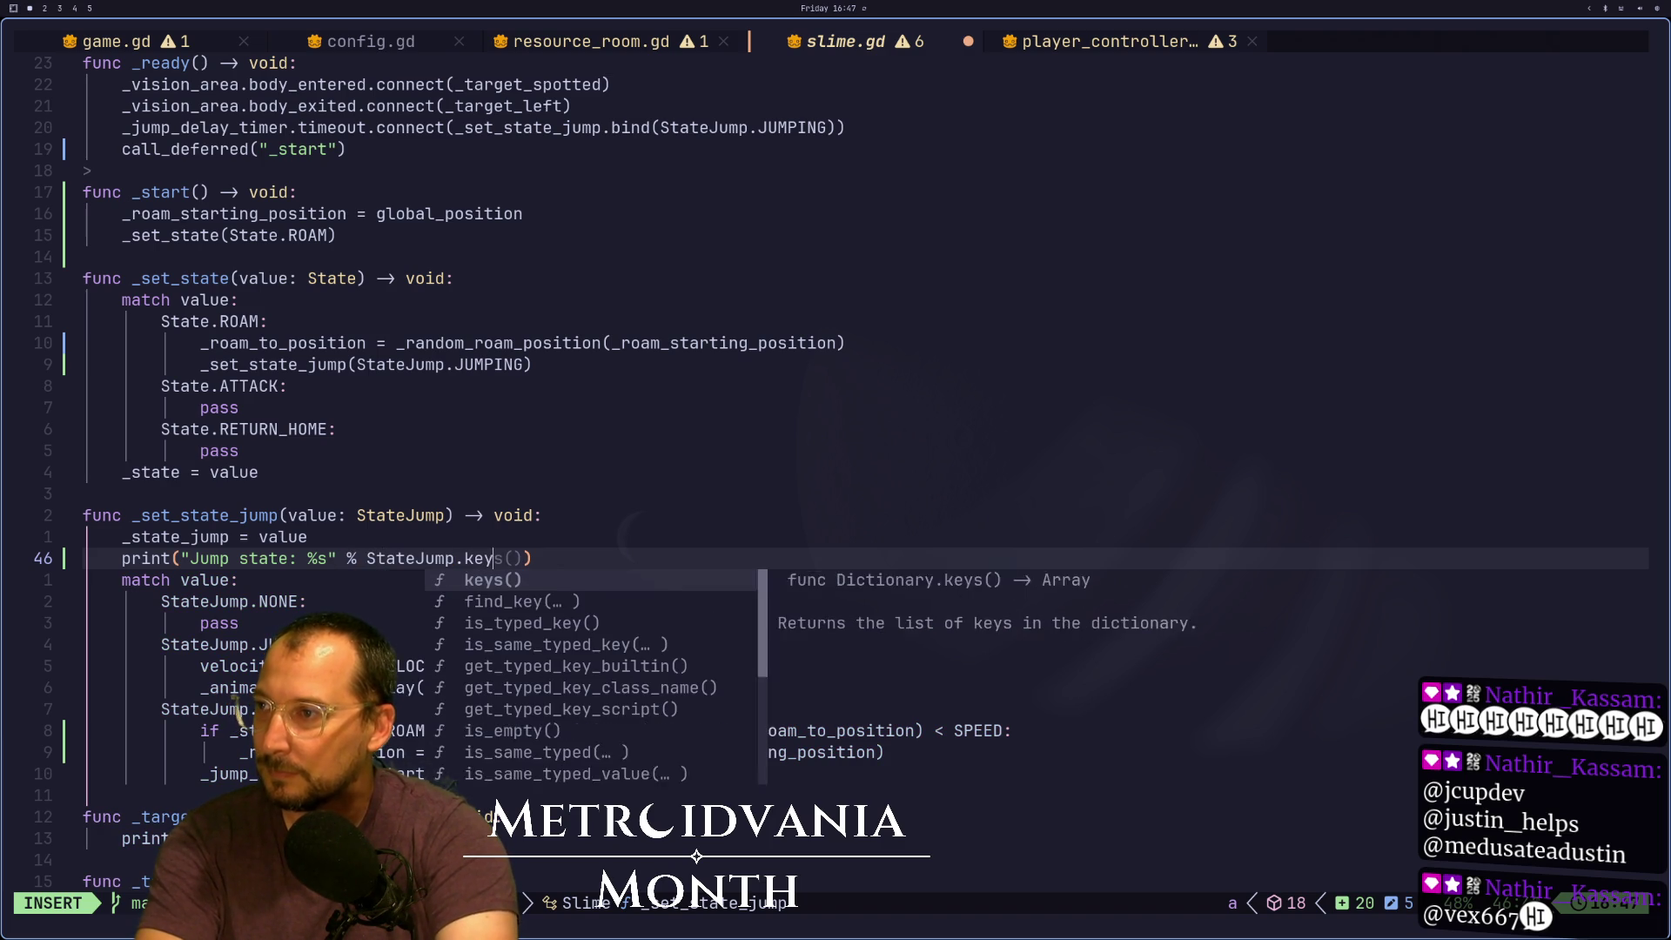
key(Escape)
key(A)
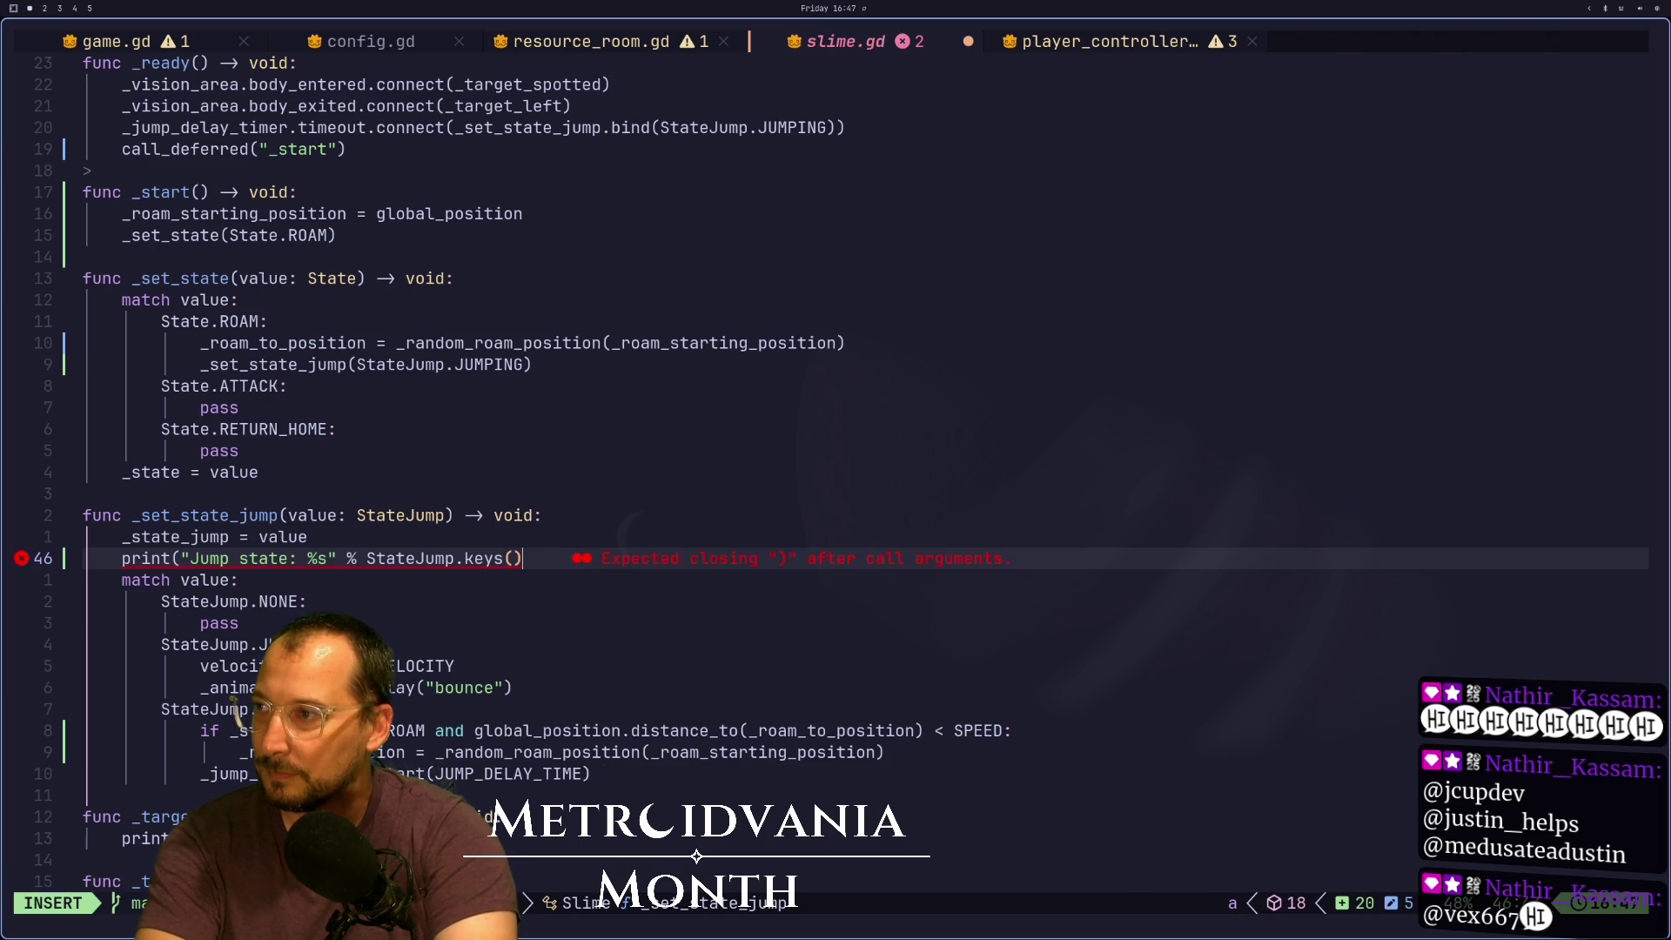
text([value)
key(Escape)
text(alue]))
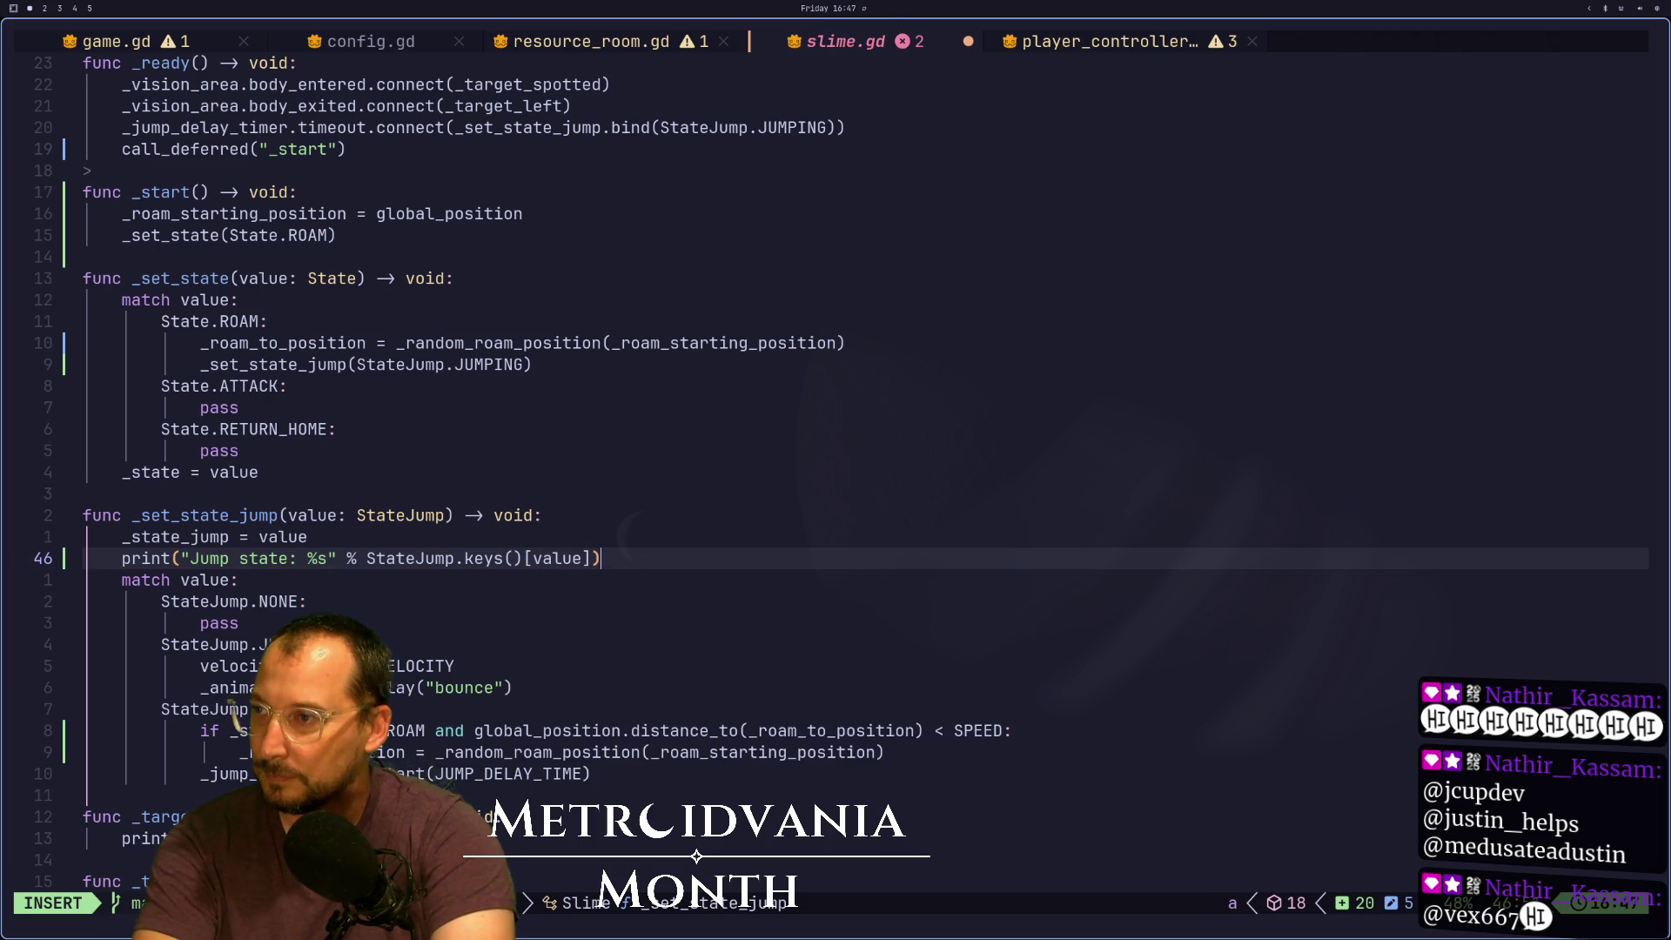
key(Escape)
key(g)
key(j)
key(j)
key(j)
key(j)
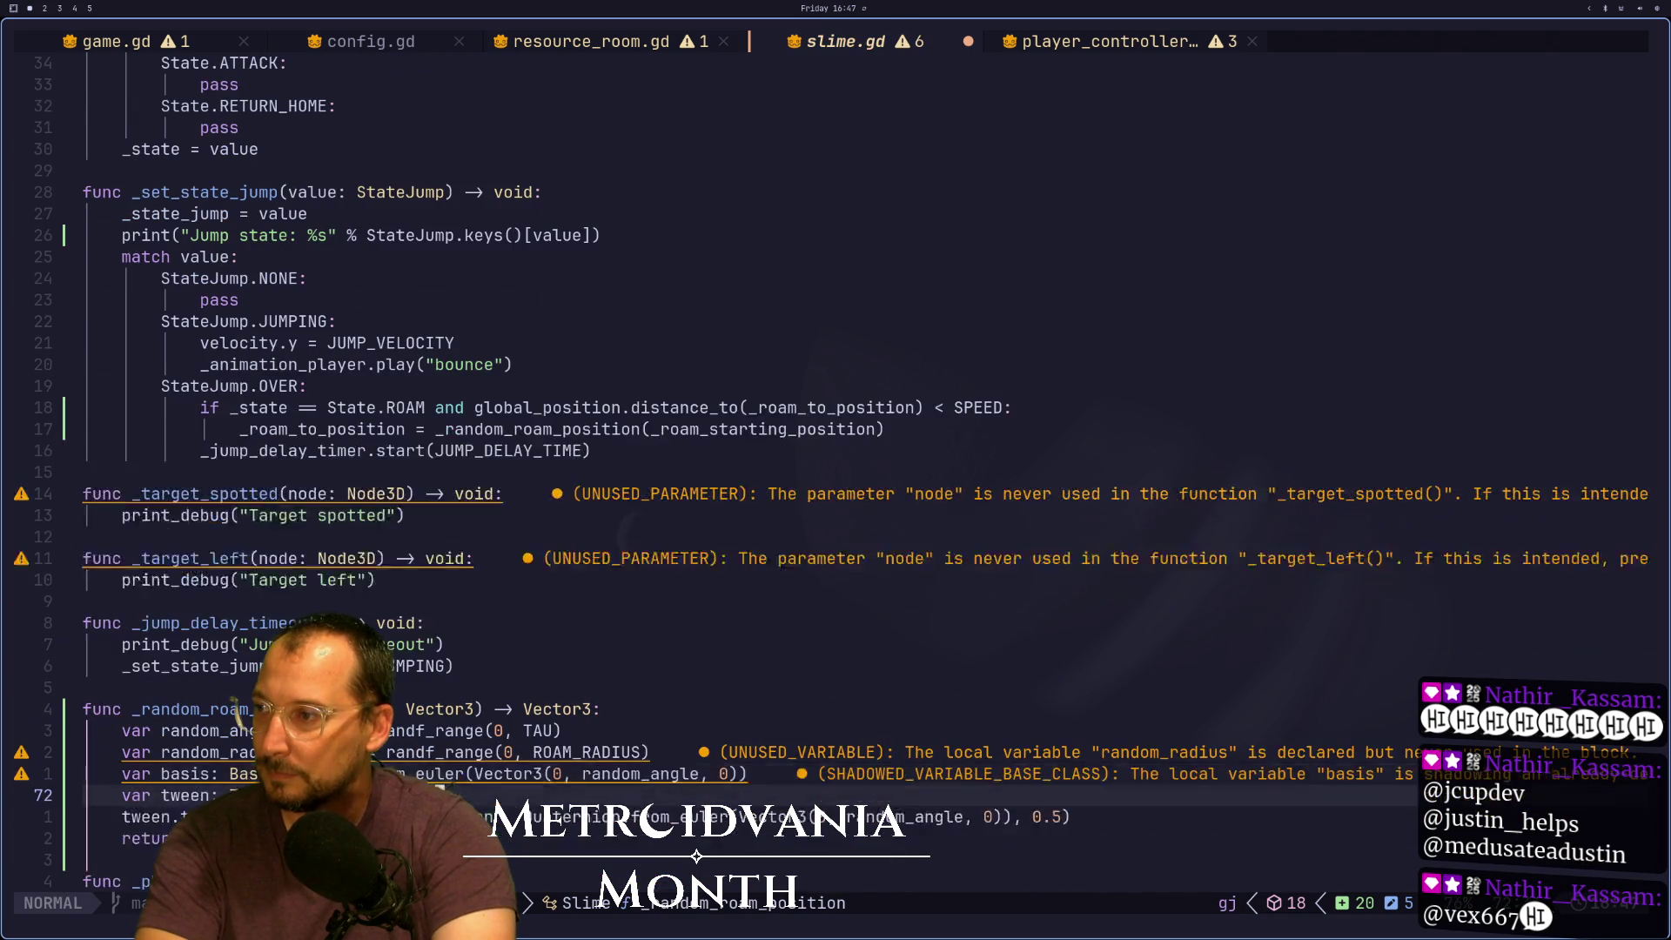
Save slime.gd with :w and switch to the Godot editor
key(j)
key(j)
key(j)
key(k)
key(k)
key(k)
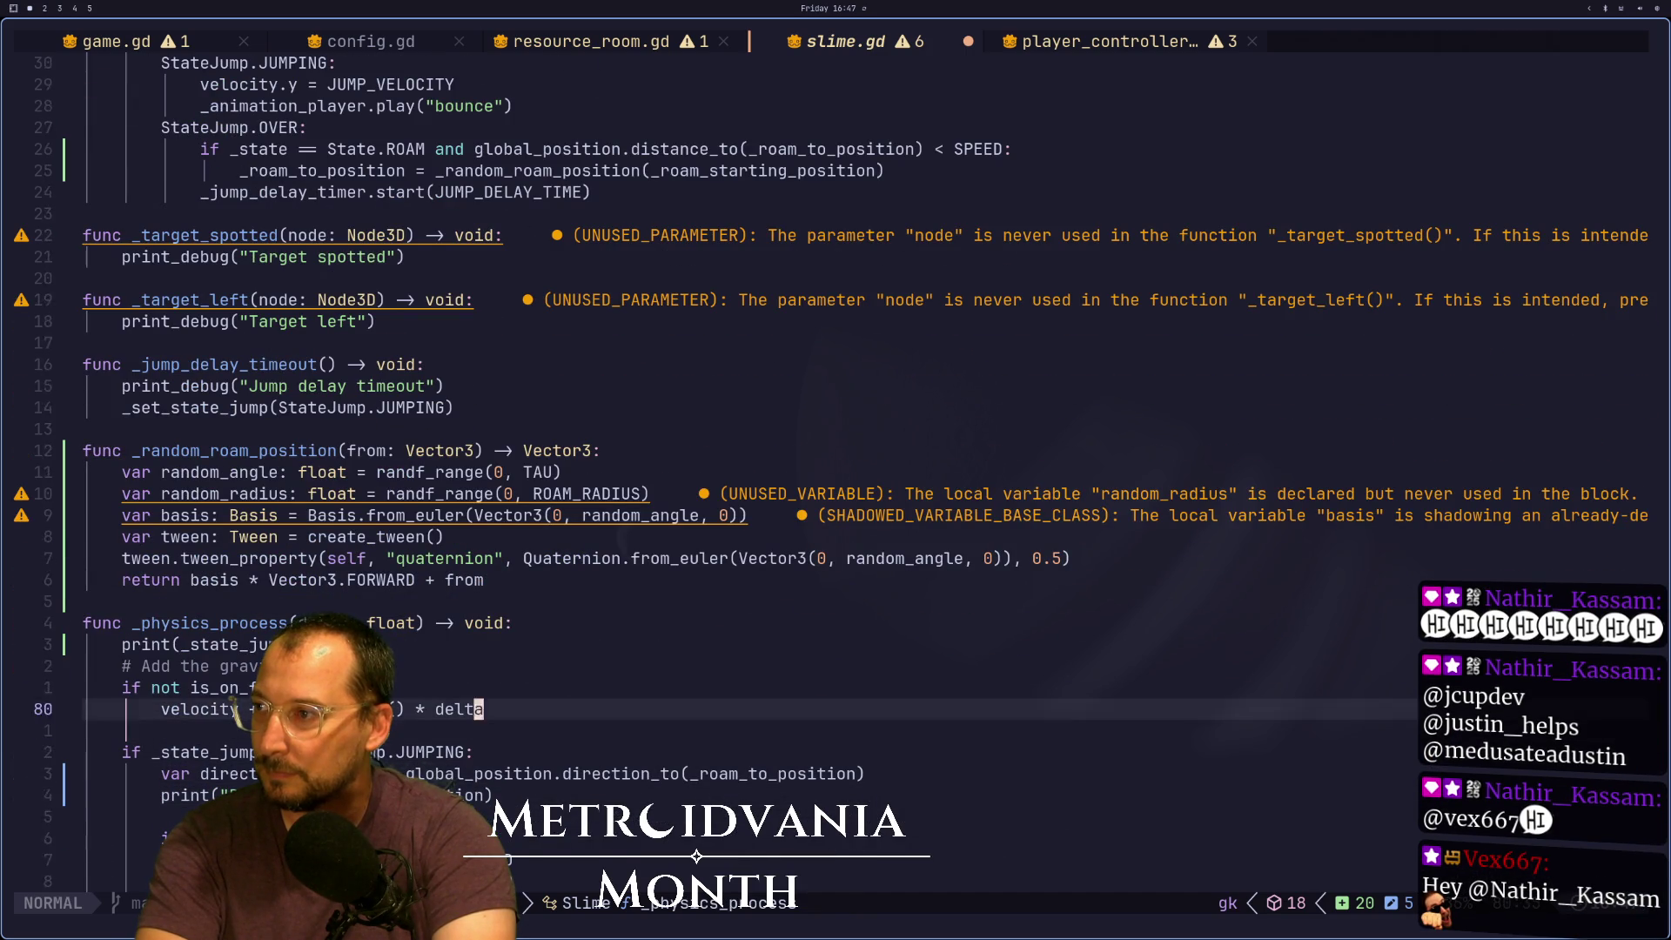
text(:w)
key(Return)
key(super+2)
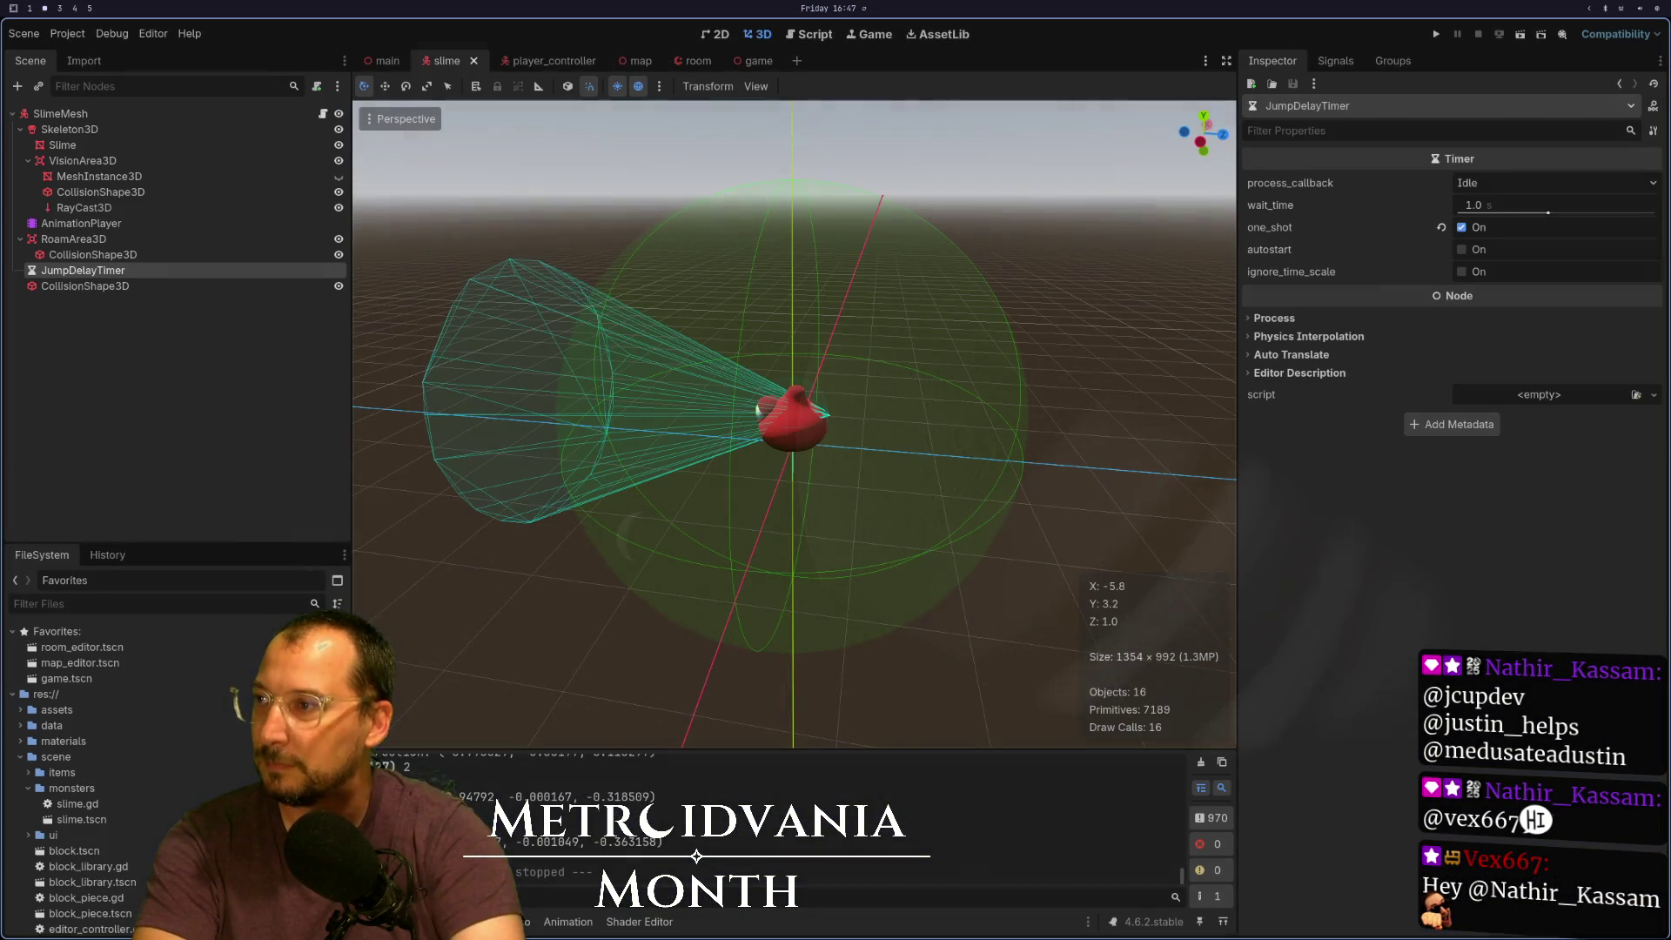
Run the project to watch the slime hop, stop it with F8, and return to Neovim
click(1435, 36)
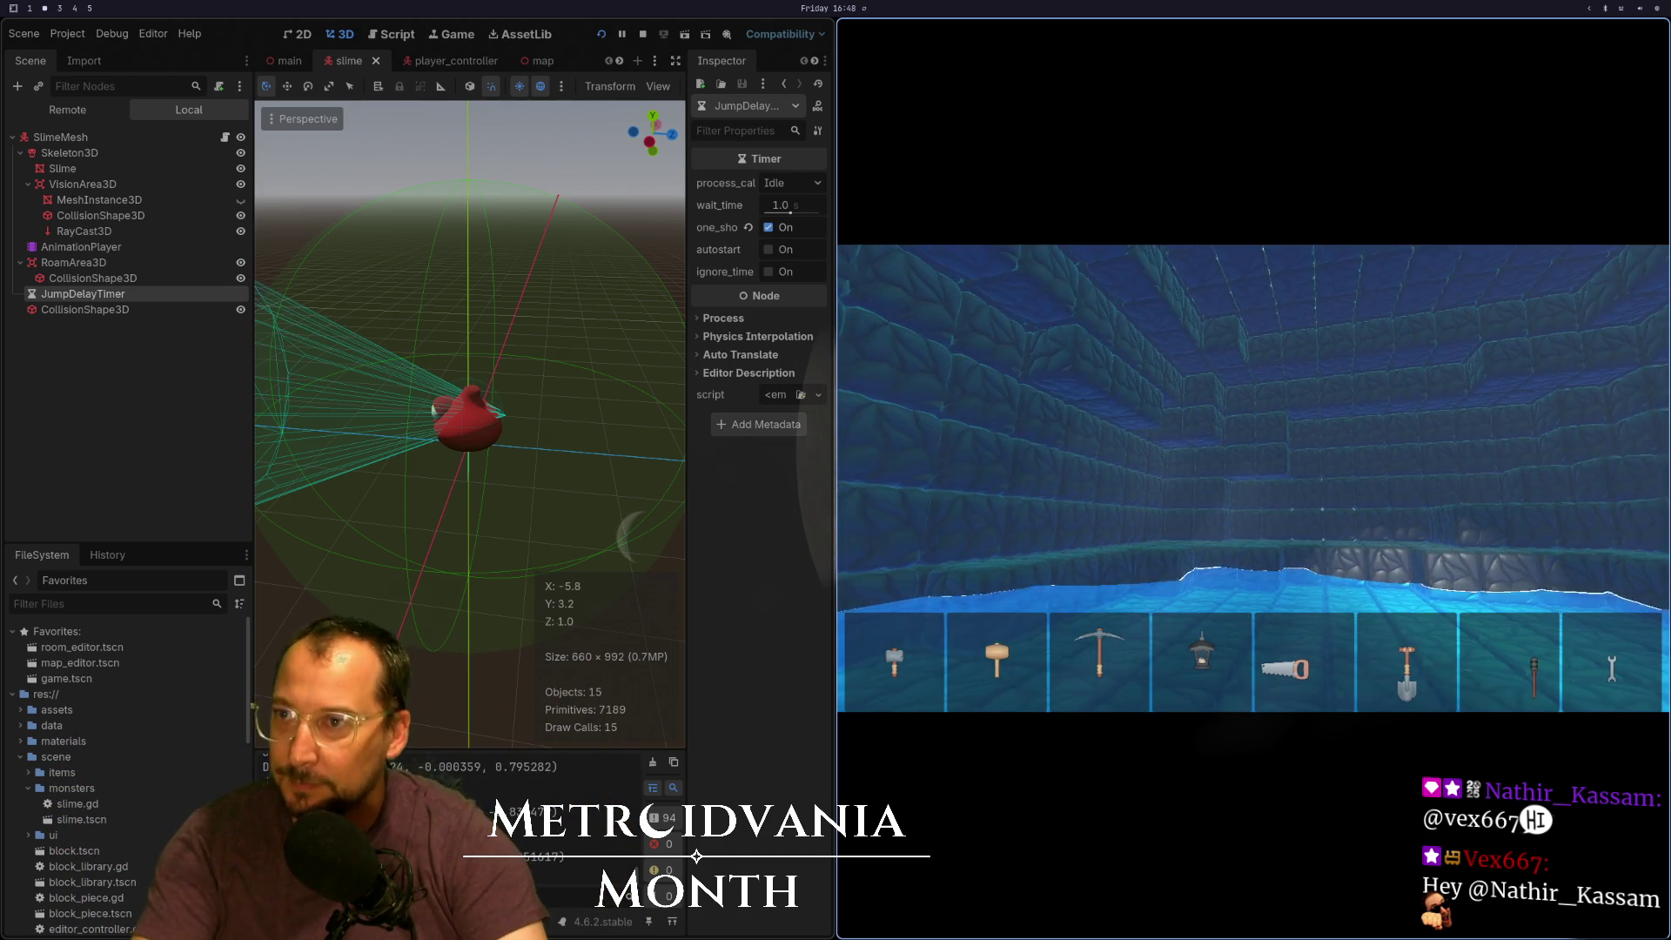
key(F8)
key(super+1)
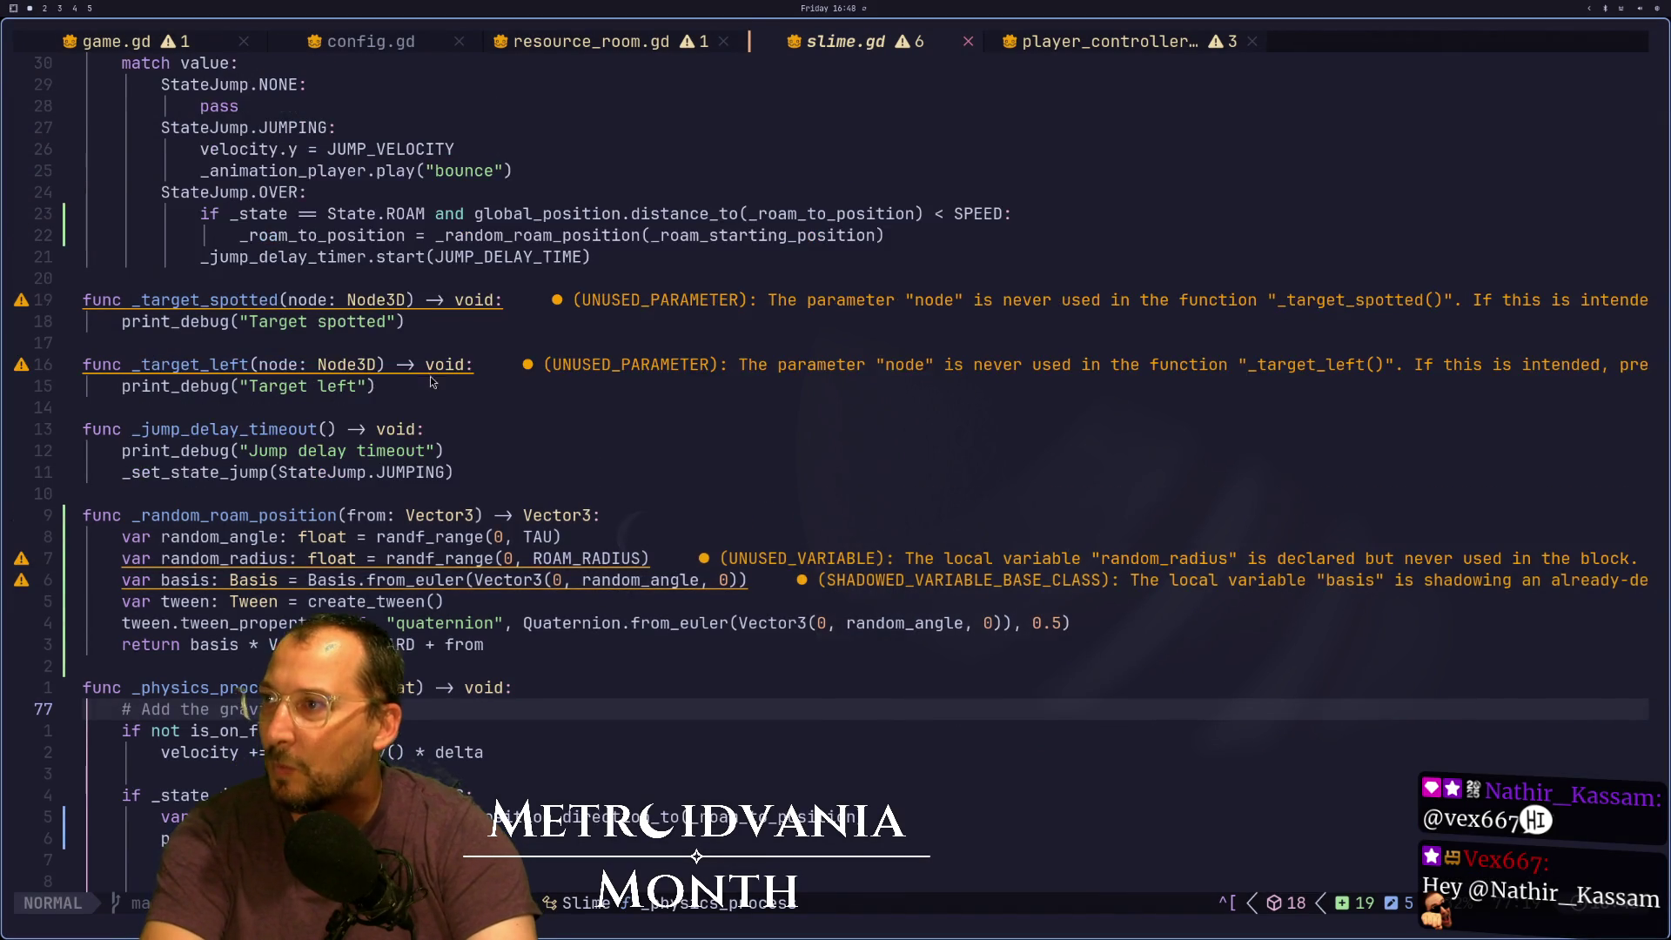
Search slime.gd for the declaration and every use of _jump_delay_timer
scroll(430, 376, up, 2)
click(305, 387)
key(v)
key(i)
key(w)
key(Escape)
key(h)
key(h)
key(h)
key(asterisk)
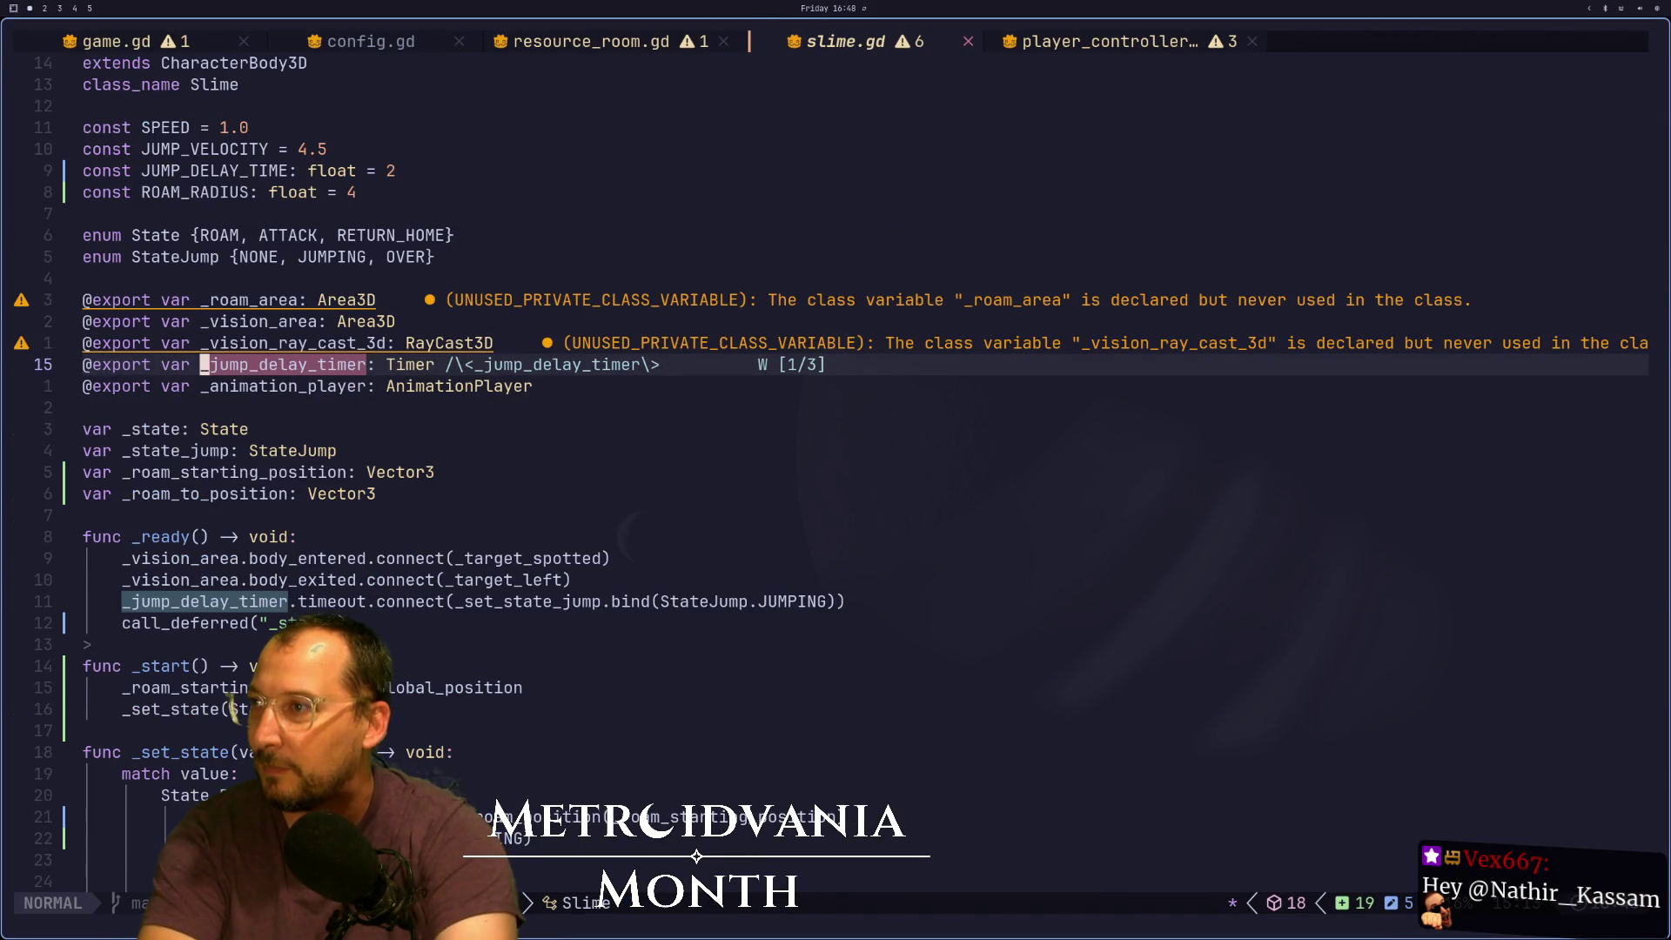
key(n)
key(n)
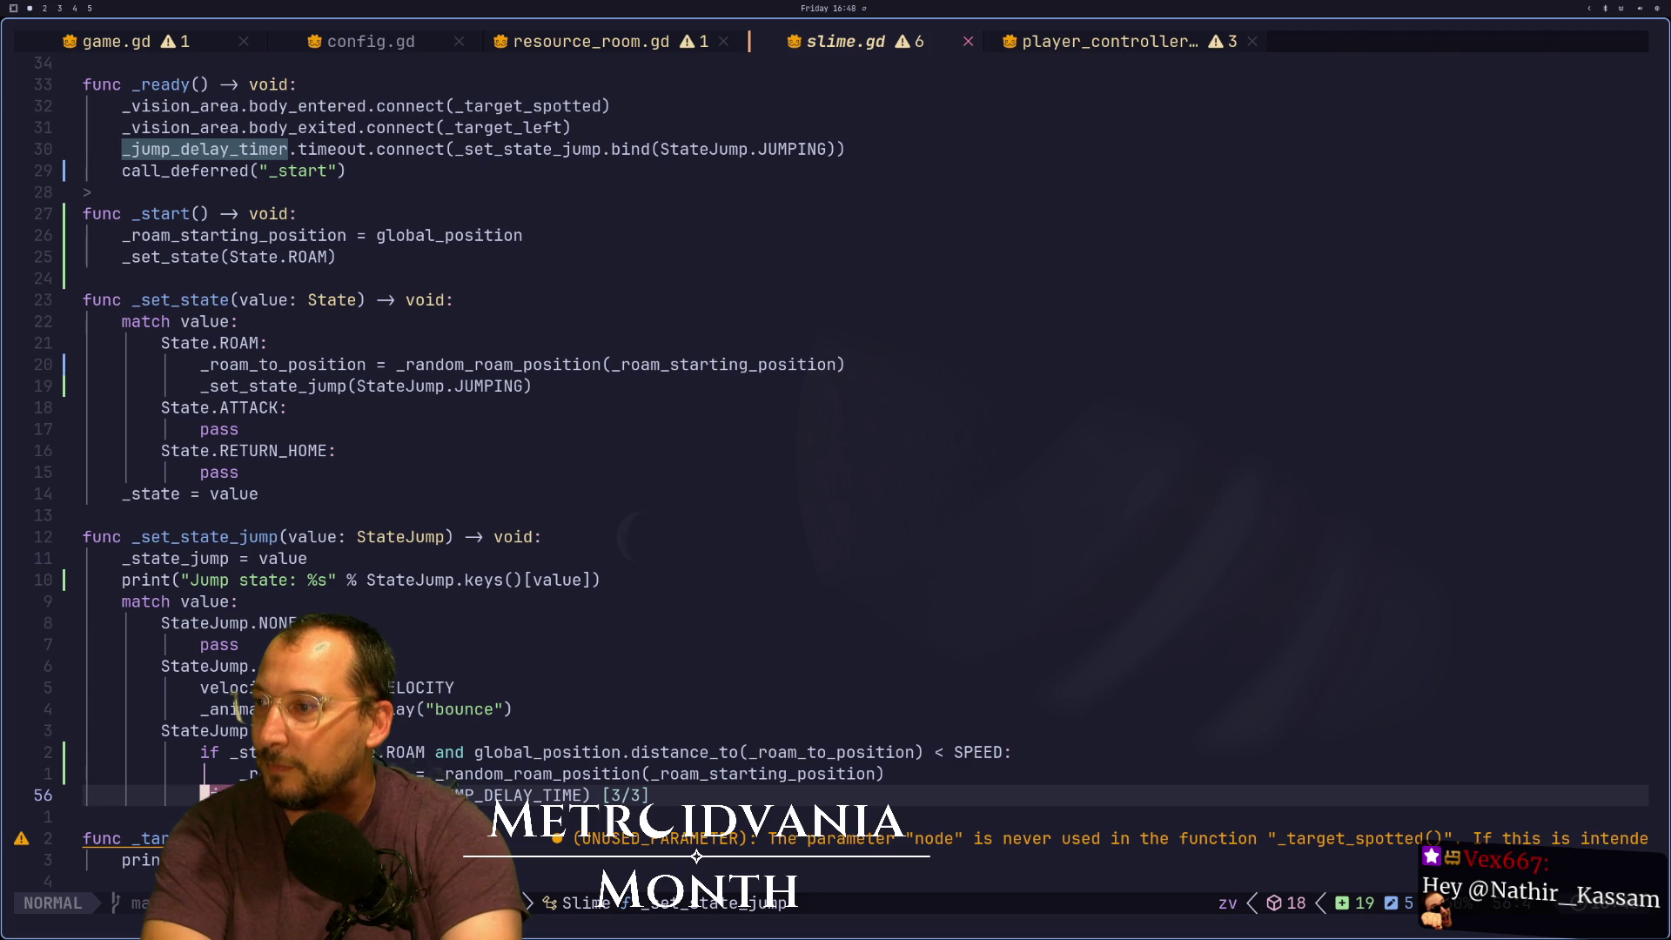
key(Escape)
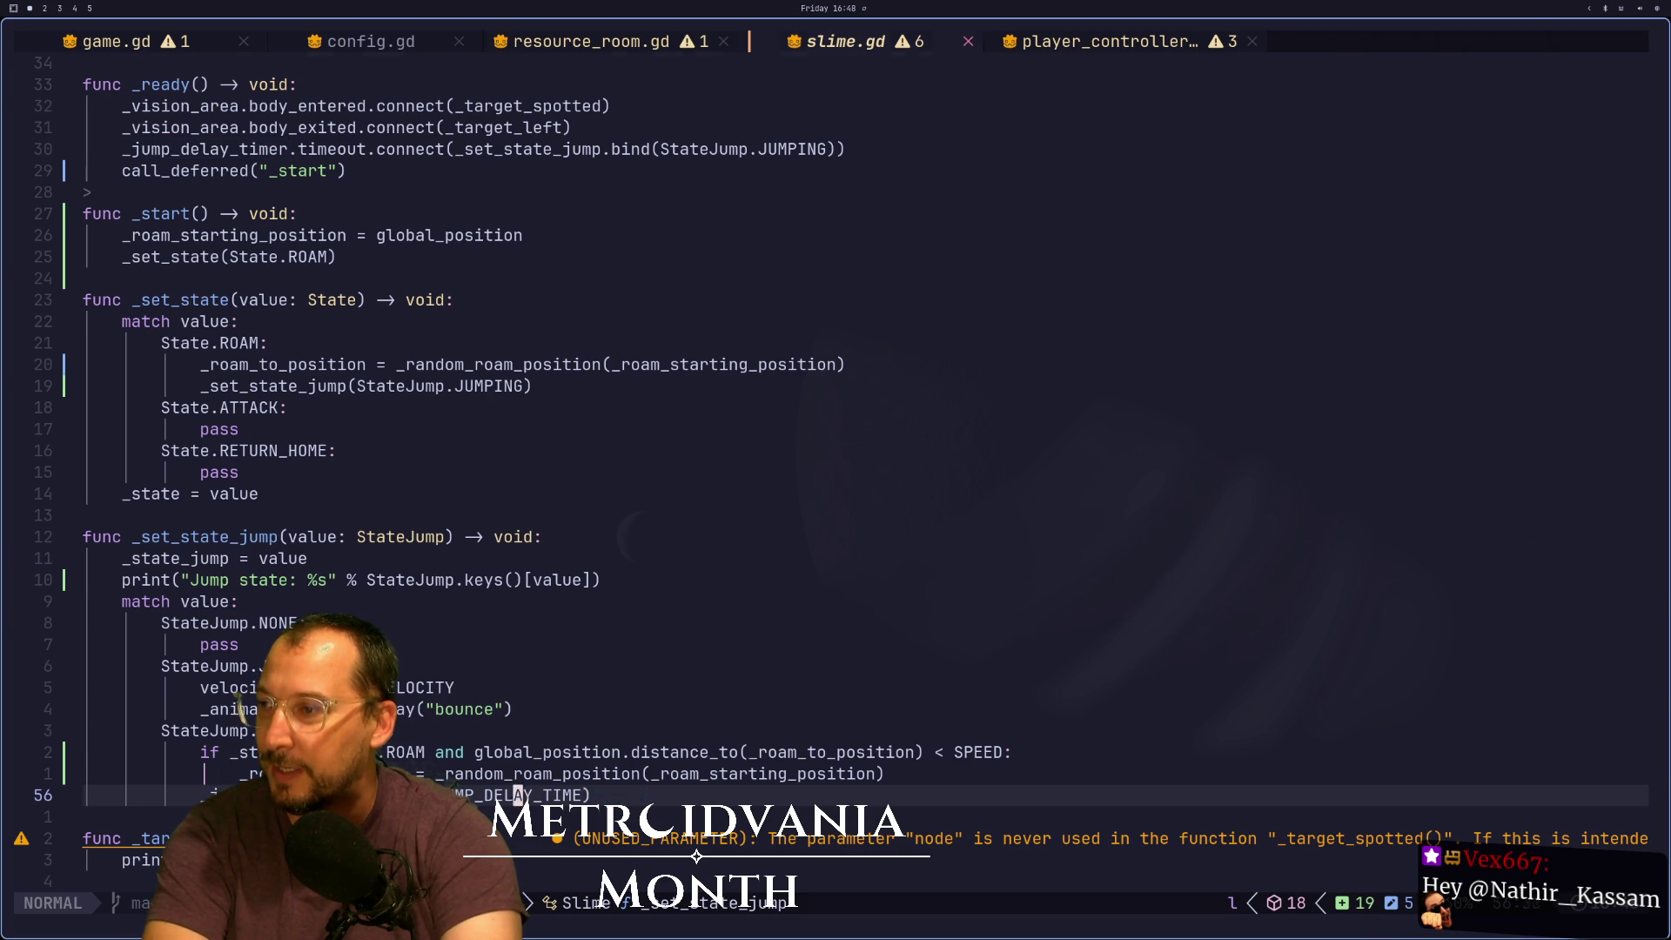
Briefly check game.gd, then find JUMP_DELAY_TIME's definition and other use in slime.gd
key(ctrl+o)
key(n)
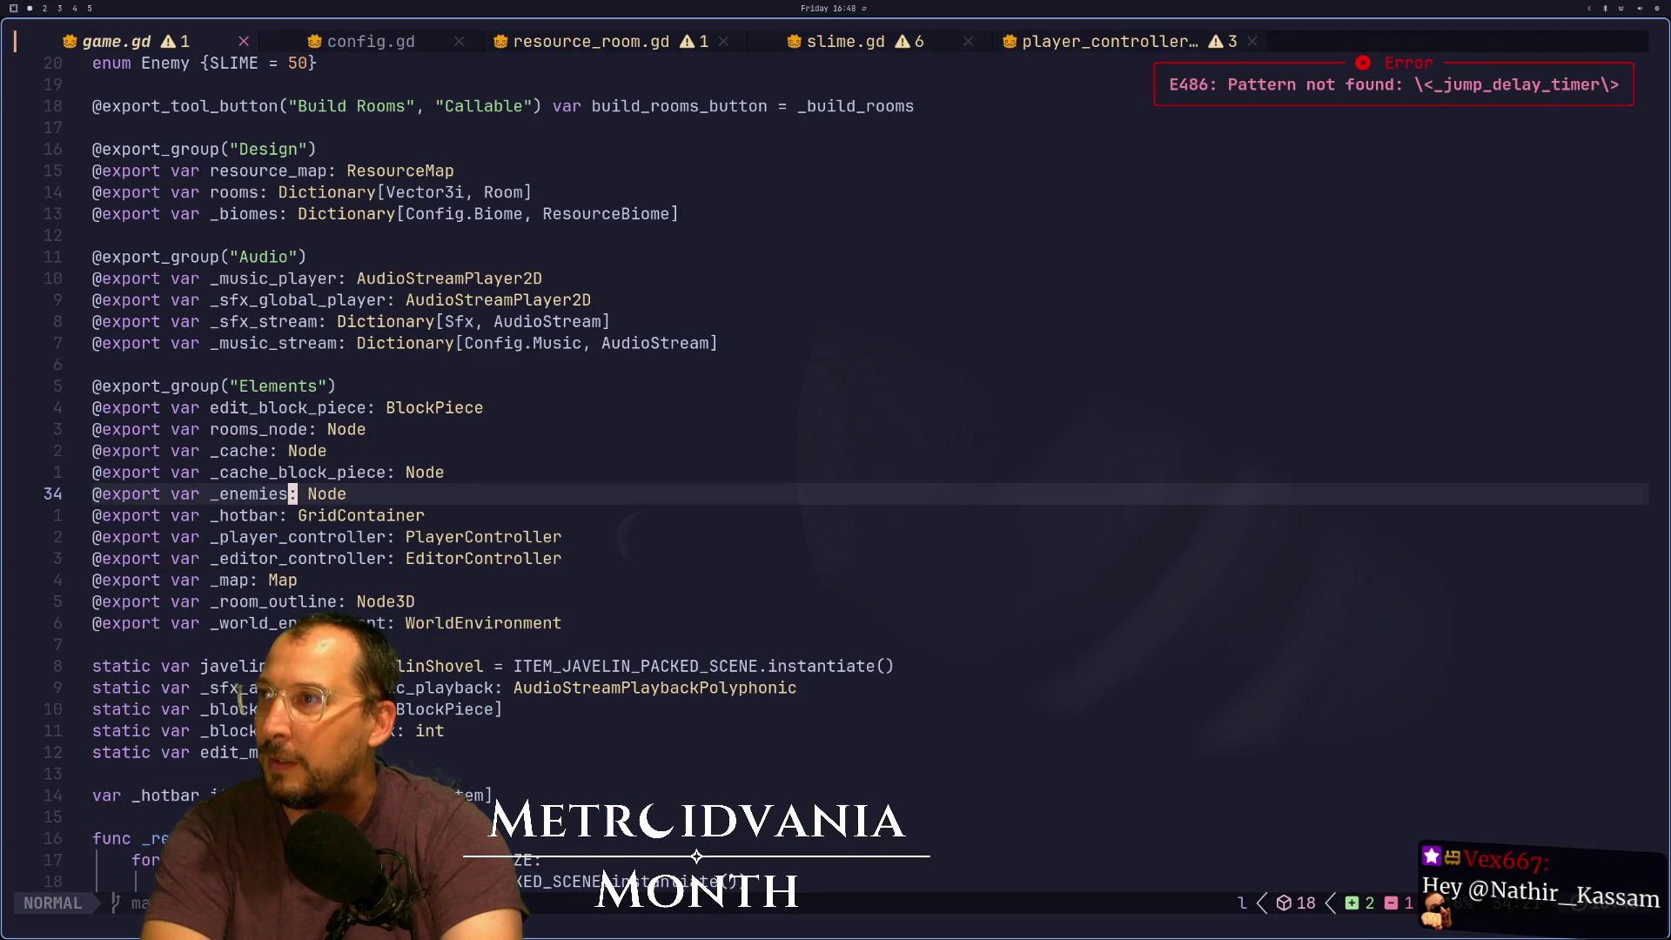
key(ctrl+i)
key(ctrl+i)
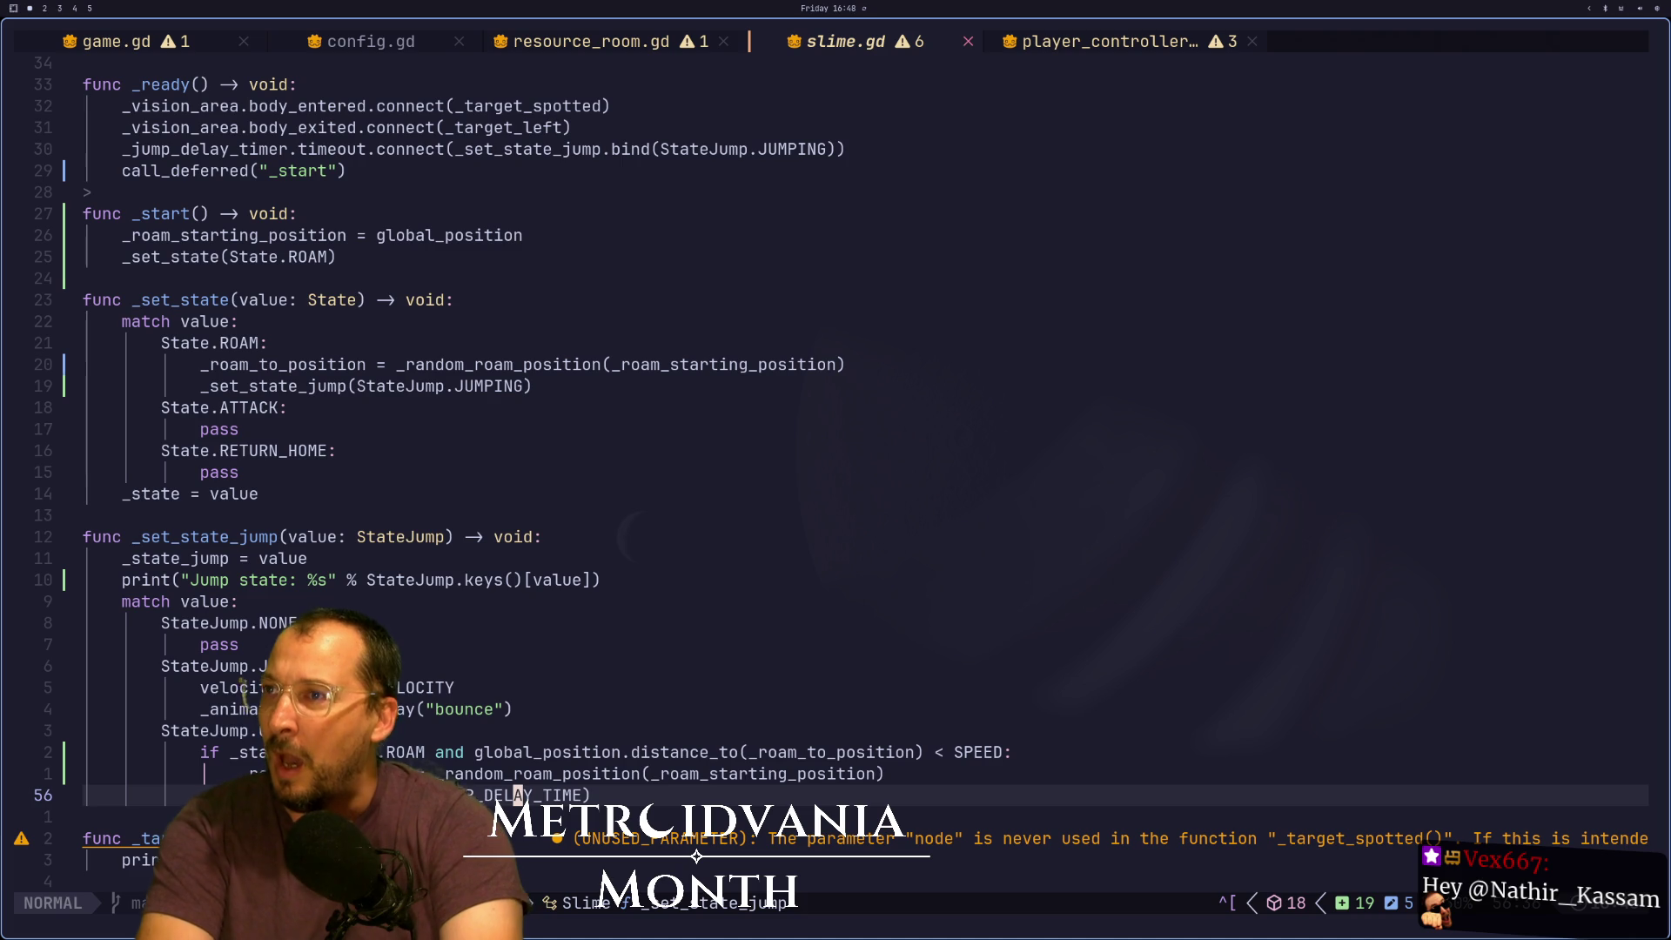
key(N)
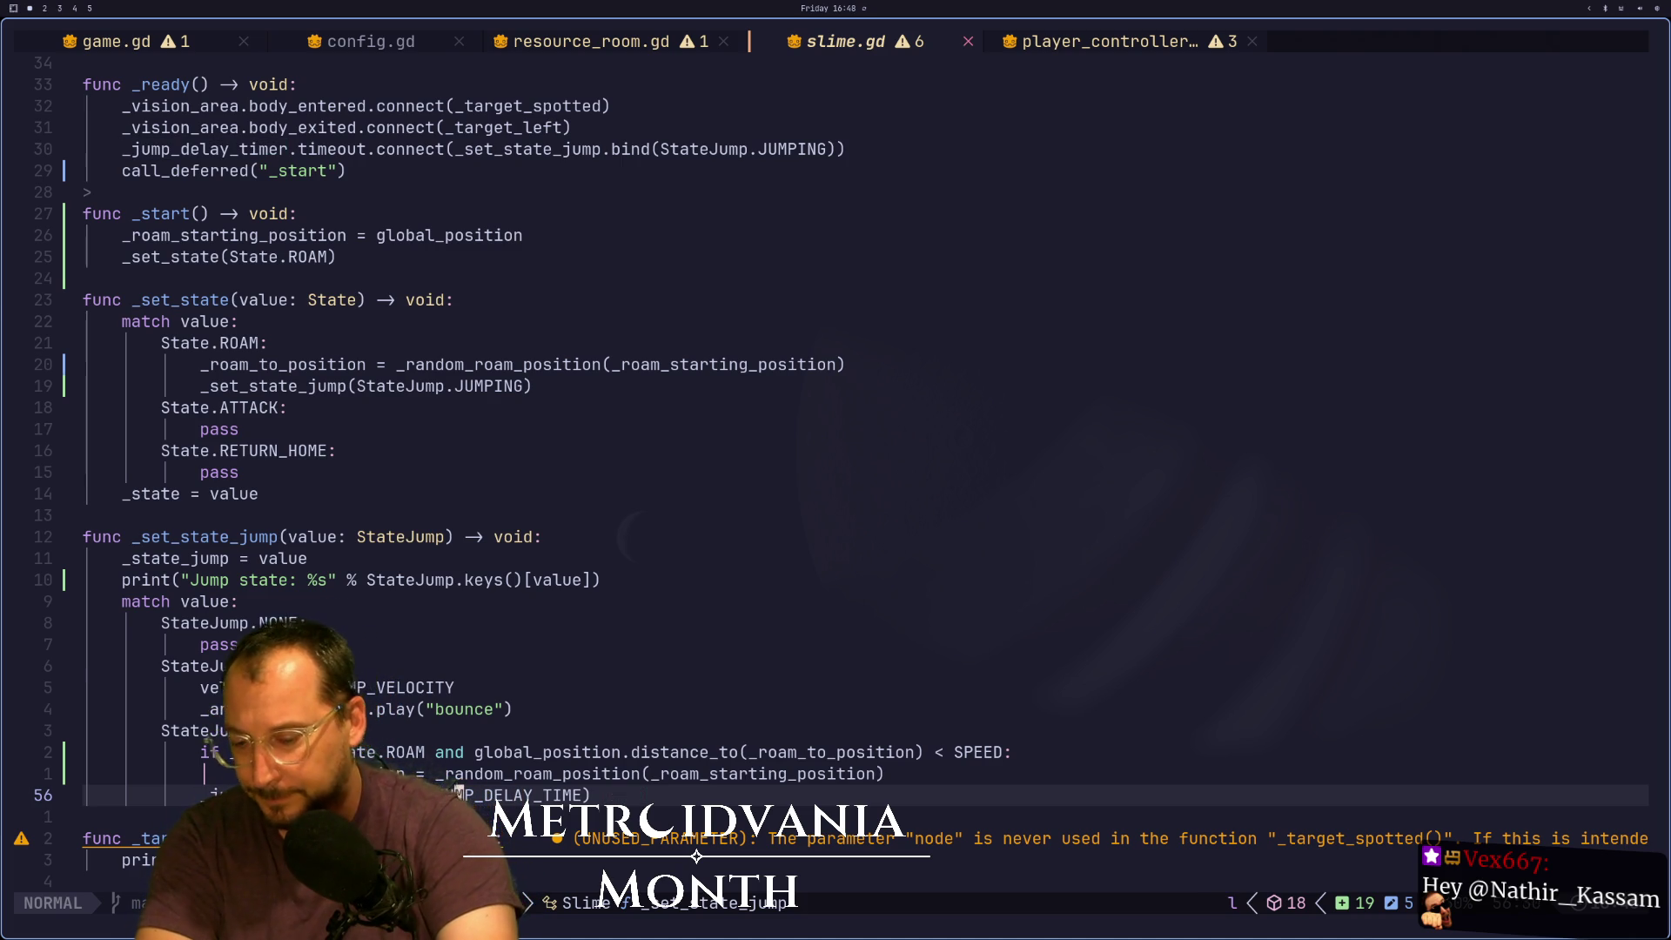
key(asterisk)
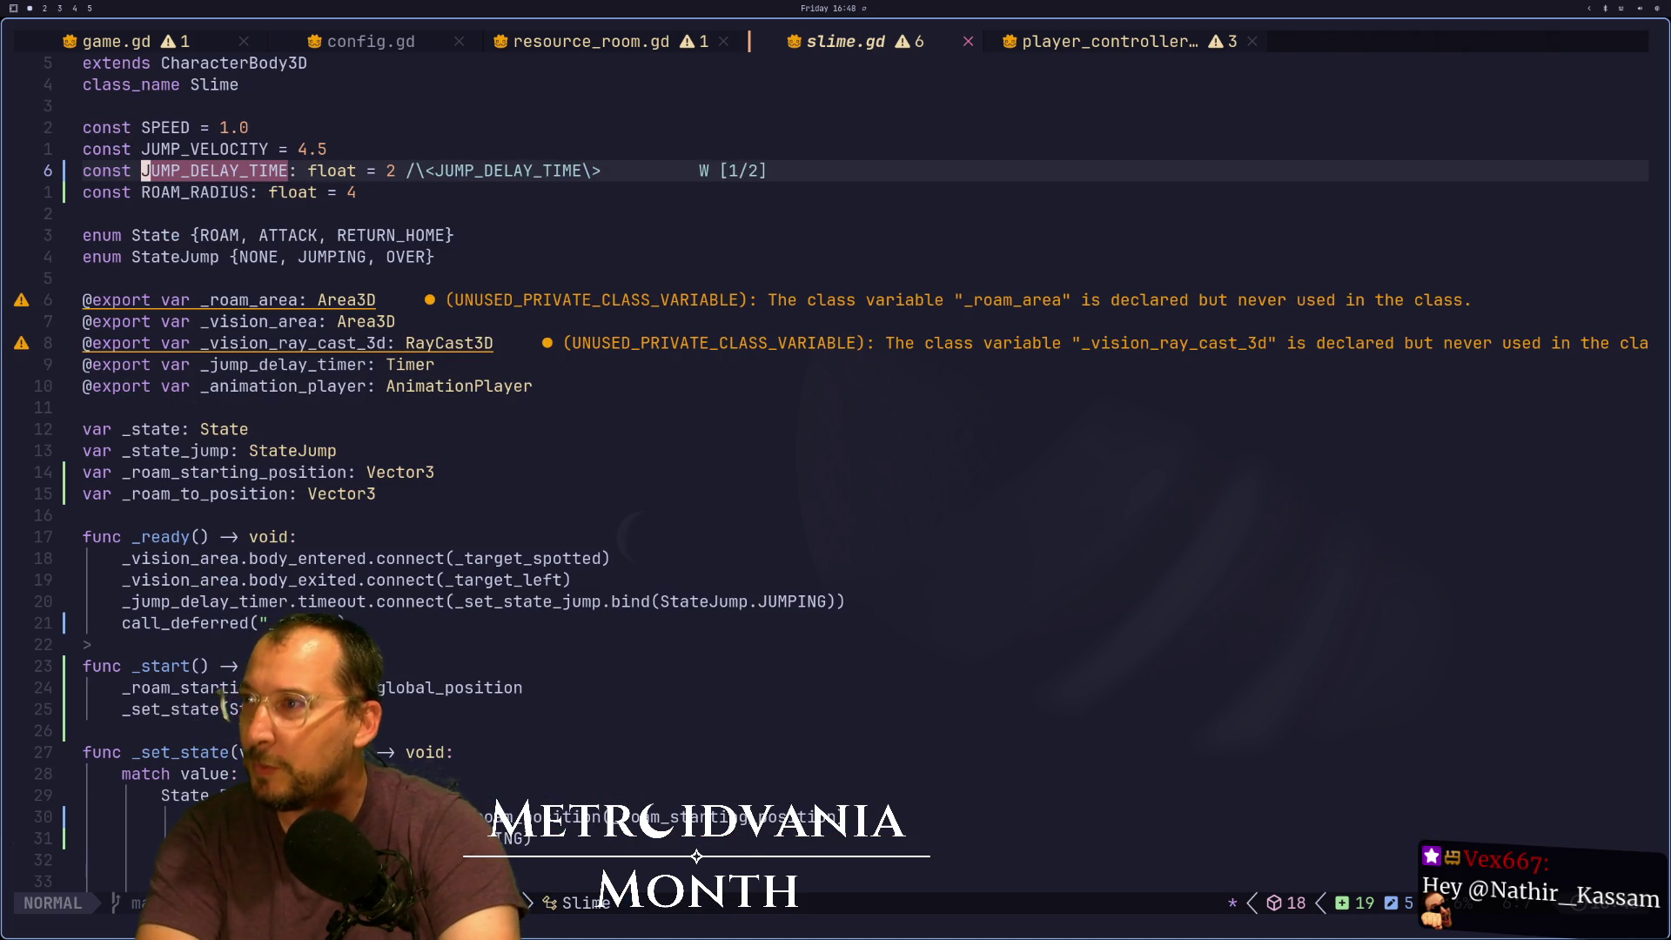
key(n)
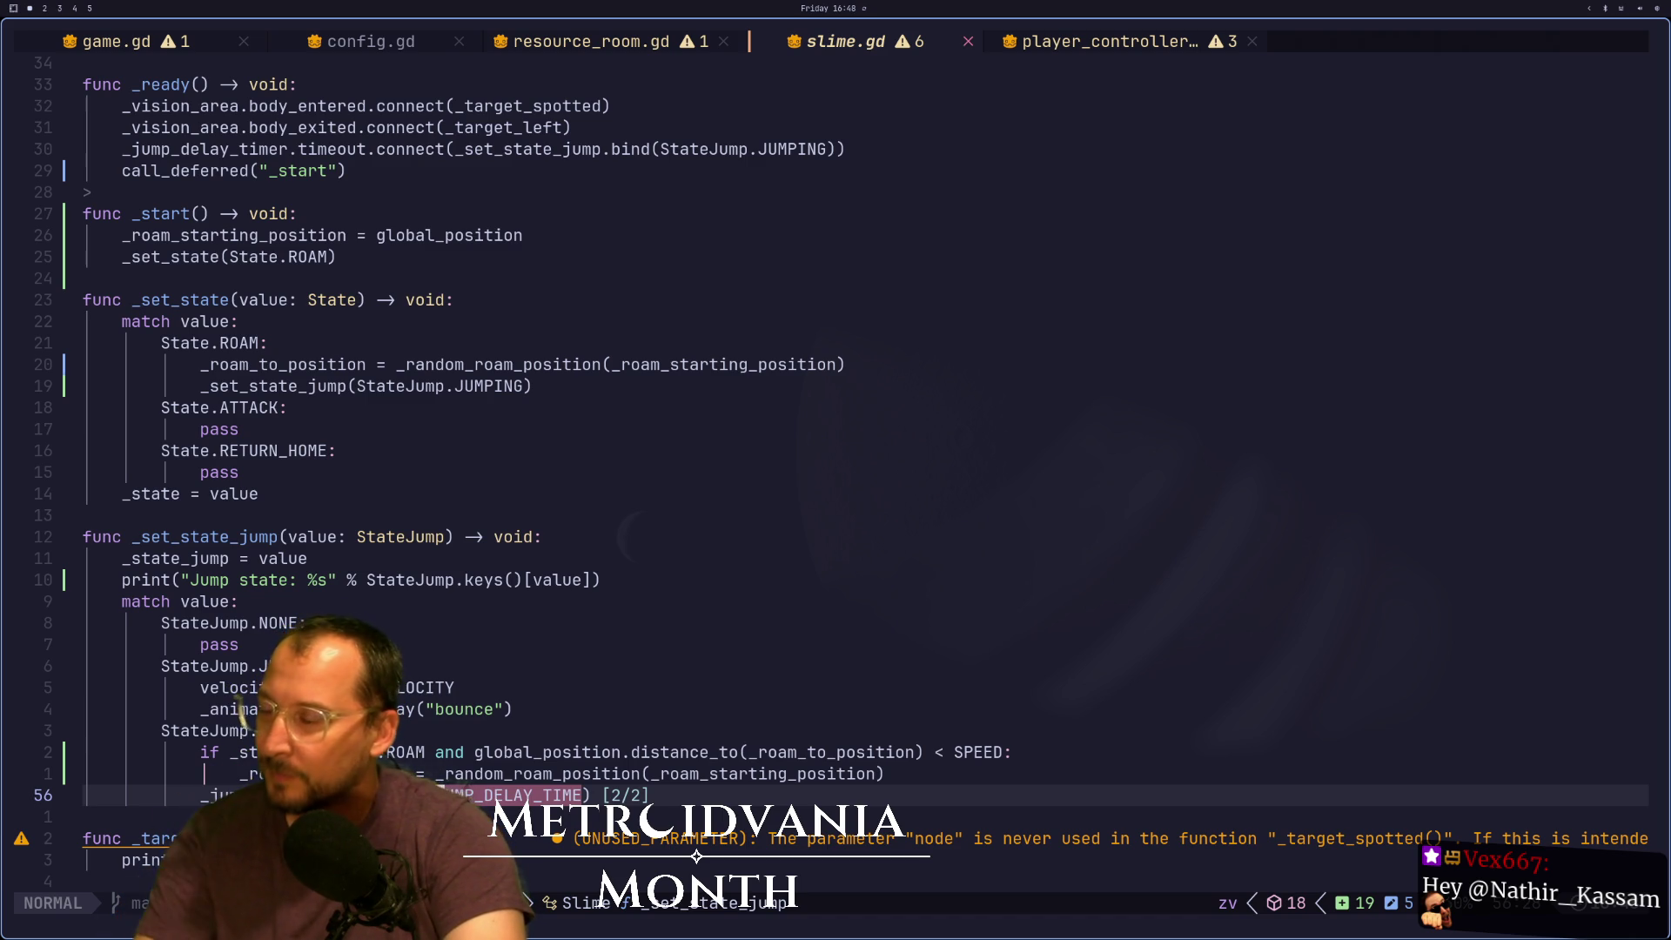
key(Escape)
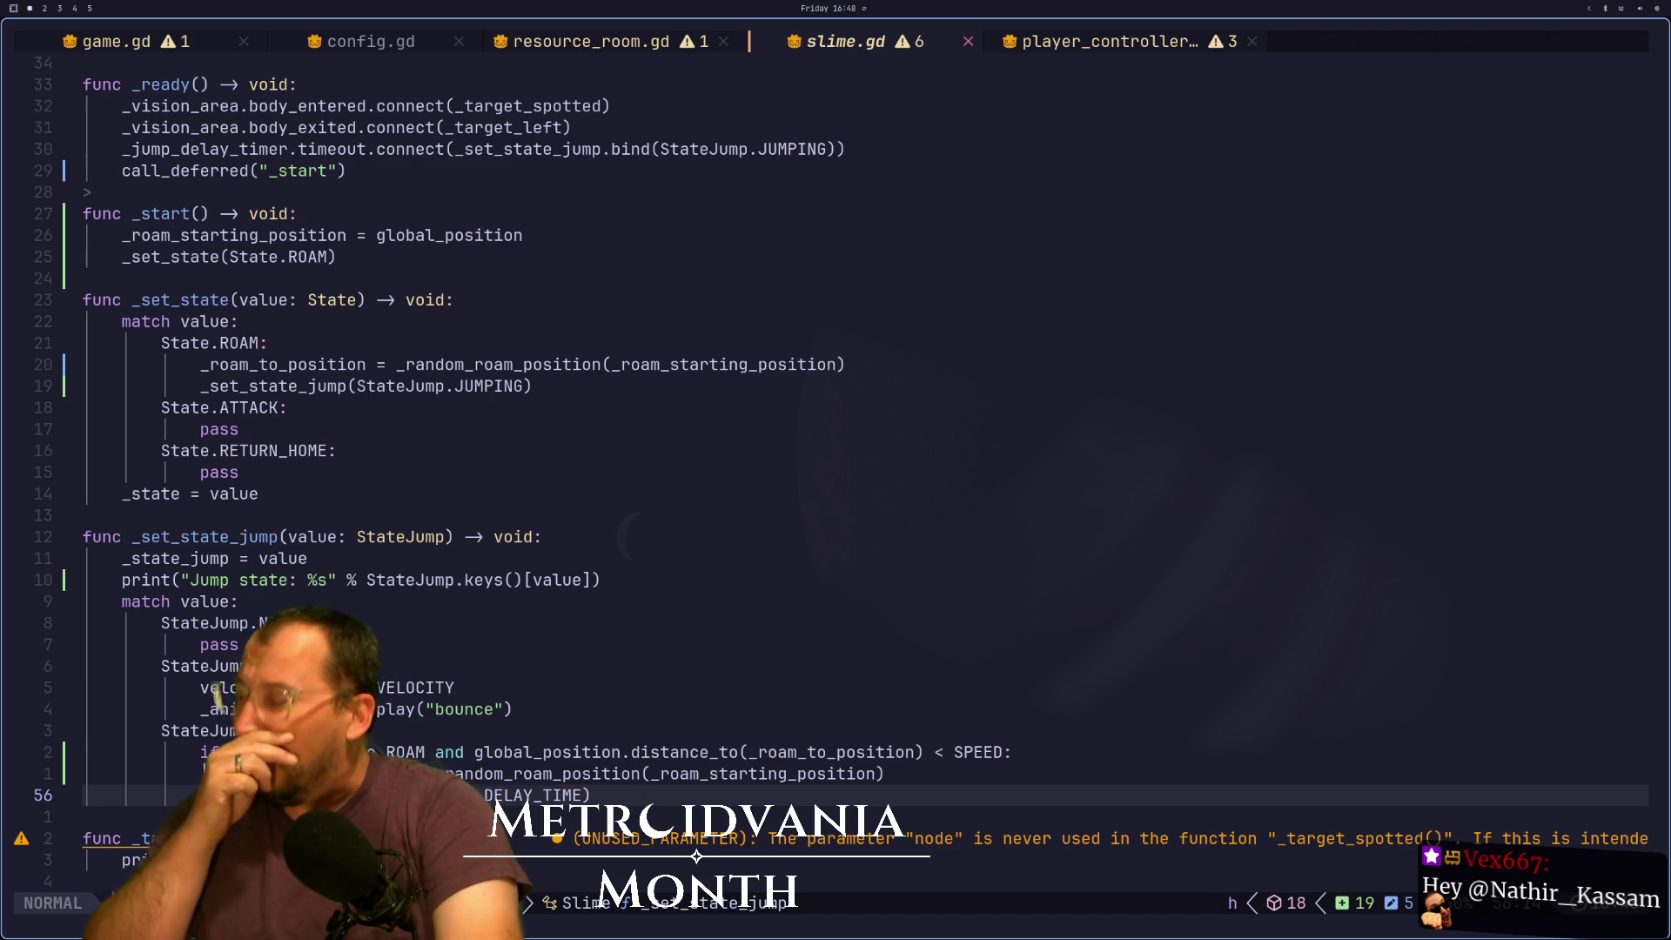
key(super+2)
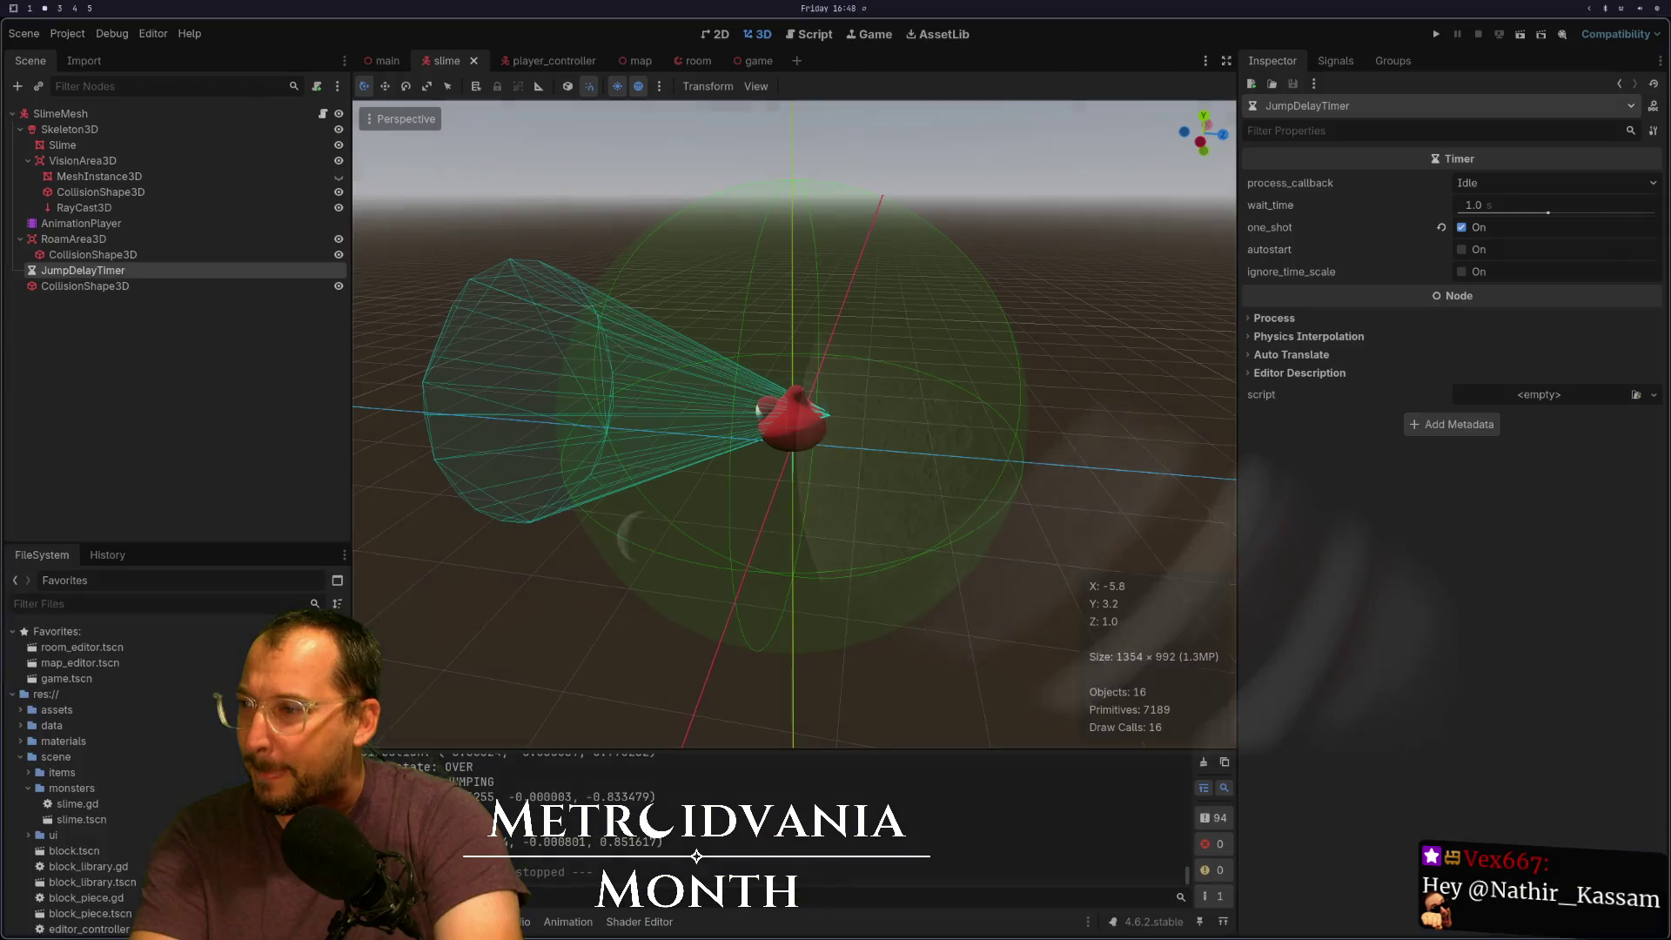
Fullscreen the docs browser, search 'TIMER' and open the Timer class reference
key(super+3)
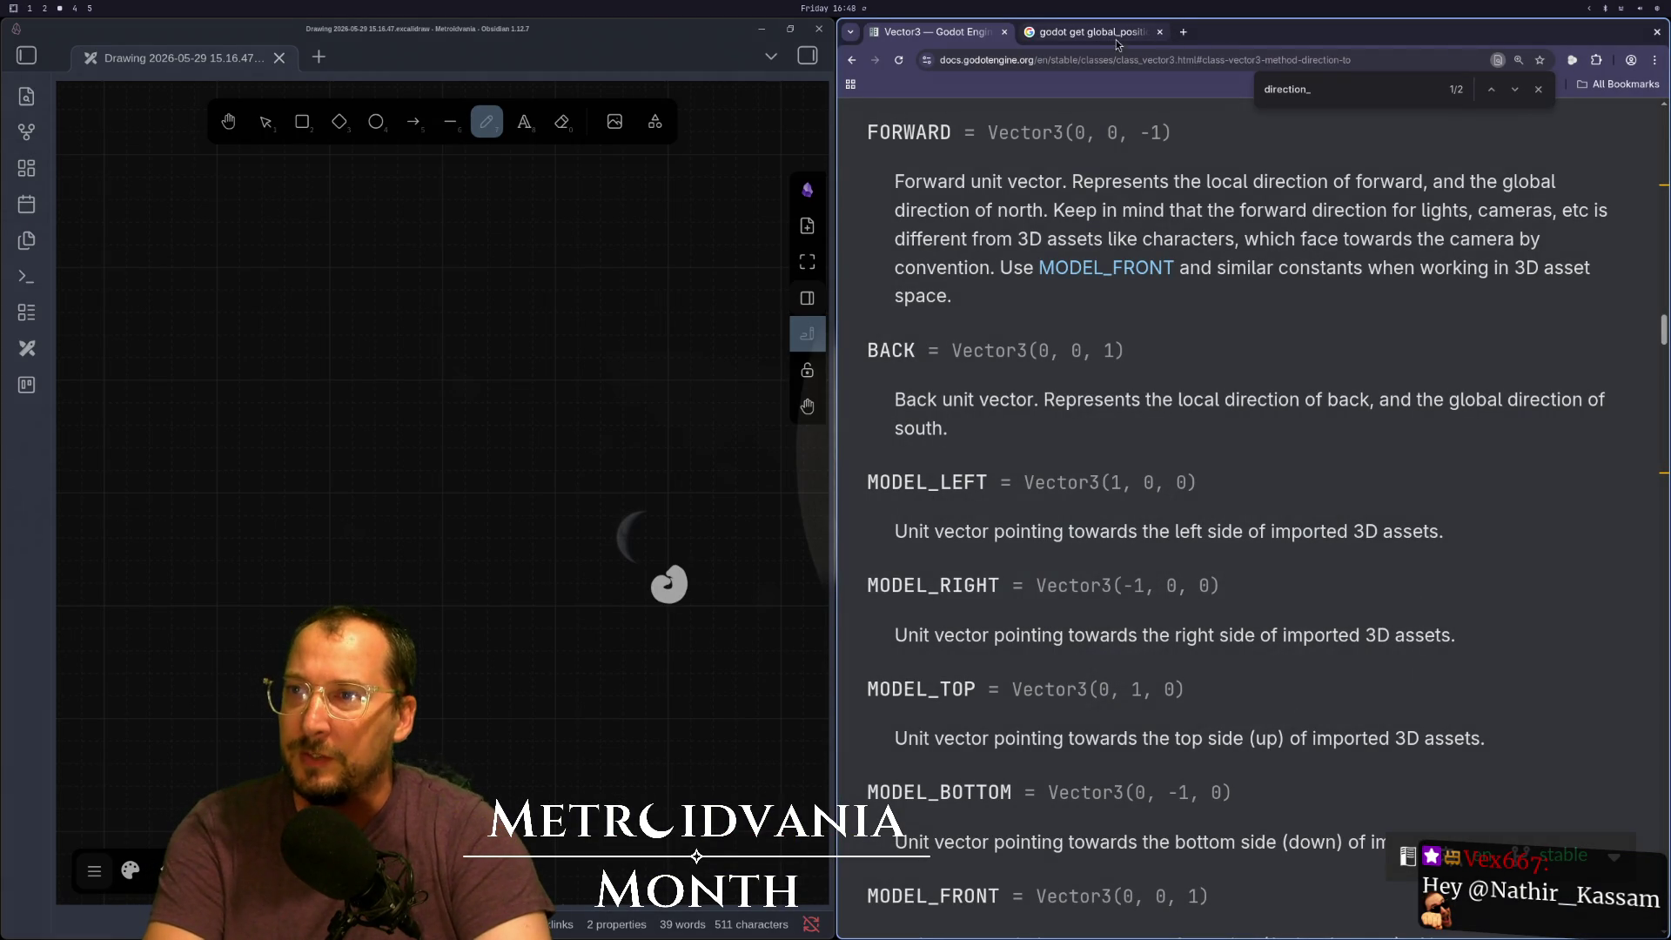
key(F11)
scroll(1124, 256, up, 7)
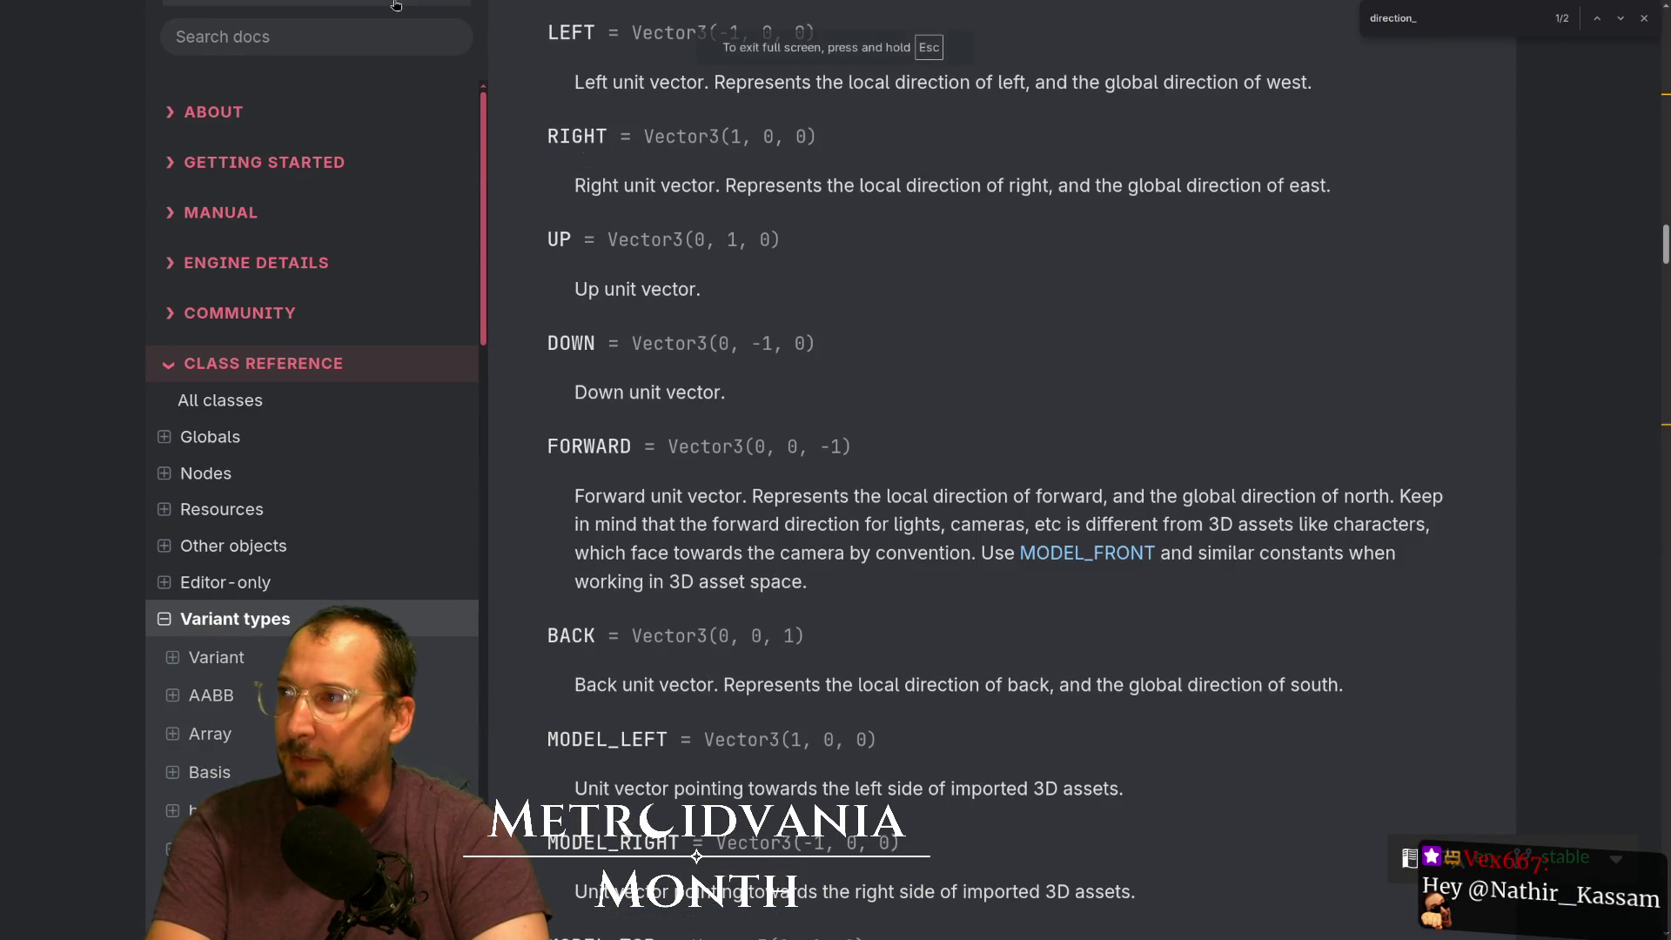
click(296, 41)
text(TUNE)
key(BackSpace)
key(BackSpace)
key(BackSpace)
text(TIMER)
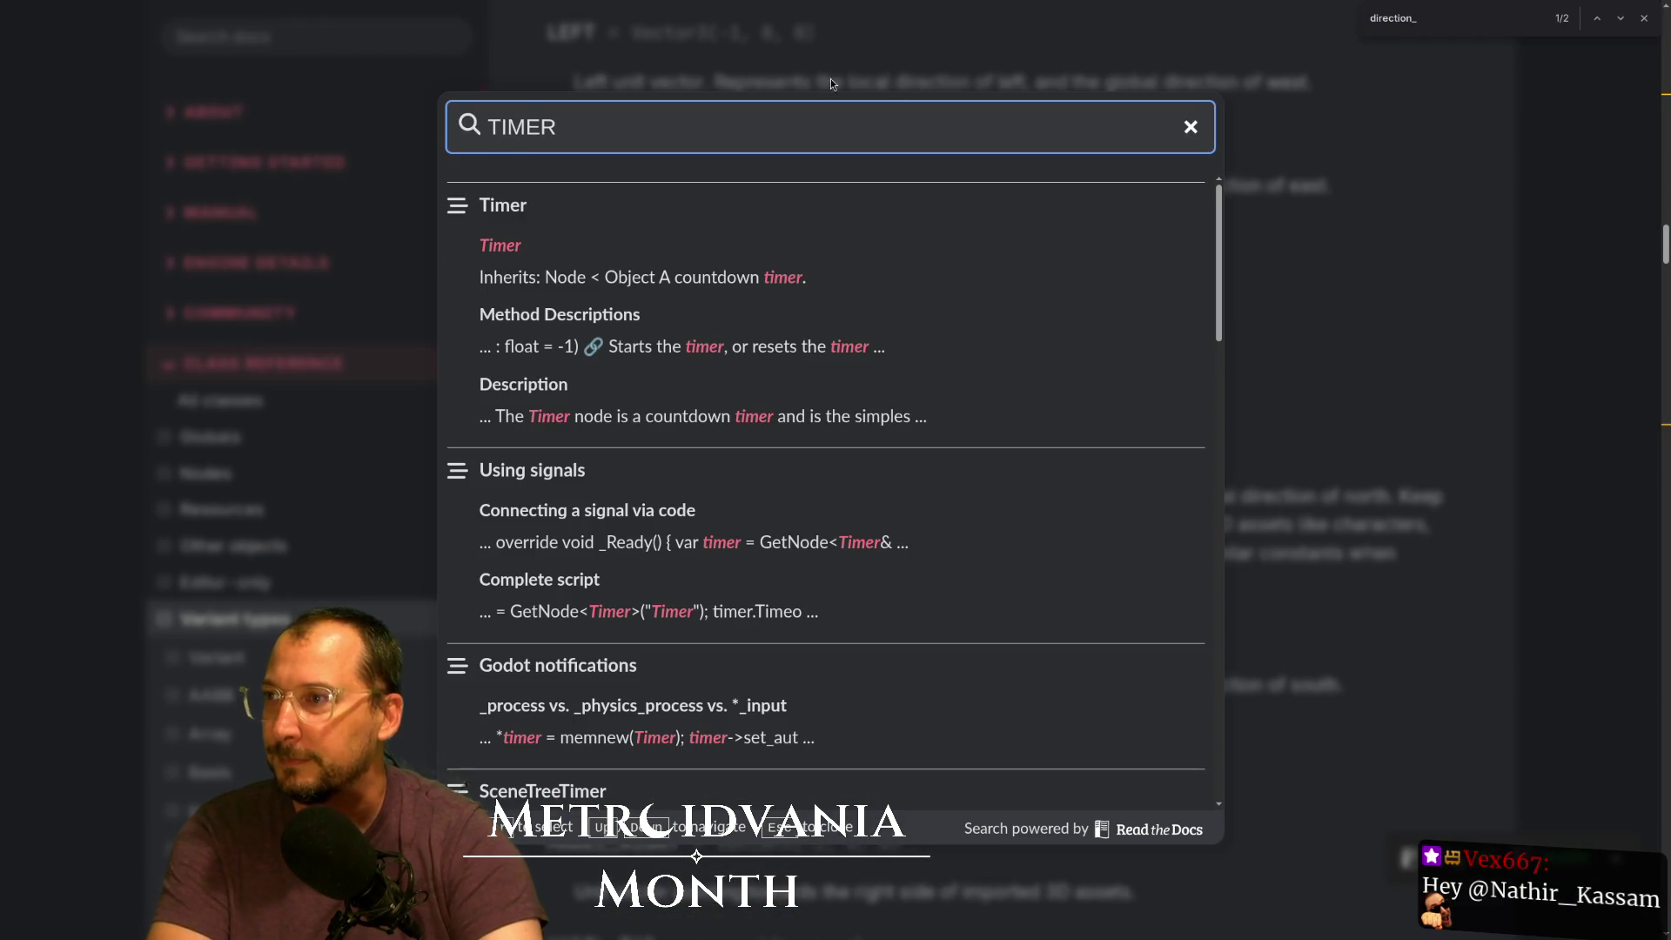
click(499, 212)
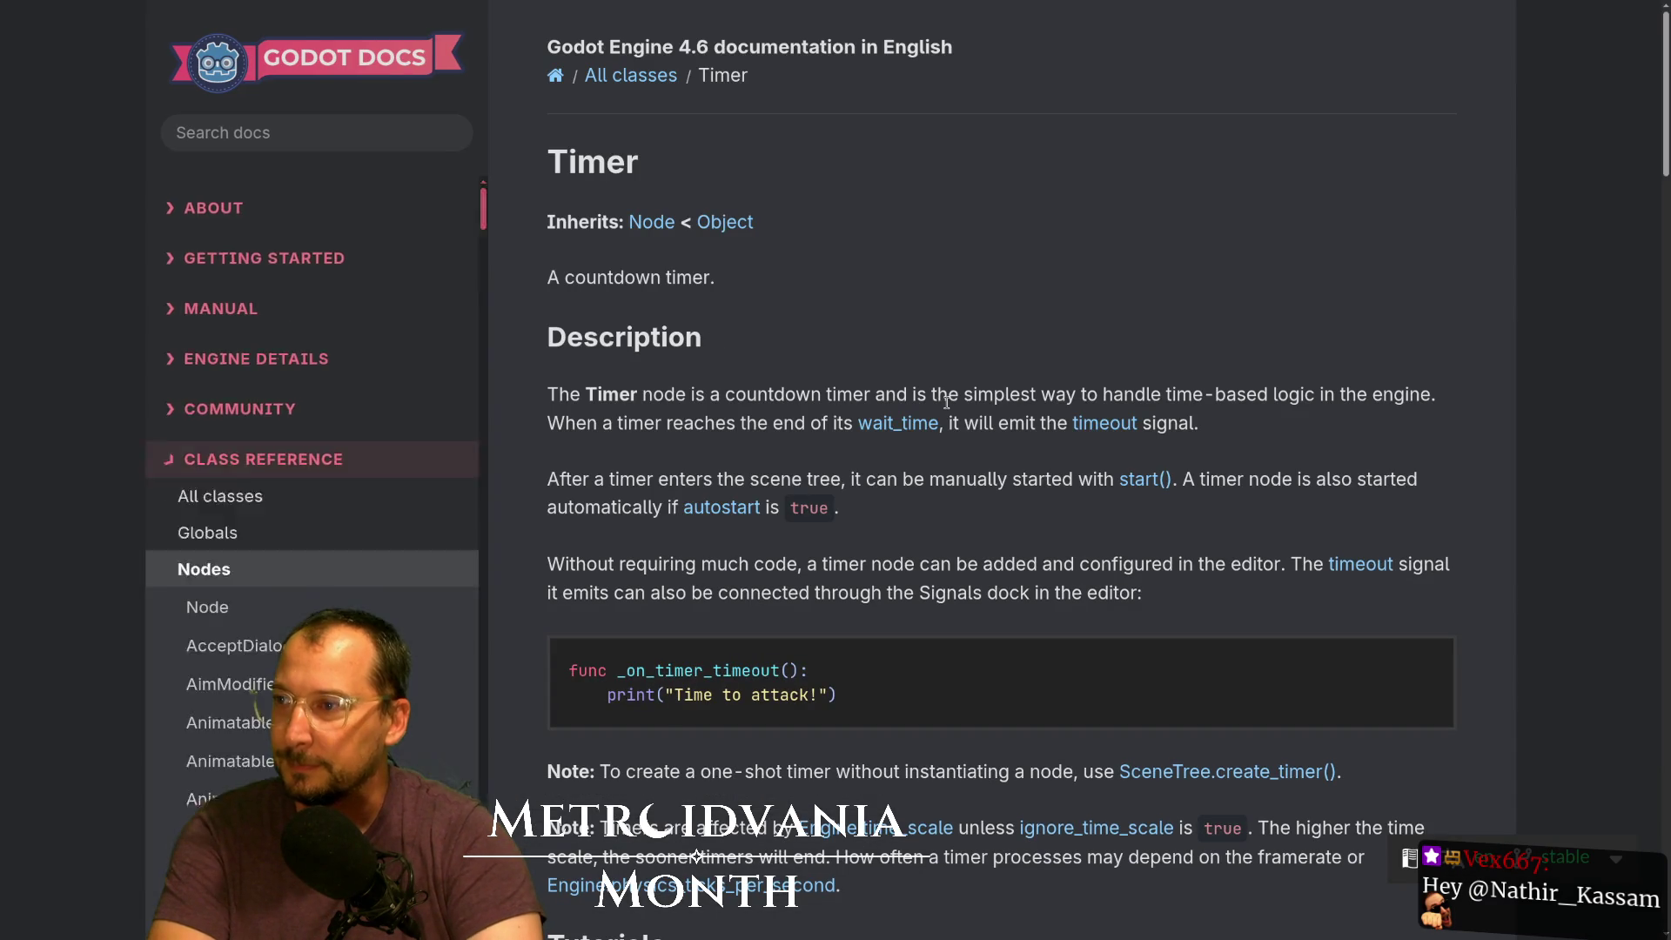
scroll(776, 317, down, 3)
scroll(973, 511, down, 10)
scroll(973, 512, up, 3)
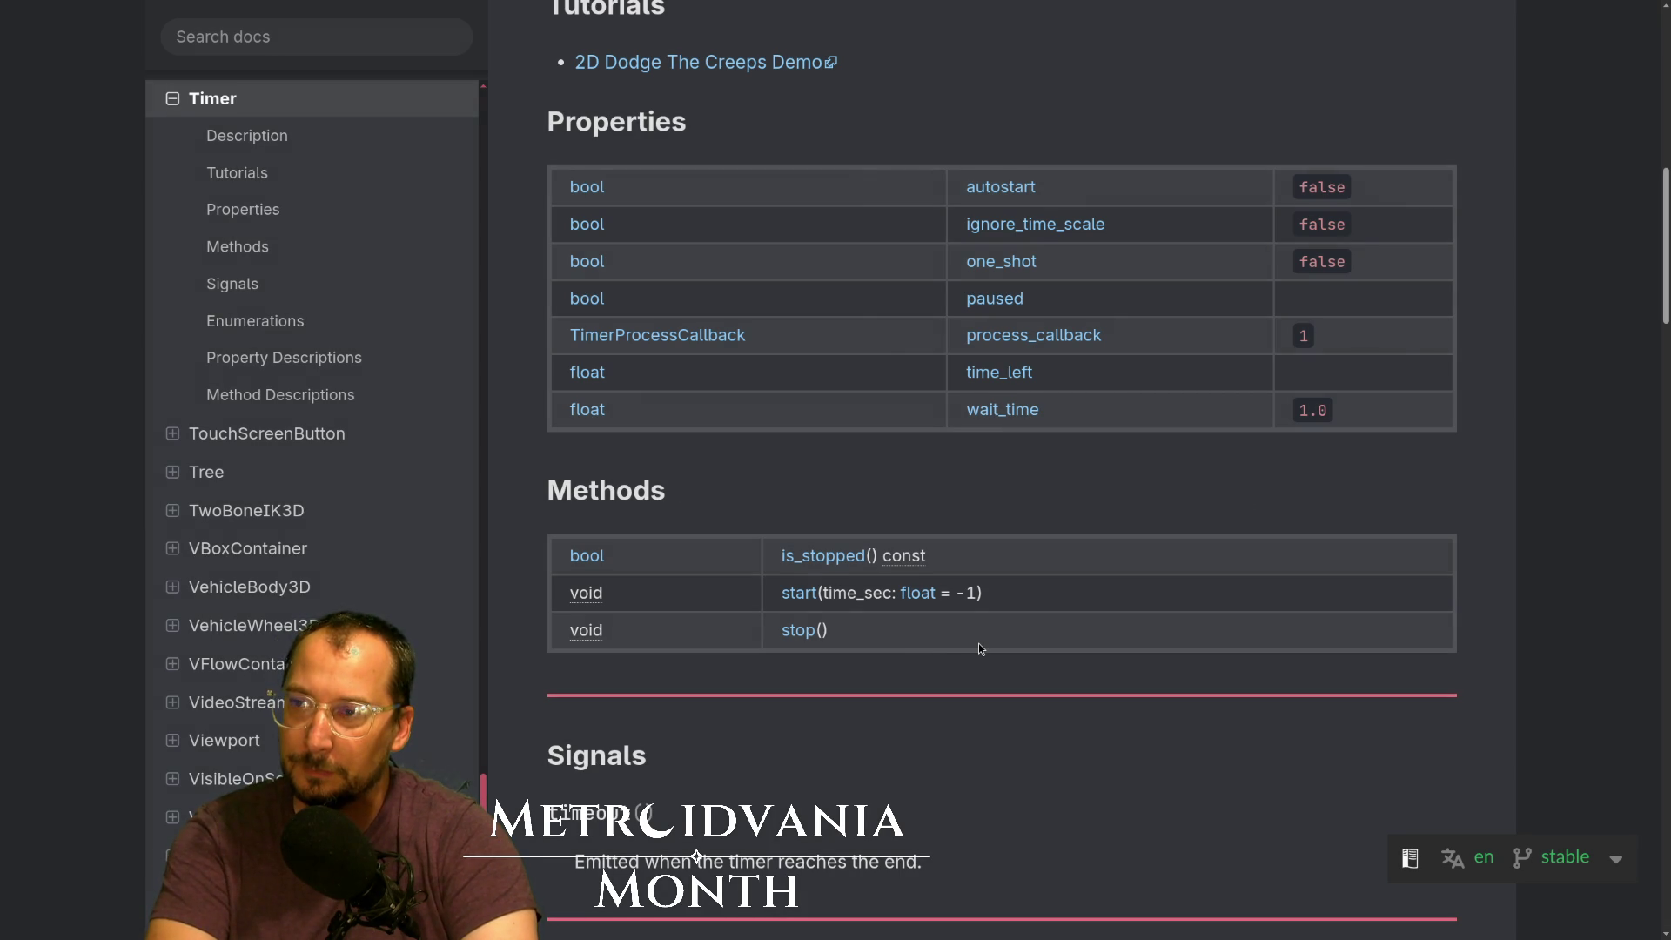
Jump to the start() description, scroll up to read wait_time, then return to Neovim
scroll(996, 635, down, 10)
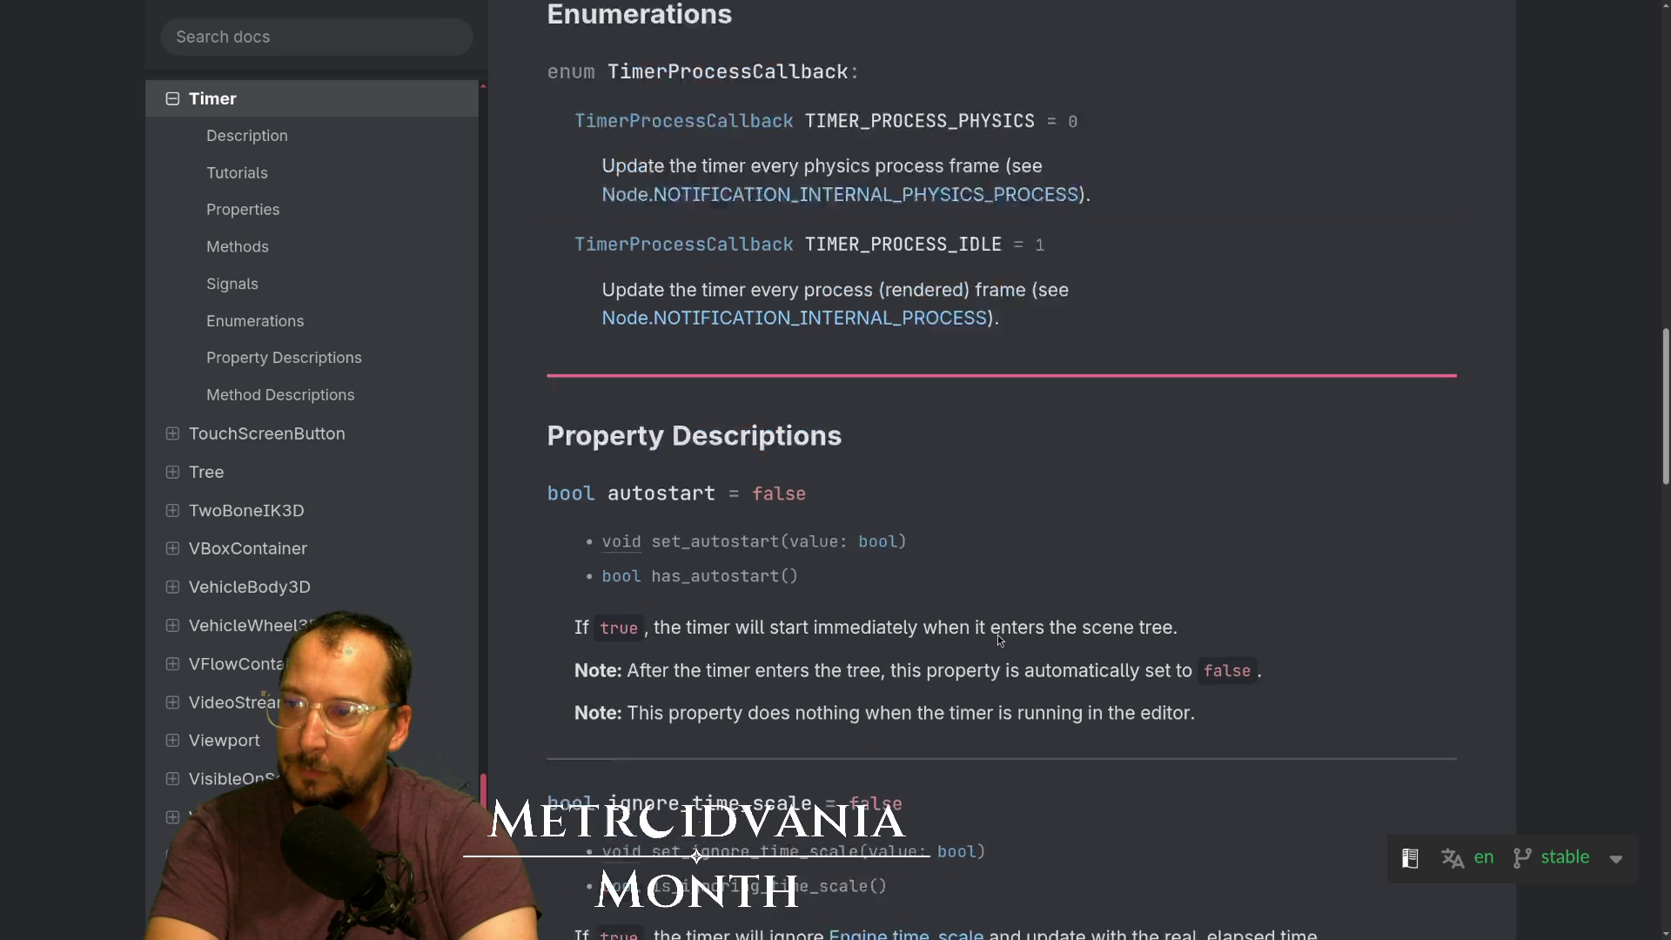
scroll(997, 634, up, 6)
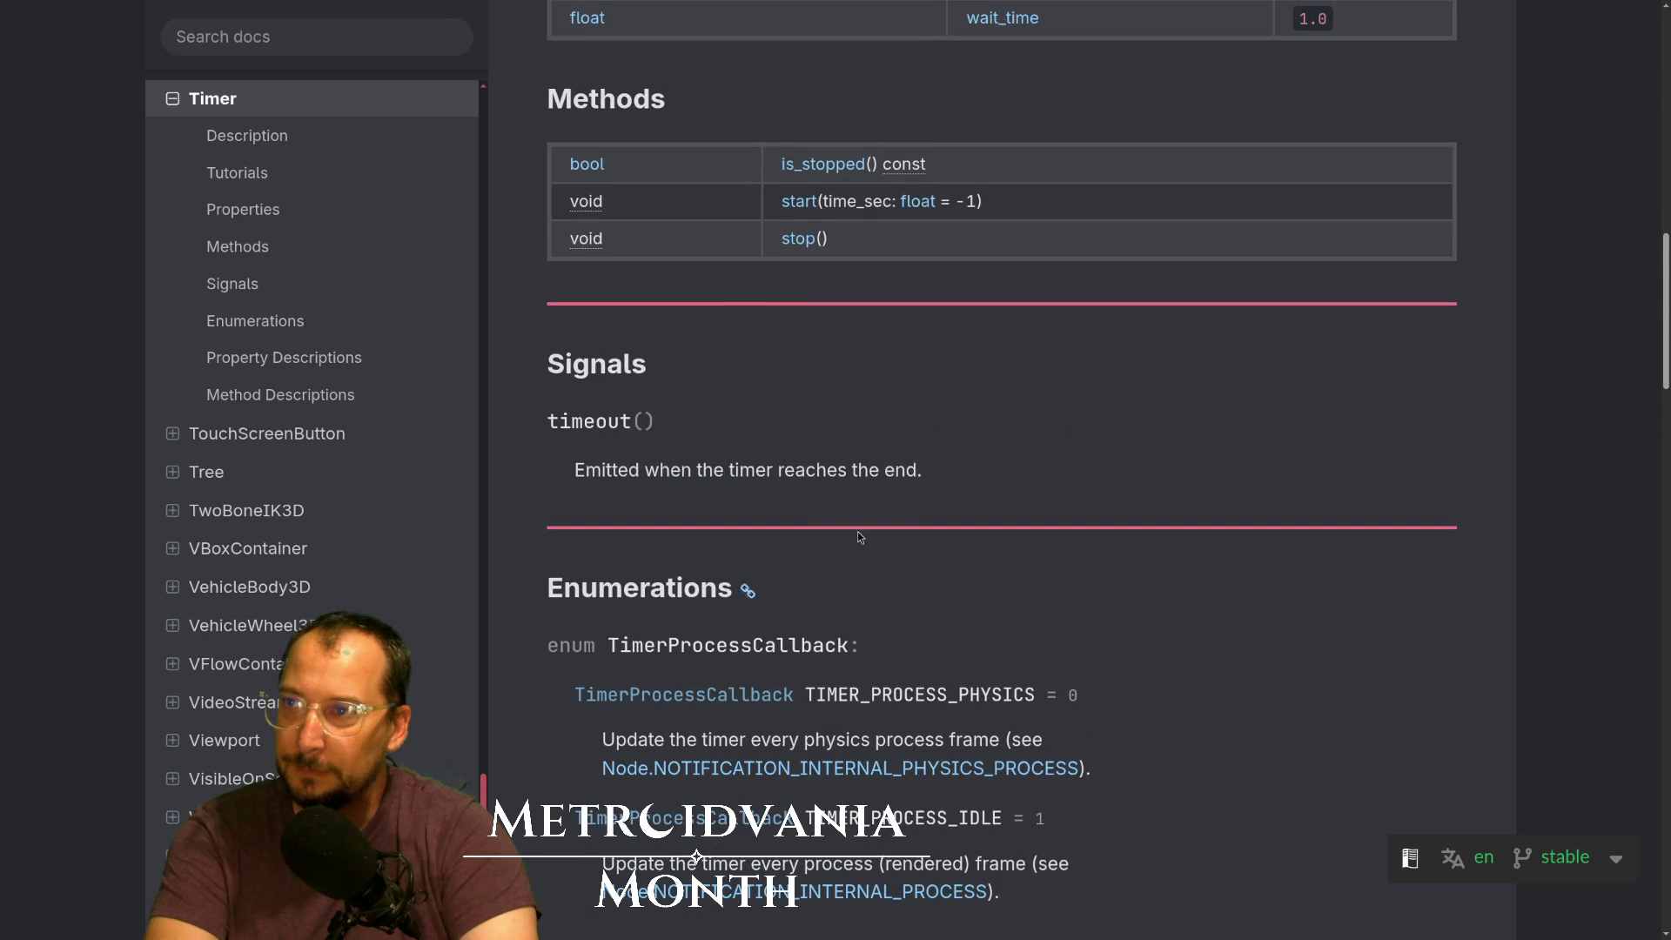
click(792, 209)
scroll(987, 344, up, 3)
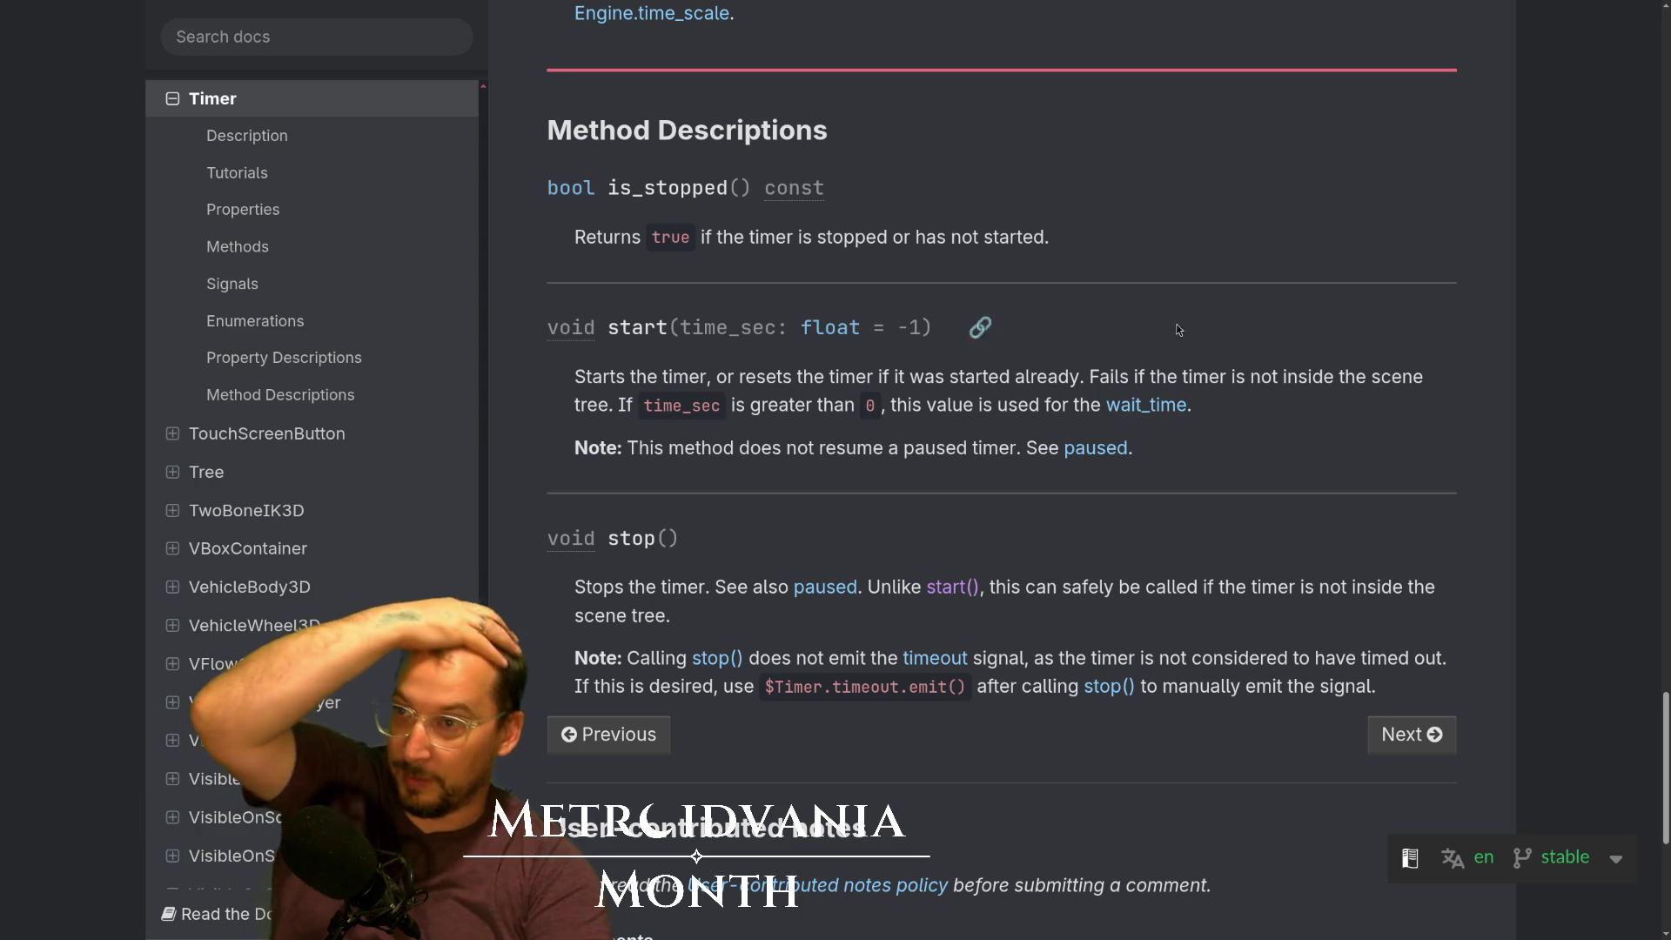
scroll(738, 43, up, 3)
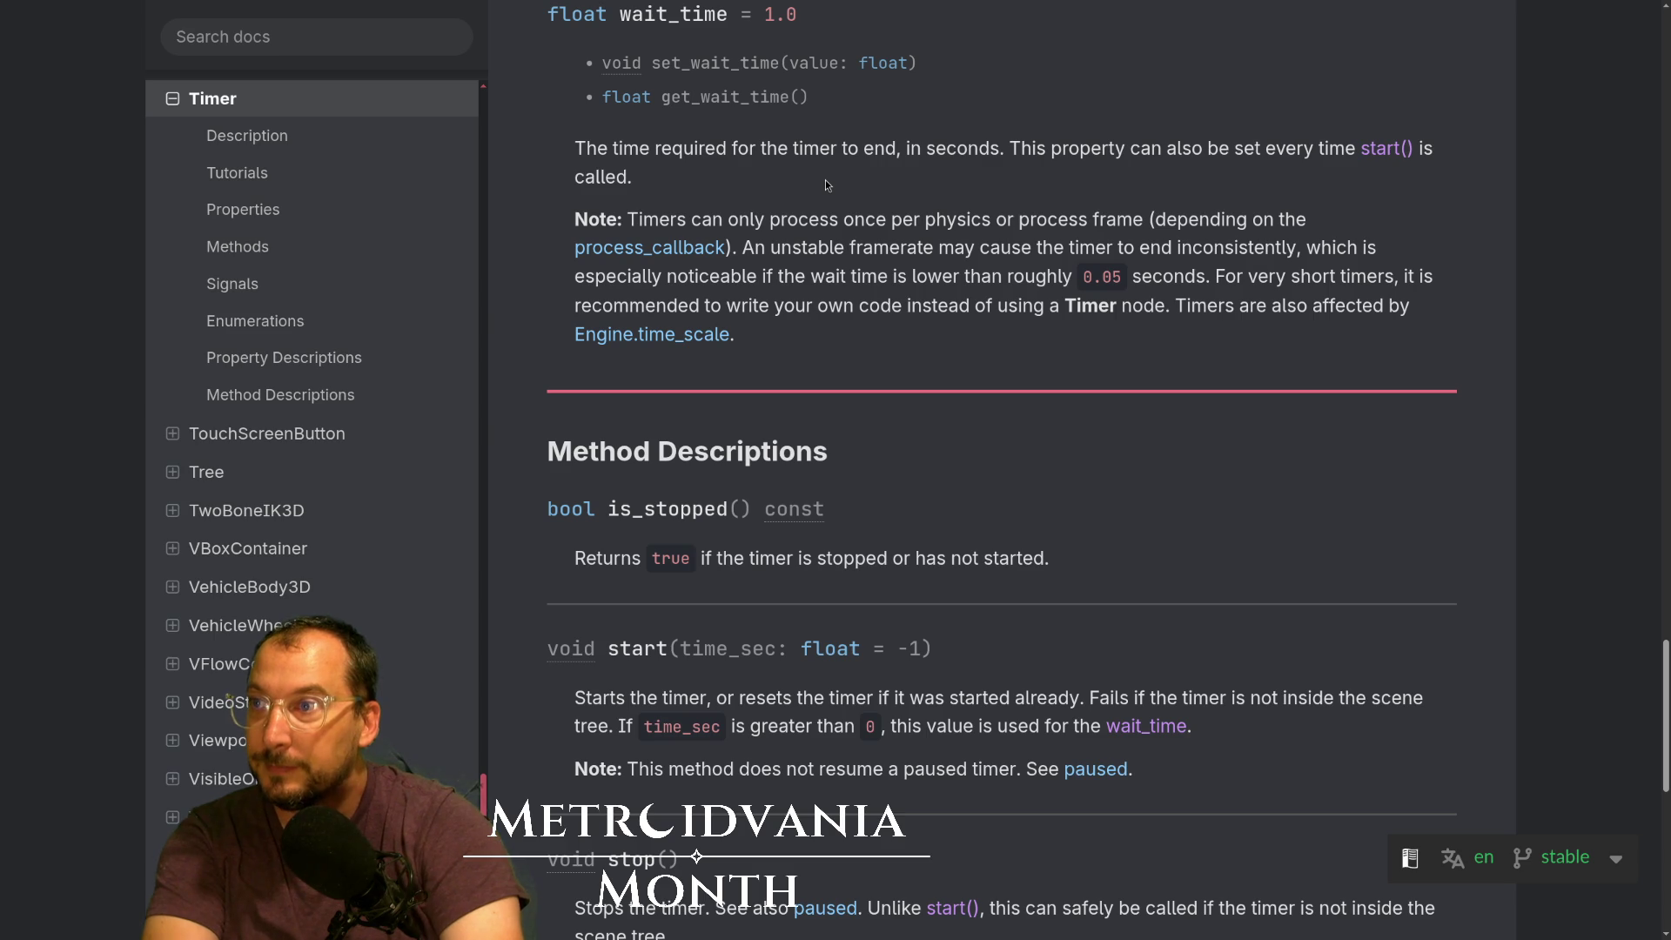
key(super+1)
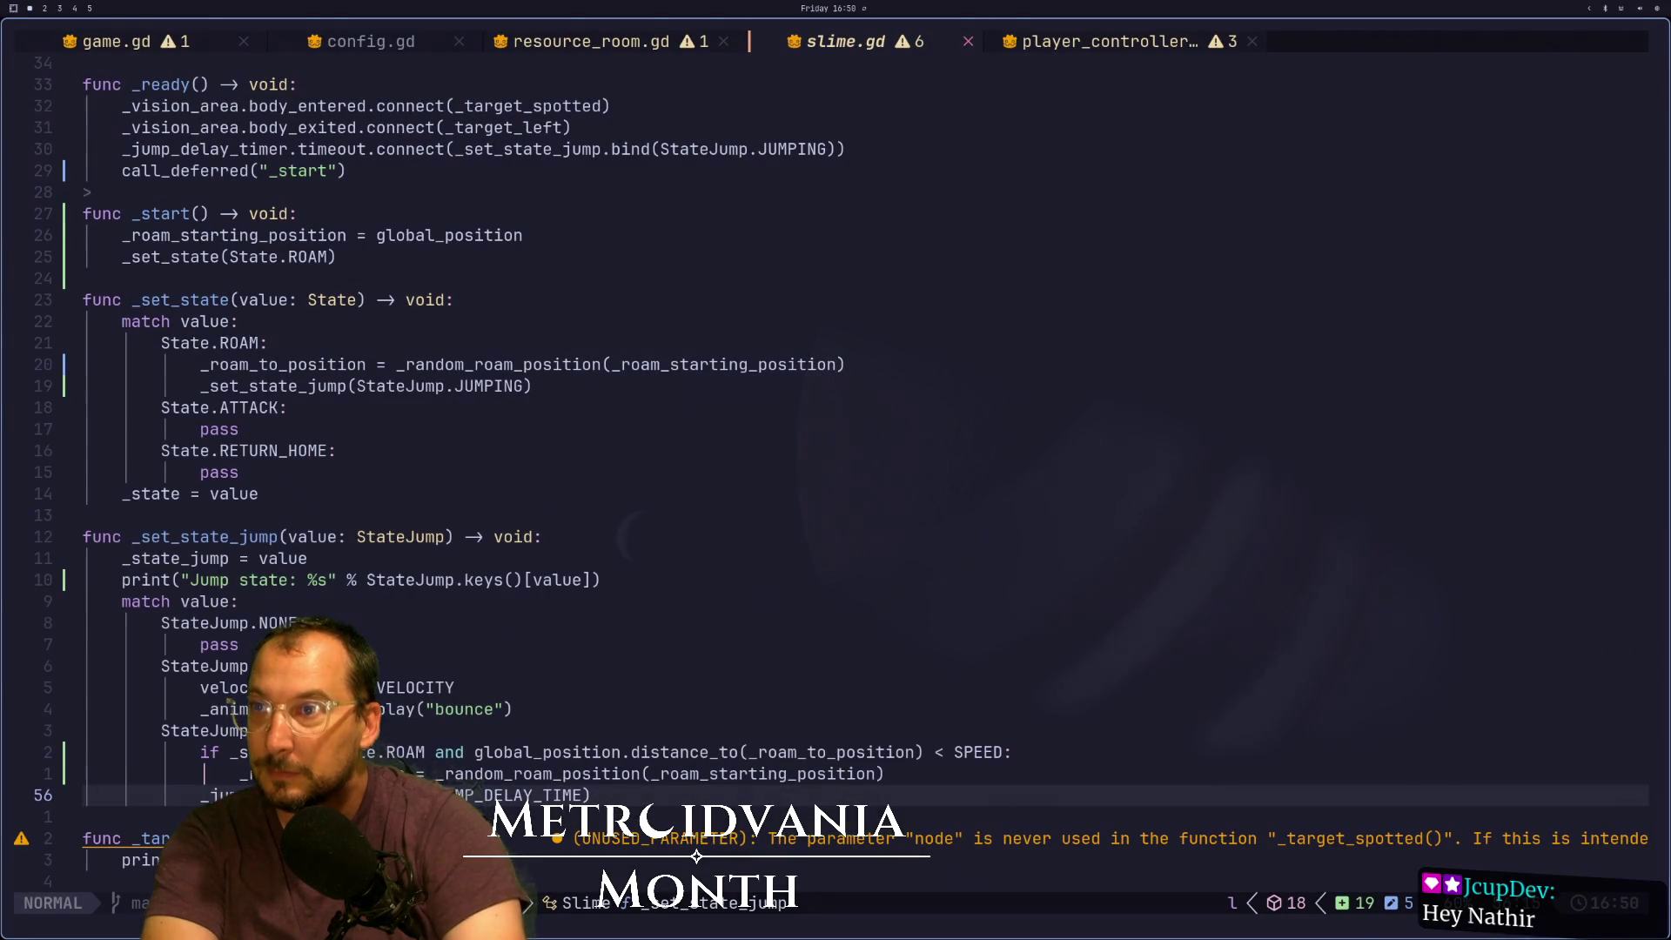
key(j)
key(j)
key(j)
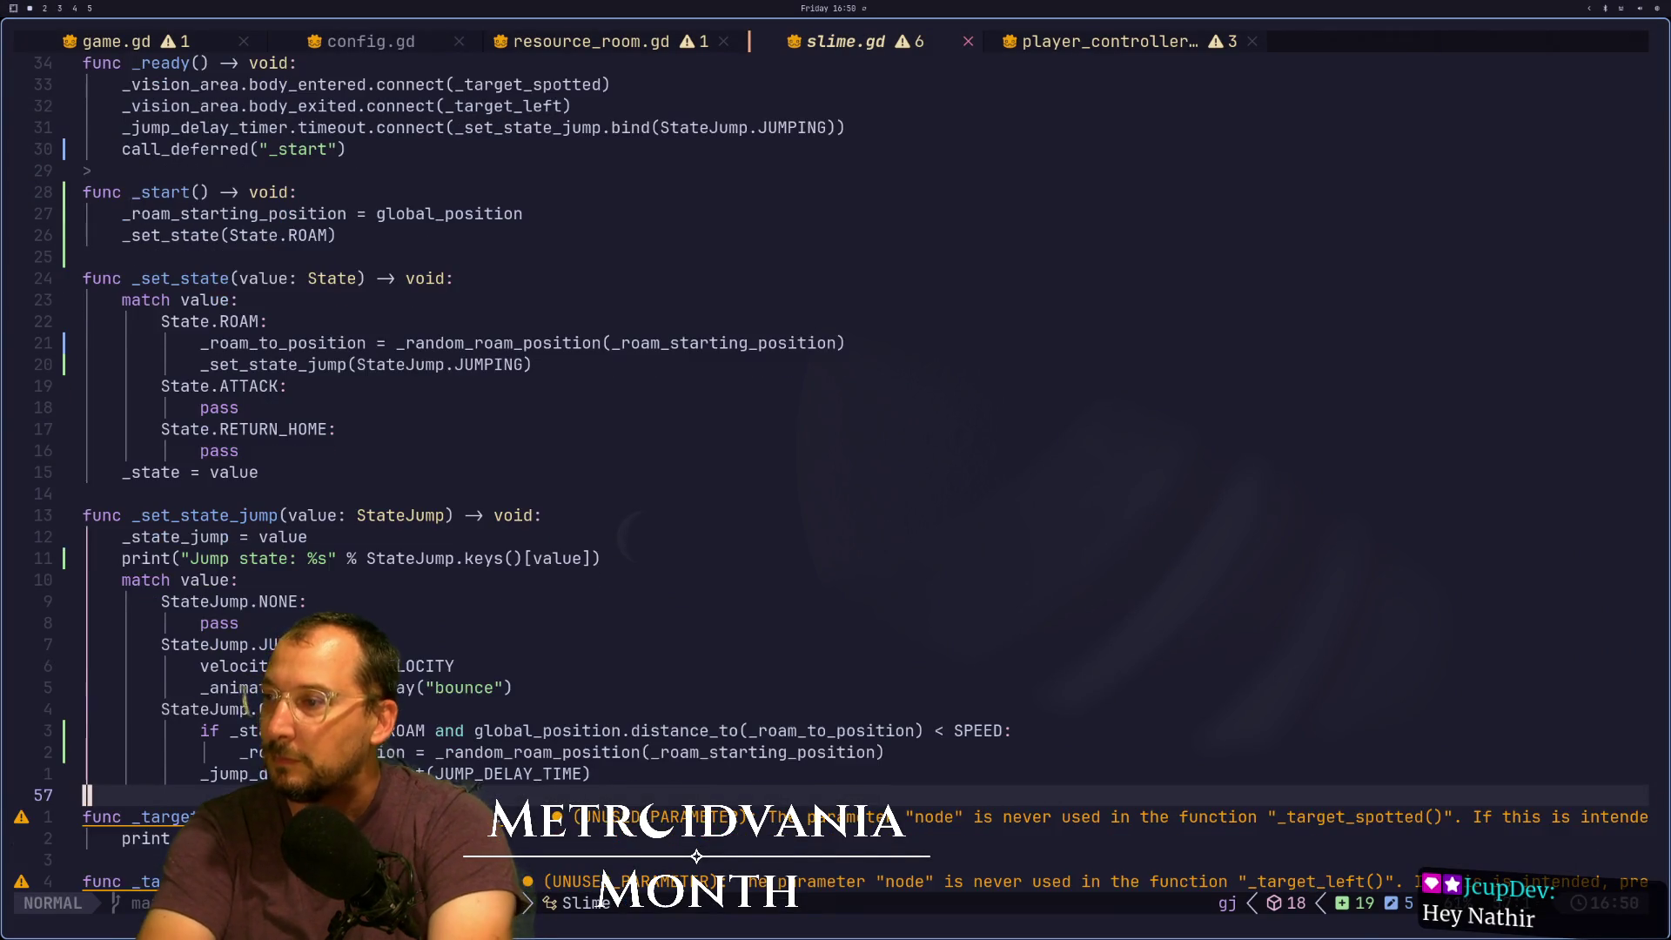
key(j)
key(j)
key(j)
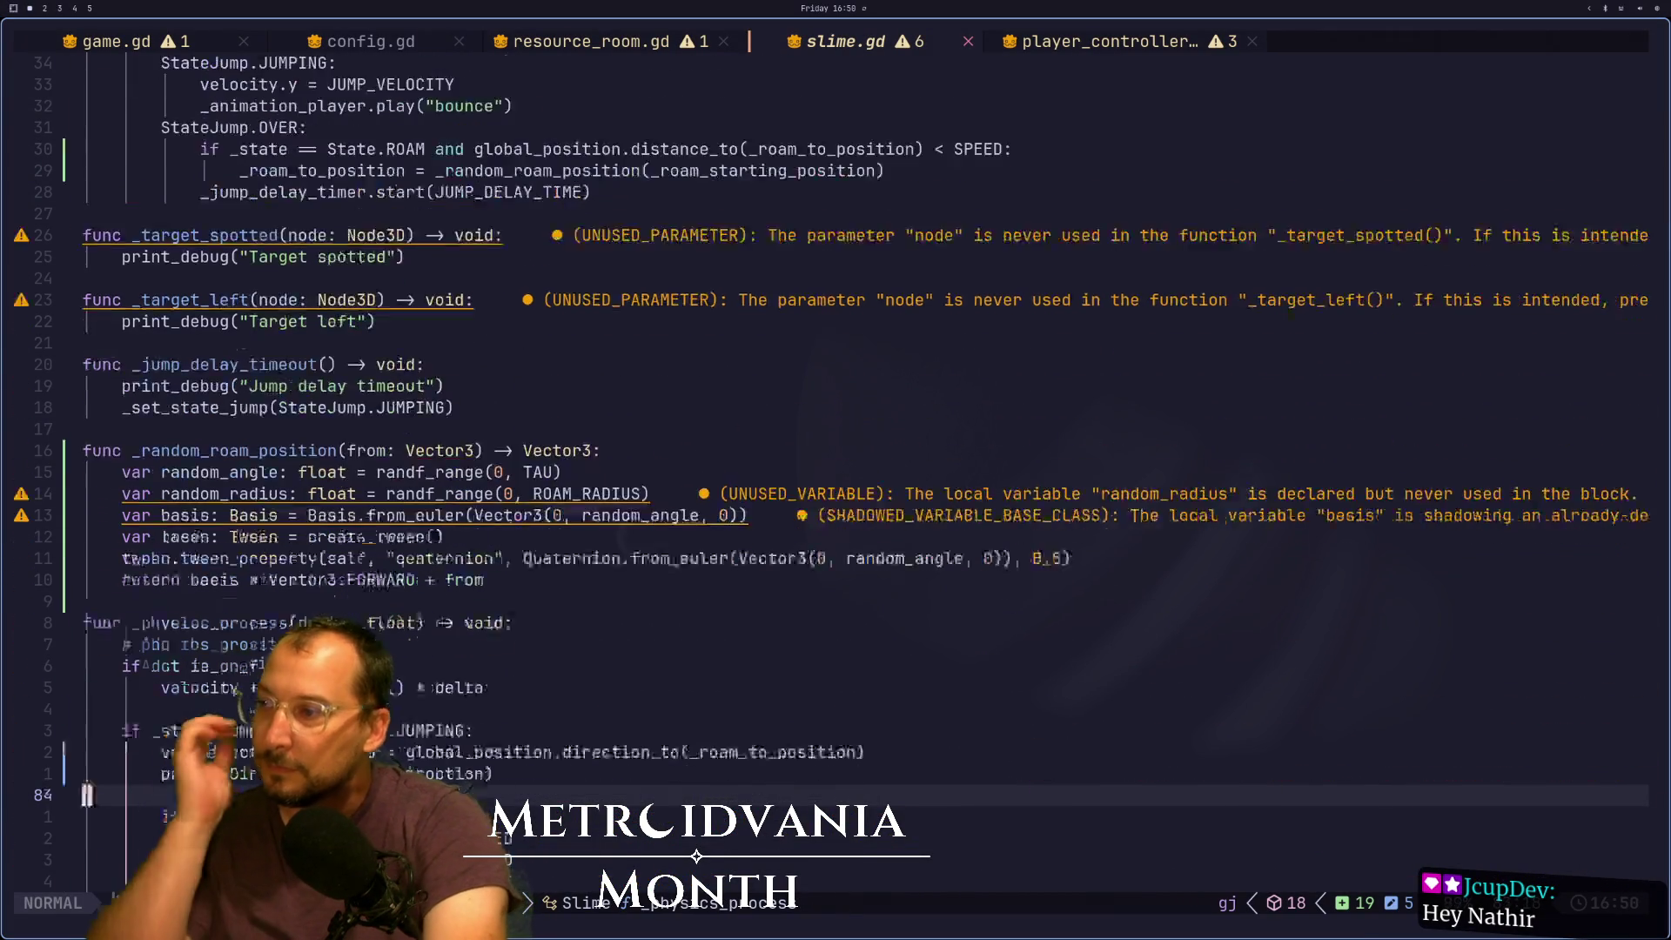
key(k)
key(k)
key(k)
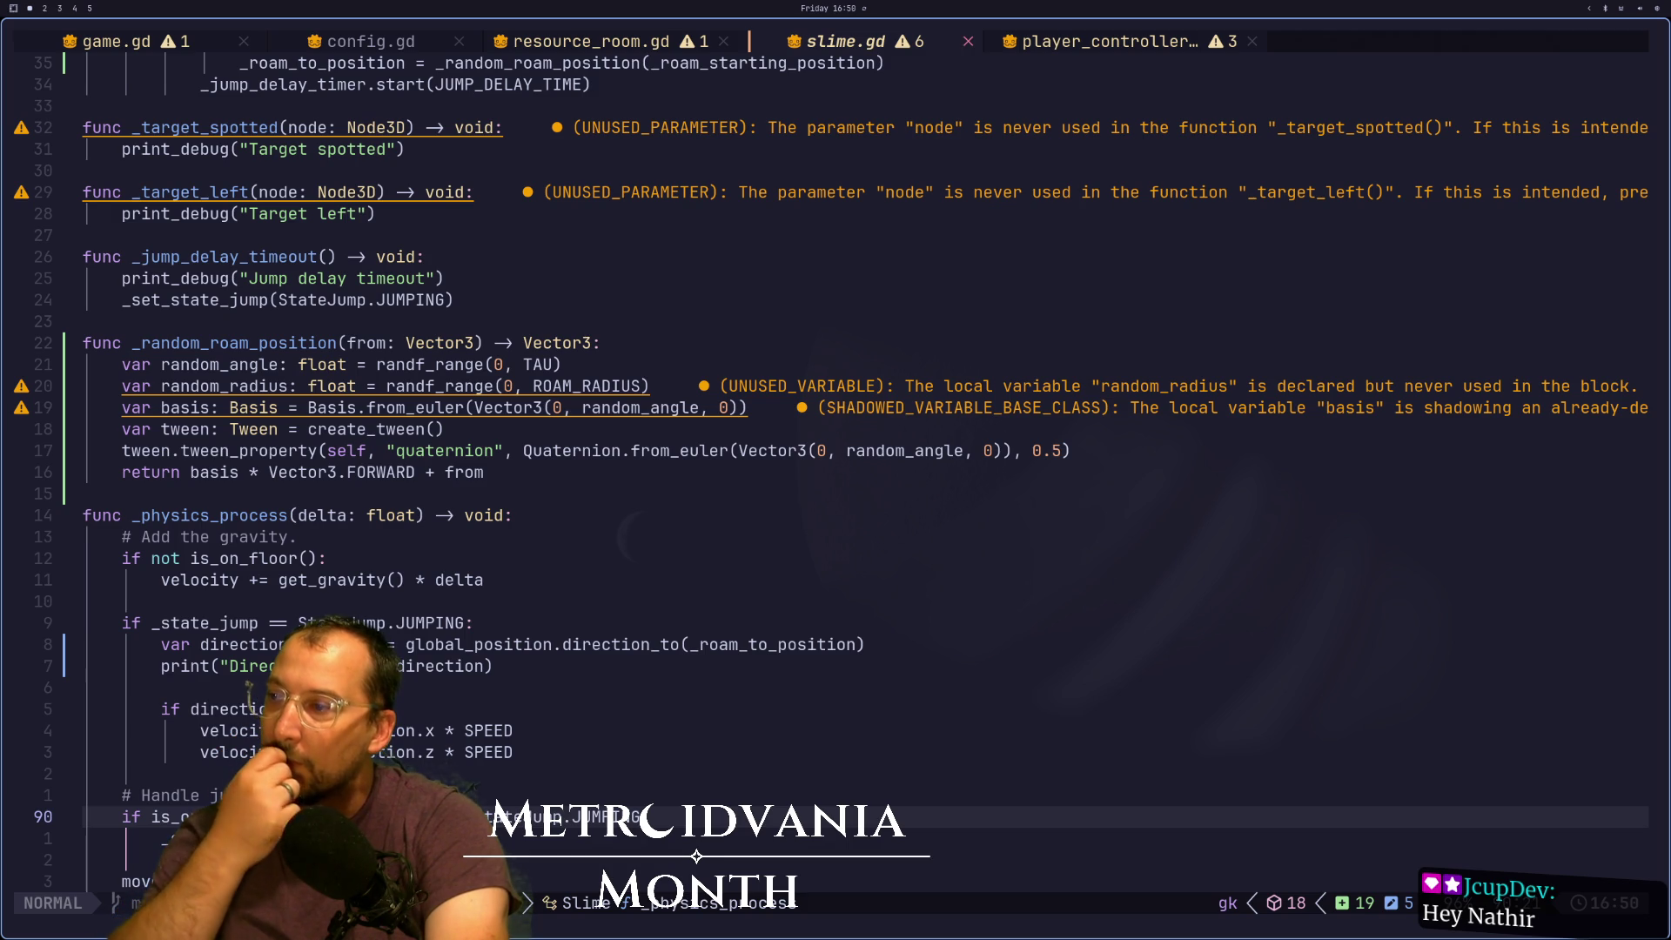
key(j)
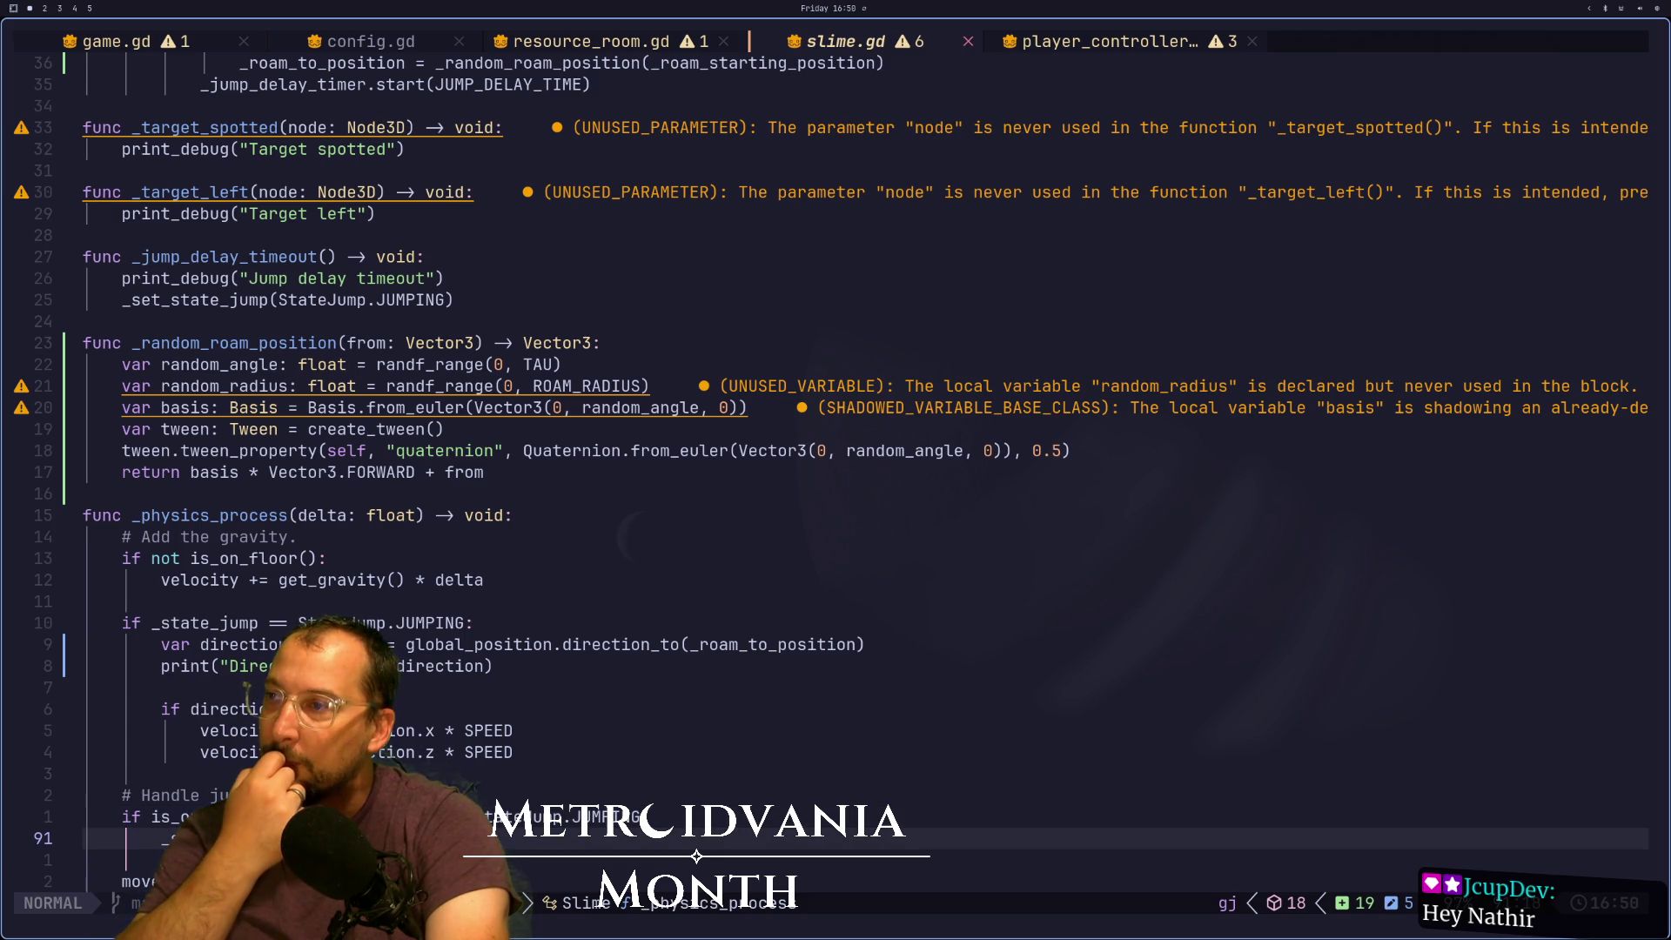
key(k)
key(k)
key(k)
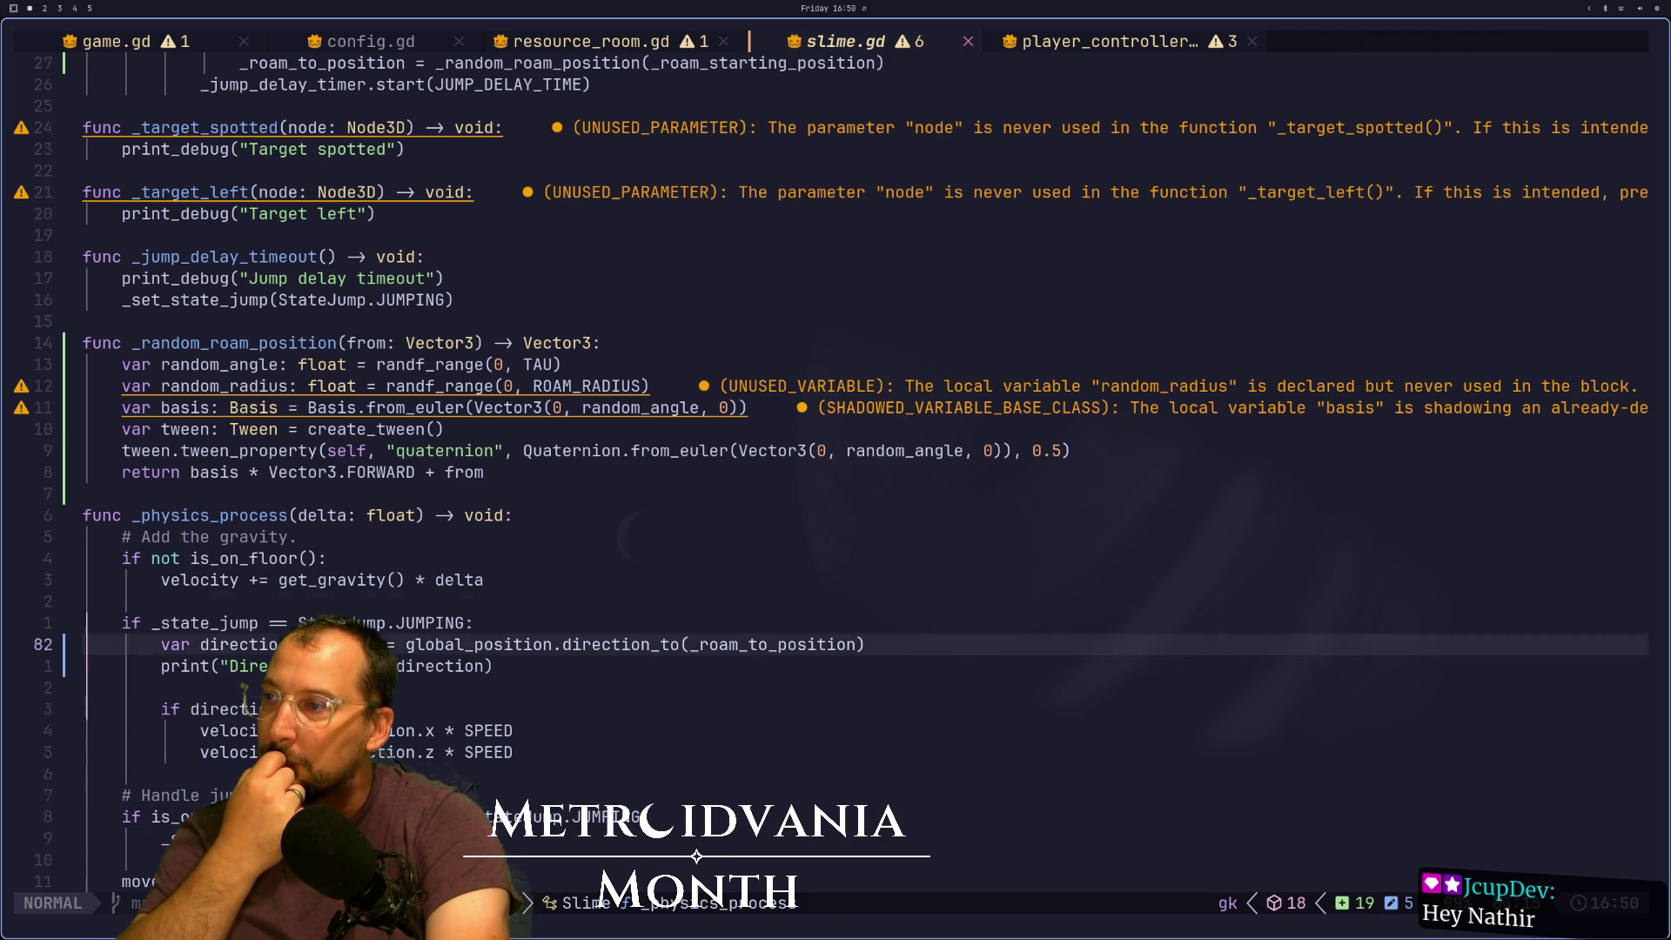
key(k)
key(k)
key(k)
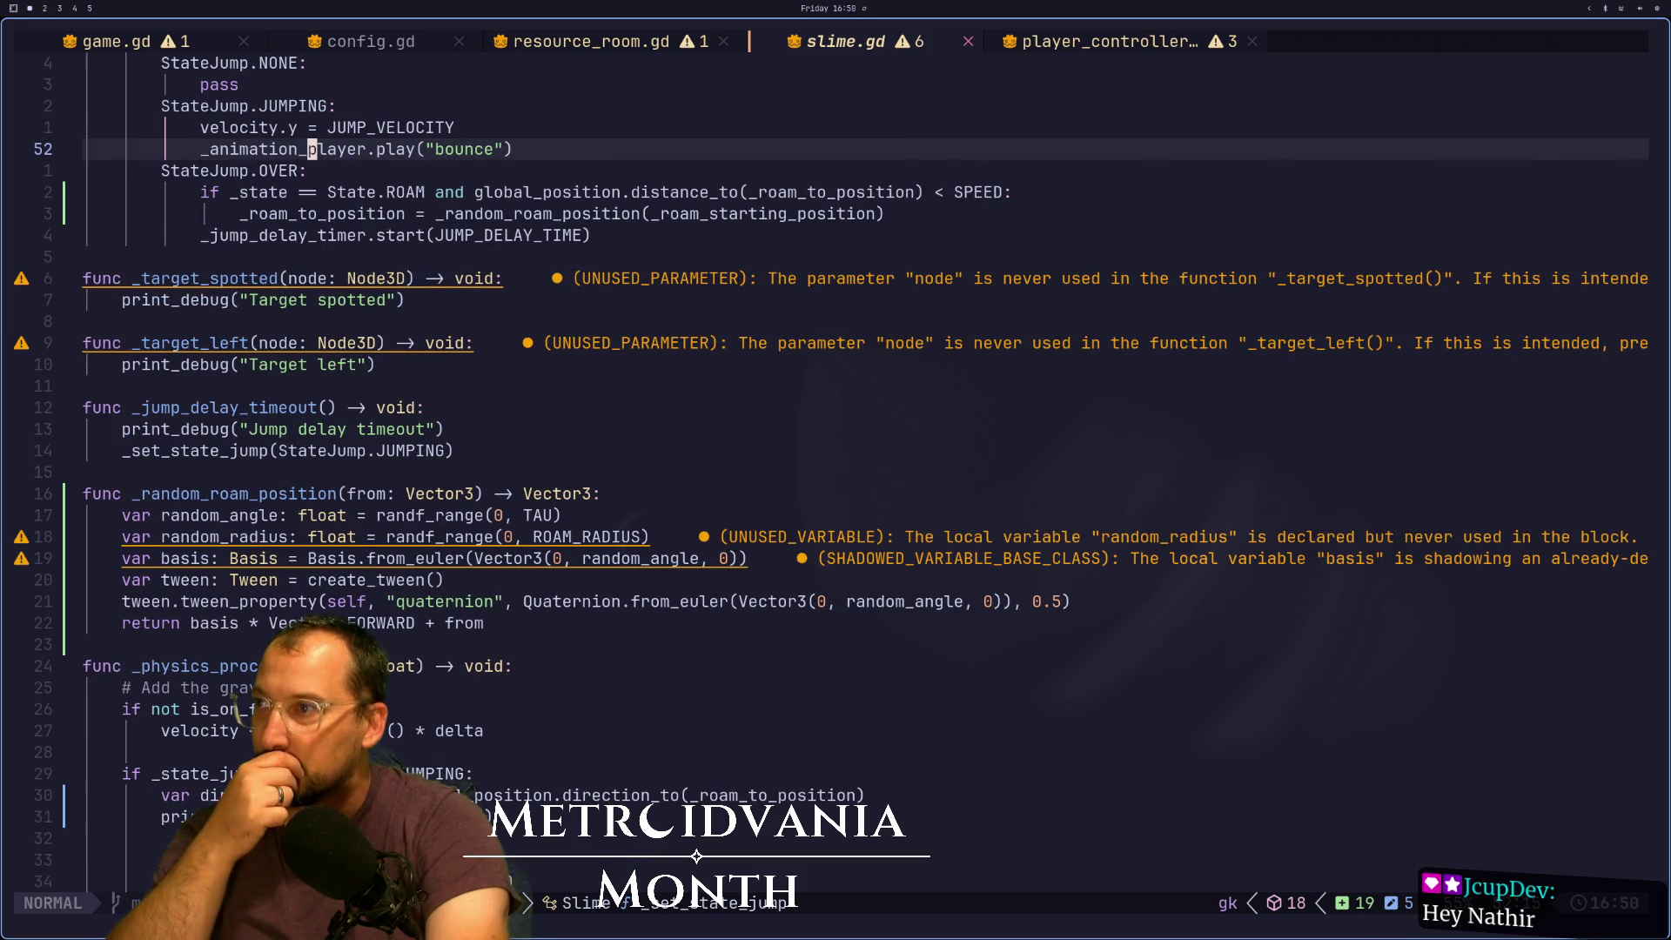
key(j)
key(j)
key(j)
key(j)
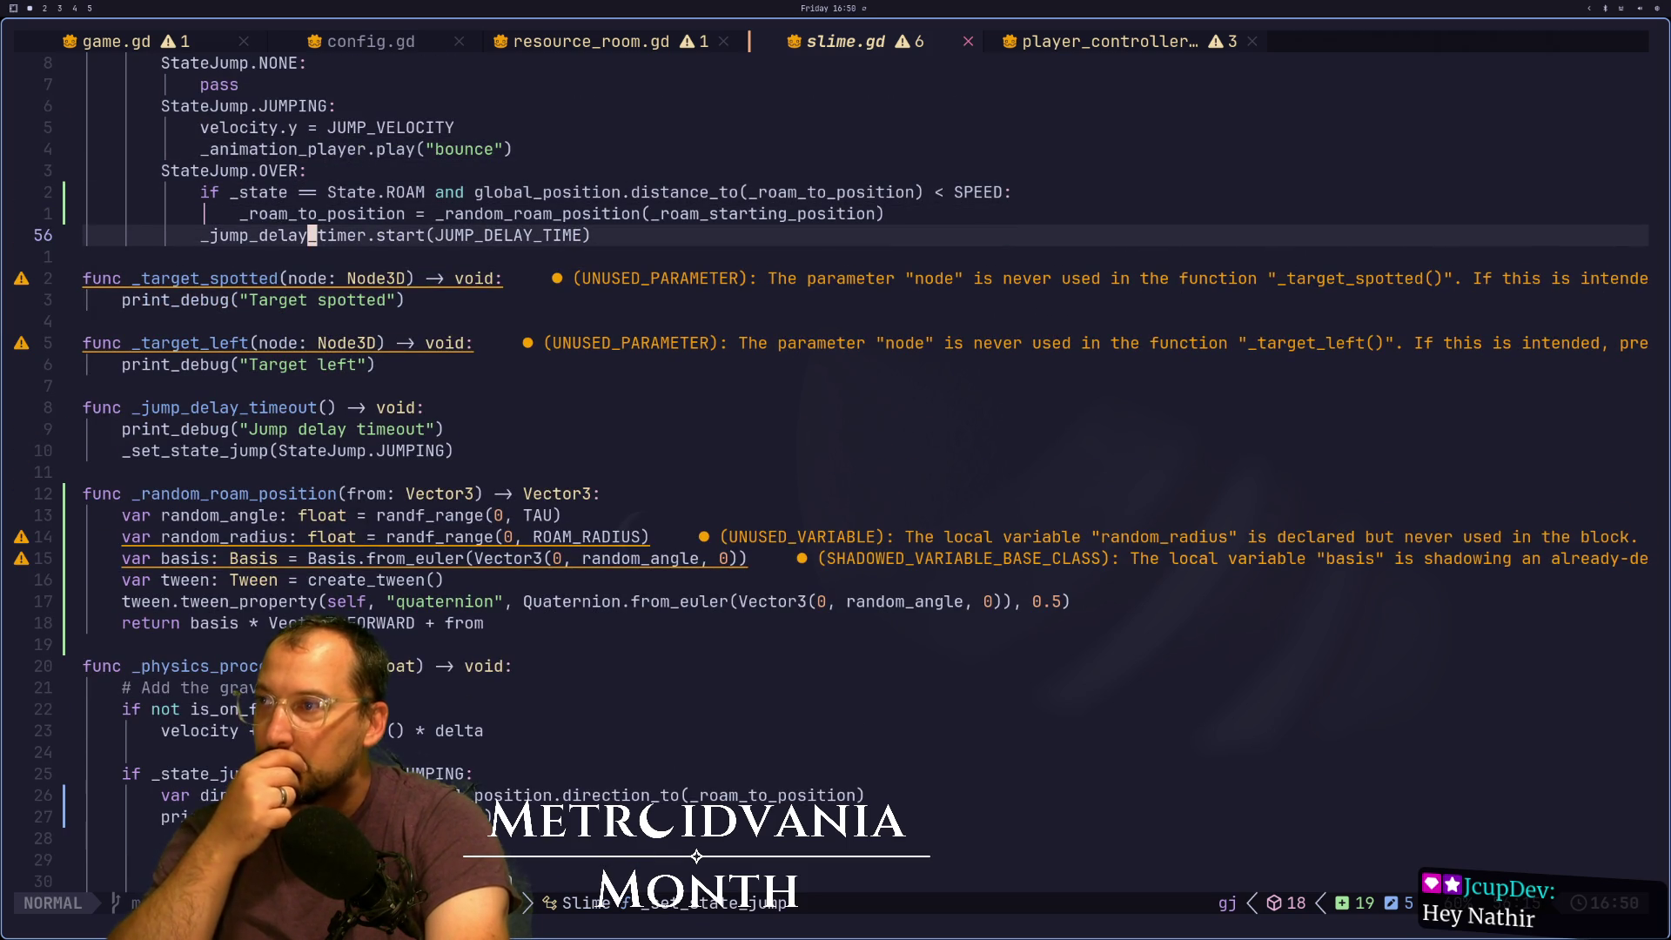
key(k)
key(k)
key(k)
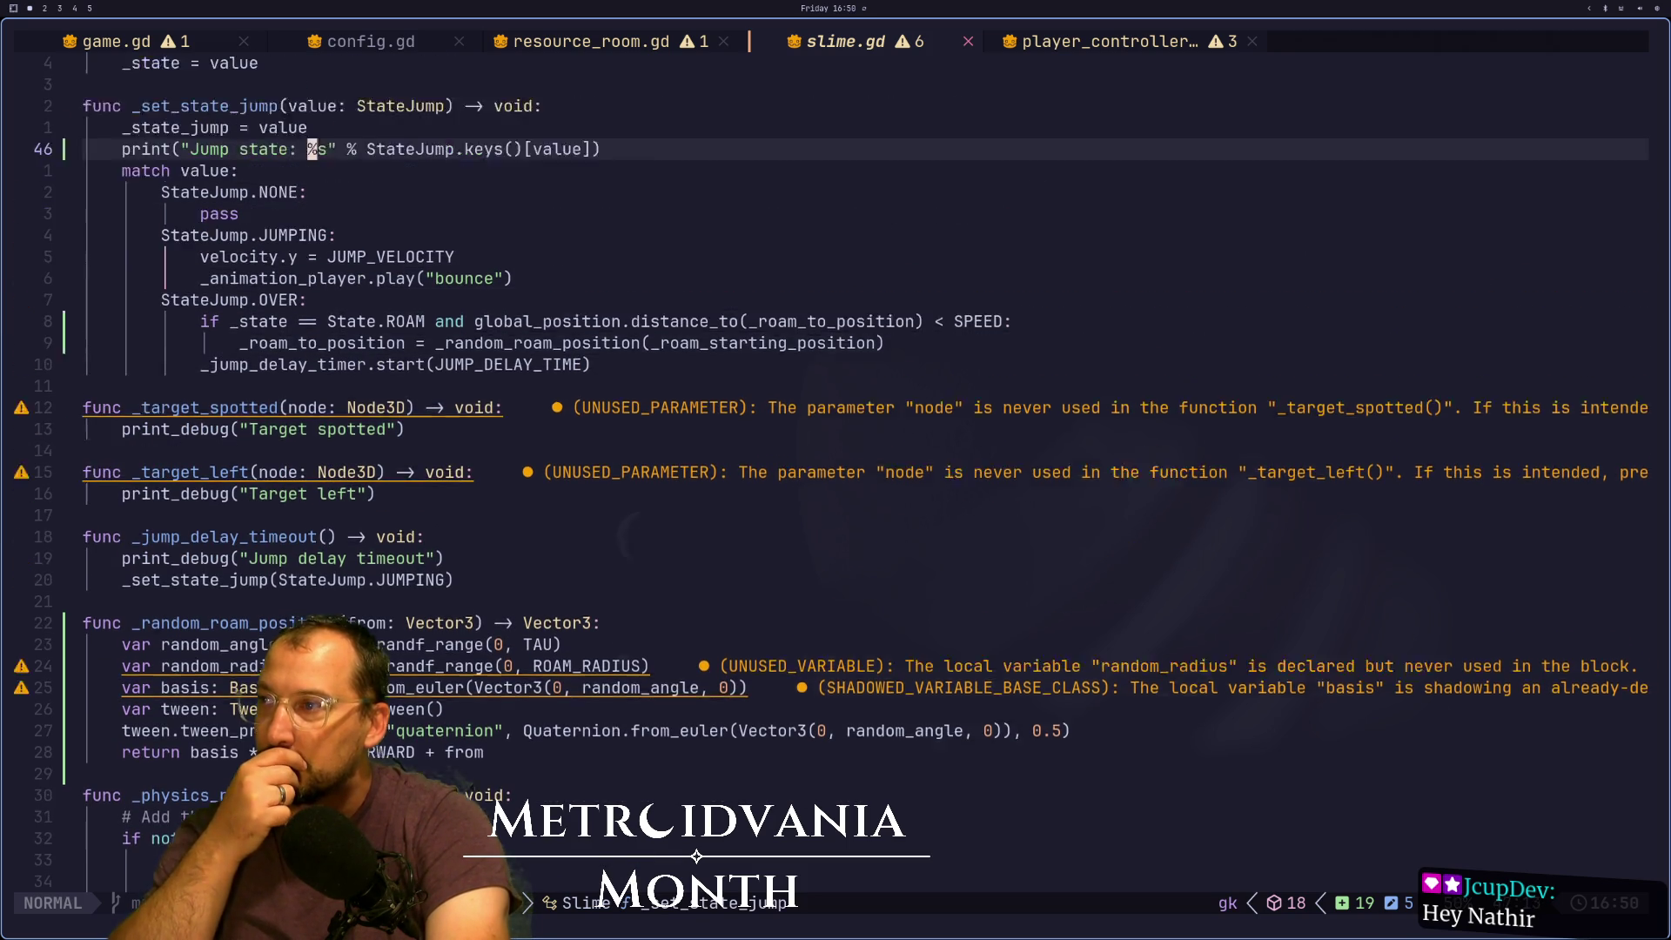
key(1)
key(0)
key(j)
key(j)
key(h)
key(asciicircum)
key(f)
key(underscore)
key(semicolon)
key(l)
key(k)
key(k)
key(k)
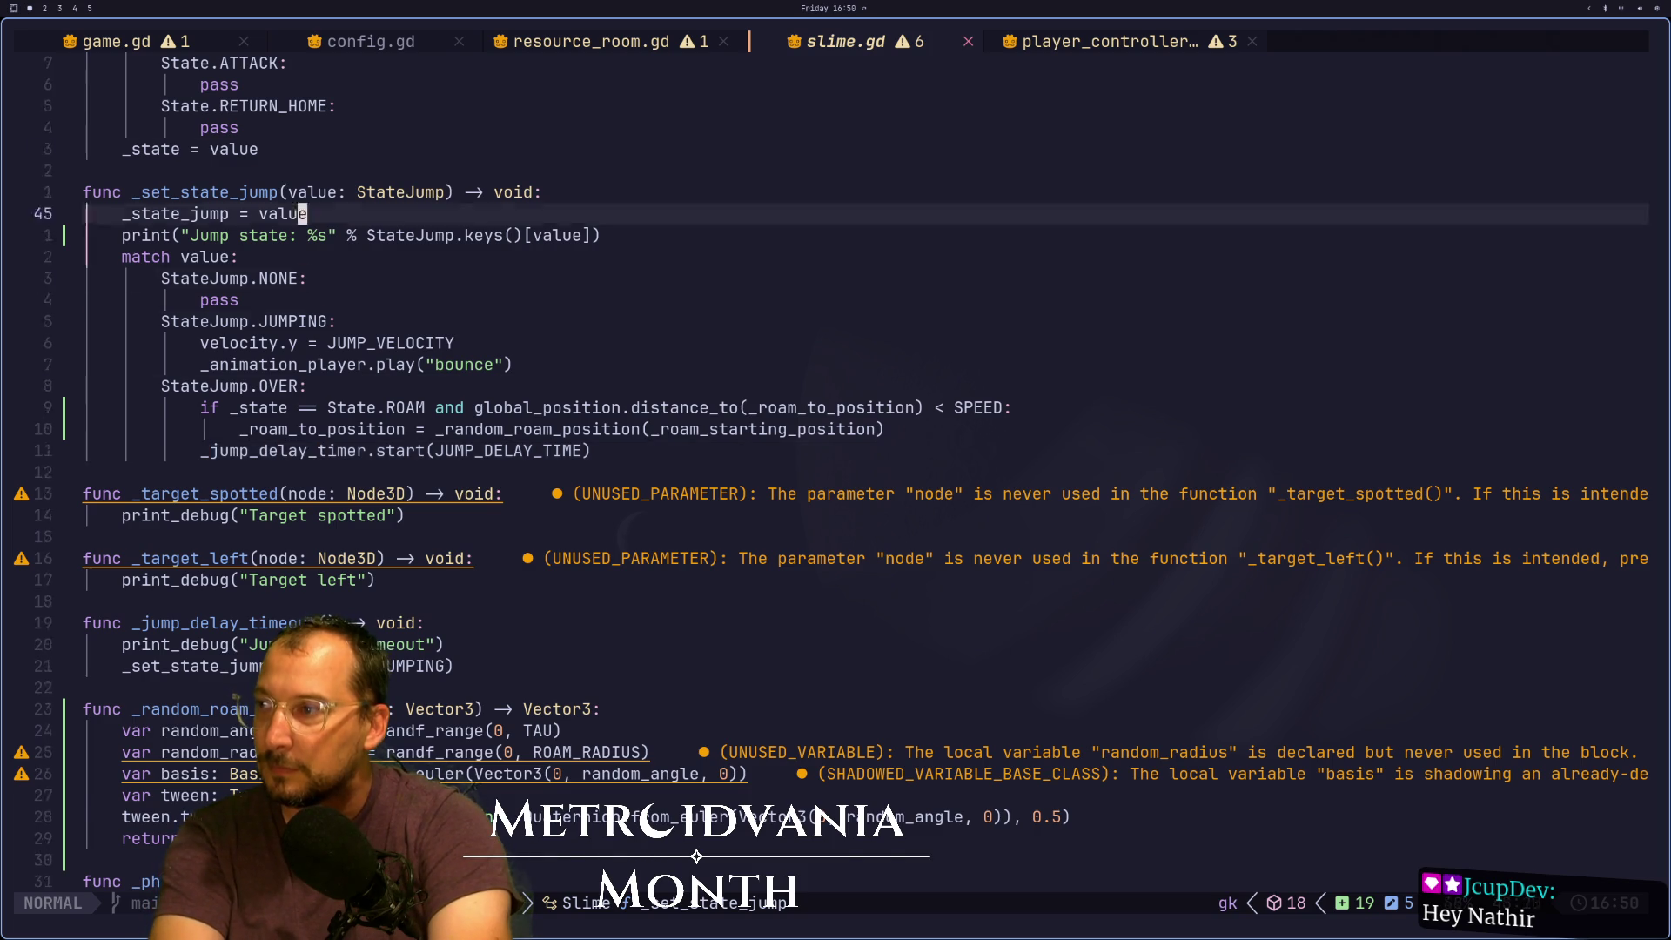
key(k)
key(k)
key(k)
key(j)
key(l)
key(f)
key(e)
key(semicolon)
key(l)
key(l)
key(l)
key(h)
key(h)
key(h)
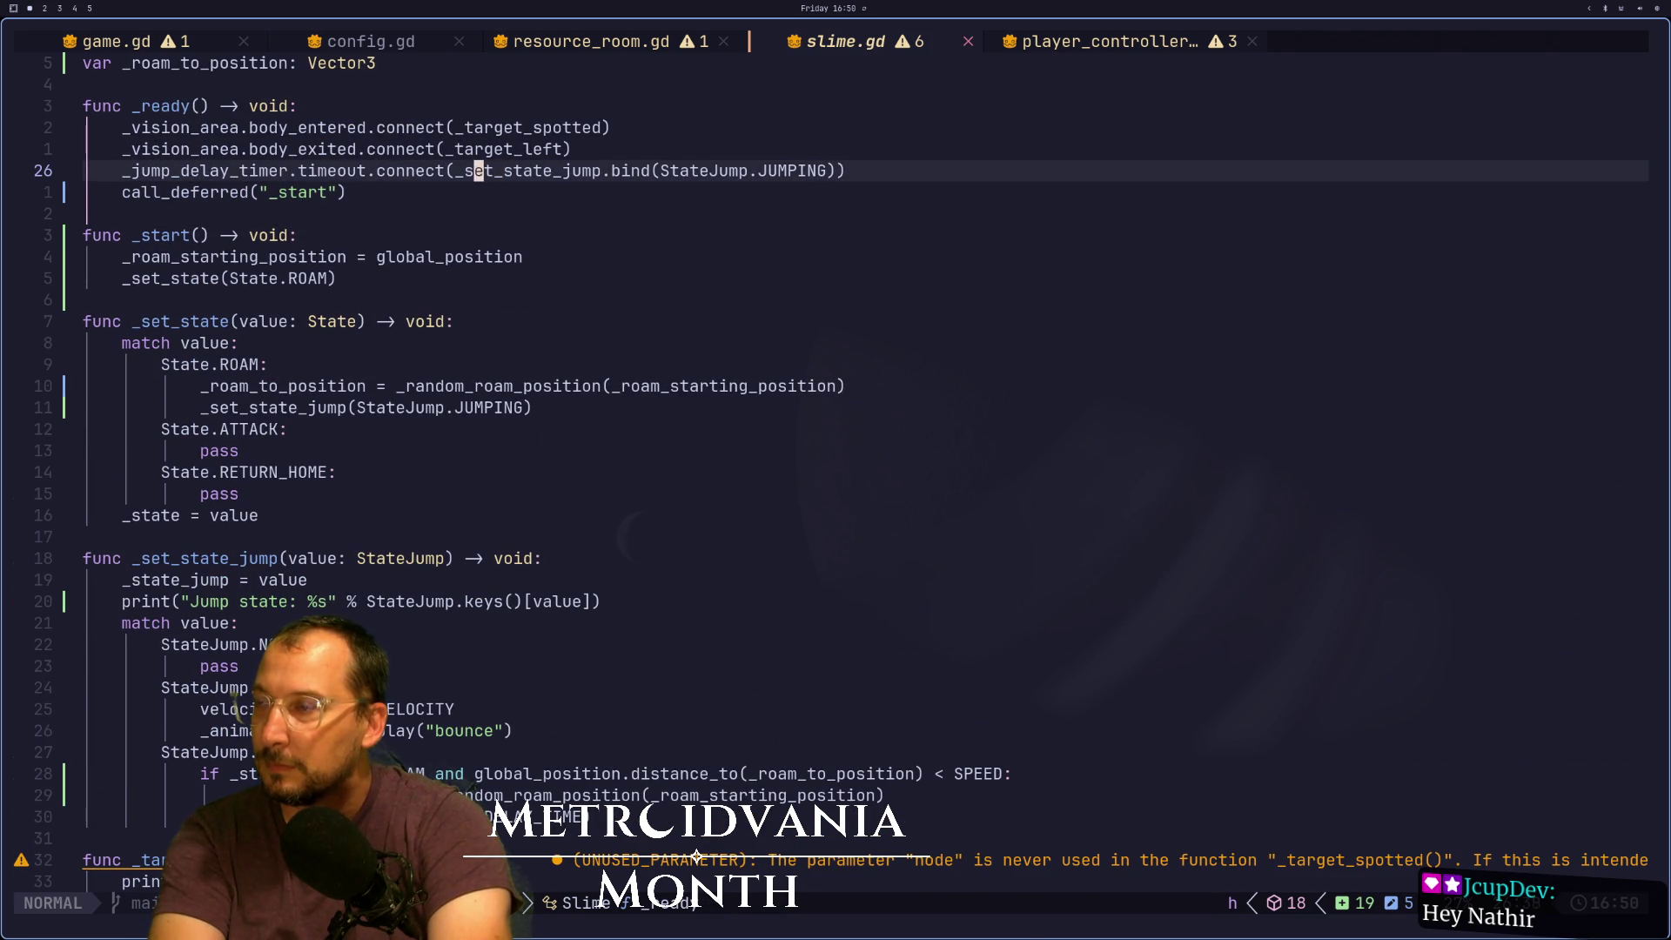
Delete the _set_state_jump.bind(StateJump…) argument, leaving an empty connect() call
key(d)
key(w)
key(d)
key(w)
key(d)
key(w)
key(d)
key(w)
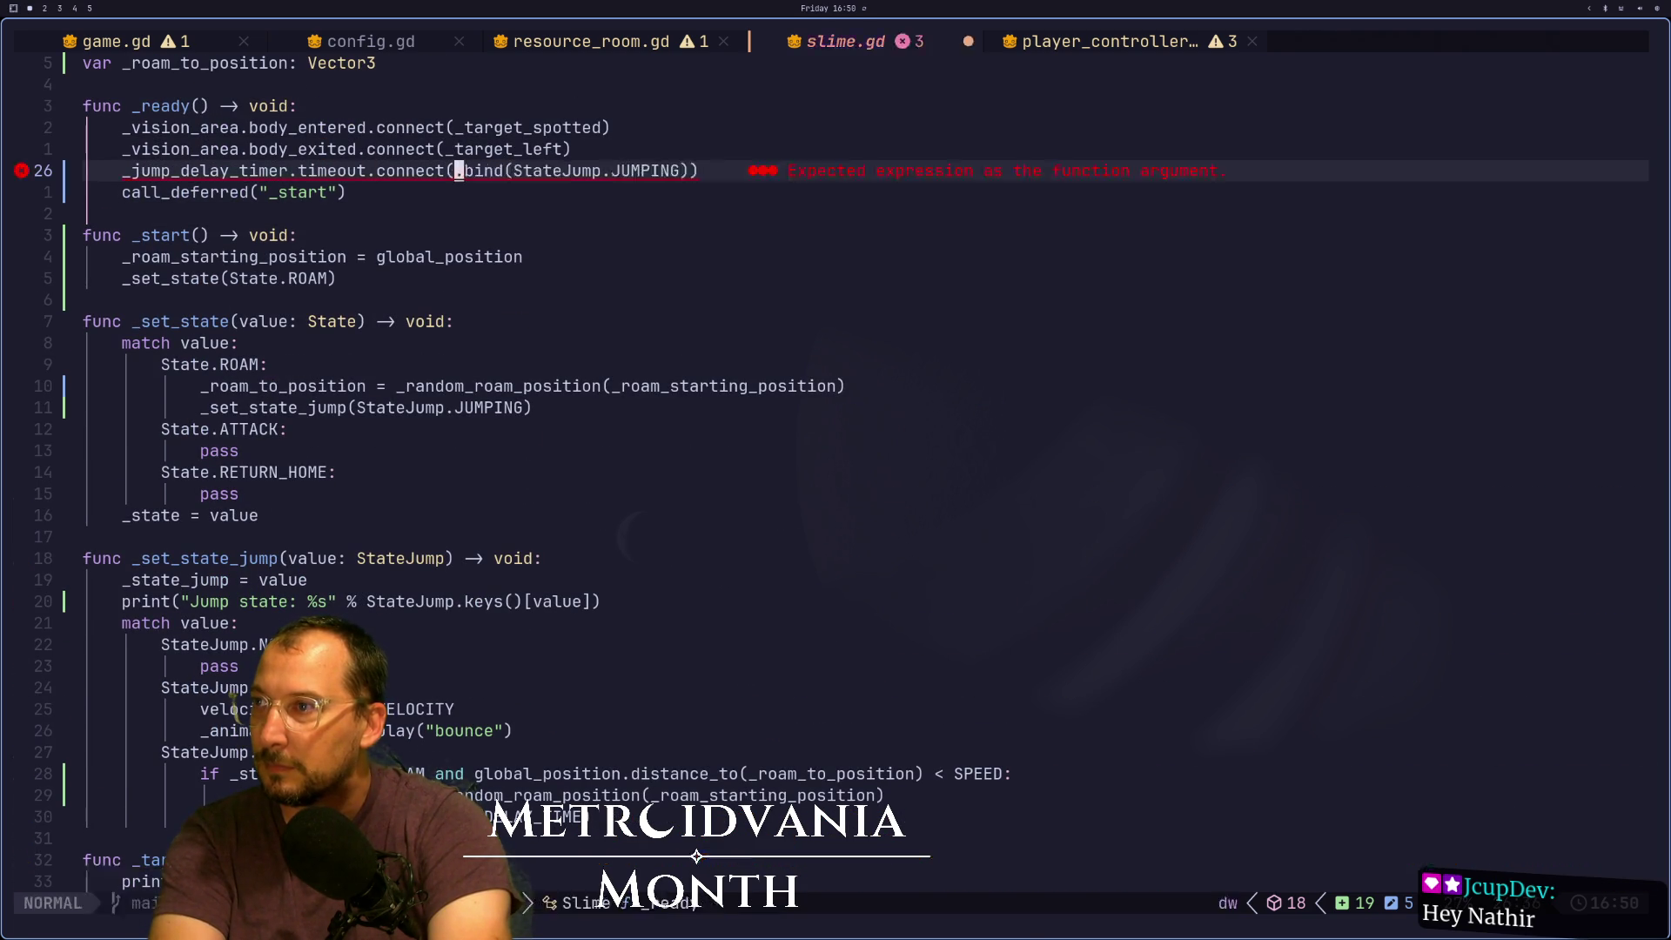
key(d)
key(w)
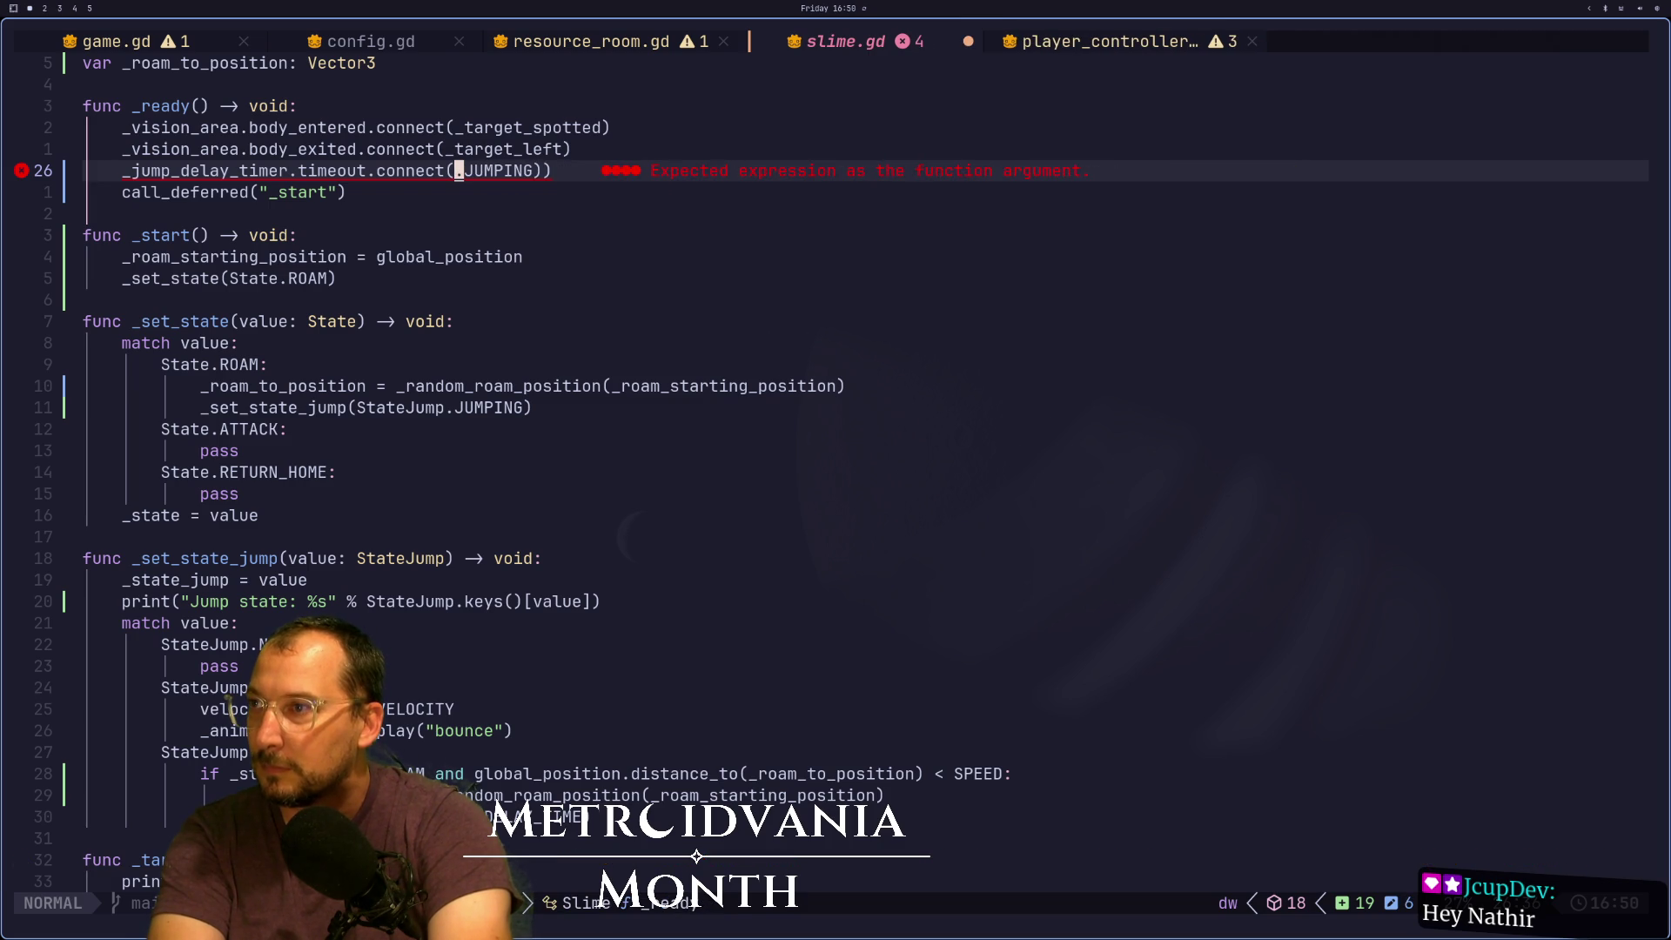
key(d)
key(w)
key(d)
key(w)
key(x)
key(a)
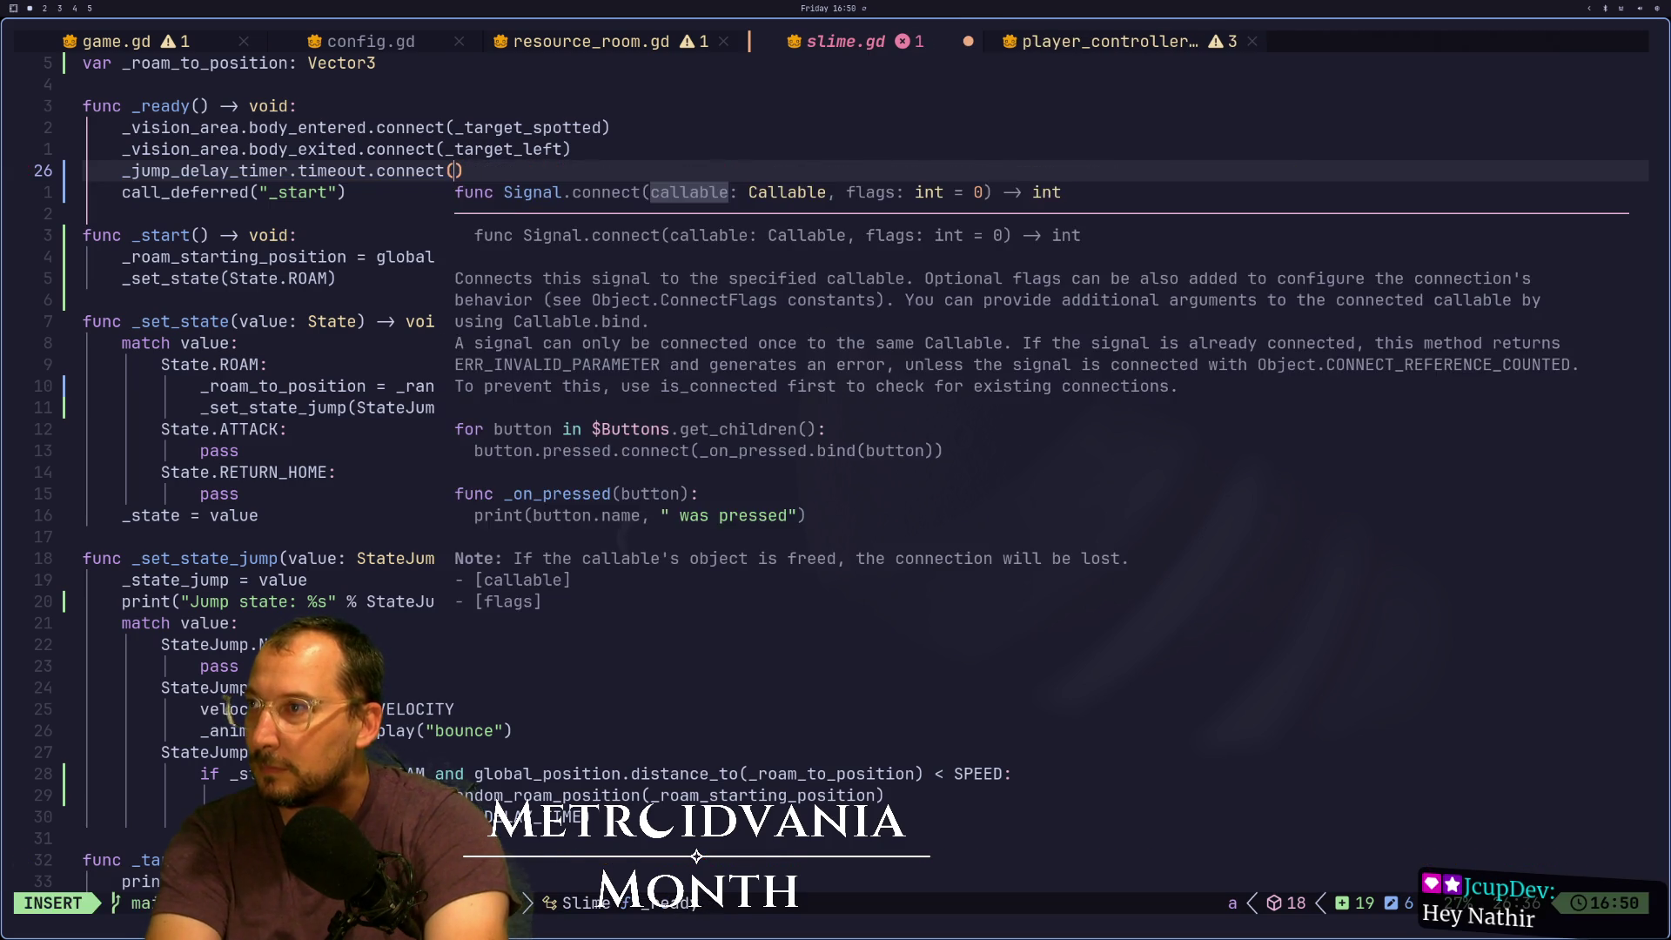
key(Escape)
key(j)
key(j)
key(j)
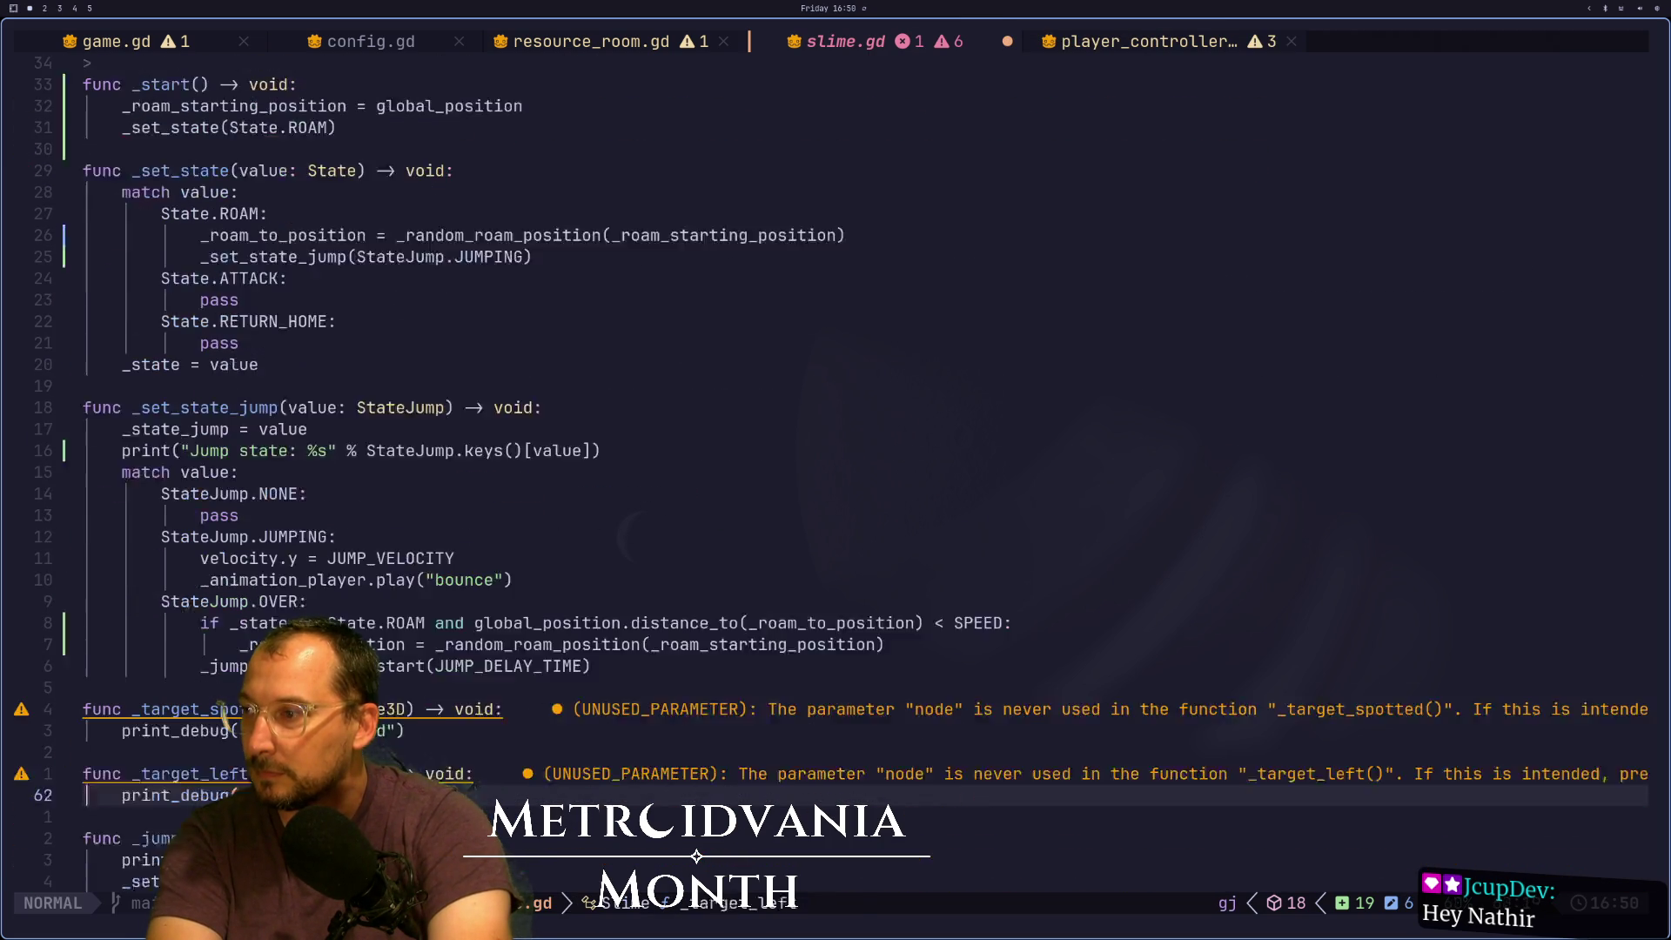
key(k)
key(k)
key(k)
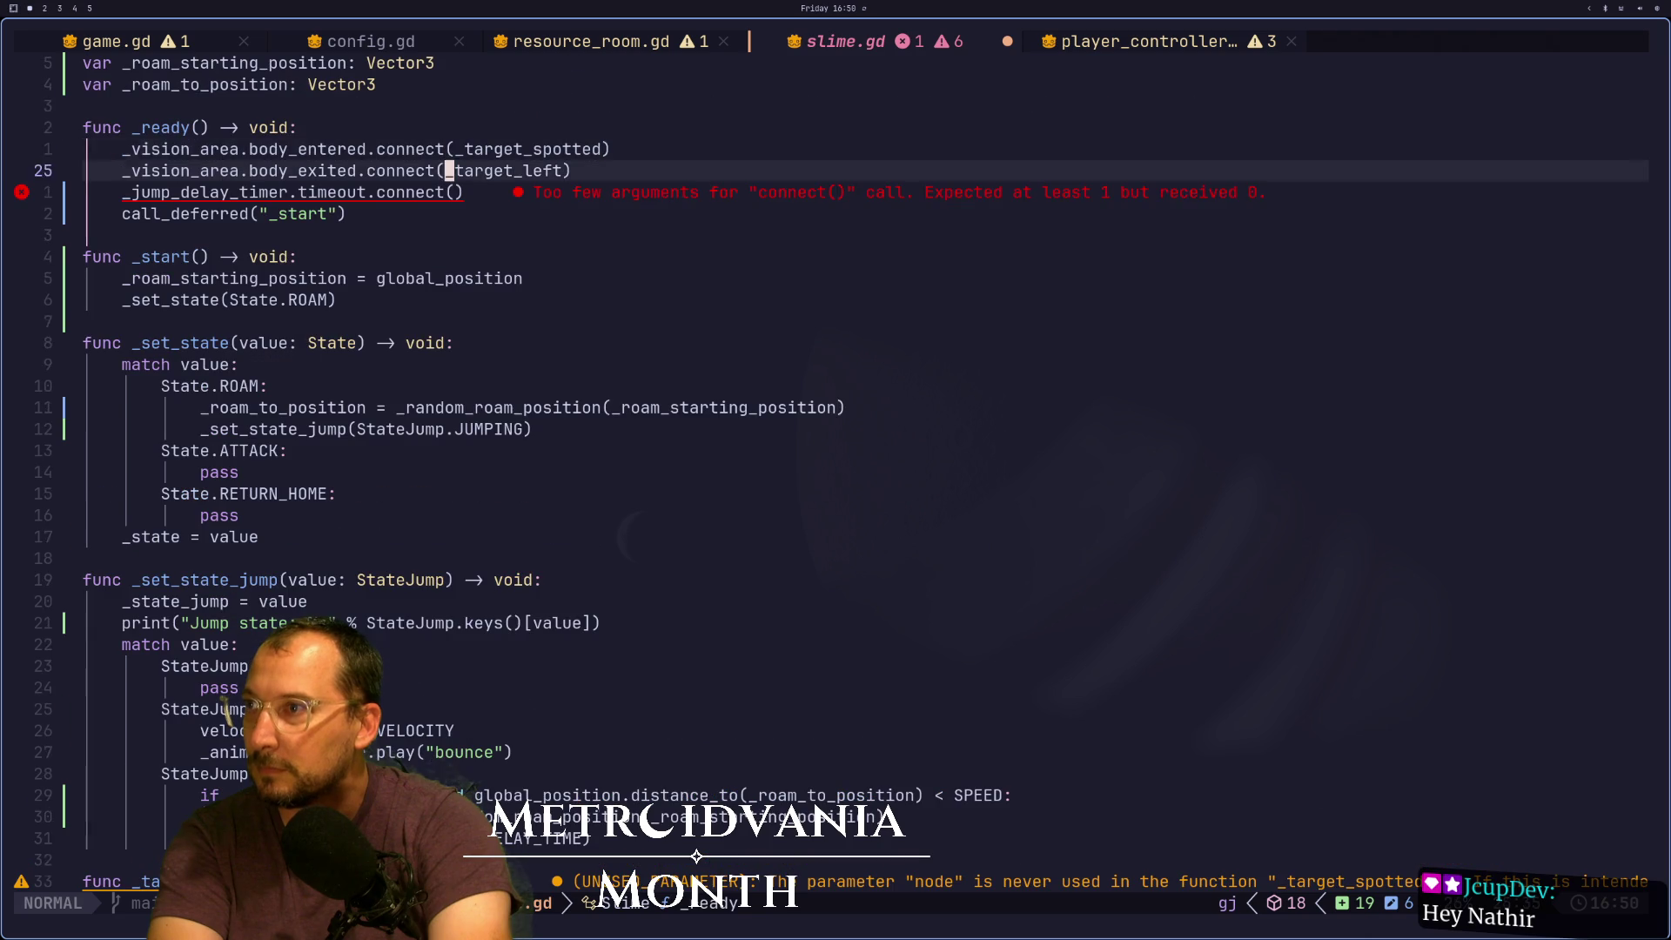
Pass _jump_delay_timeout as the connect callback, save slime.gd, and switch to Godot
text(a_h)
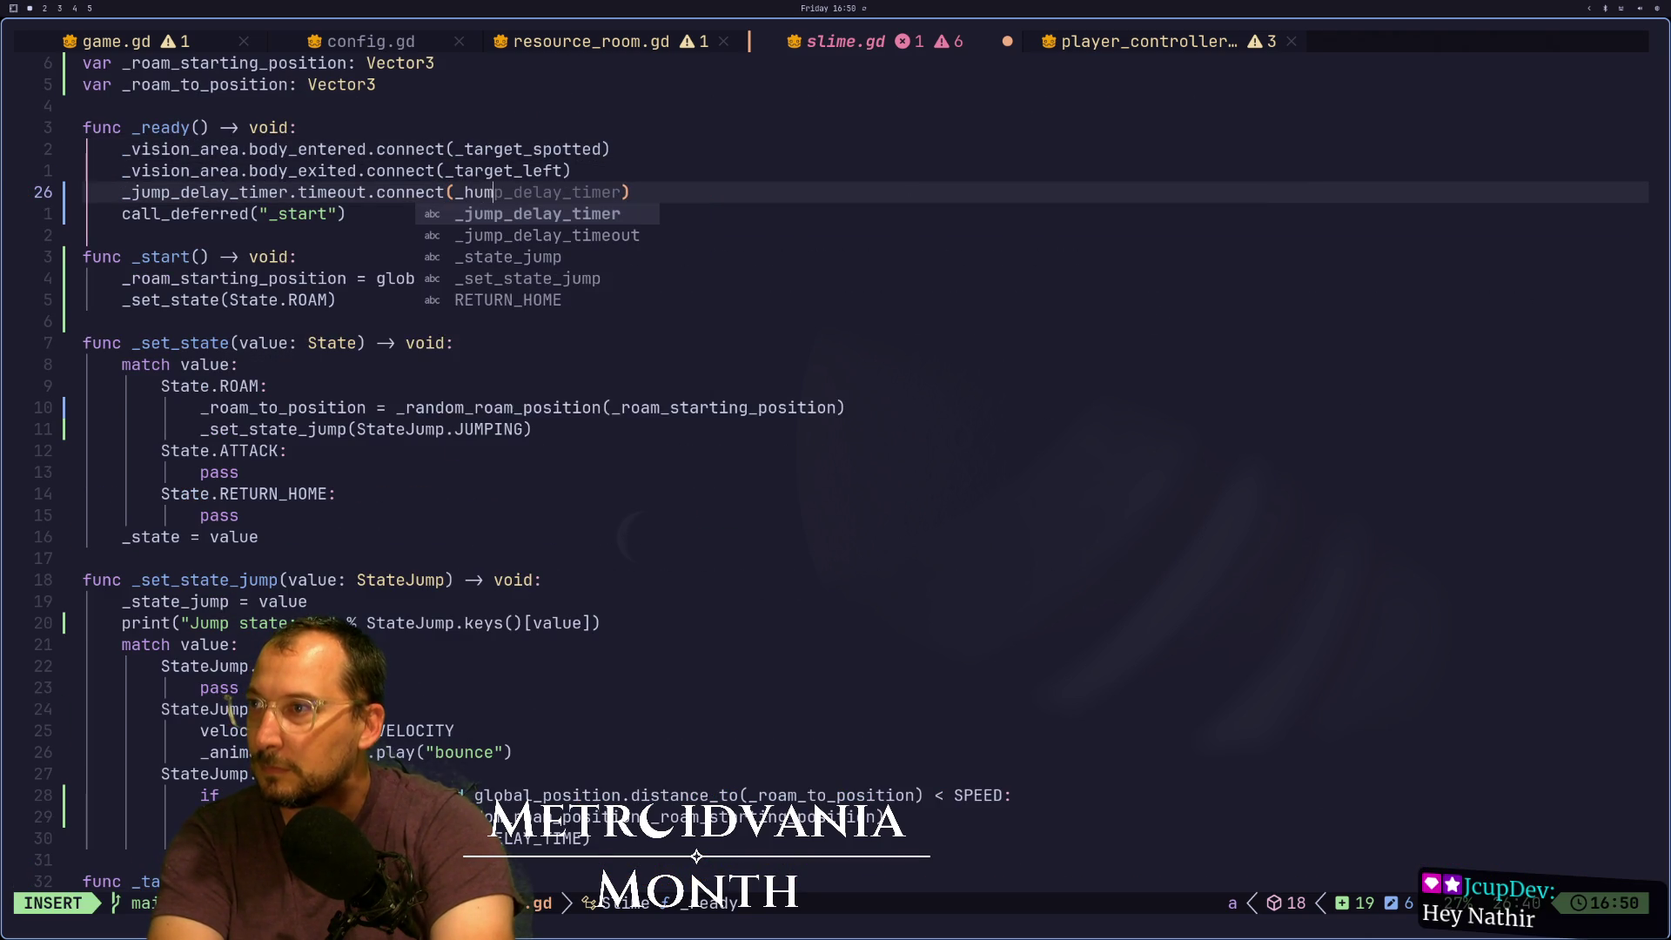
key(BackSpace)
text(k)
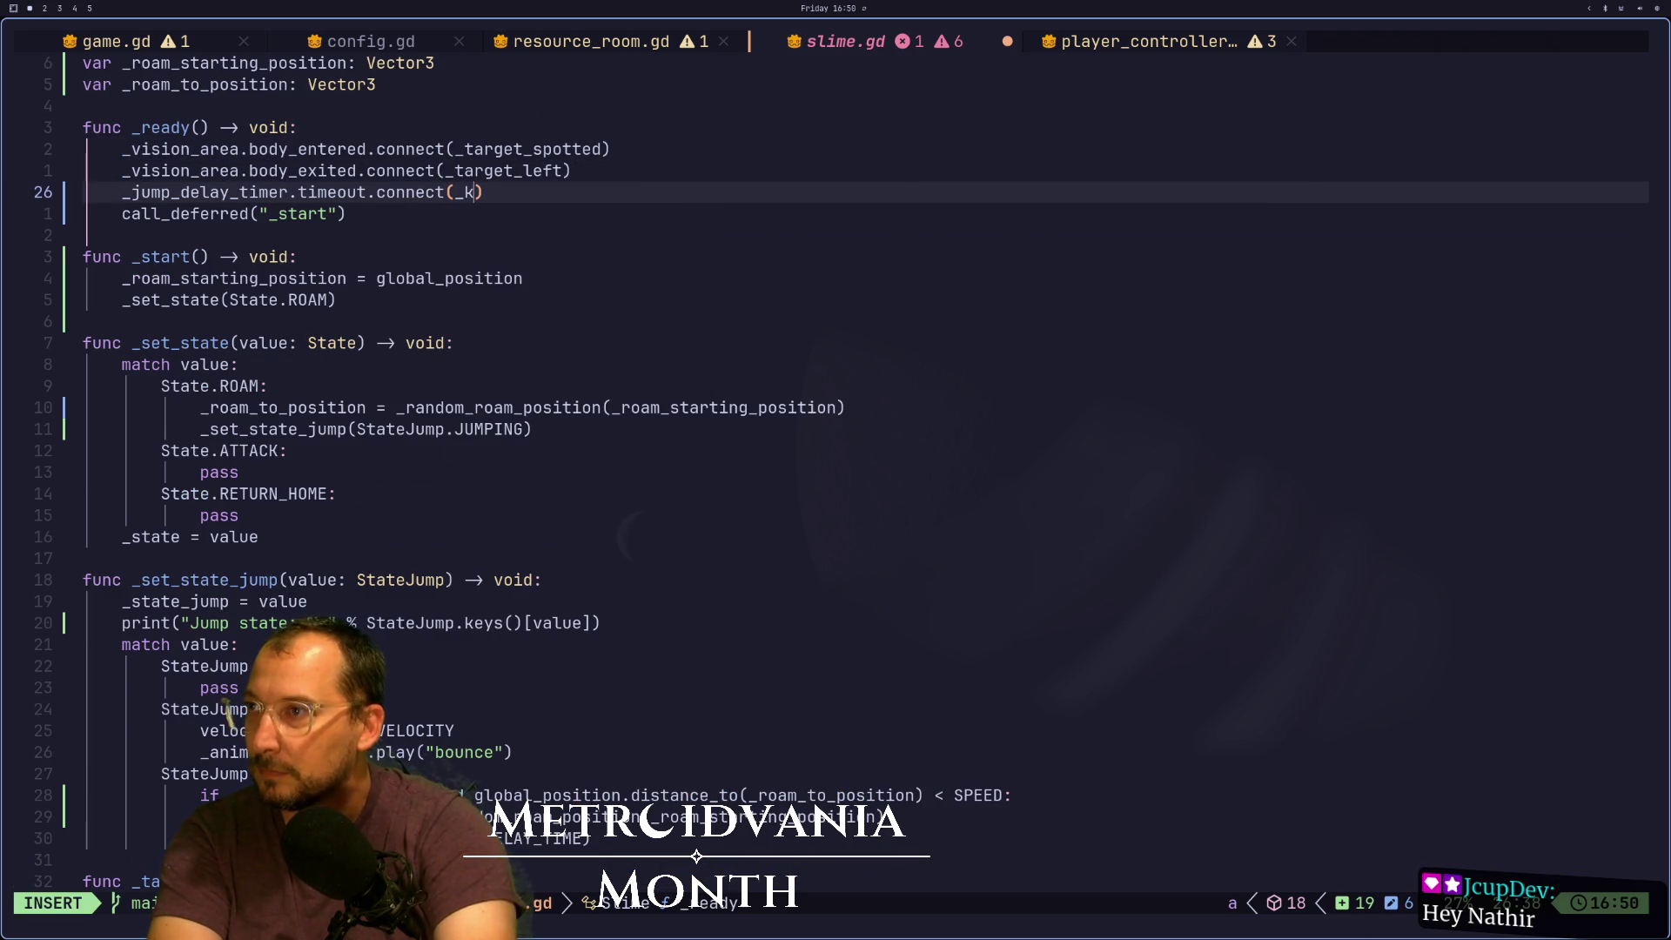
key(BackSpace)
text(ju)
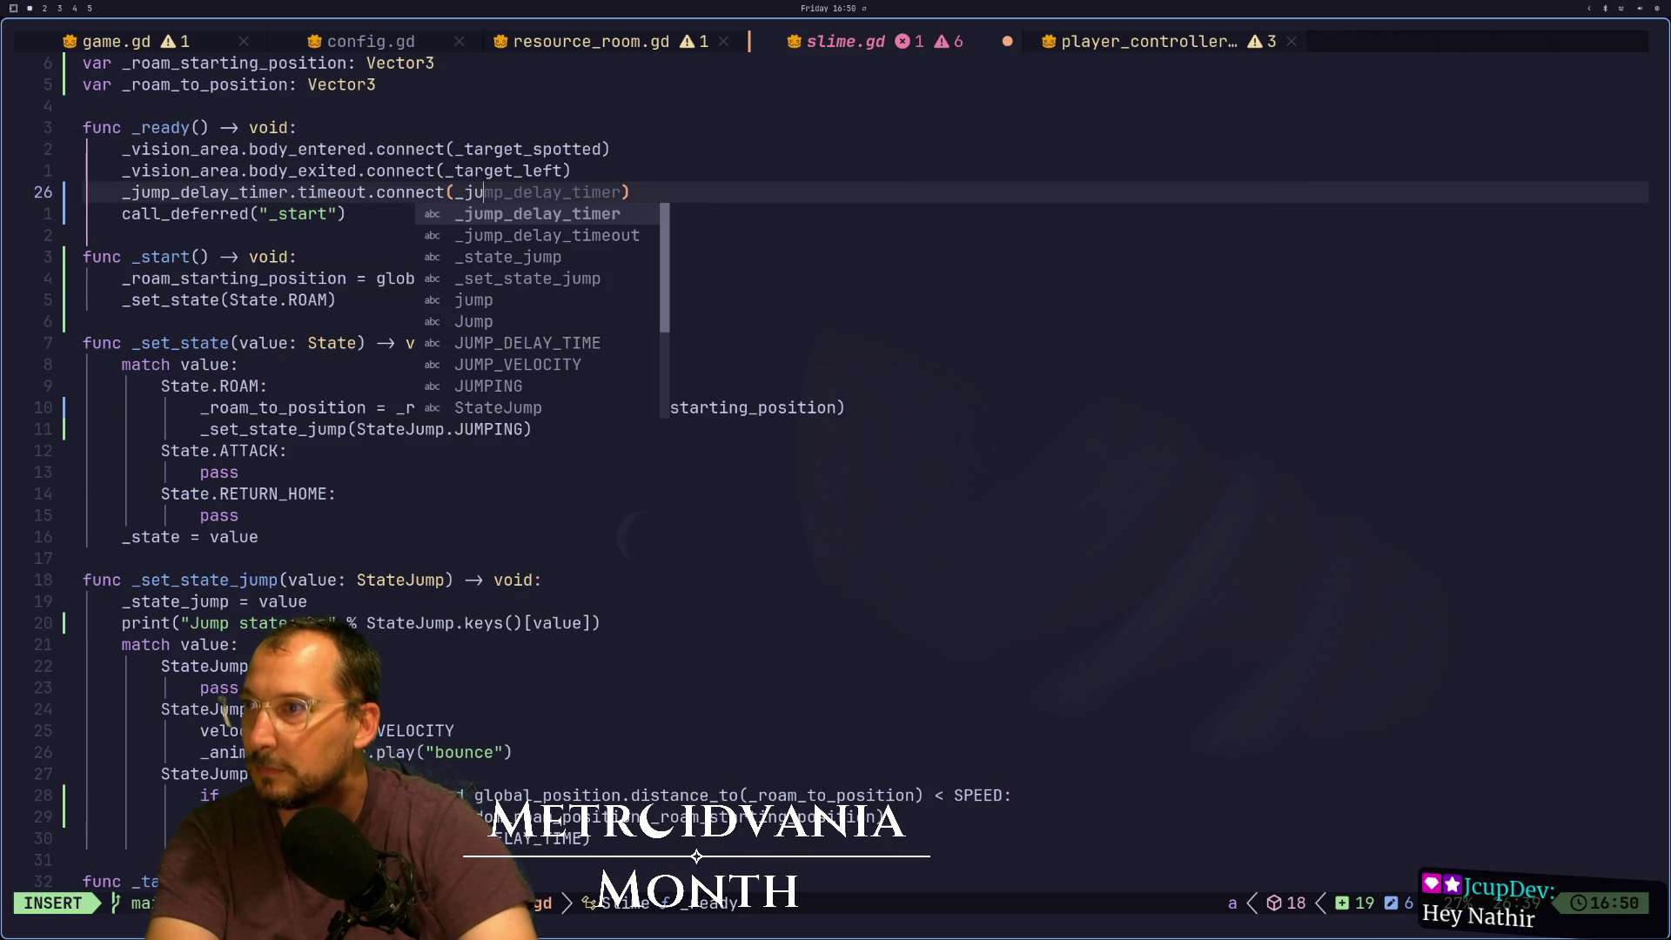
key(Tab)
key(Tab)
key(Escape)
text(:w)
key(Return)
key(super+2)
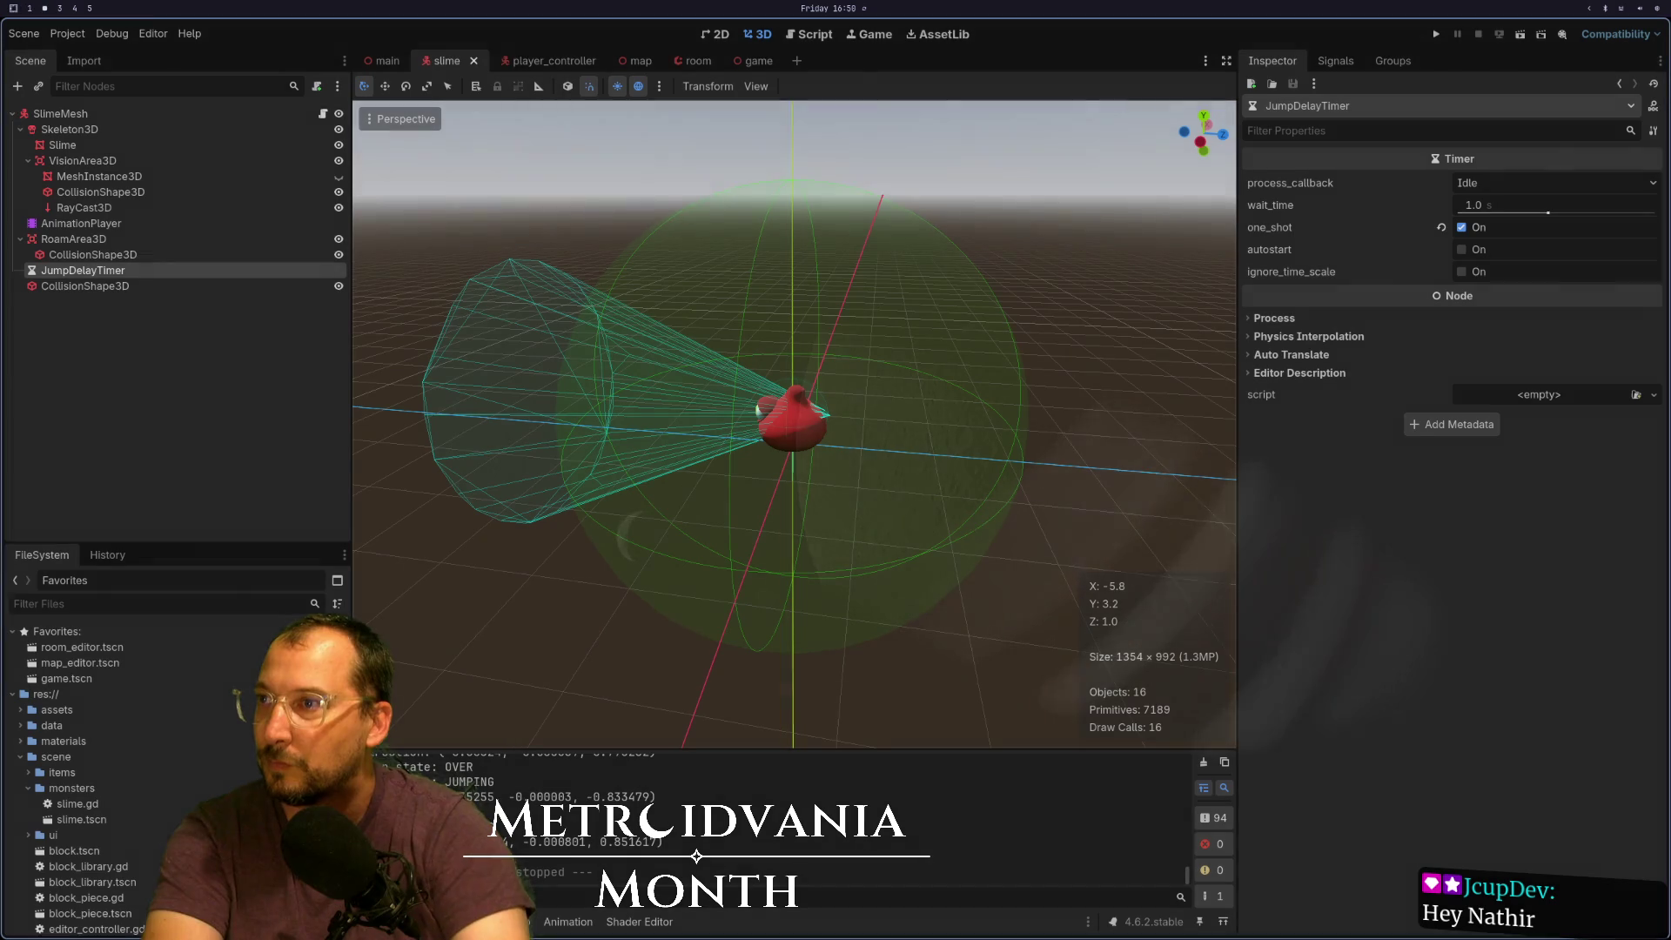
Run the game with F5 to watch the slime hop, then return to Neovim
key(F5)
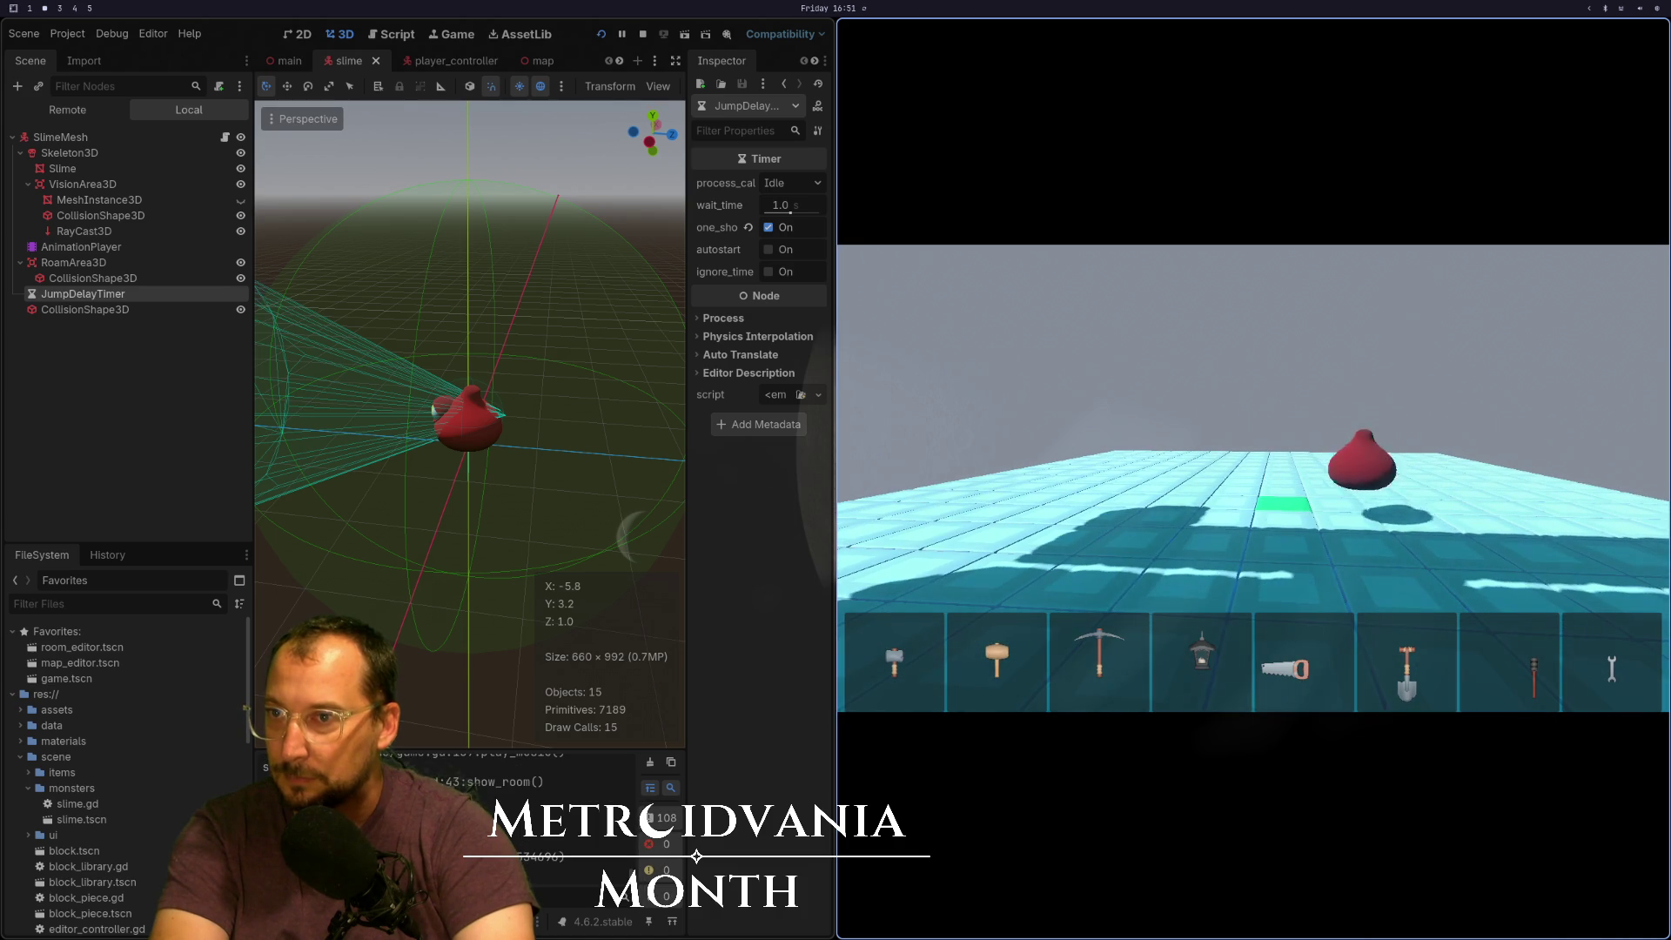
key(super+1)
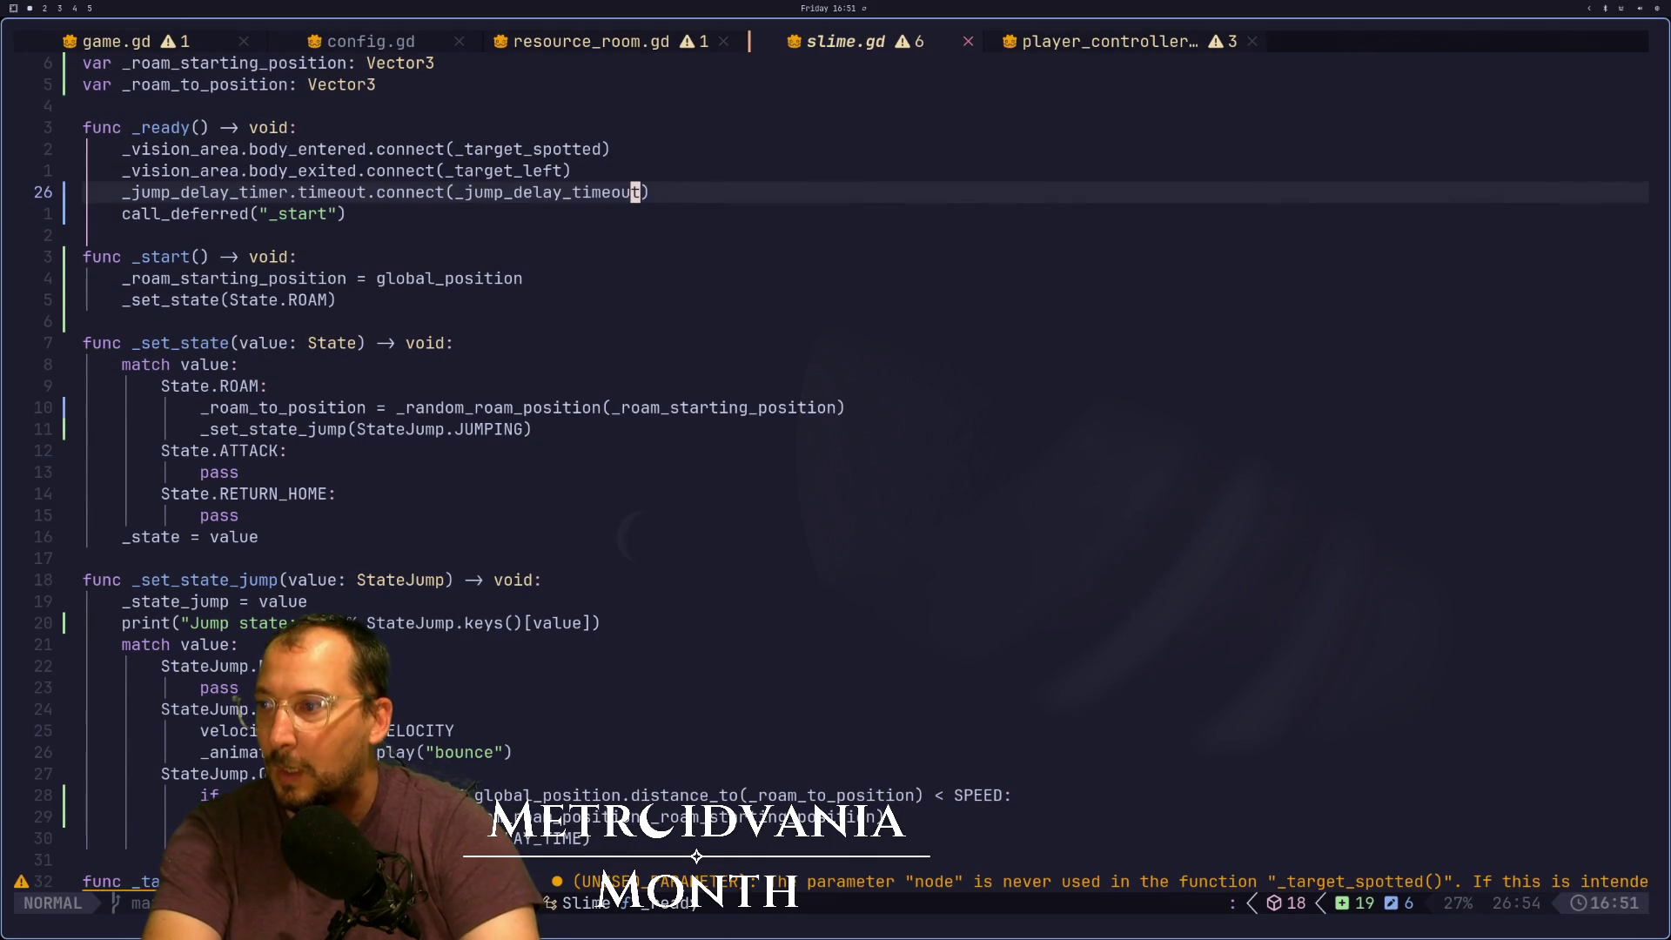
Cut the on-floor jump check lines from lower in _physics_process
scroll(539, 698, down, 2)
scroll(431, 677, down, 2)
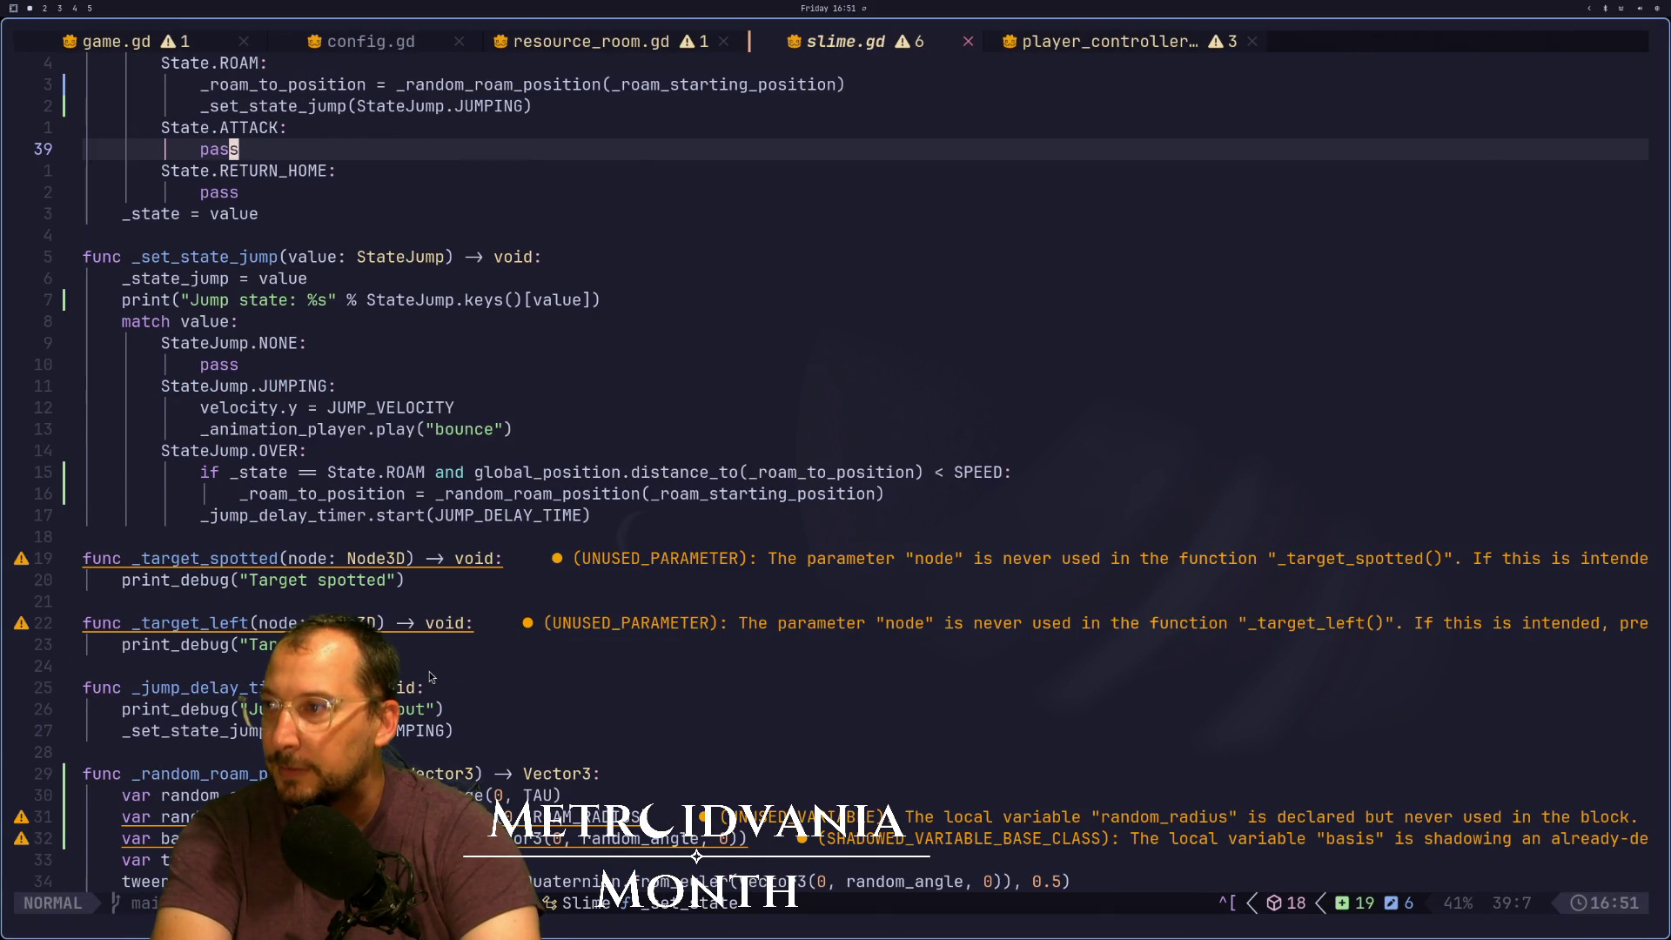
scroll(431, 677, up, 1)
scroll(430, 677, down, 8)
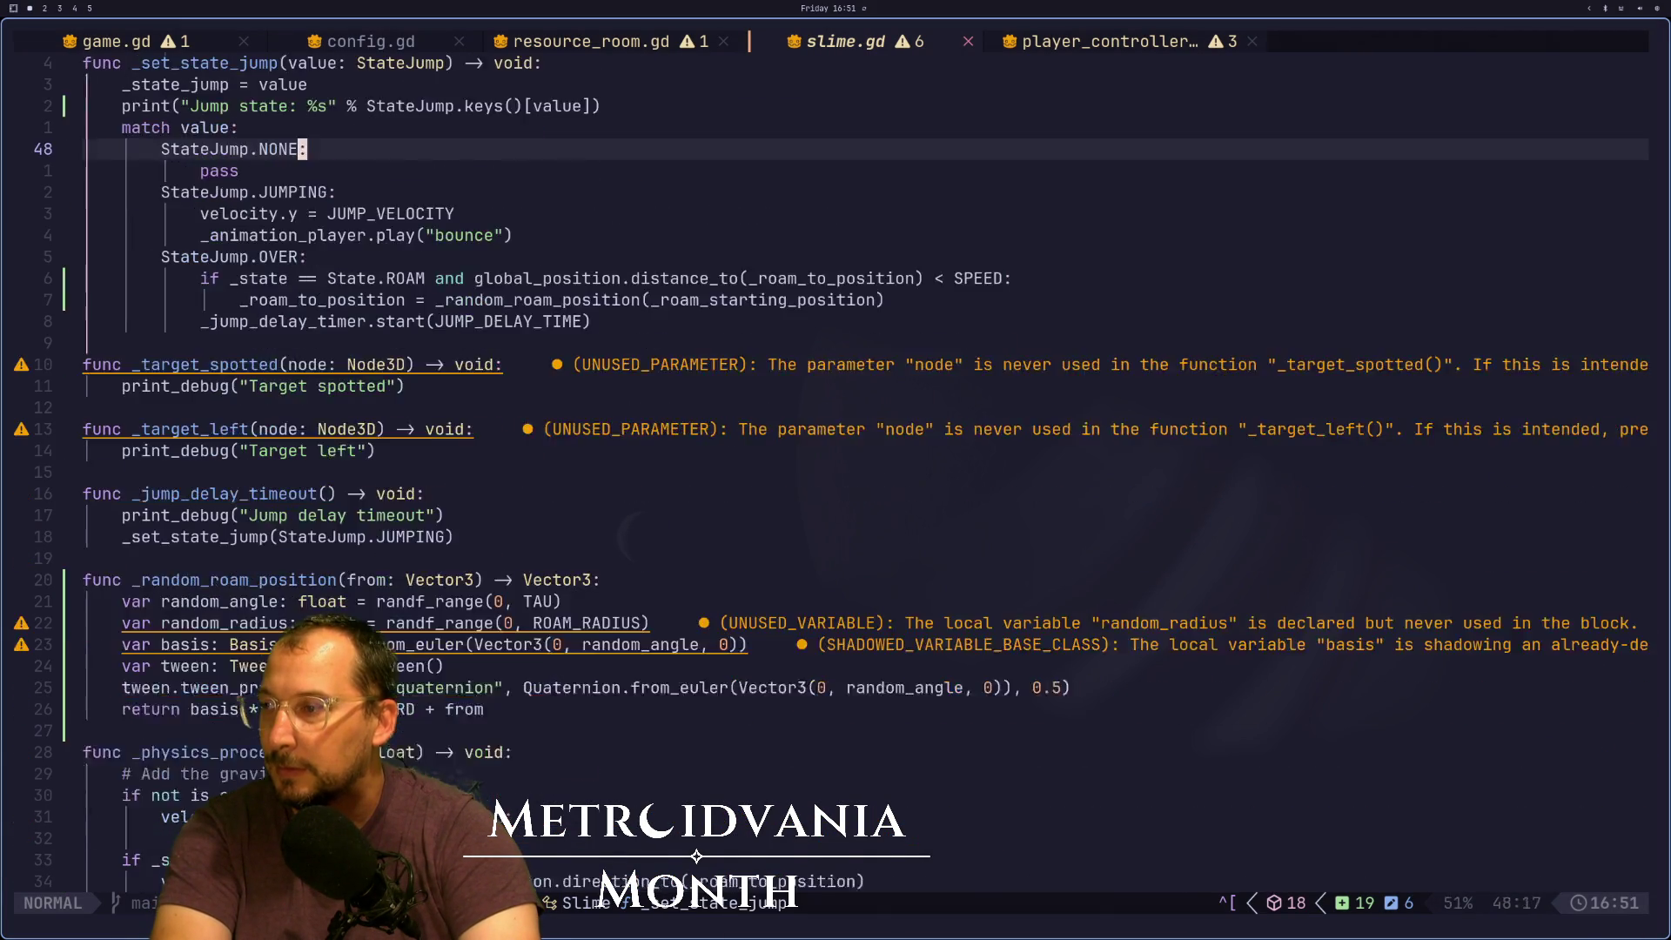
scroll(431, 677, down, 1)
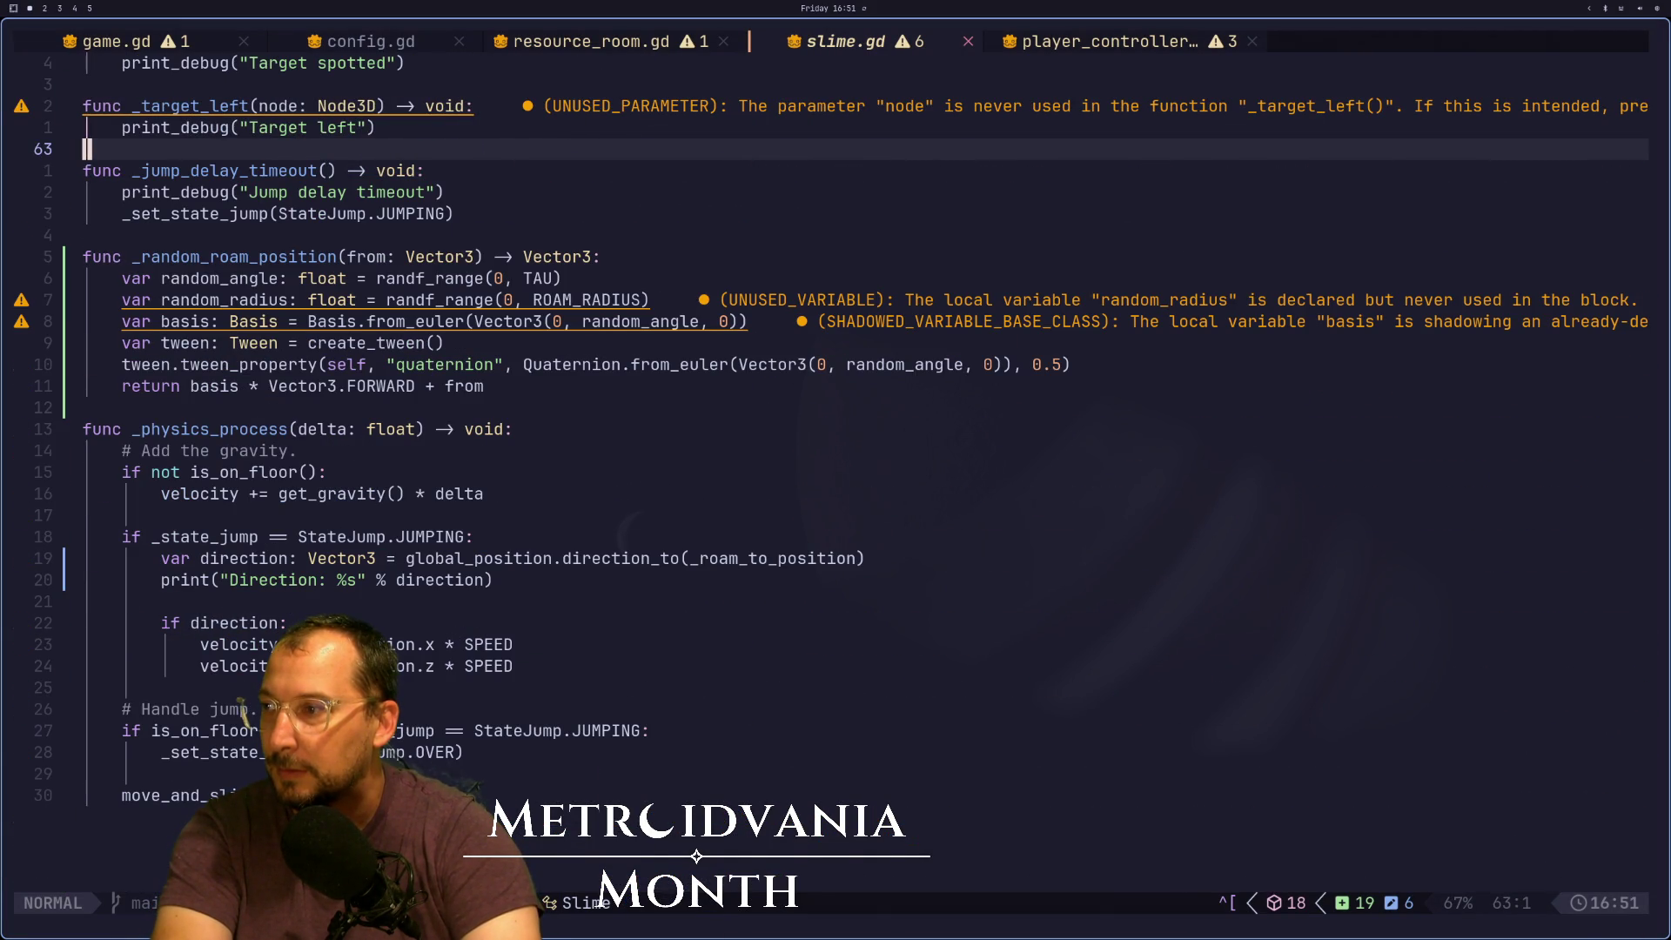
click(258, 731)
key(k)
key(j)
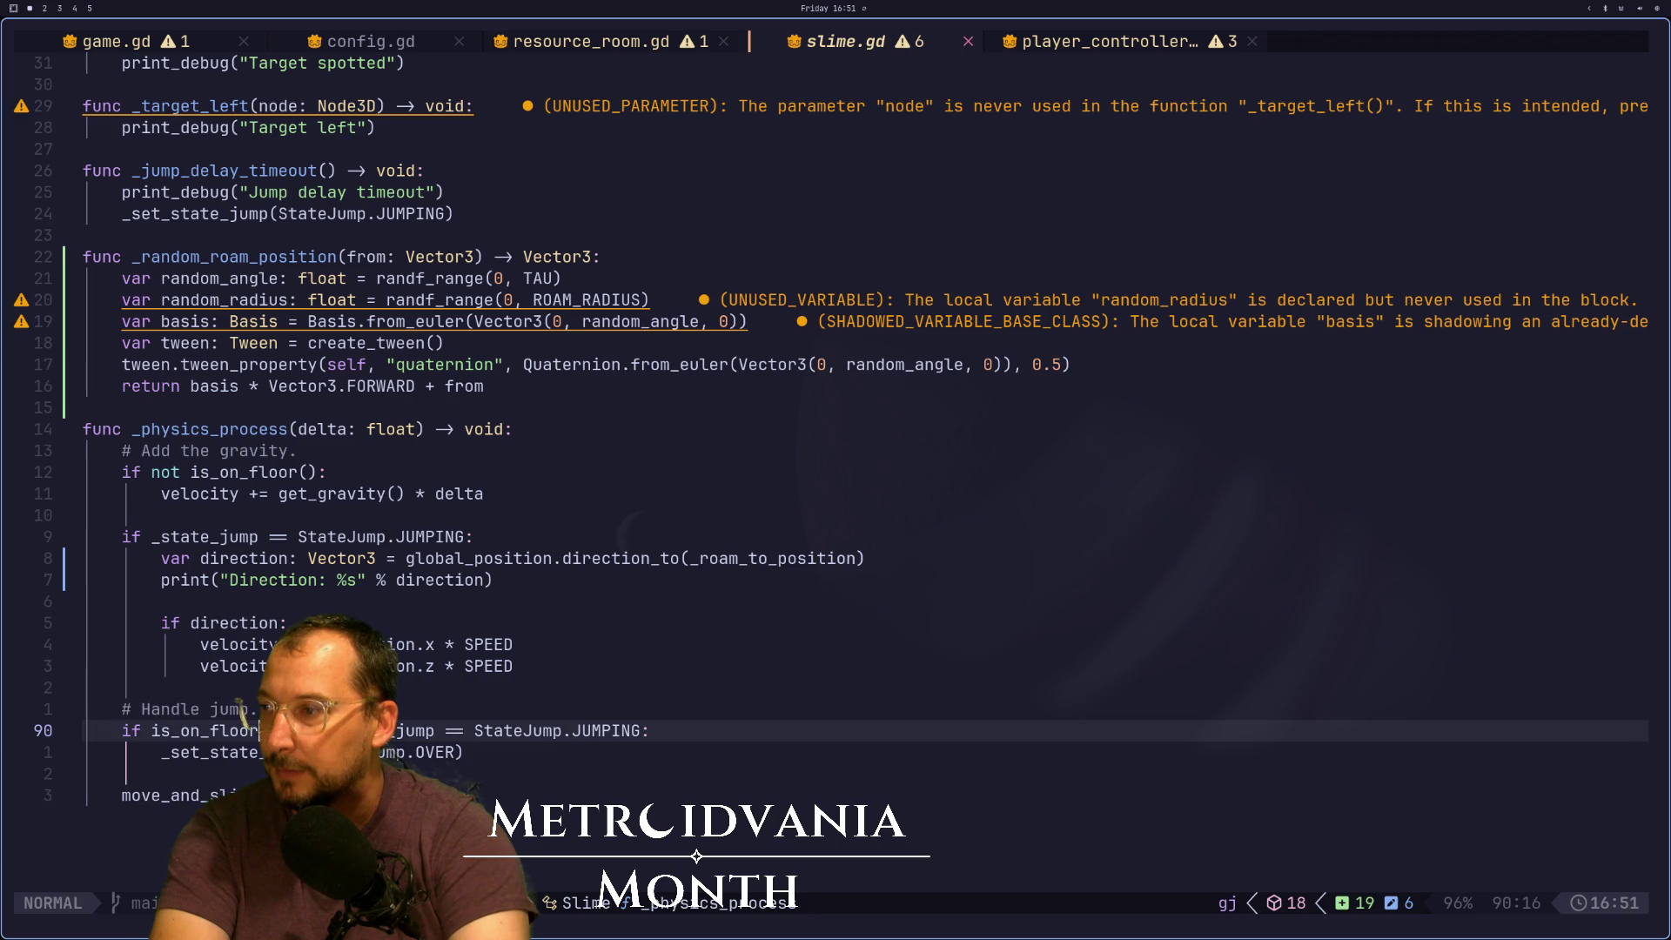
key(d)
key(j)
key(k)
key(k)
key(k)
Paste the on-floor check right below the _physics_process func line, add a blank line, and save
key(k)
key(k)
key(k)
key(k)
key(k)
key(j)
key(j)
key(j)
key(k)
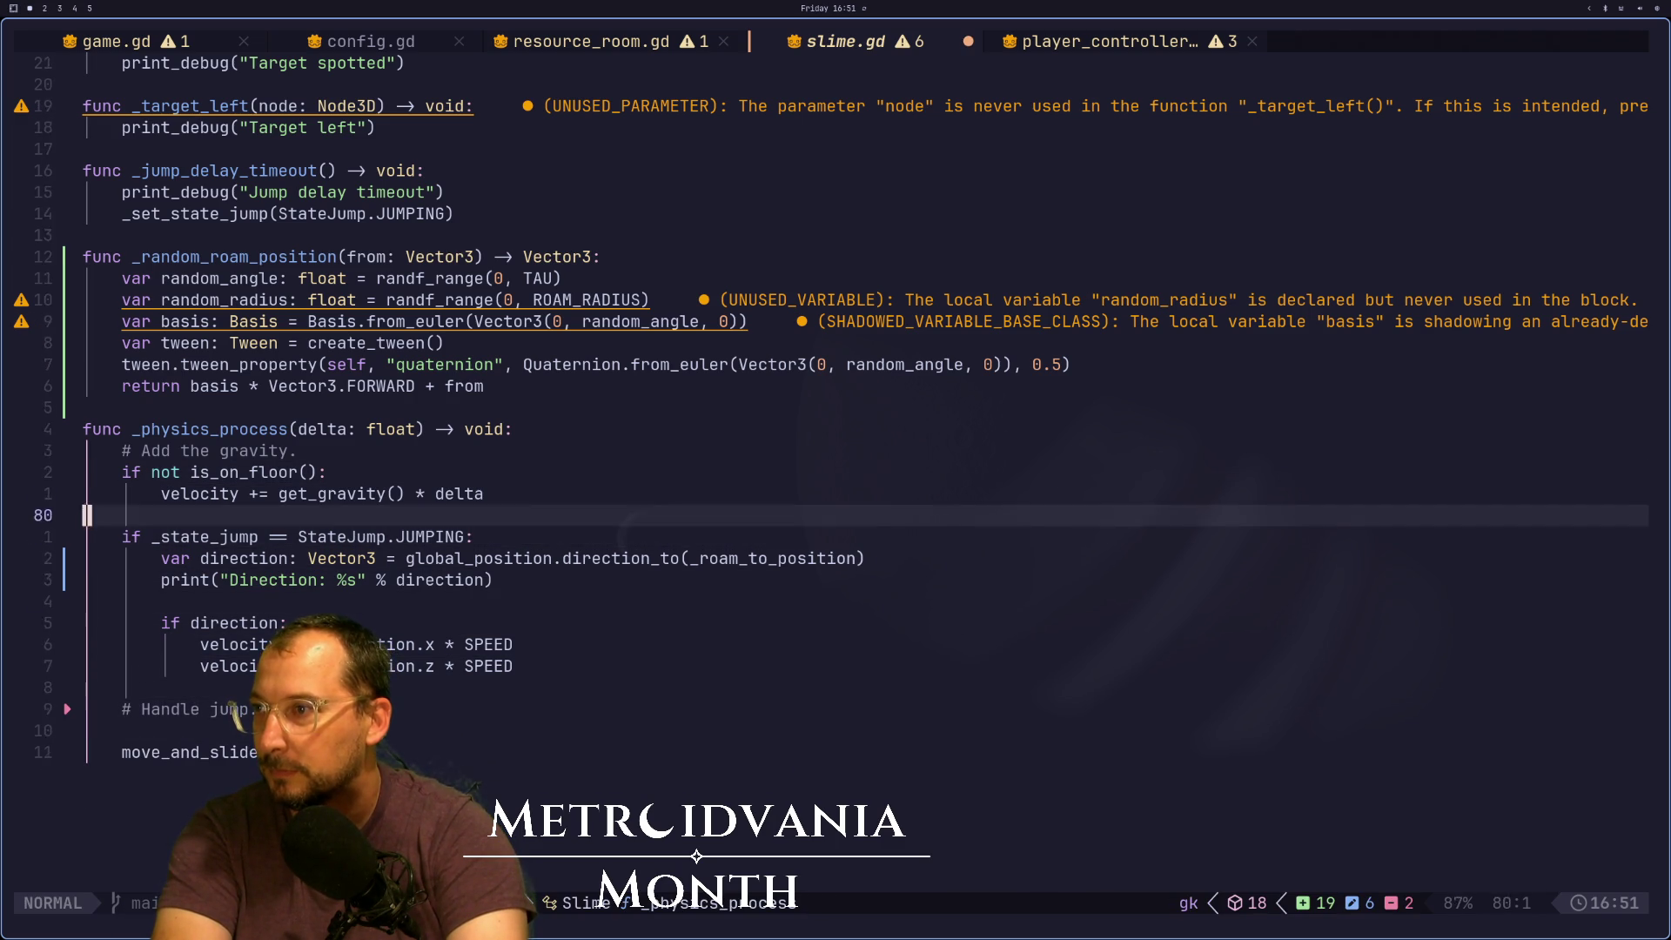
key(k)
key(k)
key(k)
key(p)
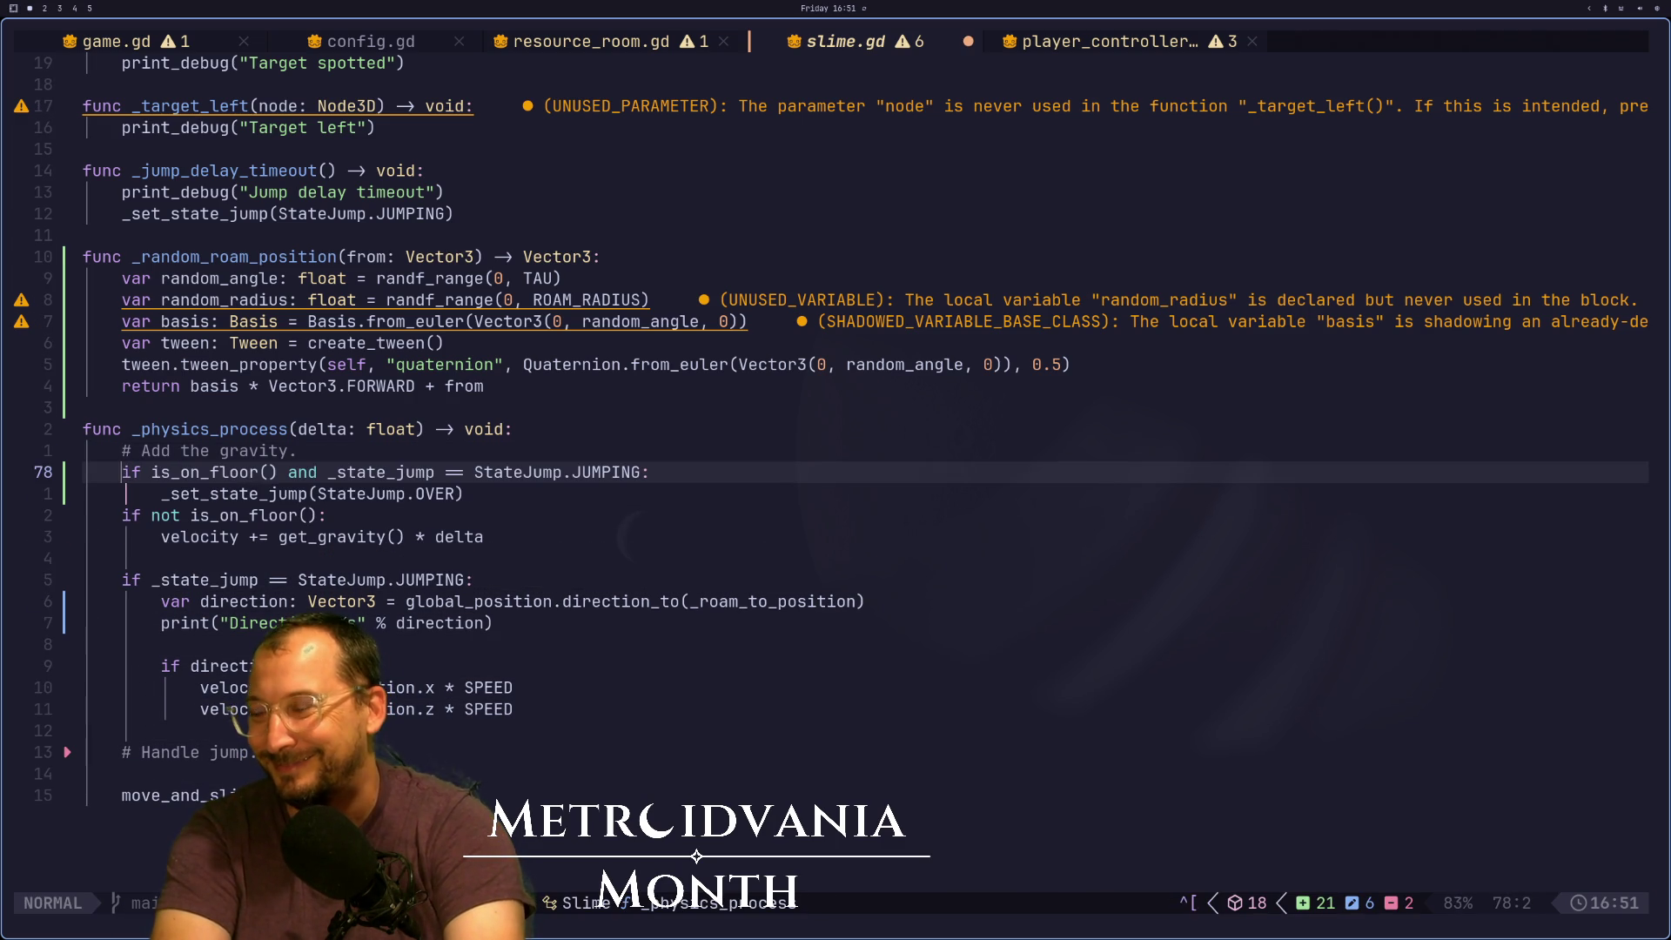
key(u)
key(k)
key(p)
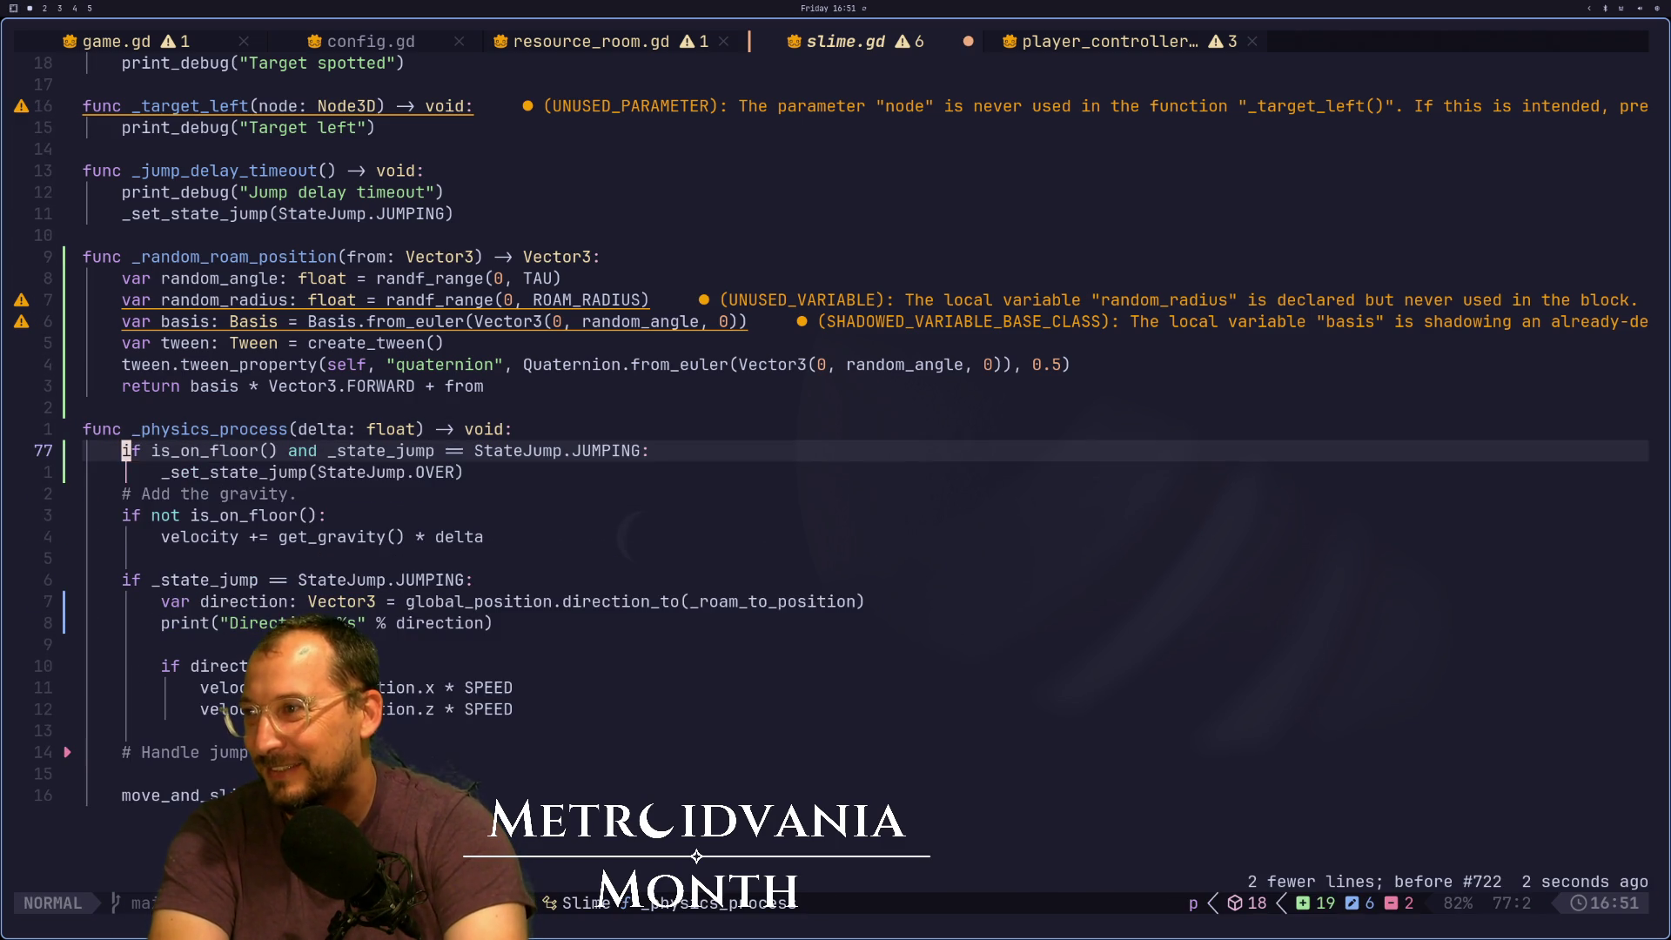
key(j)
key(o)
key(Escape)
text(:w)
key(Return)
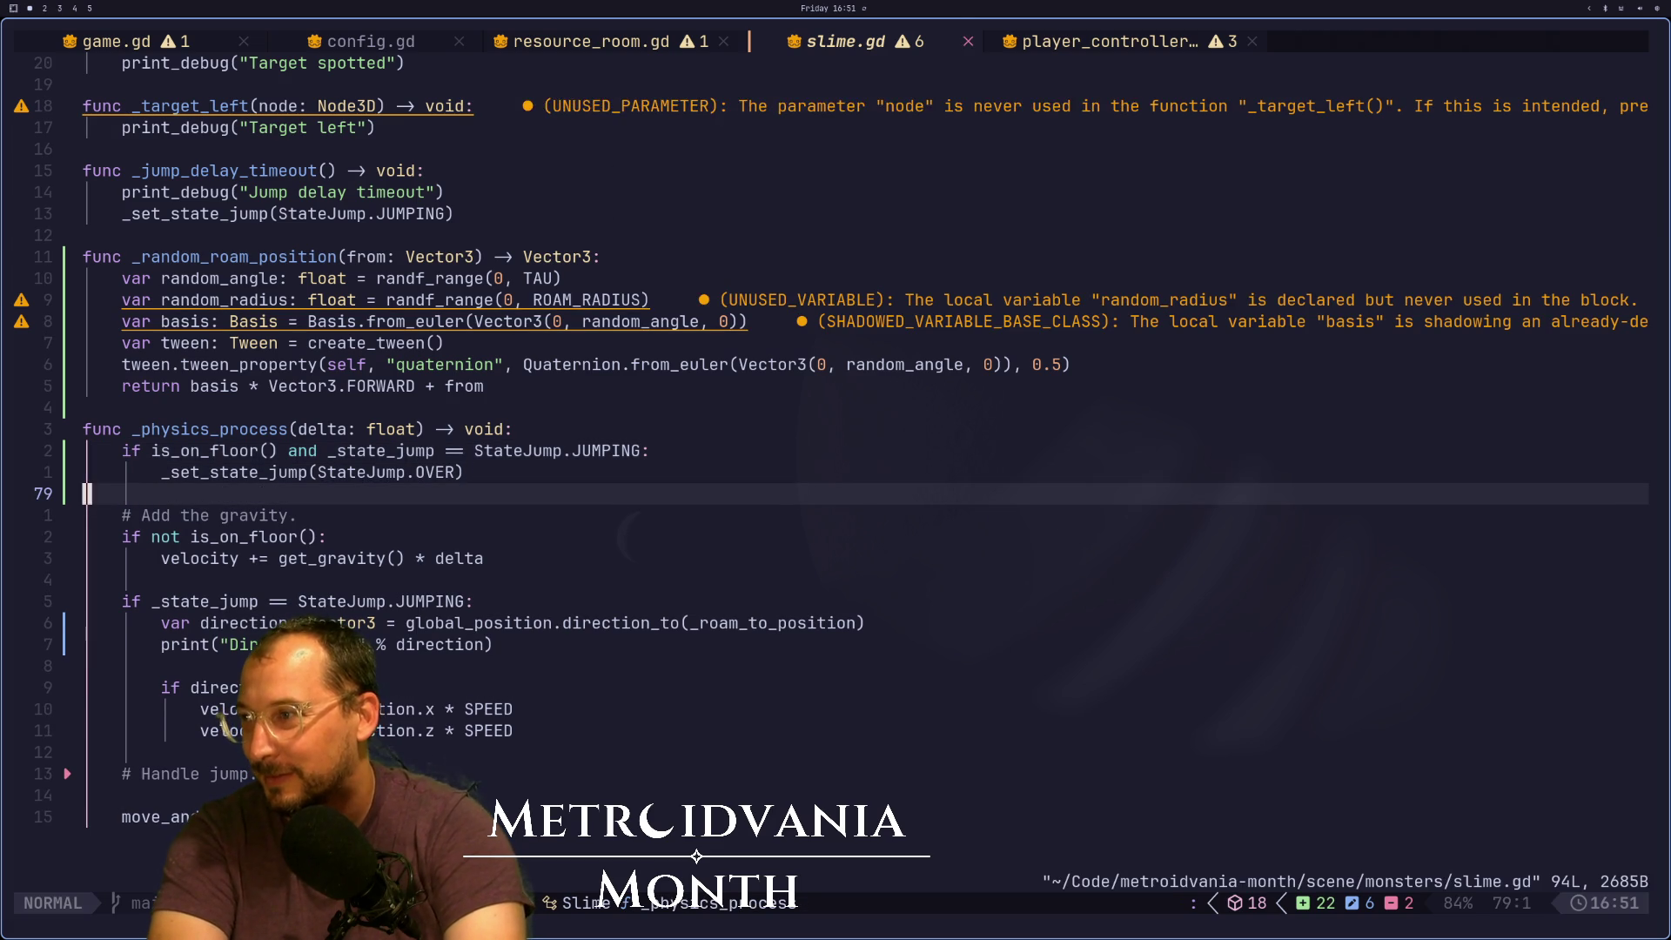
key(j)
Move the '# Handle jump.' comment above the on-floor check, save, and return to Godot
key(braceright)
key(braceright)
key(k)
key(d)
key(d)
key(k)
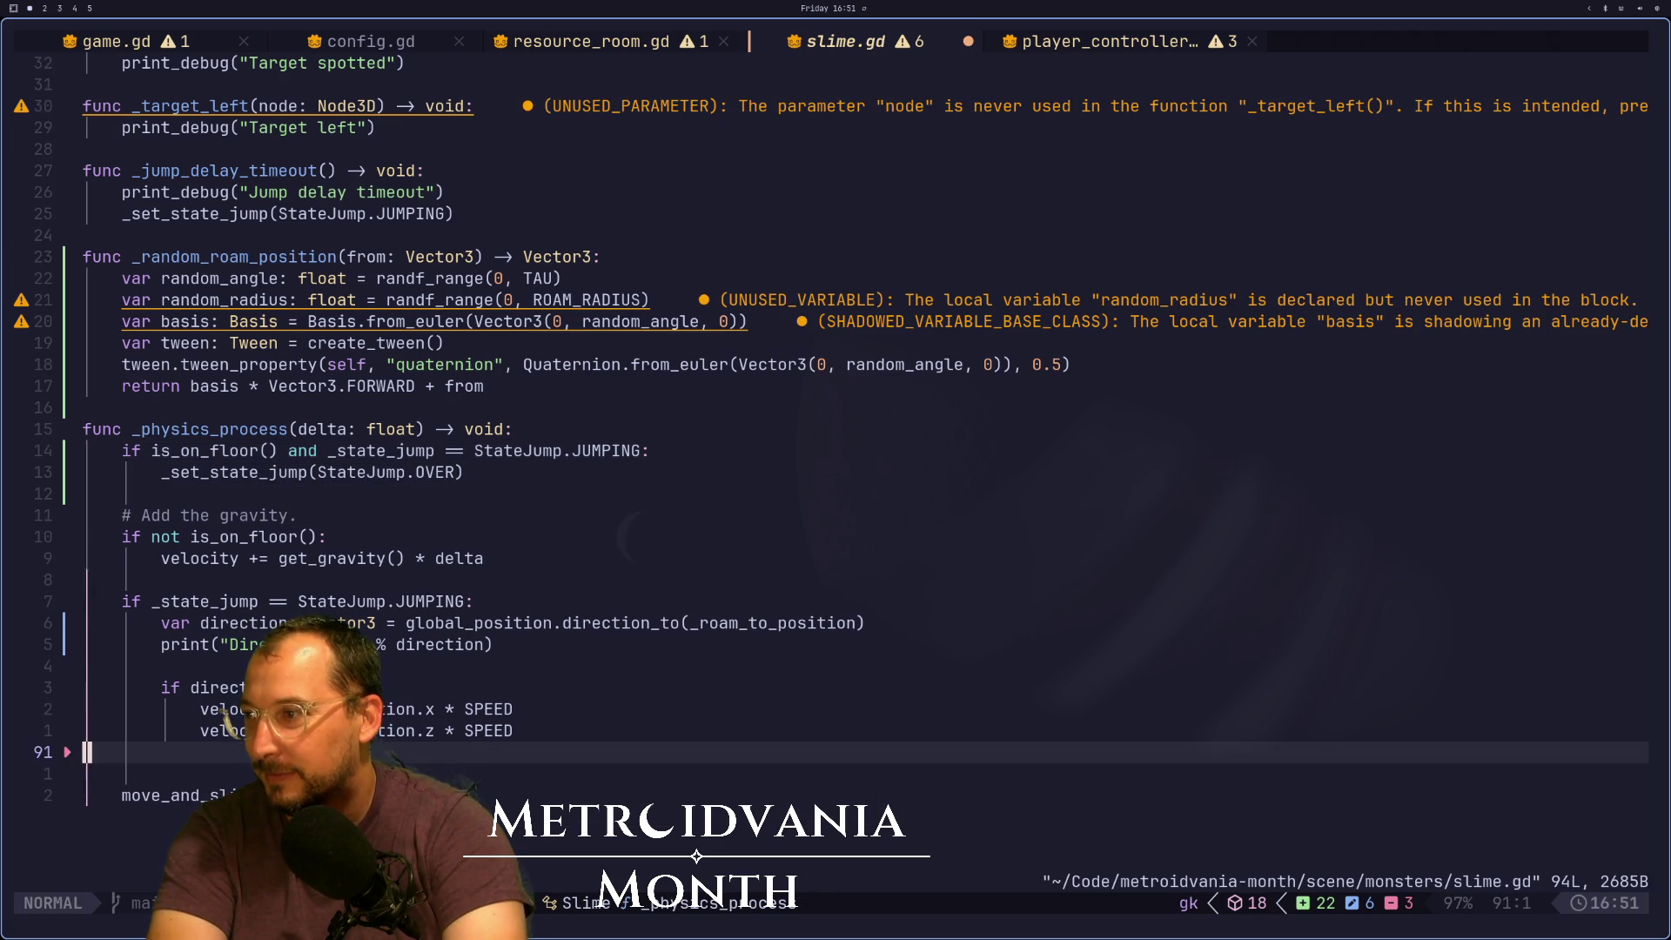
key(braceleft)
key(braceleft)
text(kp)
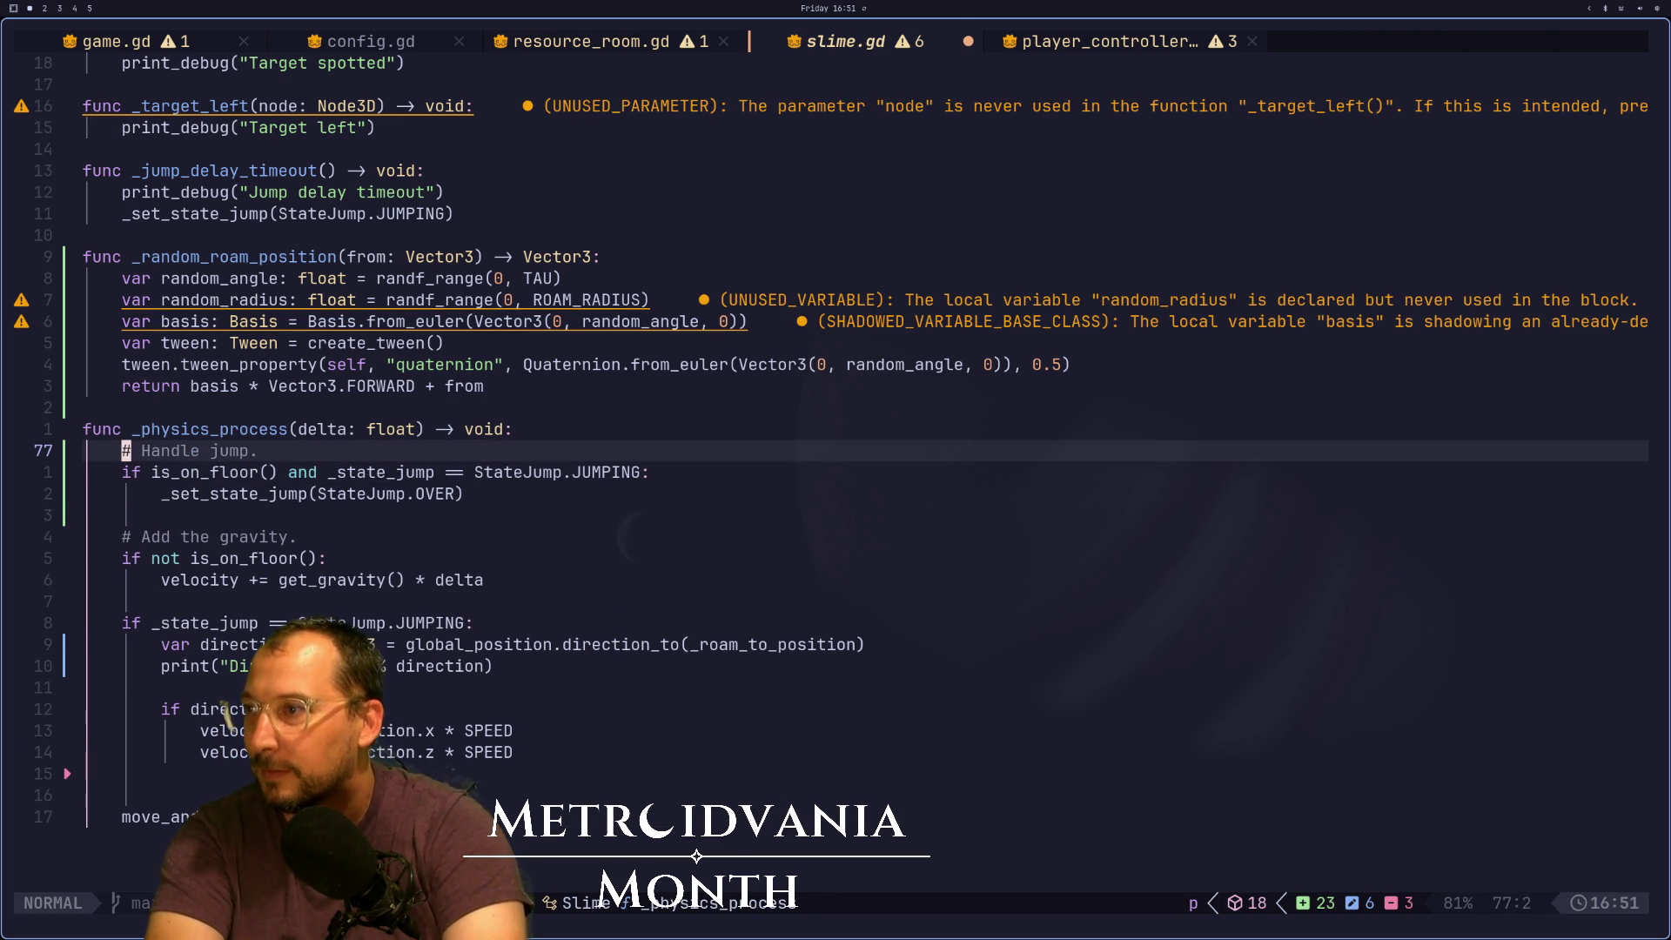
text(:w)
key(Return)
key(Escape)
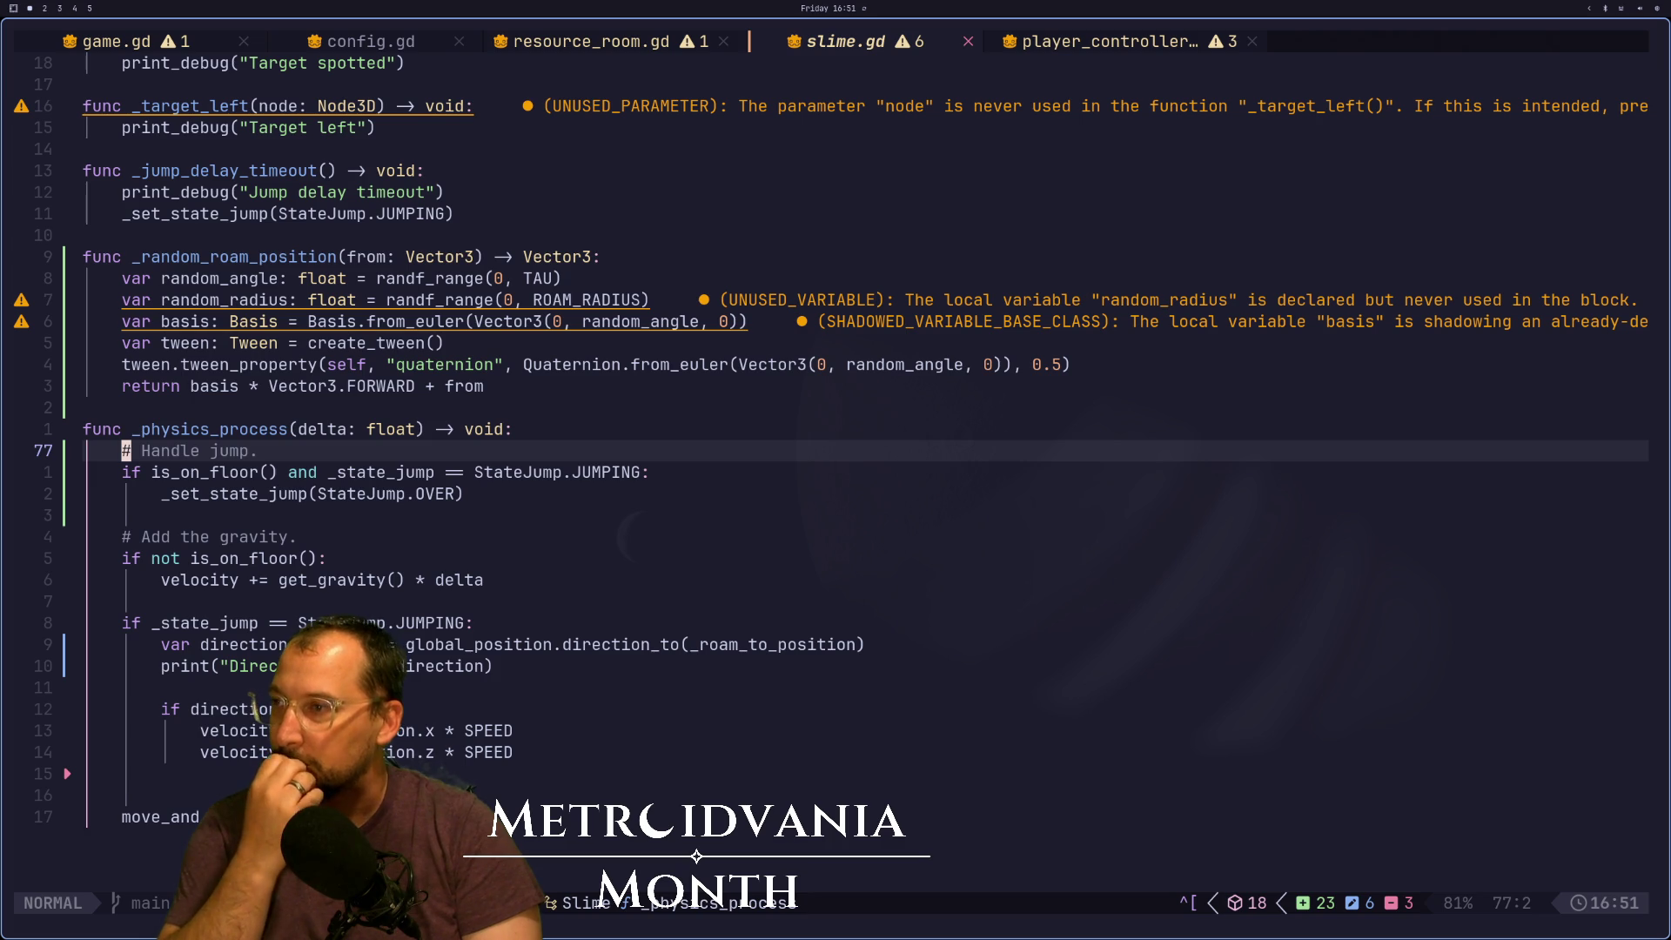
key(super+2)
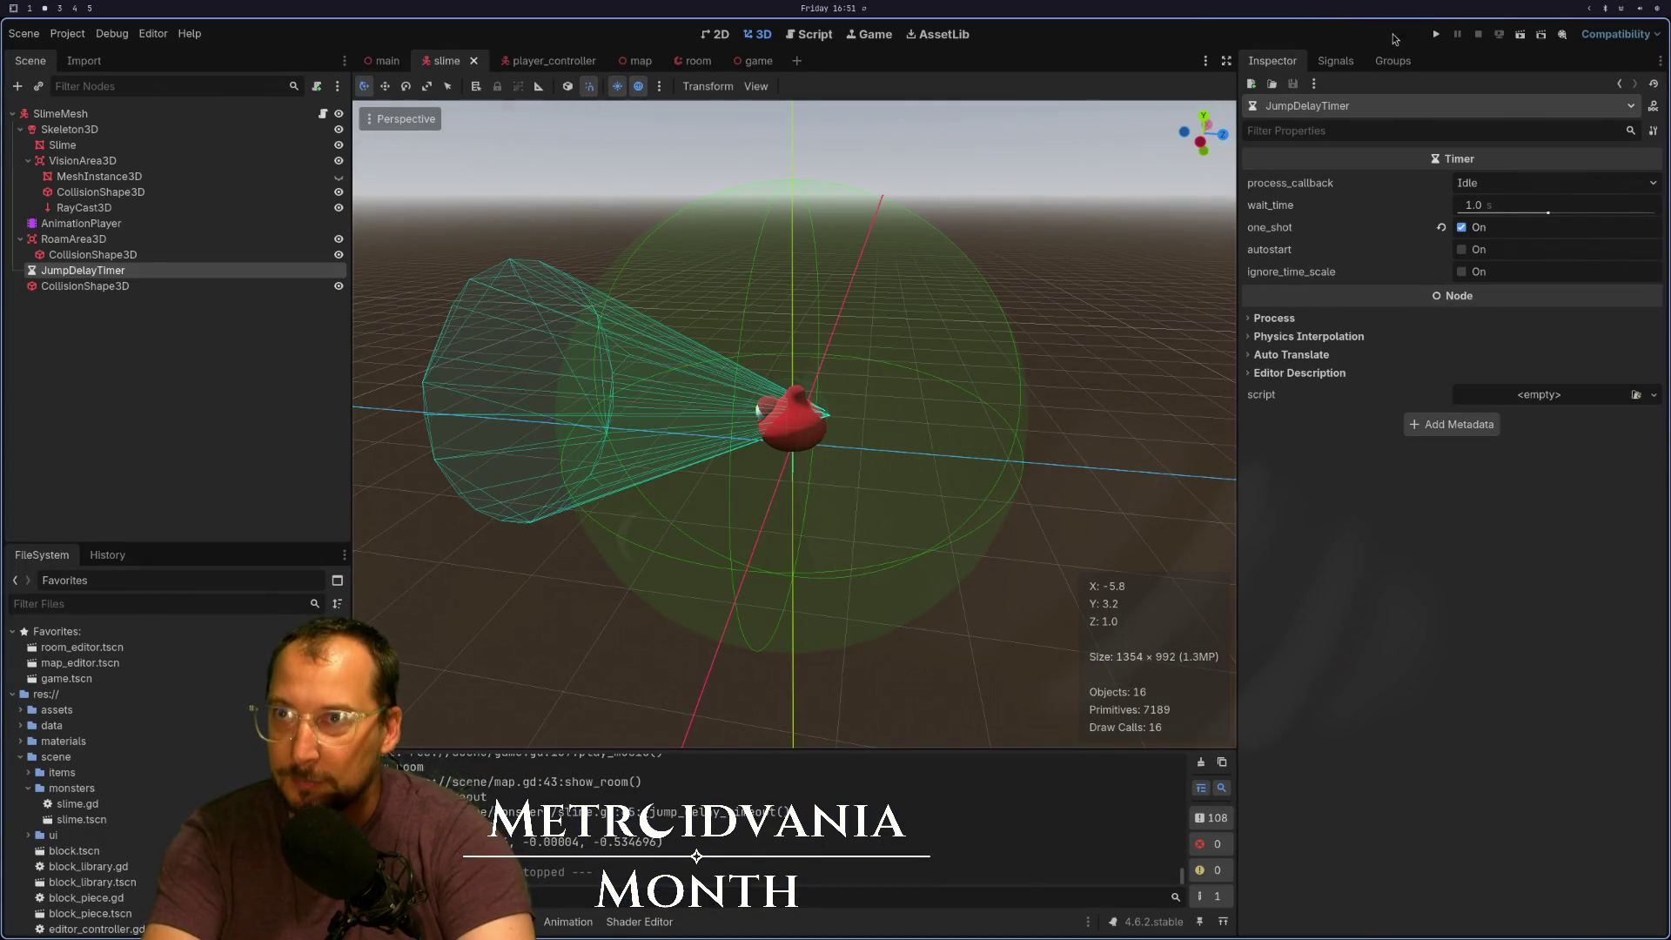
Run the project, focus the game window to watch the slime roam, then stop it with F8
click(1436, 34)
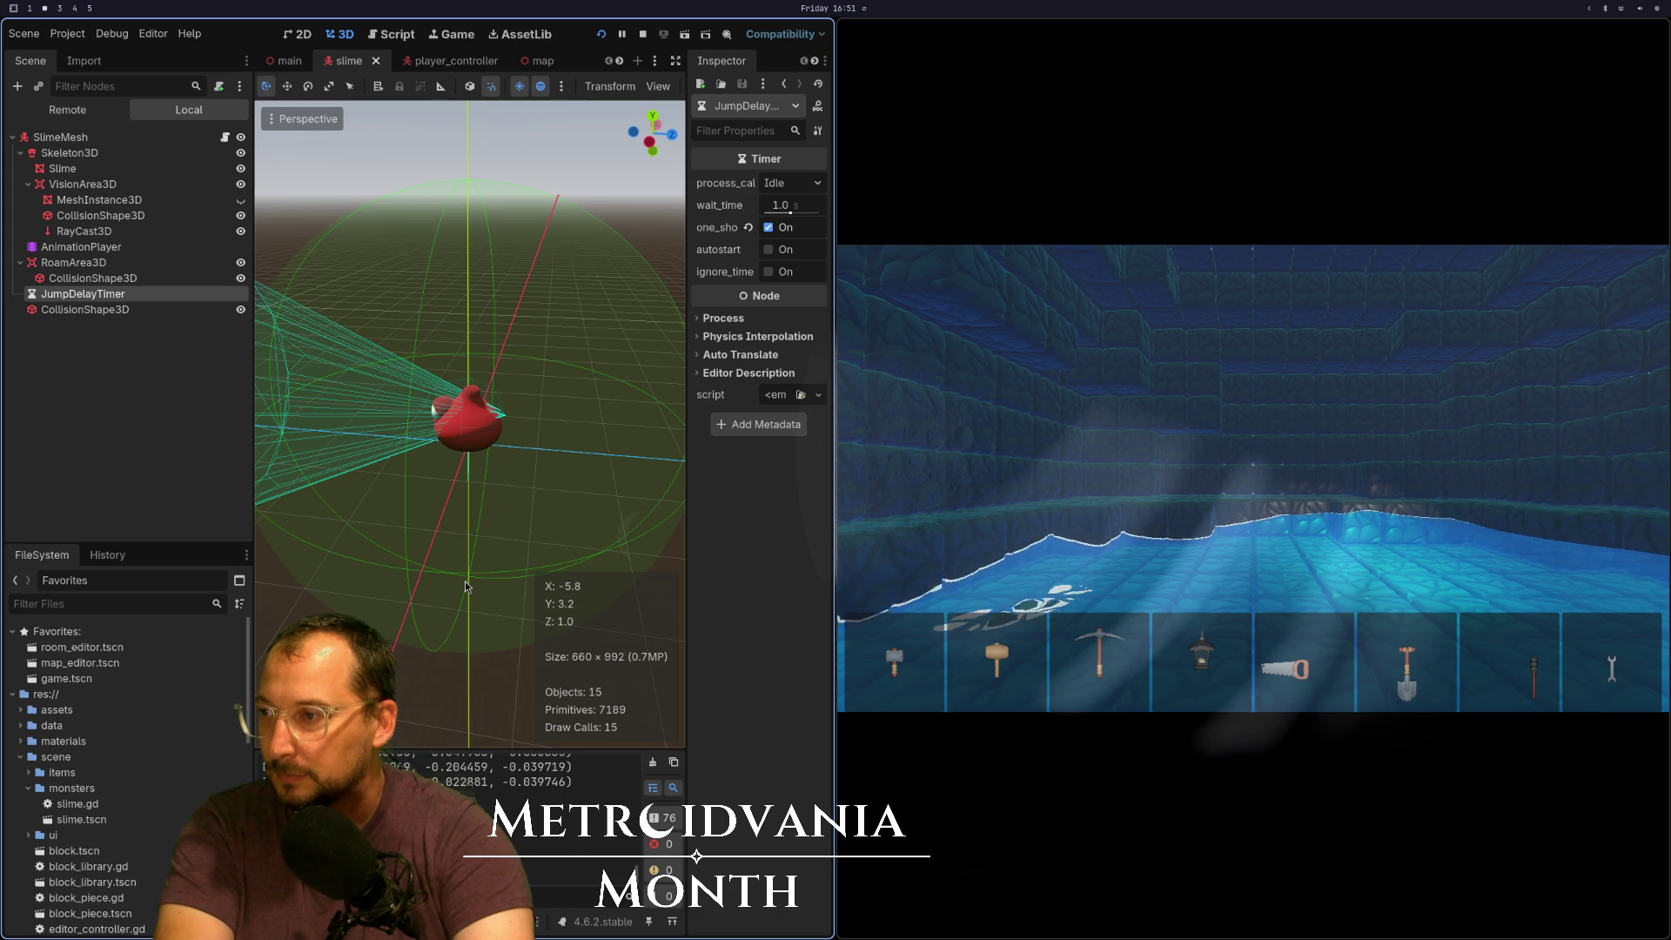
click(1253, 470)
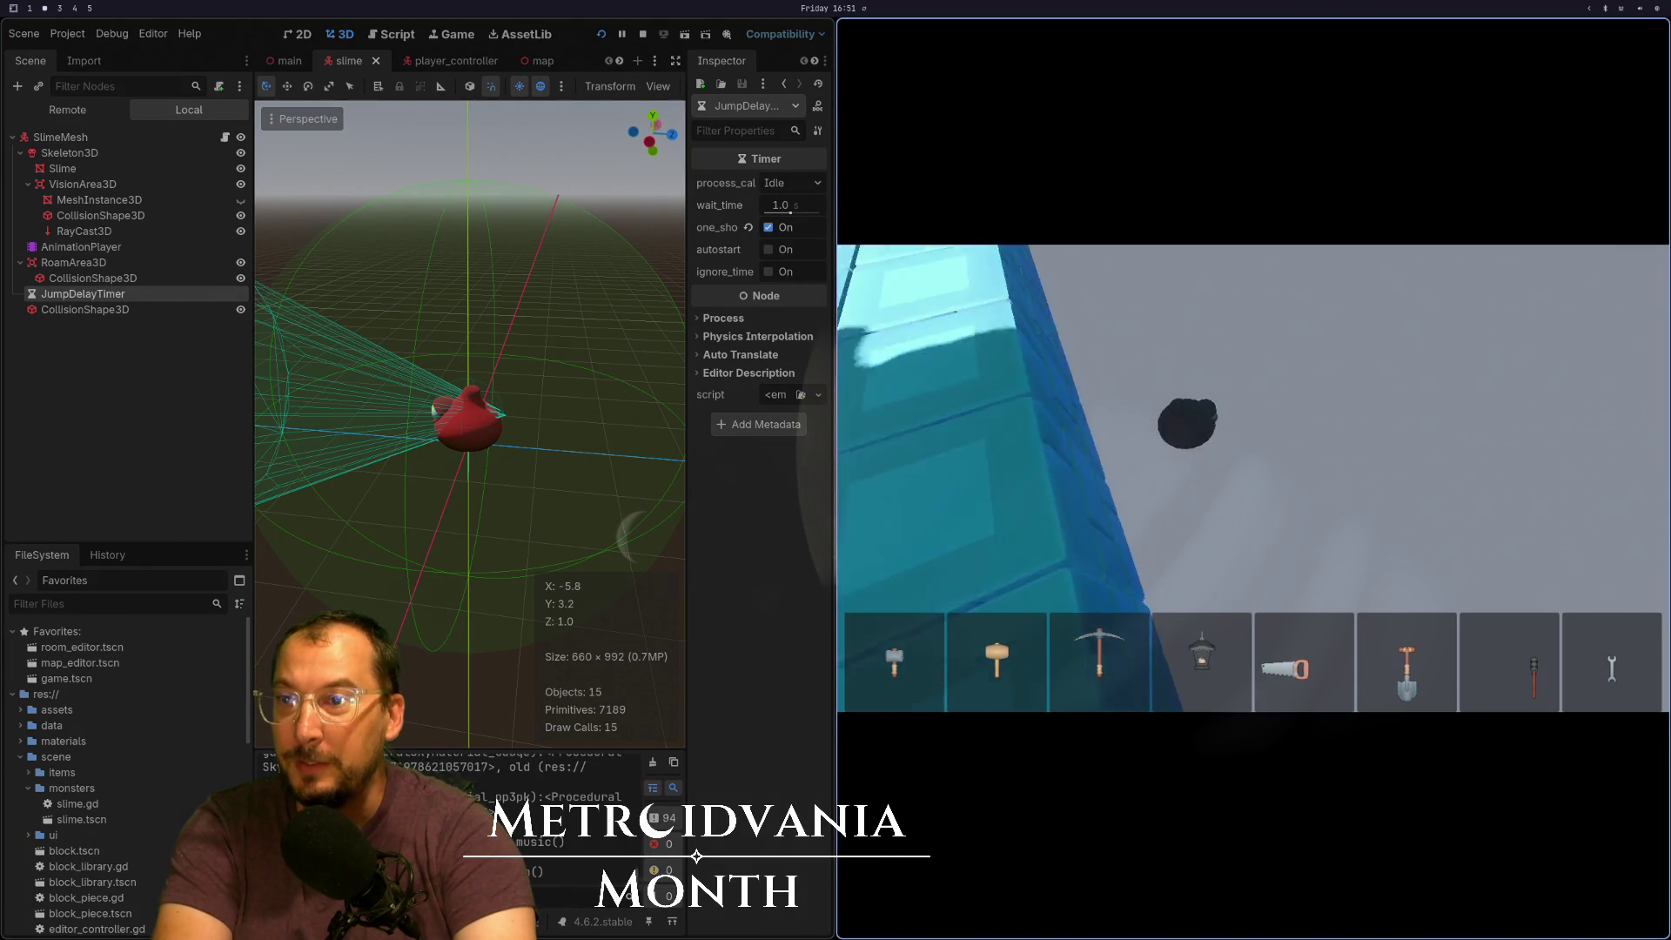
key(F8)
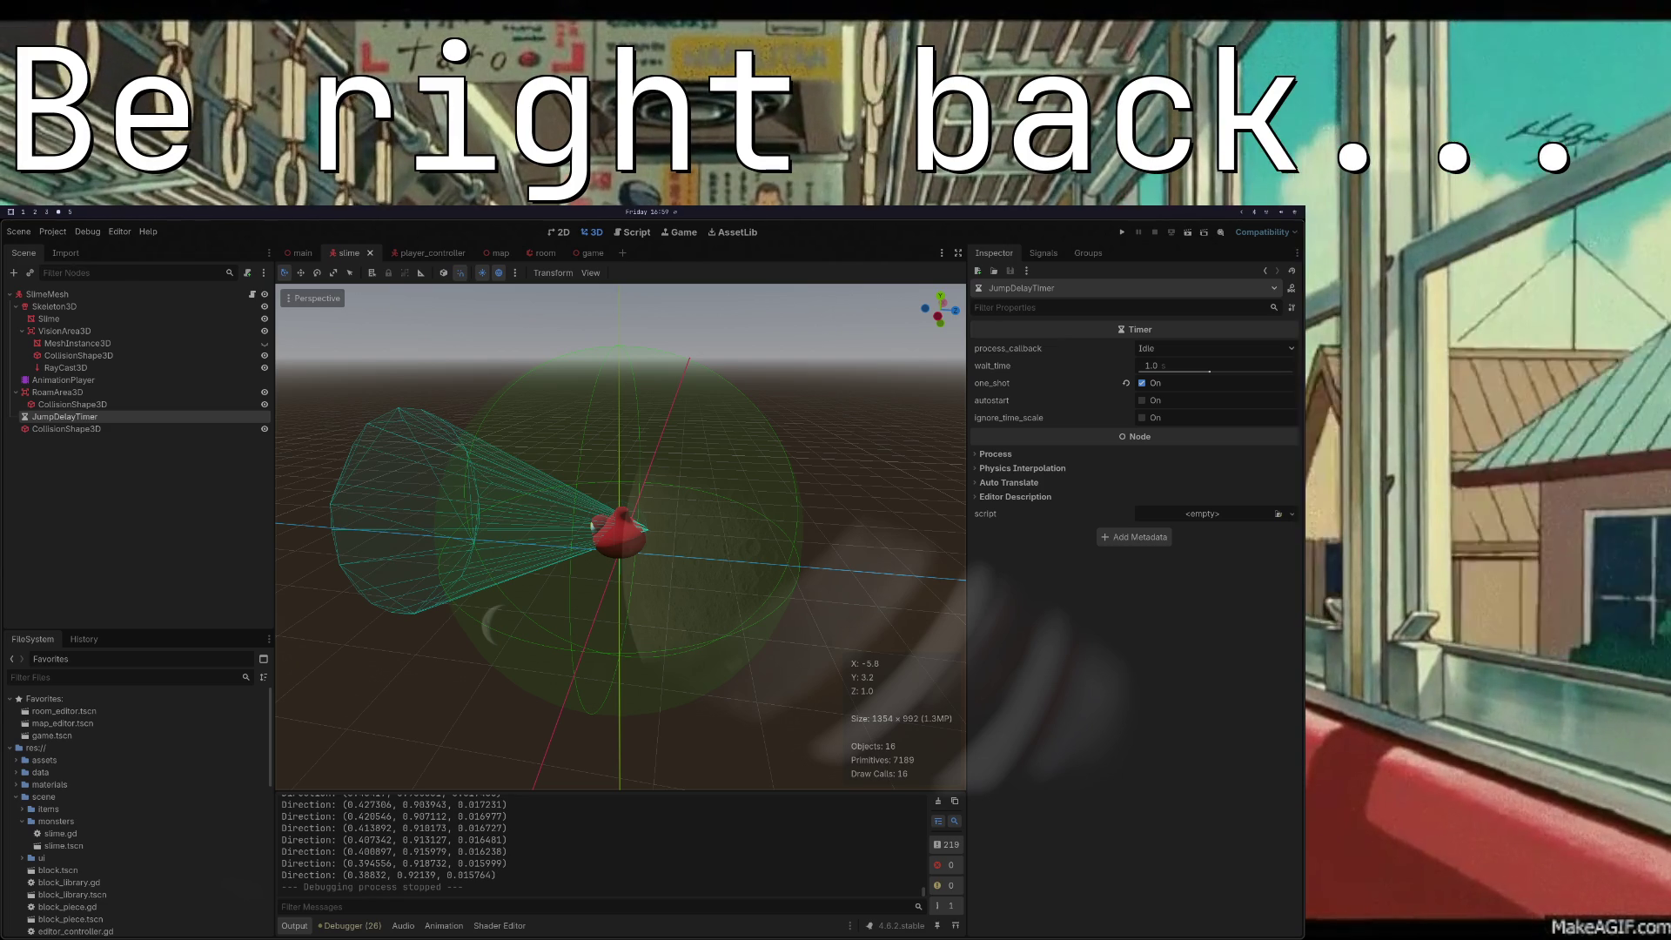
Glance at workspace 2, come back to Godot, then switch to slime.gd in Neovim on workspace 1
key(super+2)
key(super+4)
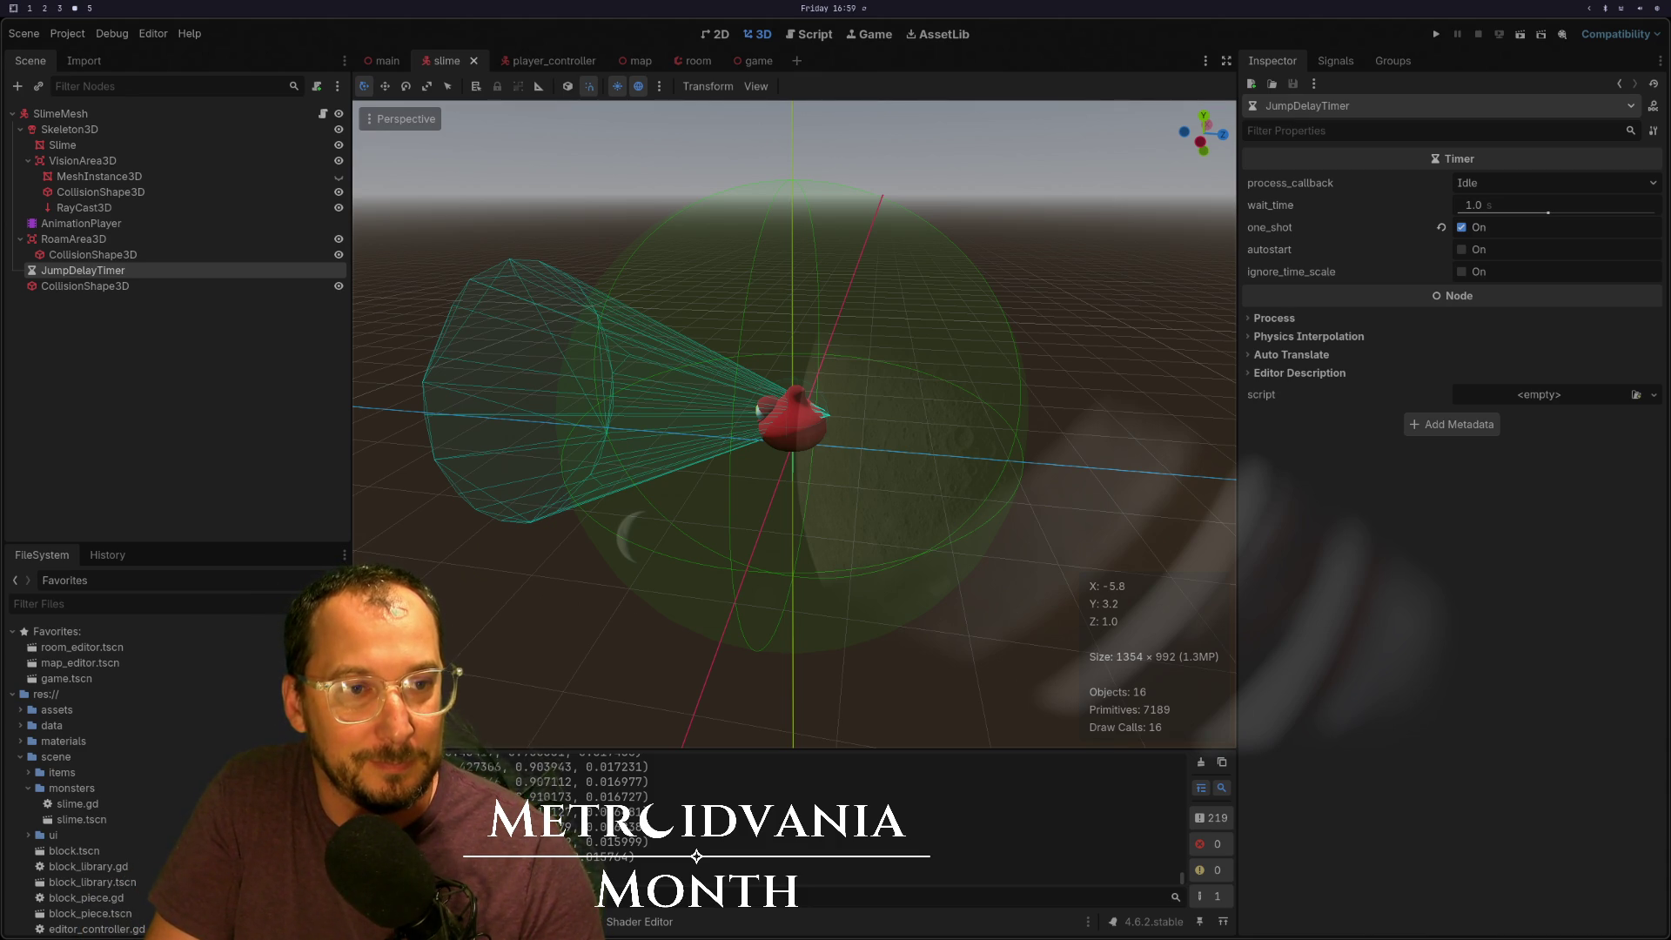
key(super+1)
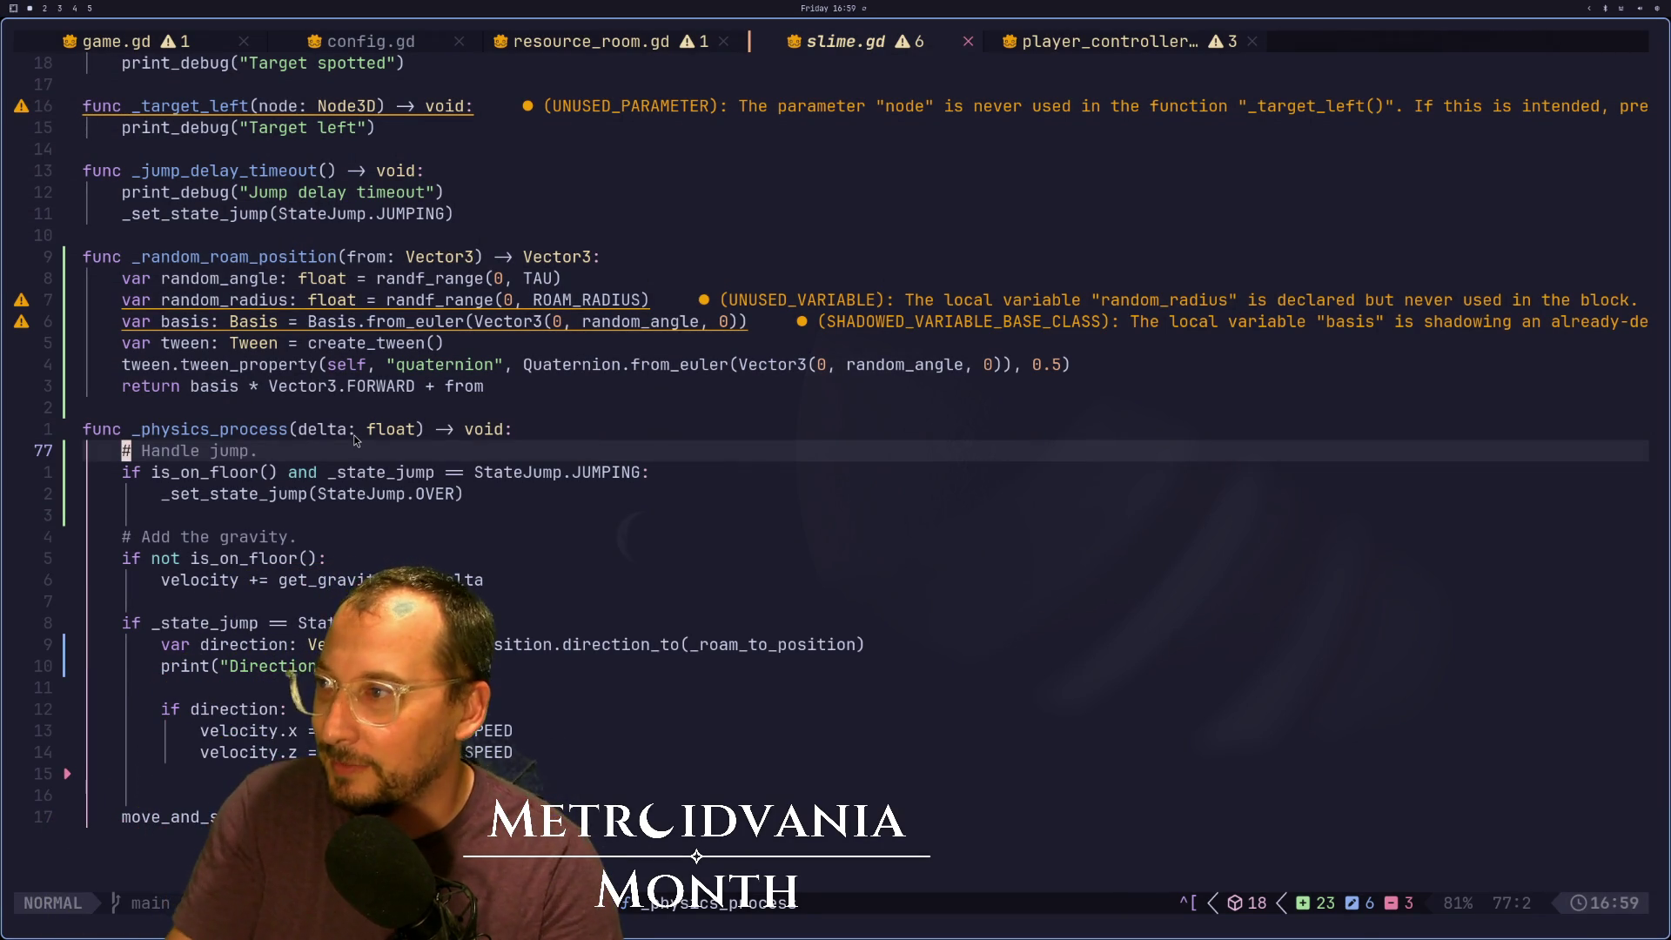
key(j)
key(j)
key(j)
key(j)
key(k)
key(k)
key(k)
key(l)
key(0)
key(v)
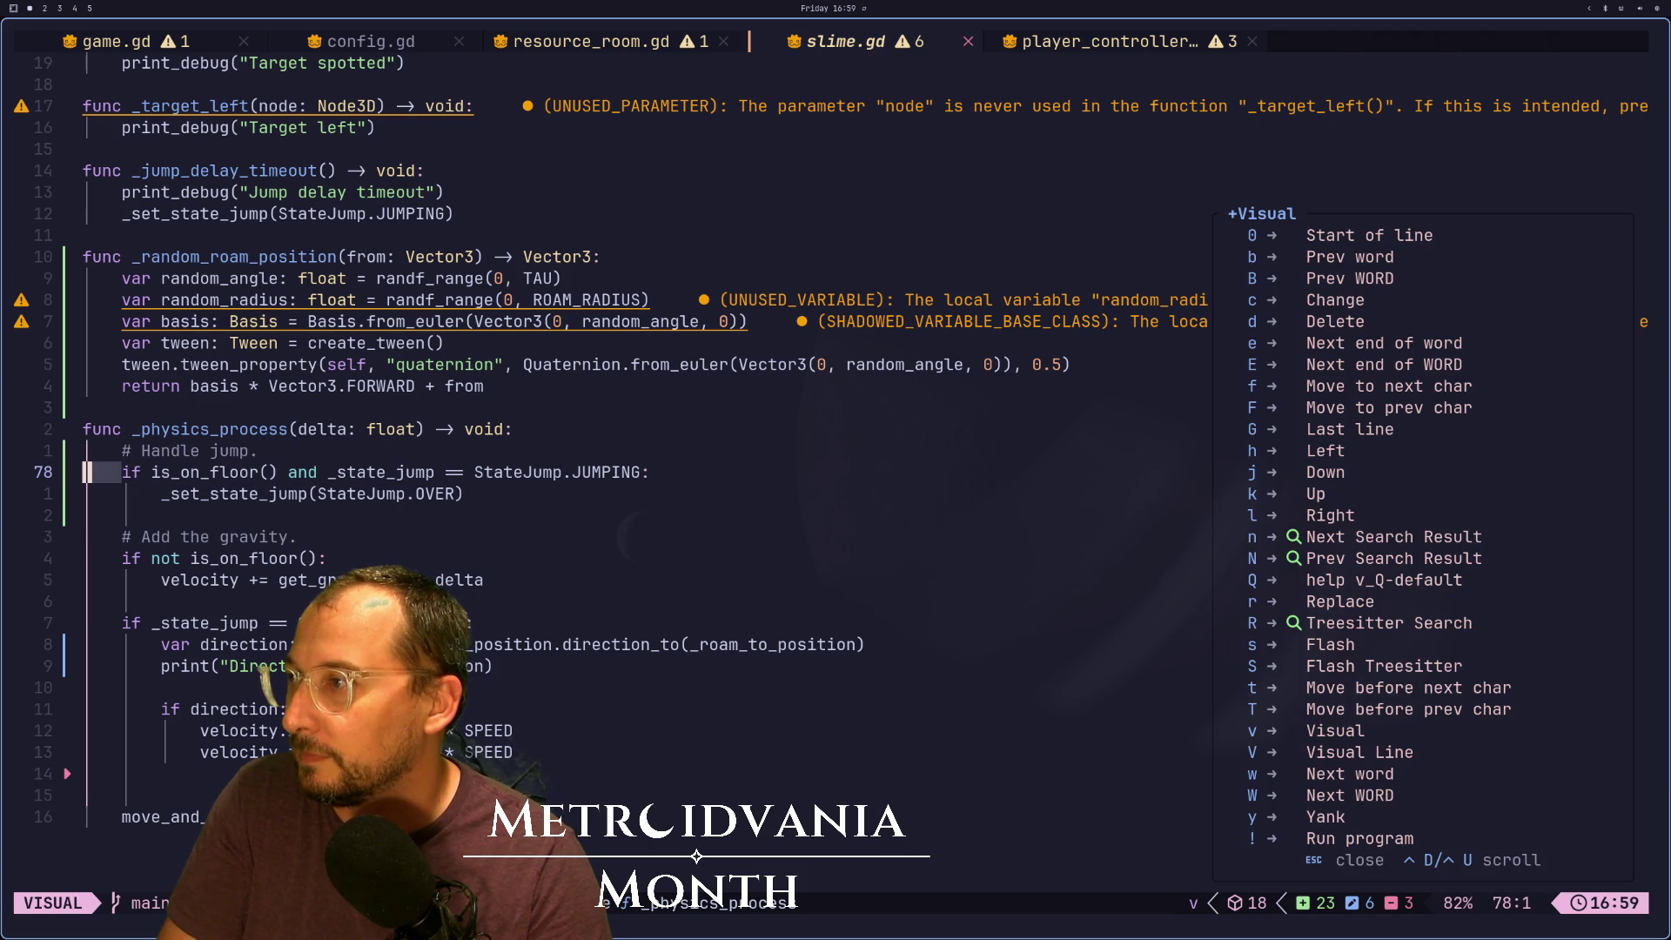
key(Escape)
key(d)
key(2)
key(d)
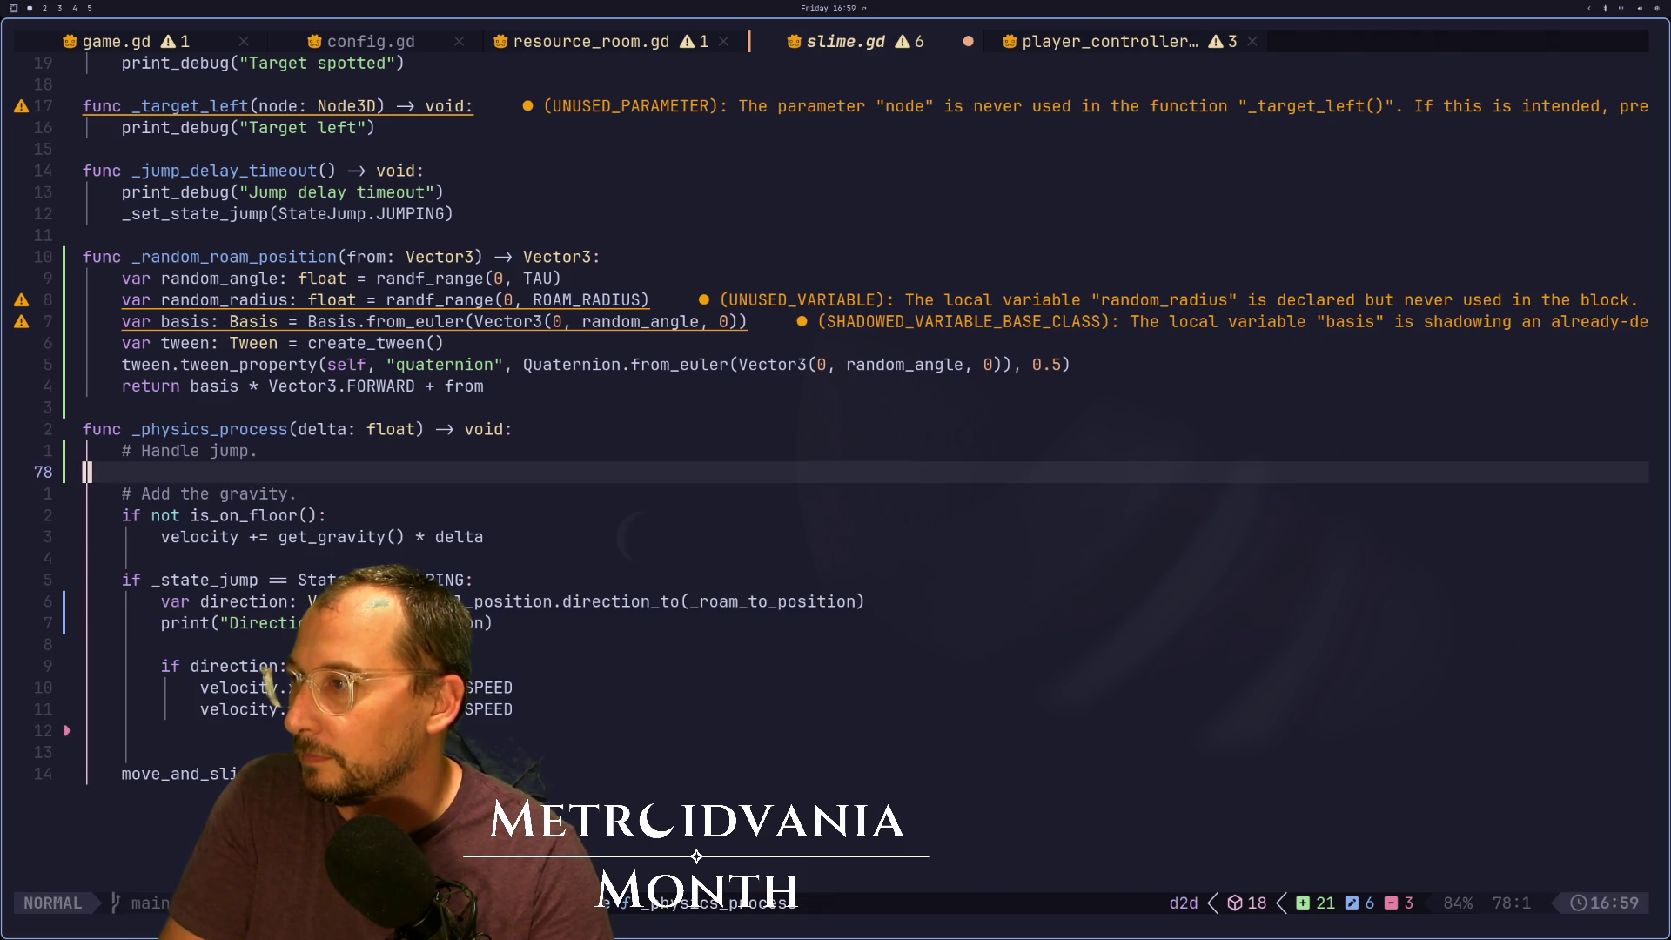
key(j)
key(j)
key(j)
key(j)
key(j)
key(p)
key(i)
key(Tab)
key(Escape)
key(w)
key(d)
key(w)
key(d)
key(w)
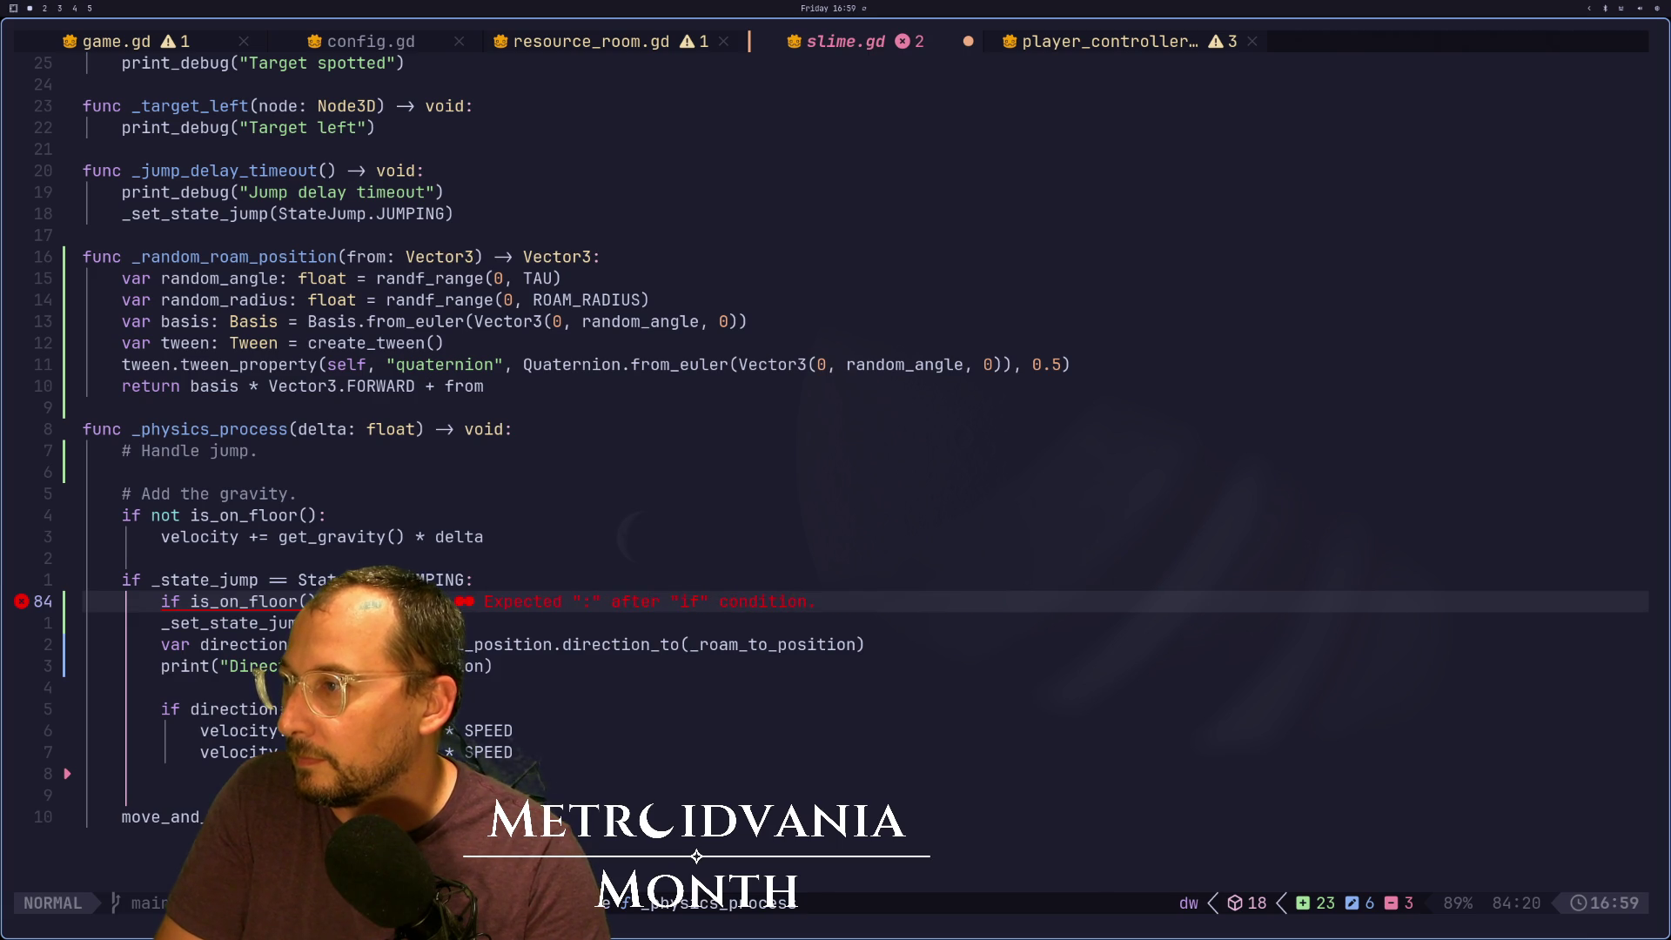
key(j)
key(h)
key(h)
key(h)
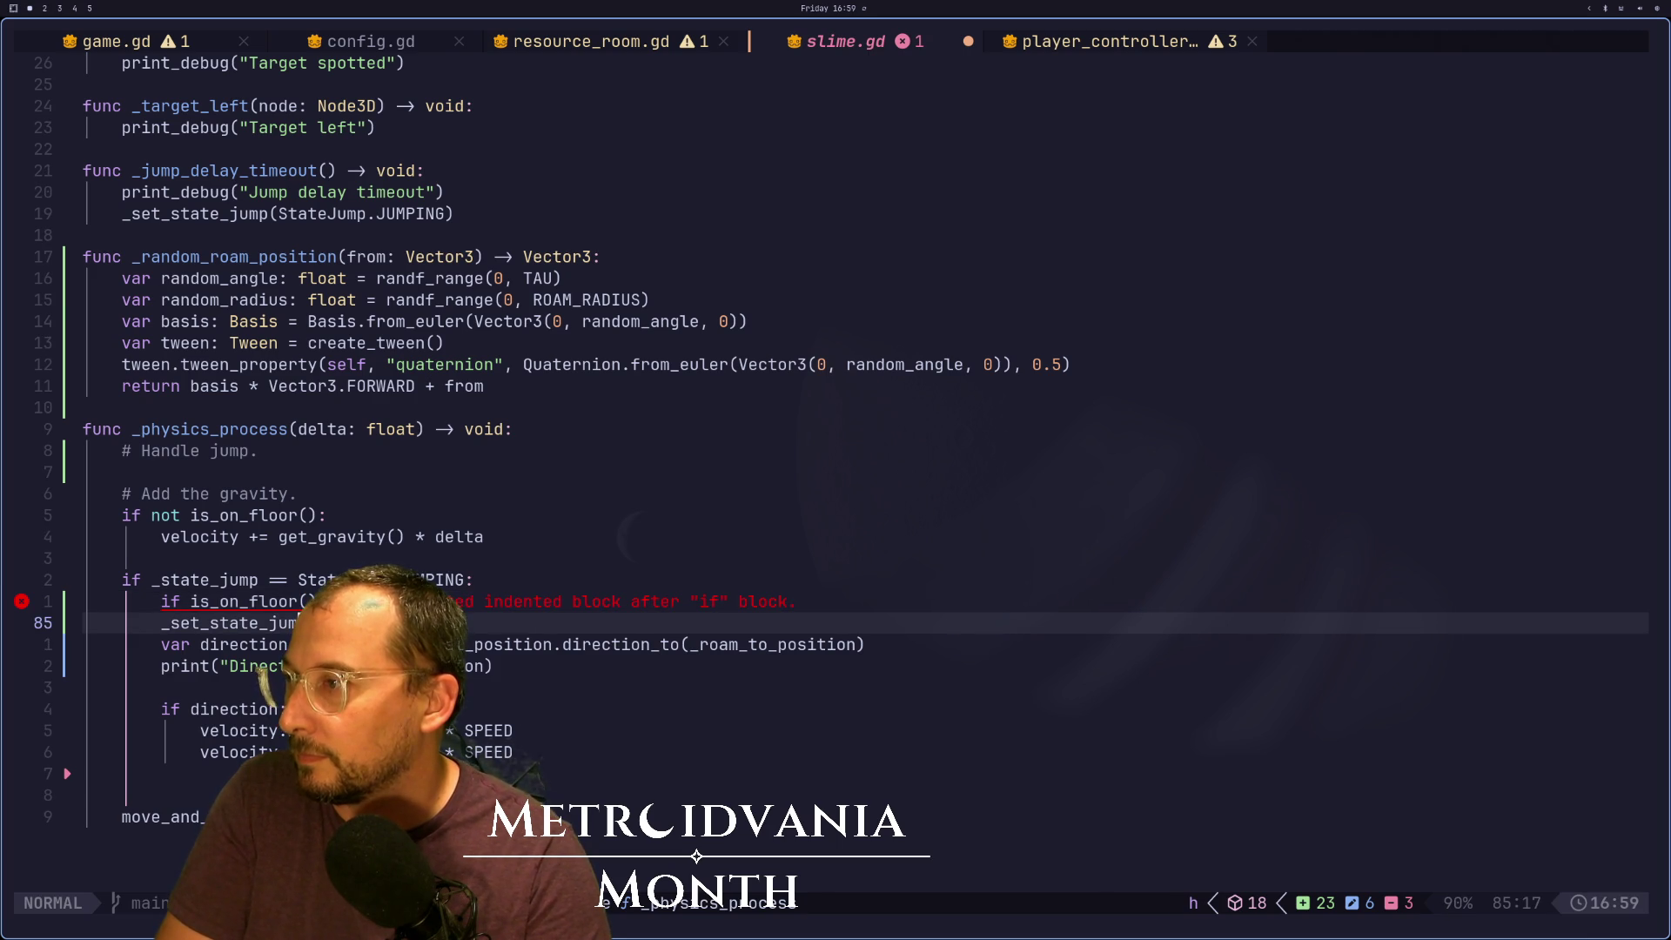
key(i)
text(a)
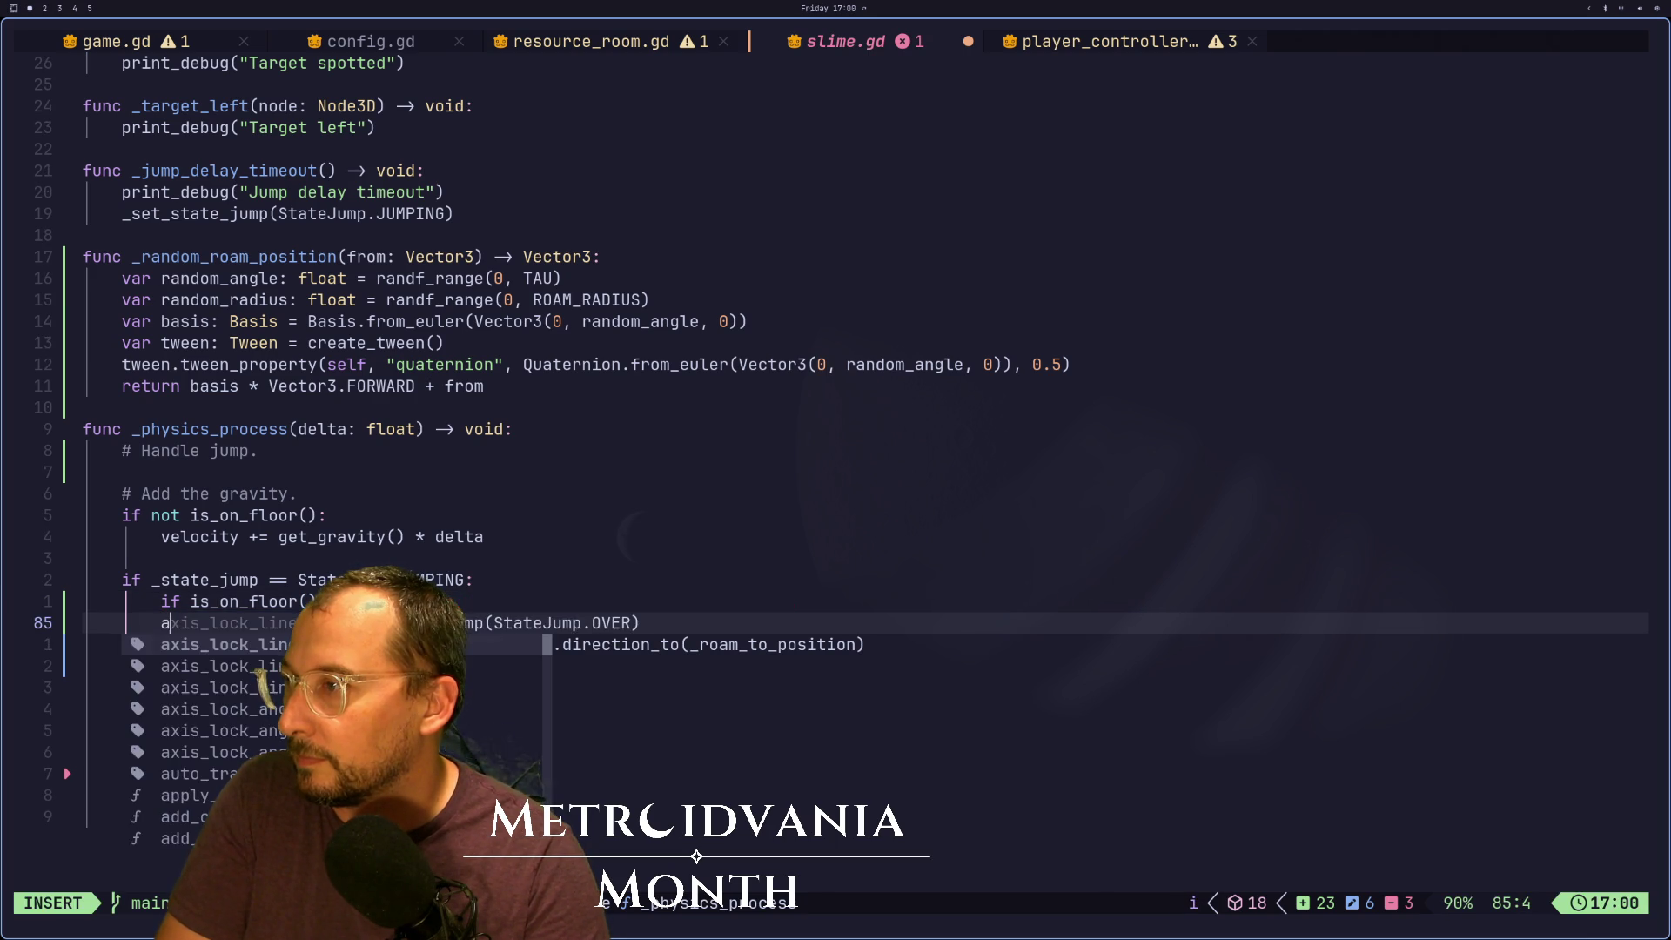
key(Tab)
key(Escape)
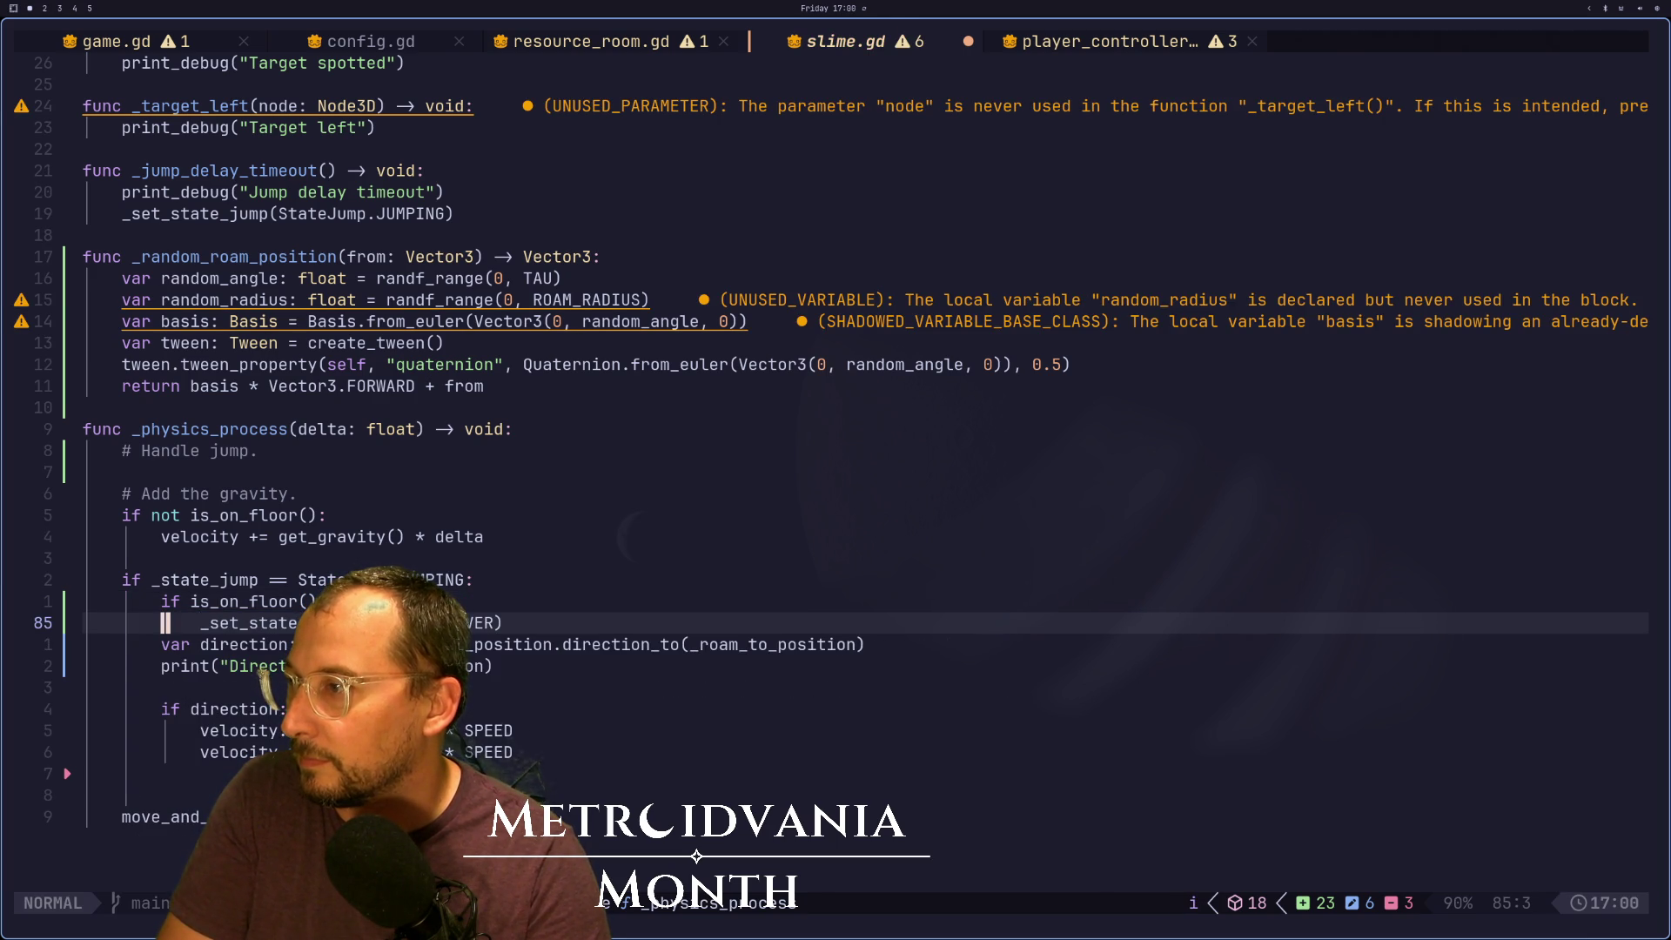
key(g)
key(j)
key(shift+o)
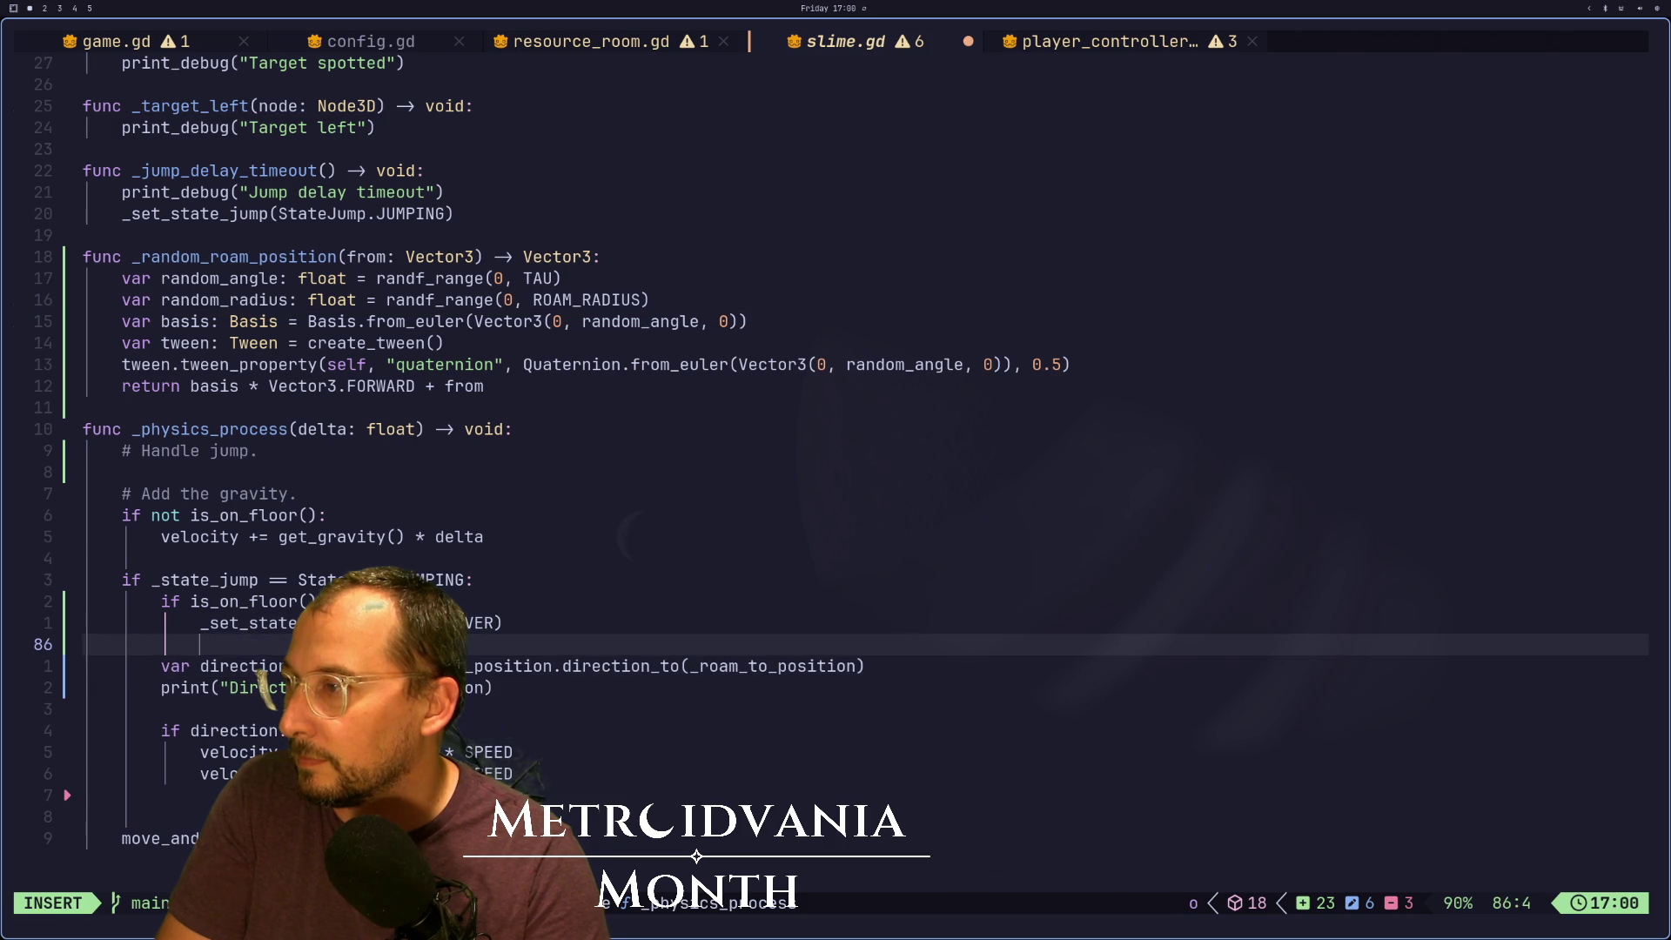
text(else:)
key(Escape)
key(g)
key(j)
key(shift+v)
key(j)
key(j)
key(j)
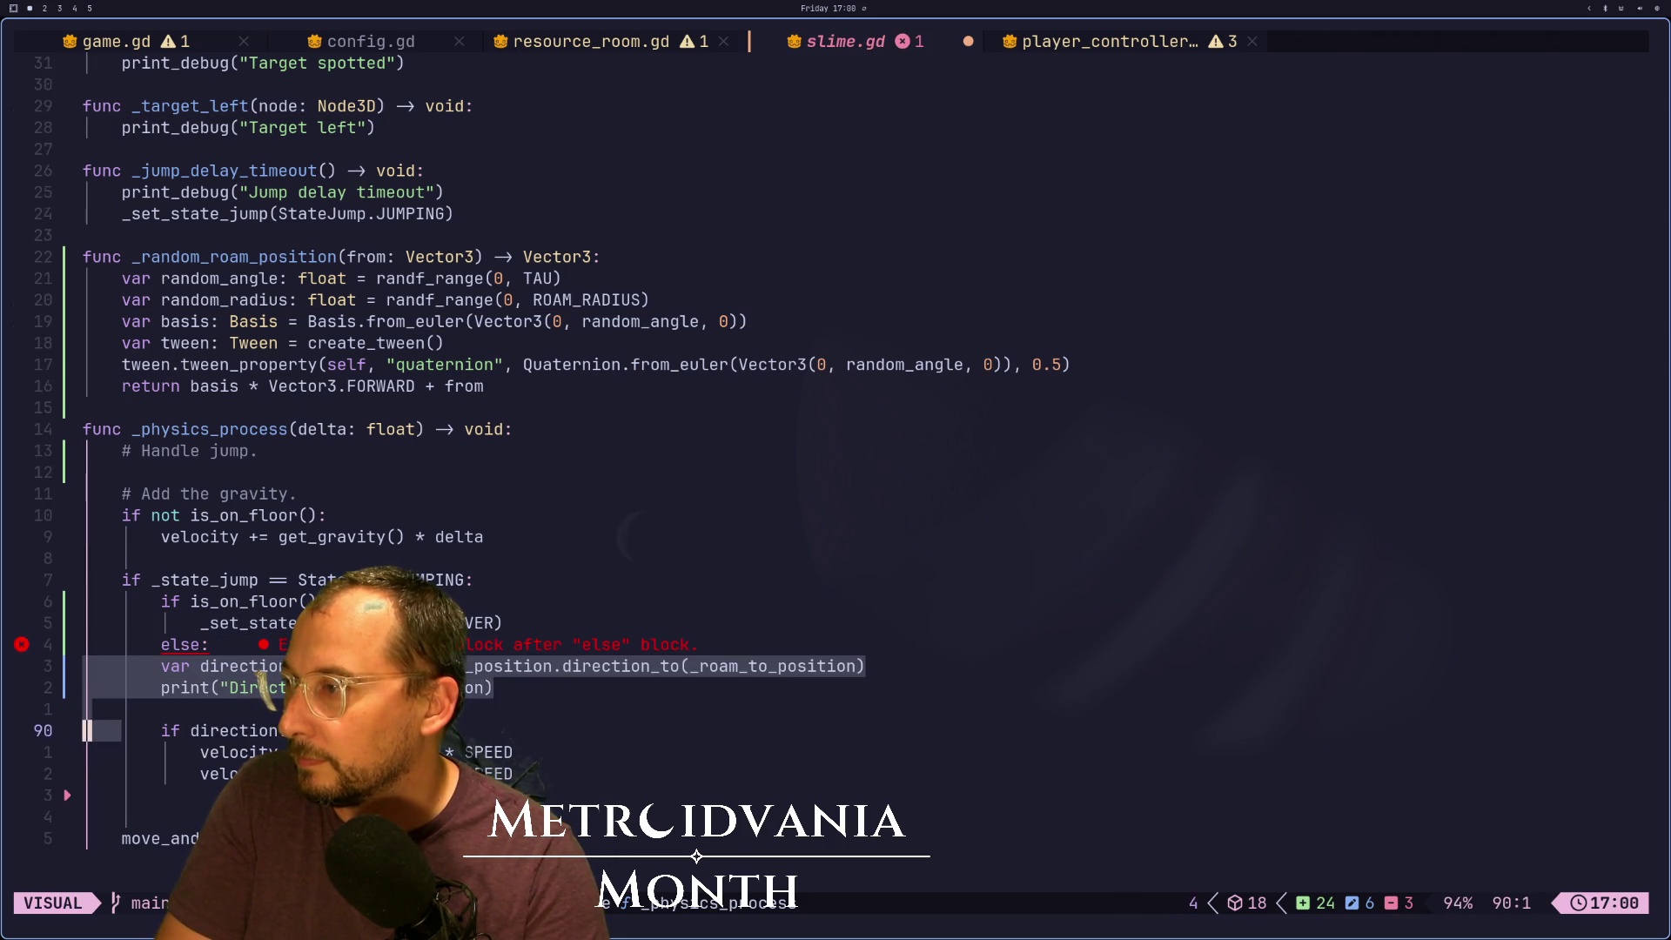
key(j)
key(j)
key(greater)
key(Escape)
key(j)
key(d)
key(d)
key(d)
text(:w)
key(Return)
key(Escape)
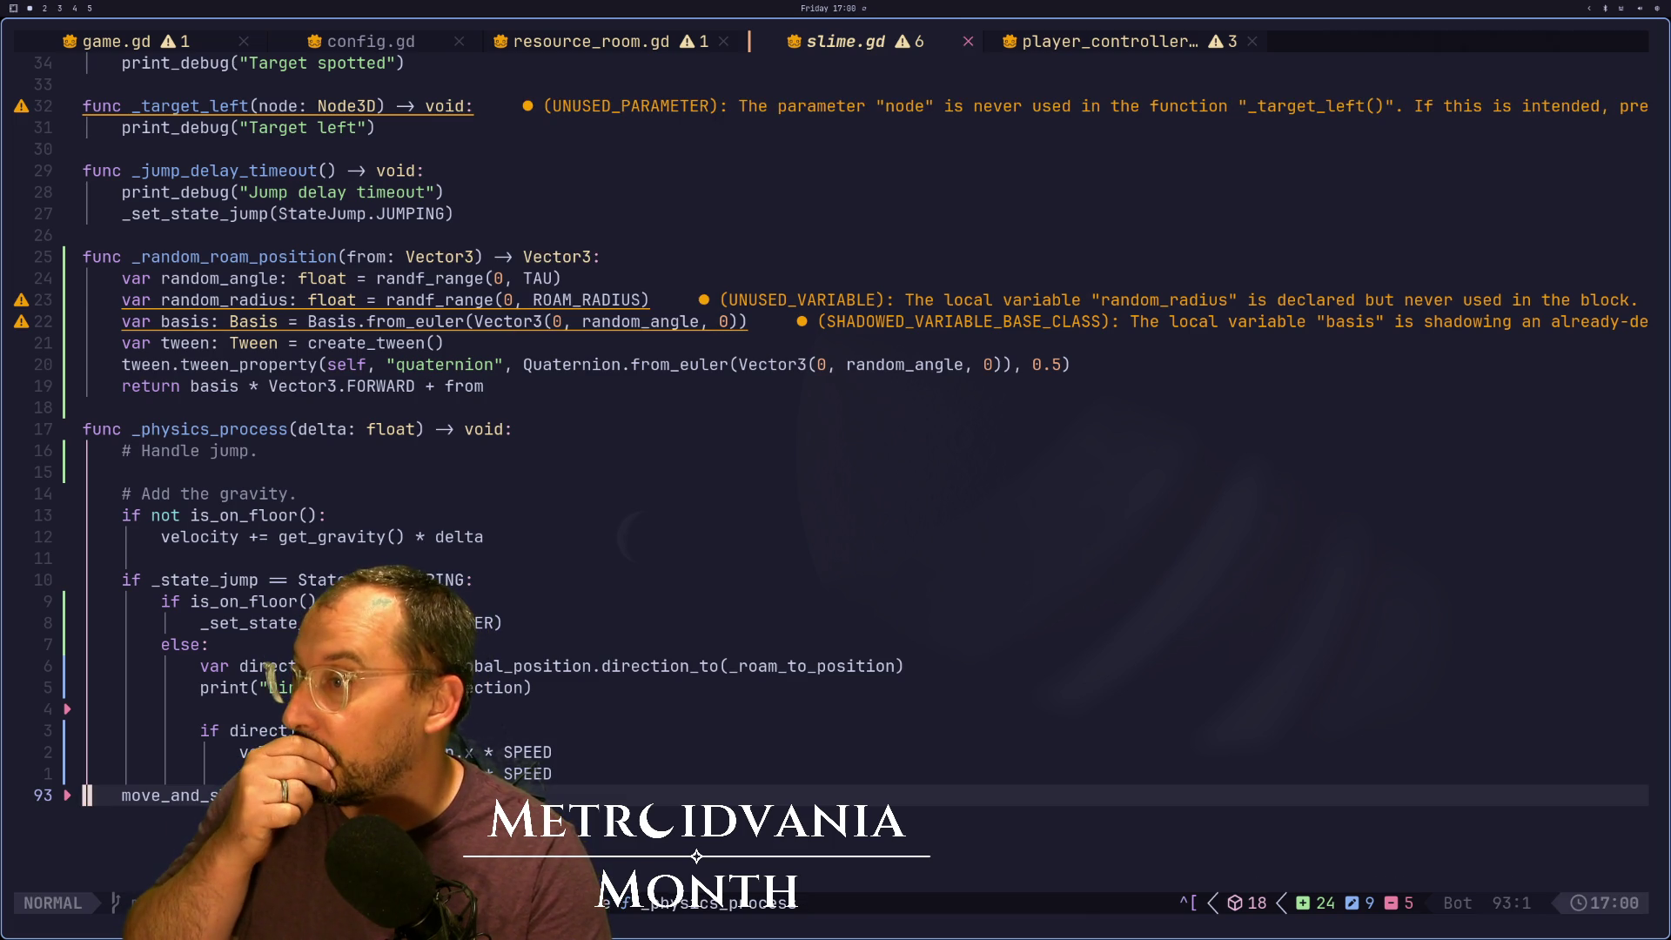
key(k)
key(k)
key(k)
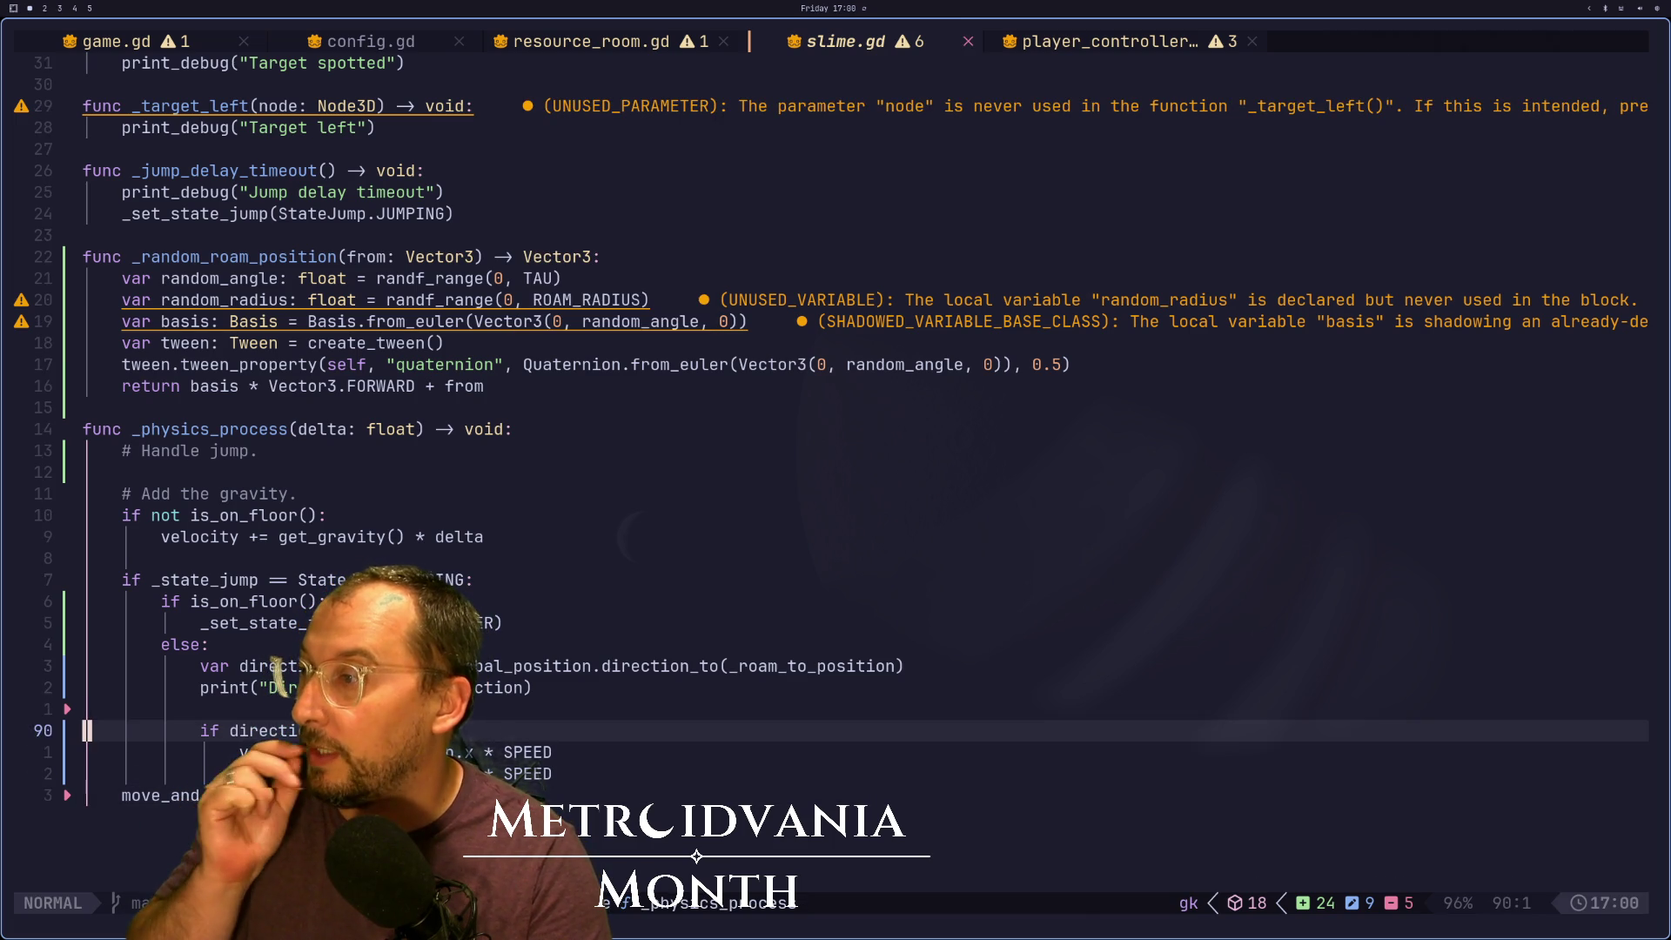
key(Escape)
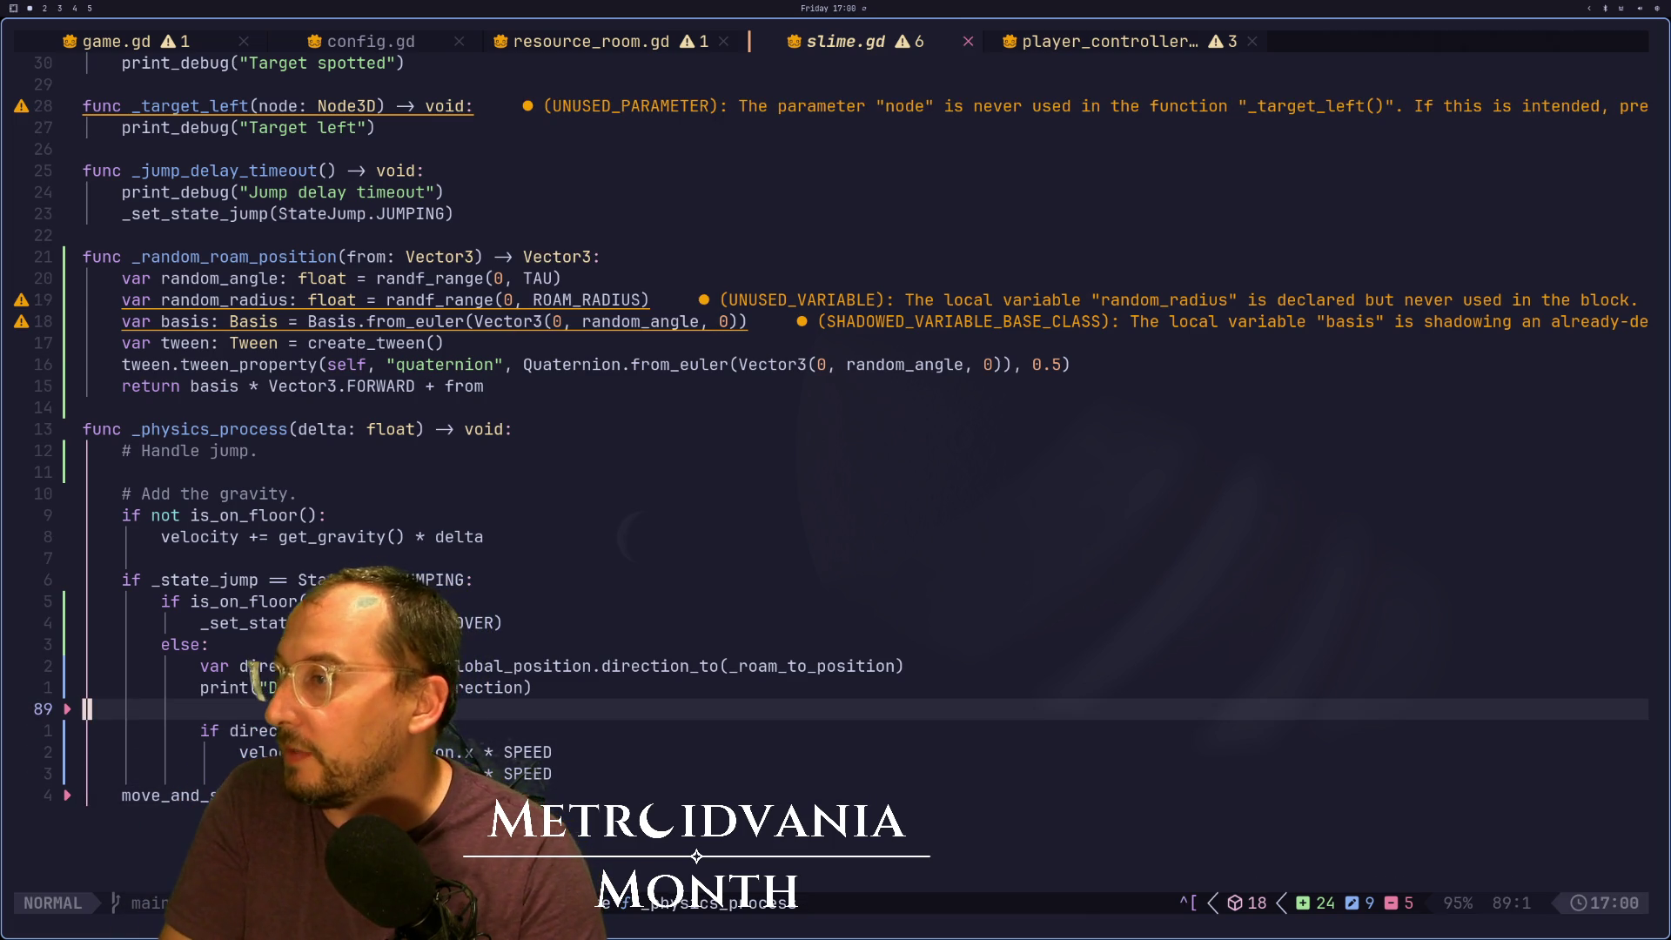
key(u)
key(u)
key(u)
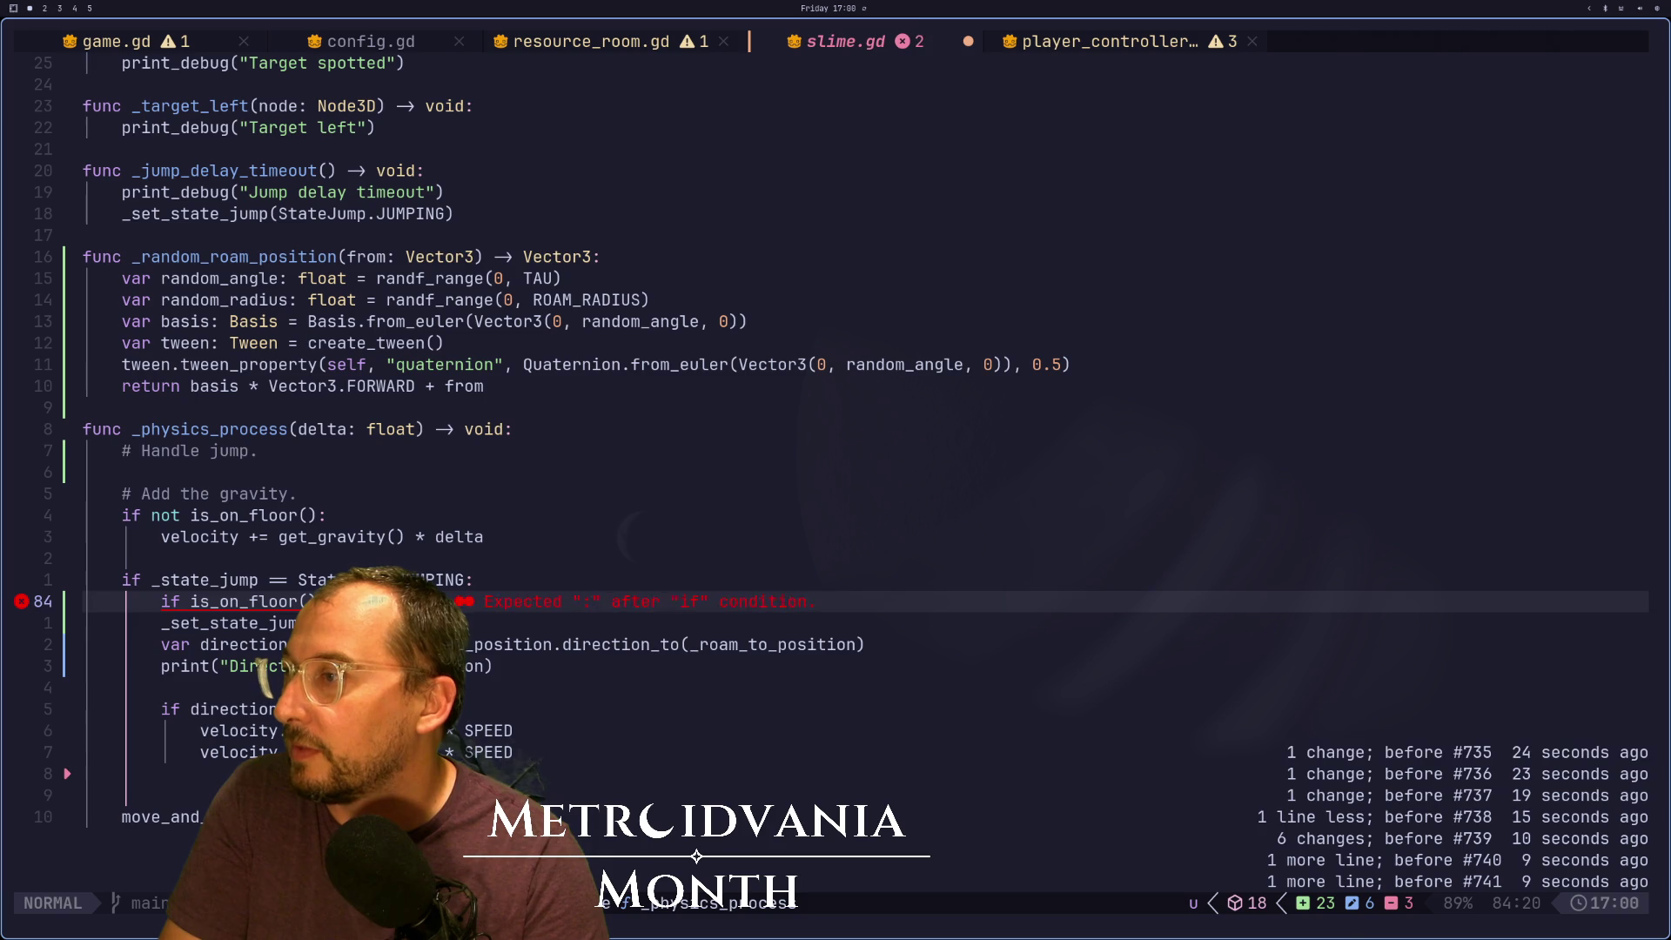
key(u)
key(u)
key(u)
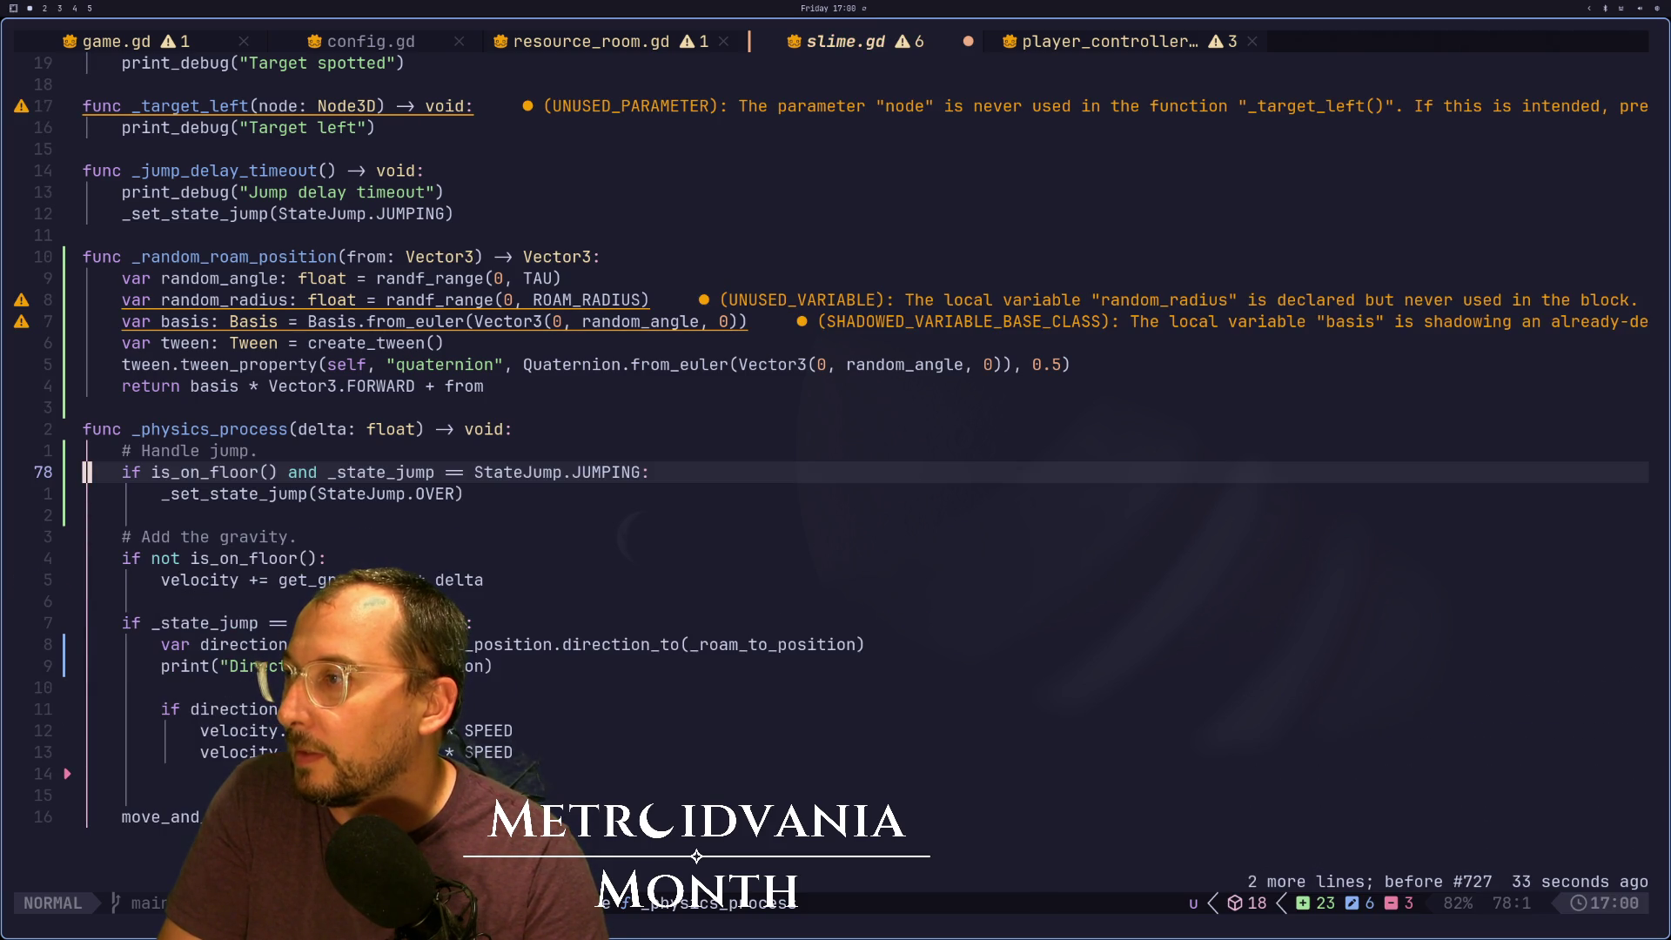
key(j)
key(j)
key(j)
key(j)
key(k)
key(k)
key(k)
key(k)
key(k)
key(k)
key(k)
key(k)
key(k)
key(j)
key(k)
key(j)
key(k)
key(k)
key(k)
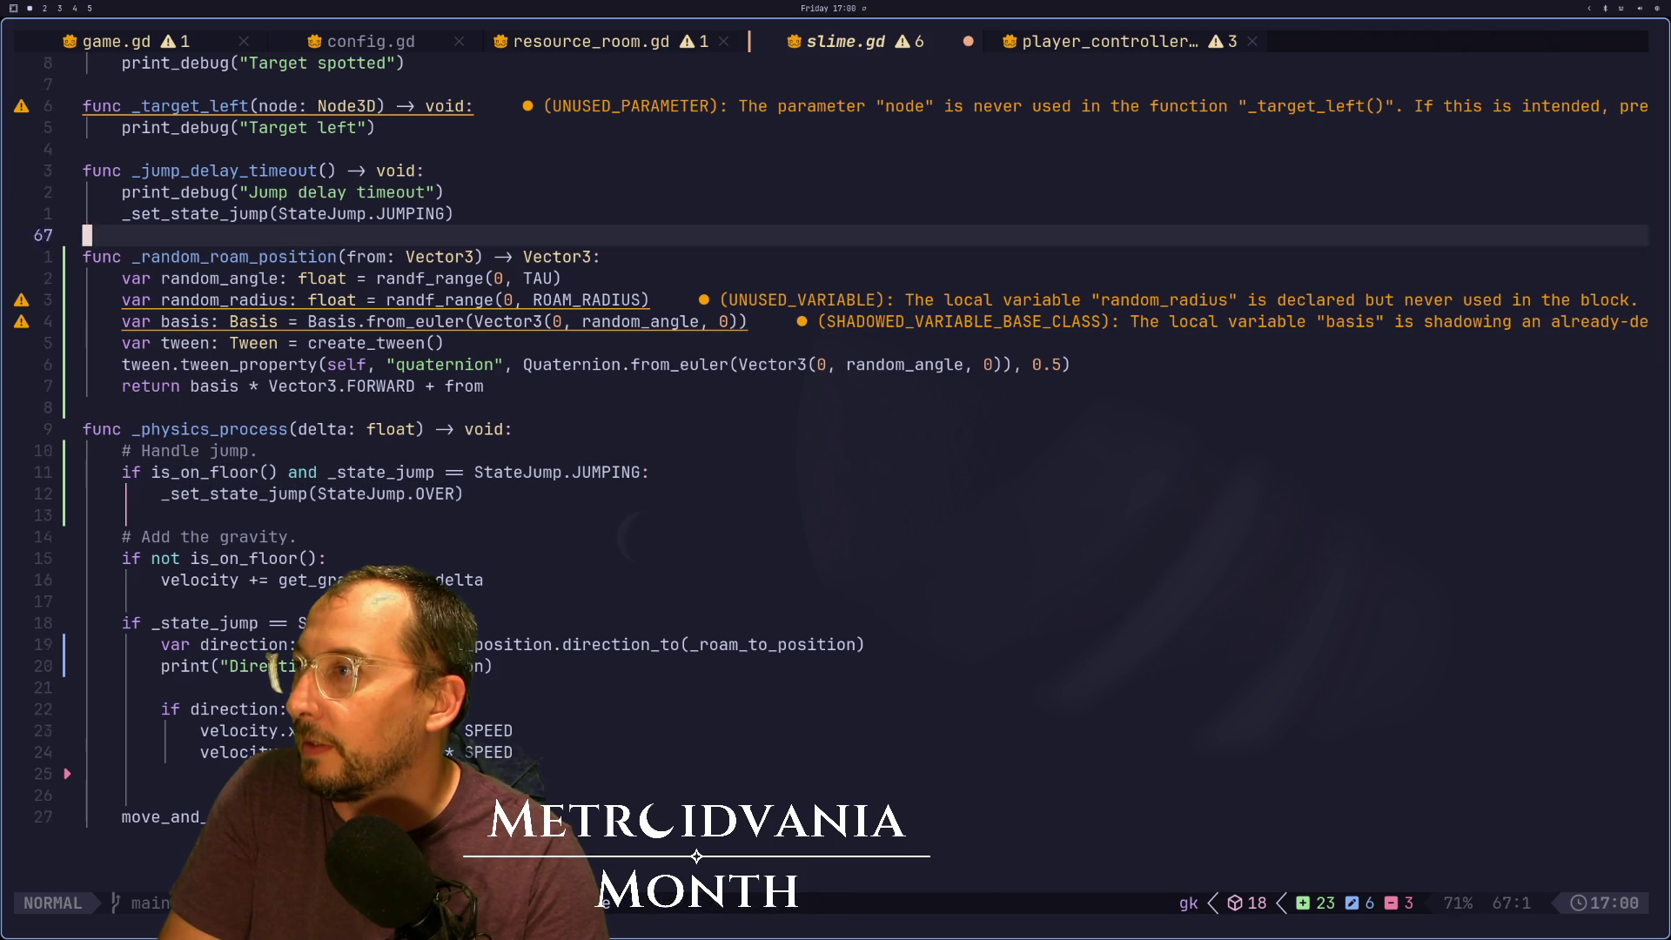
key(k)
key(k)
key(k)
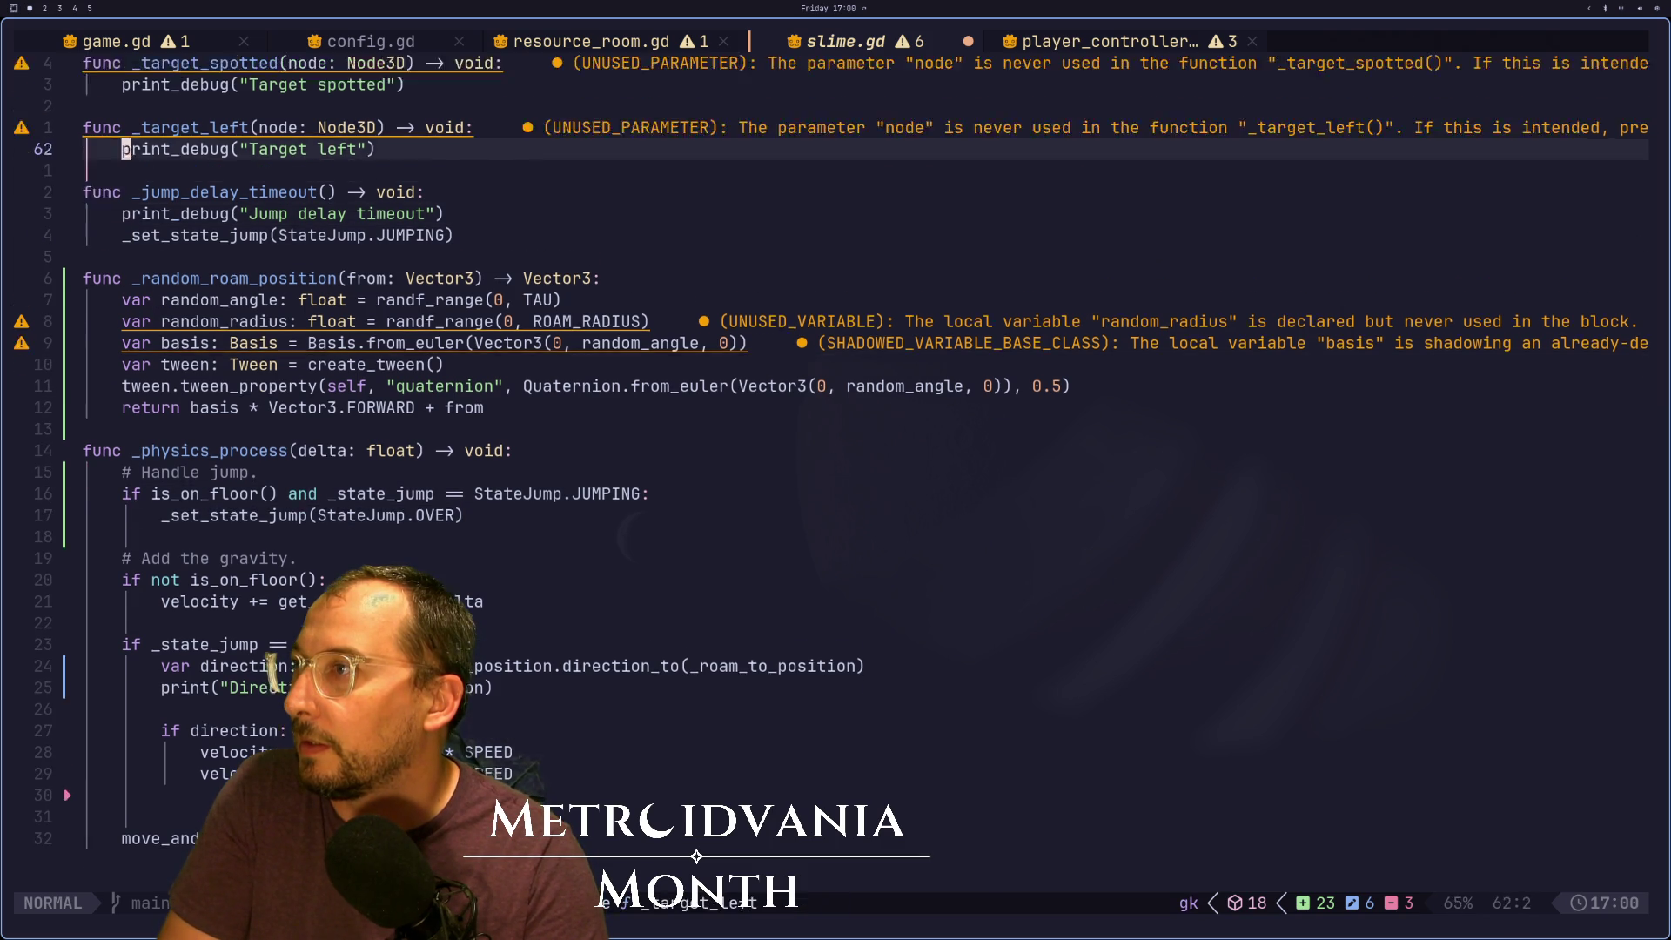
In the StateJump.OVER branch, add a line setting velocity.x = 0
key(j)
key(j)
key(j)
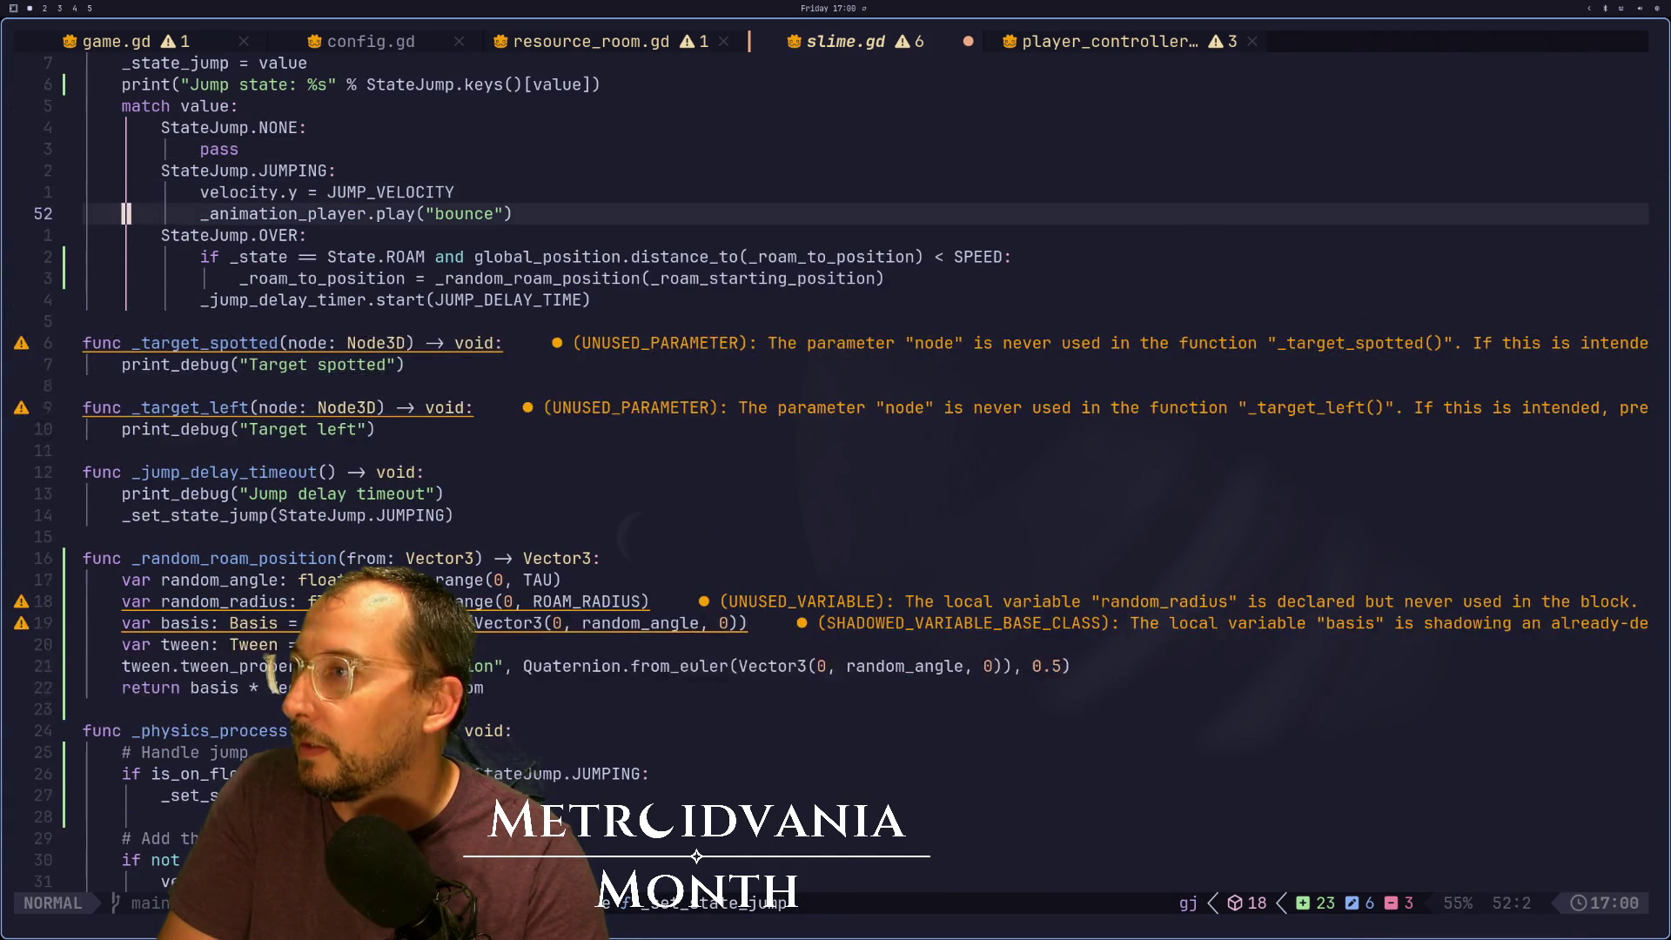
key(j)
key(j)
key(o)
key(Escape)
key(u)
key(shift+o)
text(velo)
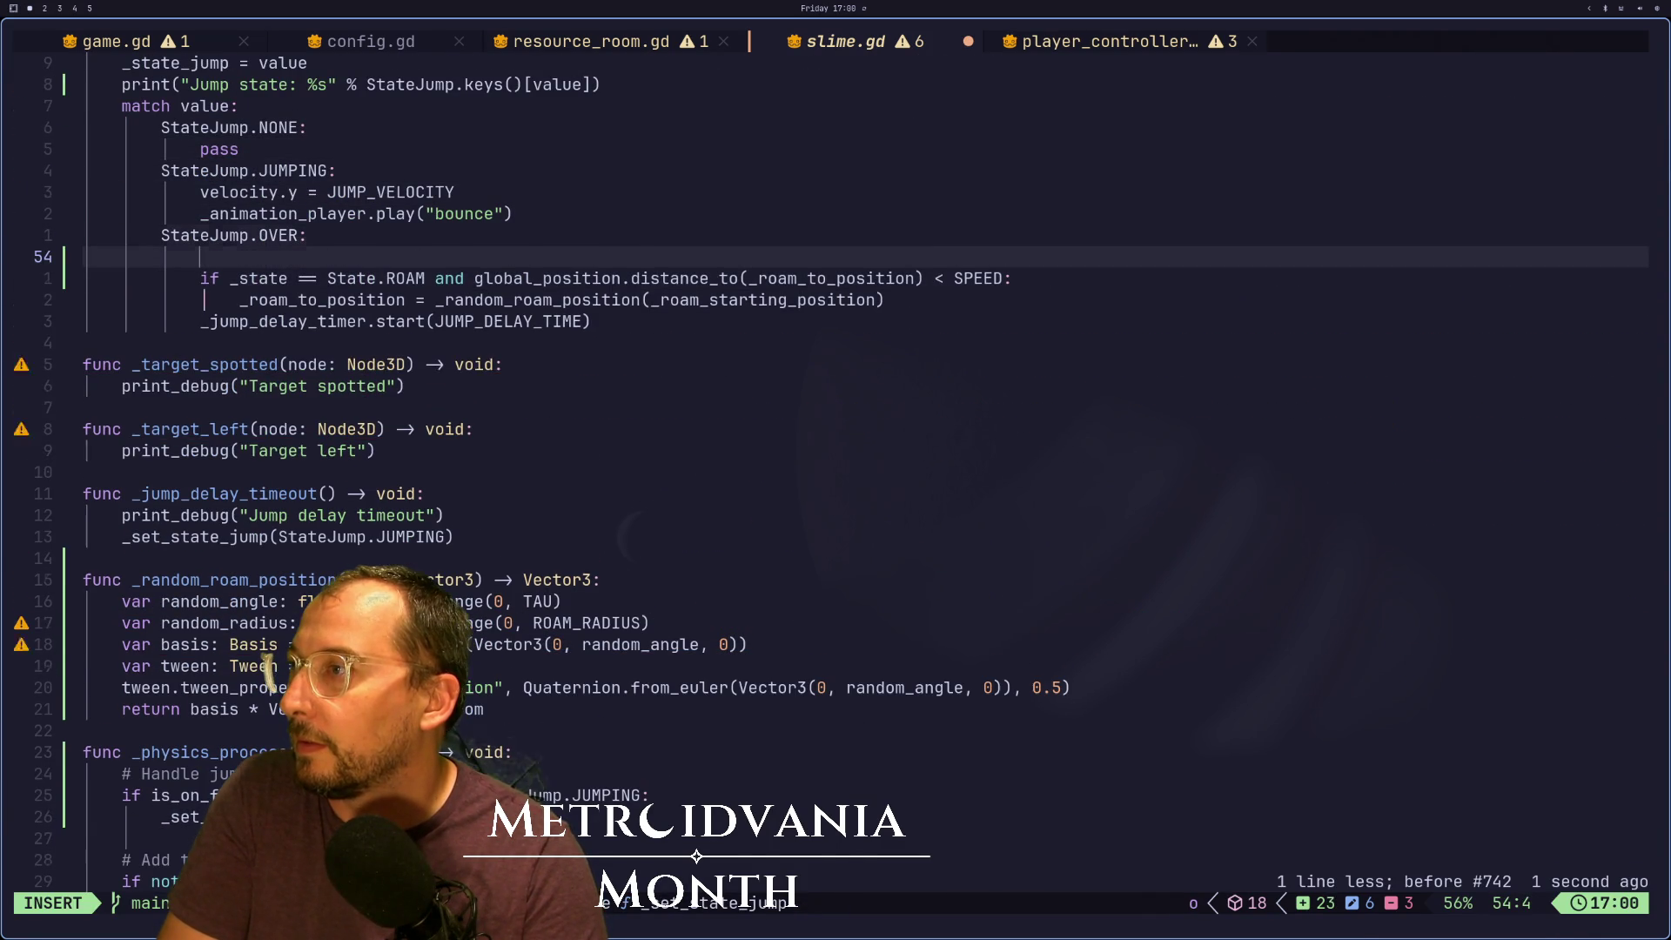
key(Return)
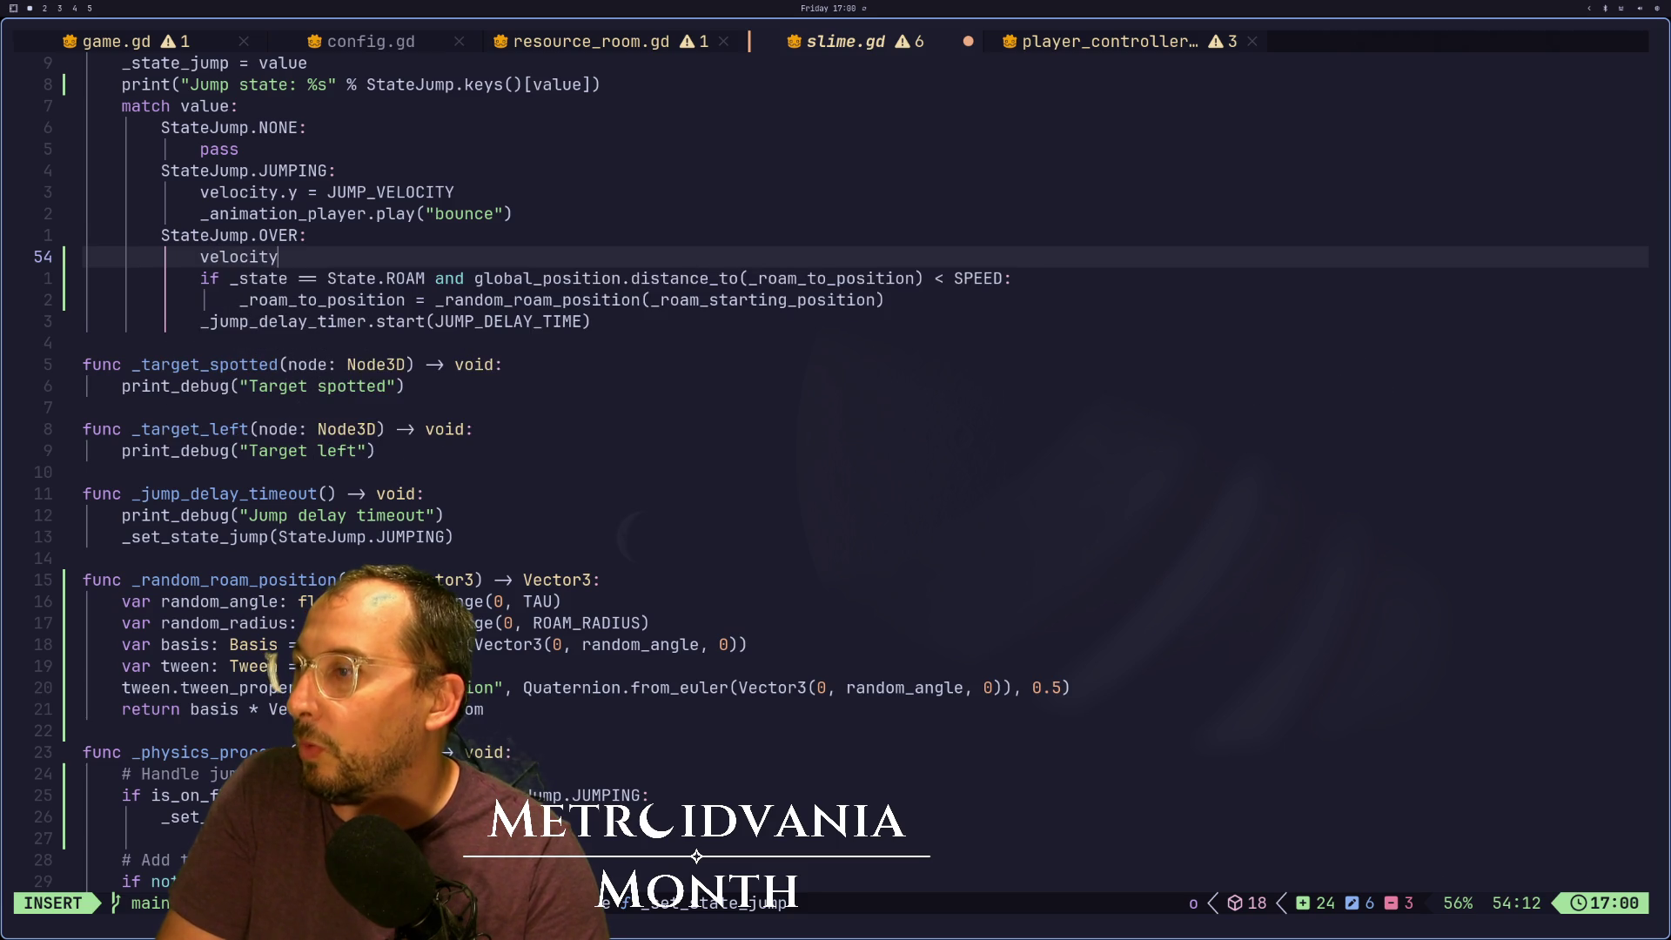
text(.x = 0)
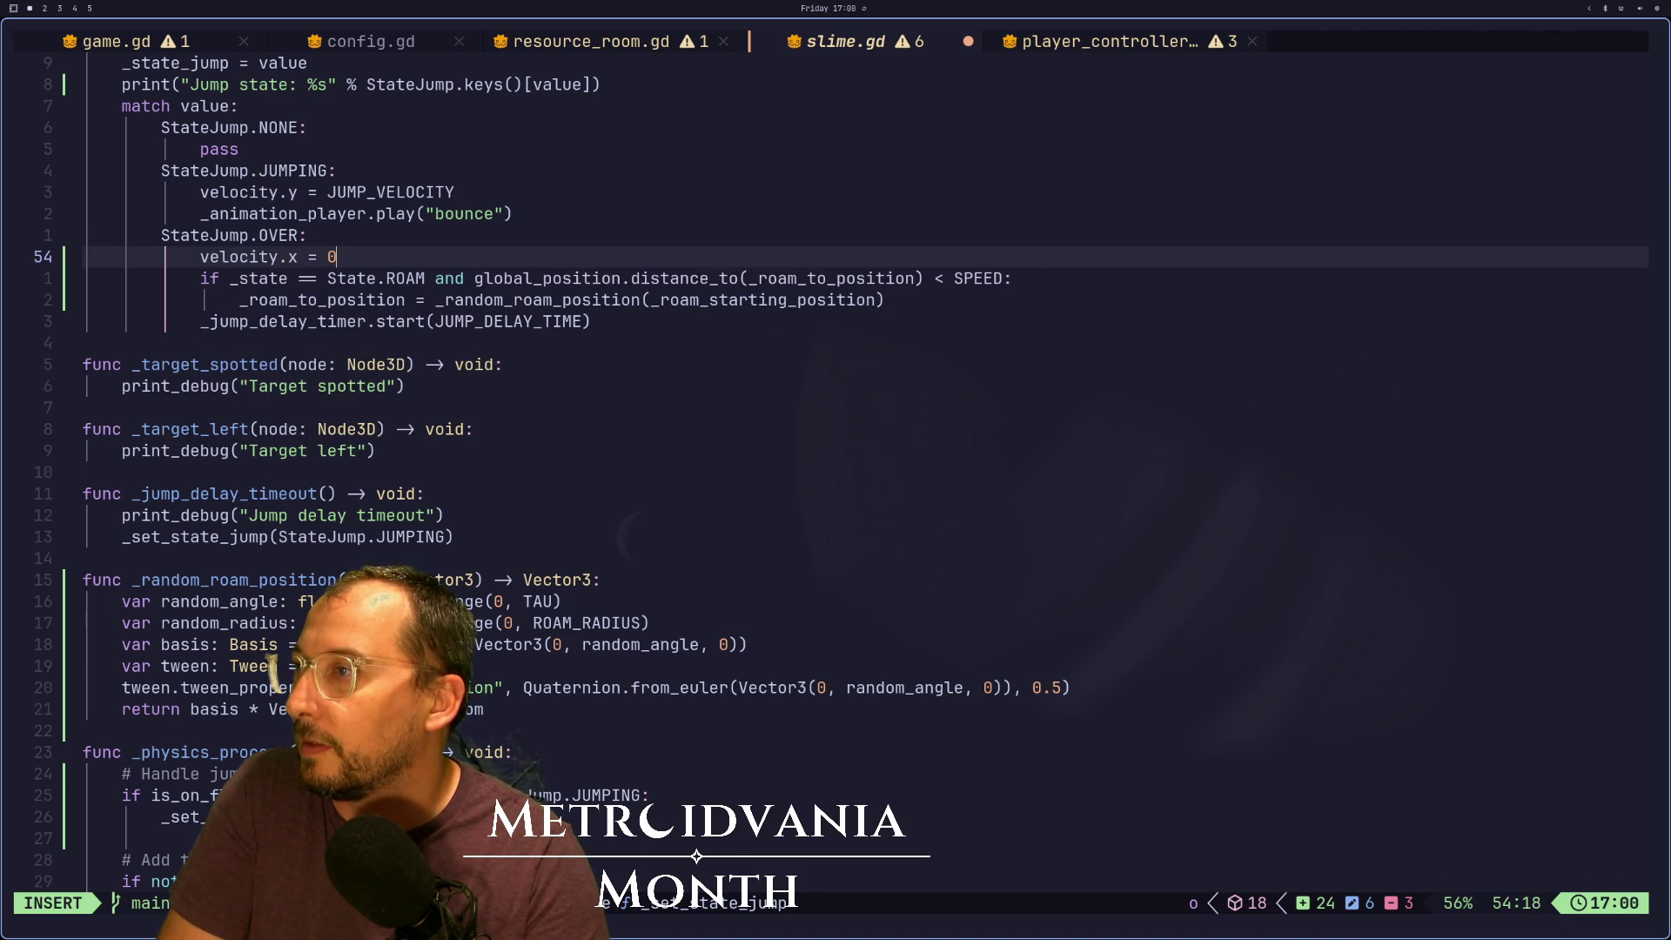
Add velocity.z = 0 below it, save slime.gd, and switch back to the Godot editor
key(Return)
text(velocity)
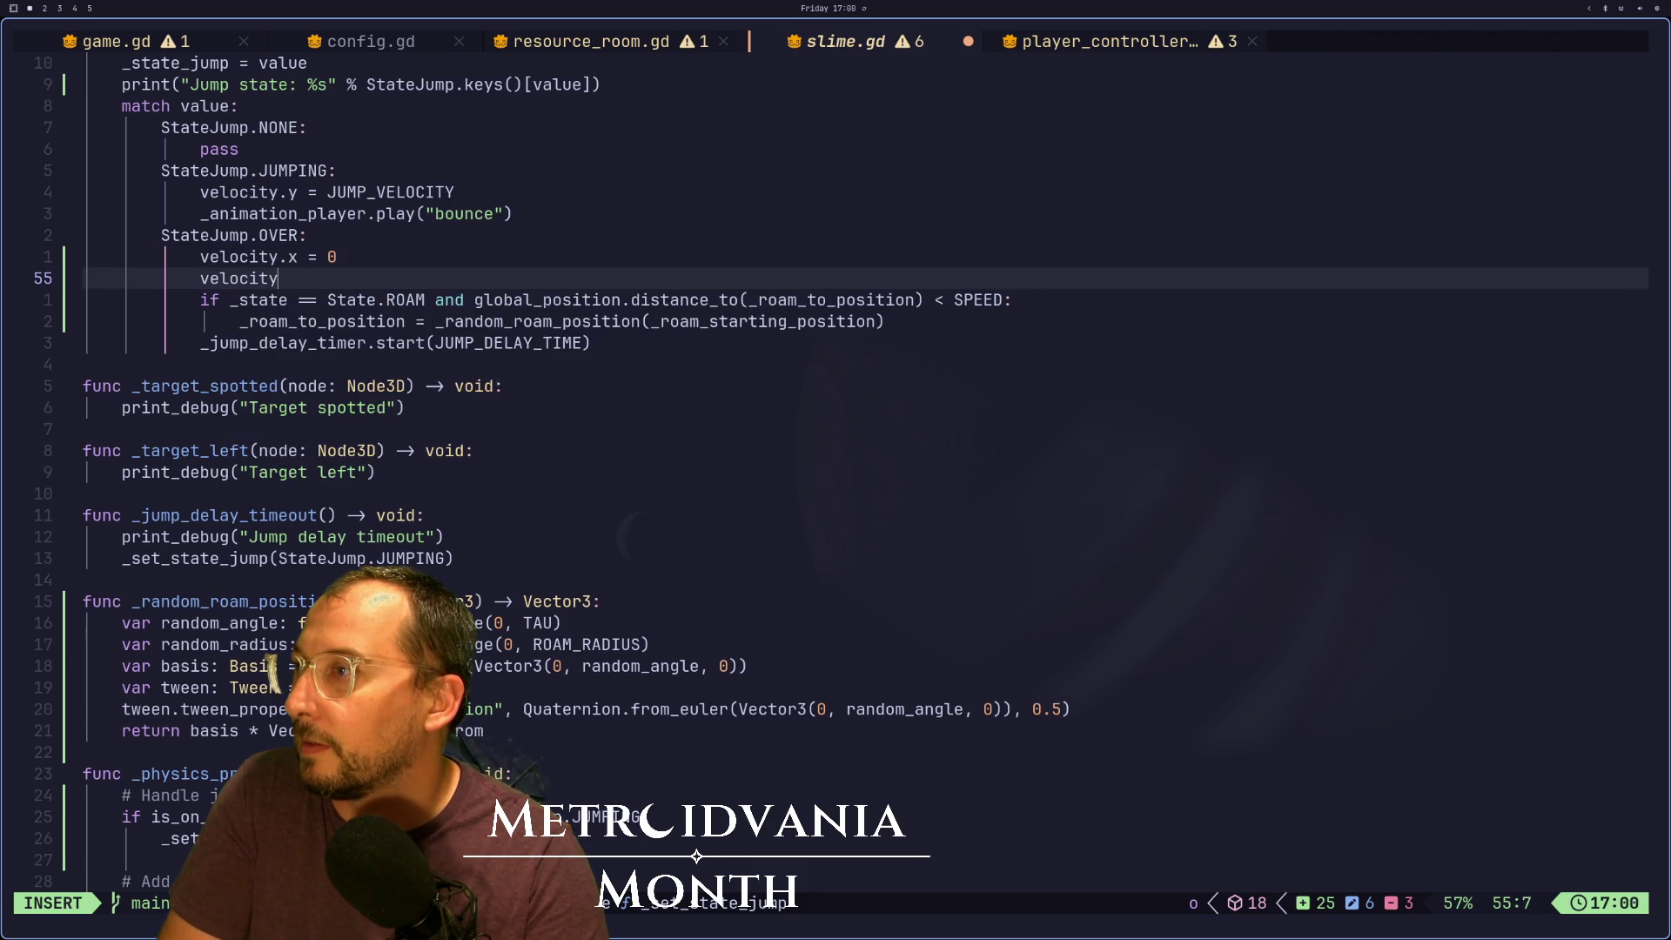
text(.z = 0)
key(Escape)
text(:w)
key(Return)
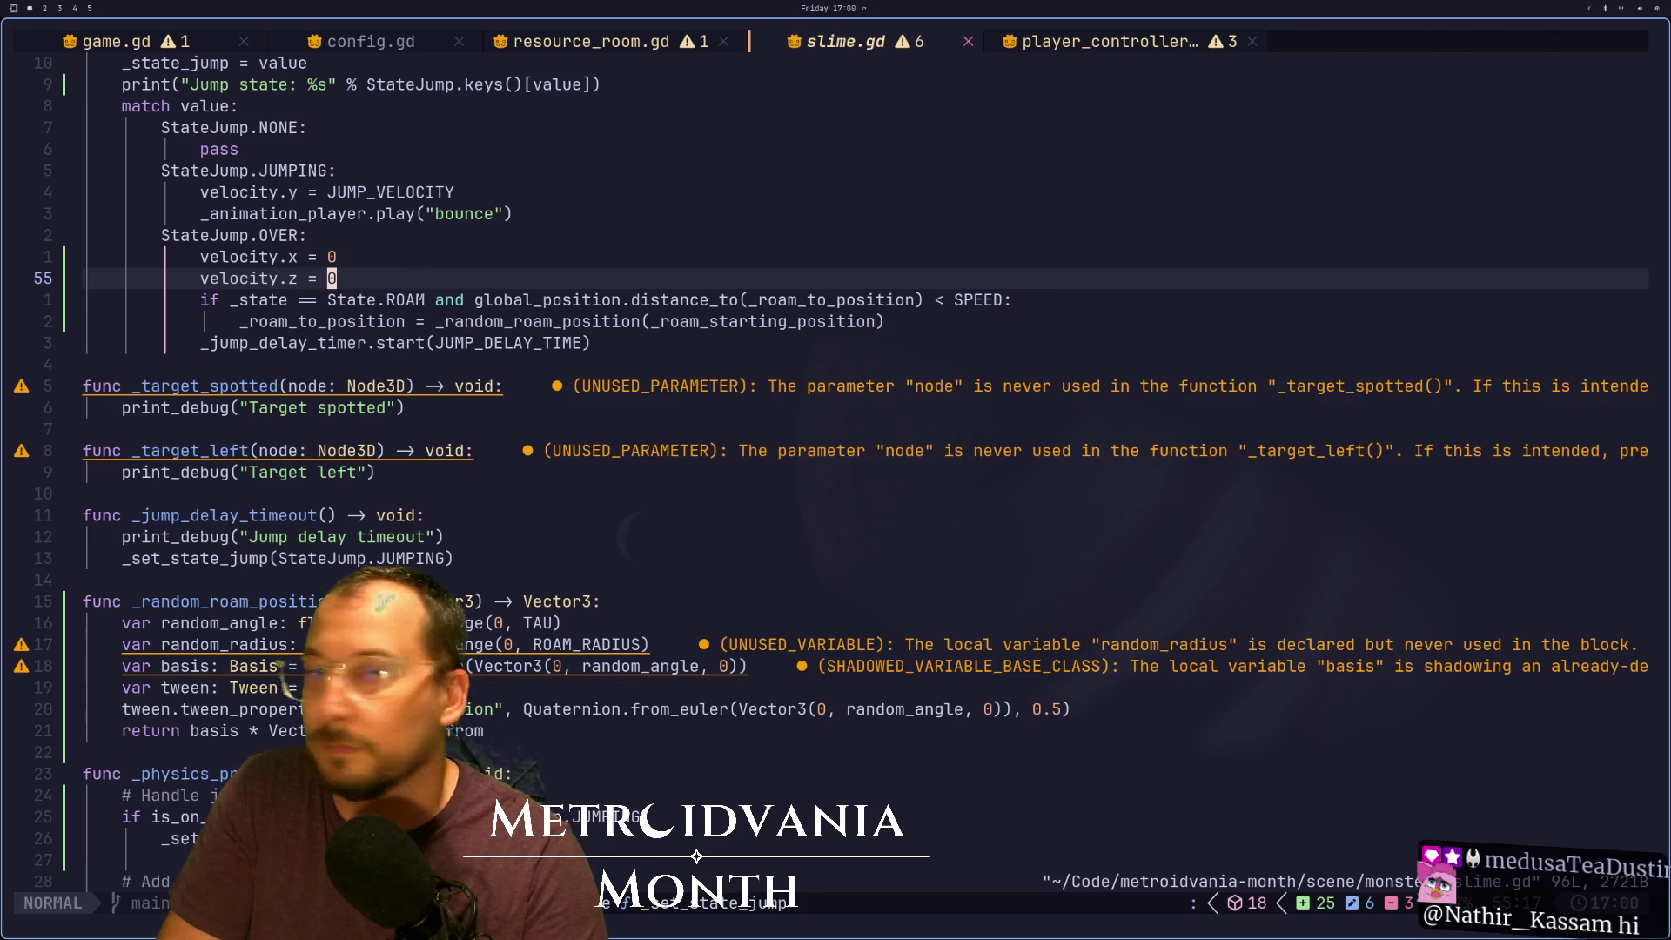
key(super+shift+4)
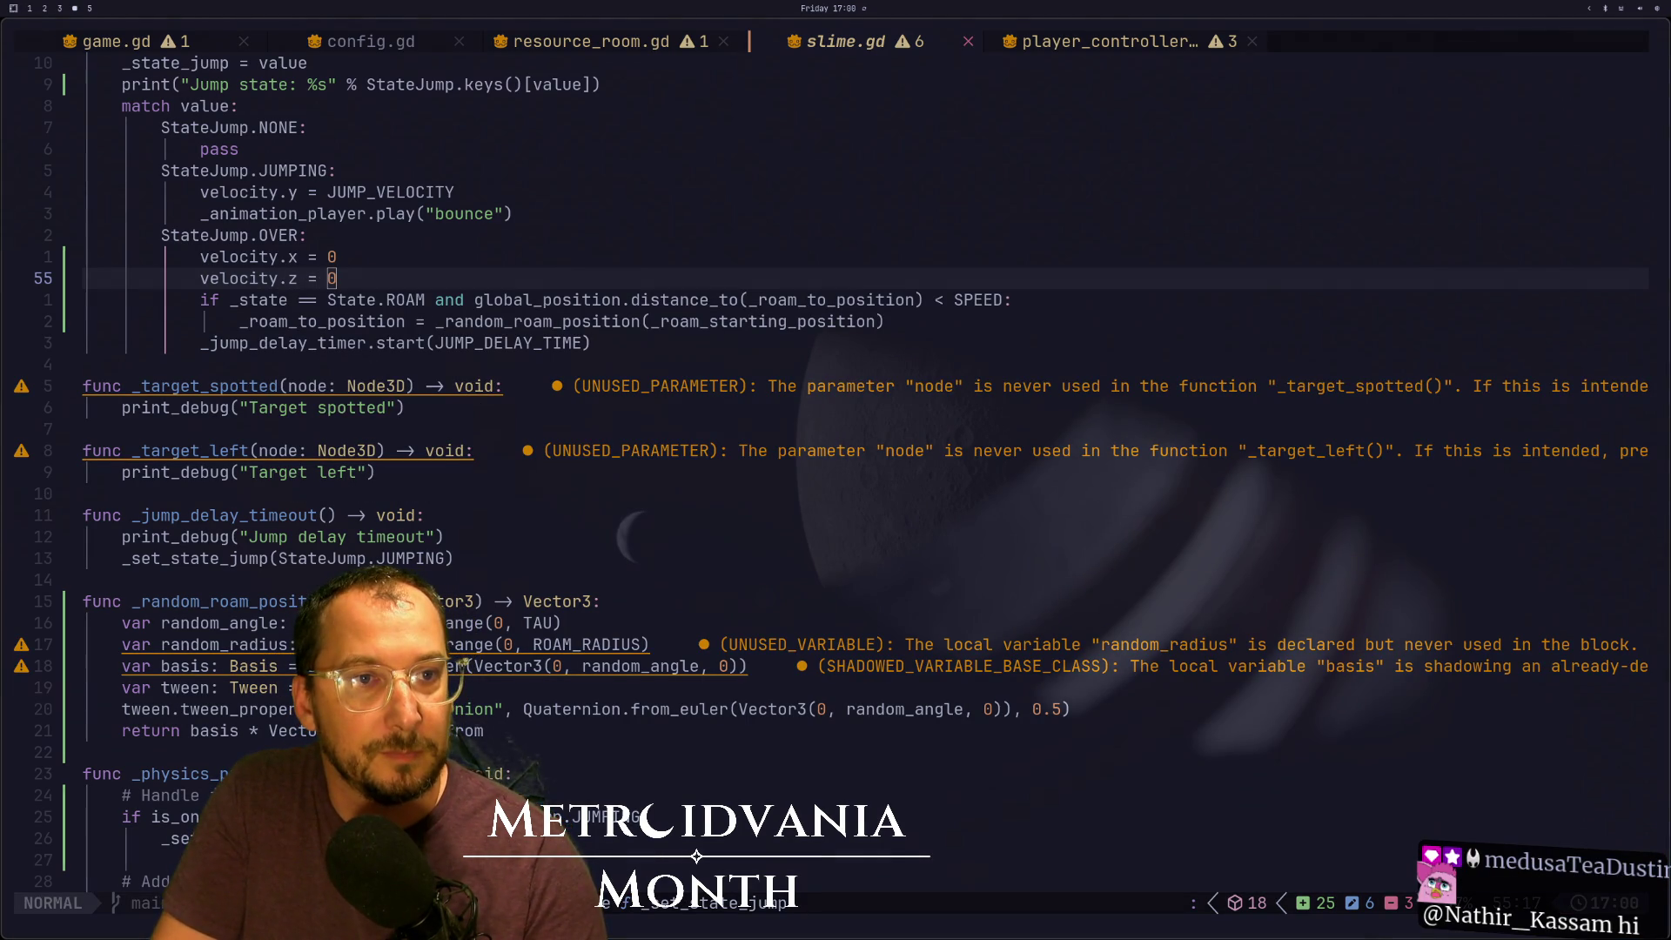
key(super+2)
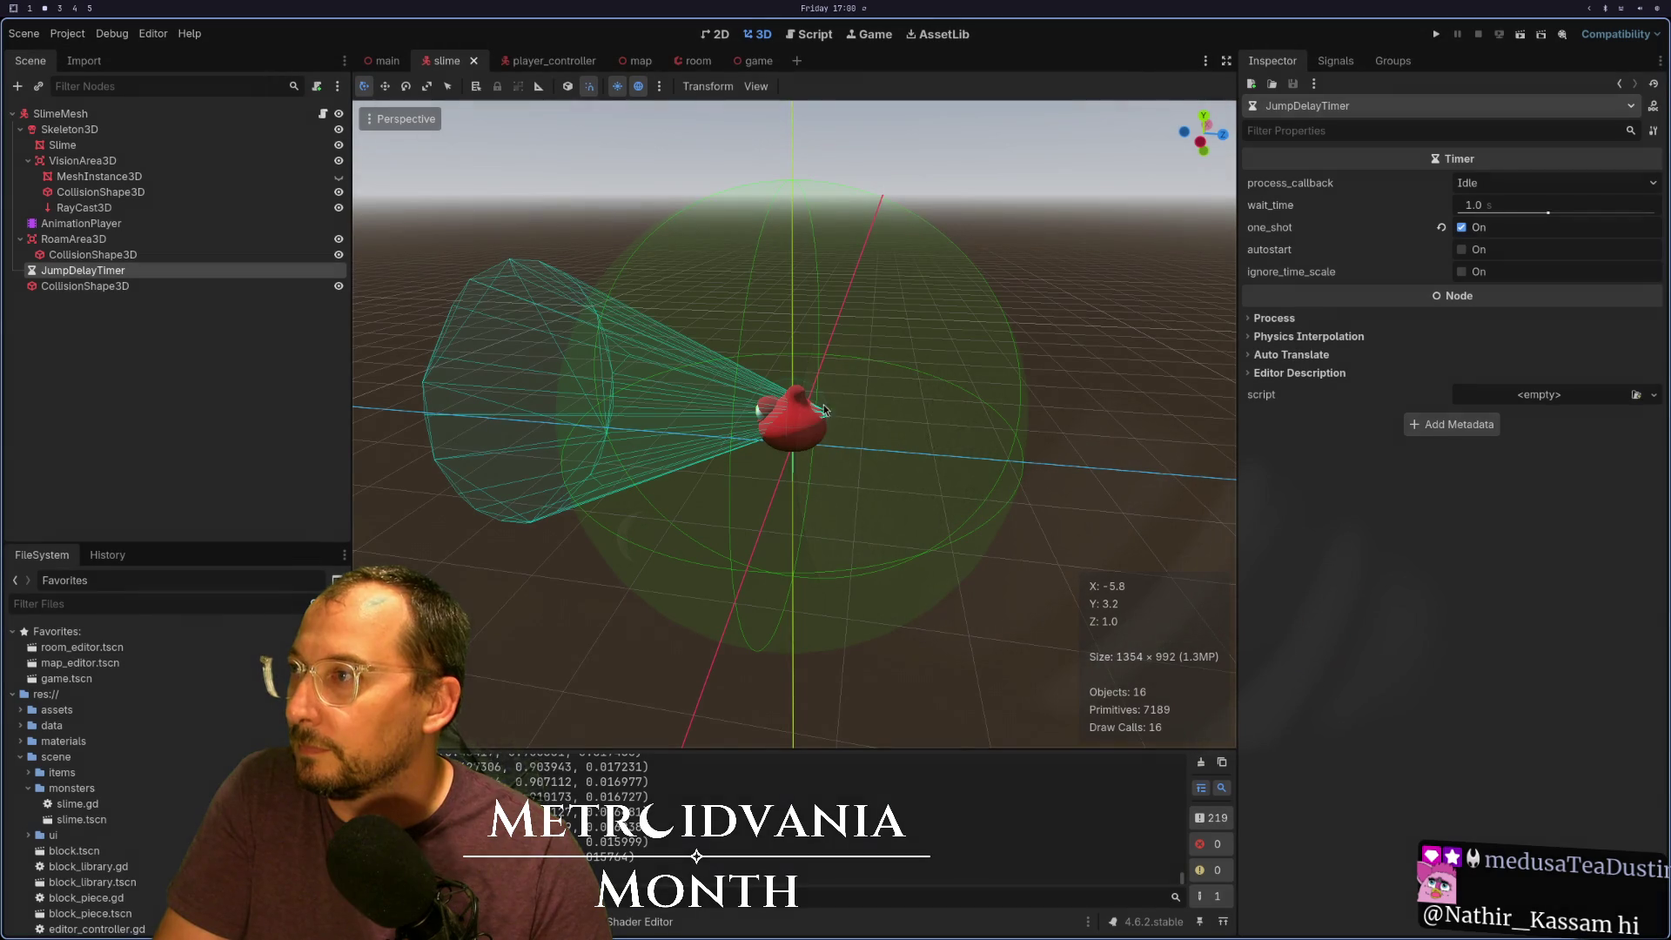
Run the game to watch the slime hop over the tiled floor, then return to Neovim
click(1434, 36)
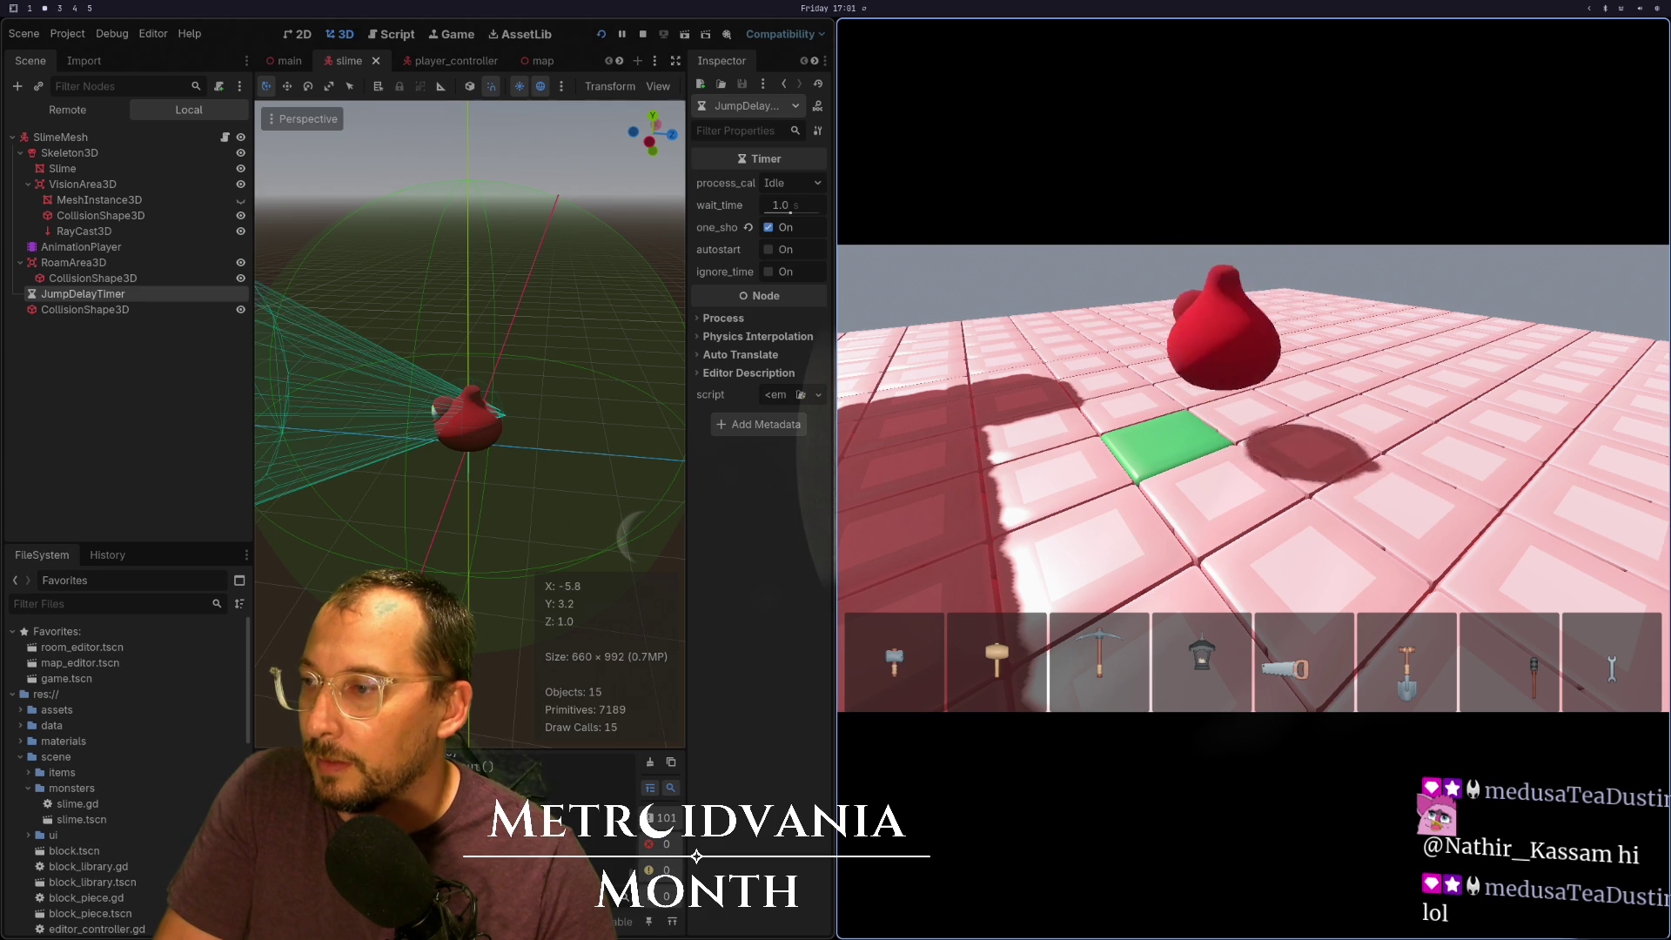
key(super+1)
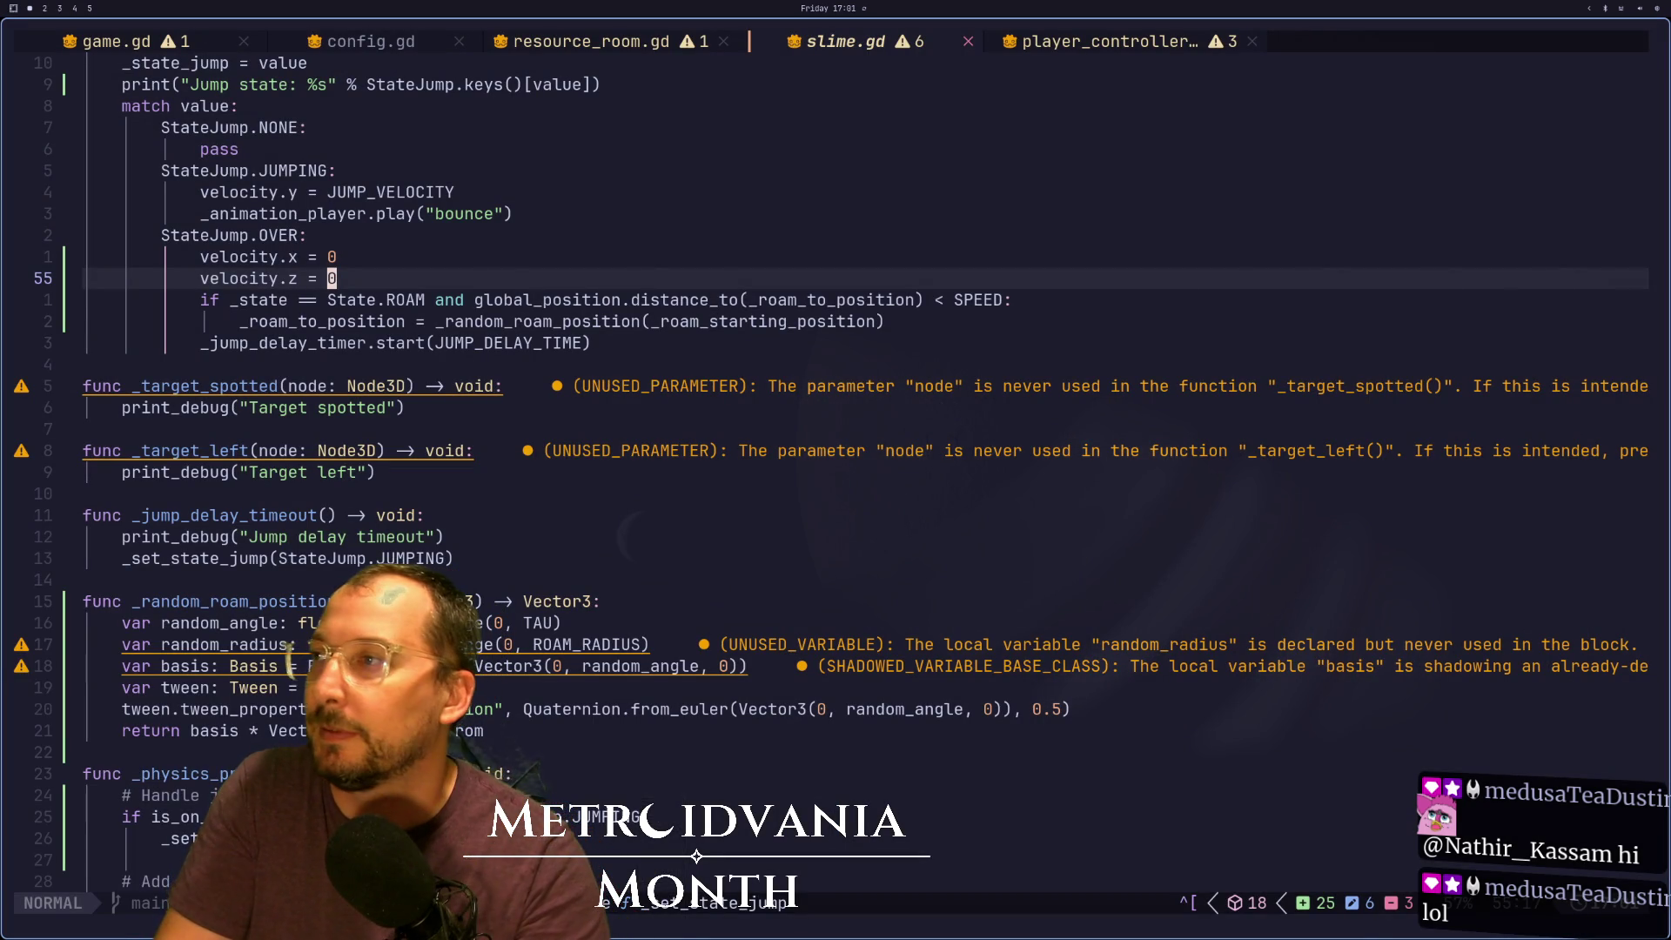
key(j)
key(j)
key(j)
key(j)
key(k)
key(k)
key(k)
key(k)
key(k)
key(k)
key(j)
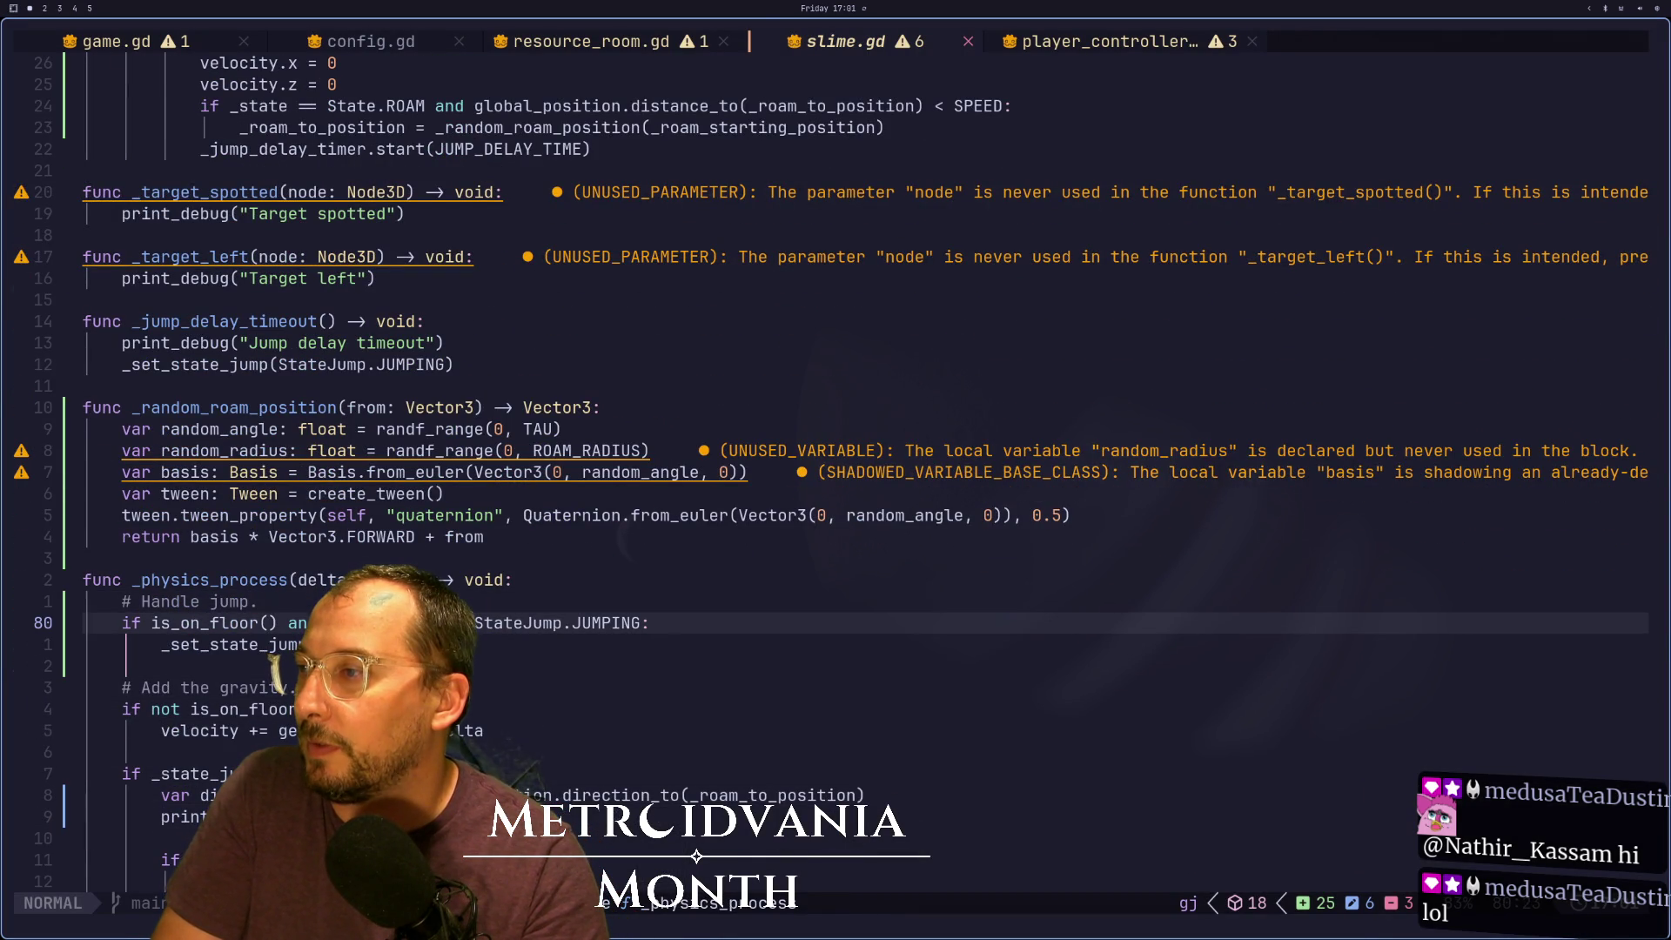
key(d)
key(2)
key(d)
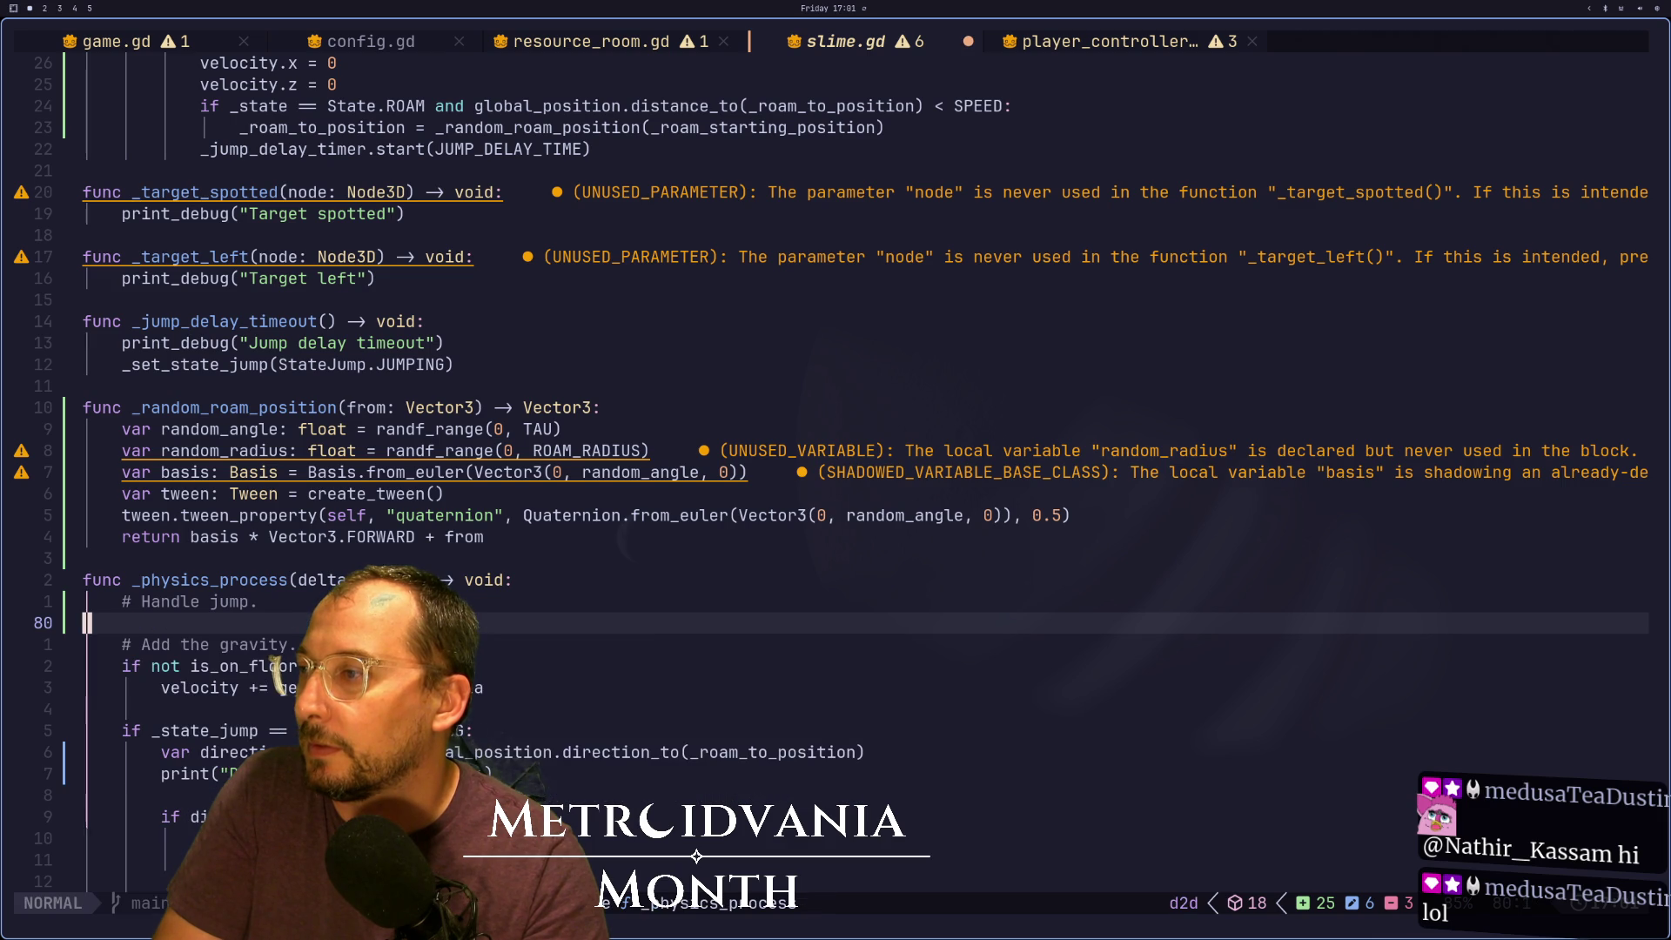
key(u)
key(k)
key(k)
key(j)
key(j)
key(j)
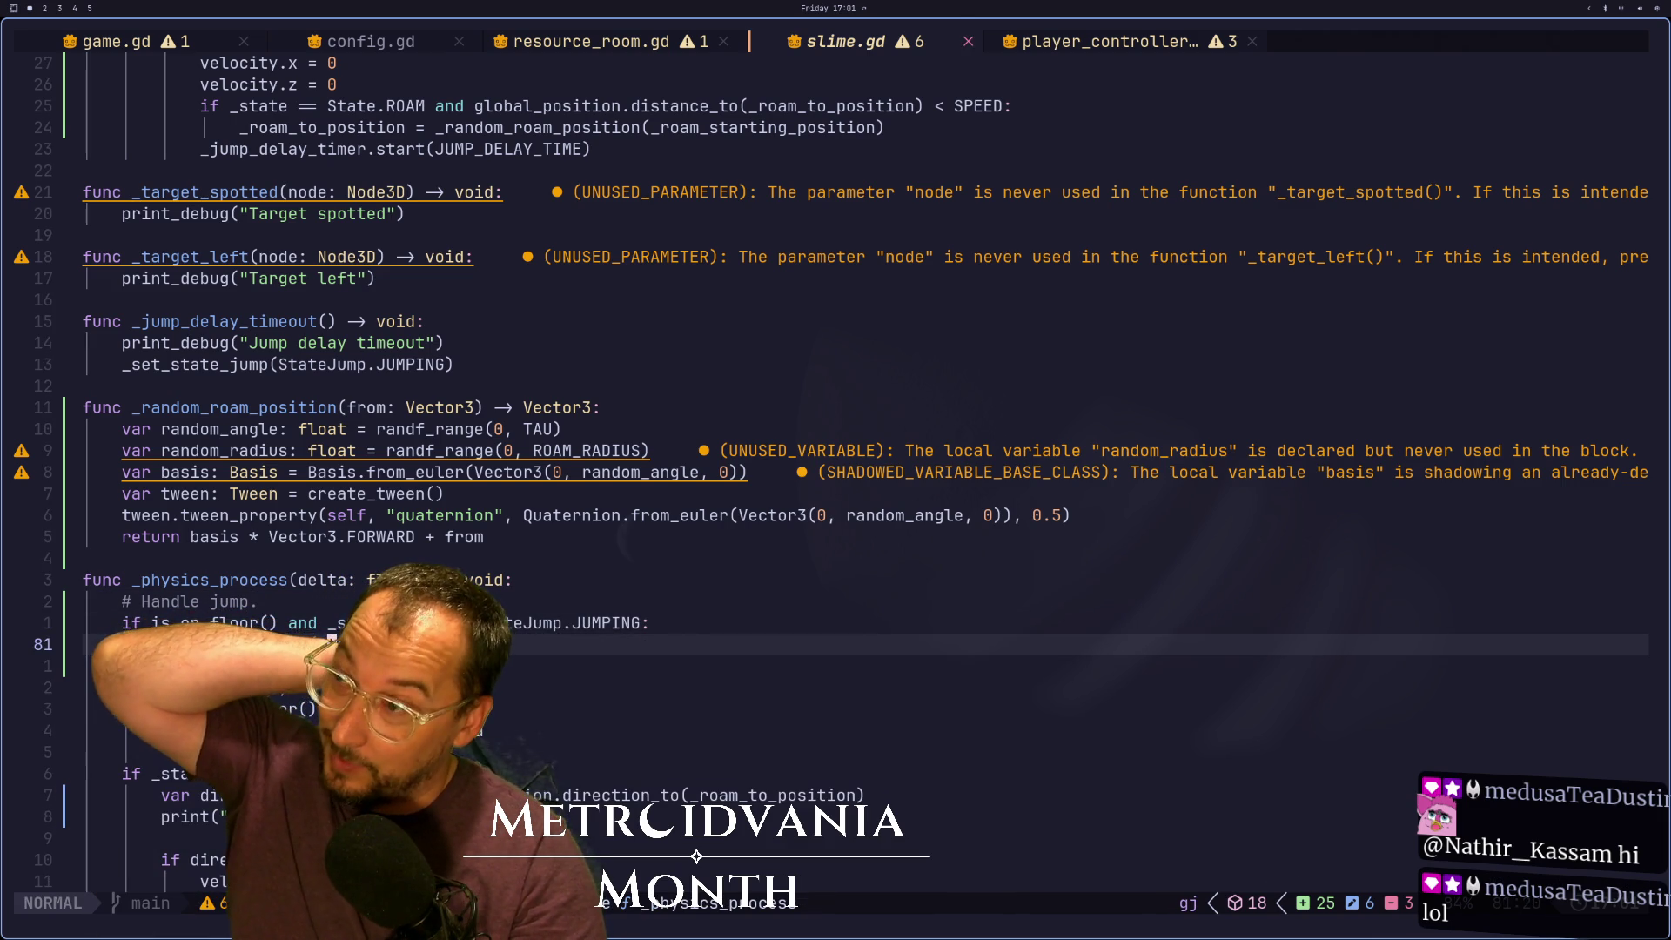
key(k)
key(k)
key(k)
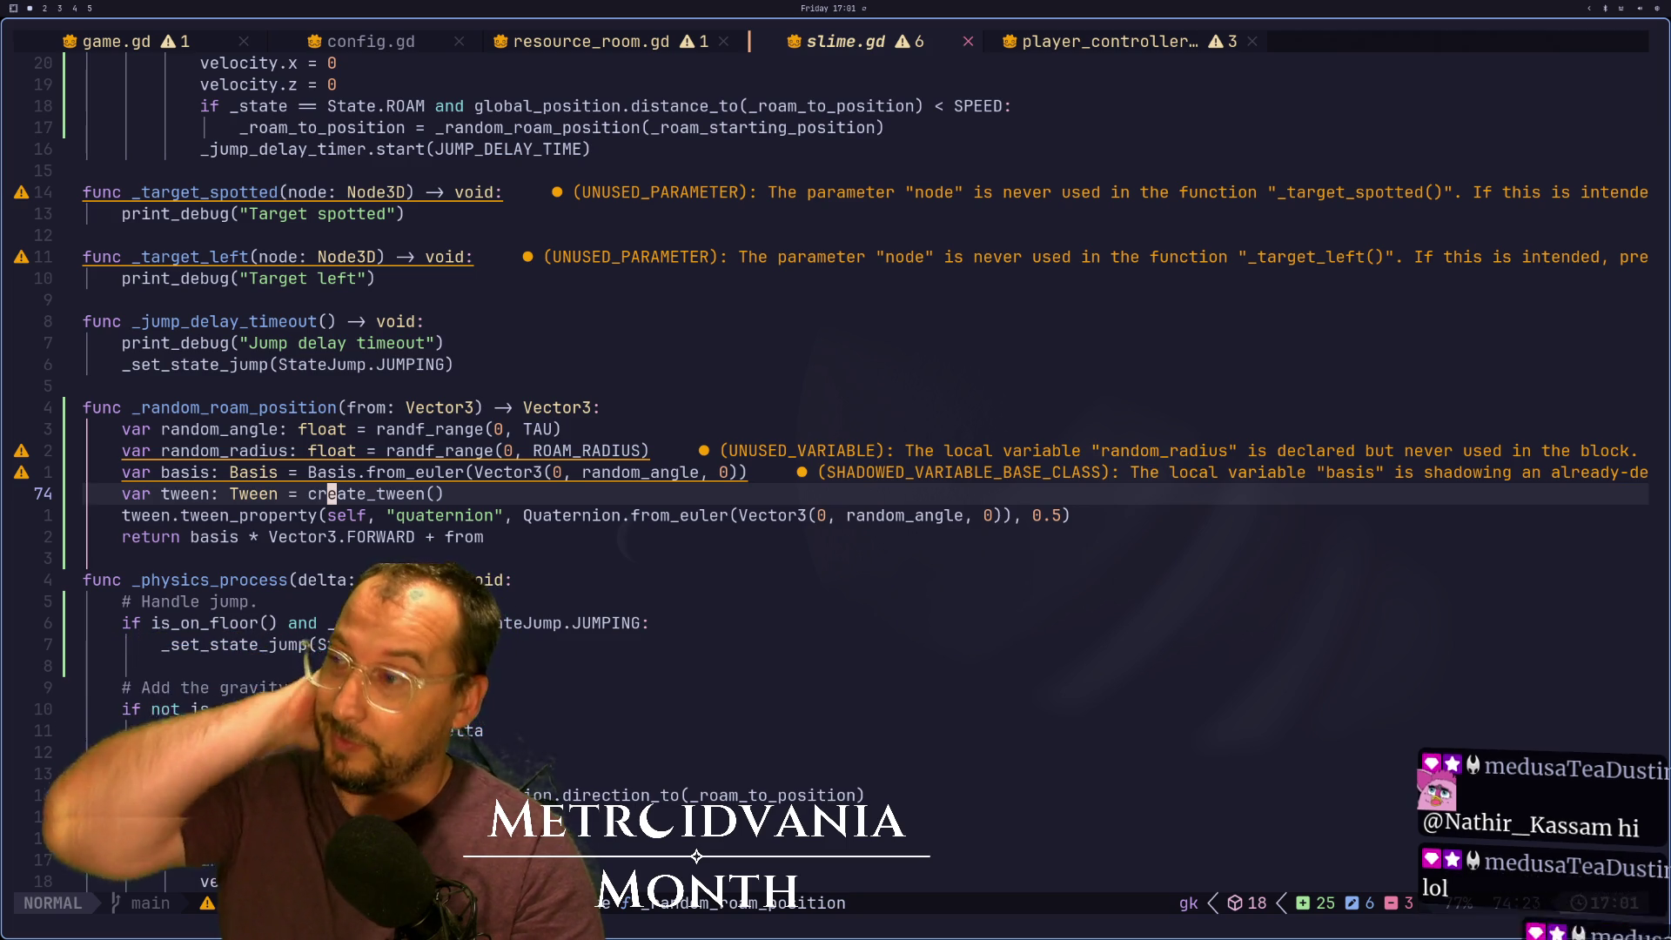
key(k)
key(k)
key(k)
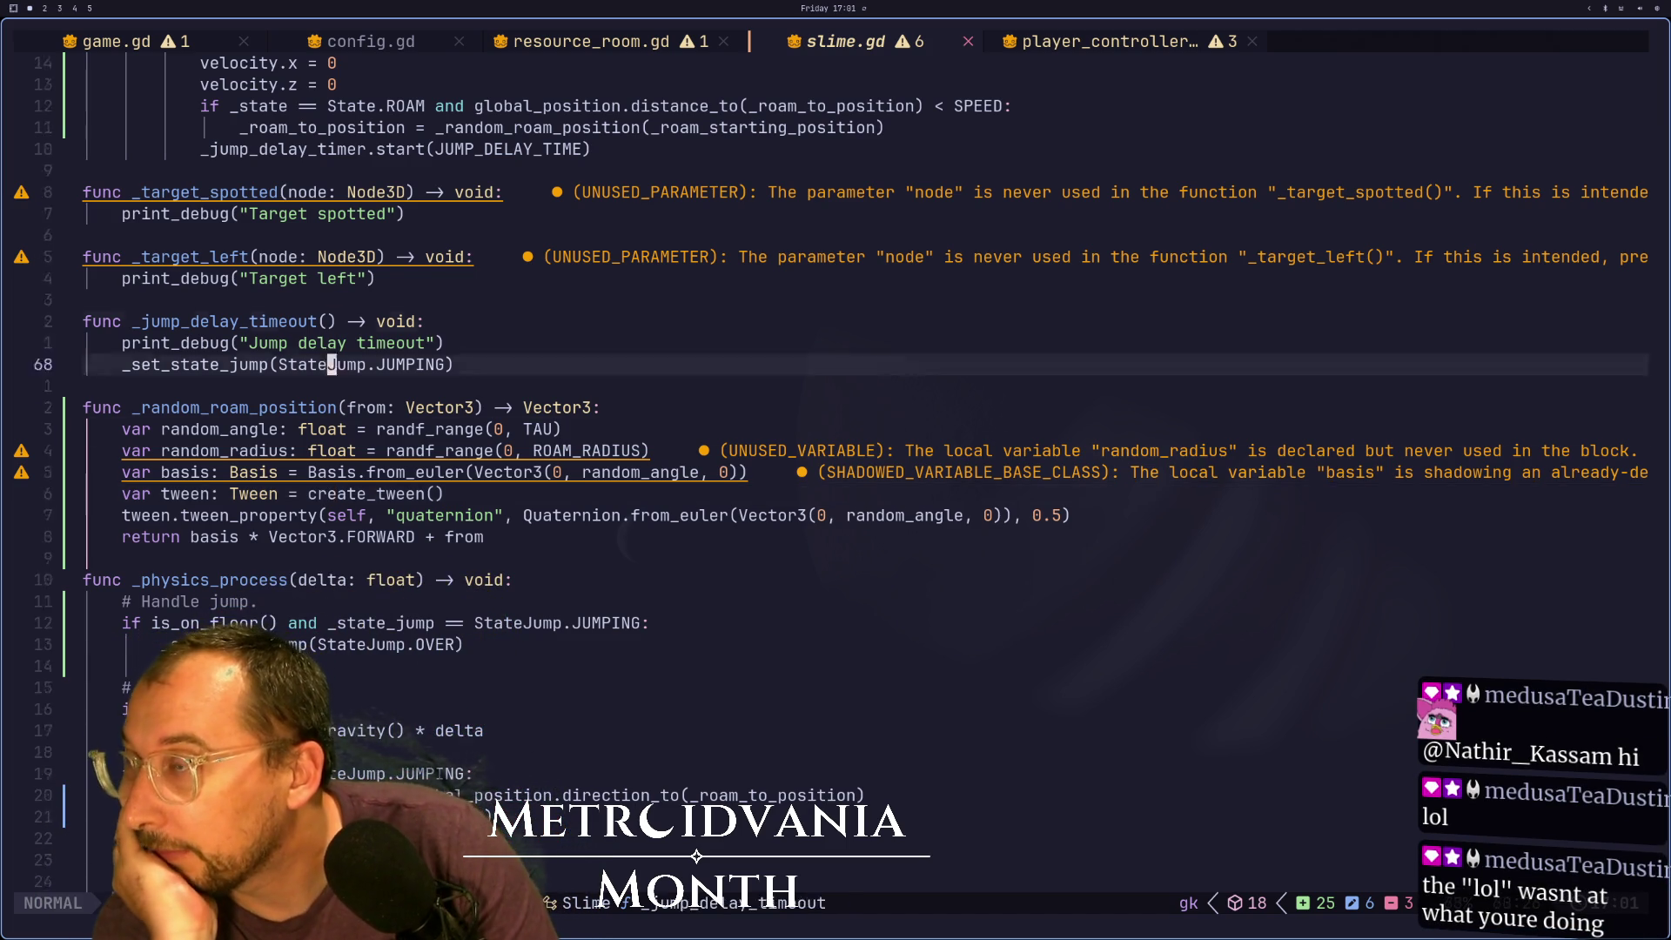
key(j)
key(j)
key(j)
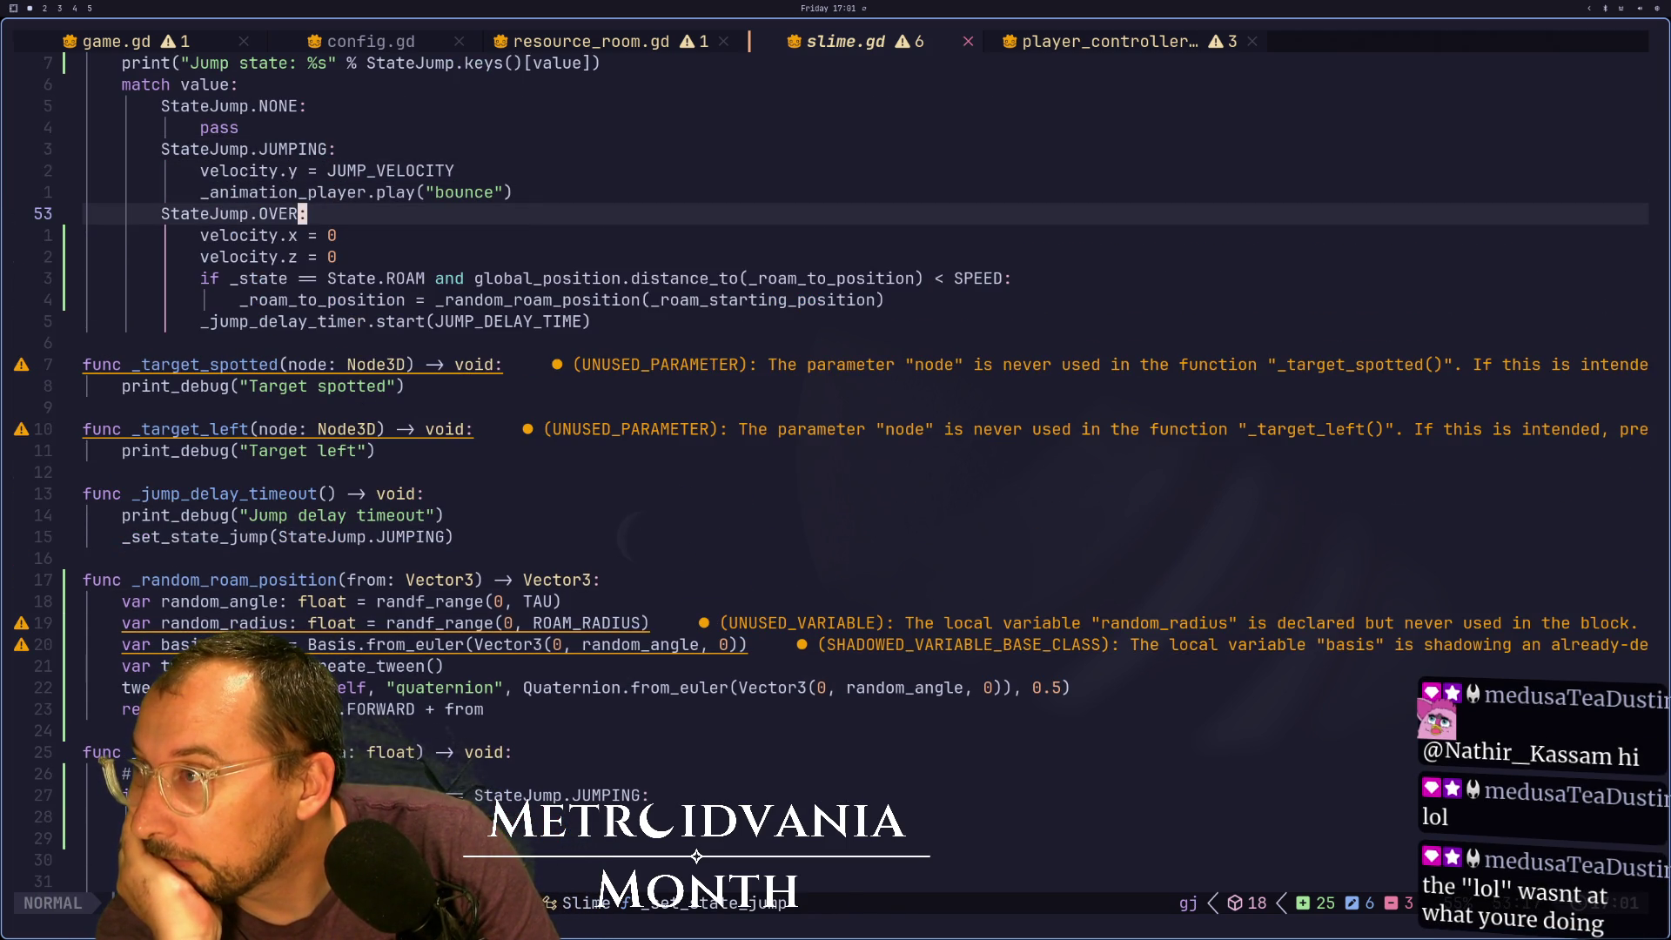
key(j)
key(j)
key(j)
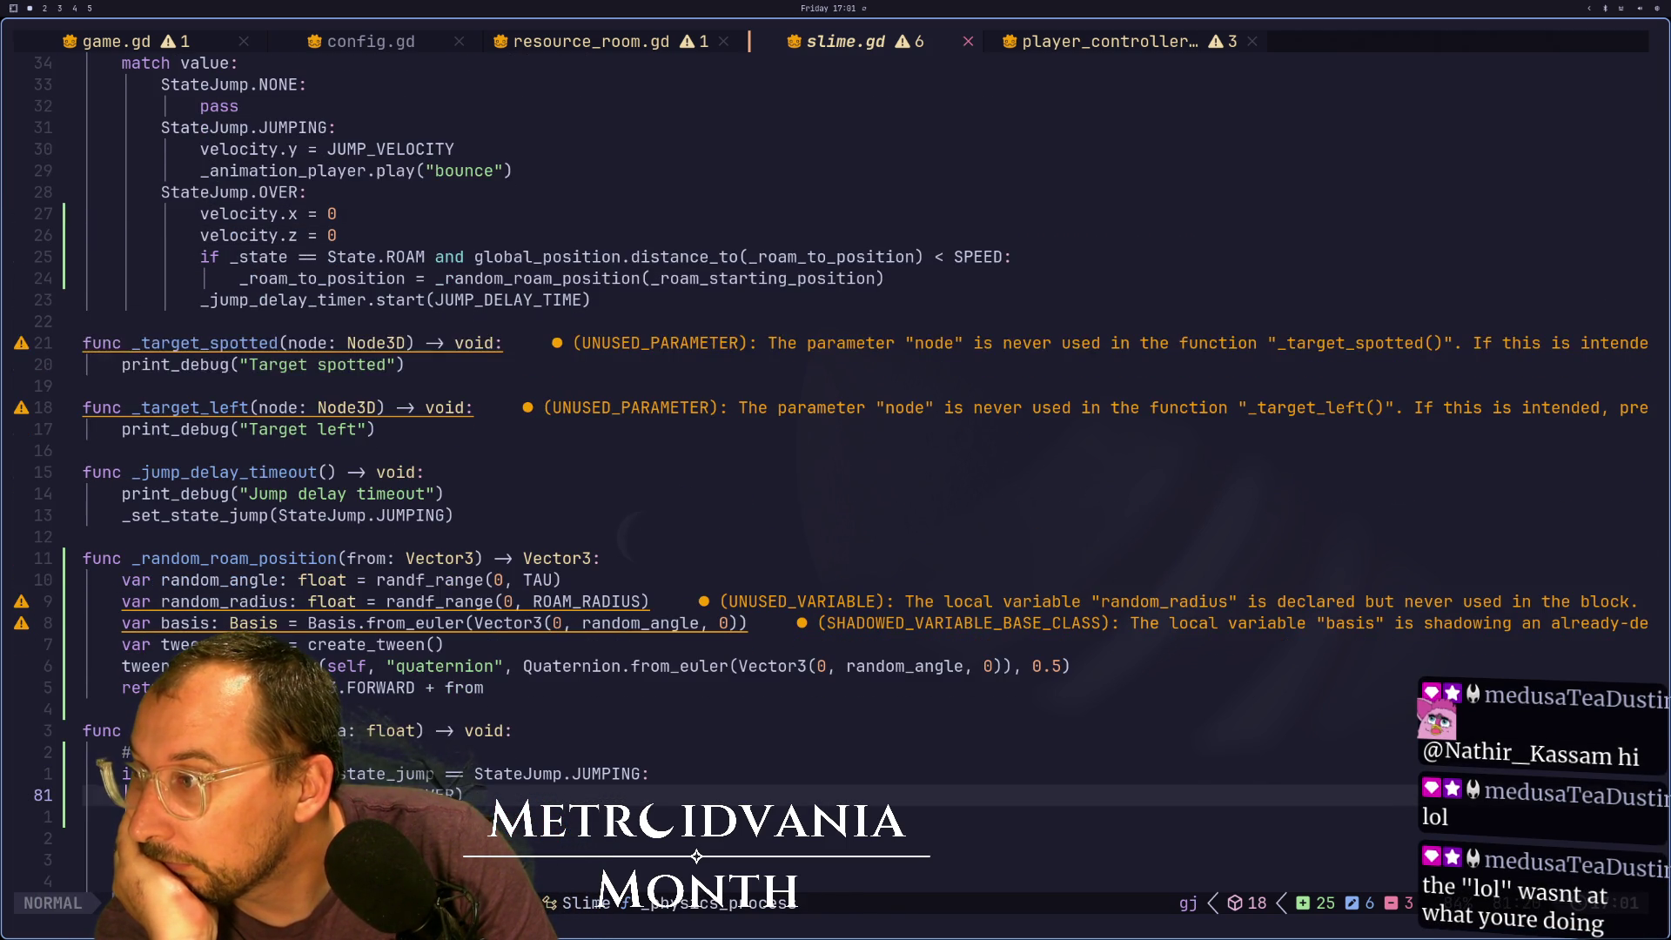
key(j)
key(j)
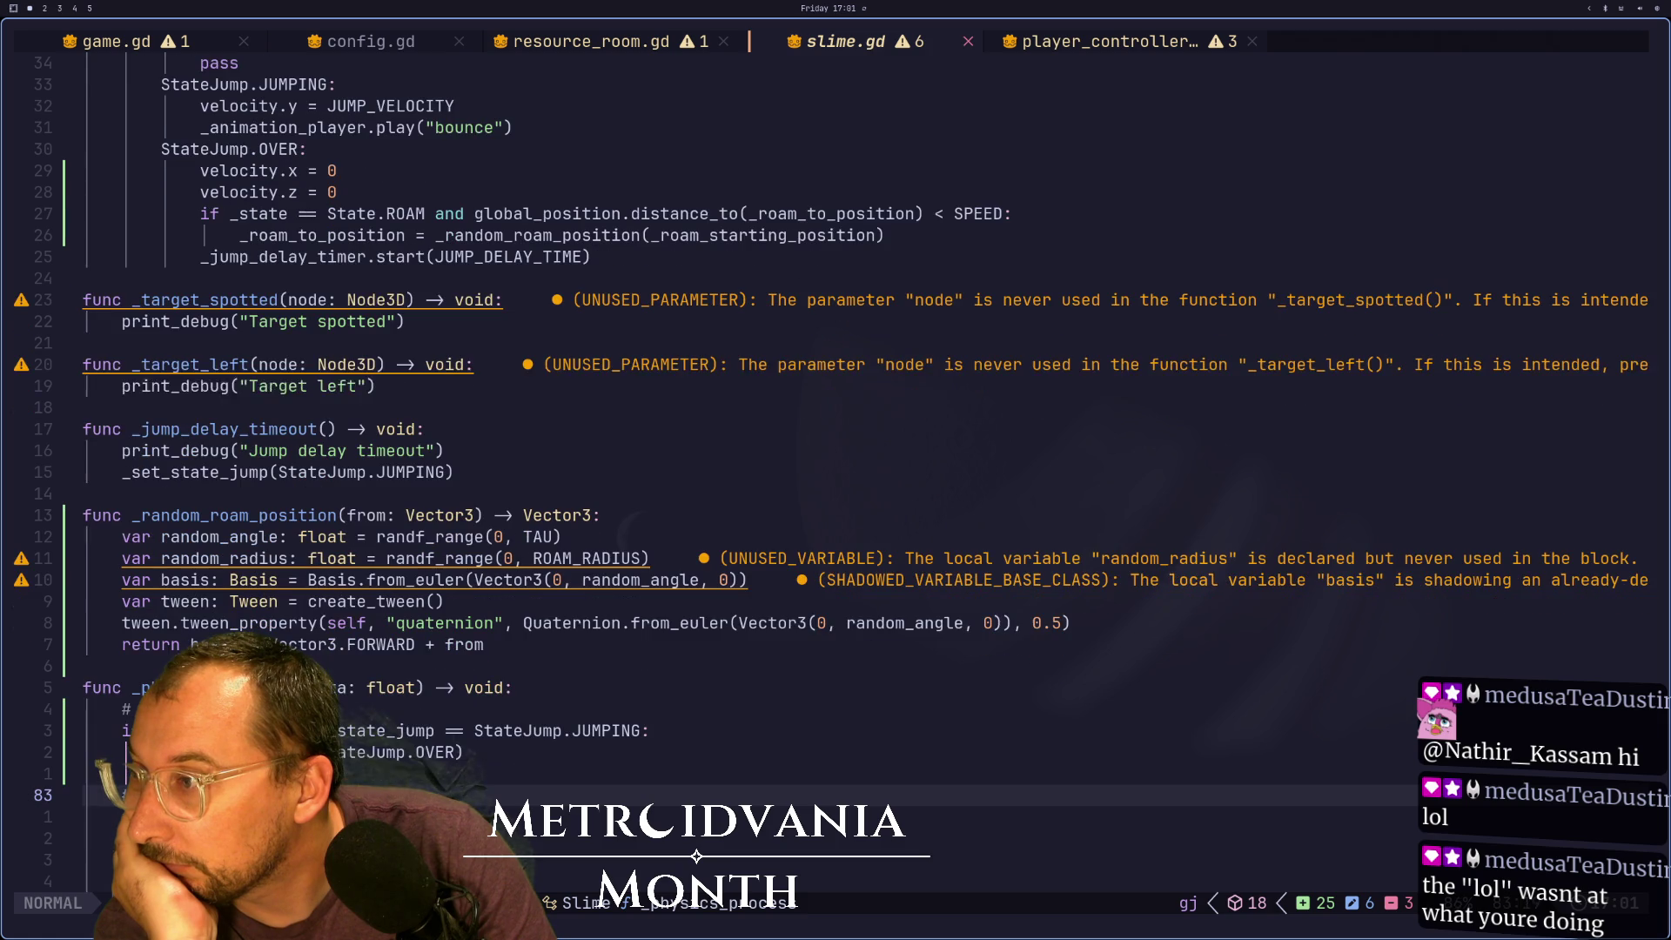
key(k)
key(k)
key(k)
key(j)
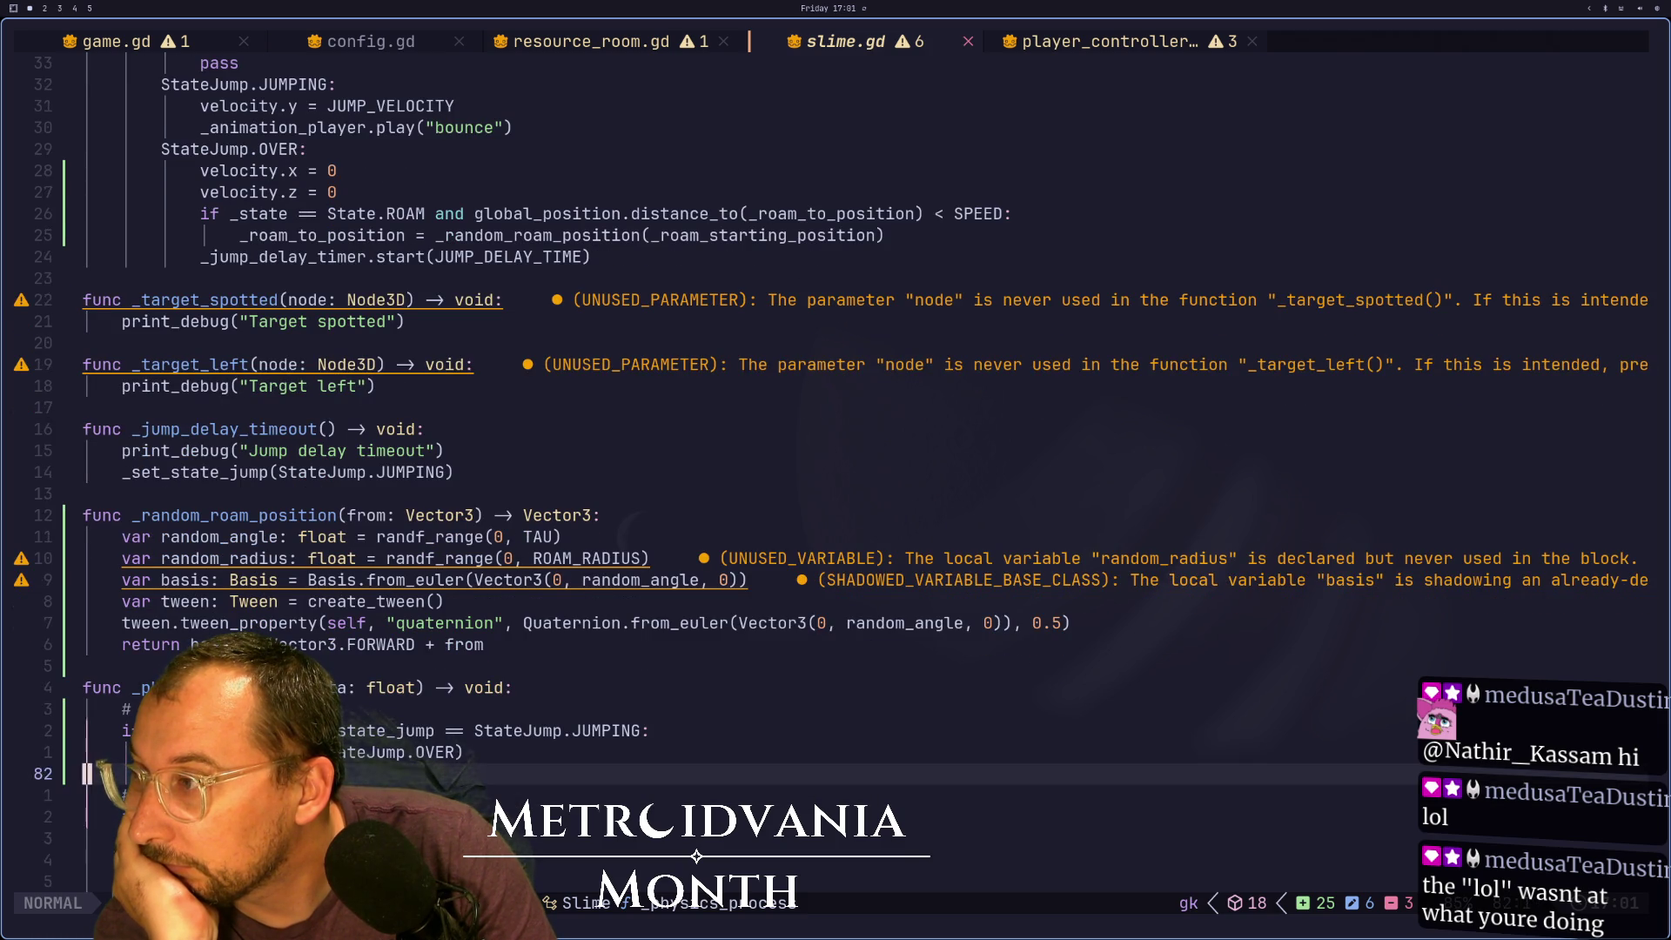
key(j)
key(j)
key(j)
key(k)
key(k)
key(k)
key(k)
key(k)
key(k)
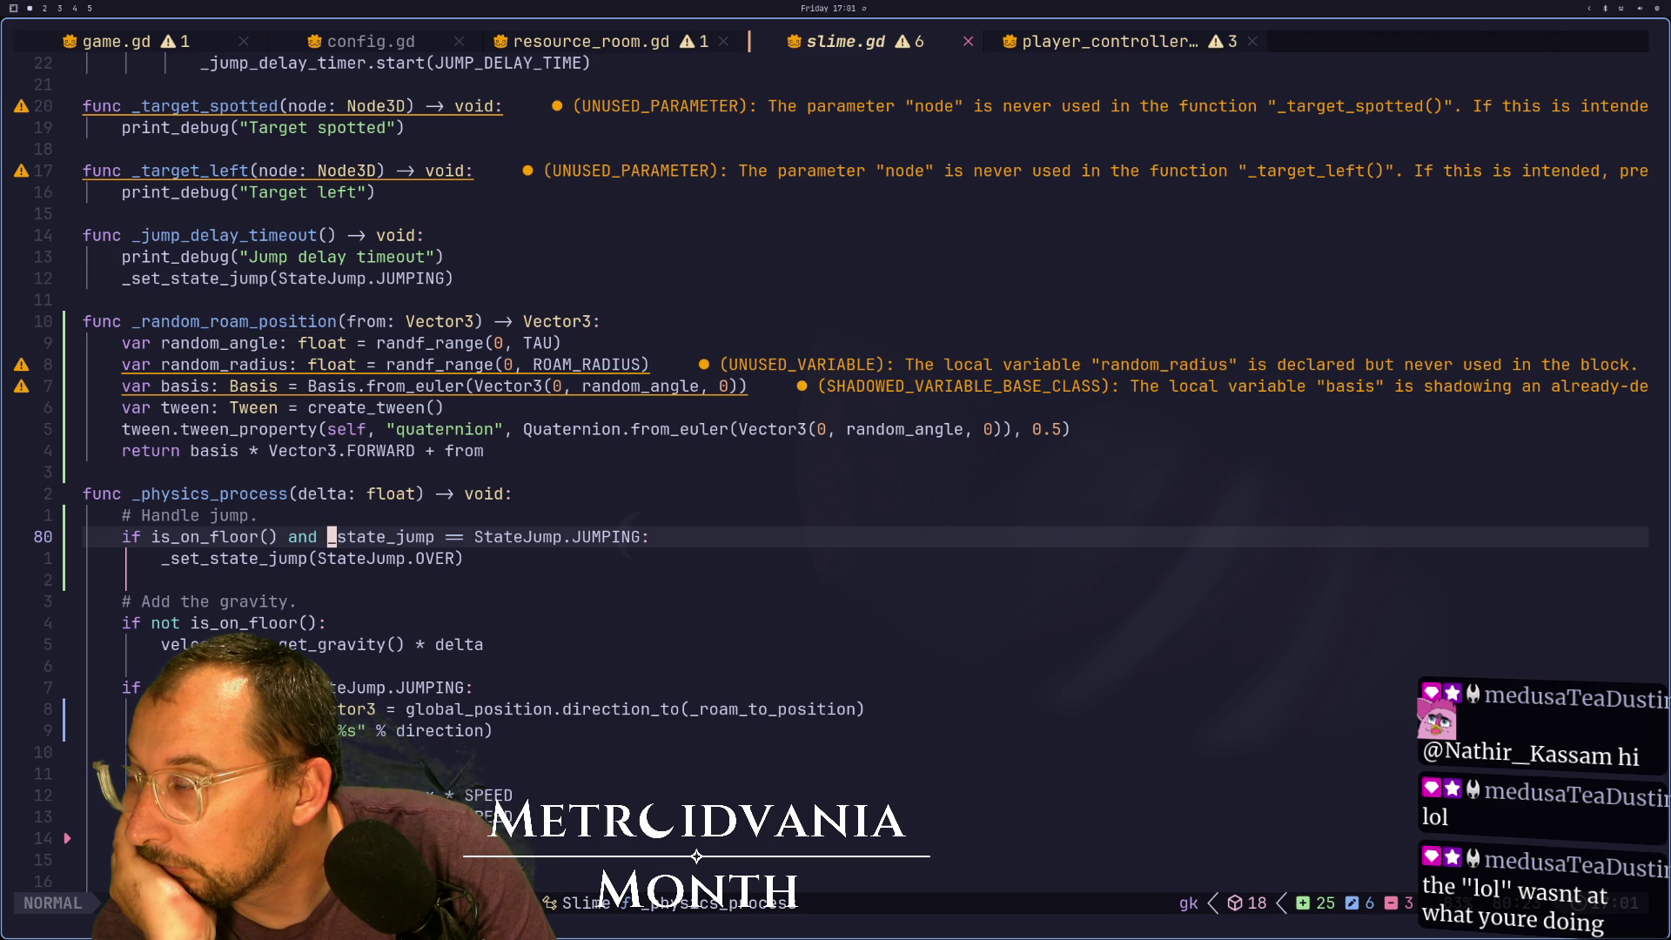
key(k)
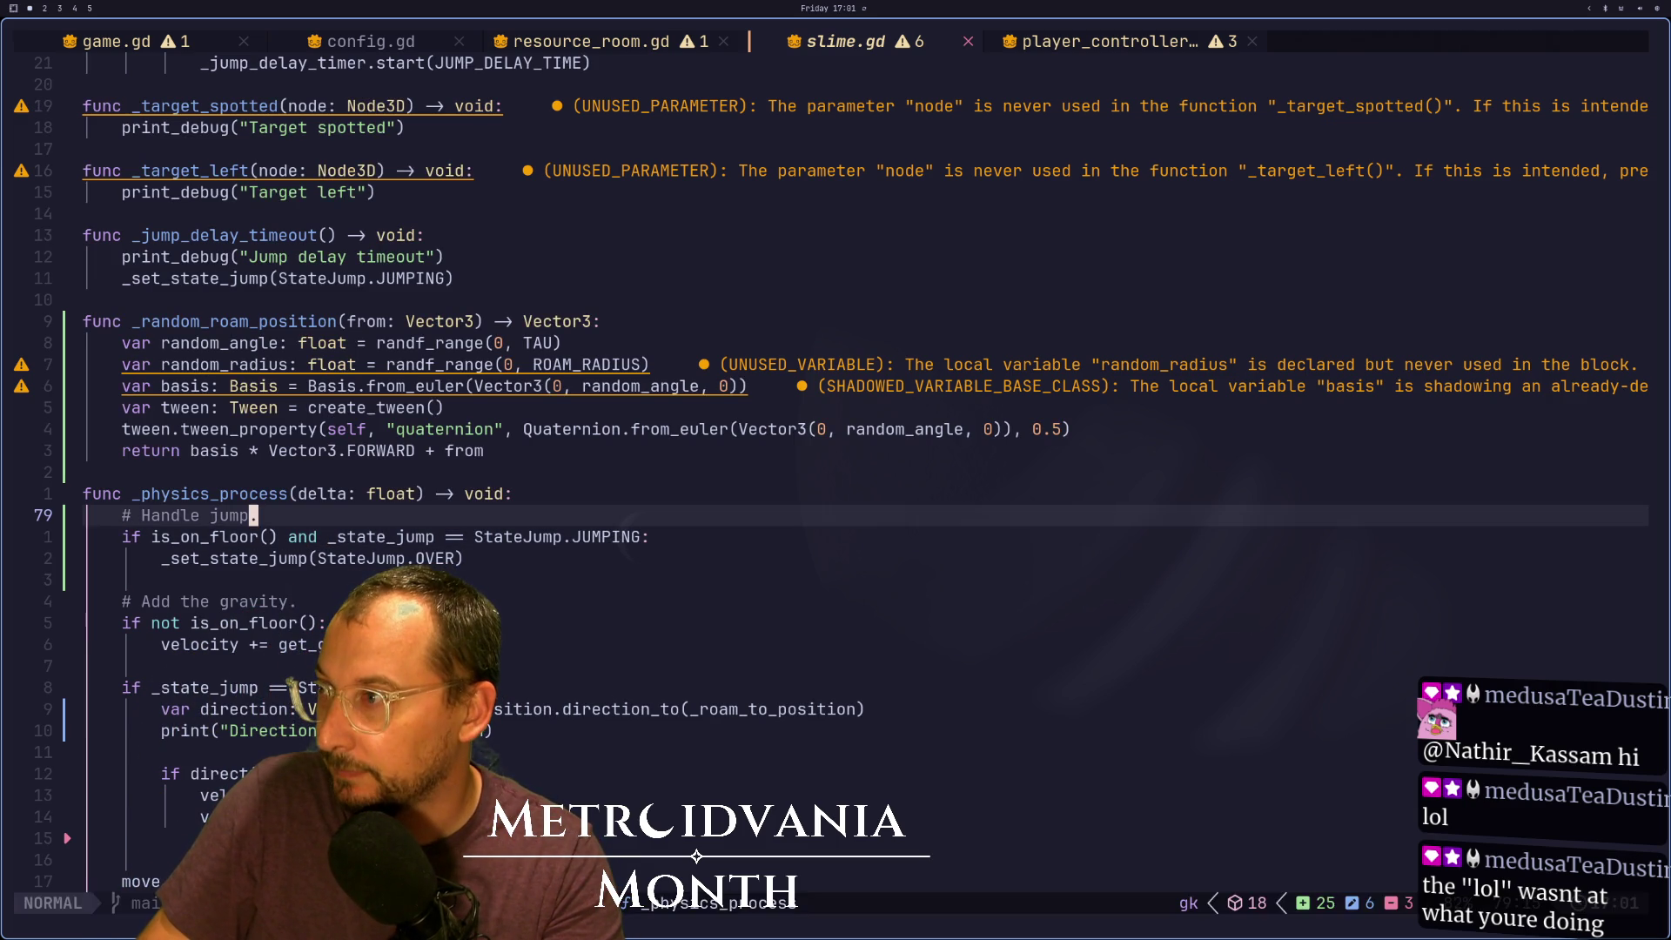
Move the three jump-handling lines below the movement code, save, and check the game in Godot
key(Escape)
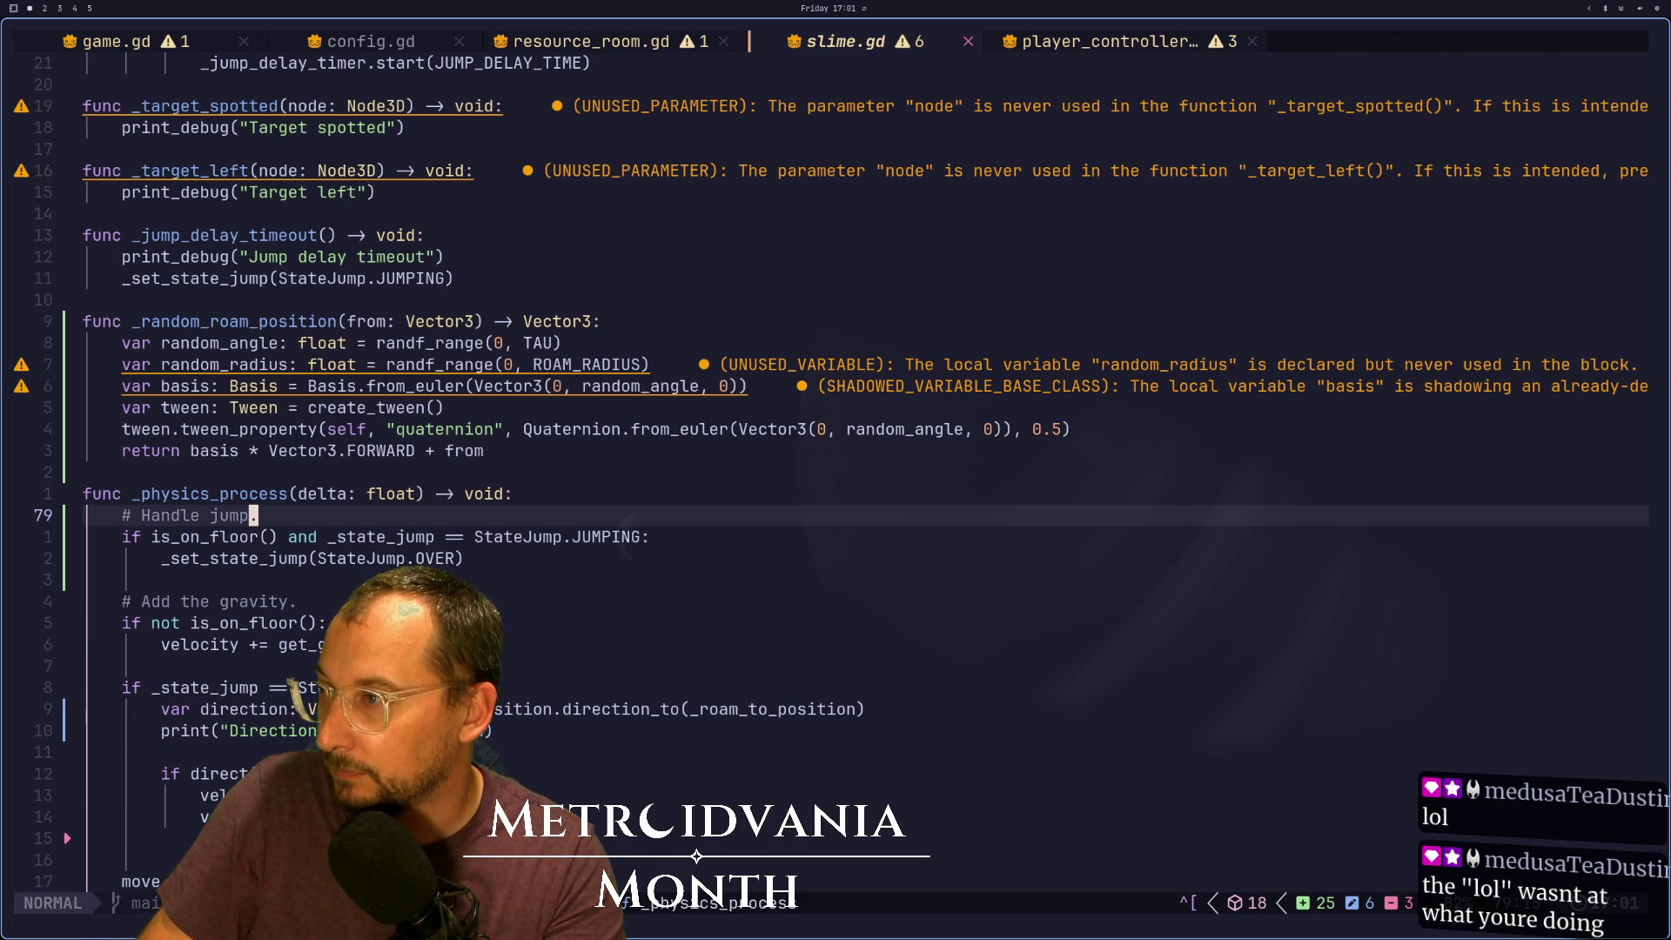
key(2)
click(155, 515)
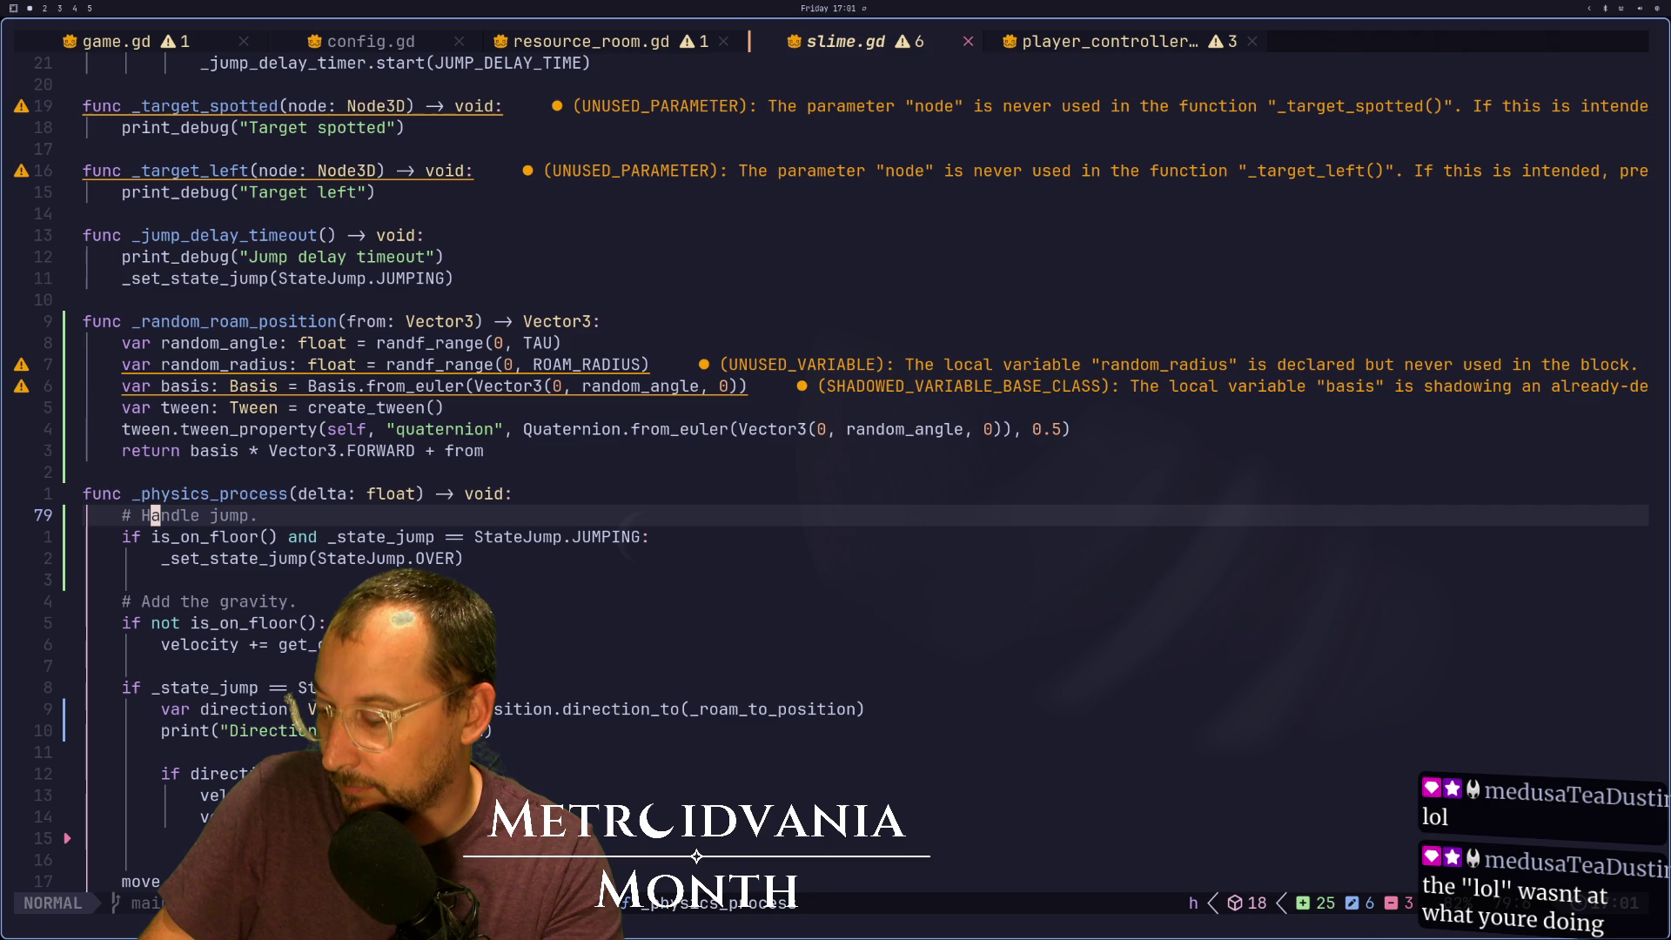
key(V)
key(j)
key(j)
key(d)
key(j)
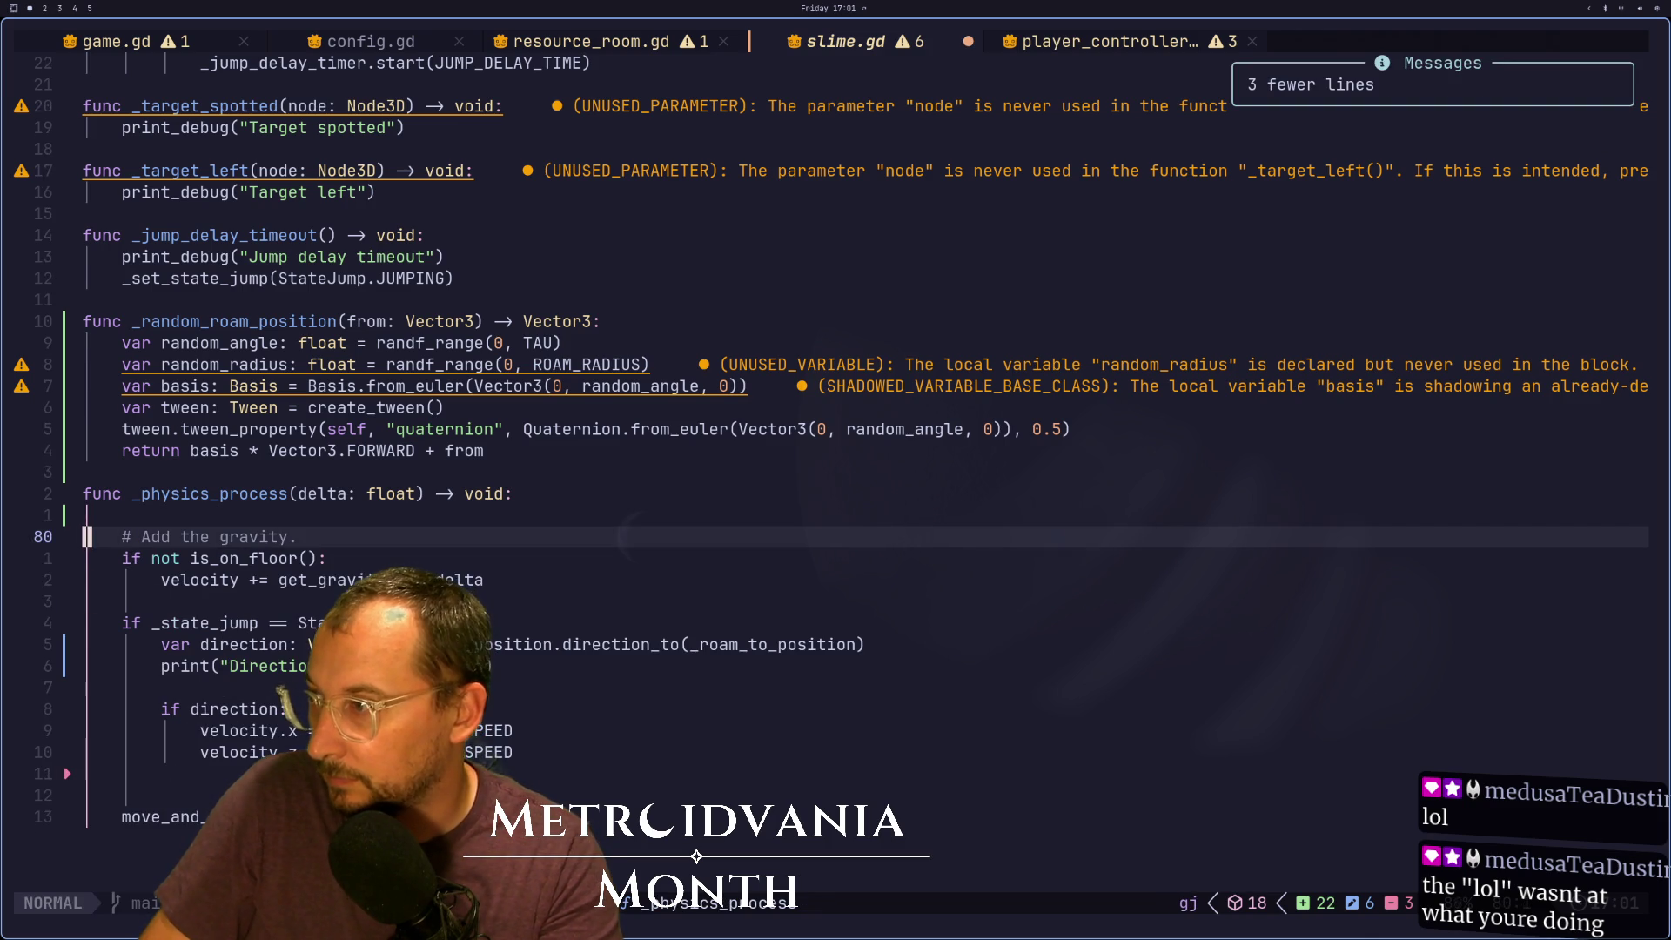
key(j)
key(j)
key(j)
key(k)
key(k)
key(p)
key(Escape)
text(:w)
key(Return)
key(super+2)
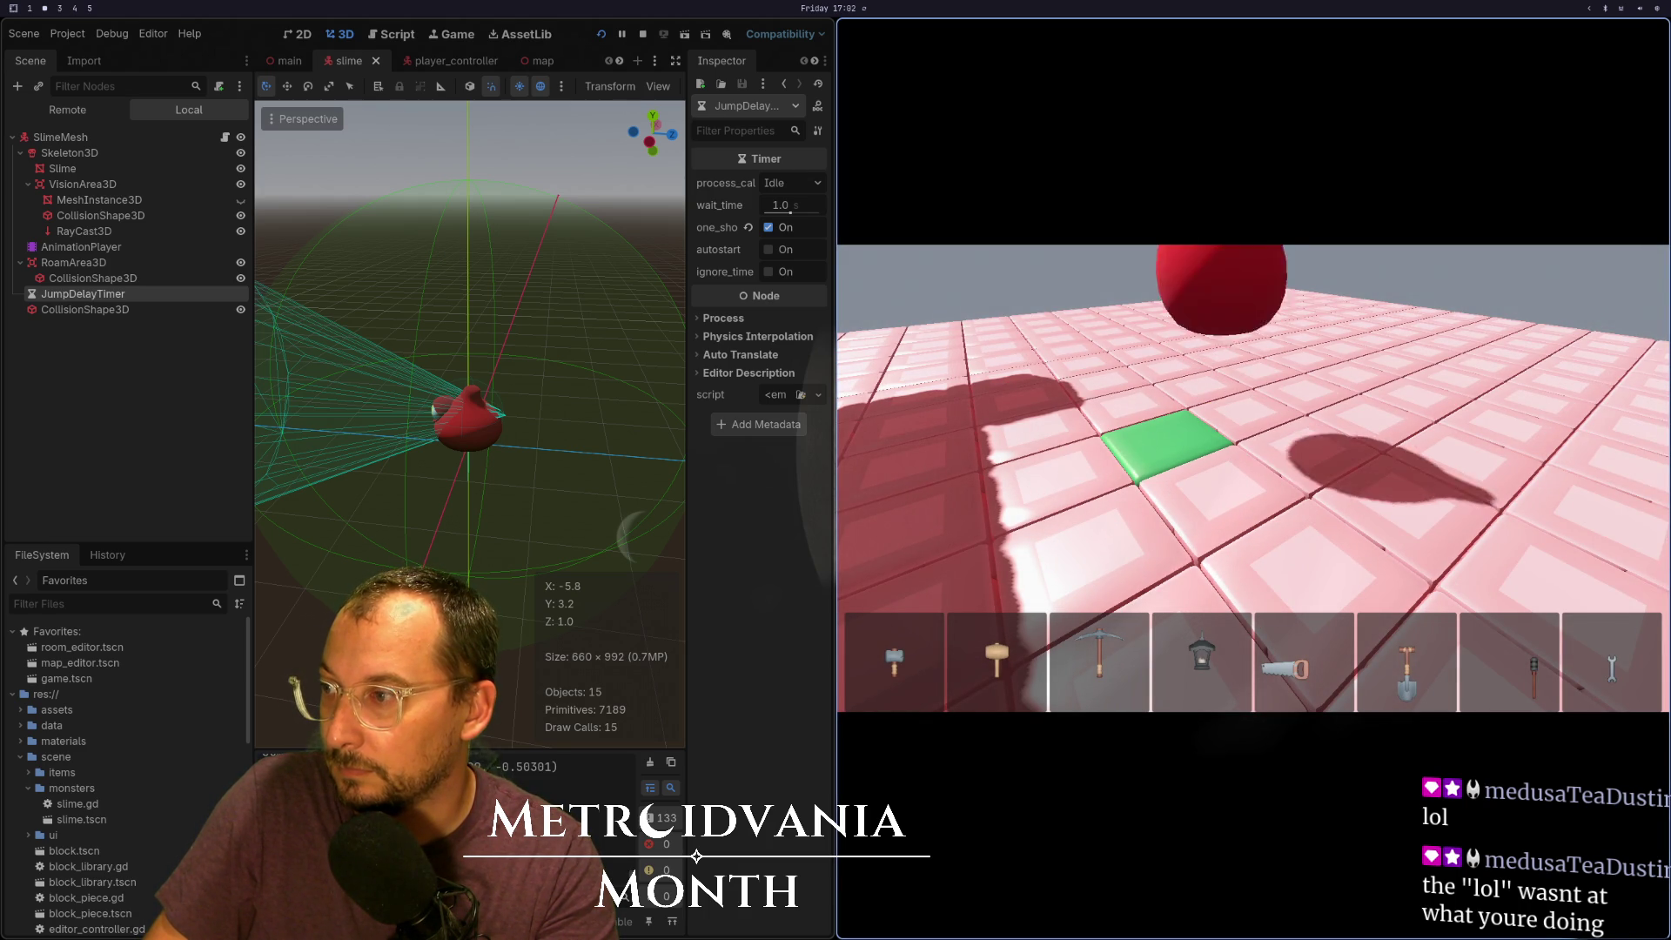
key(super+1)
Copy is_on_floor() from the jump block into the JUMPING movement condition
key(j)
key(l)
key(l)
key(l)
key(b)
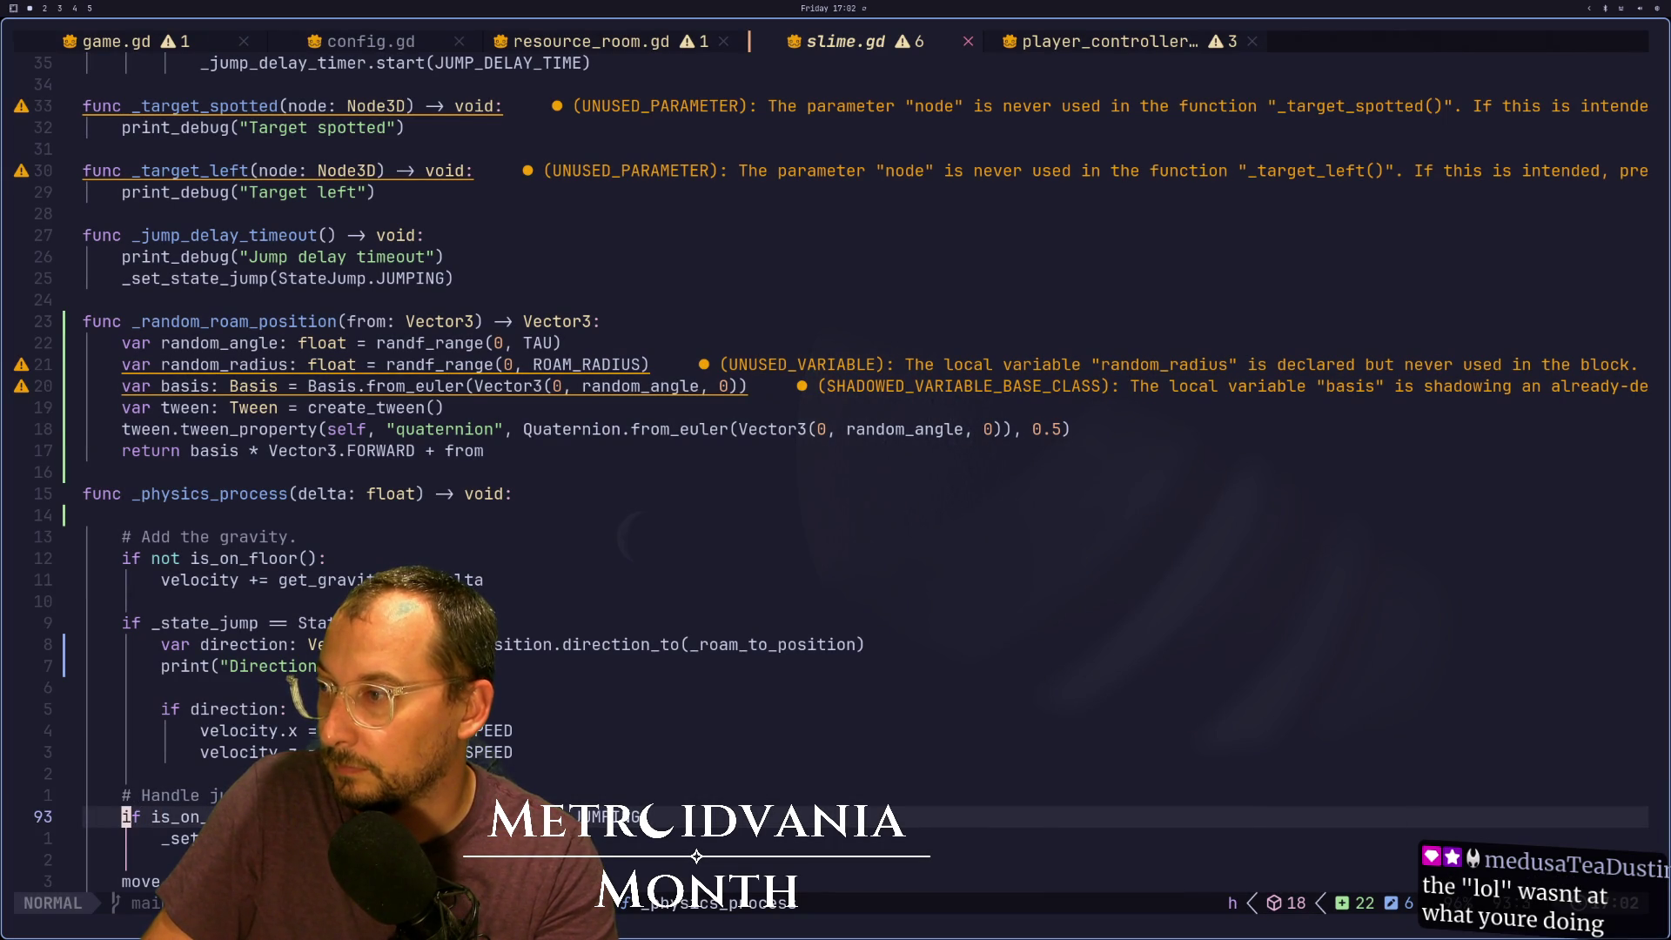
key(v)
key(e)
key(e)
key(e)
key(e)
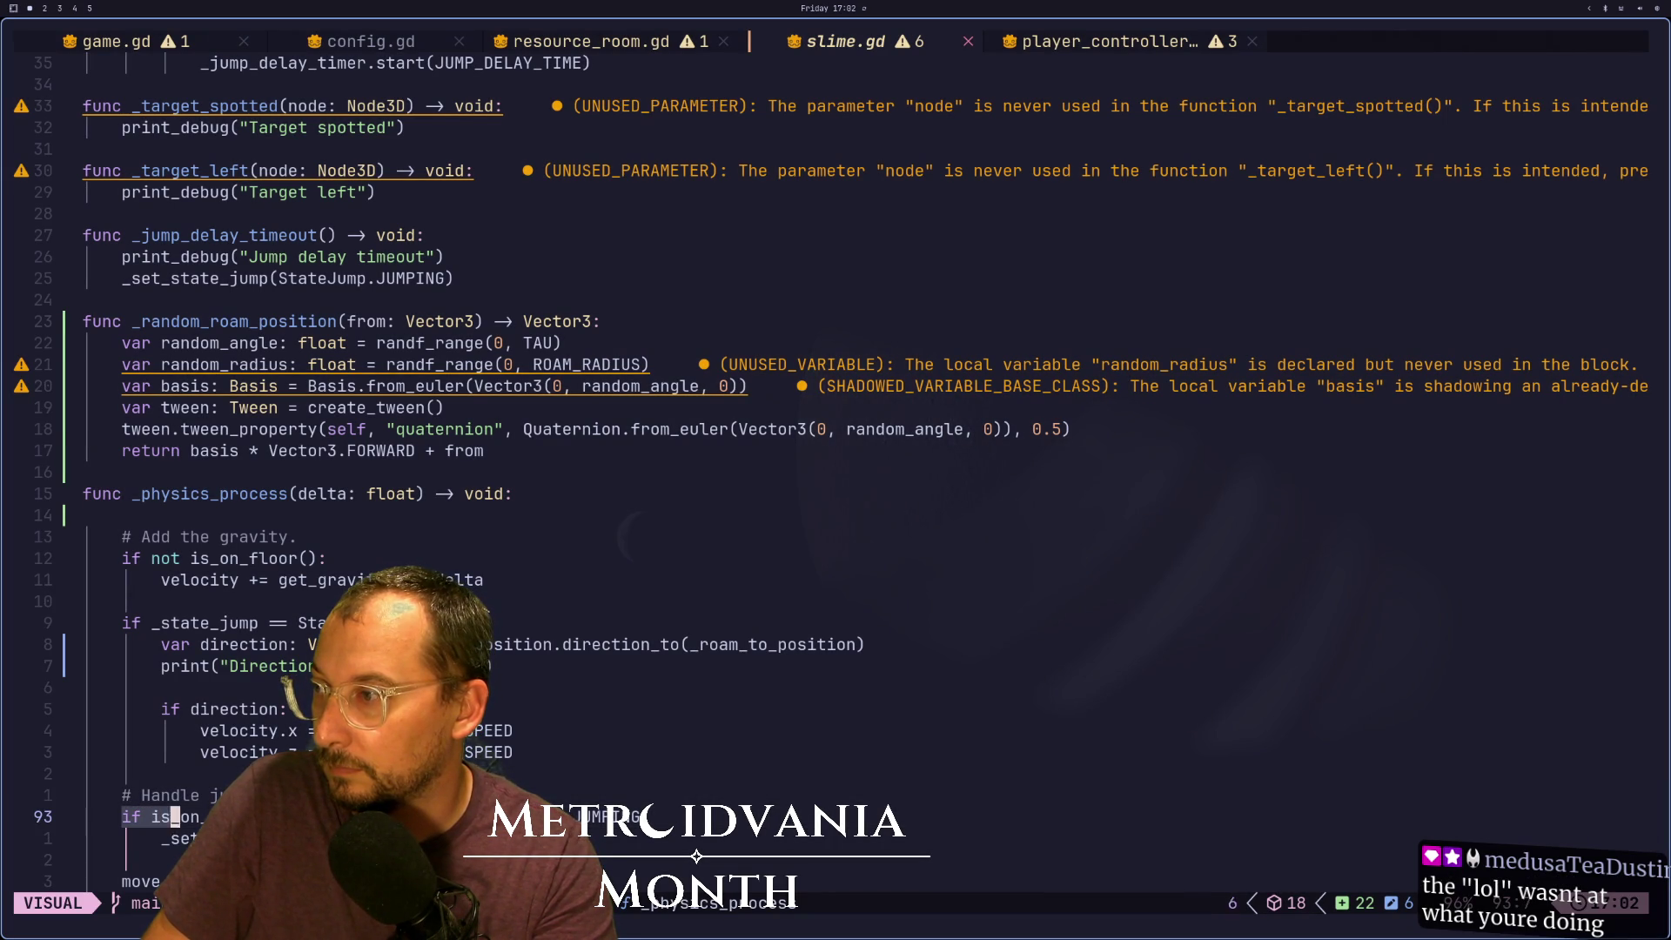
key(y)
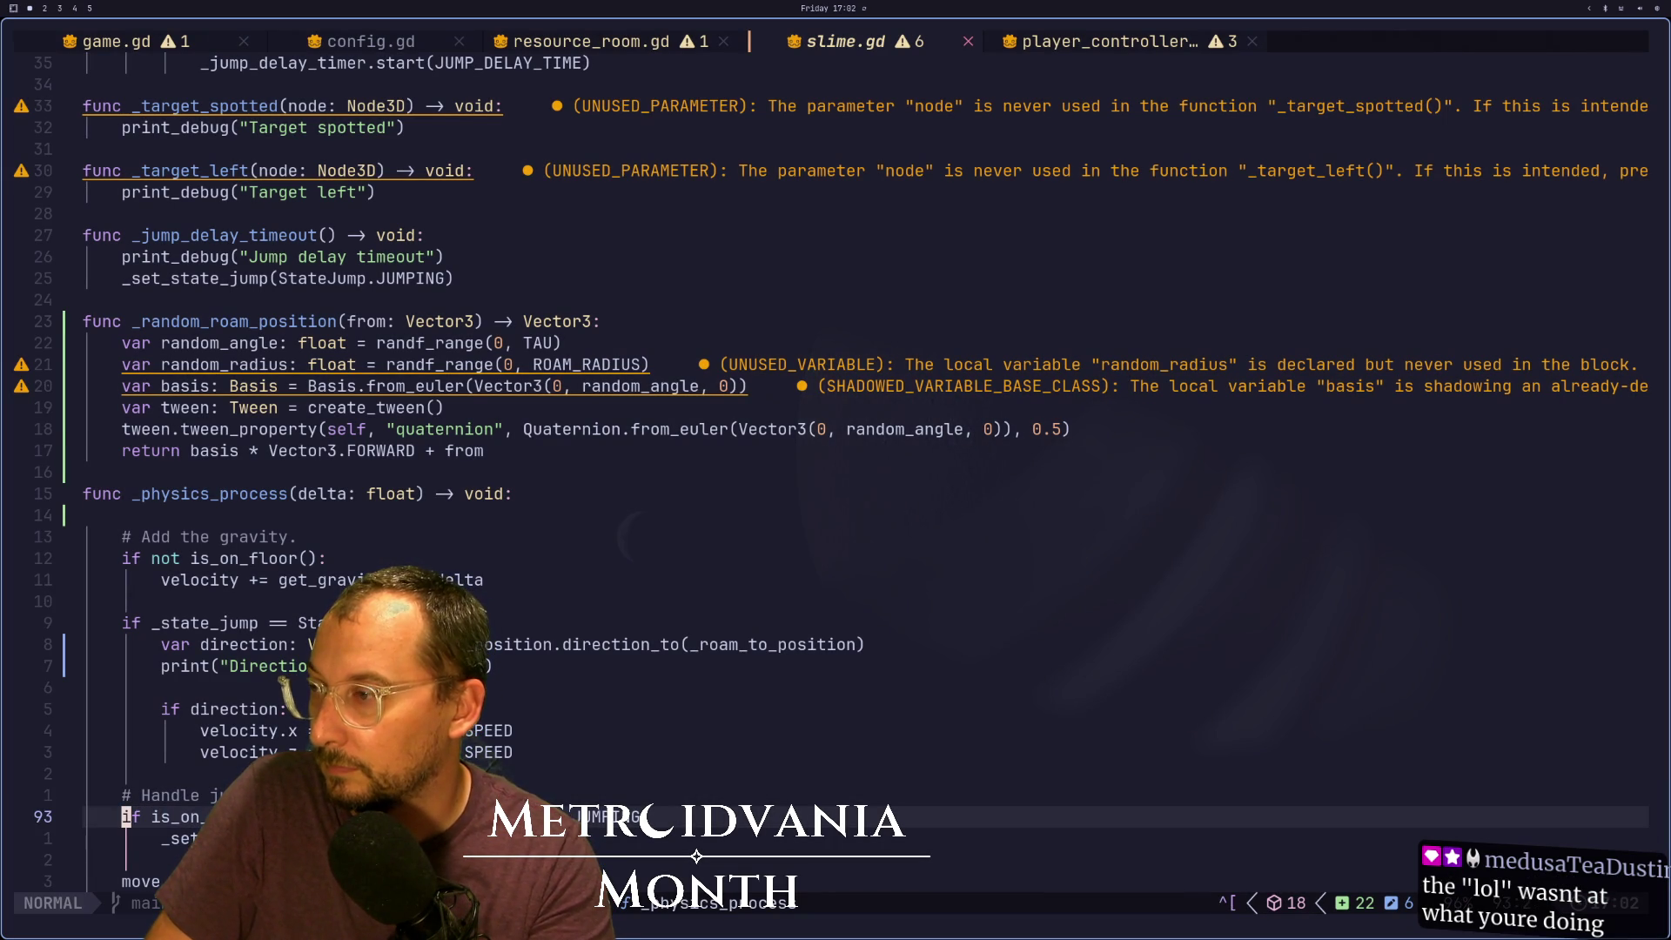
key(g)
key(k)
key(g)
key(k)
key(g)
key(k)
key(g)
key(k)
key(g)
key(k)
key(g)
key(k)
key(g)
key(k)
key(g)
key(k)
key(g)
key(k)
key(i)
key(Escape)
key(l)
key(p)
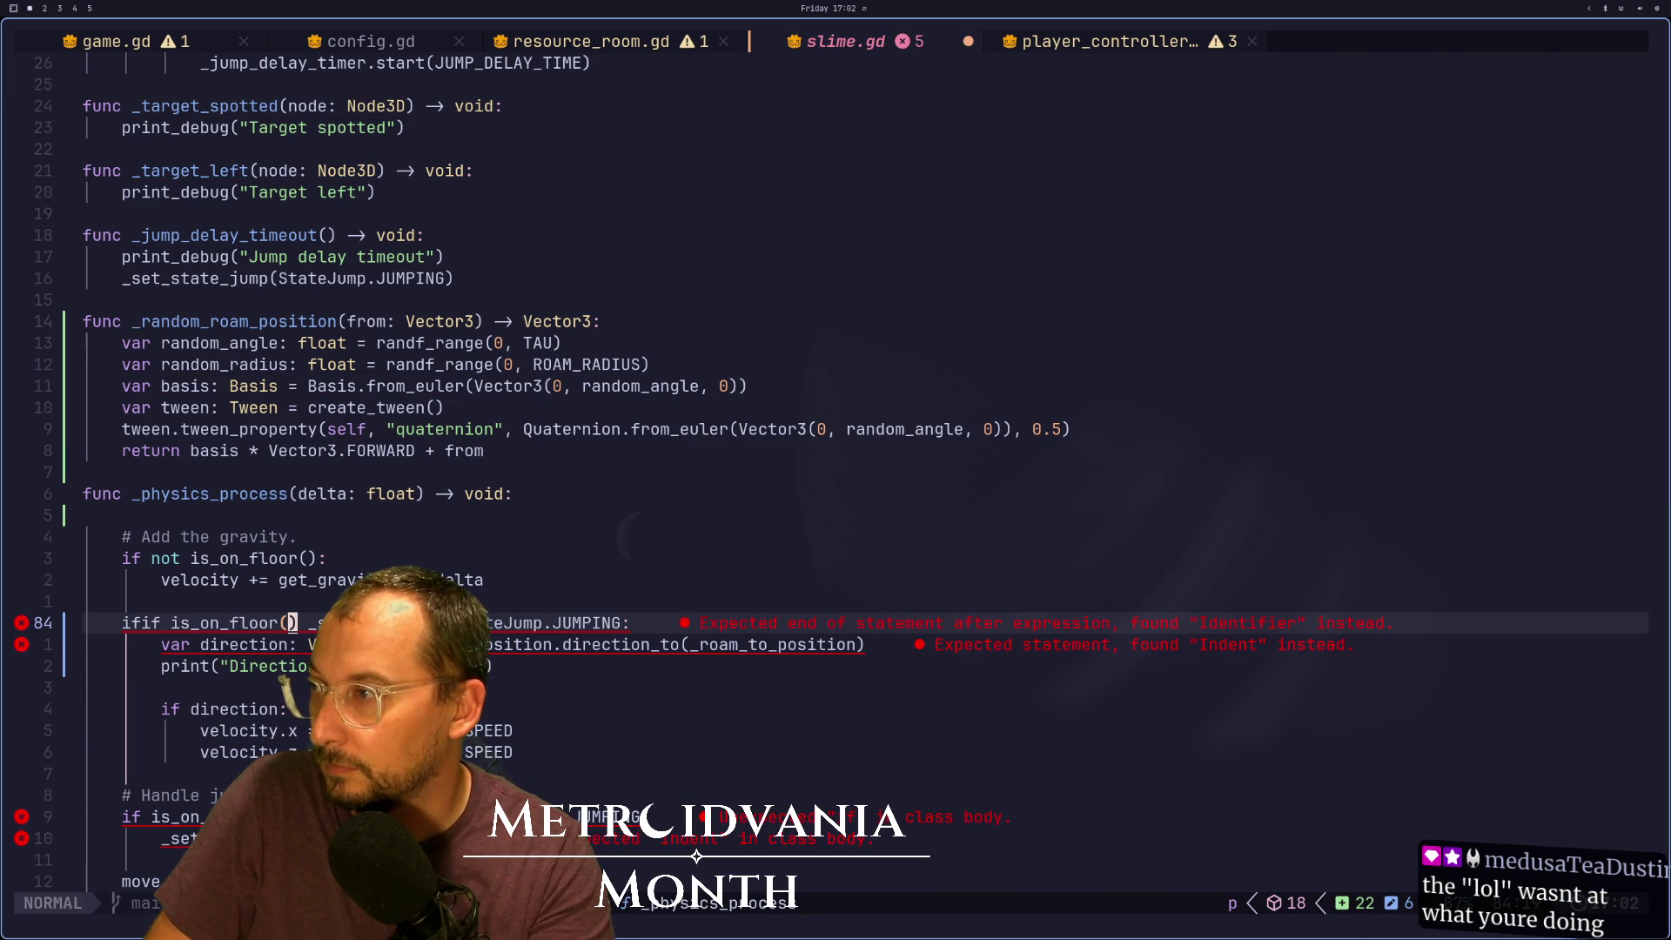
Make the movement condition read 'if not is_on_floor()', save, and switch to Godot
key(0)
key(l)
key(a)
key(BackSpace)
key(BackSpace)
key(Escape)
key(l)
key(l)
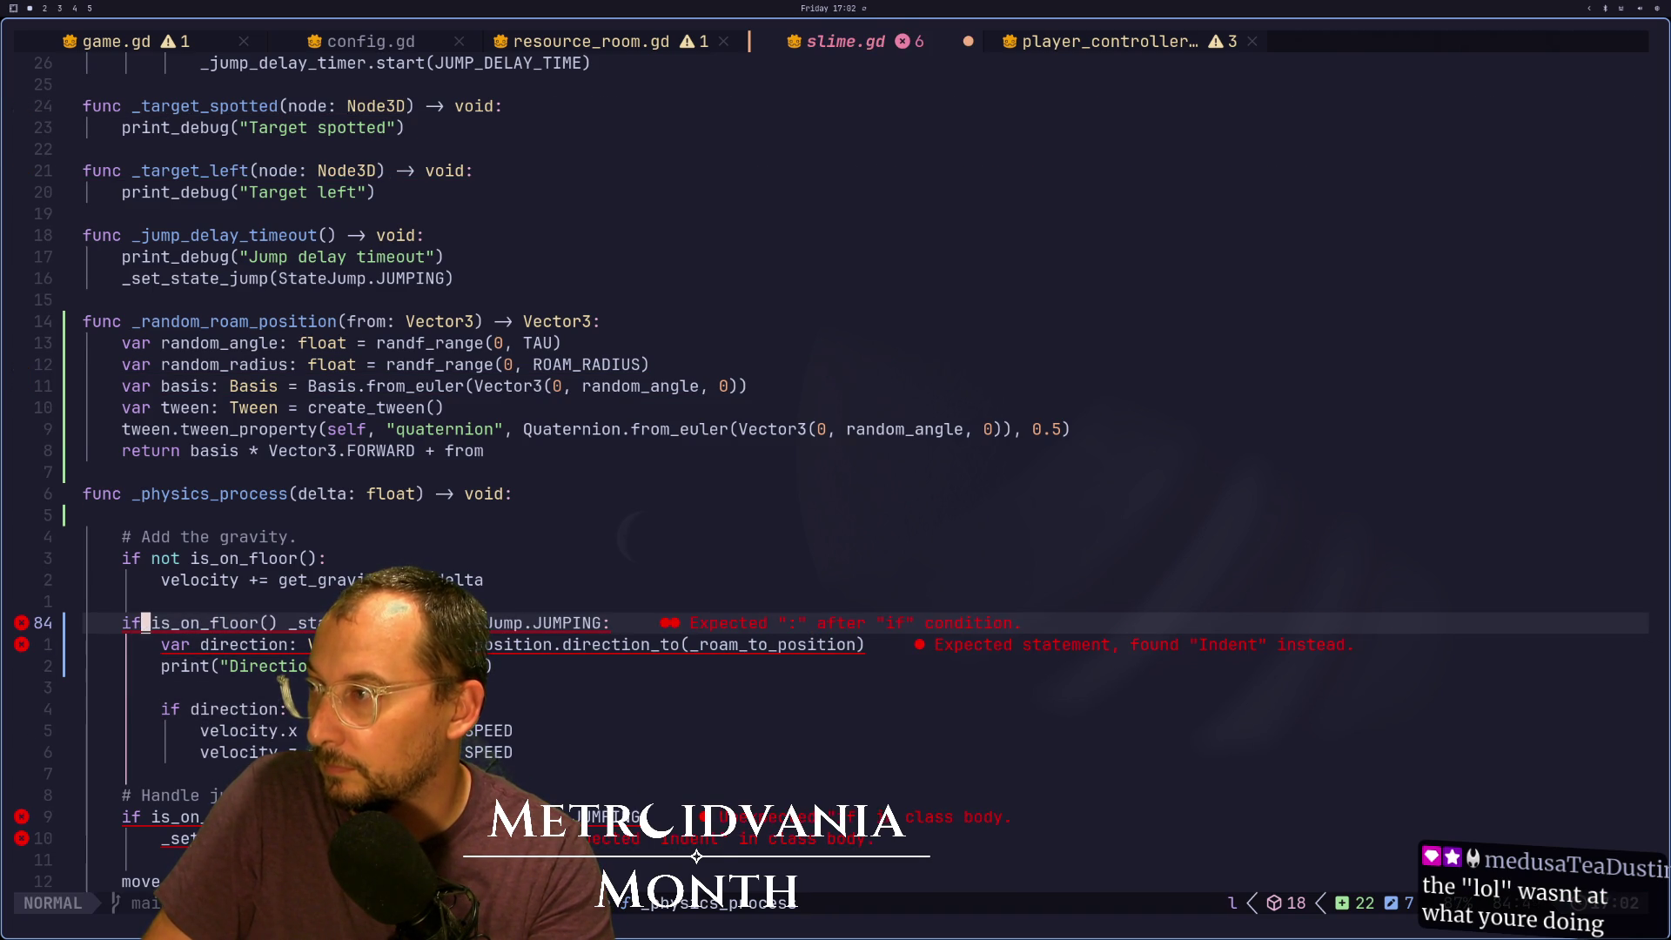
text(if not)
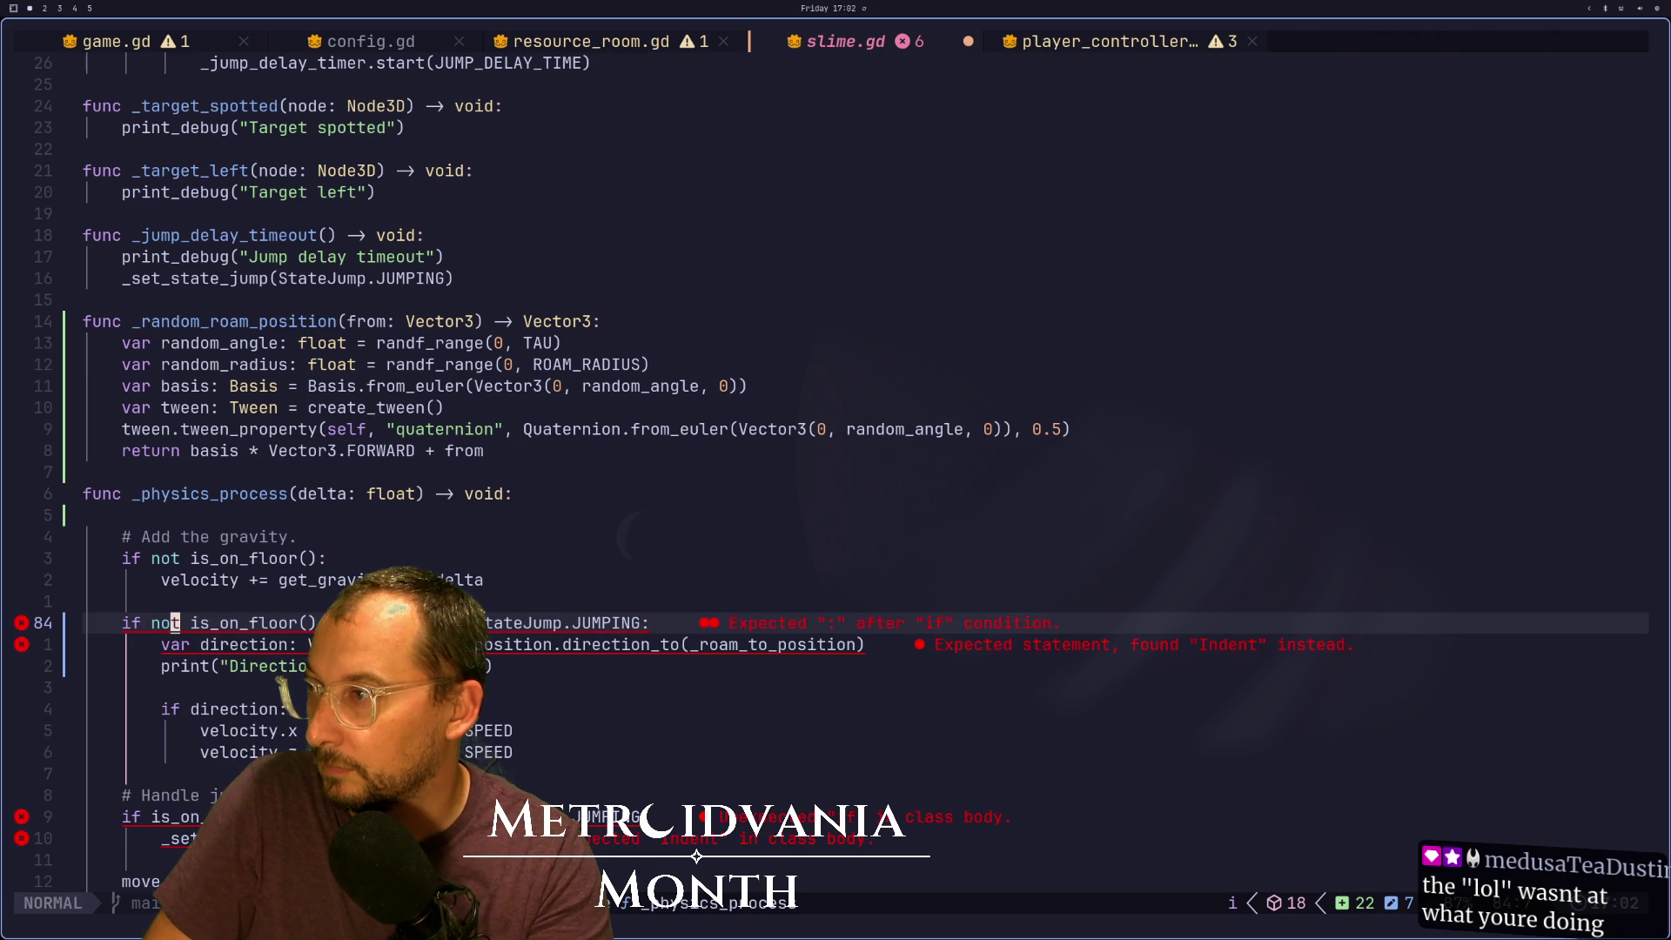
key(Escape)
text(:w)
key(Return)
key(w)
key(l)
key(l)
key(l)
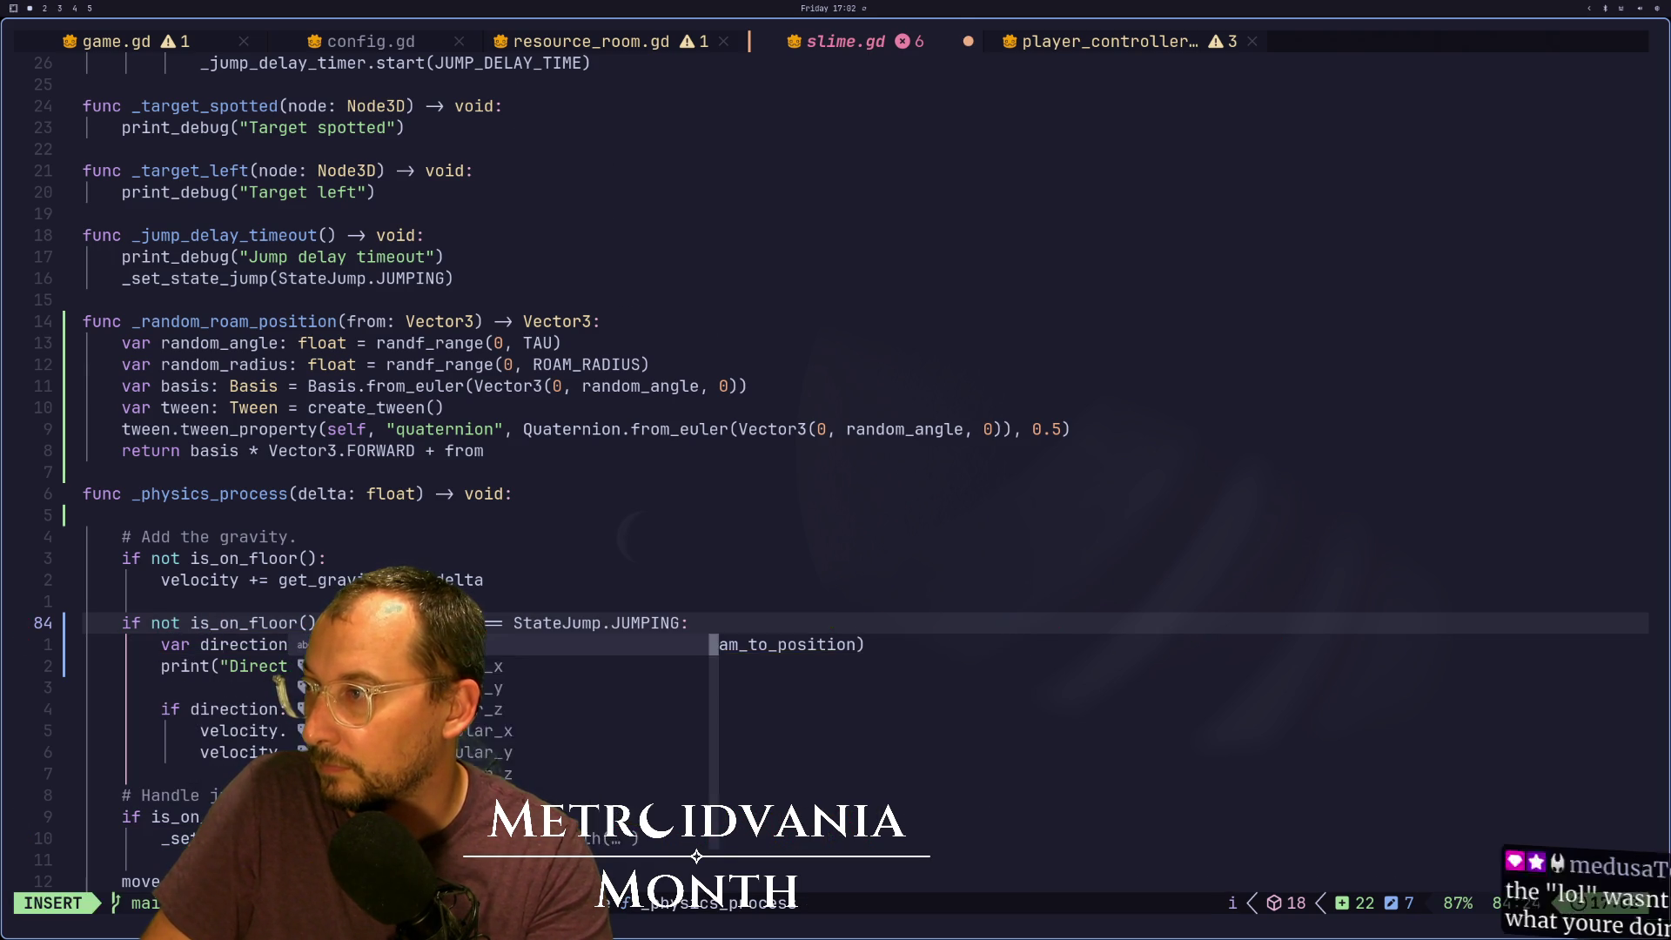
text(:)
key(super+2)
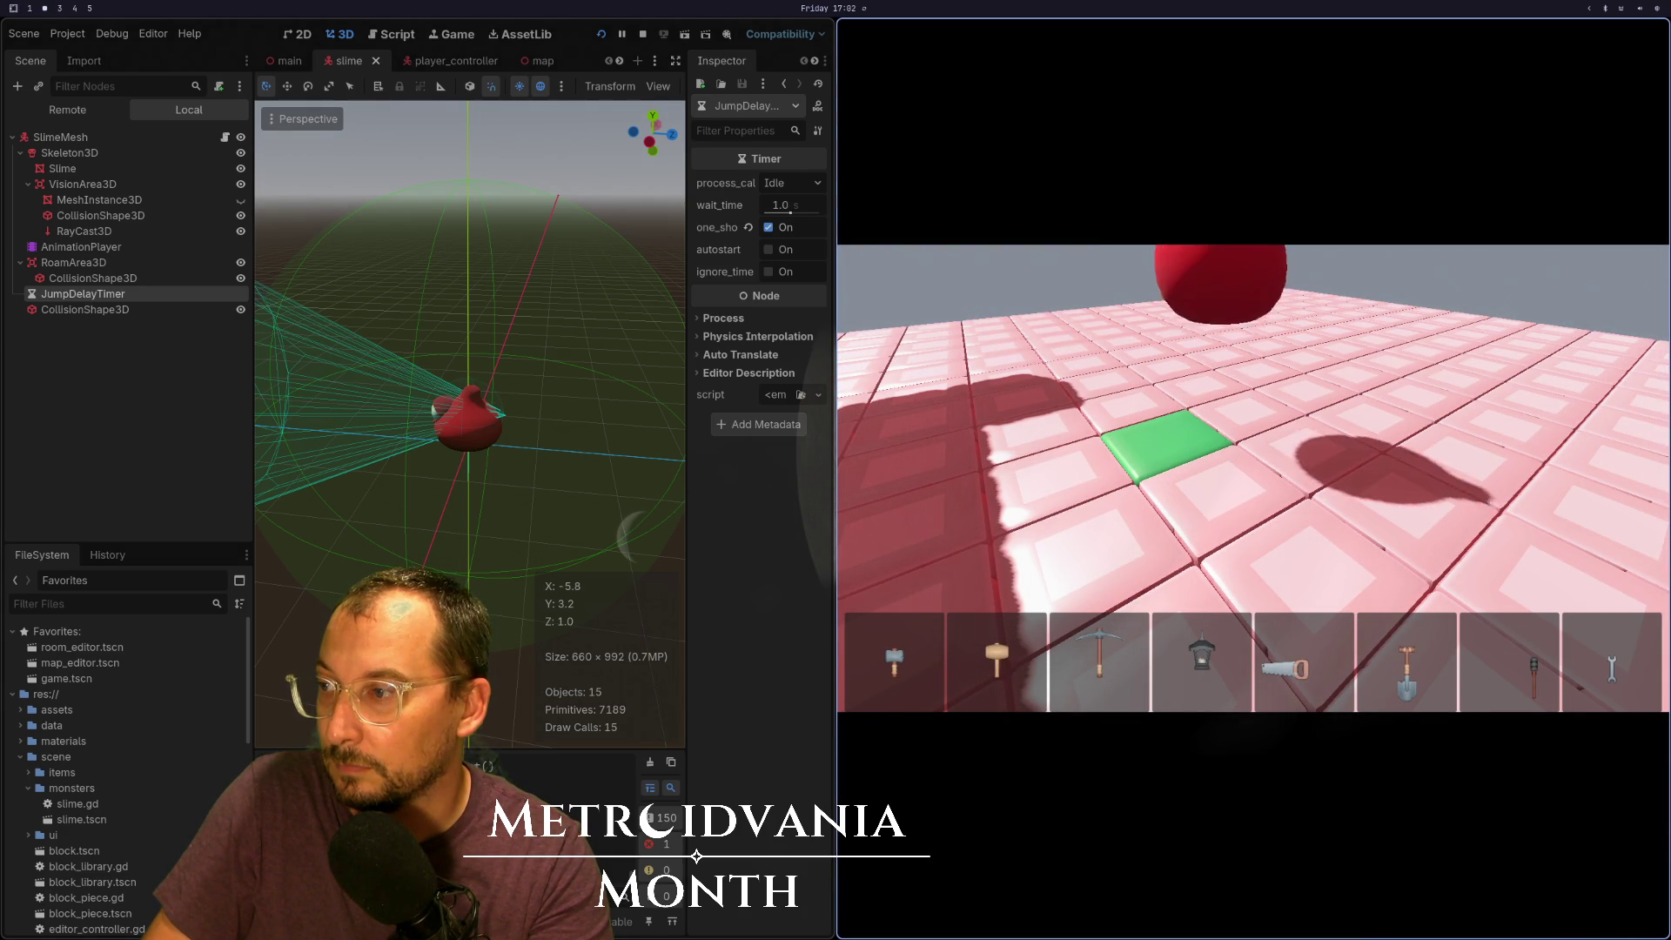
Back in Neovim, cut the velocity.x and velocity.z reset lines from the OVER branch
key(super+1)
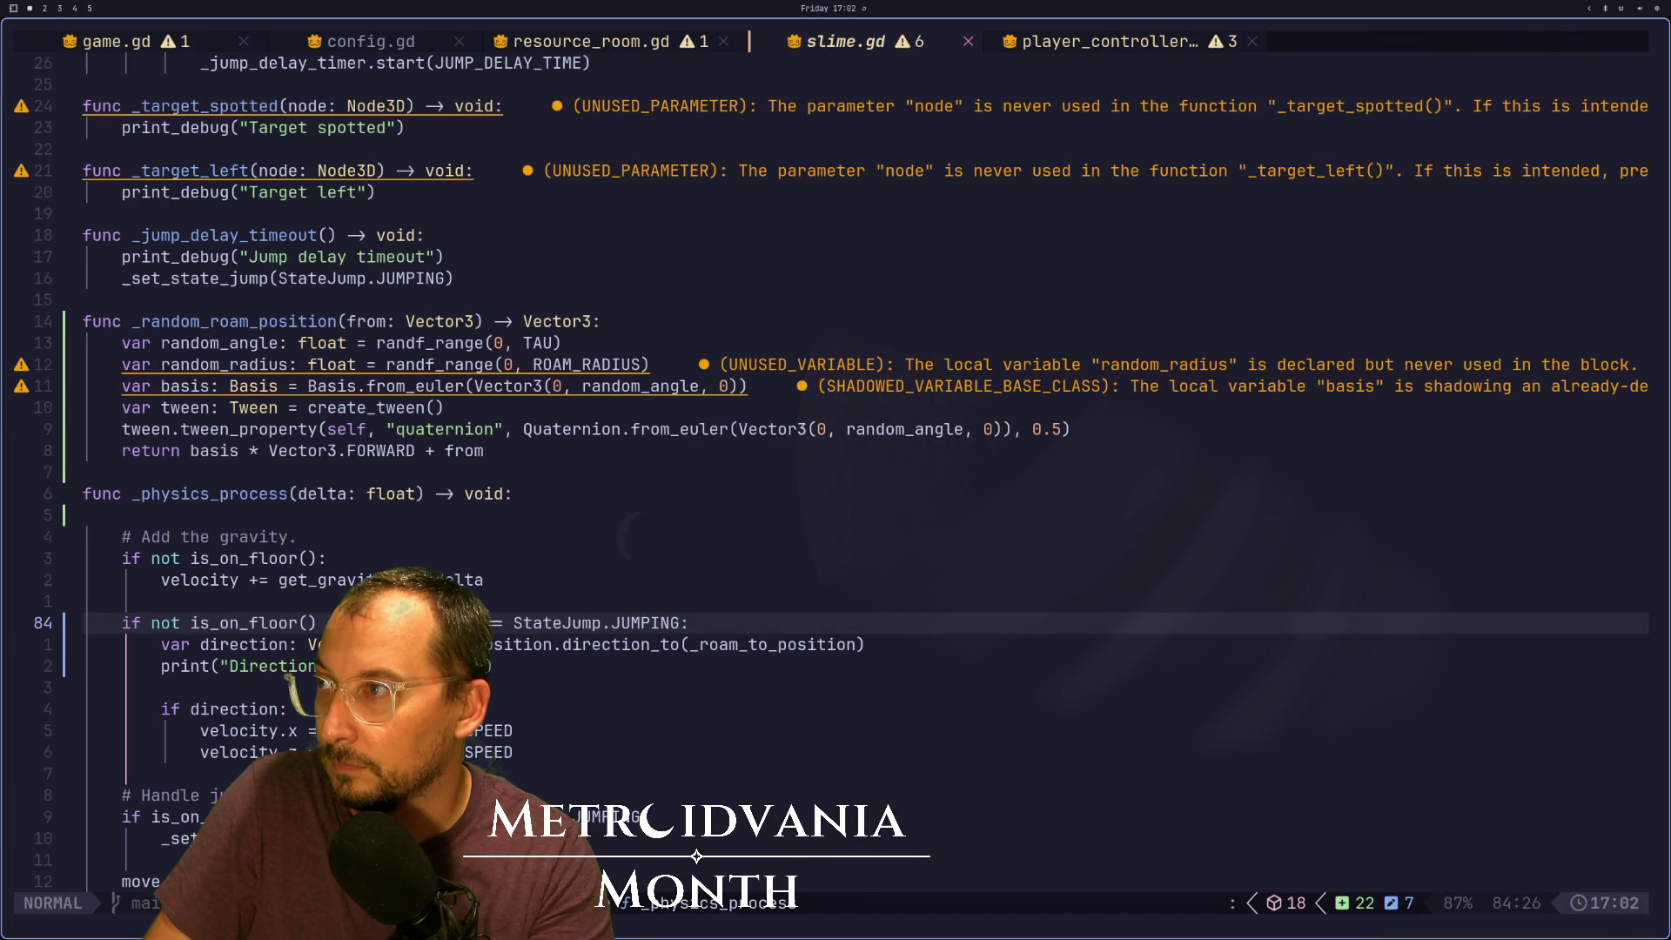
key(k)
key(k)
key(k)
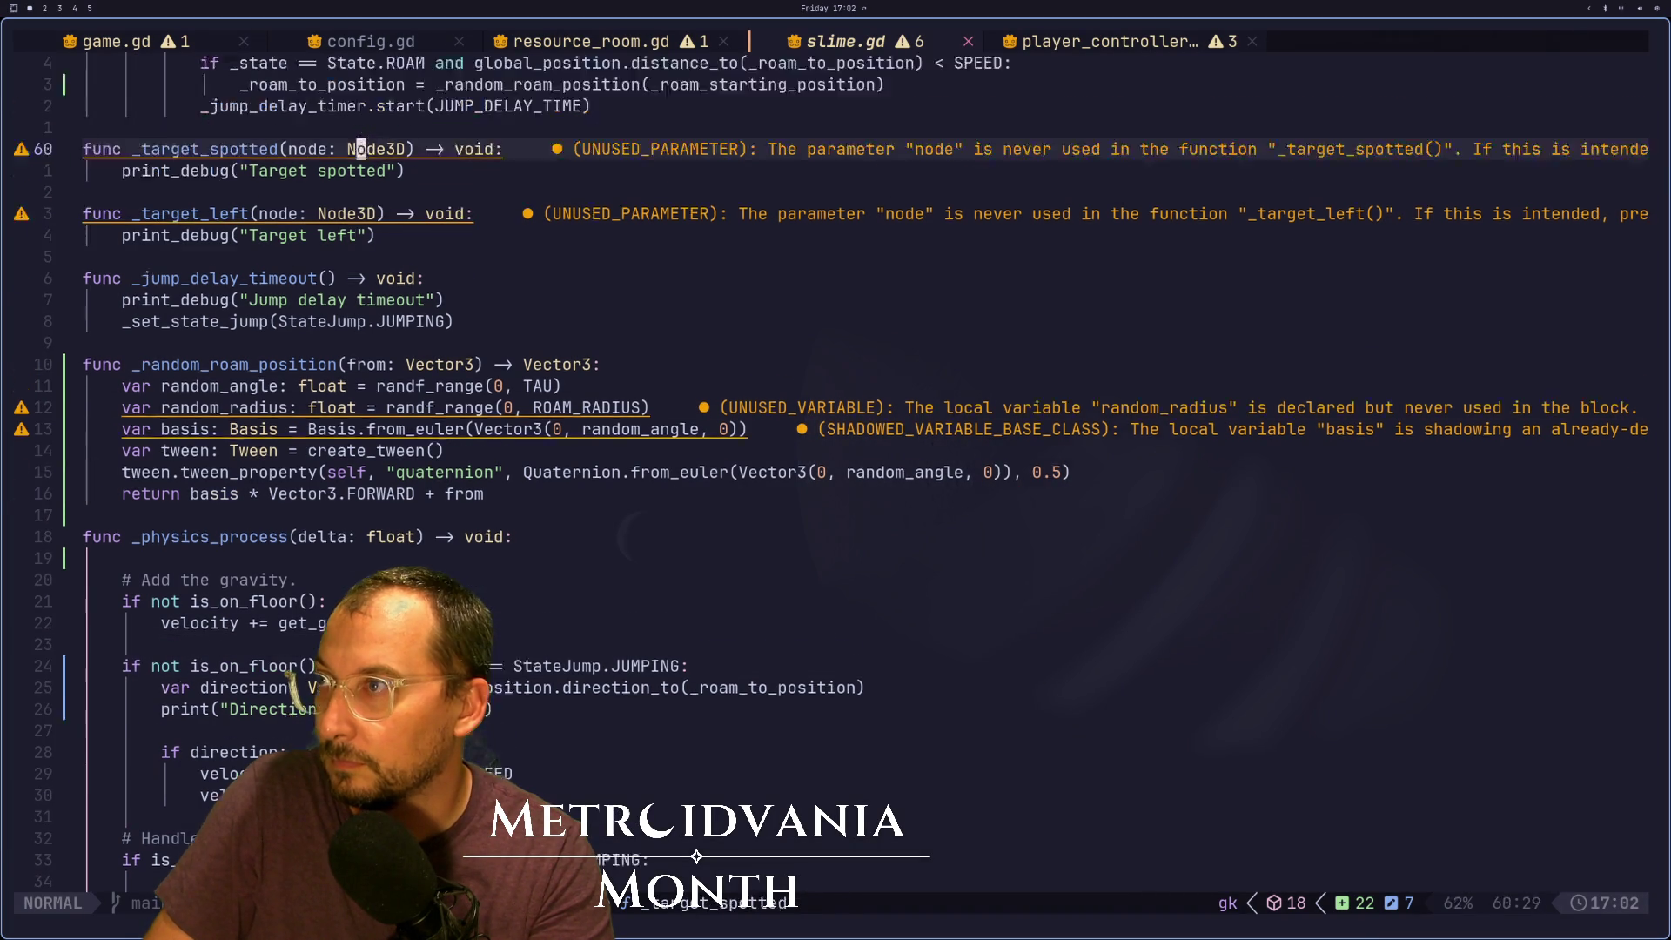
key(j)
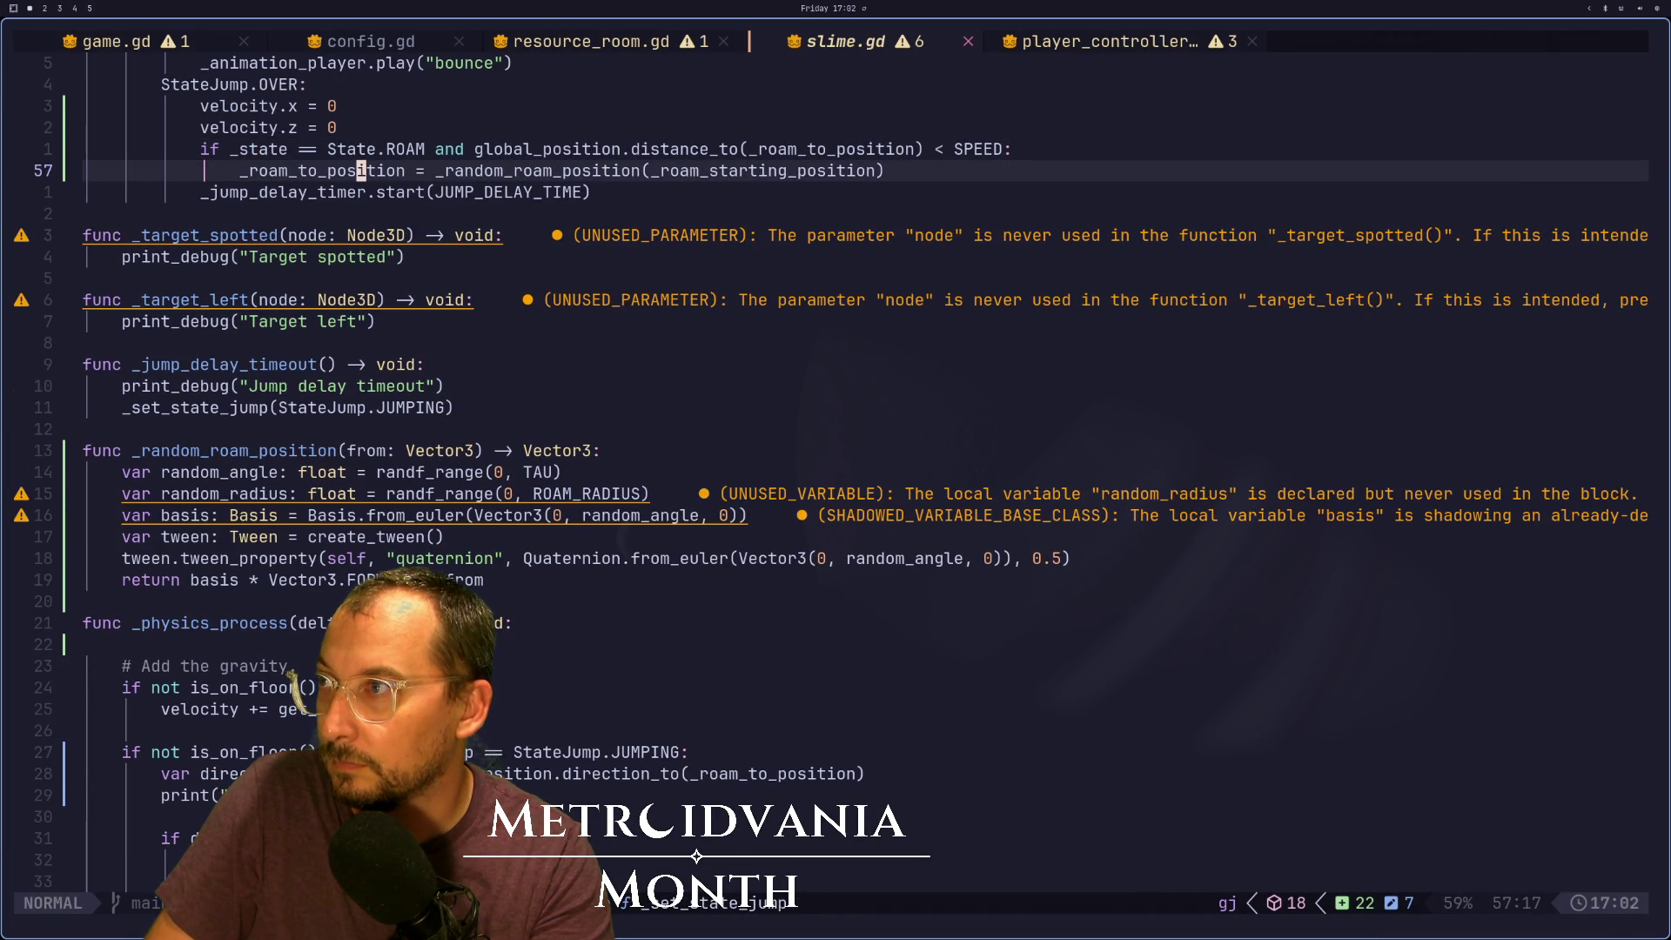
key(k)
key(k)
key(k)
key(d)
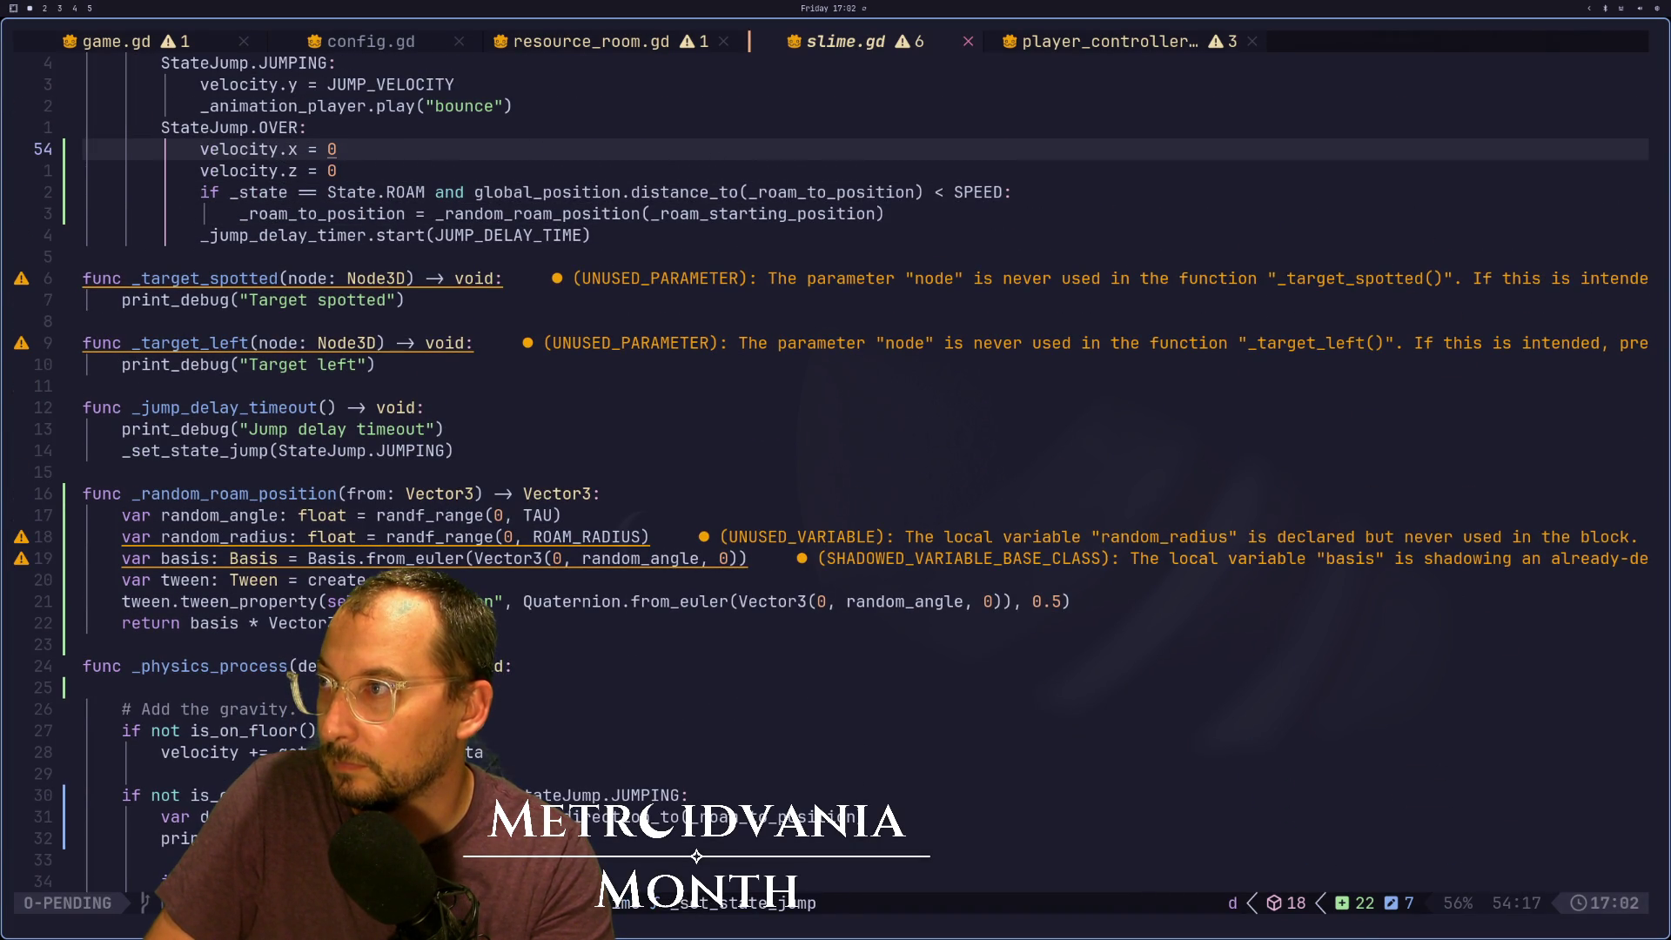
key(j)
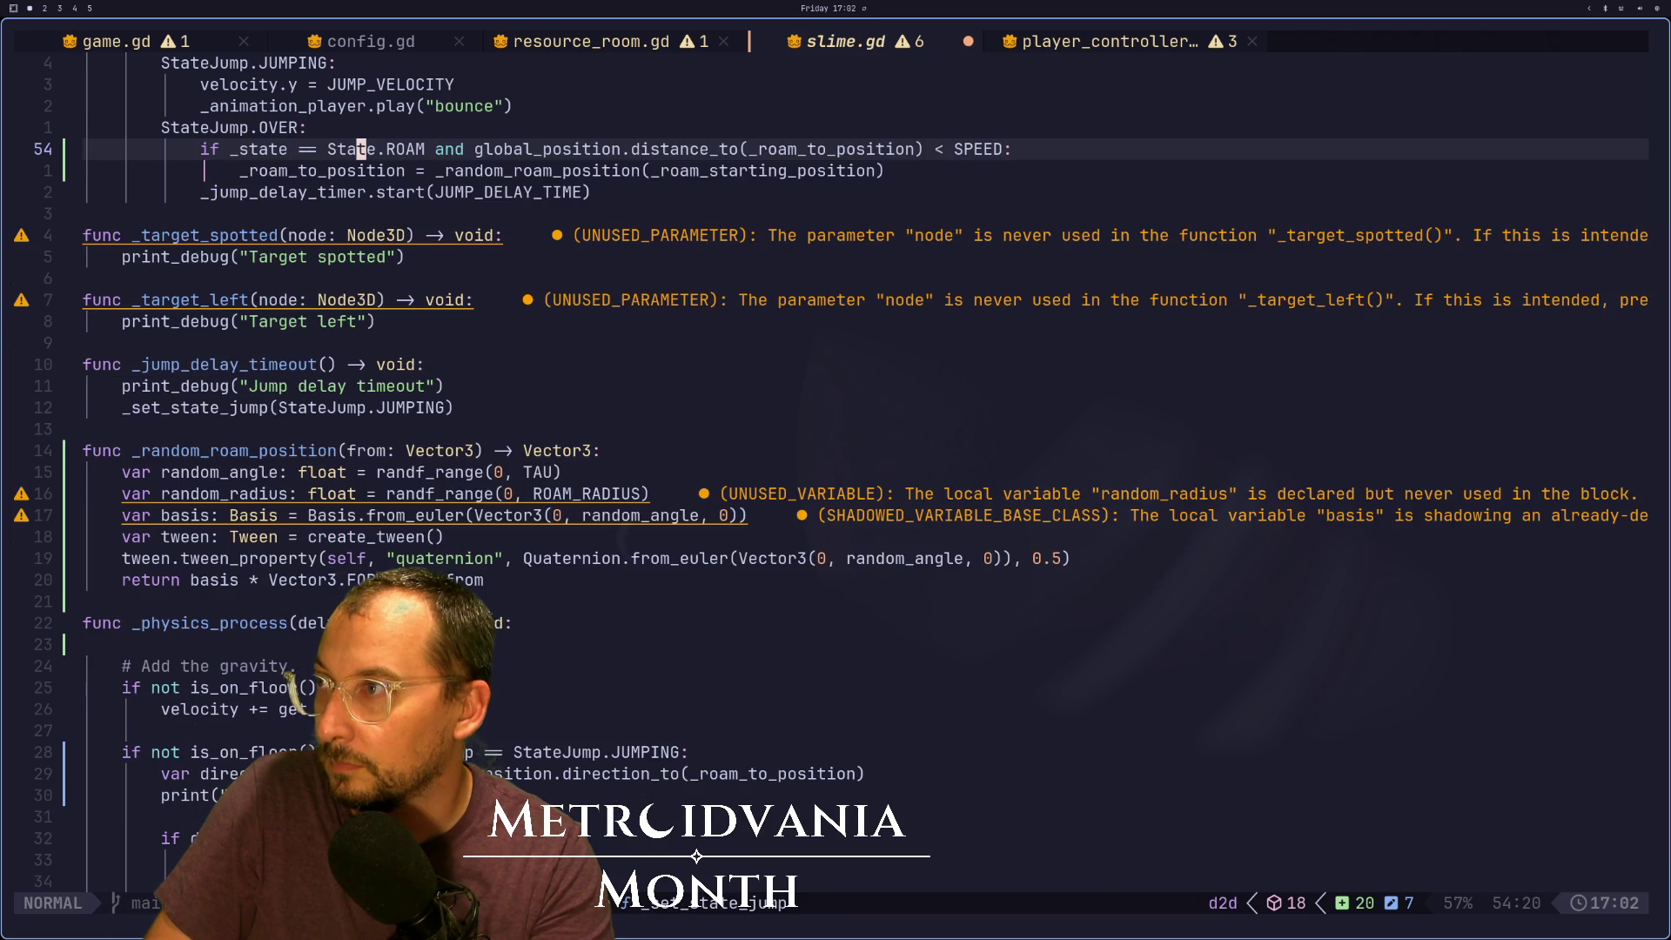
key(u)
key(ctrl+r)
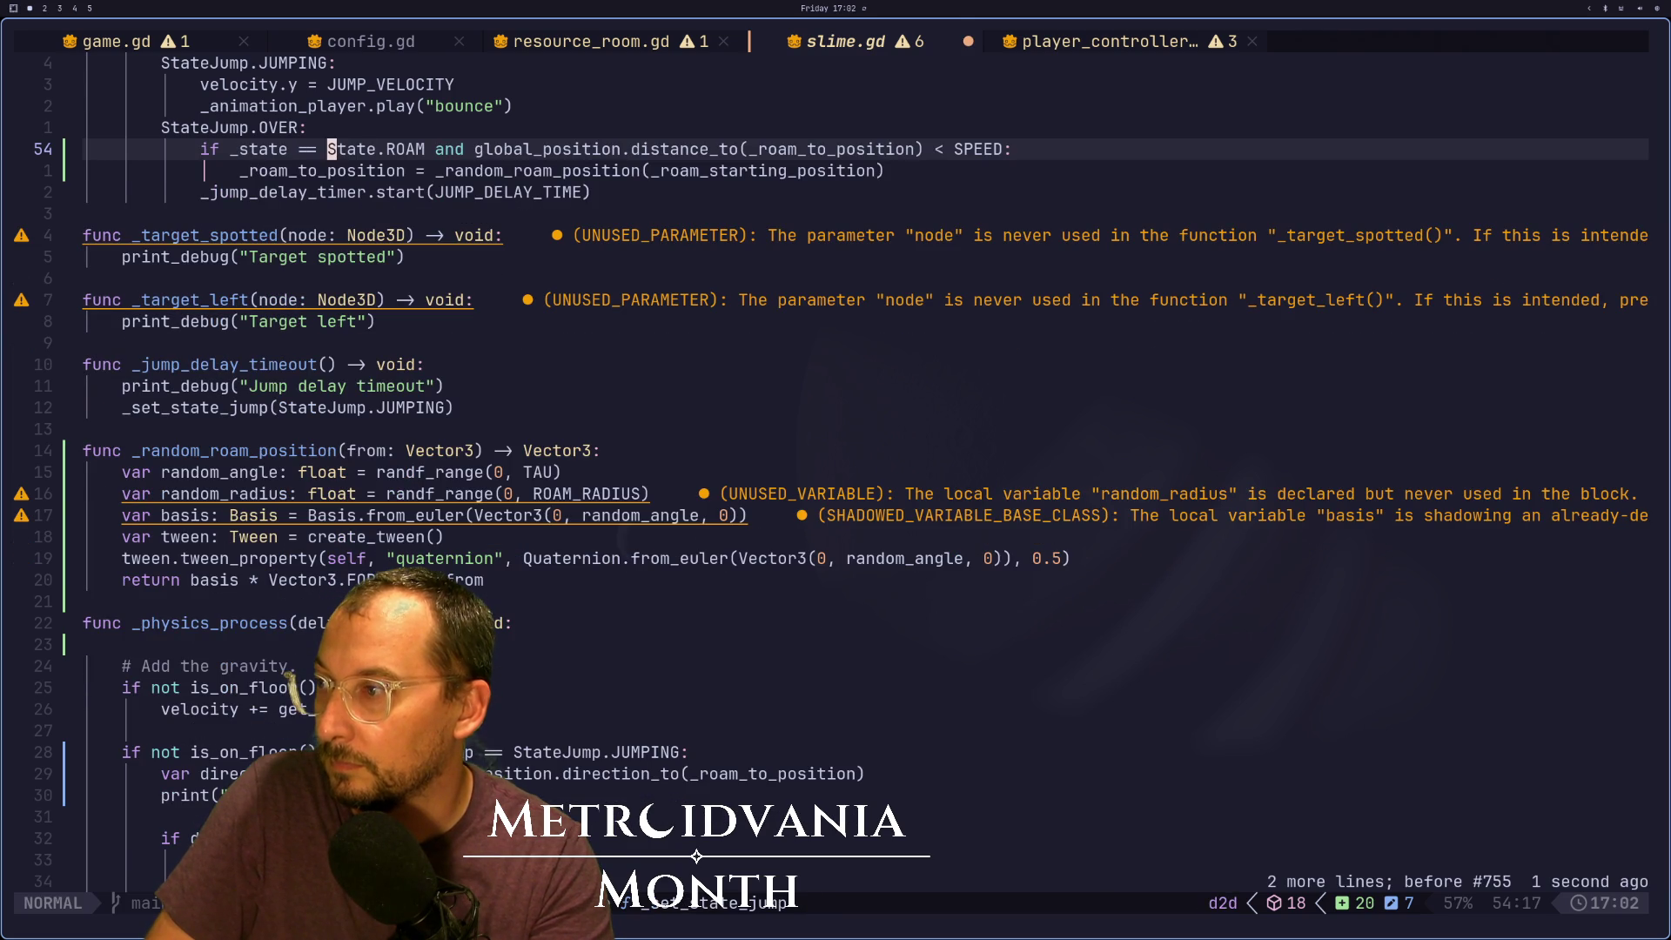
Paste both velocity lines under the on-floor jump check, dedent them, save, and switch to Godot
key(j)
key(j)
key(j)
key(j)
key(j)
key(j)
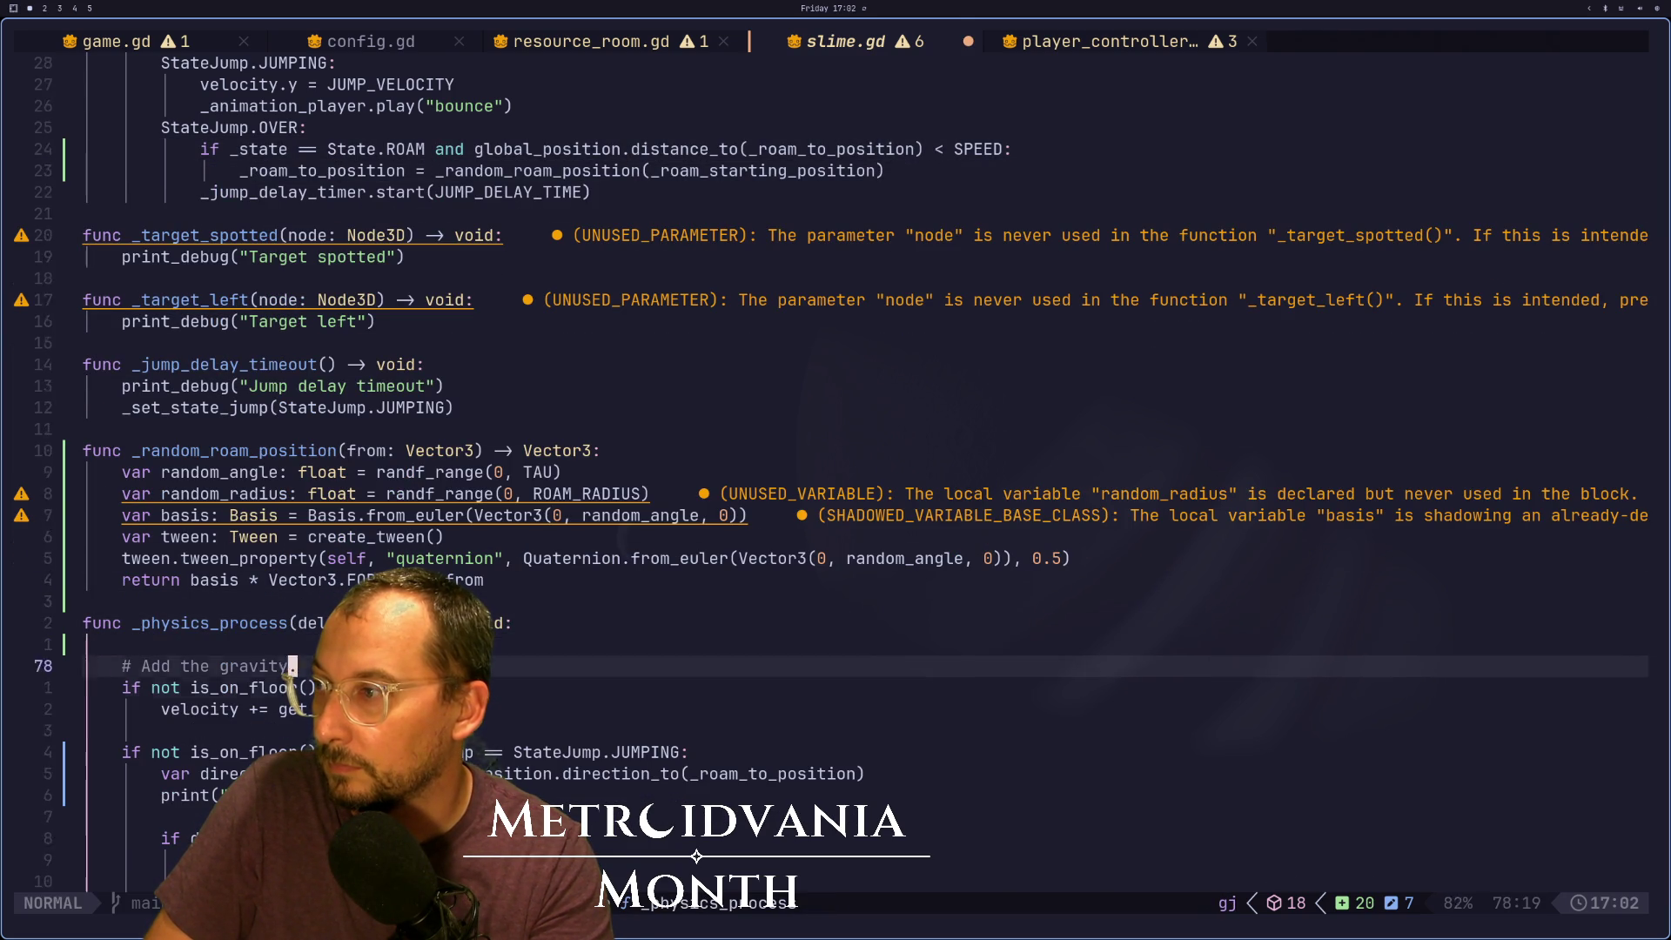
key(j)
key(j)
key(j)
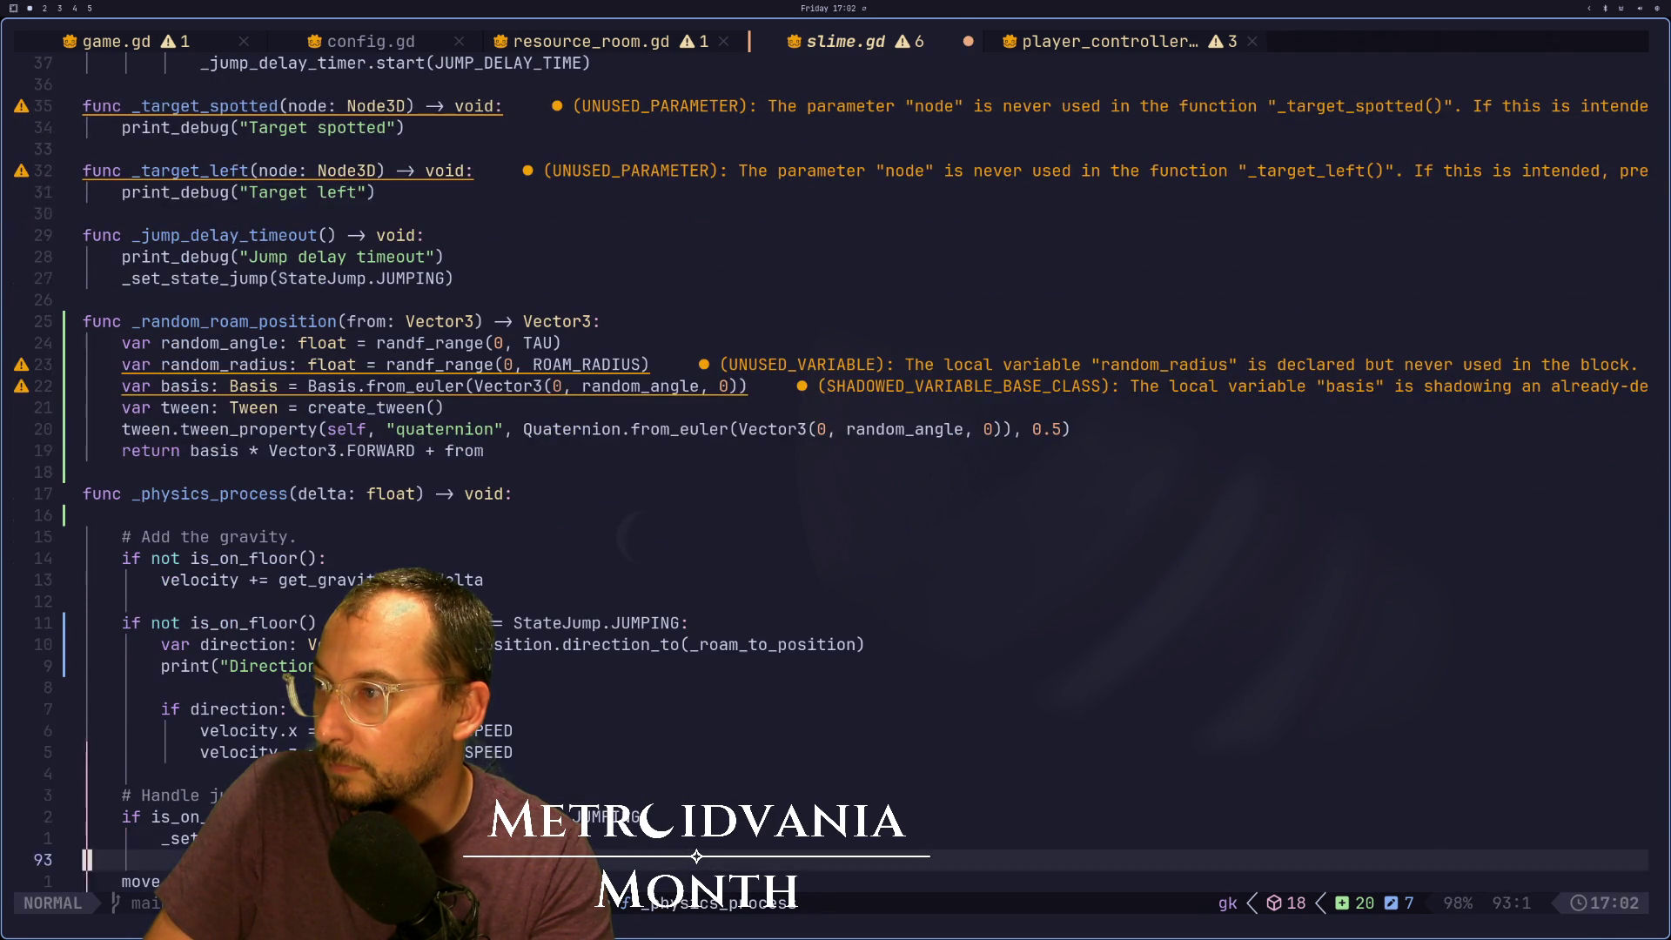
key(p)
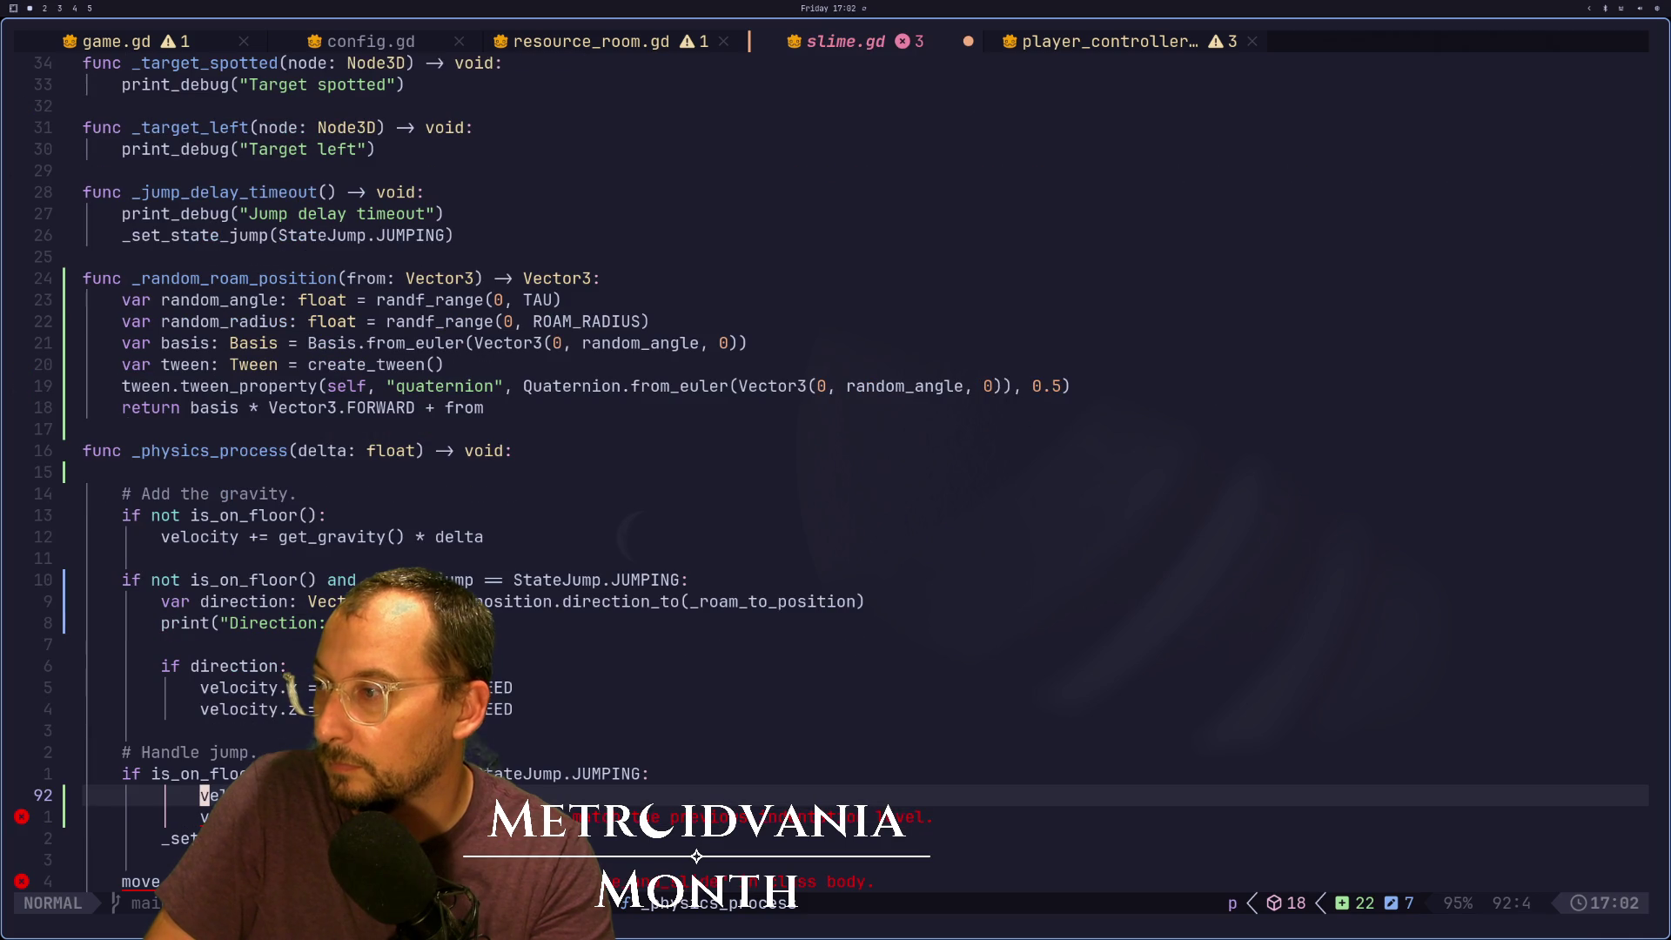
key(shift+v)
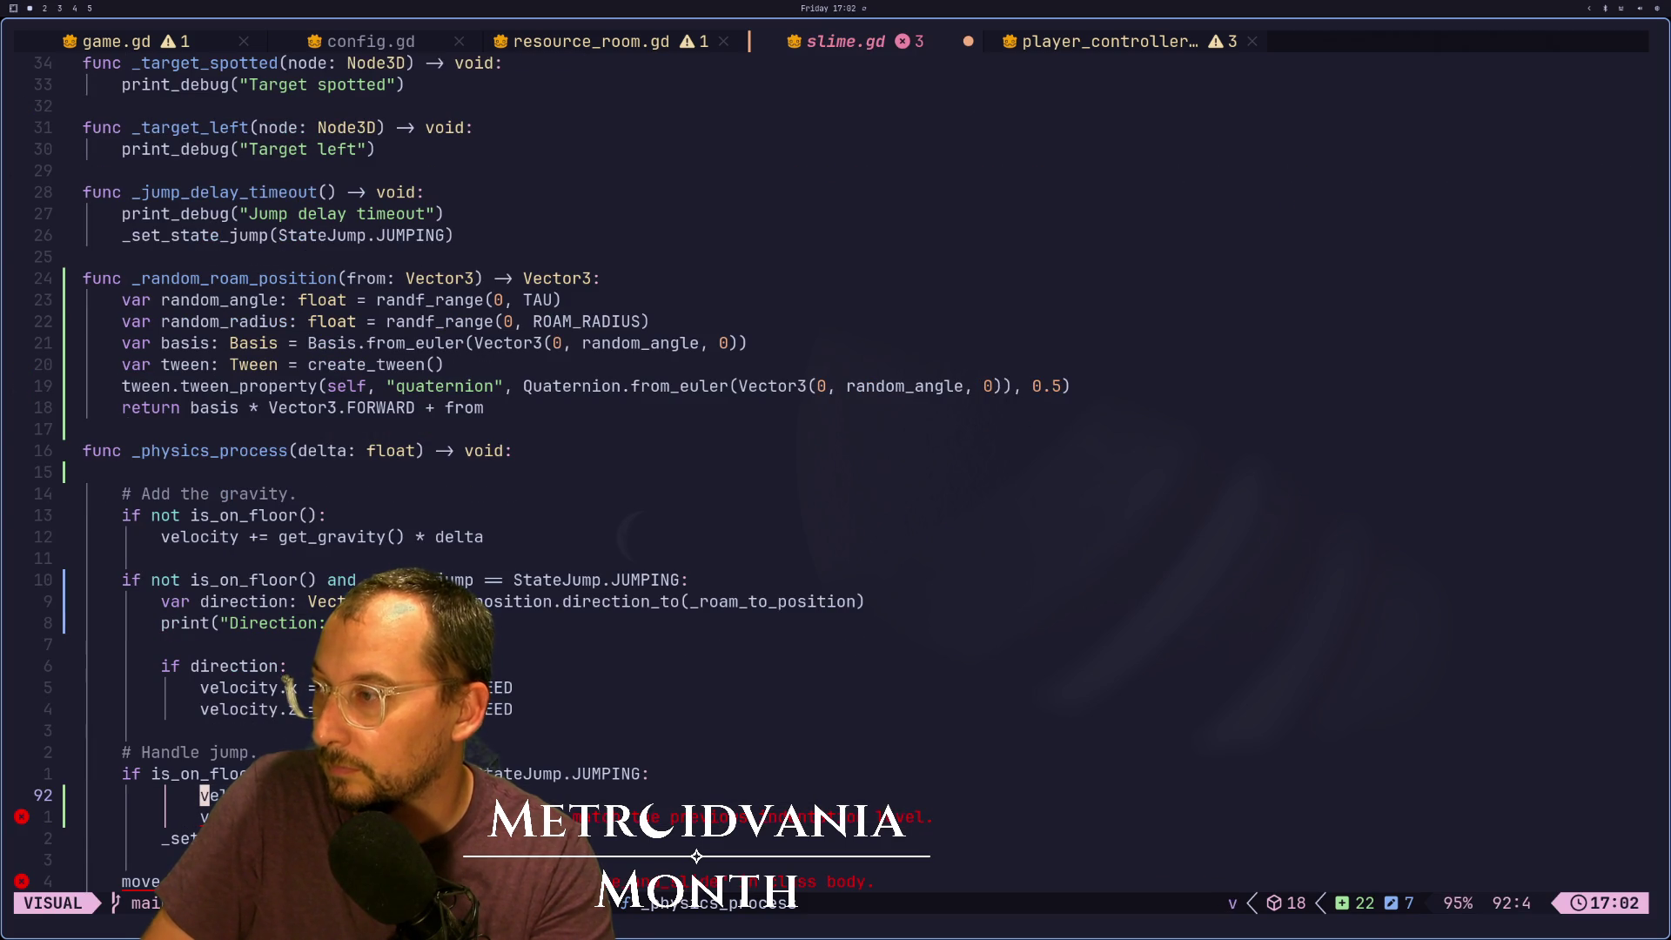
key(j)
key(less)
key(Escape)
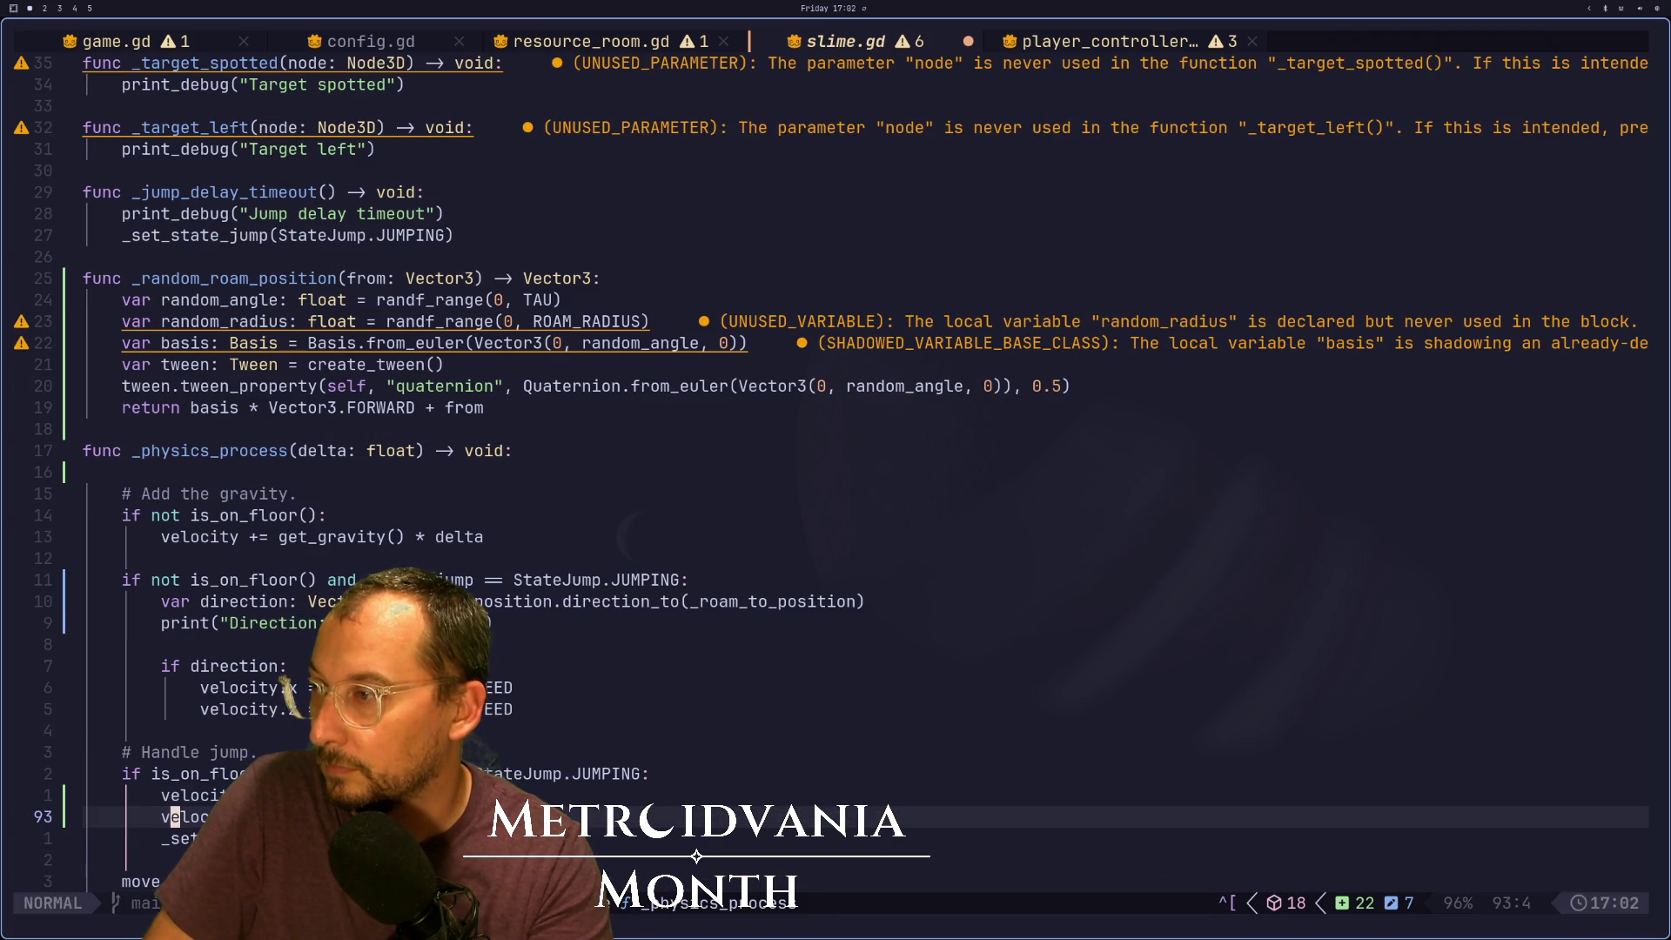
text(:w)
key(Return)
key(super+2)
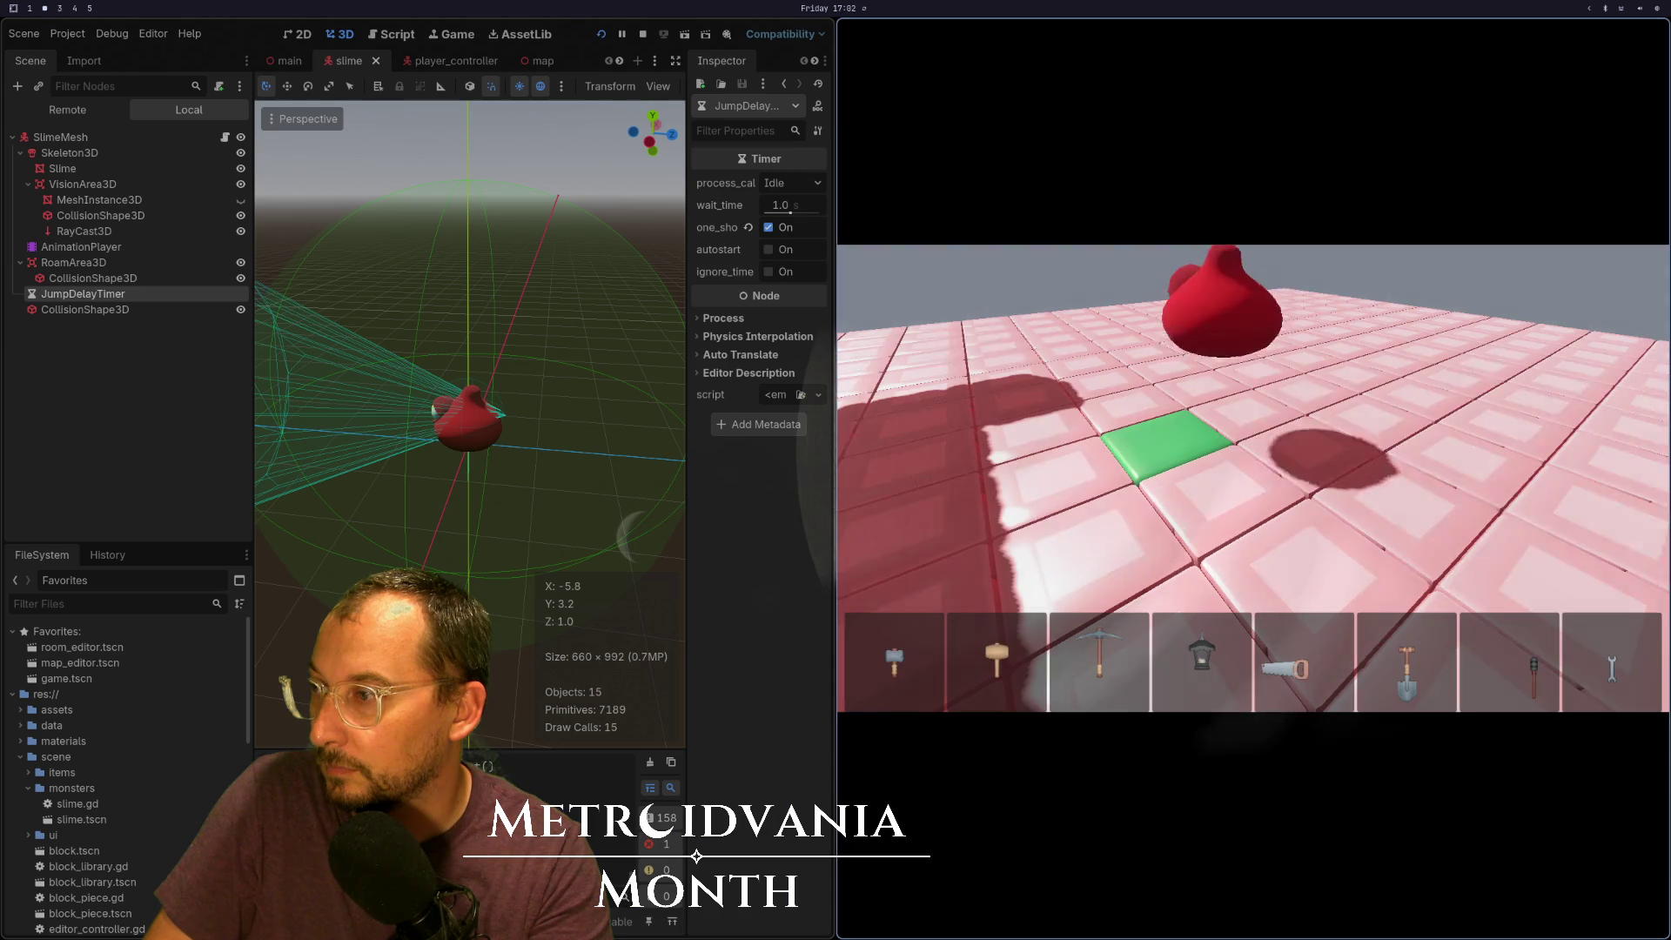
Delete the print("Direction…") debug line above the direction check and save slime.gd
key(super+1)
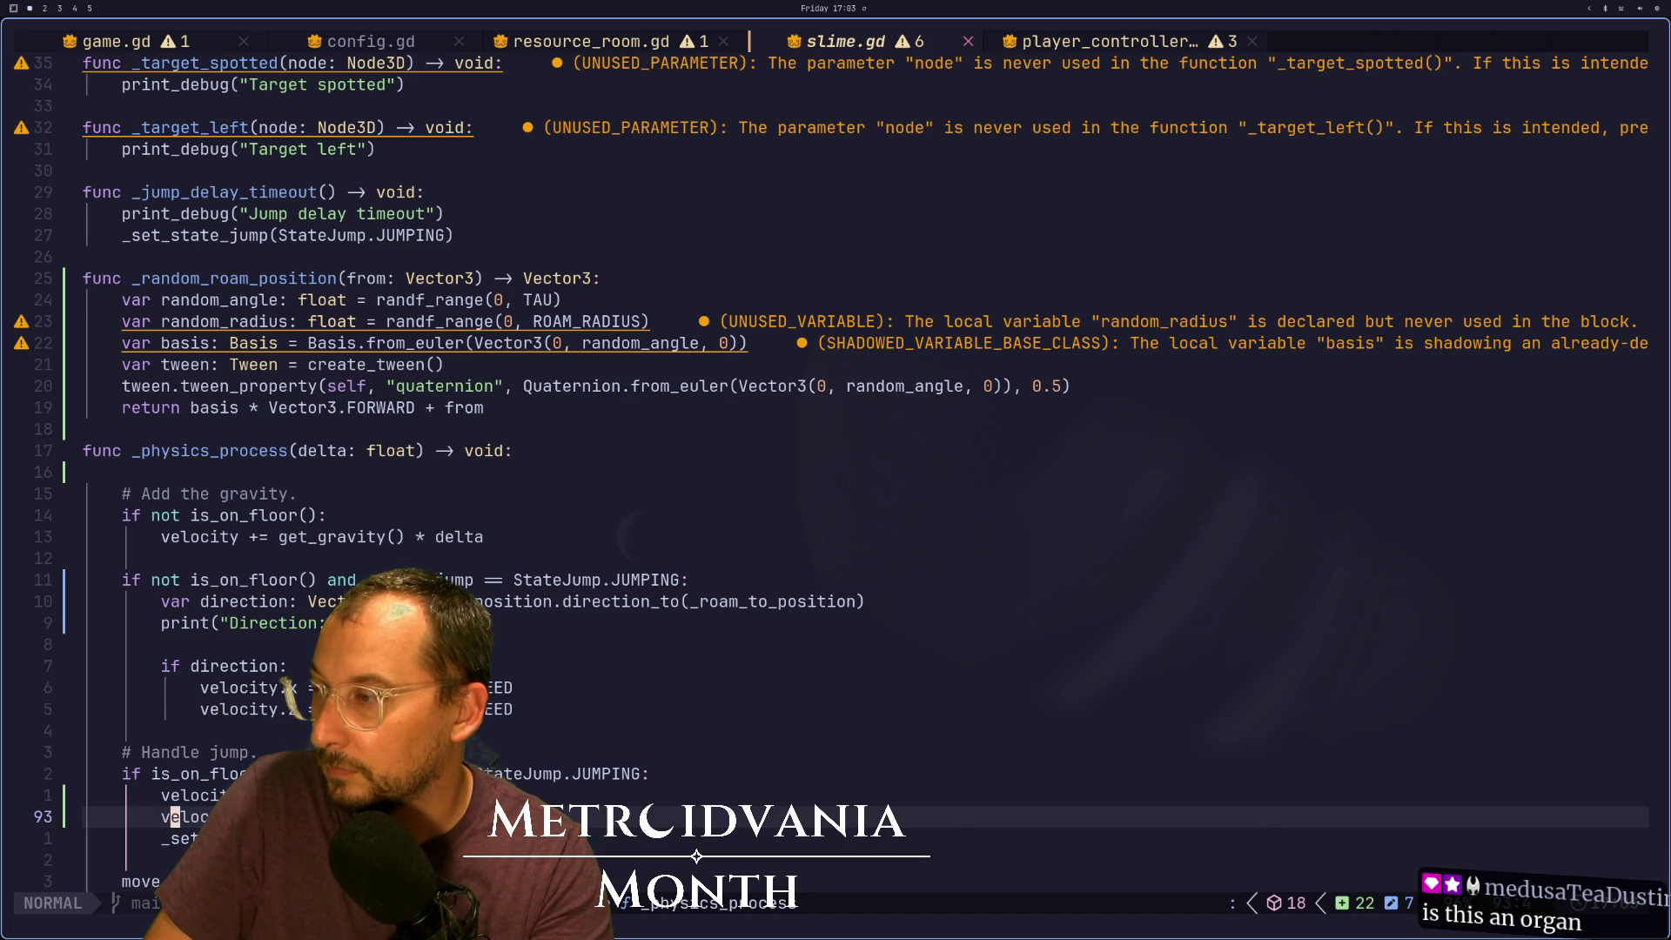
key(k)
key(k)
key(k)
key(k)
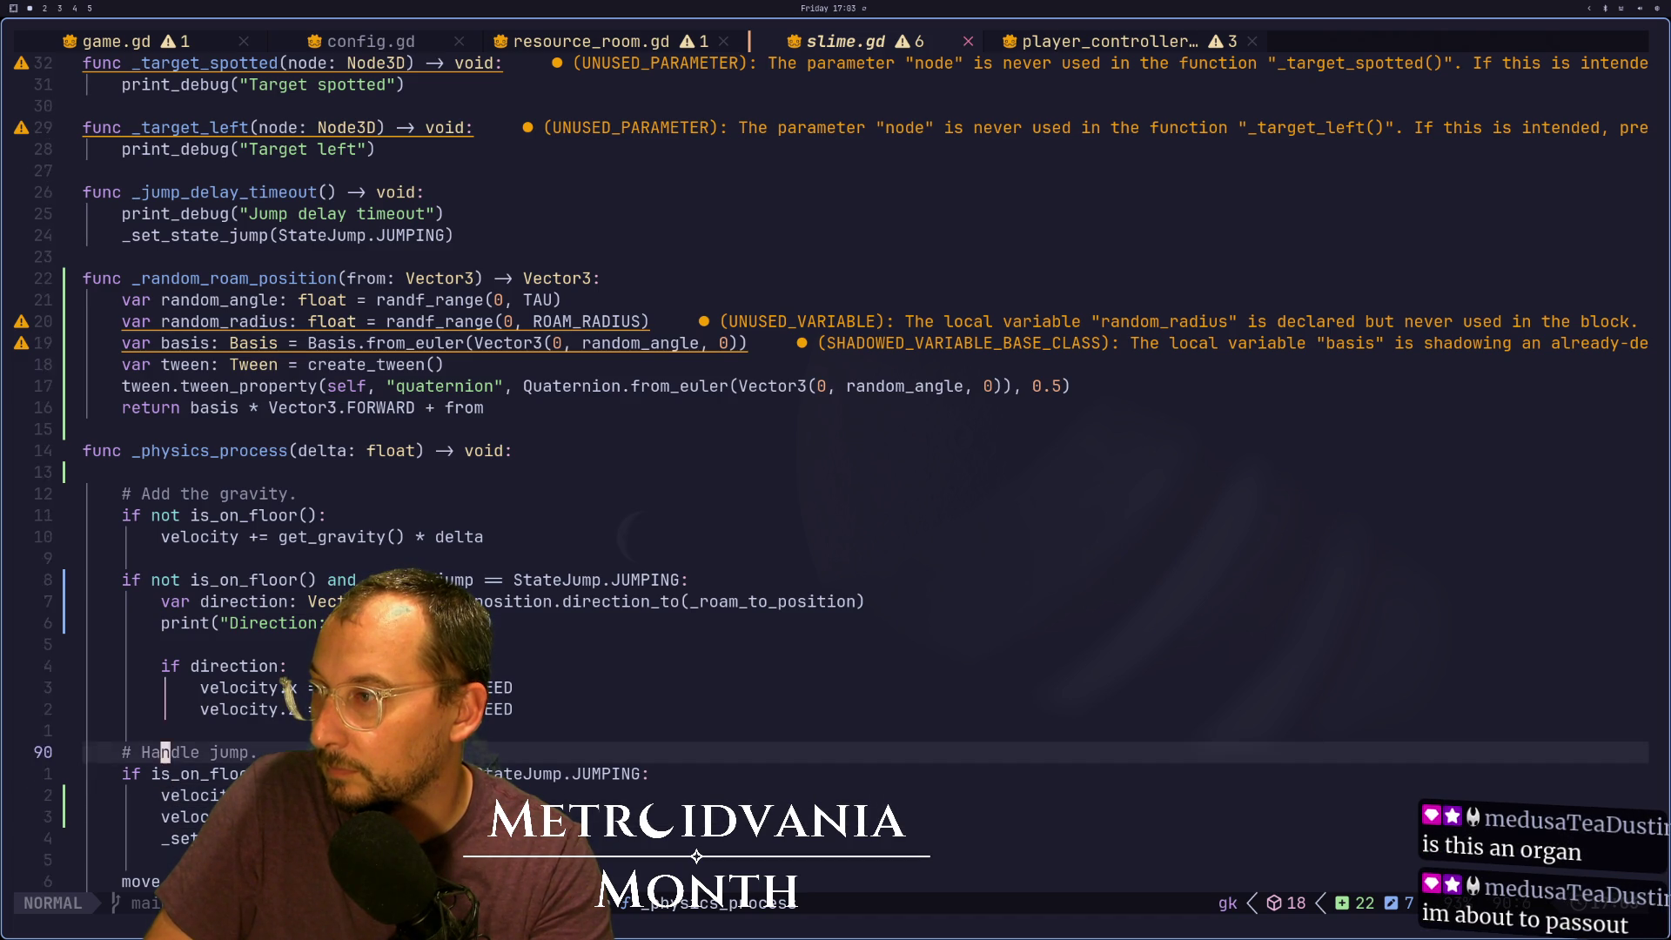
key(k)
key(j)
key(j)
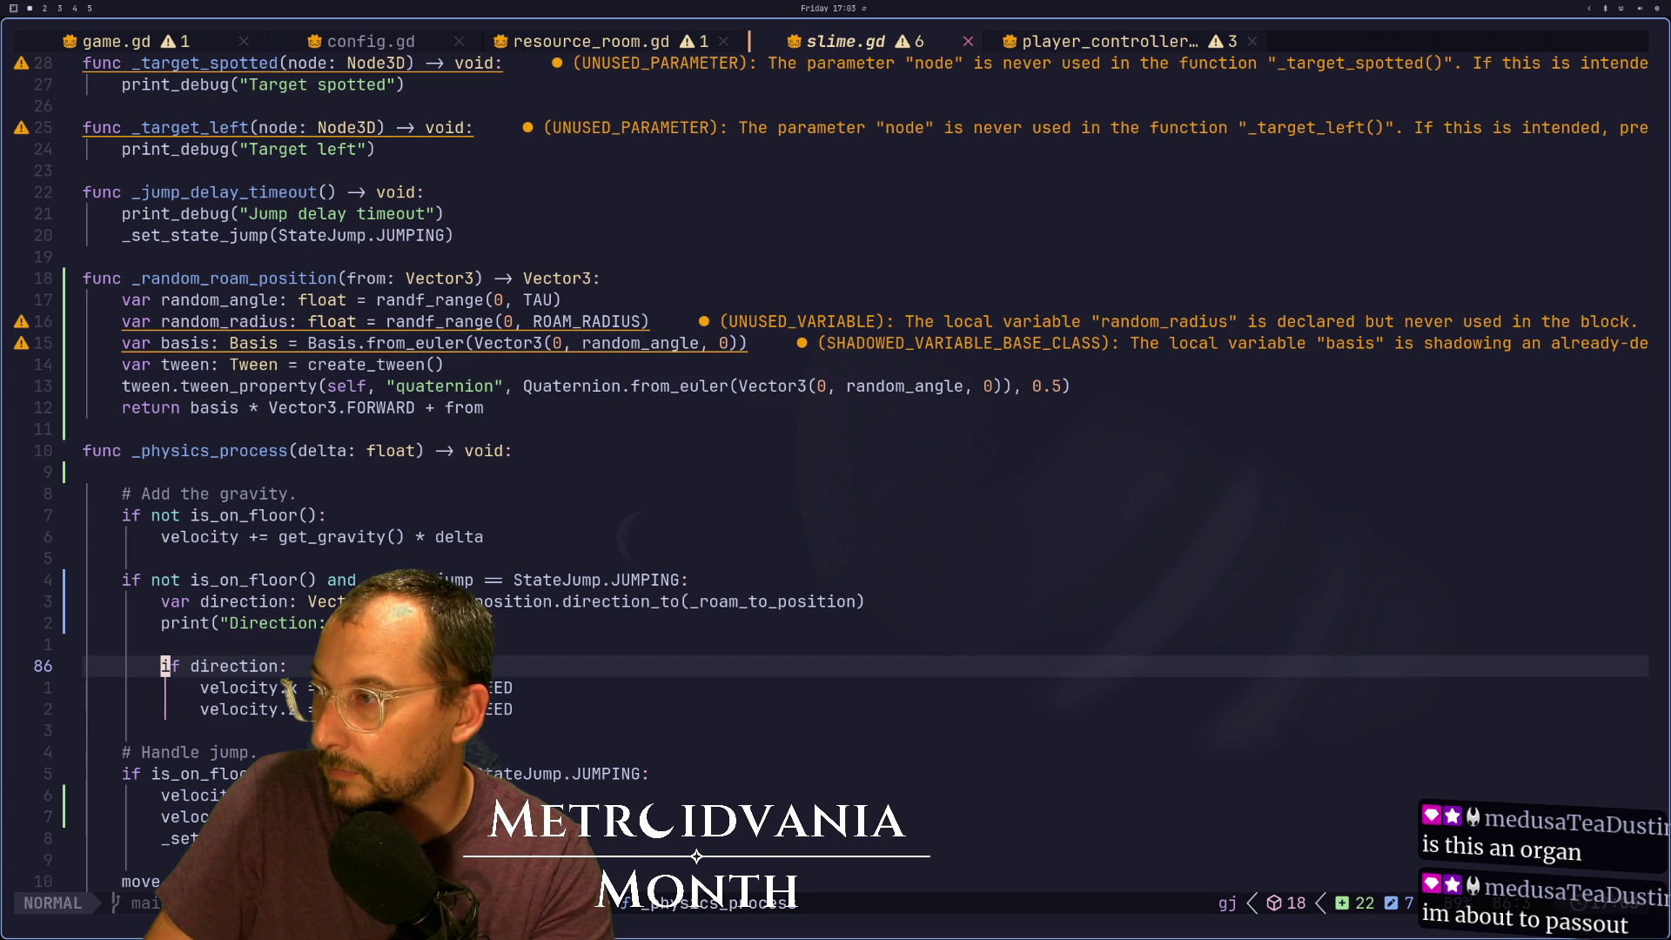
key(k)
key(k)
key(d)
key(d)
text(:w)
key(Return)
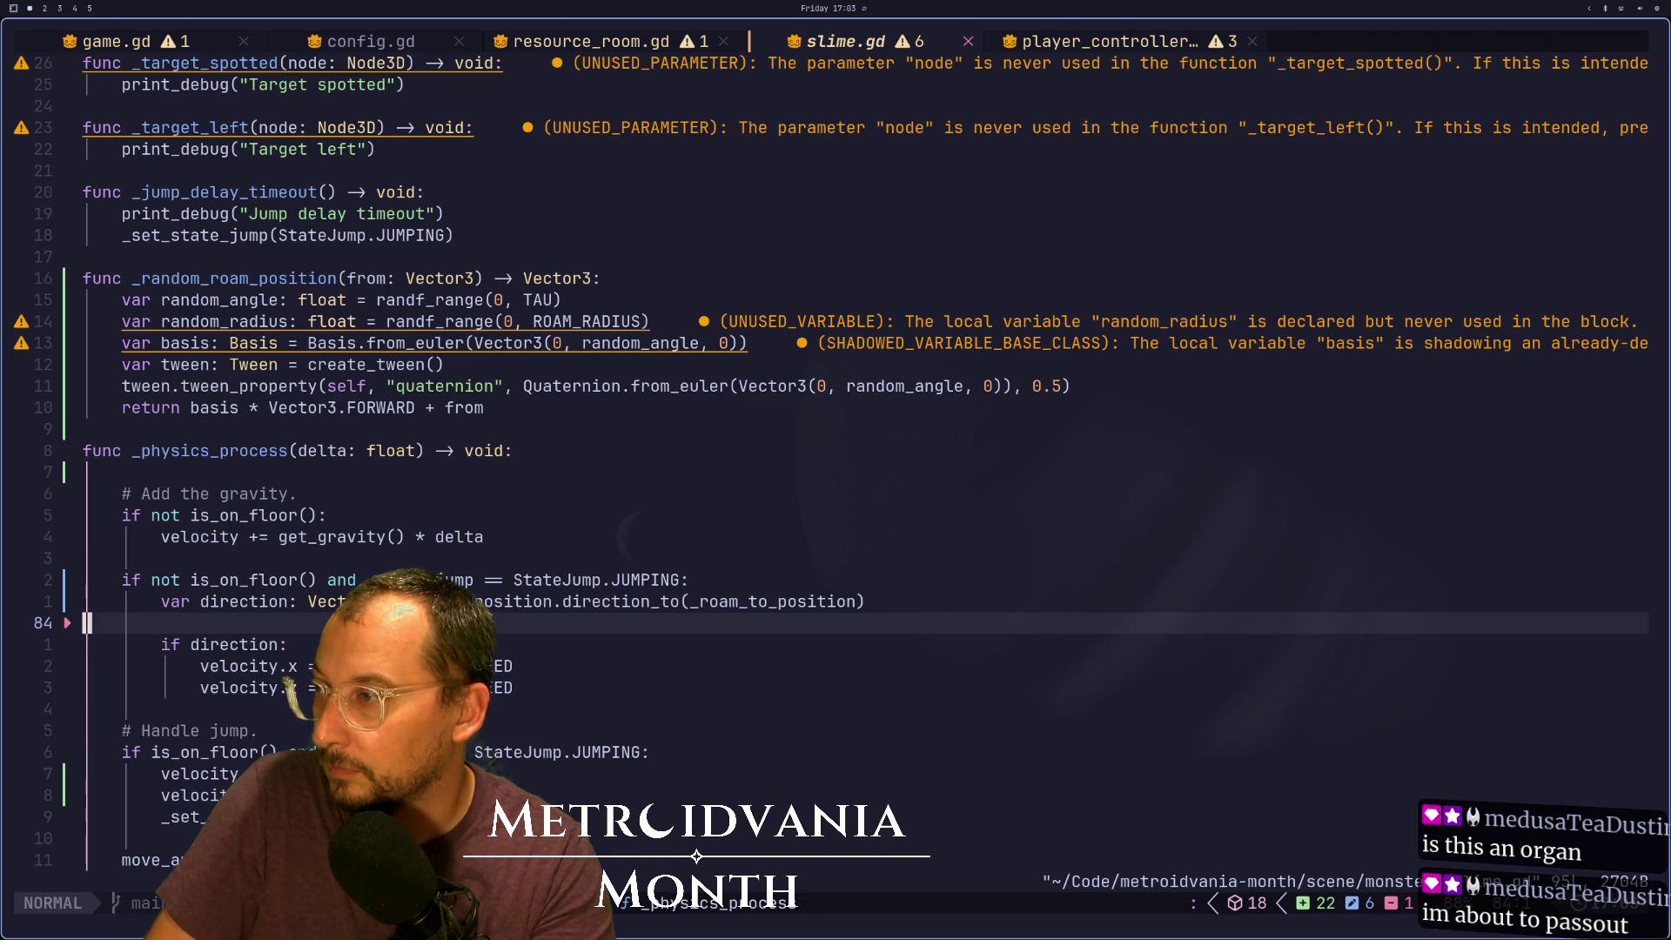
key(j)
key(j)
key(j)
key(k)
key(k)
key(k)
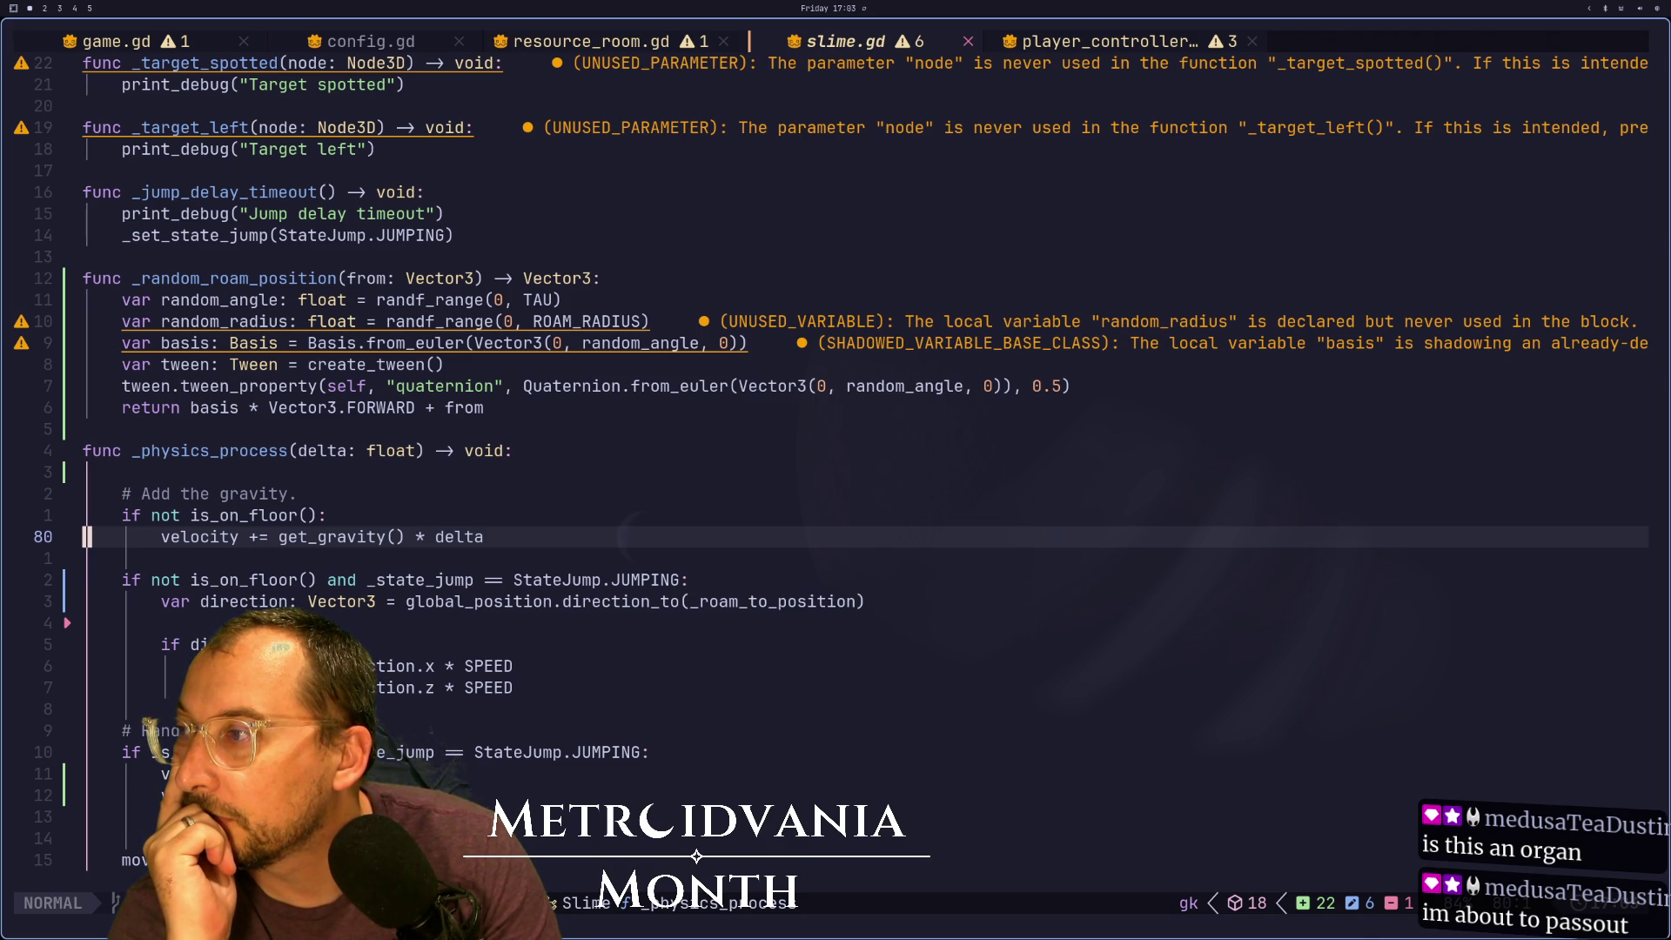
key(9)
key(j)
key(k)
key(k)
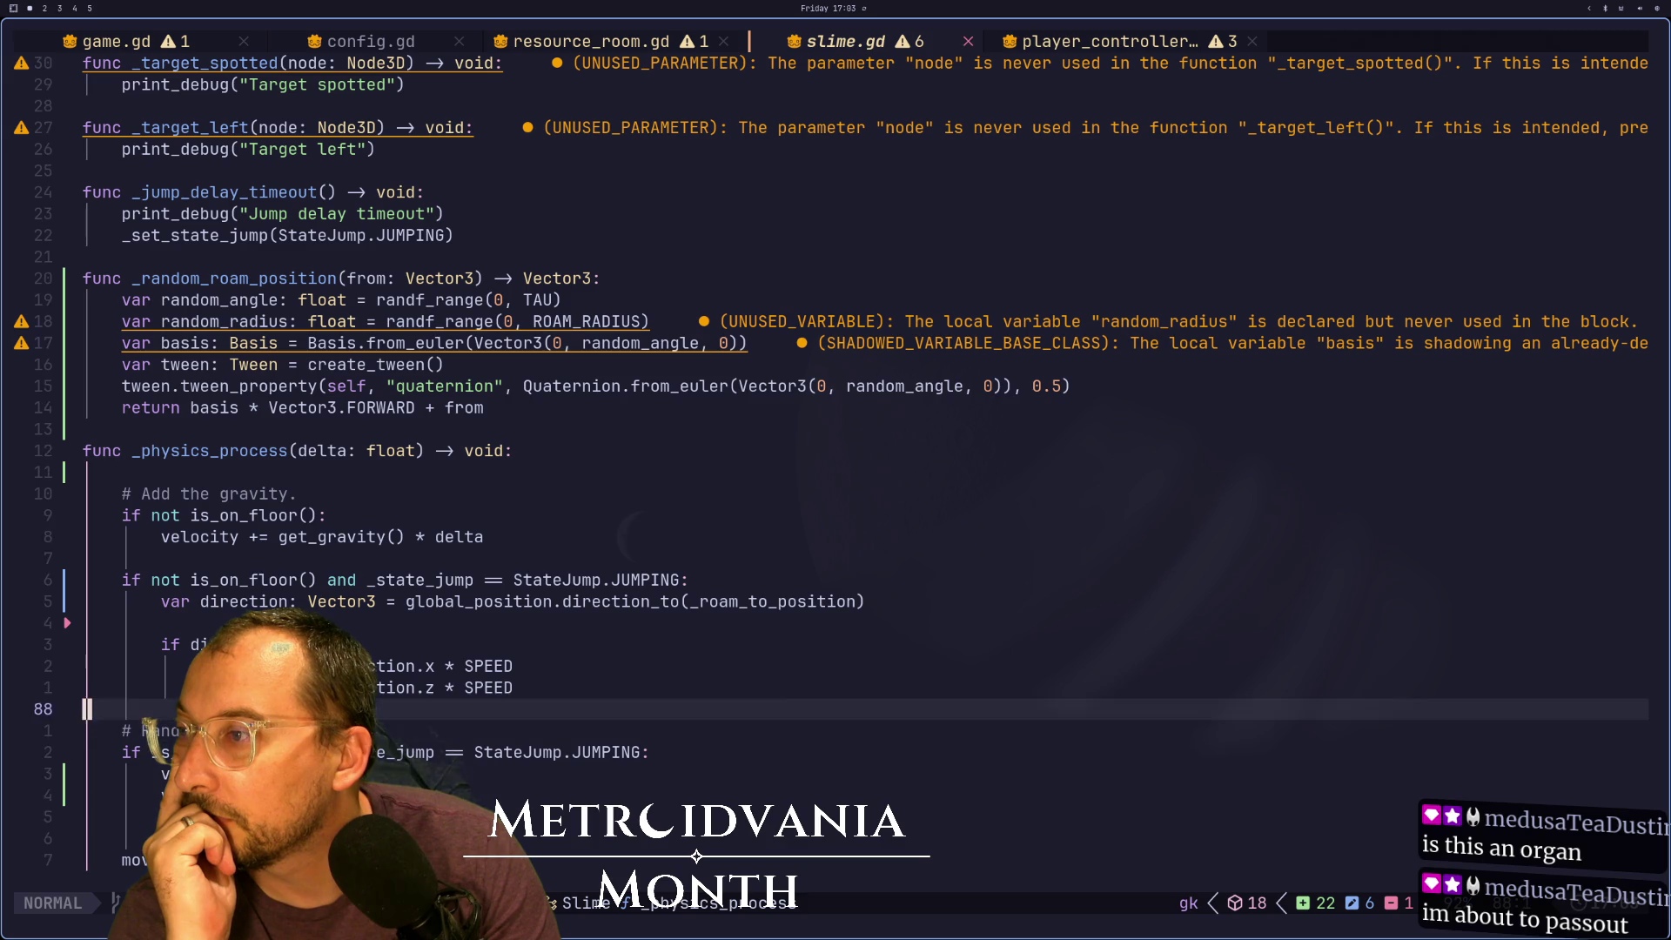
key(j)
key(j)
key(j)
key(k)
key(k)
key(j)
key(j)
key(j)
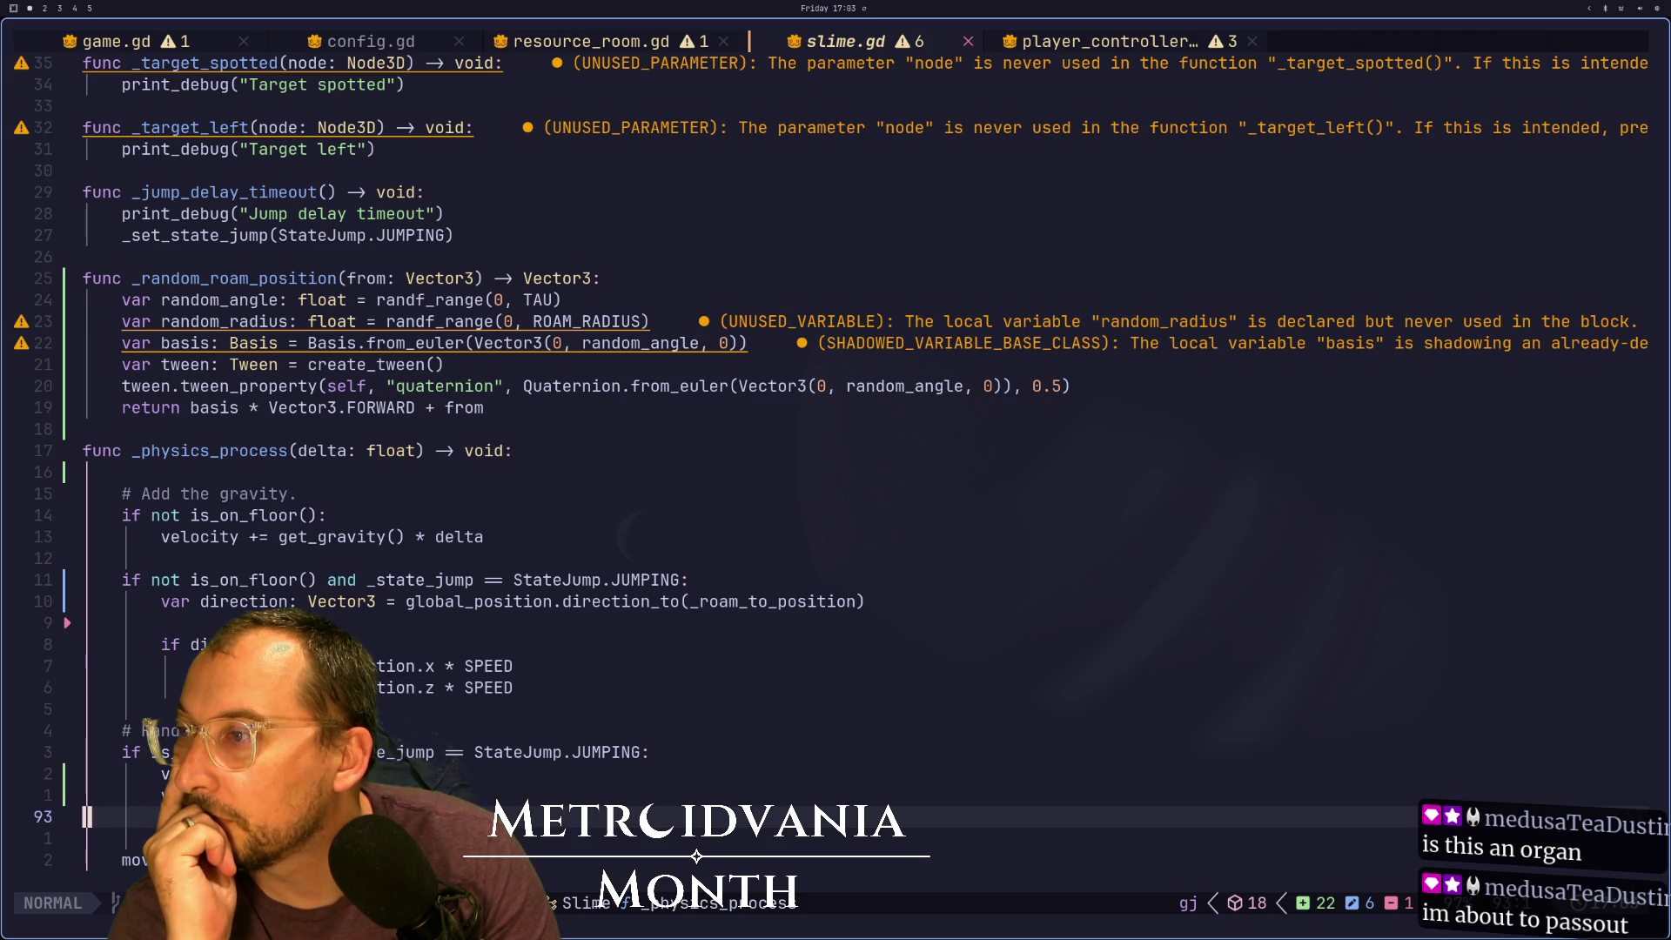
key(7)
key(k)
key(j)
key(j)
key(j)
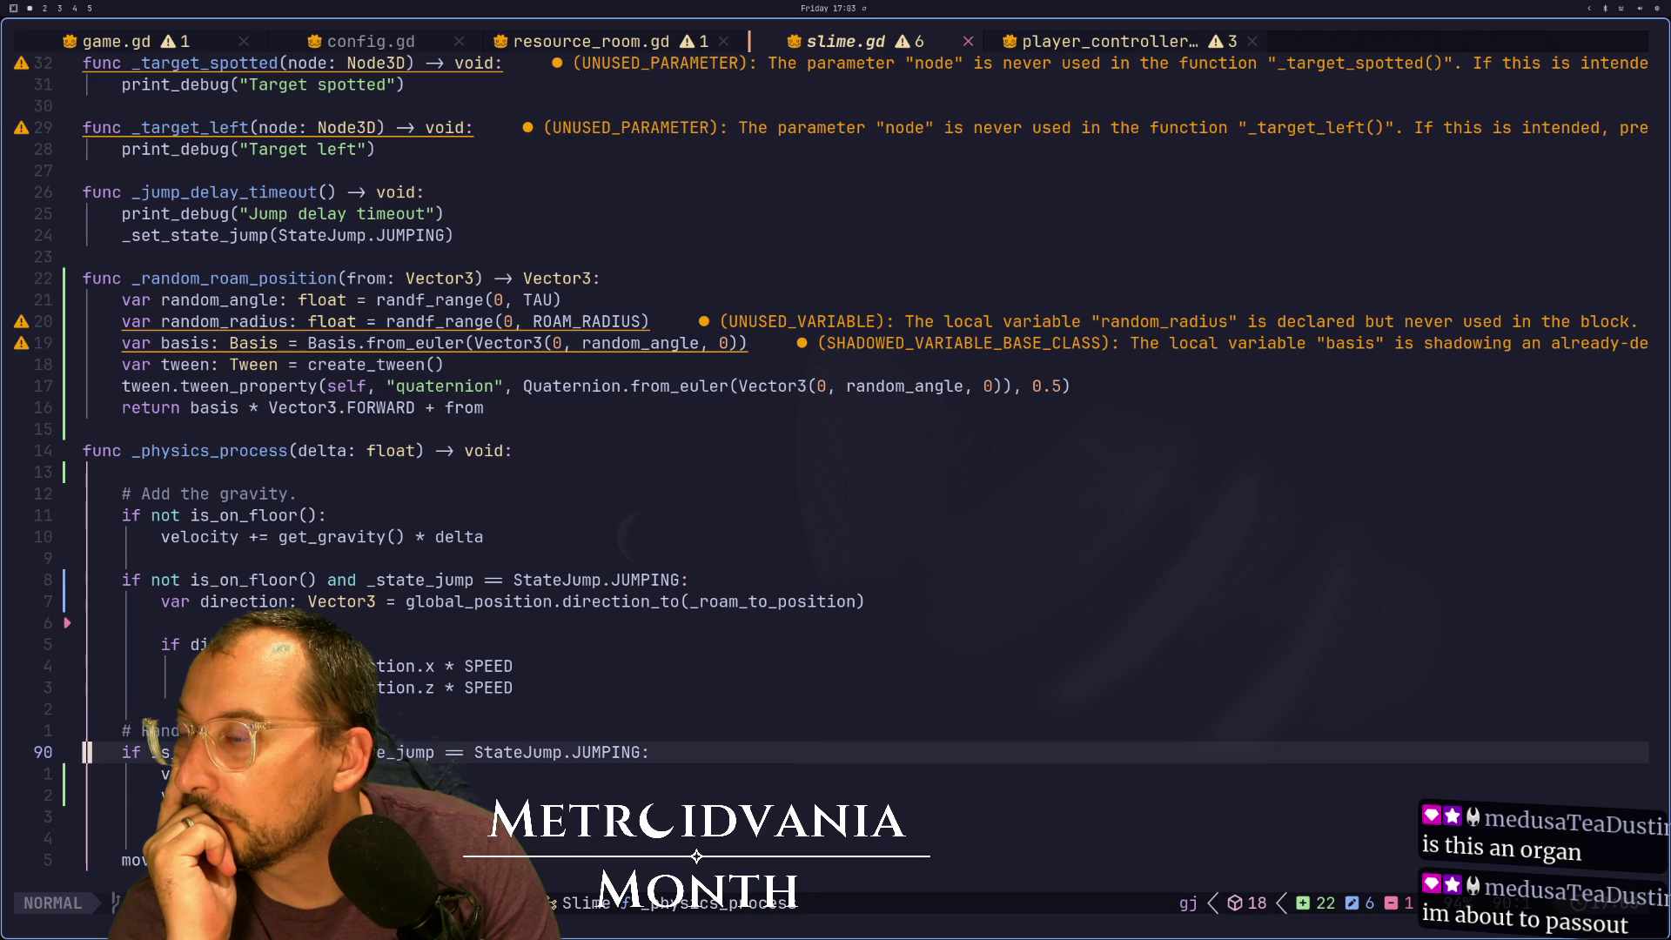
key(l)
key(braceleft)
key(braceleft)
key(braceleft)
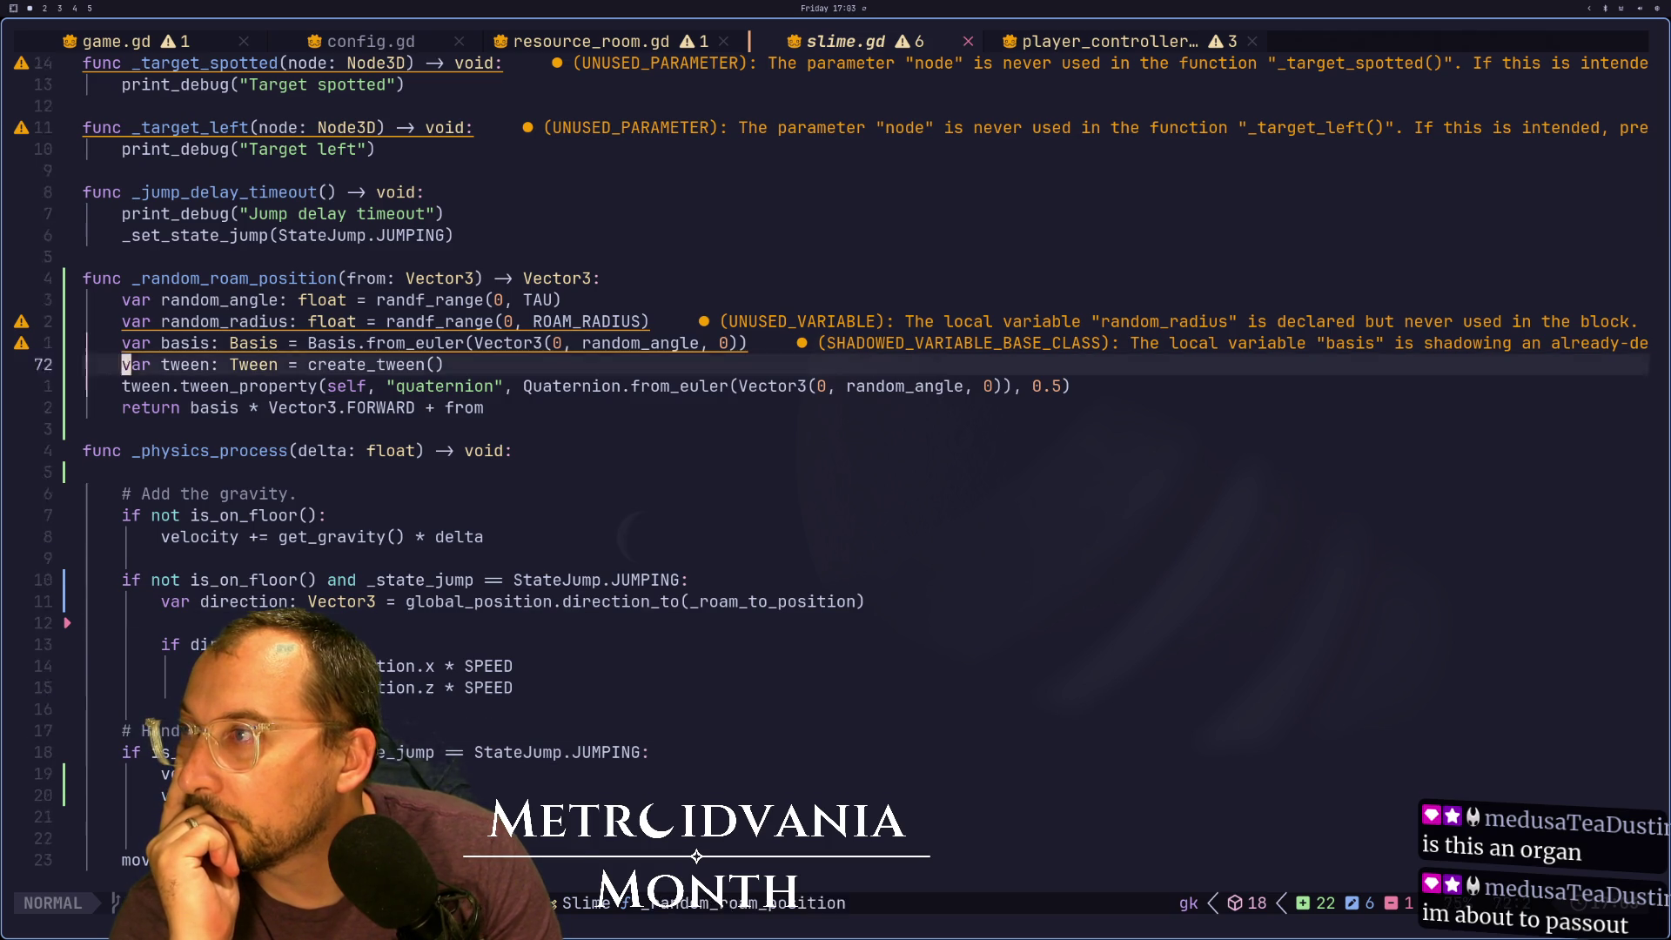
key(j)
key(j)
key(j)
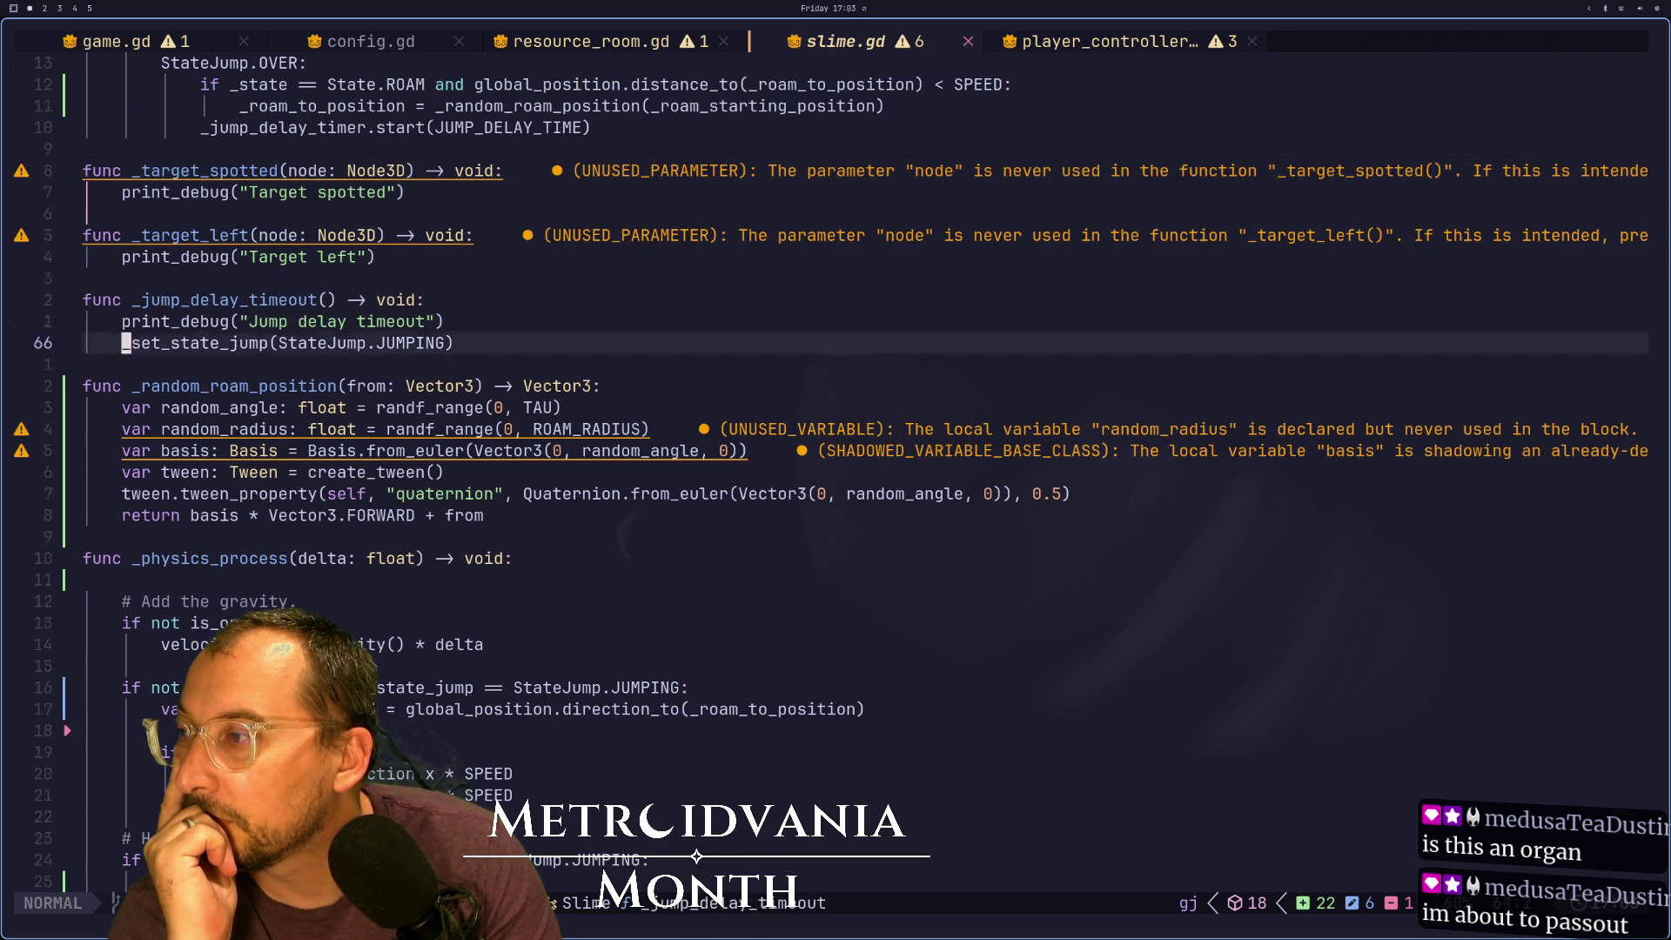
key(k)
key(k)
key(k)
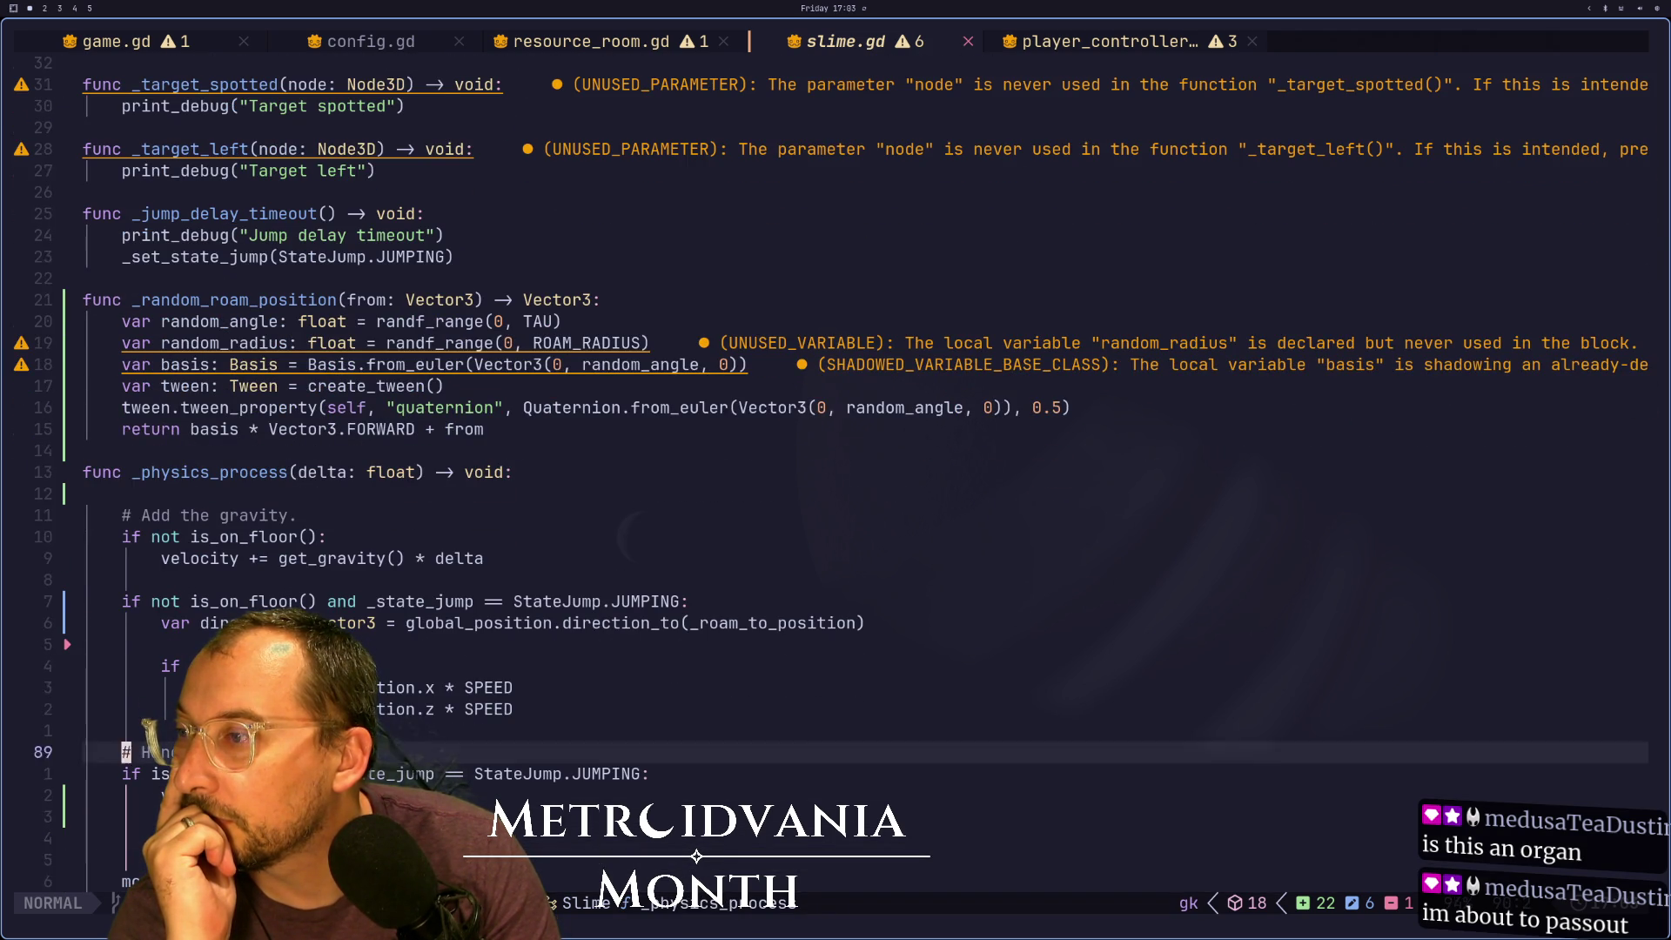
key(k)
key(k)
key(k)
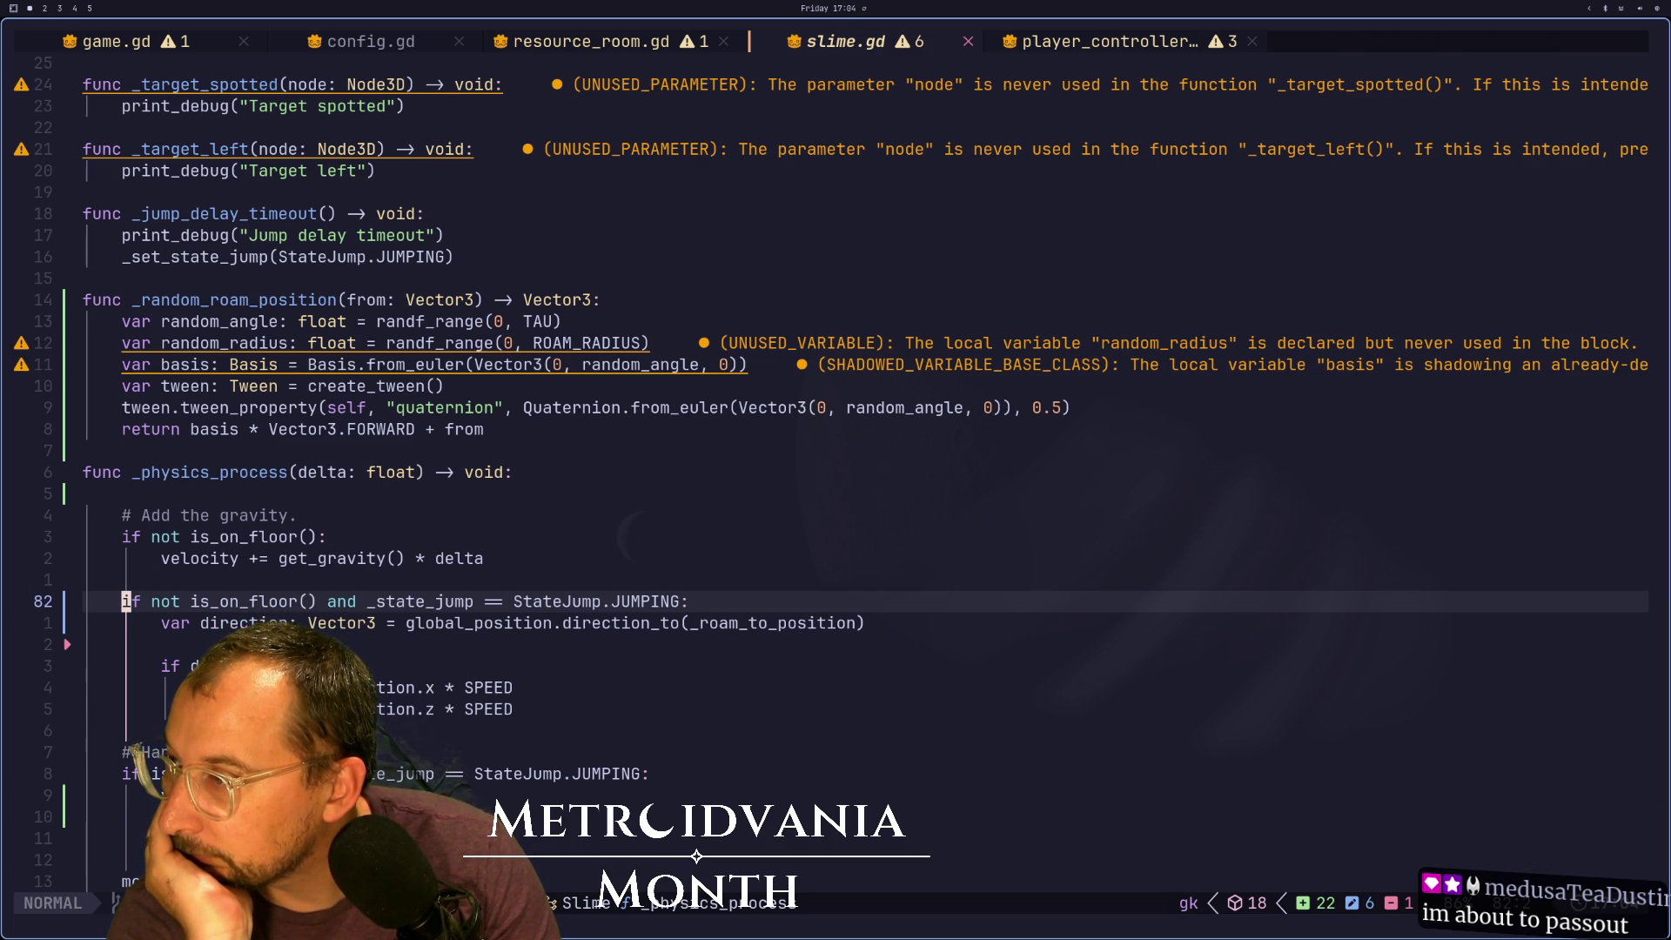
key(j)
key(j)
key(j)
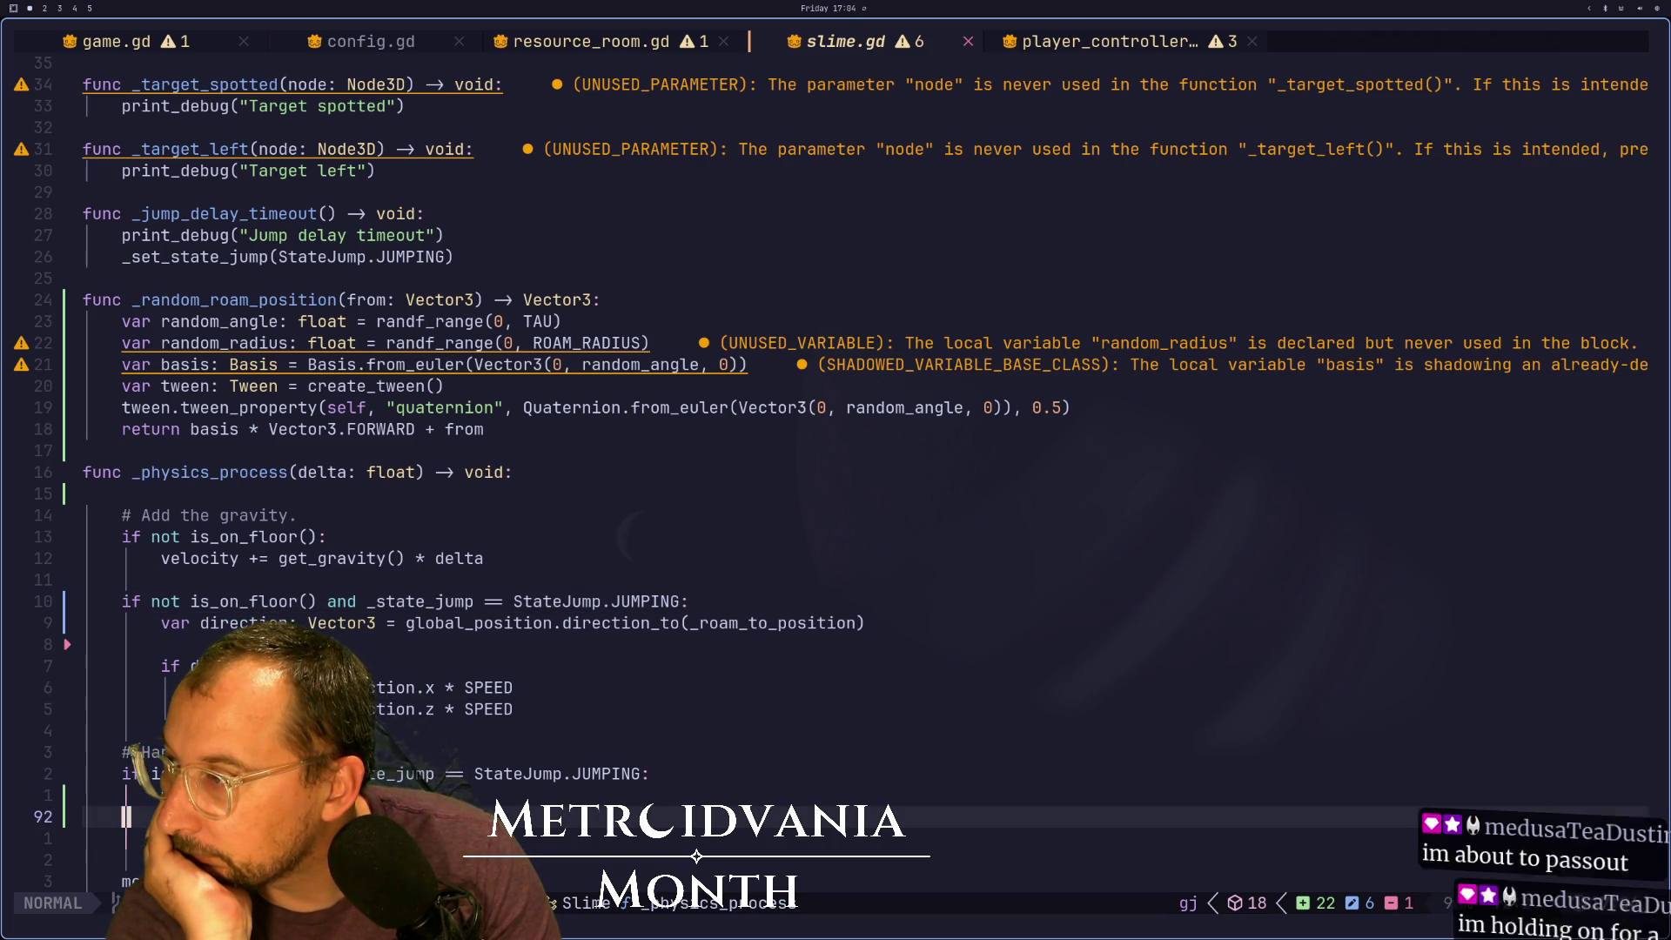
key(j)
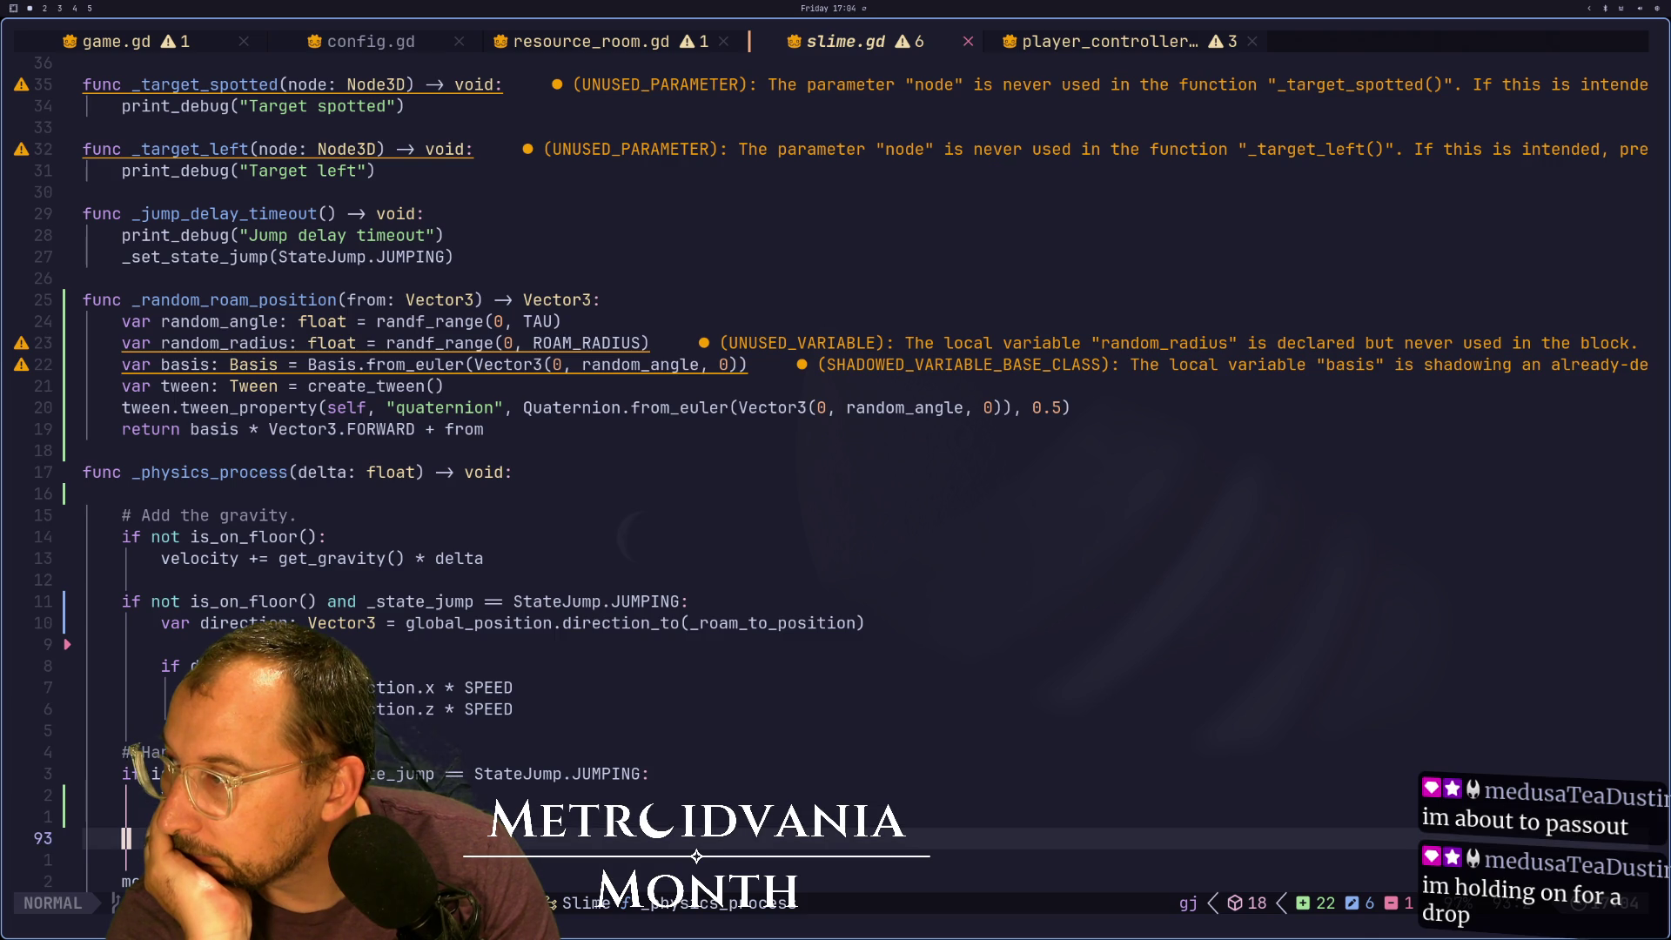
key(k)
key(k)
key(k)
key(j)
key(j)
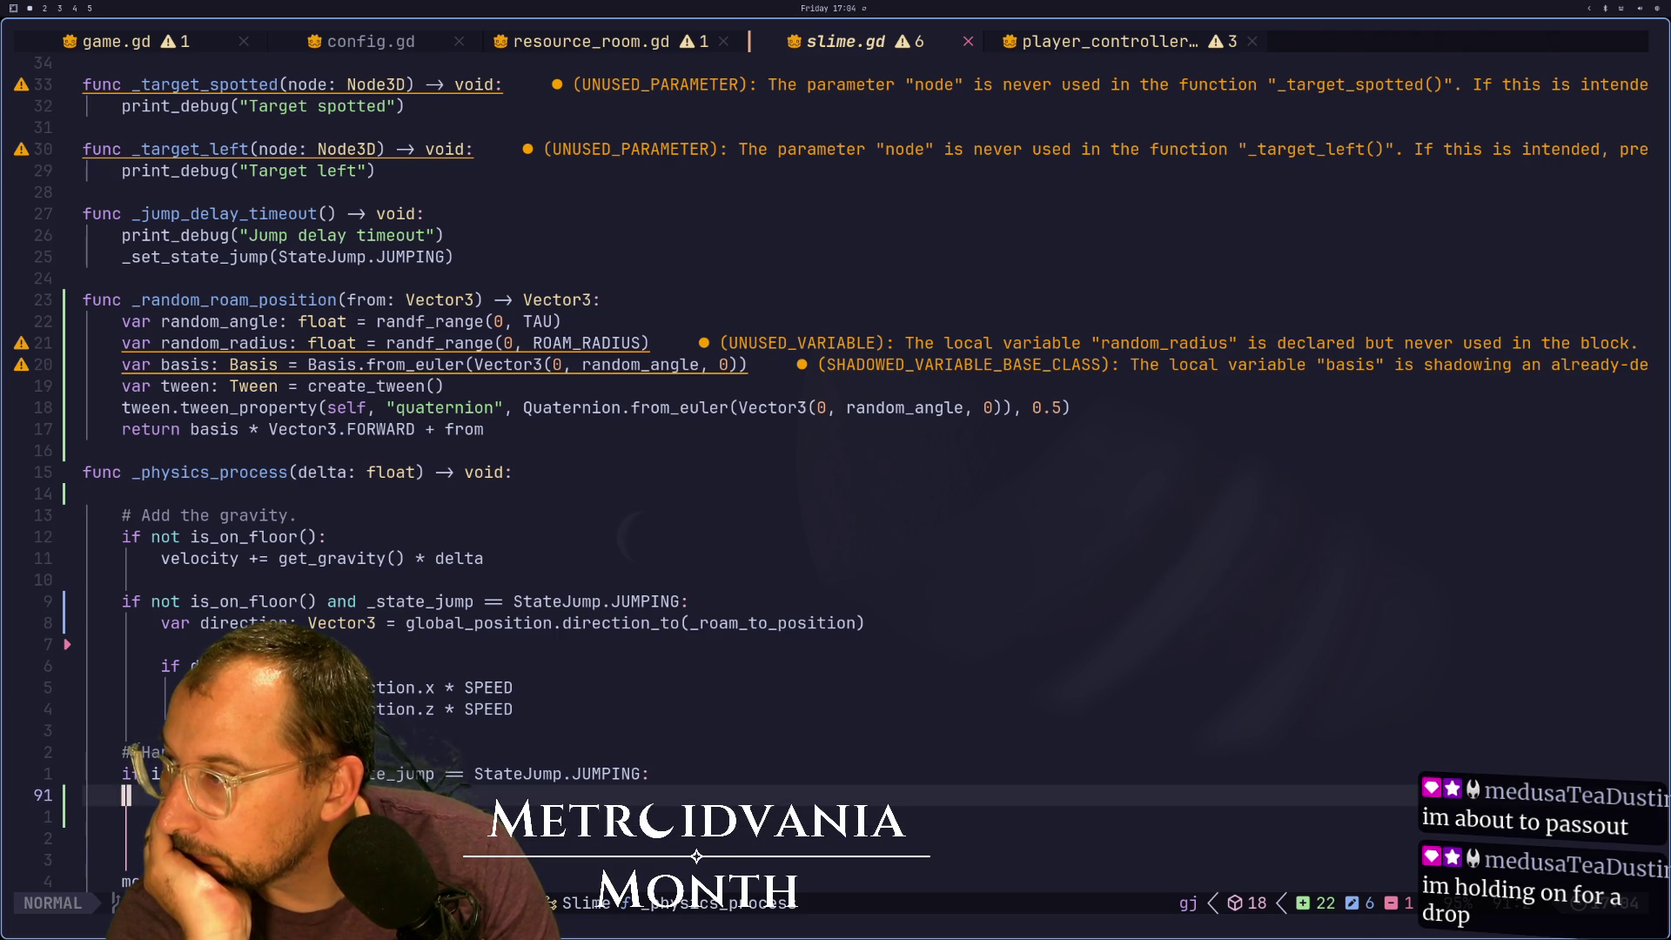
key(j)
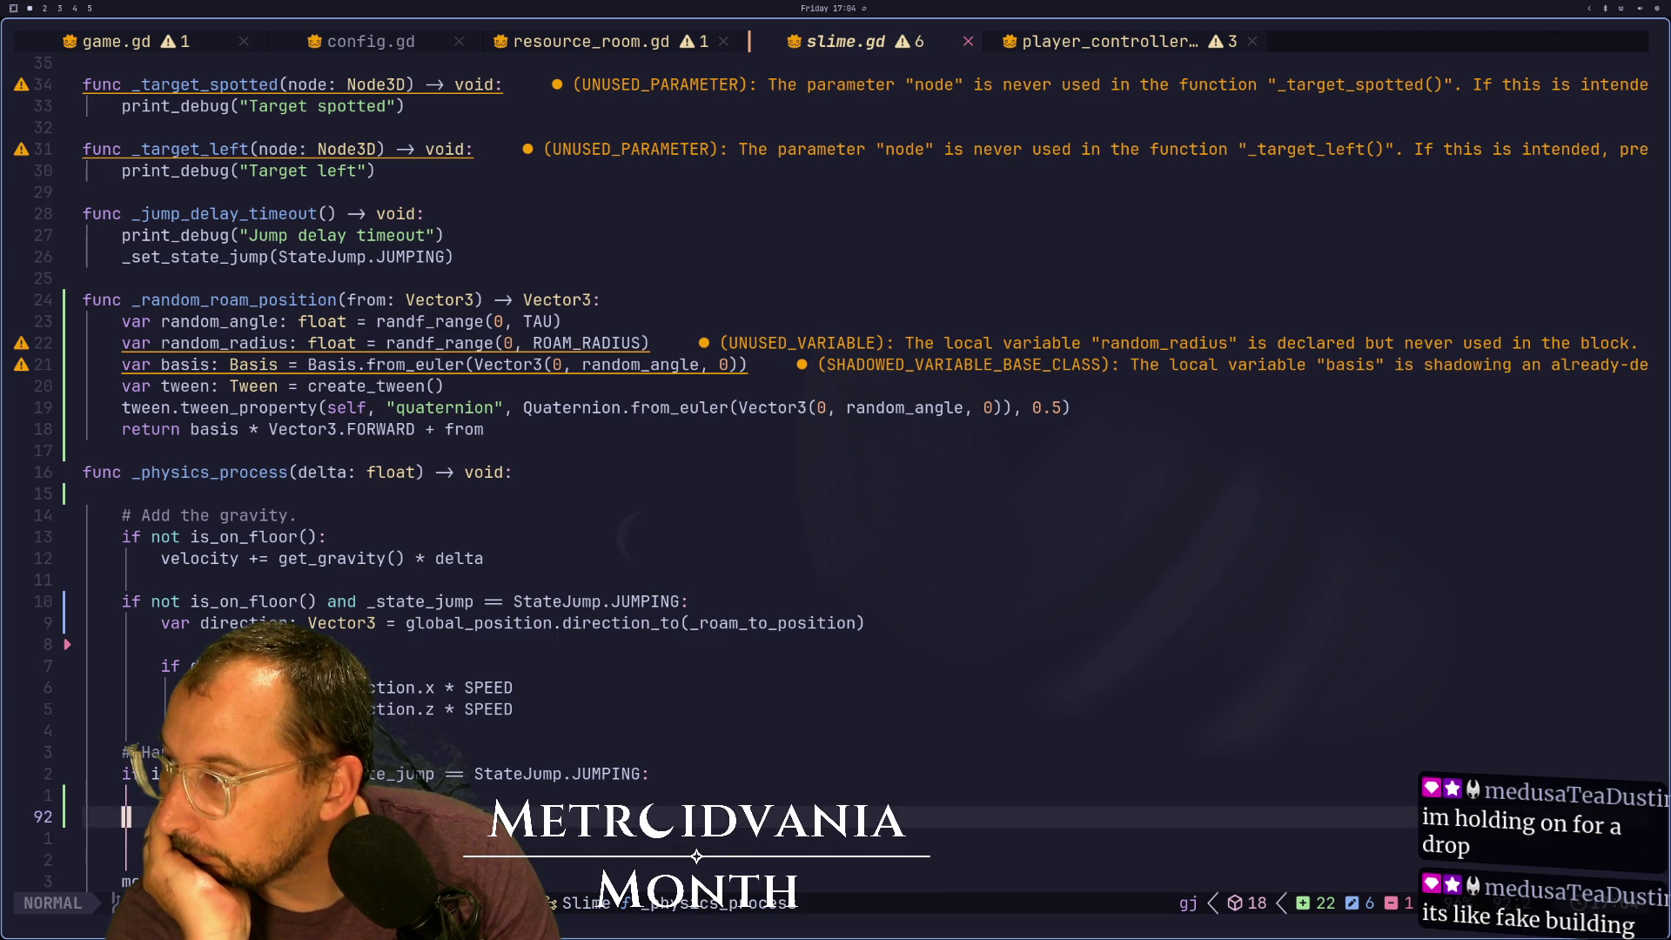
key(k)
key(k)
key(k)
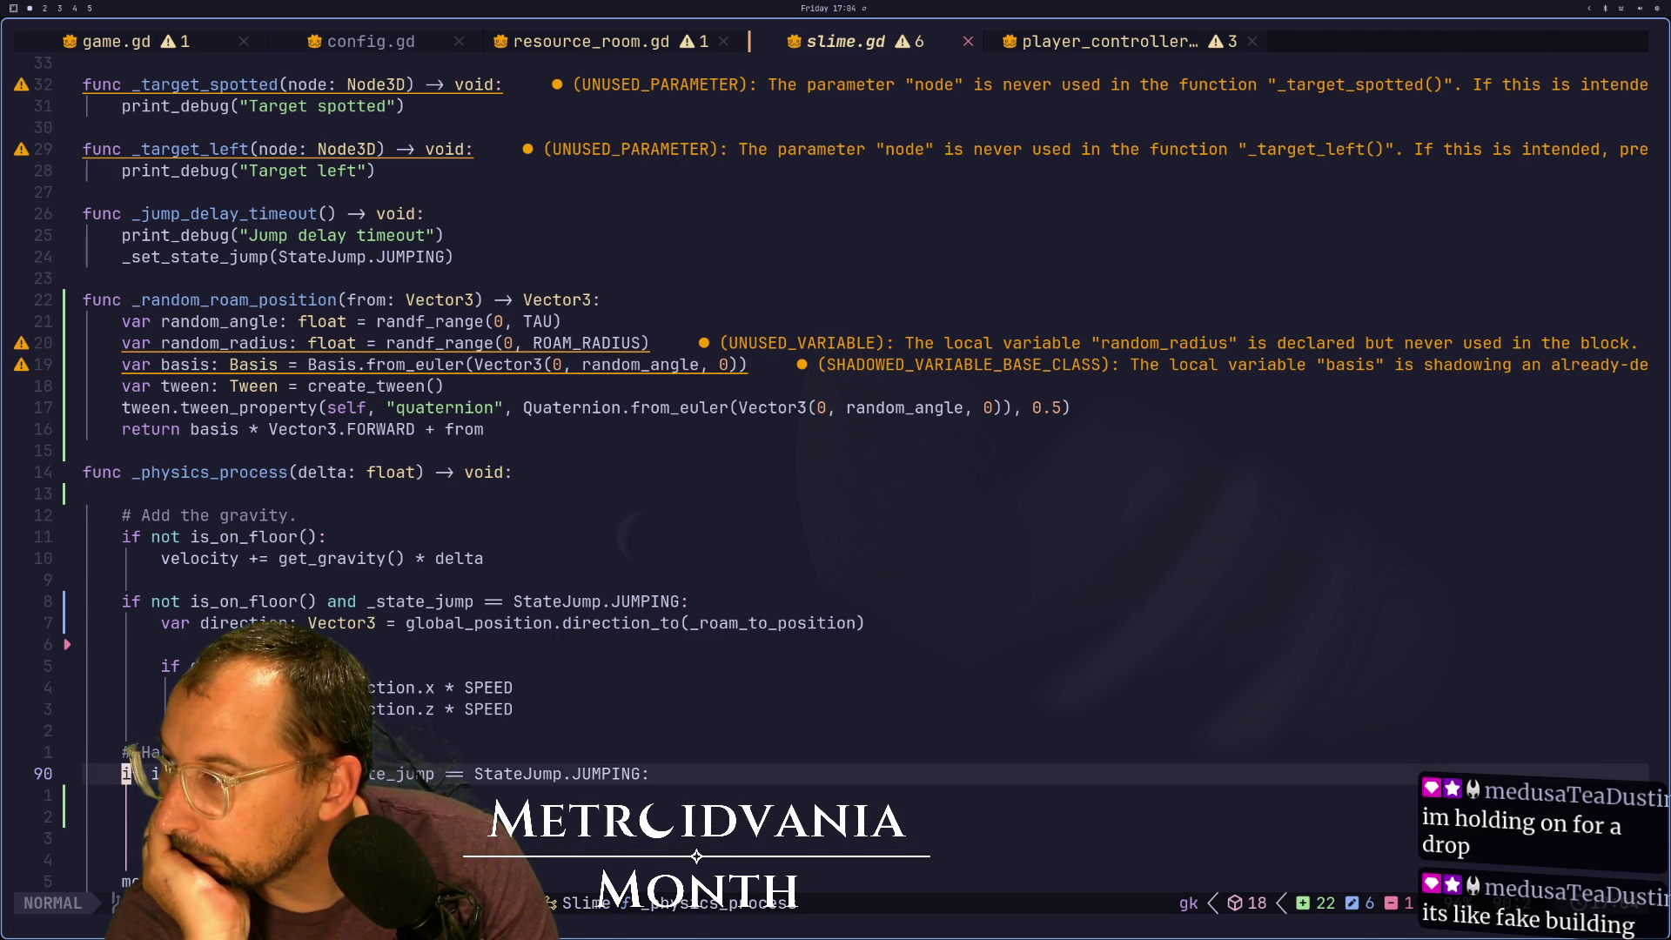
key(j)
key(j)
key(j)
key(k)
key(j)
key(j)
key(j)
key(k)
key(1)
key(0)
key(k)
key(1)
key(0)
key(k)
key(1)
key(0)
key(k)
key(1)
key(0)
key(k)
key(1)
key(0)
key(k)
key(1)
key(0)
key(k)
key(1)
key(0)
key(k)
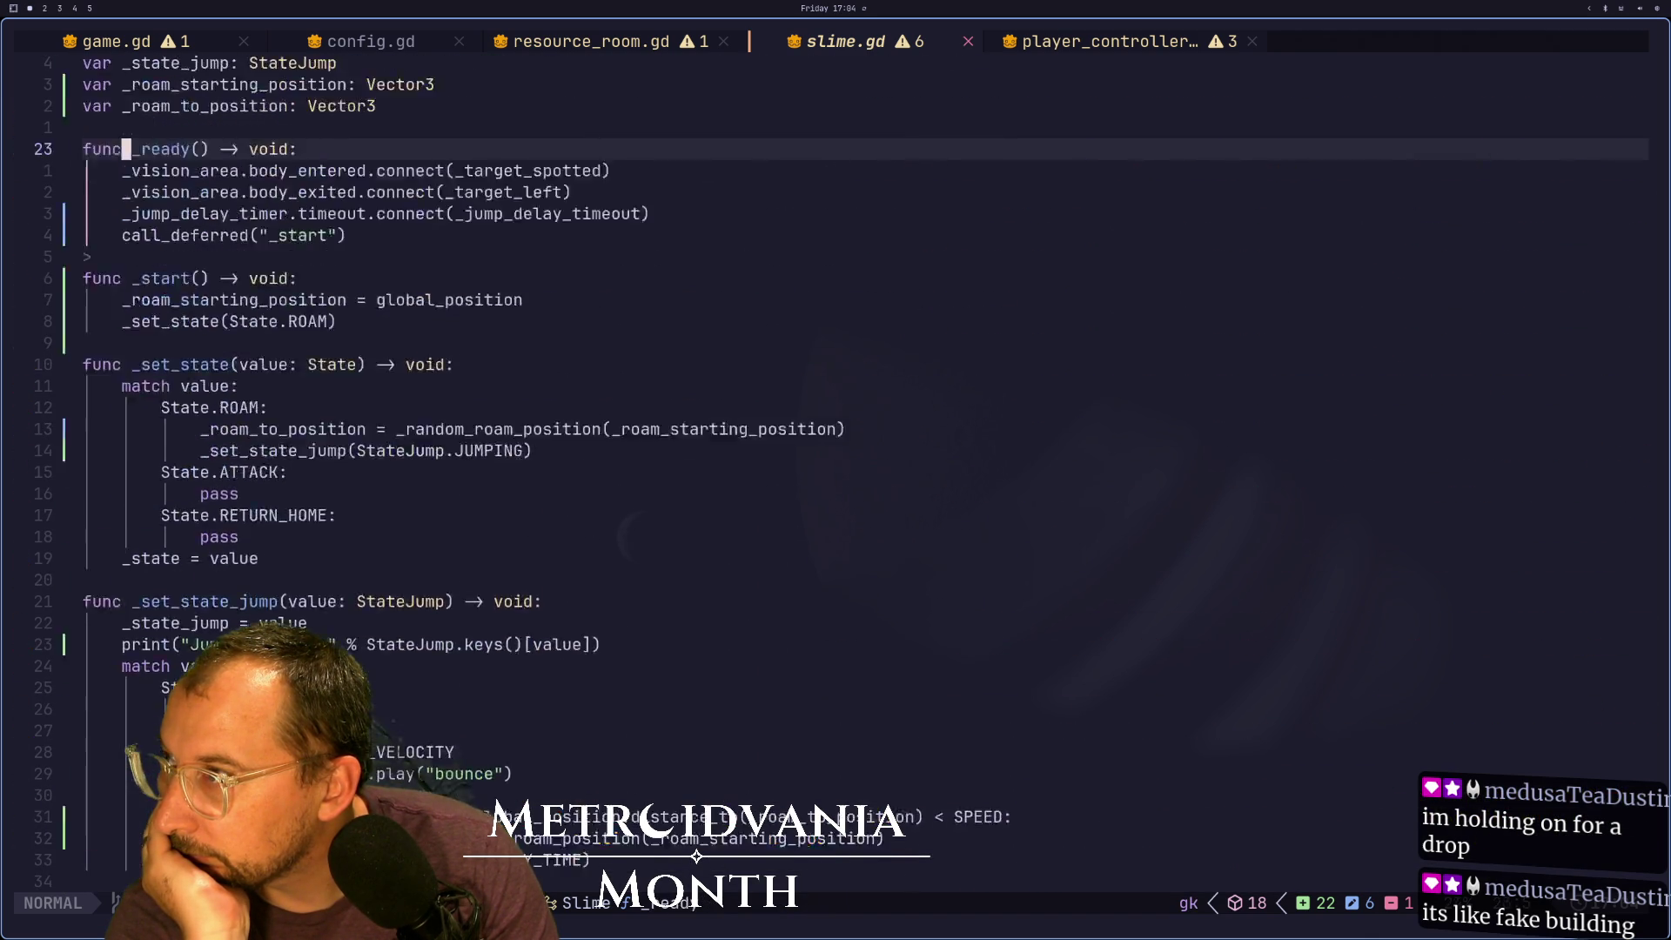
key(1)
key(0)
key(k)
key(1)
key(0)
key(k)
key(k)
key(k)
key(k)
key(j)
key(j)
key(1)
key(0)
key(j)
key(1)
key(0)
key(j)
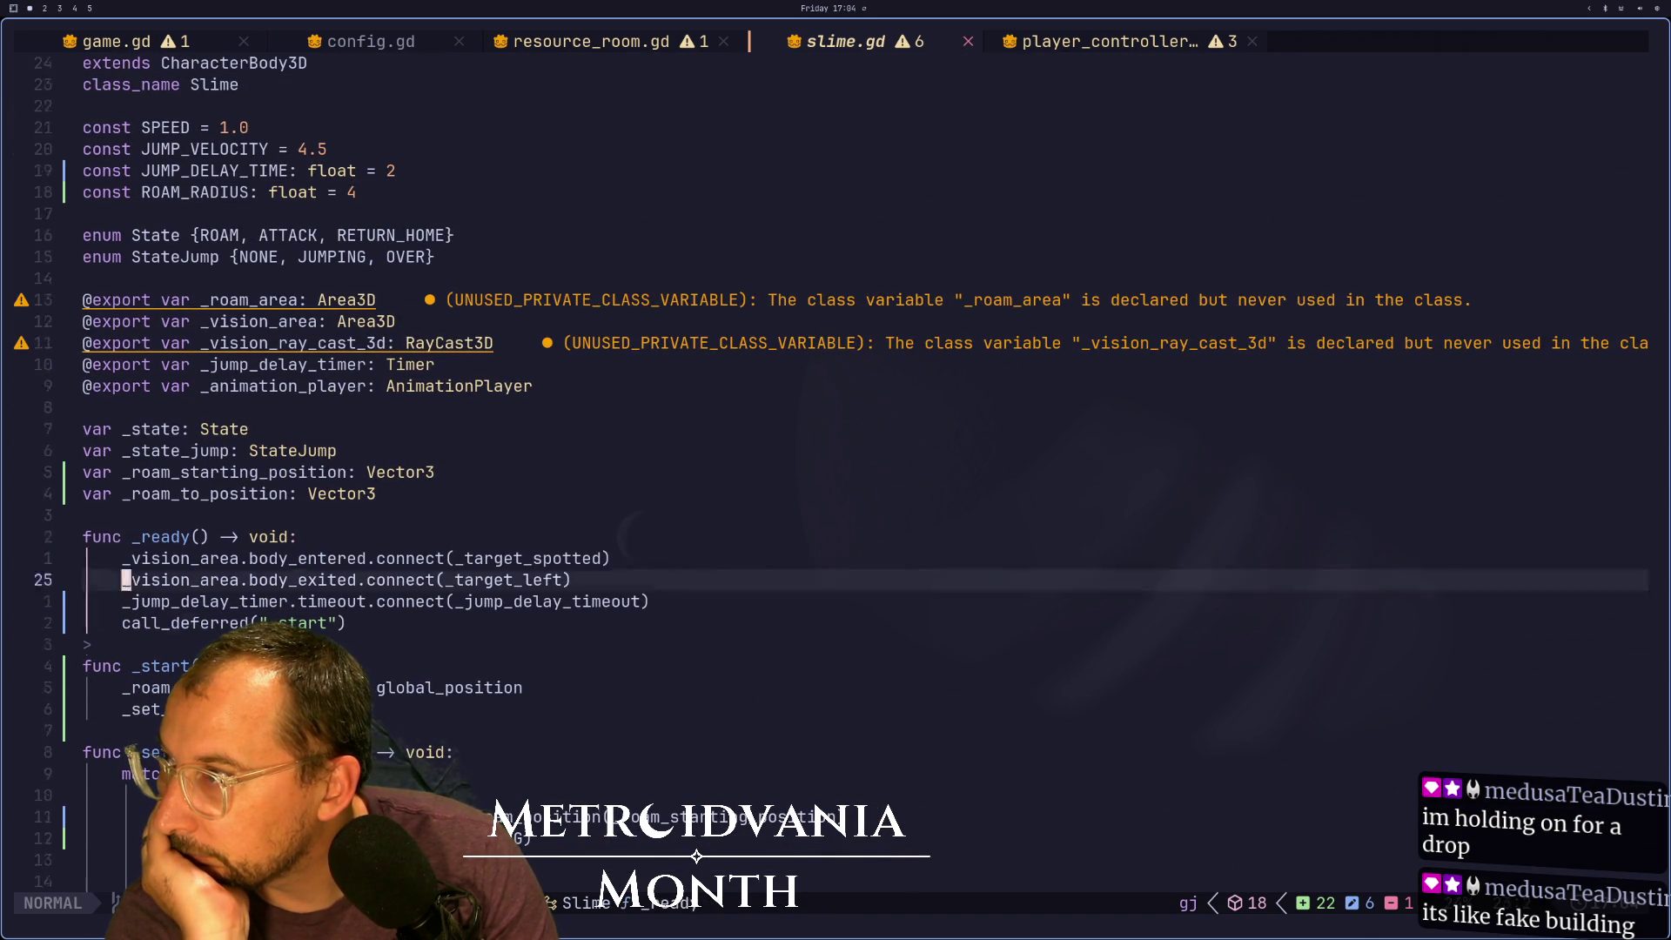
key(1)
key(0)
key(j)
key(1)
key(0)
key(j)
key(1)
key(0)
key(j)
key(1)
key(0)
key(j)
key(1)
key(0)
key(j)
key(1)
key(0)
key(j)
key(j)
key(j)
key(k)
key(k)
key(k)
key(k)
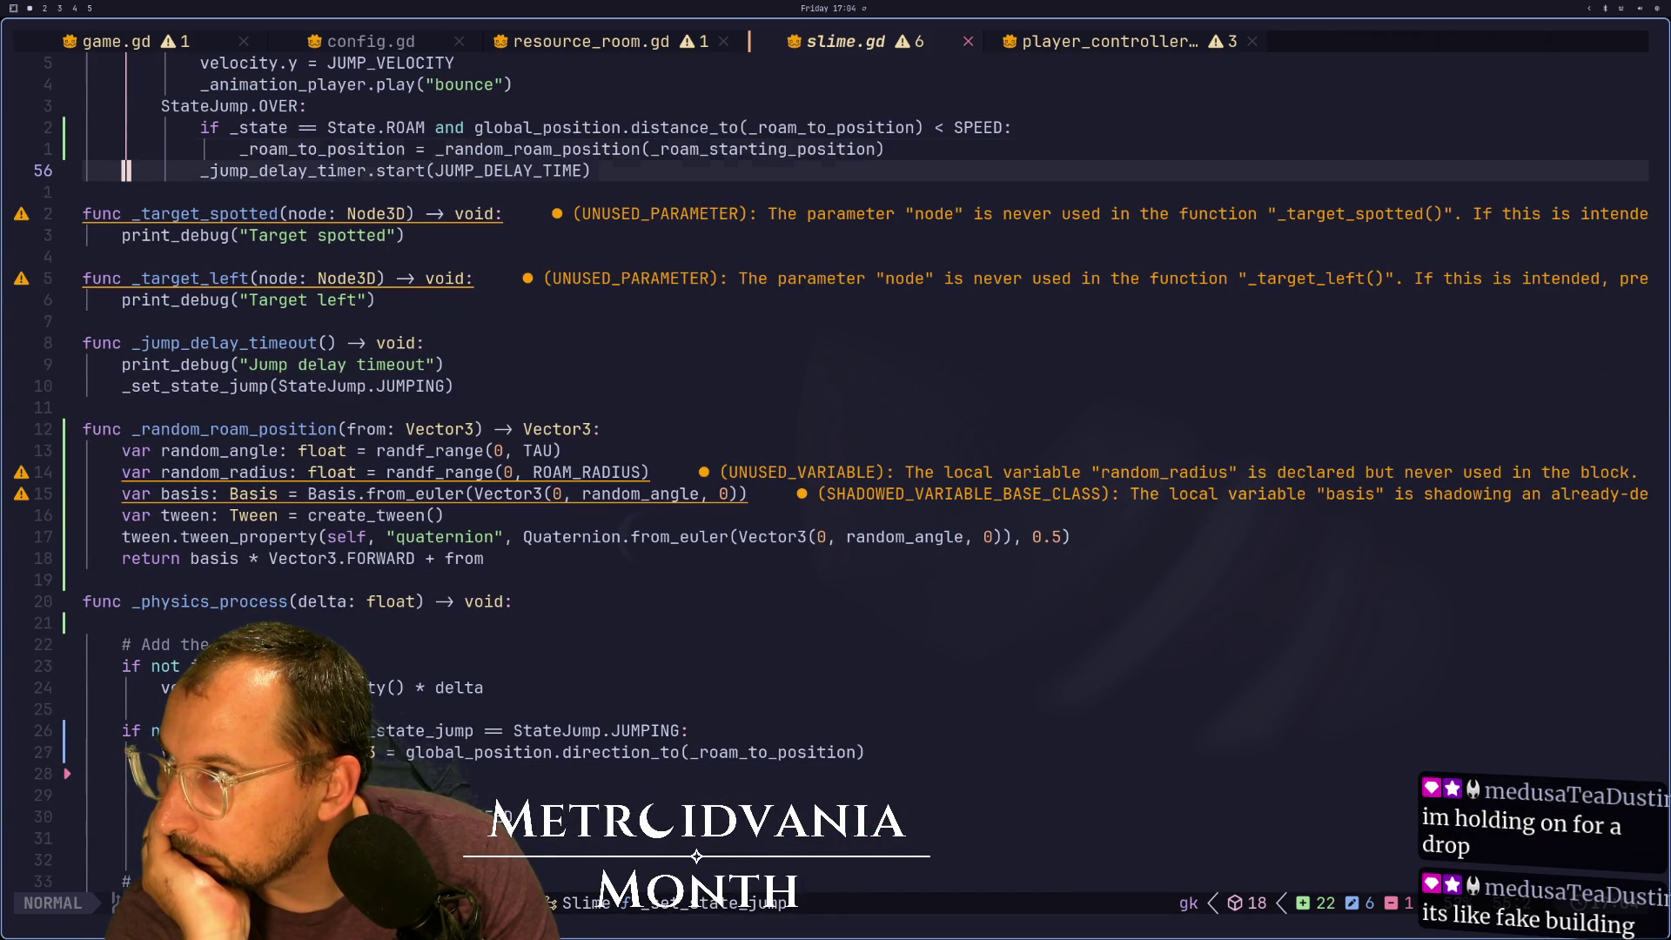
key(k)
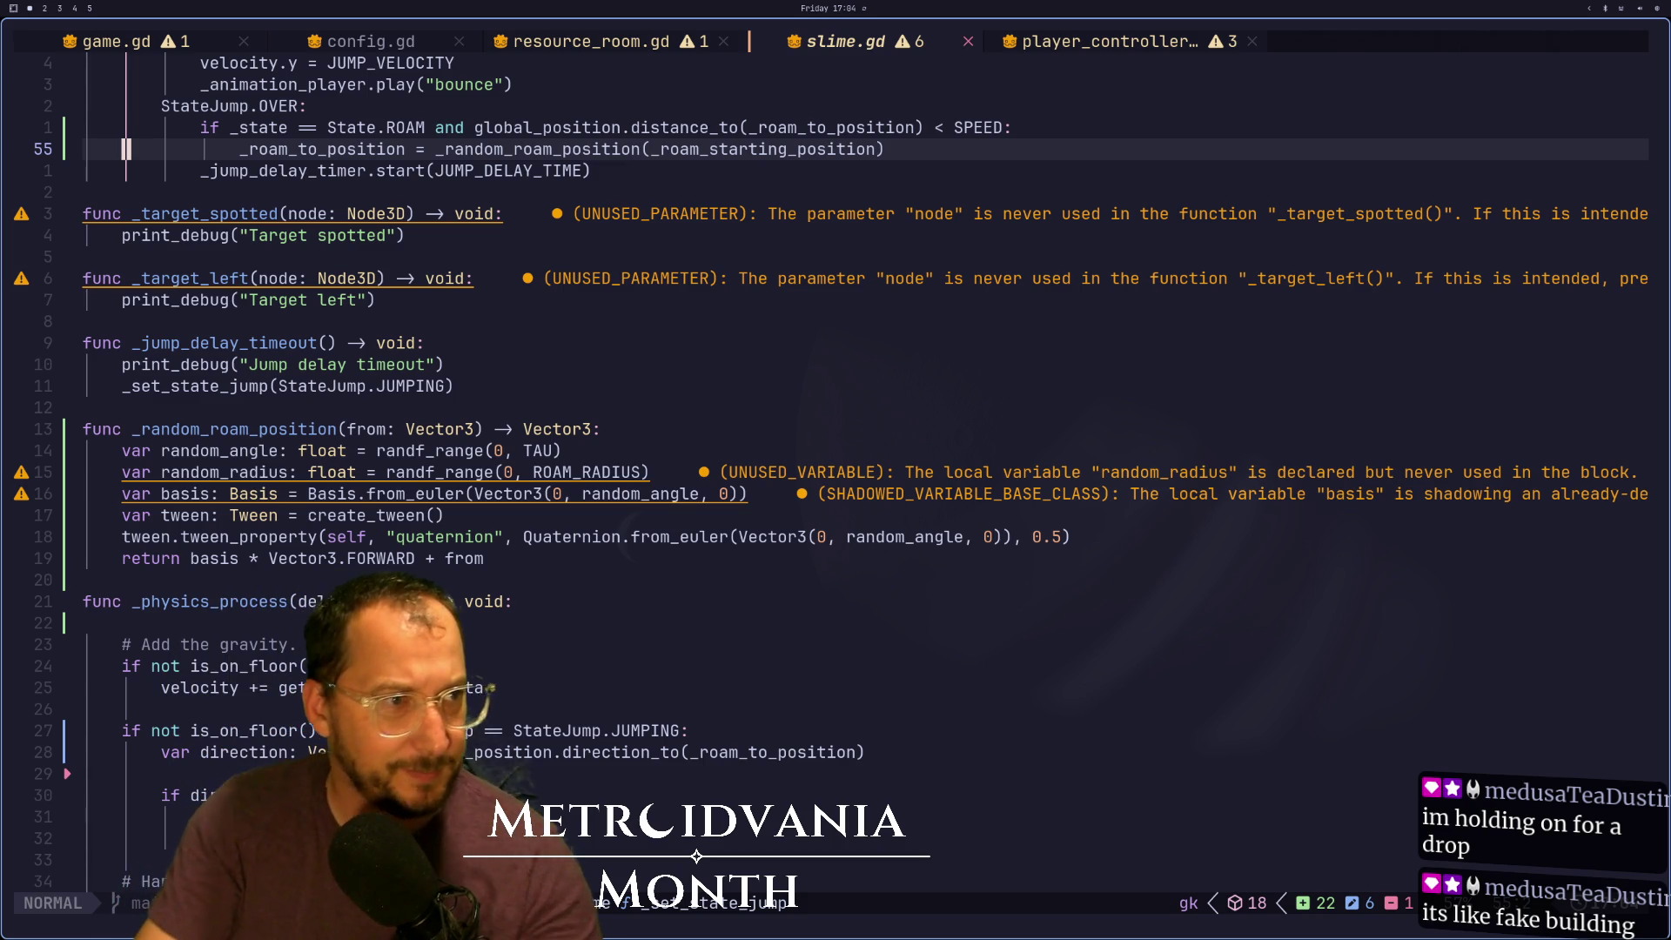
key(super+4)
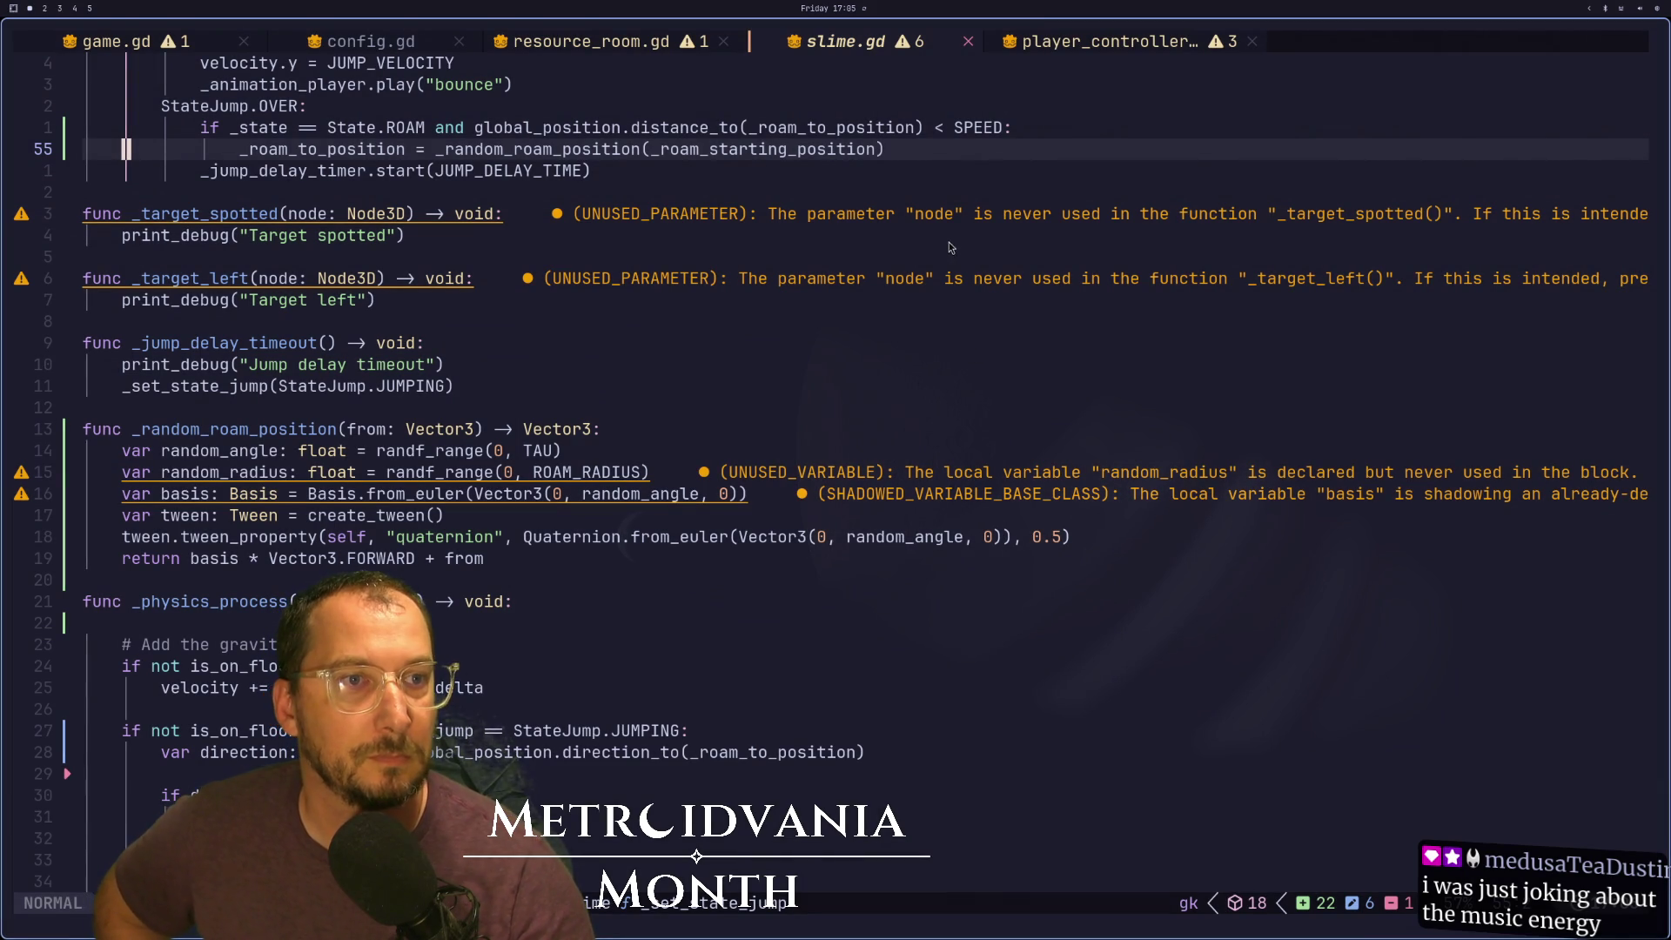
scroll(470, 428, down, 2)
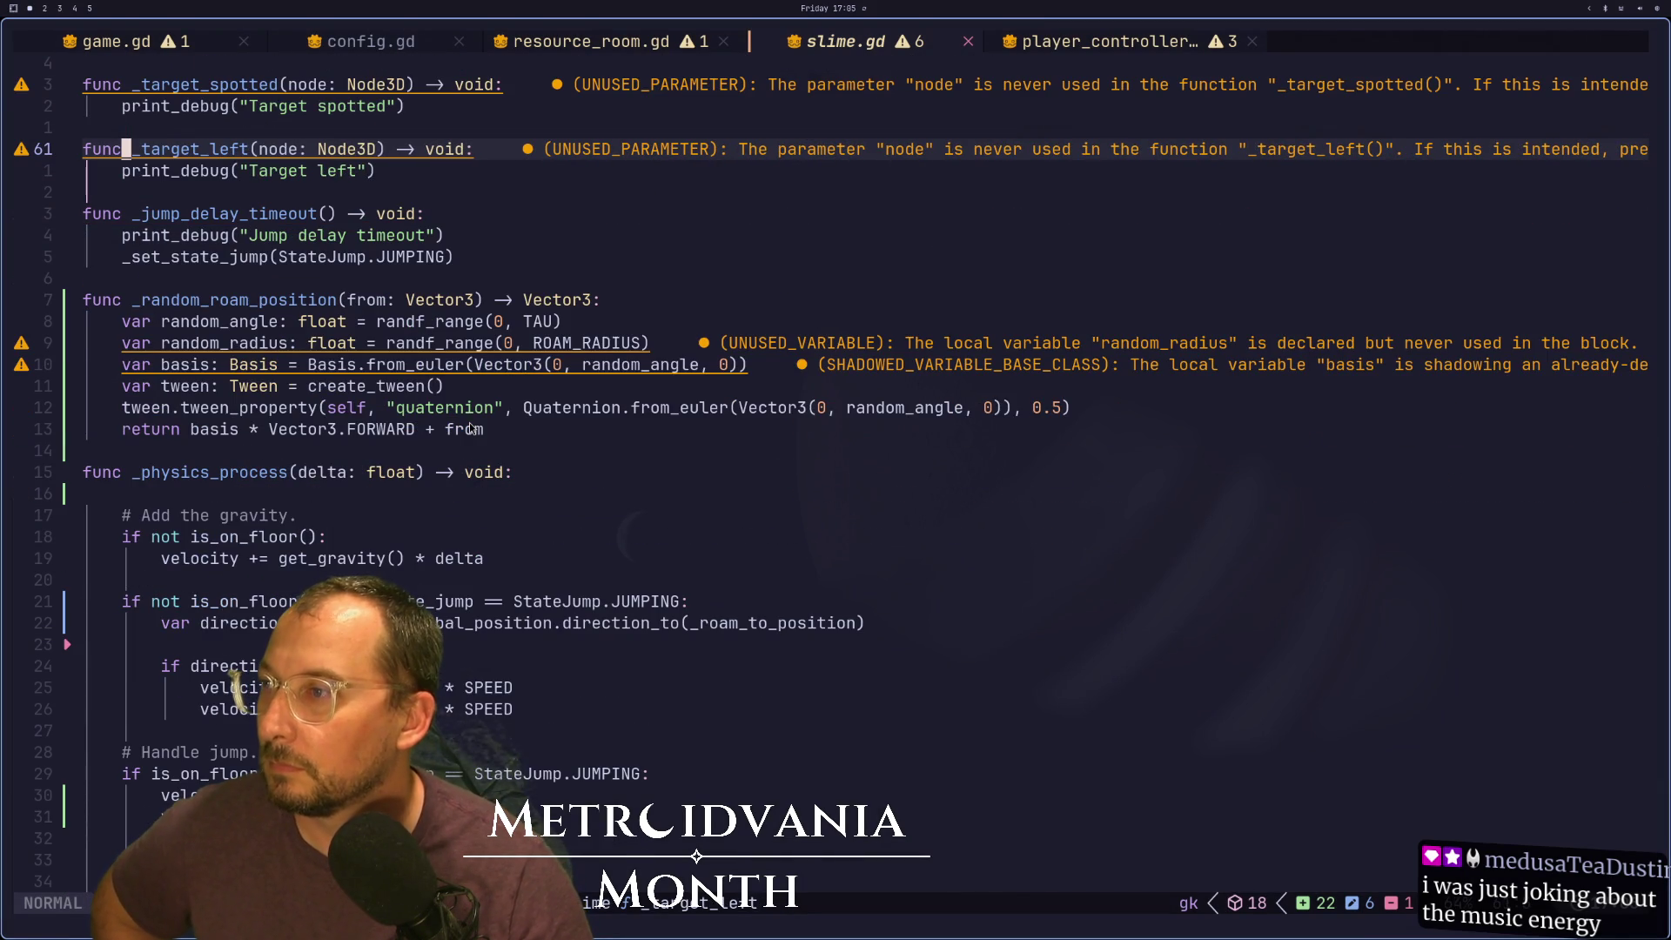
scroll(468, 421, down, 3)
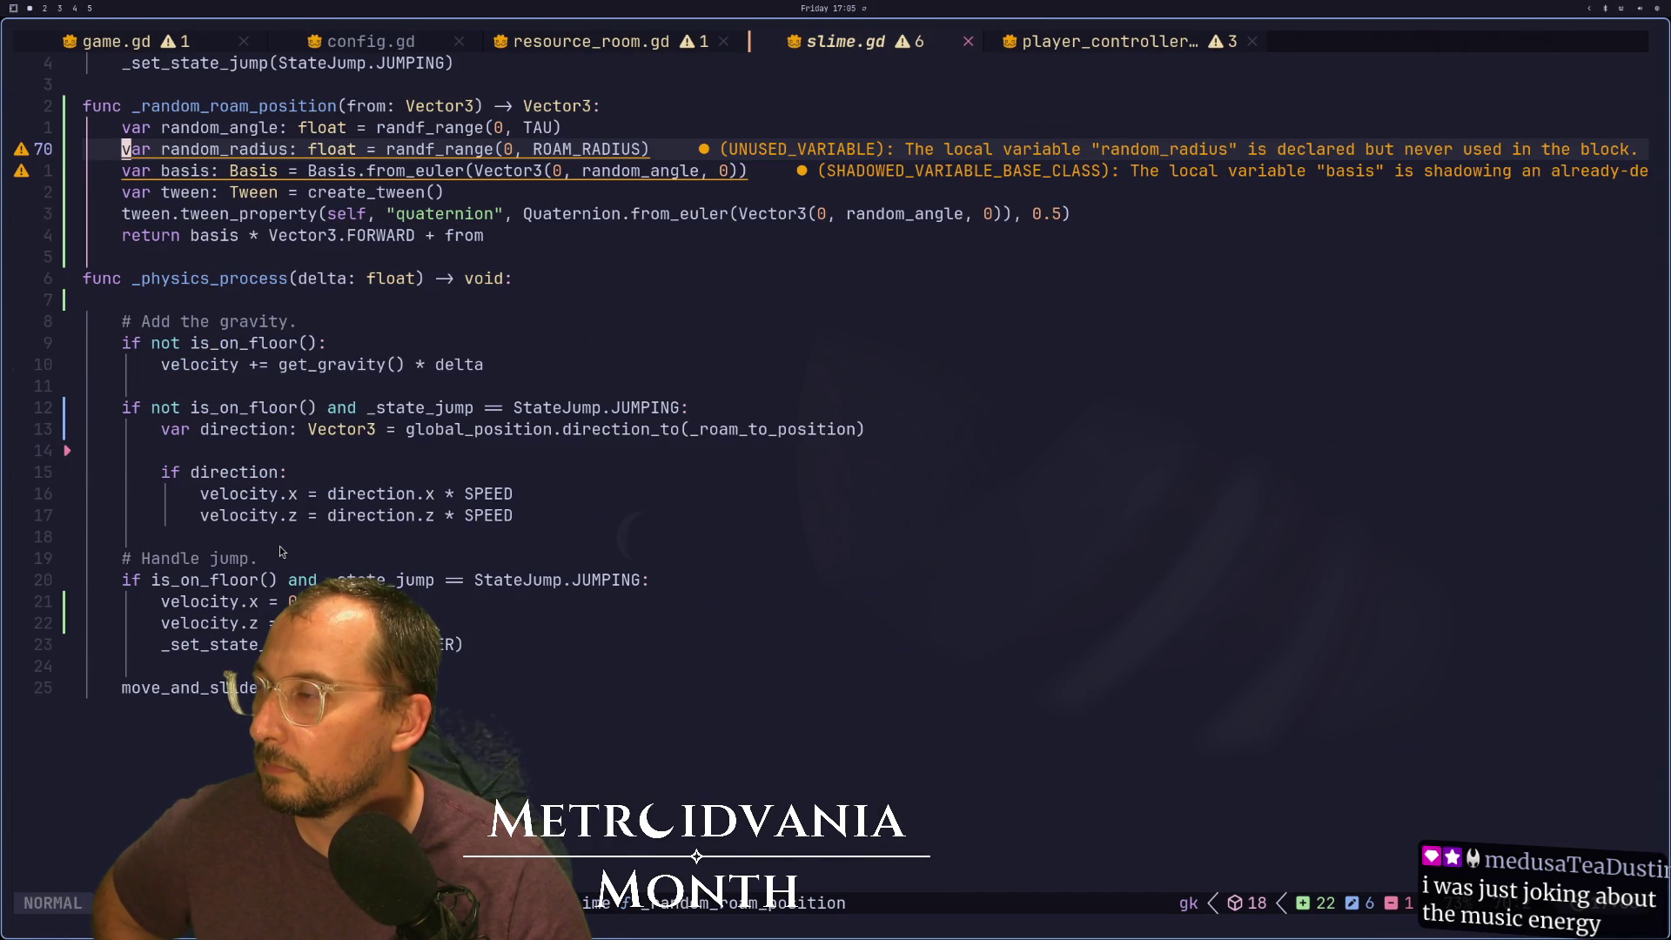
scroll(282, 549, up, 1)
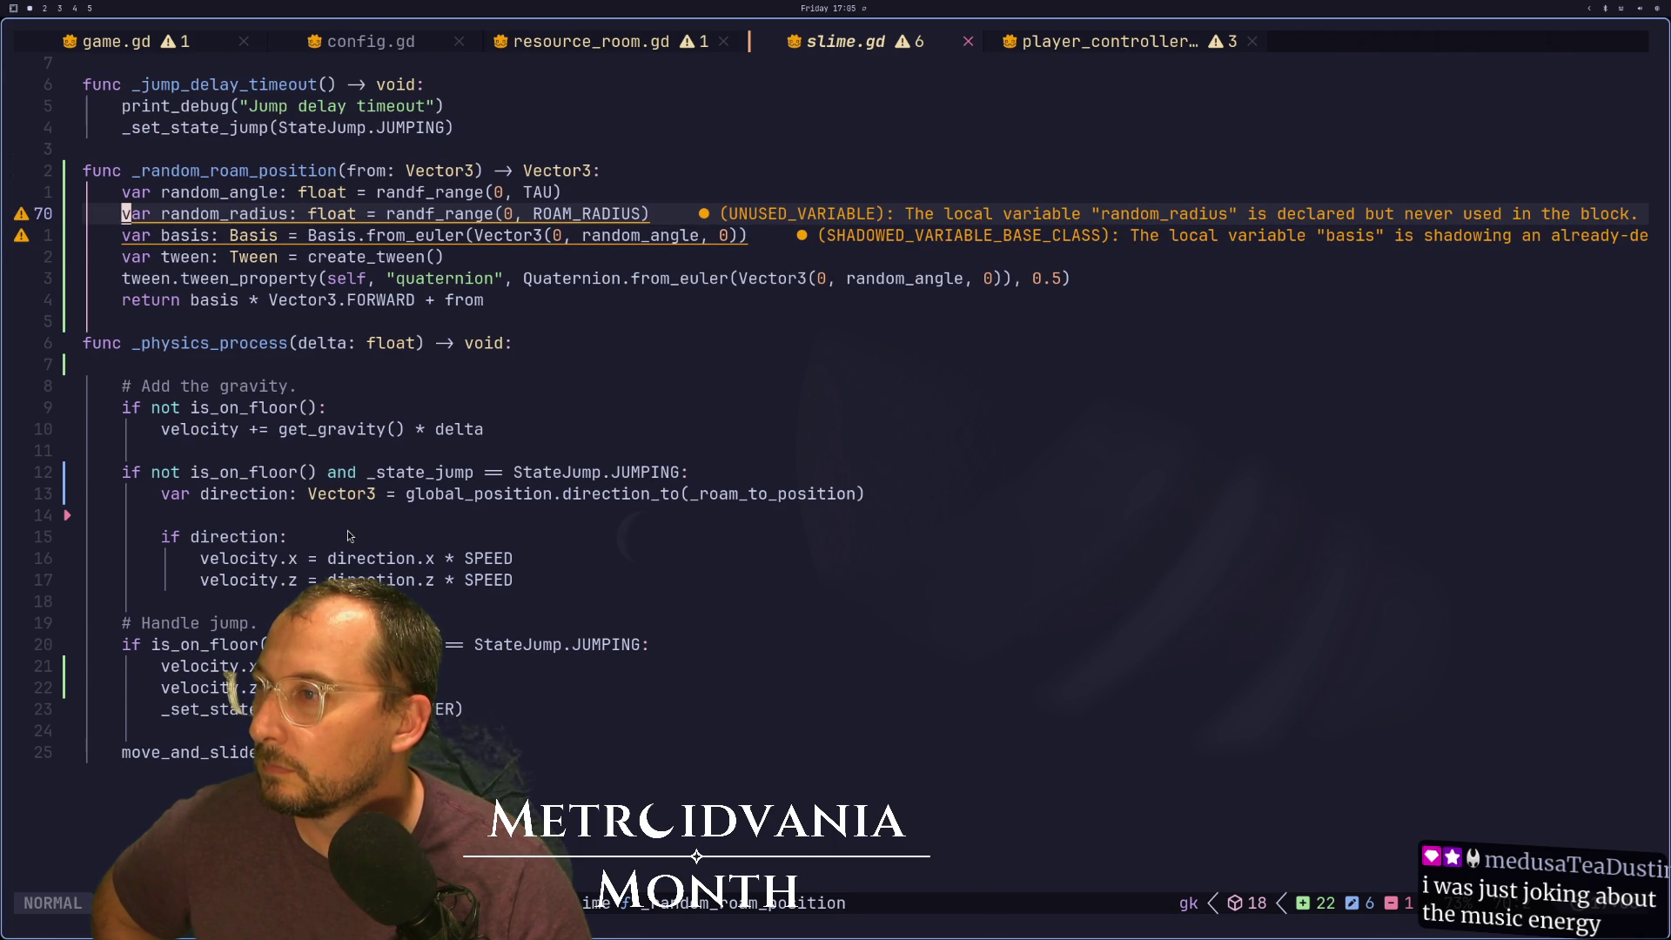
scroll(348, 535, up, 1)
scroll(349, 536, down, 1)
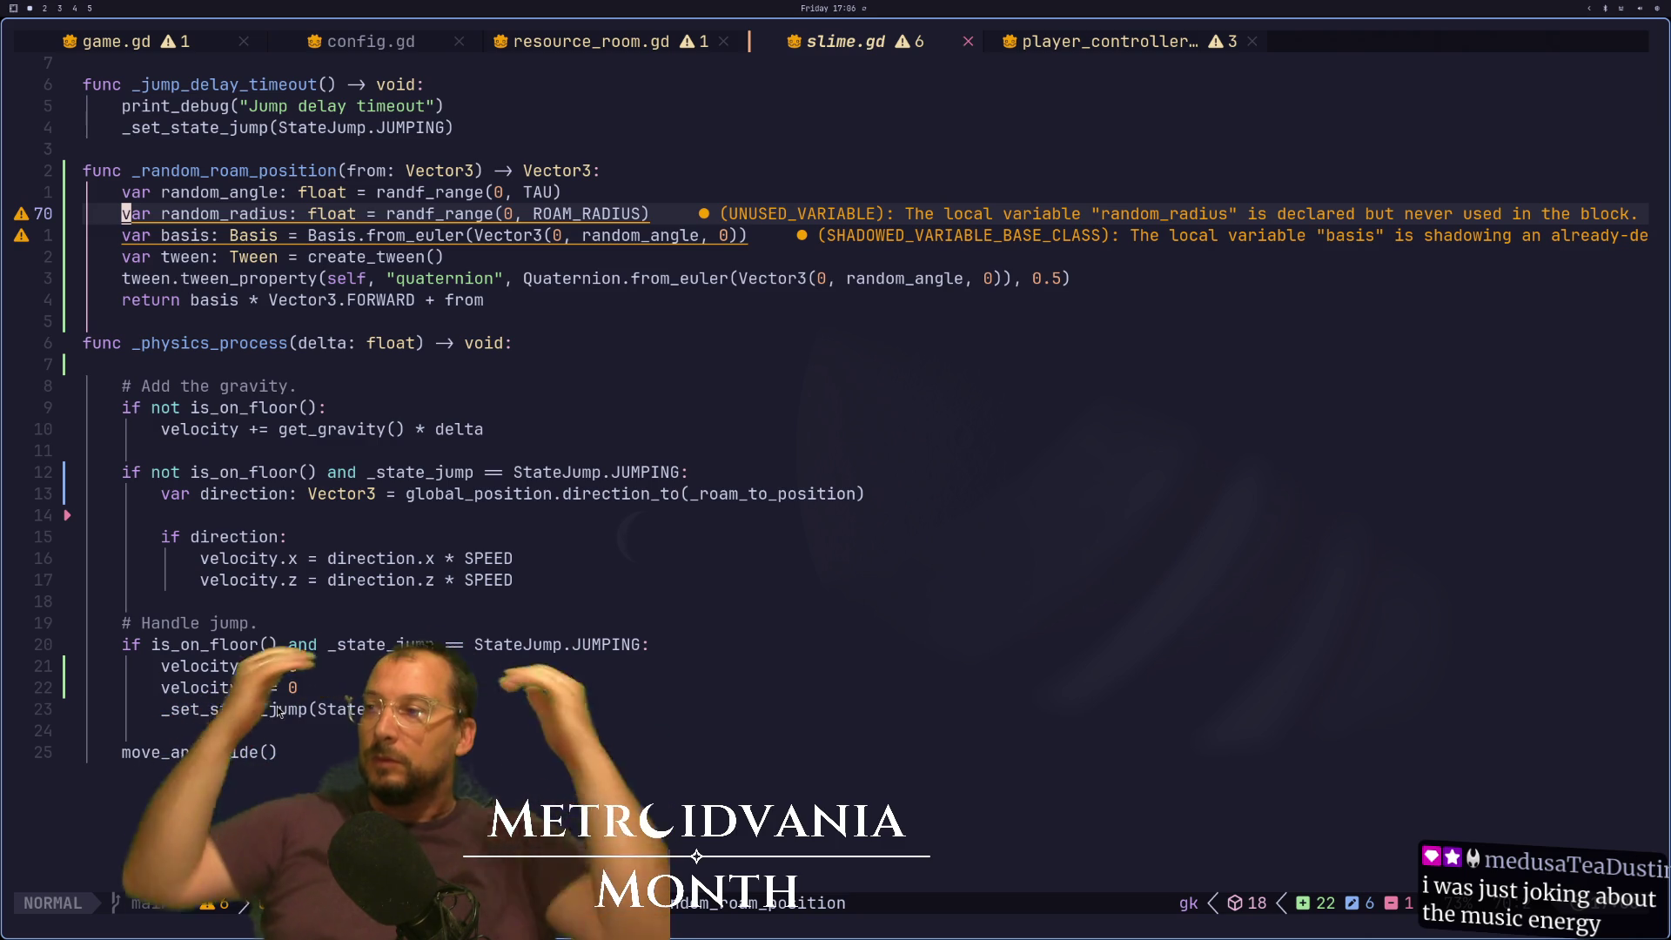
click(214, 670)
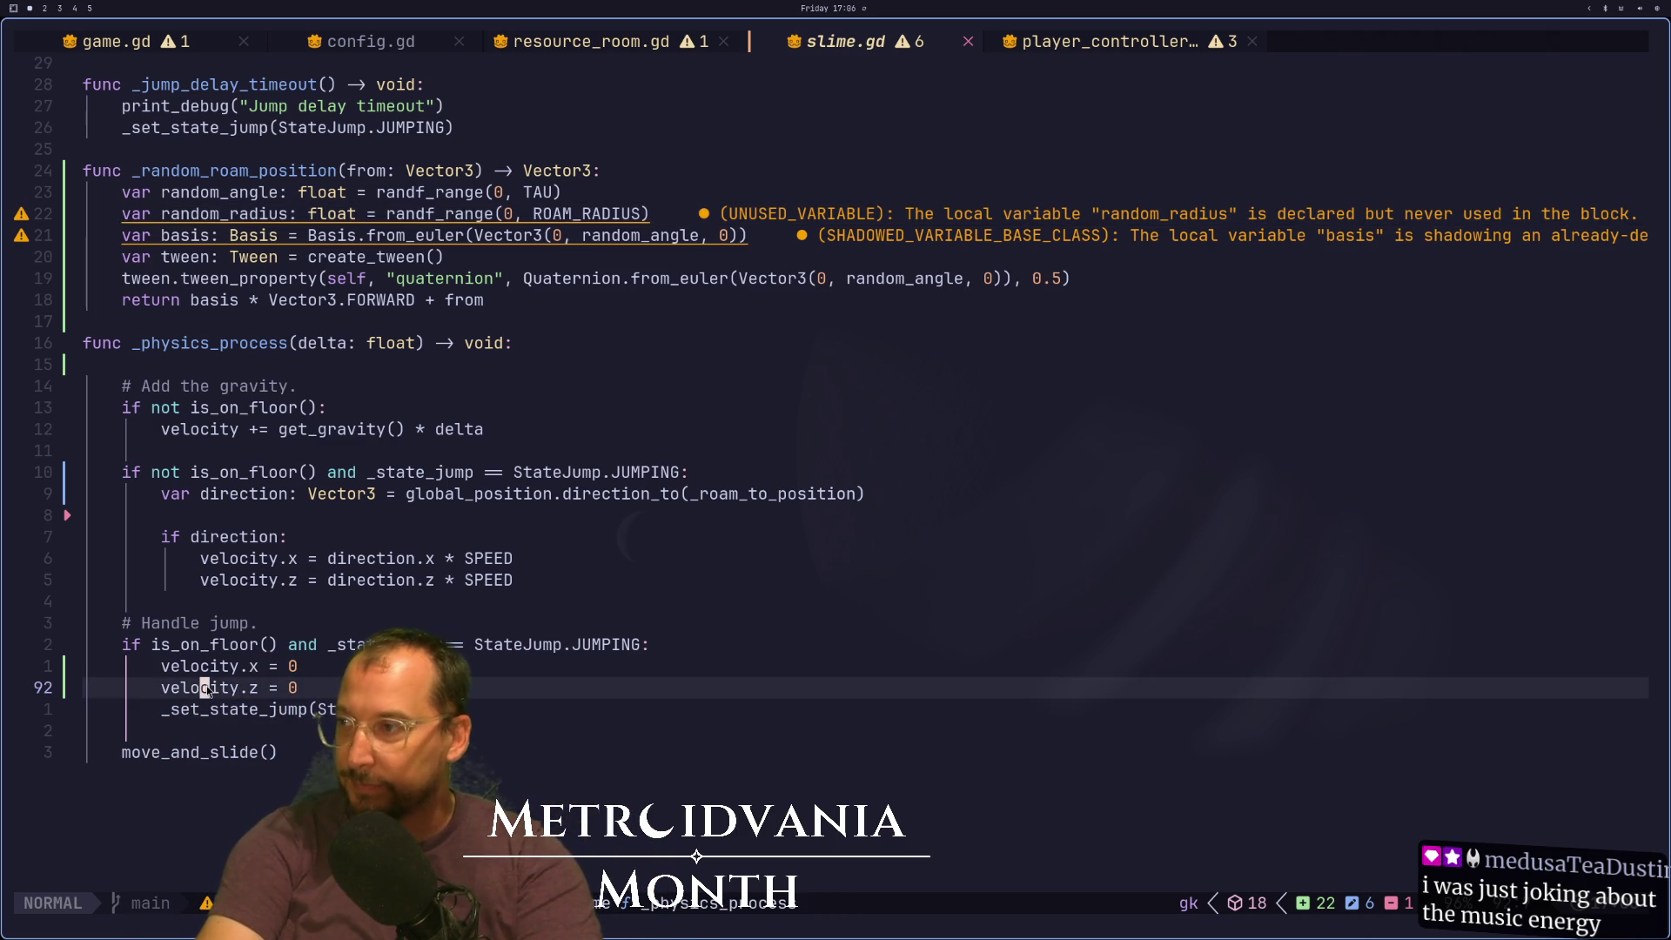
Cut the '# Handle jump' block out of _physics_process, leaving the velocity reset lines intact
key(d)
key(2)
key(d)
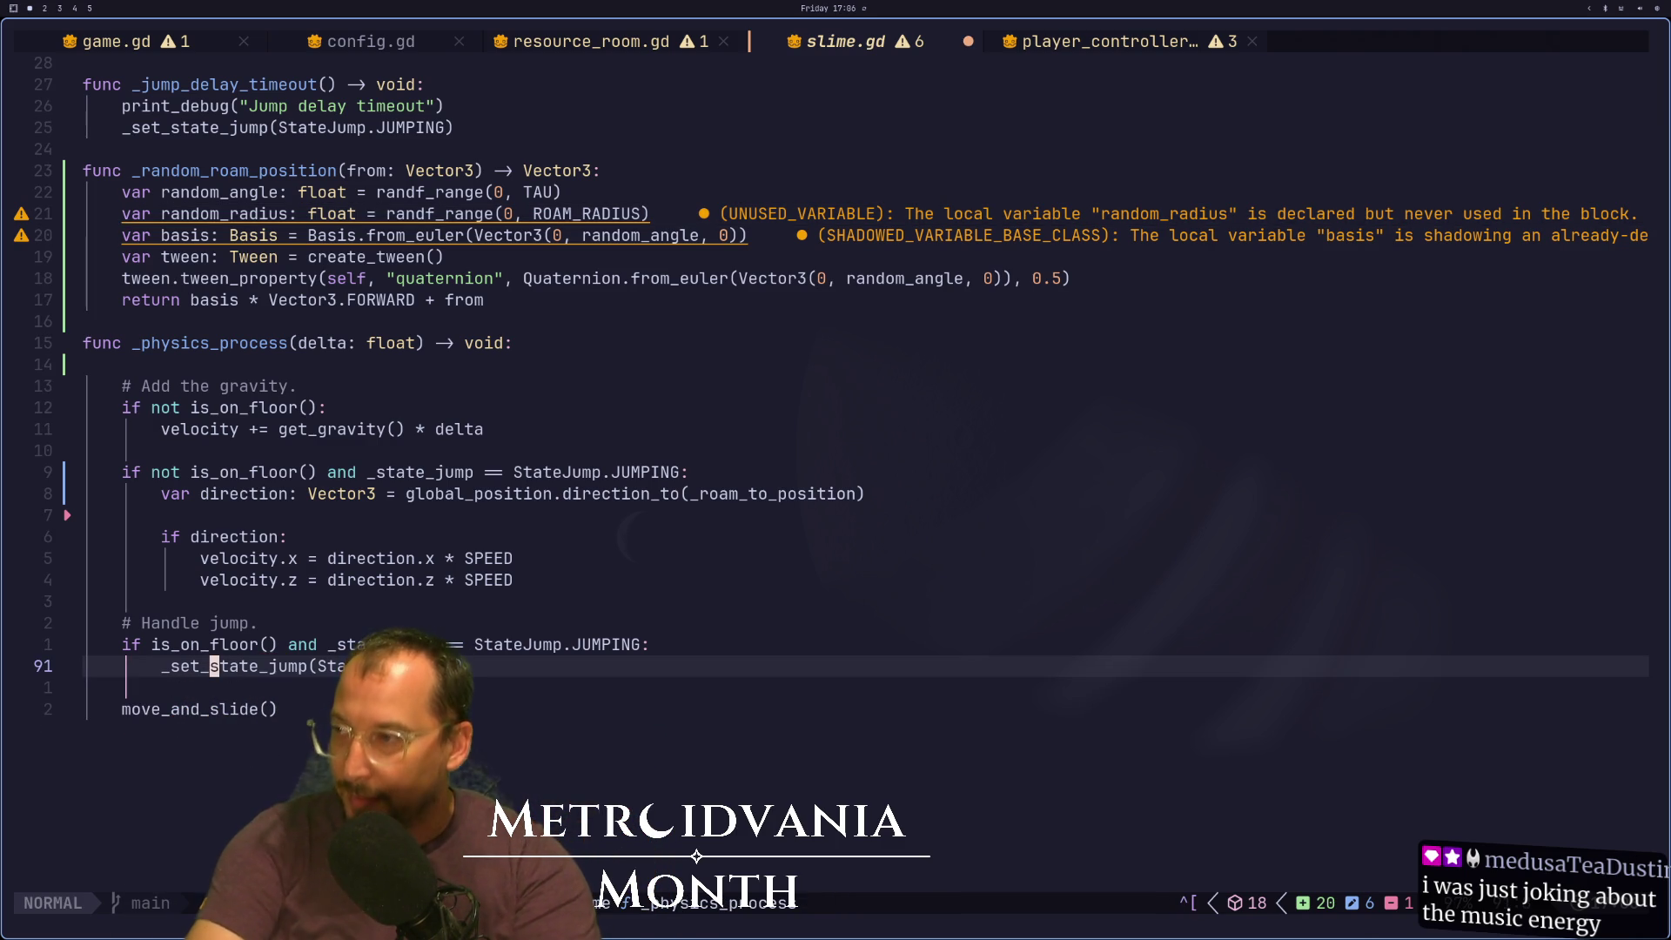
key(u)
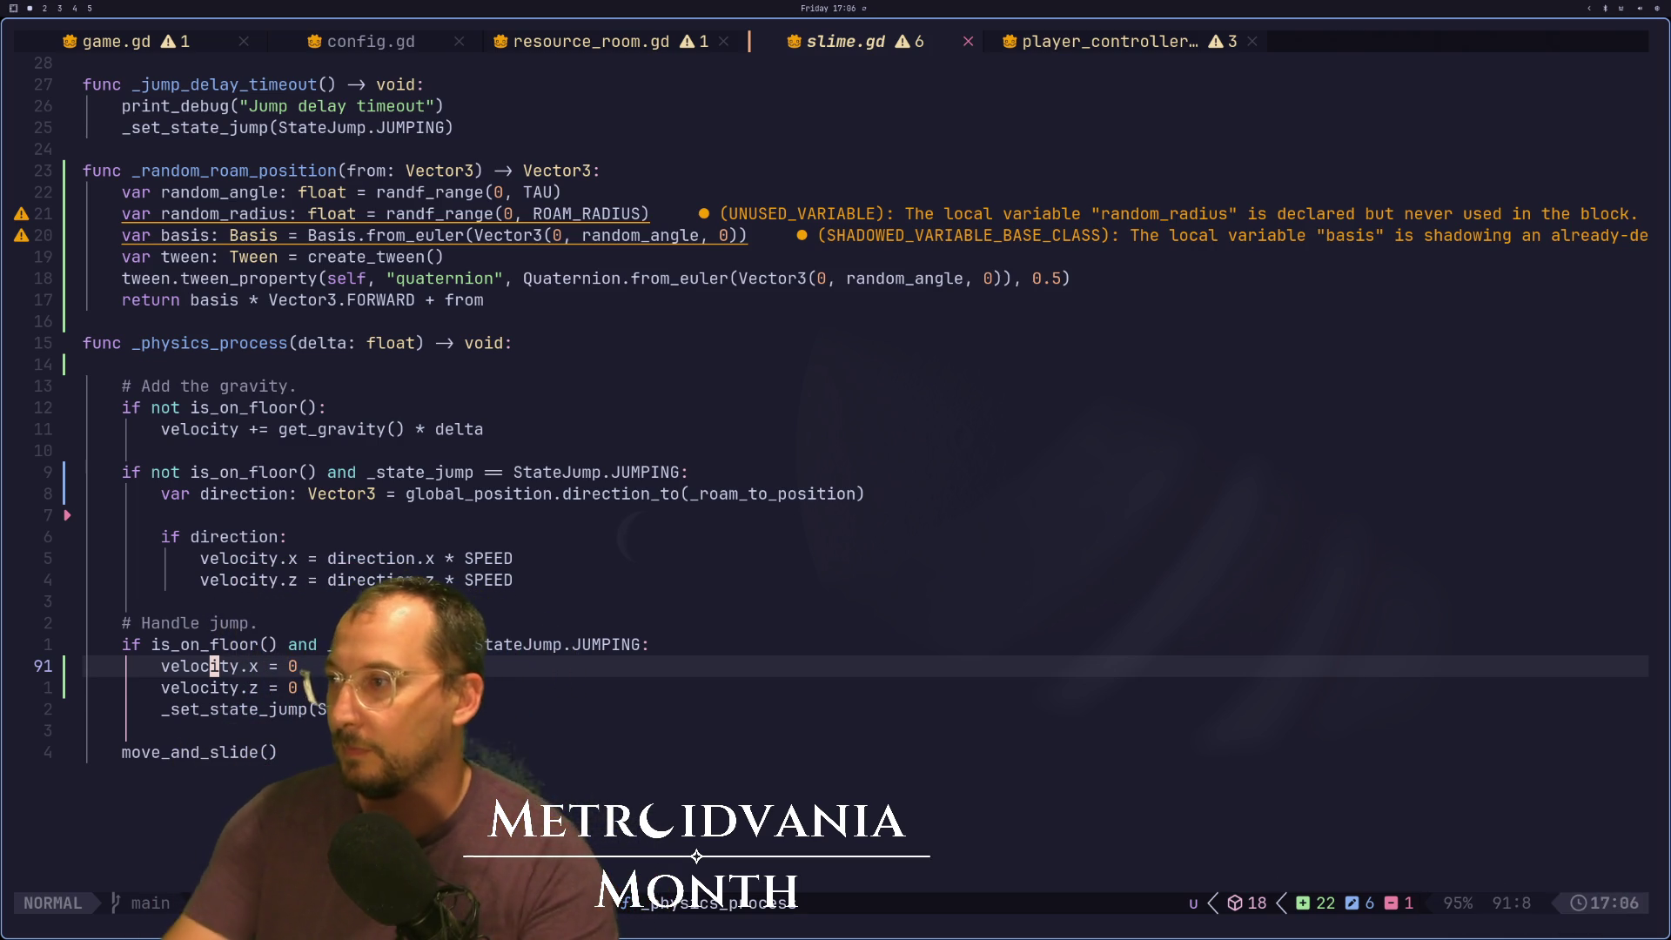
key(k)
key(k)
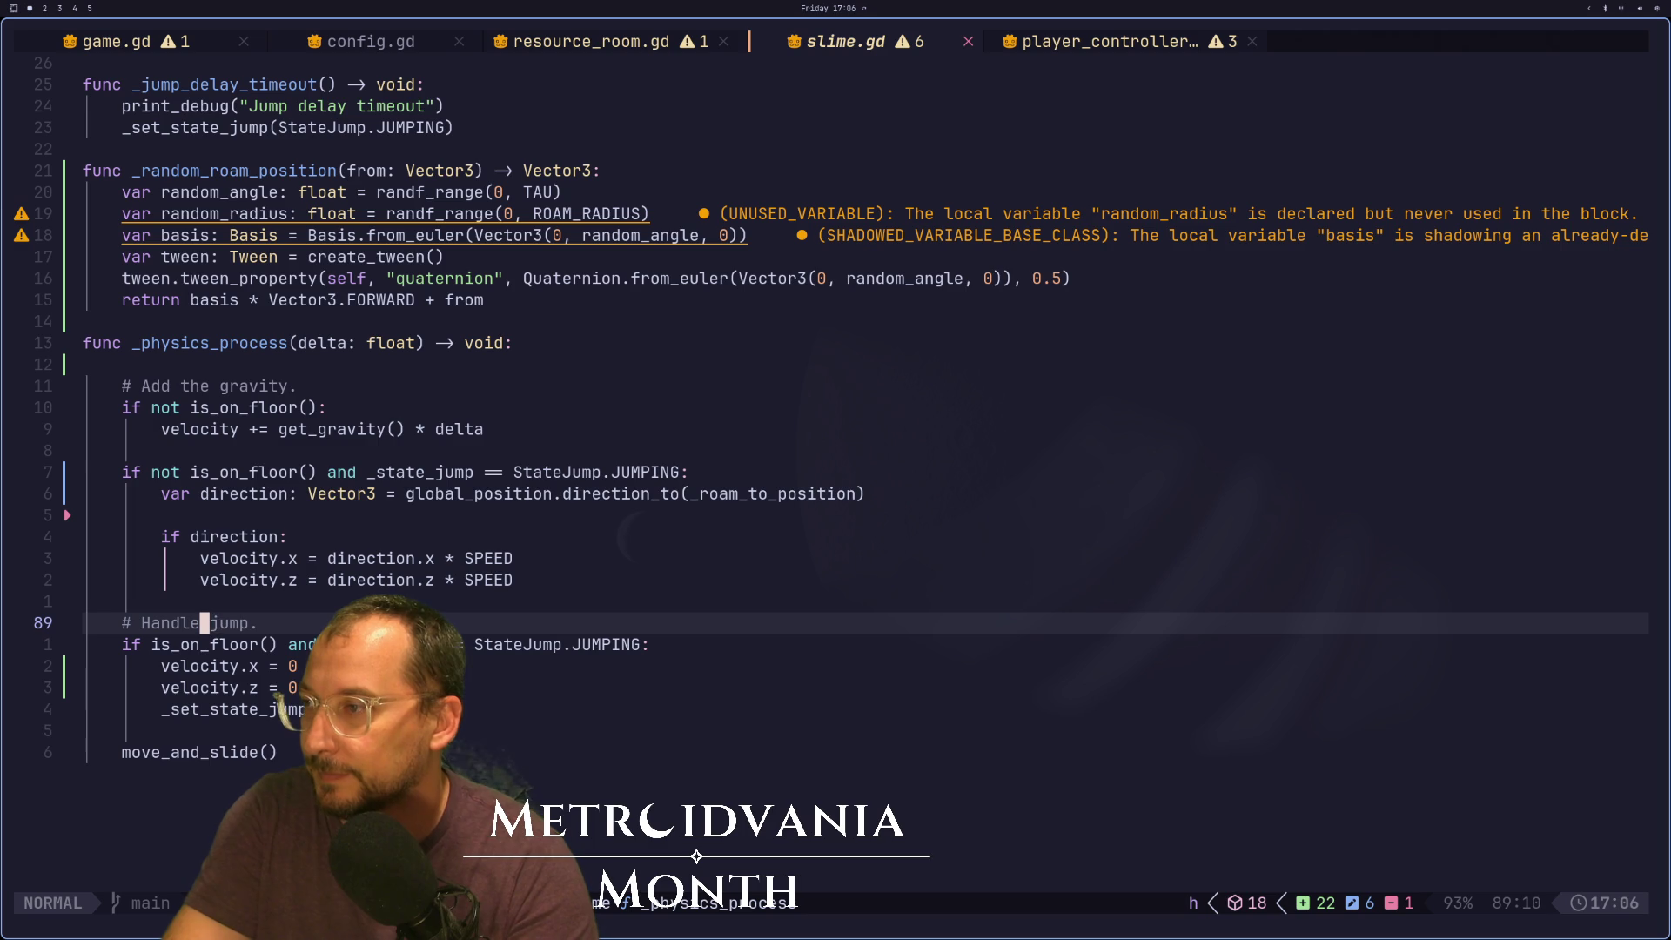
key(0)
key(v)
key(j)
key(j)
key(j)
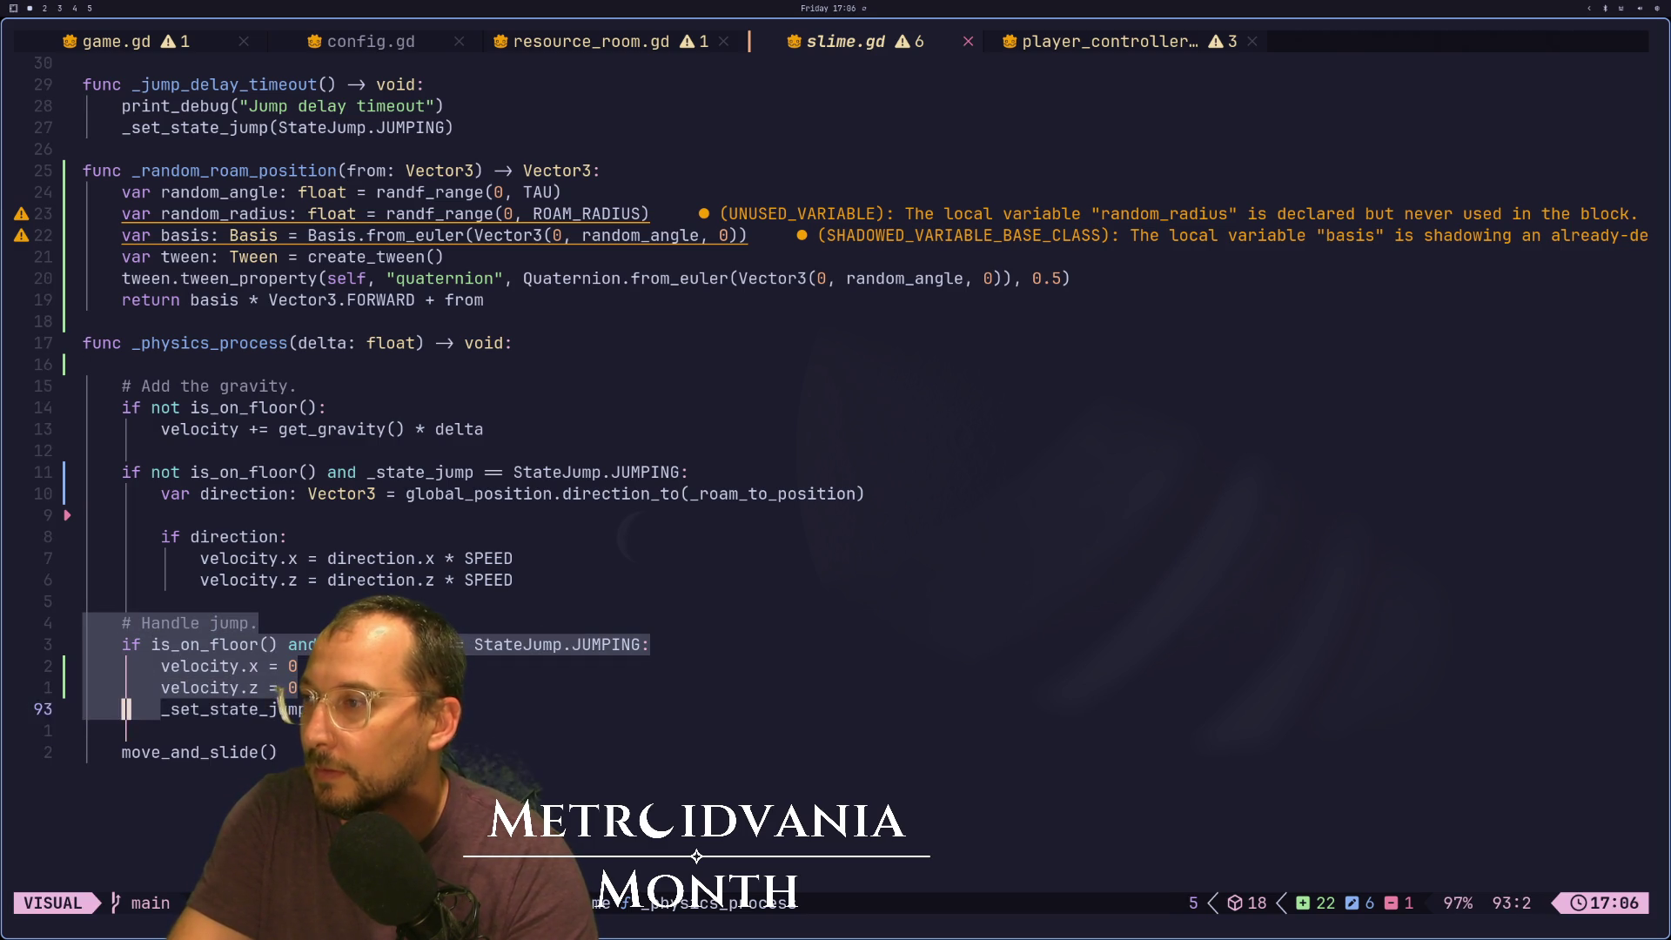
key(d)
key(P)
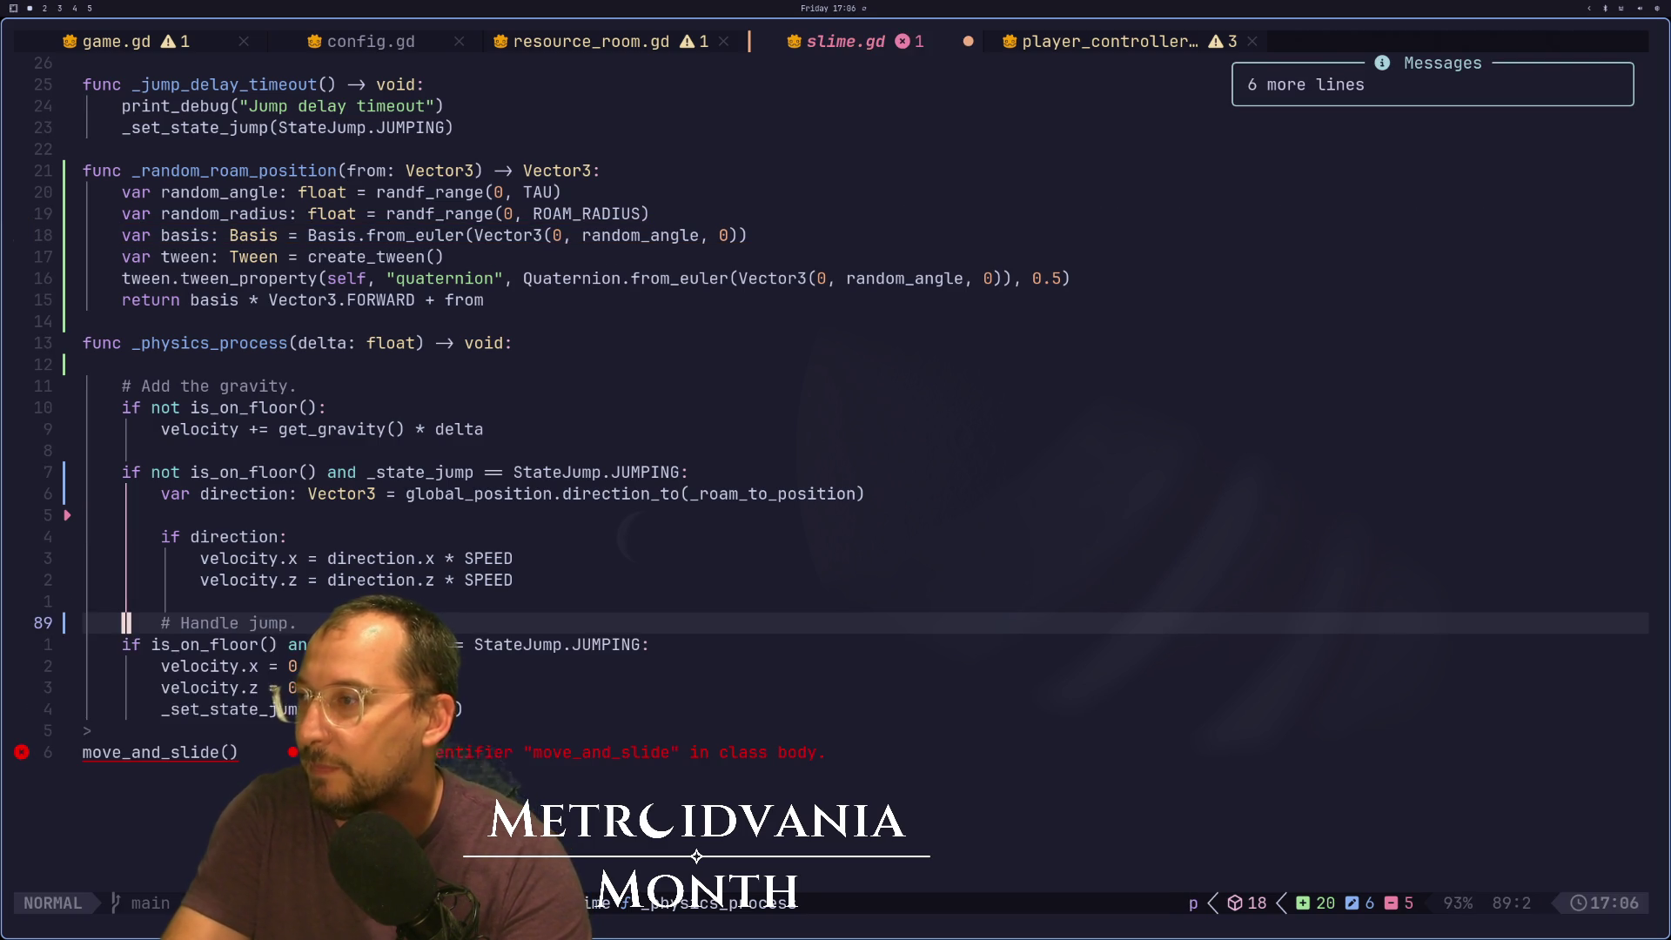
key(u)
Paste the jump block below move_and_slide(), save slime.gd, and switch to Godot
key(o)
key(ctrl+shift+v)
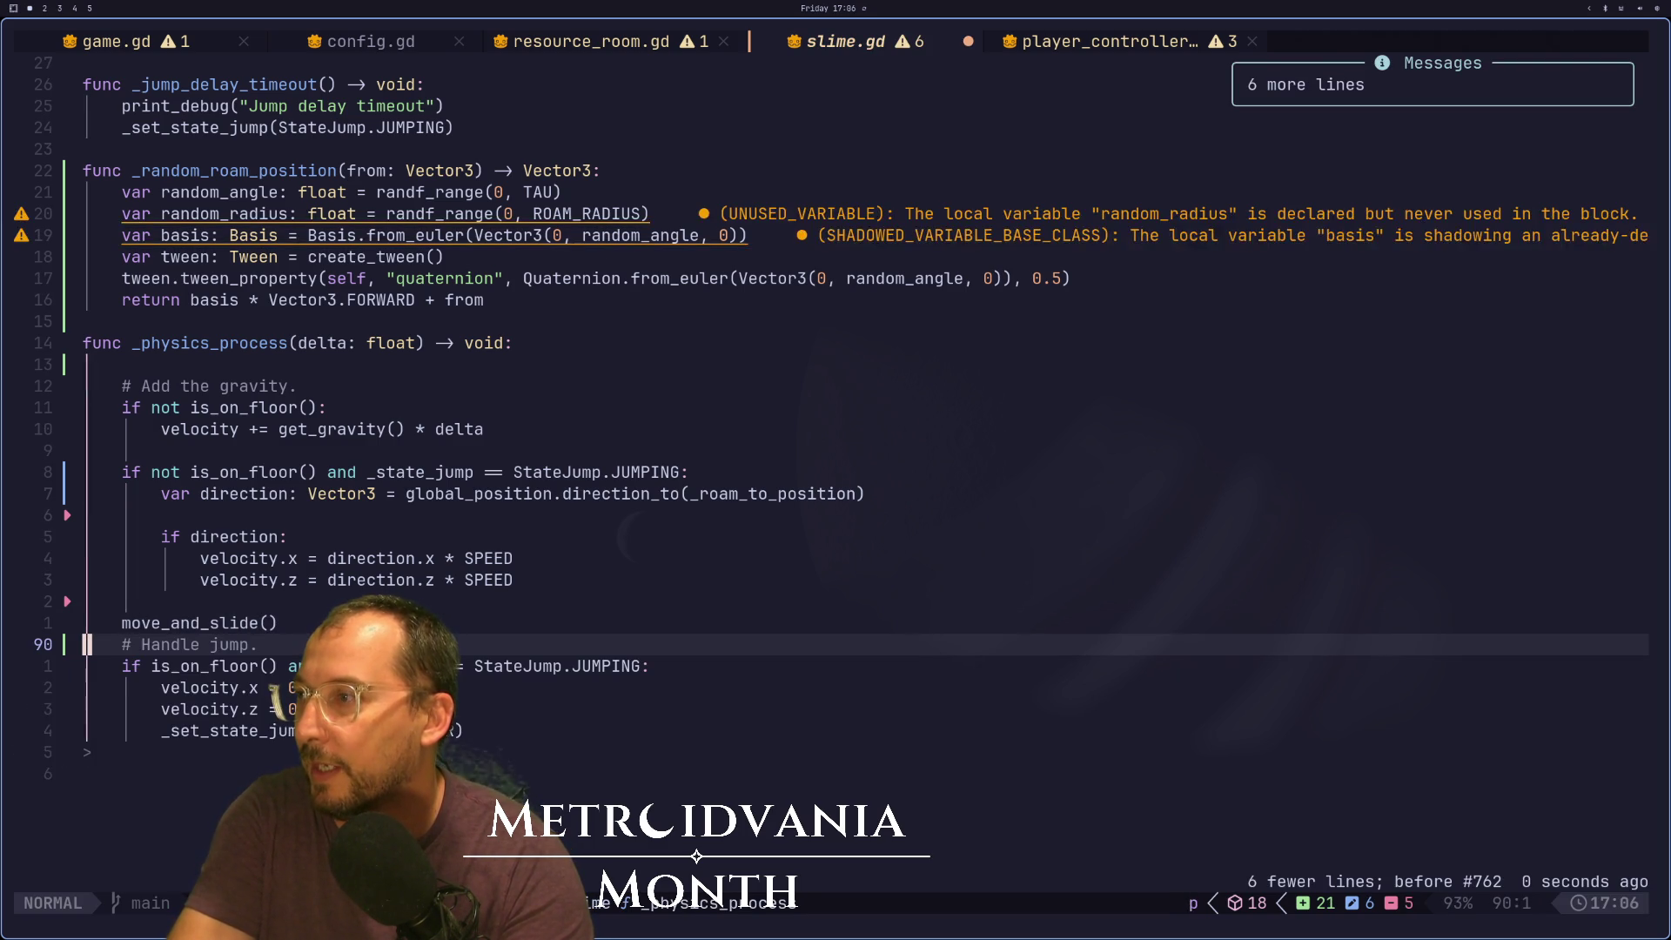
key(Escape)
text(:w)
key(Return)
key(super+2)
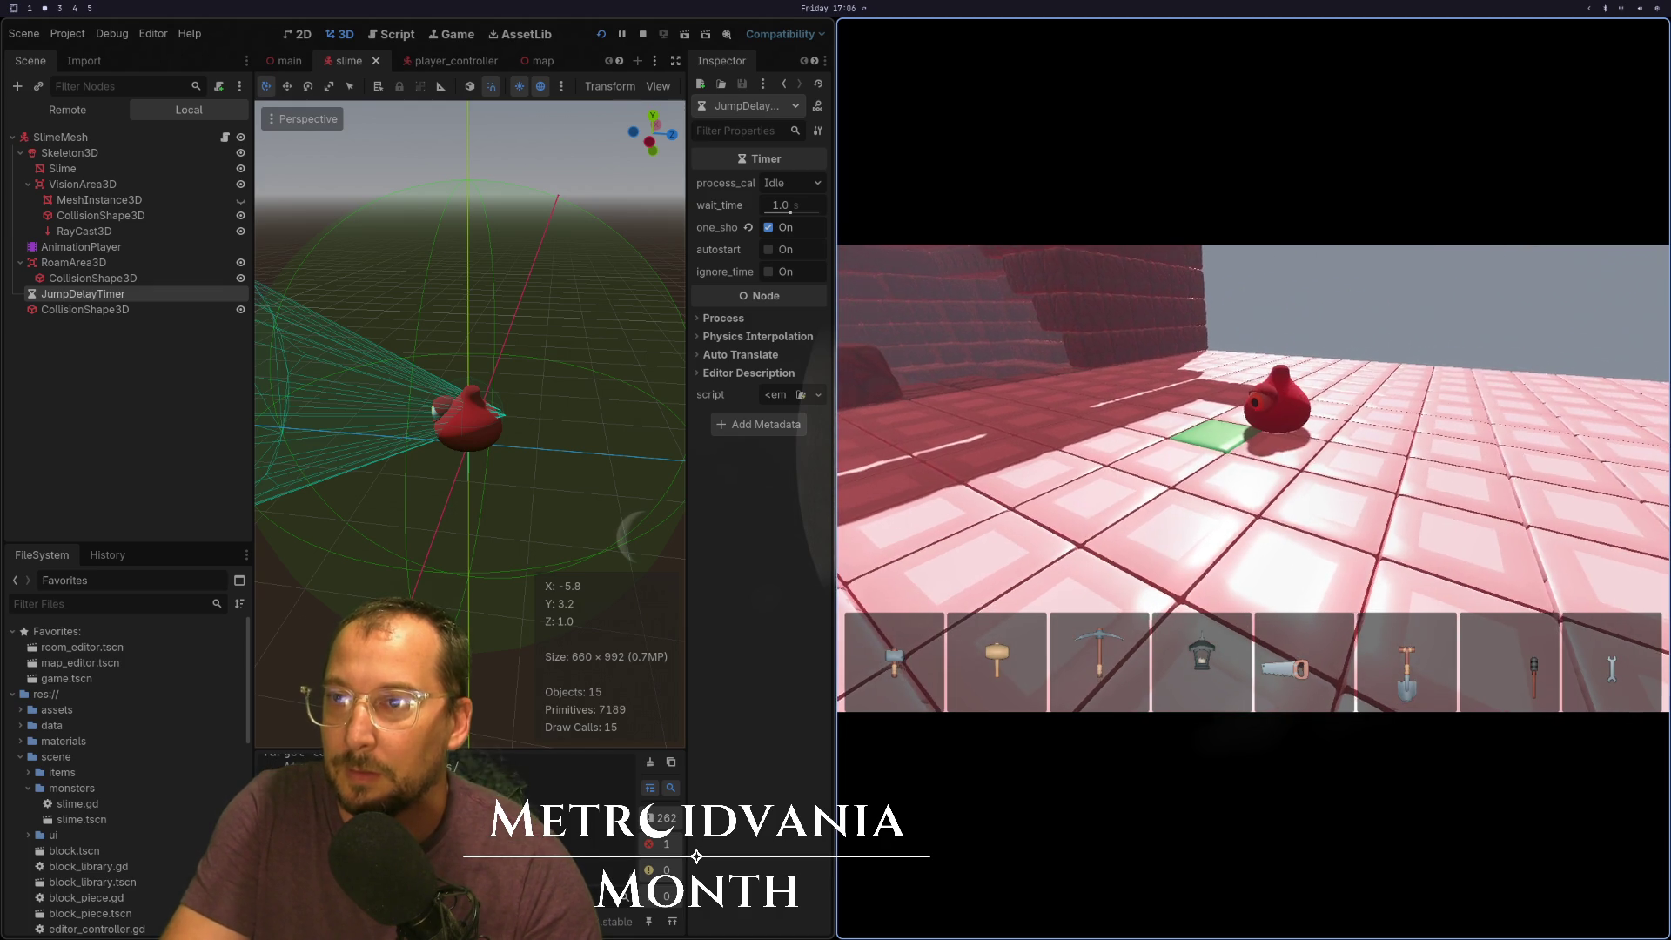
Watch the slime hop in the full-screen game, then stop it and return to slime.gd
key(super+f)
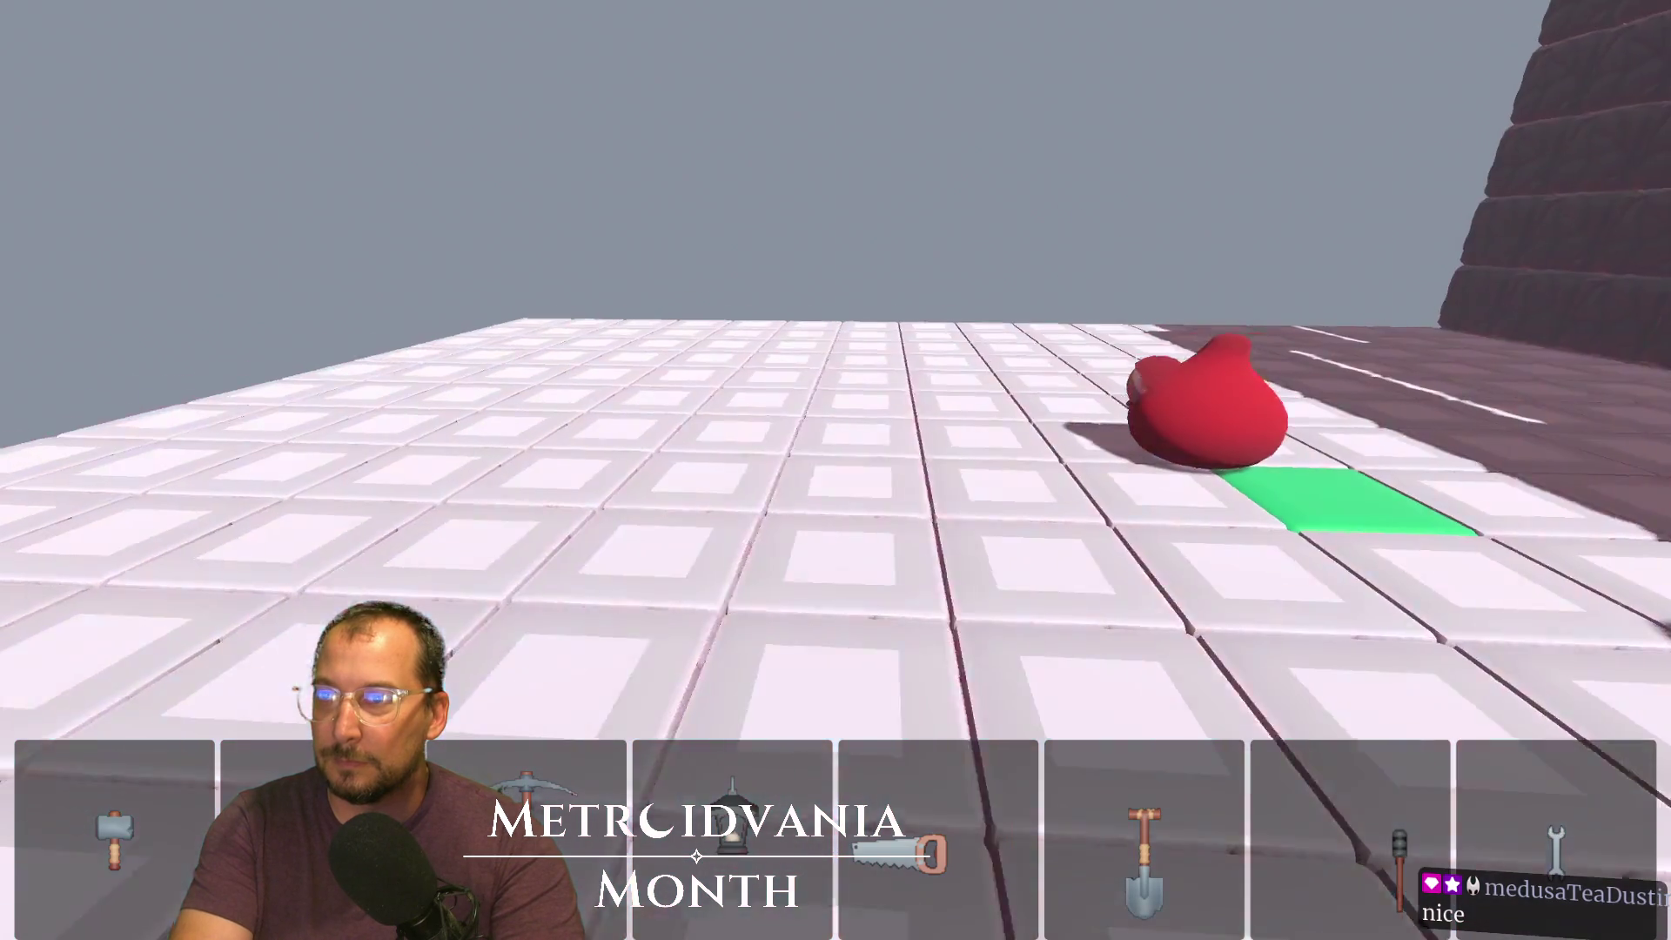
key(F8)
key(alt+Tab)
scroll(458, 187, up, 5)
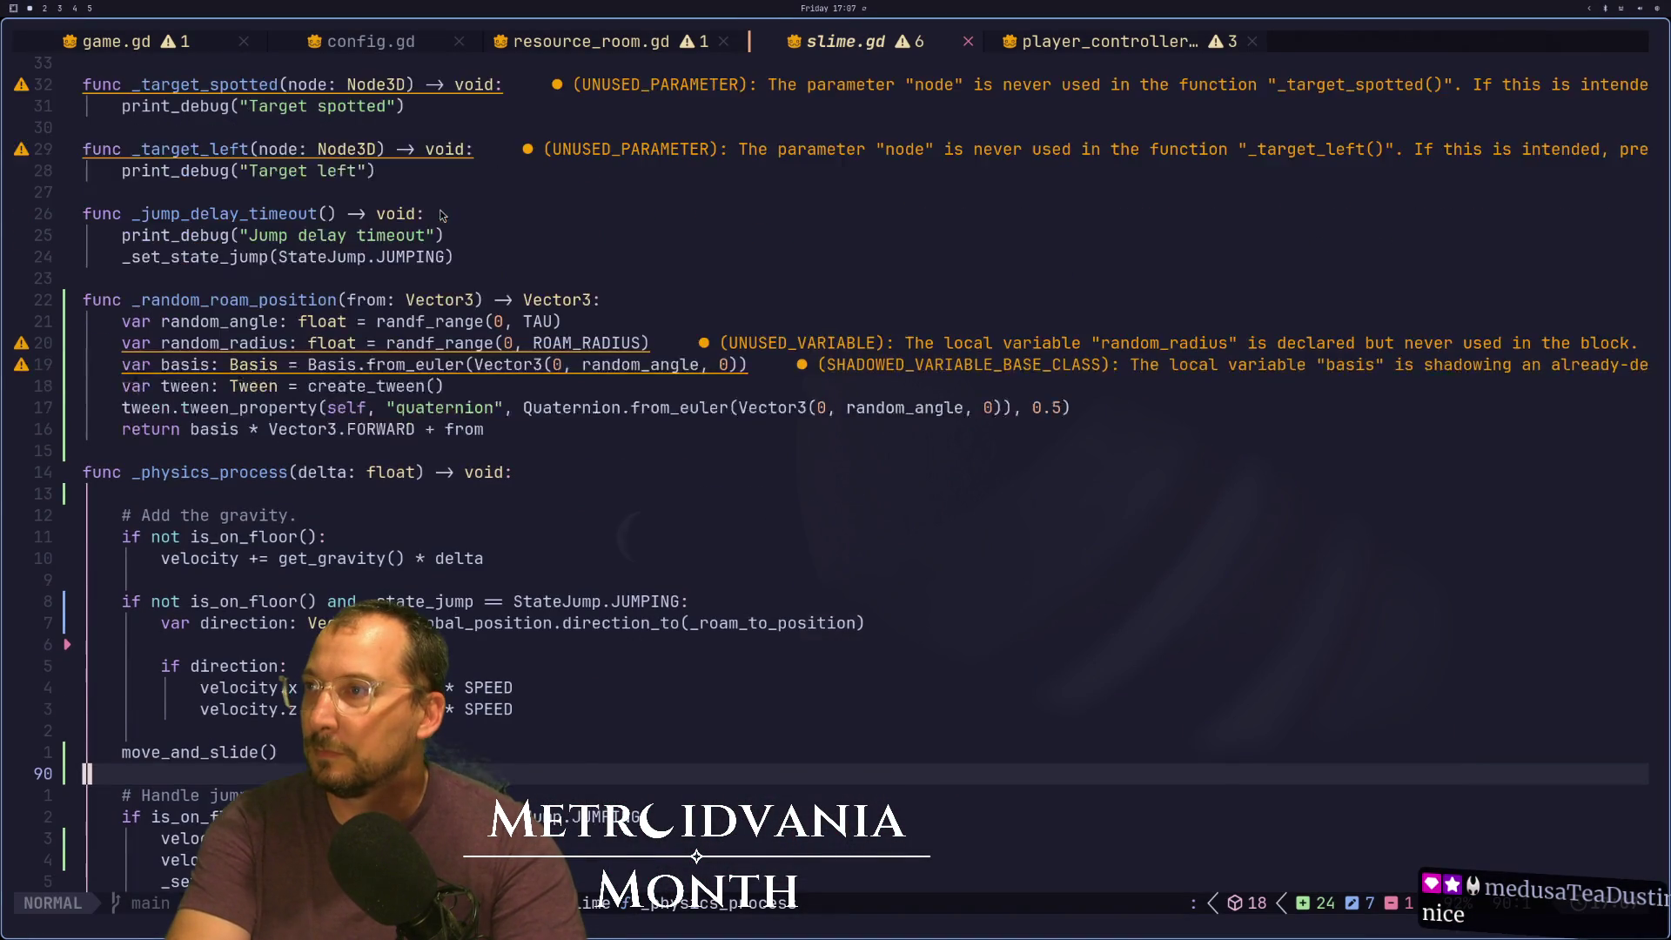
Change JUMP_DELAY_TIME from 2 to 1 and save slime.gd
scroll(459, 187, up, 15)
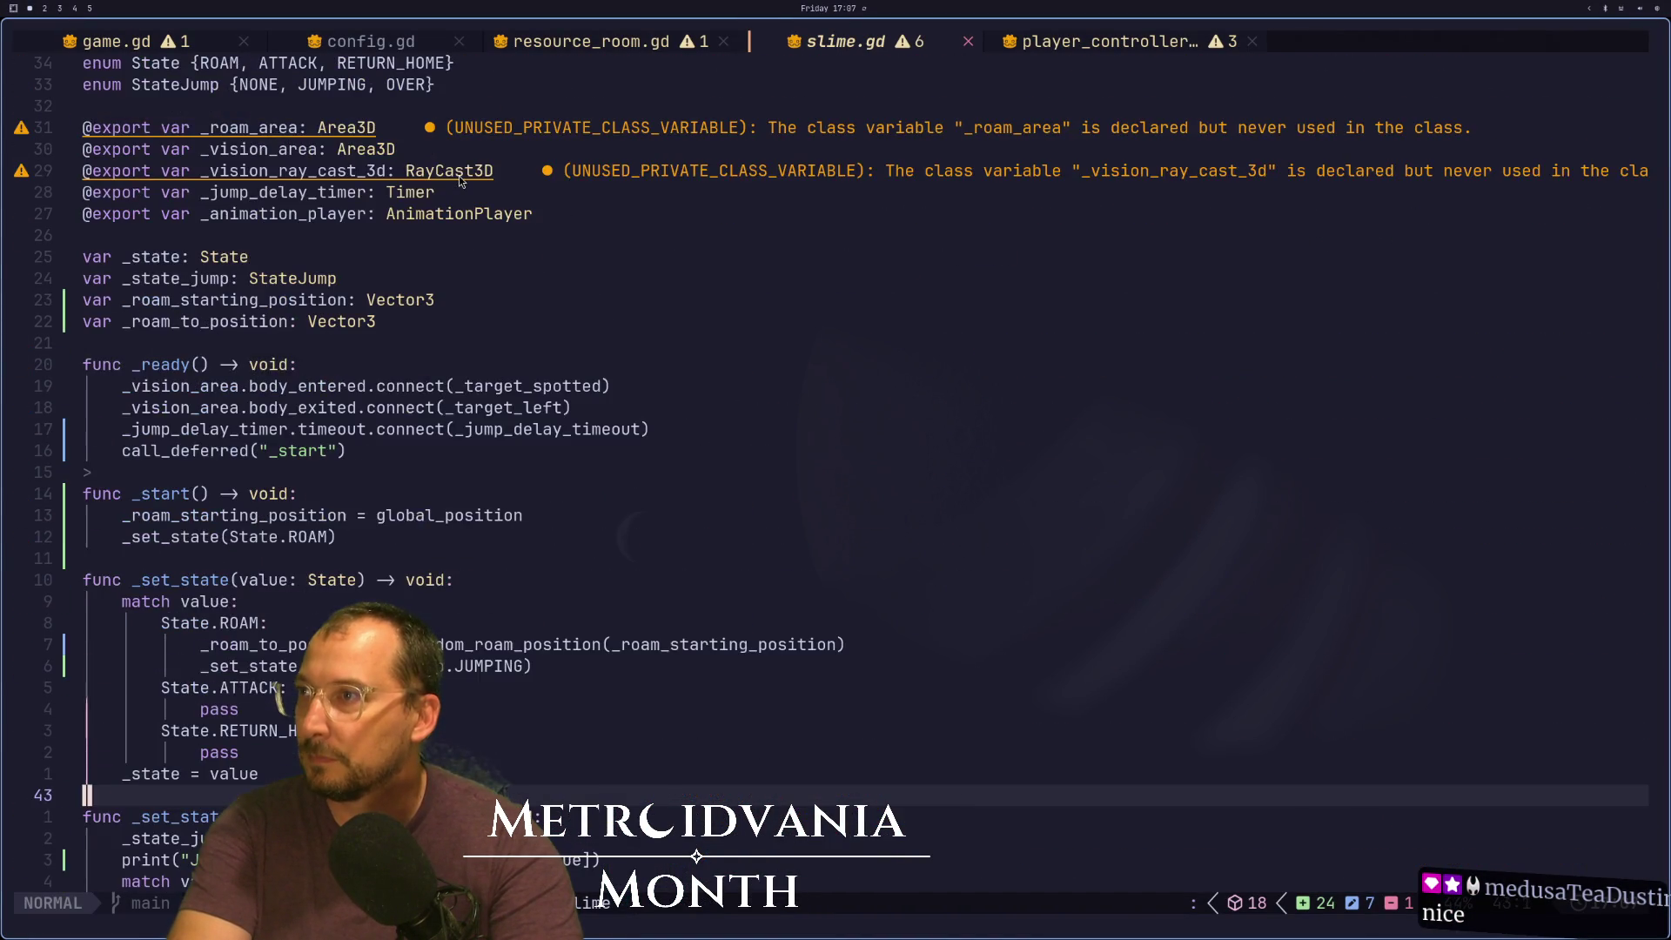
scroll(458, 181, up, 1)
click(440, 157)
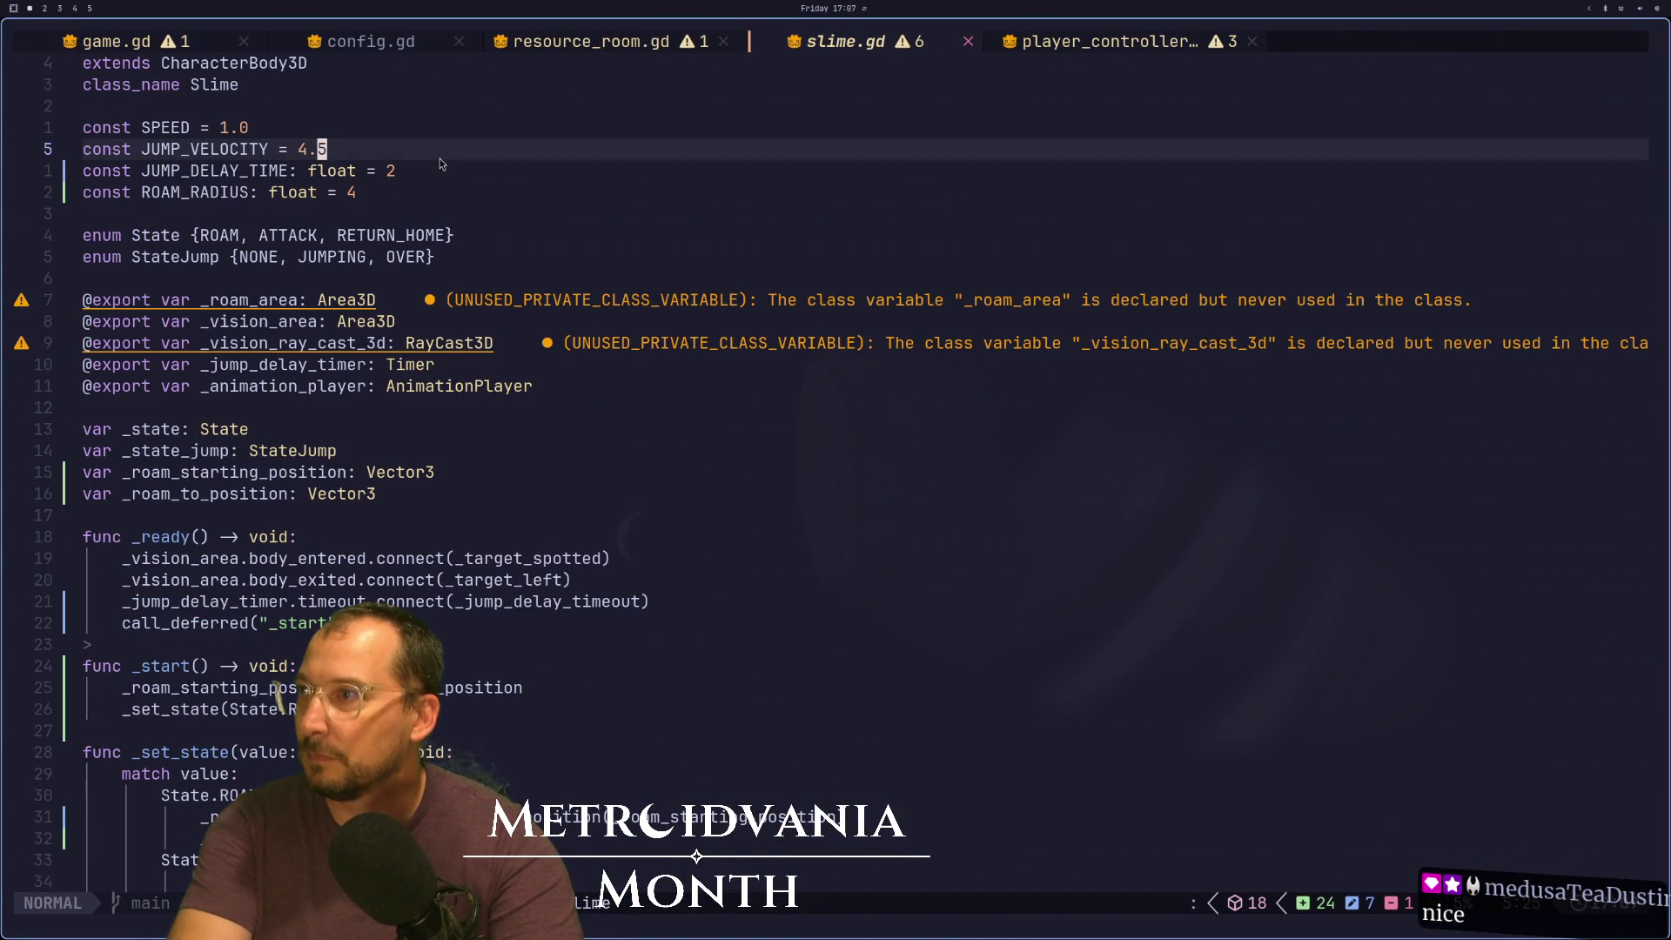
click(435, 171)
text(s1)
key(Escape)
text(:w)
key(Return)
Run the project in Godot to test the shorter jump delay, then return to Neovim
key(super+2)
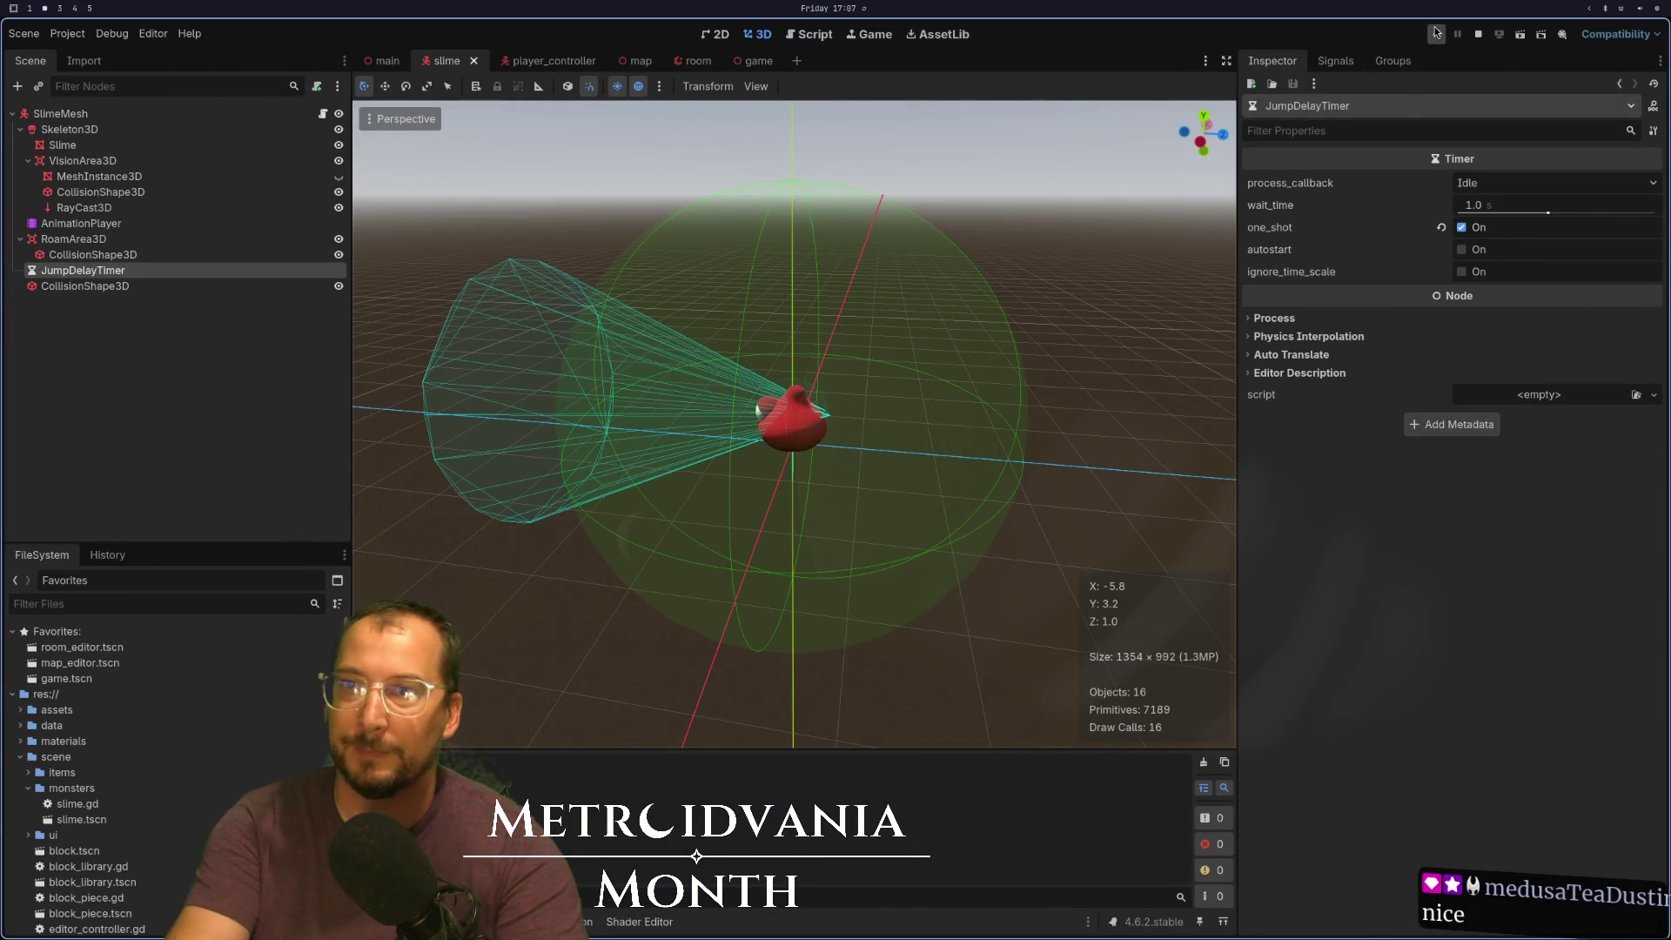
click(1435, 33)
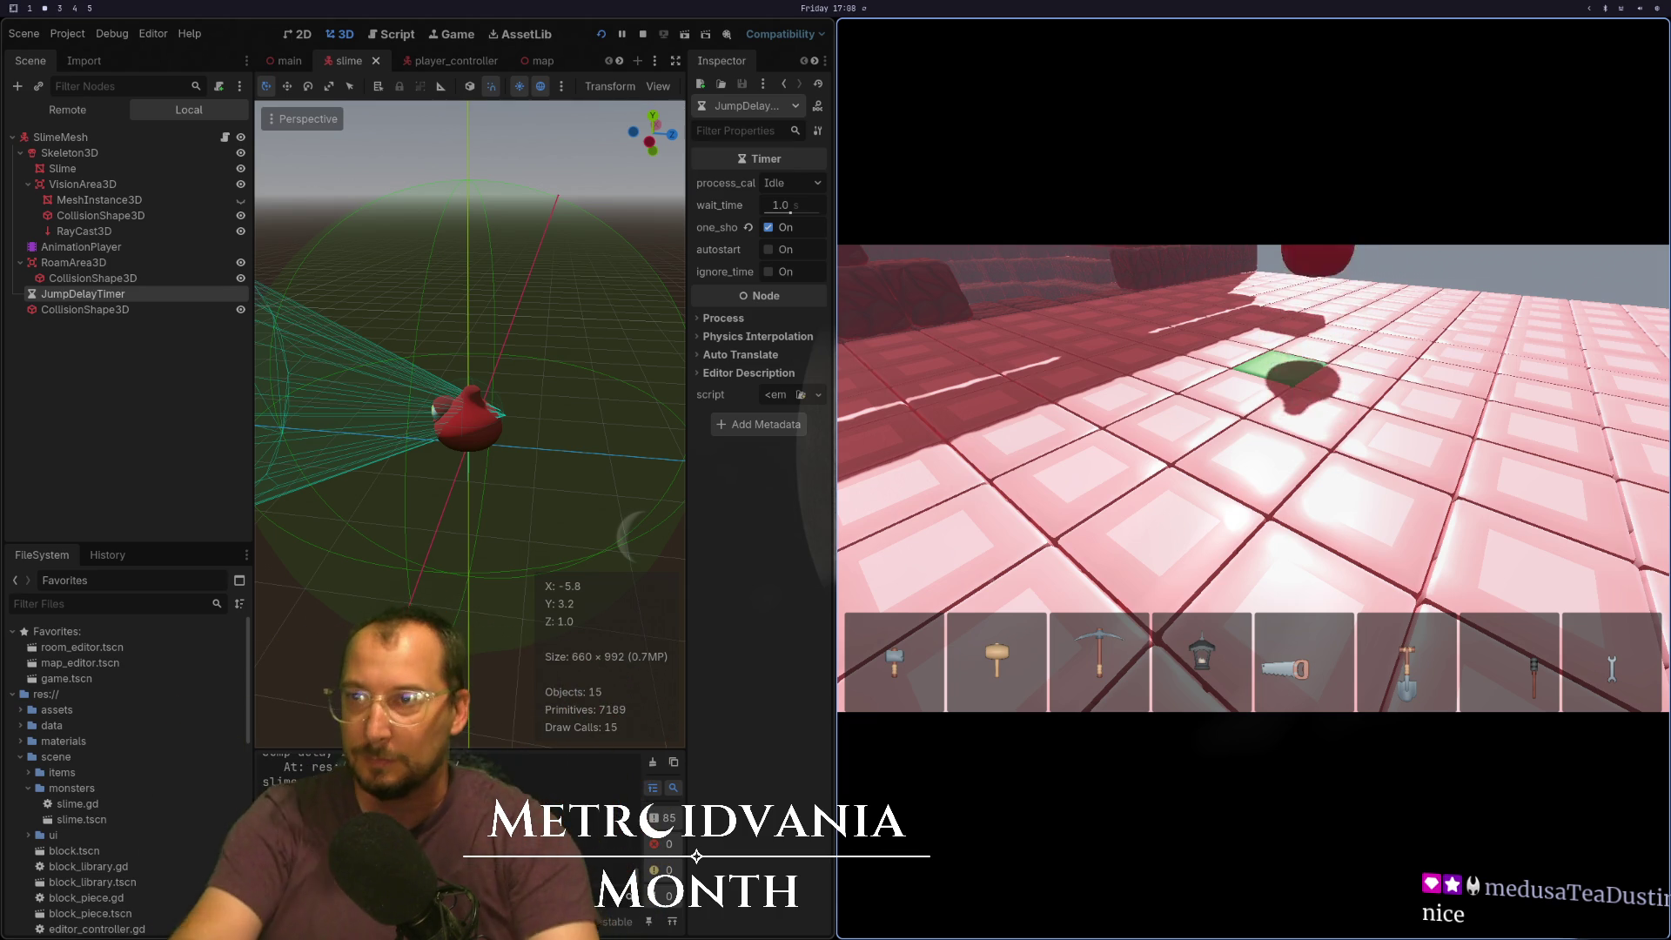
key(F8)
key(super+1)
scroll(689, 587, down, 11)
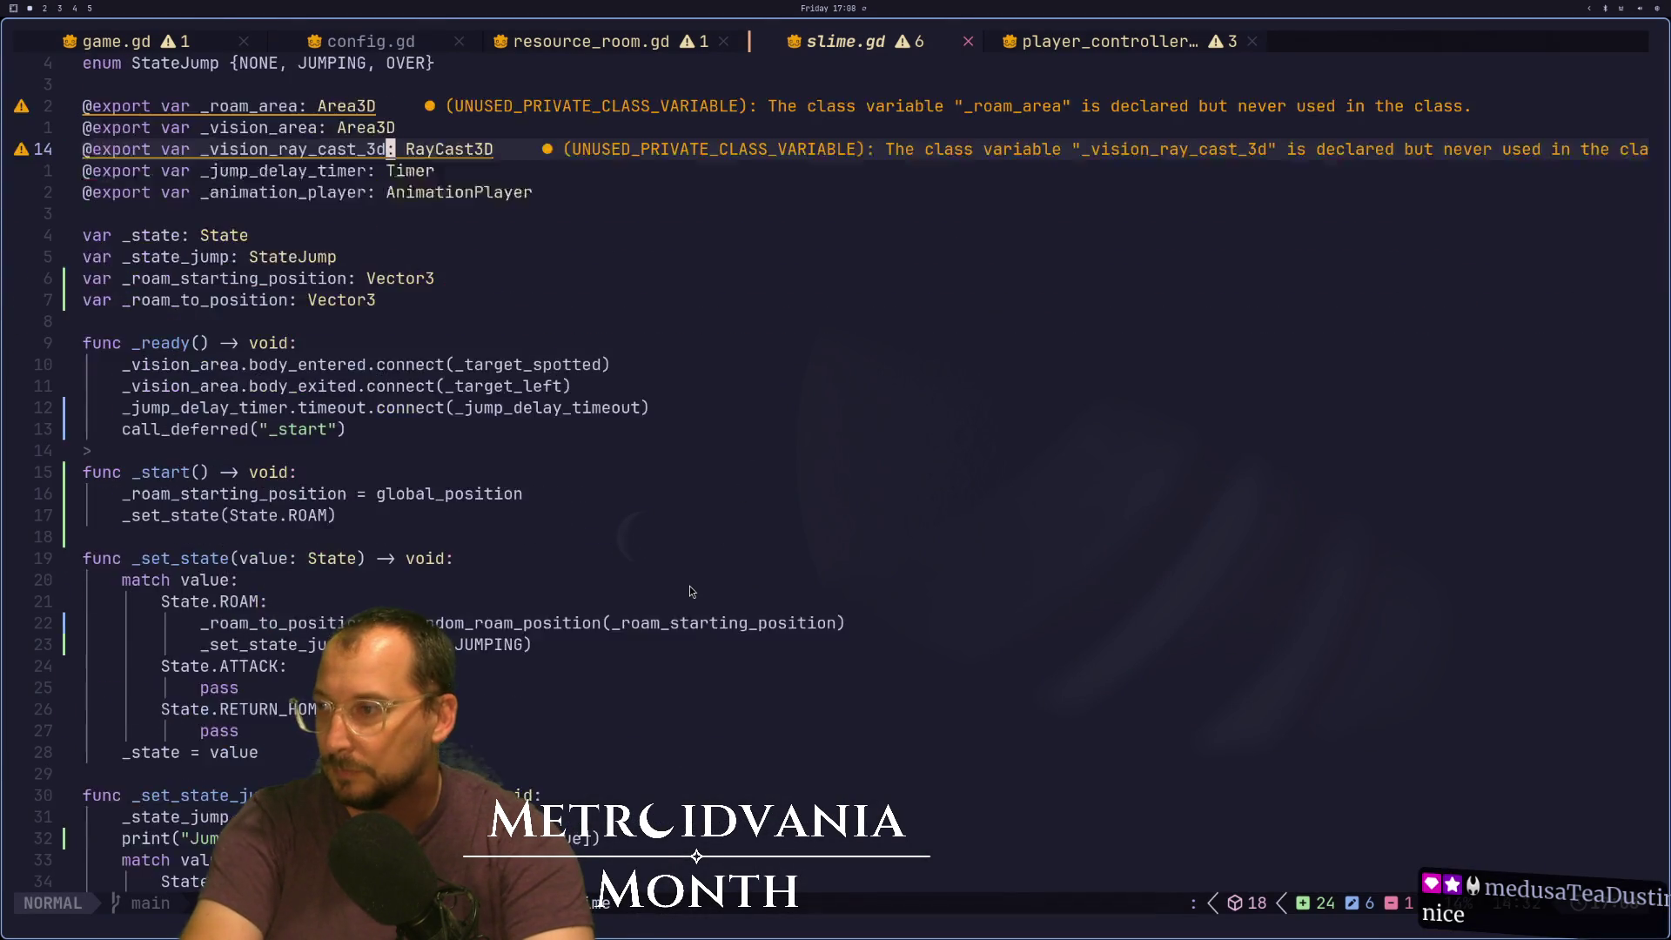
Split the is_on_floor() condition so a match on _state_jump sits on its own line
scroll(689, 586, down, 11)
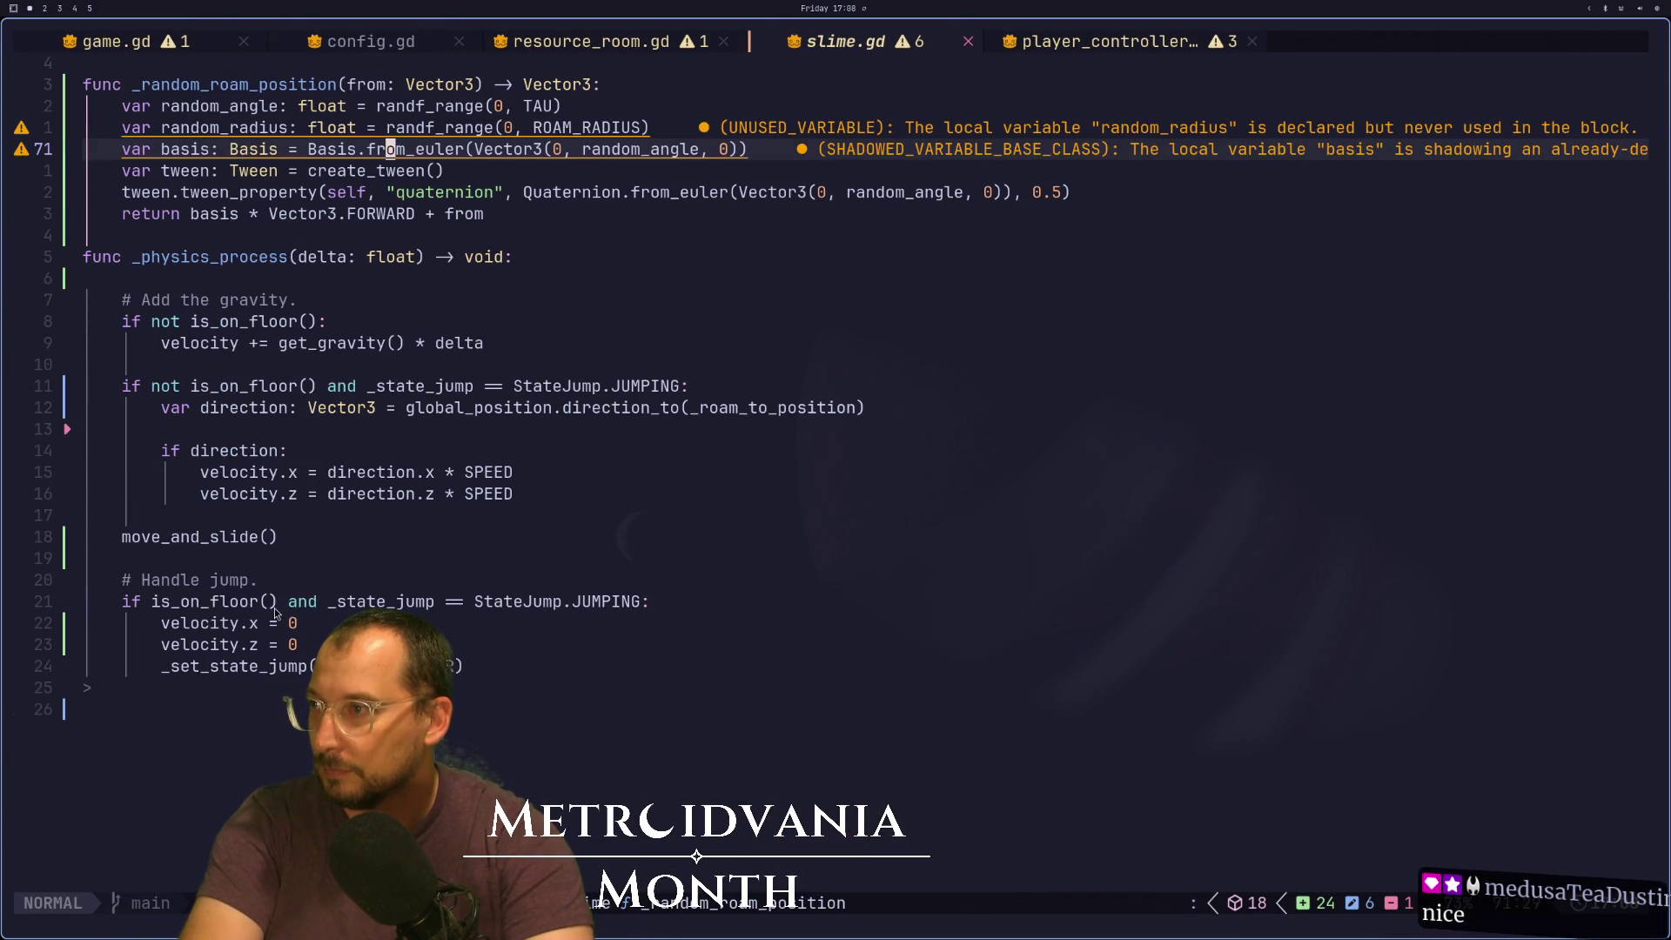
click(272, 601)
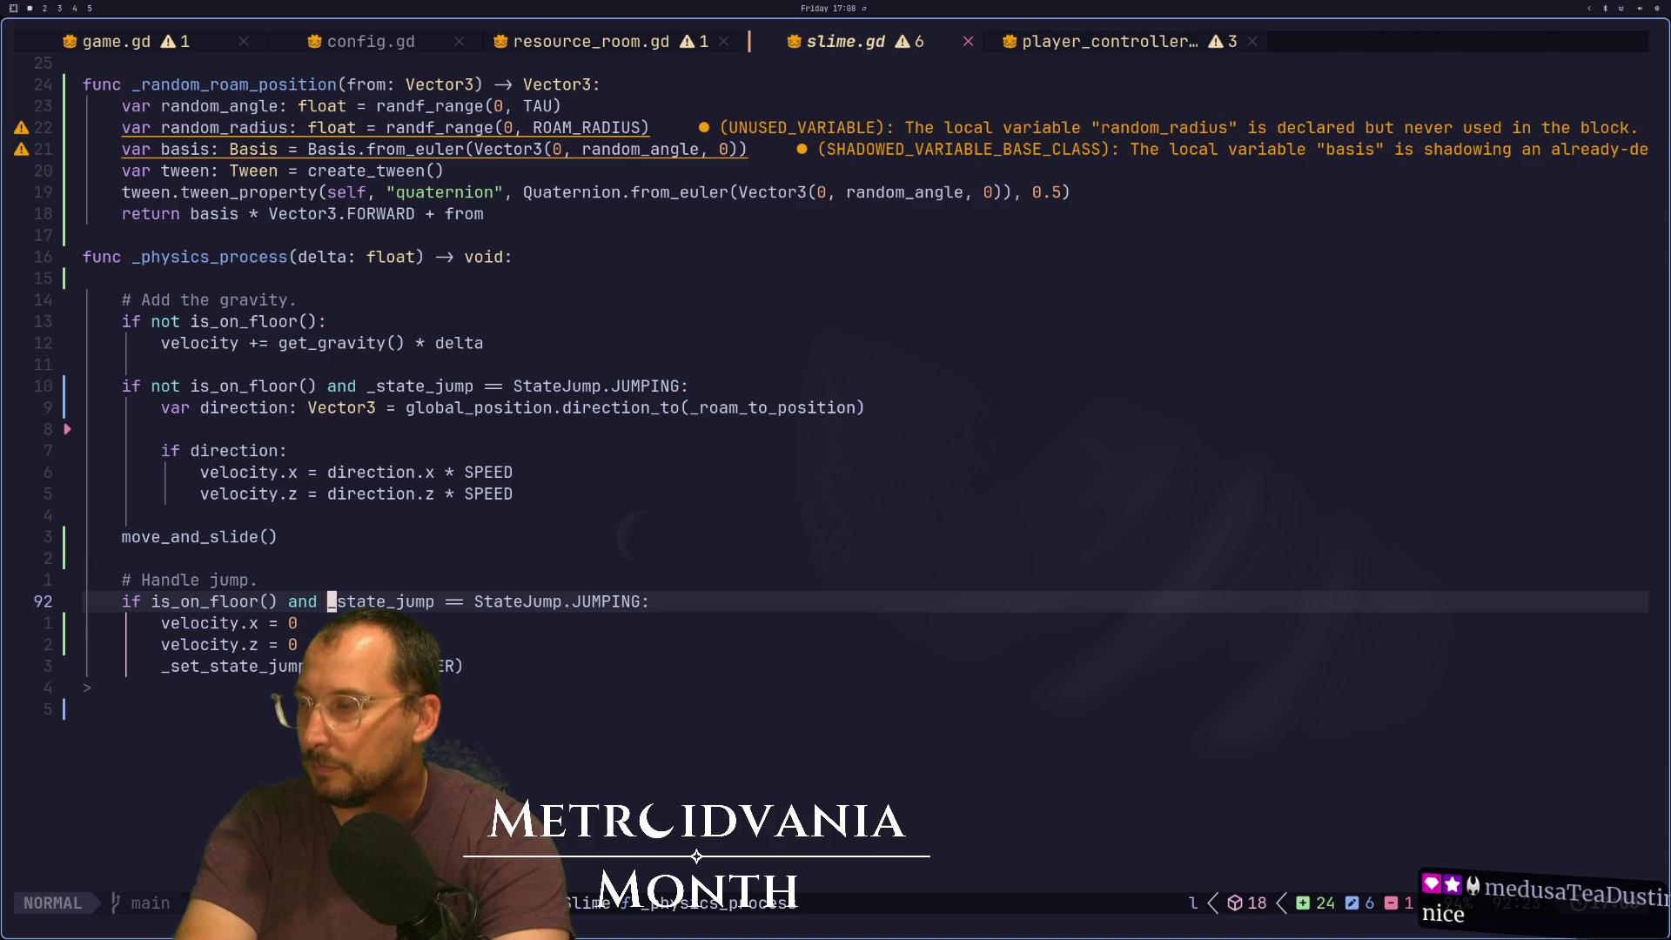
key(i)
key(ctrl+w)
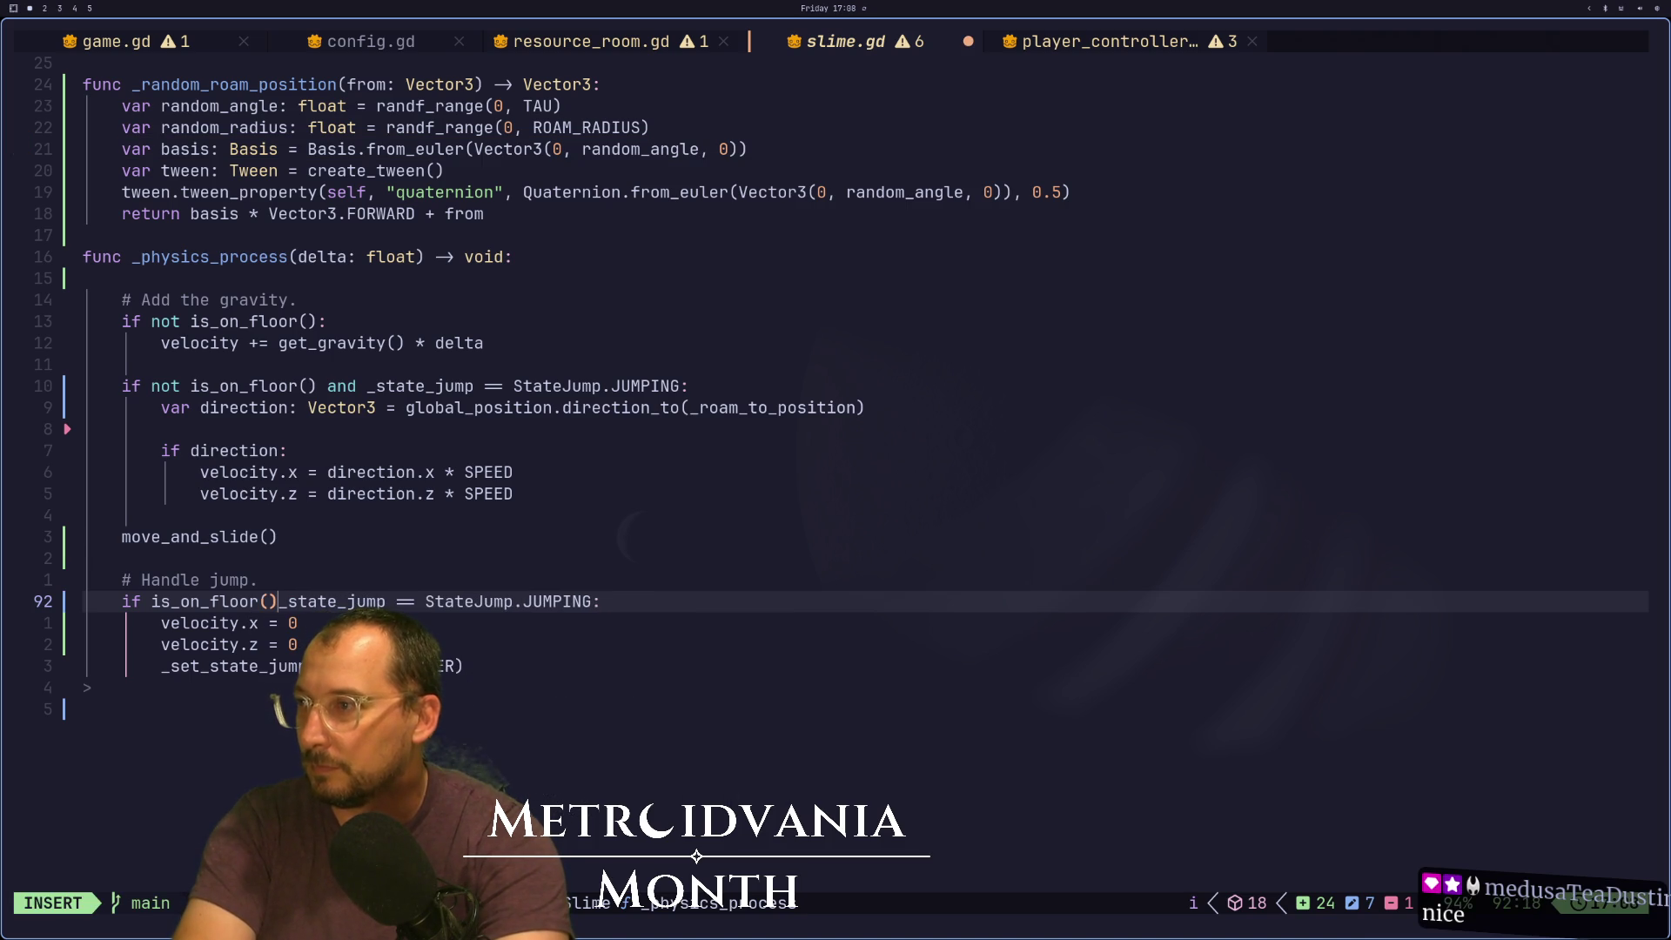
text(:)
key(Return)
text(match)
key(Escape)
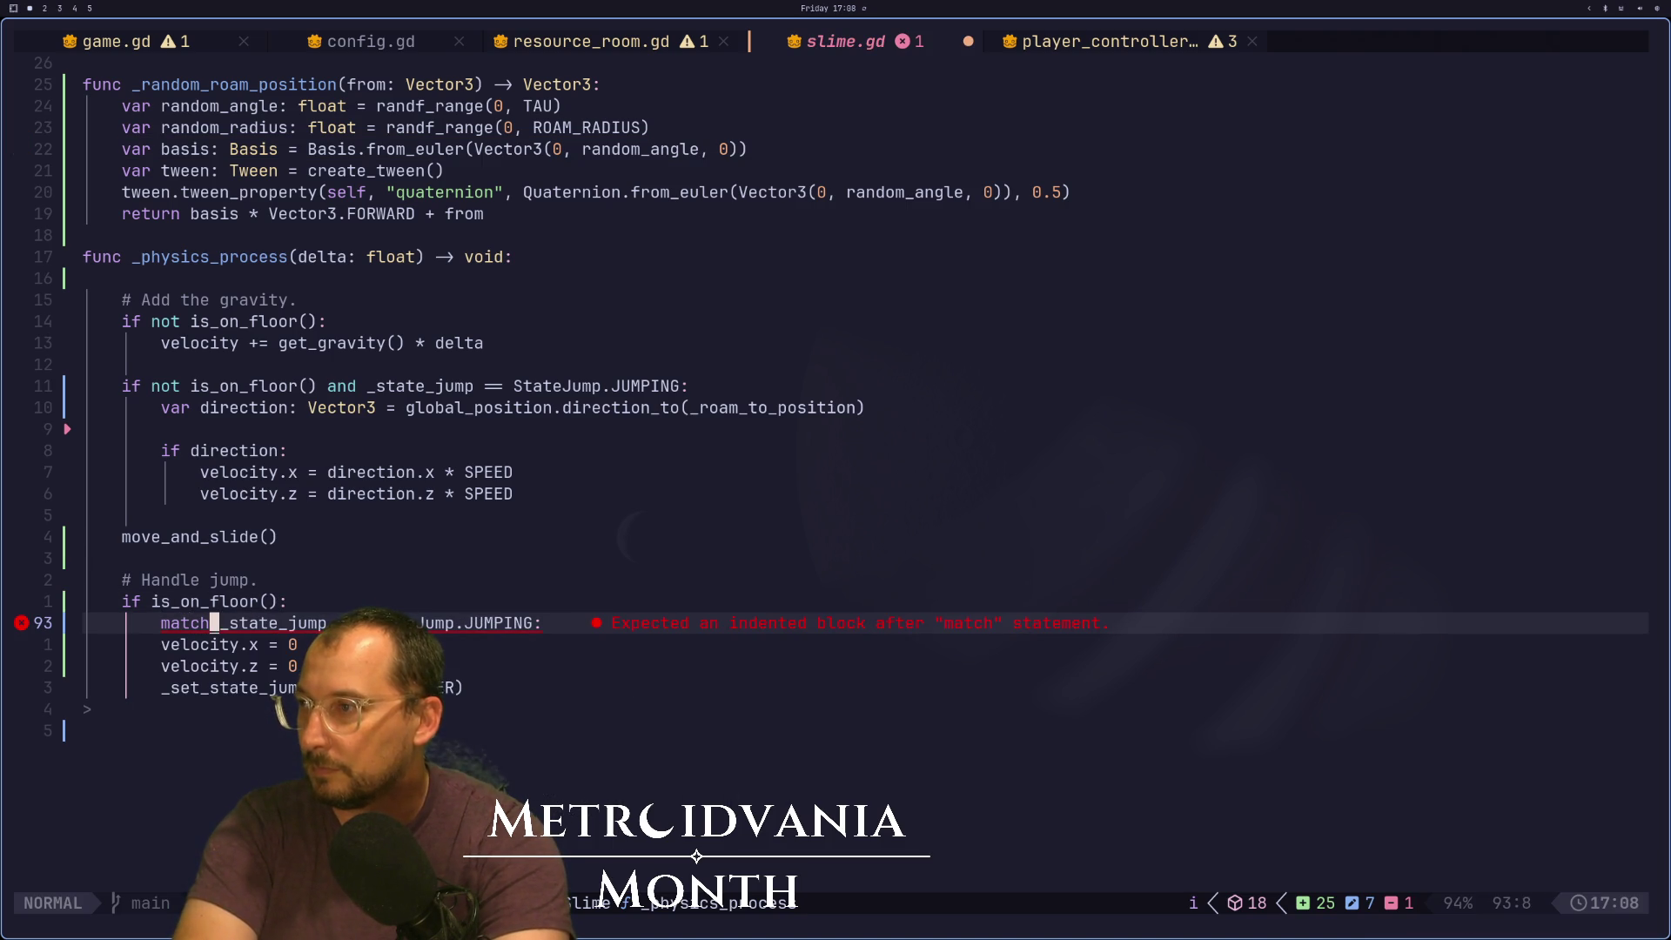
Put StateJump.JUMPING on its own line, indent the three velocity lines under it, and save
key(i)
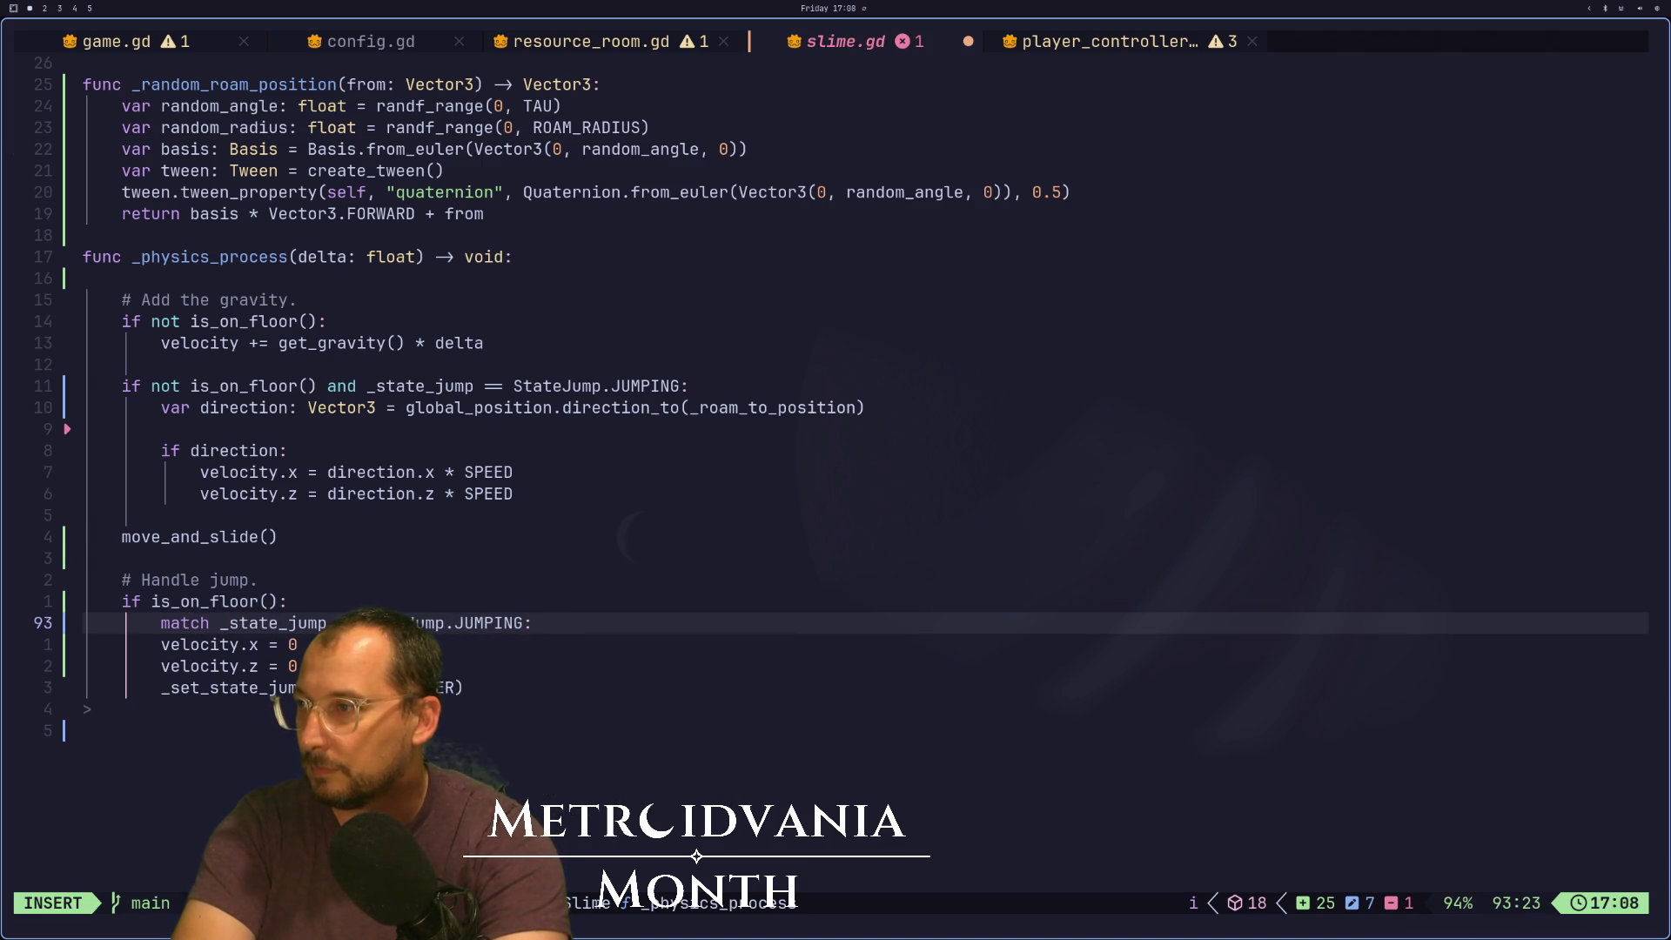
key(Return)
key(Escape)
key(g)
key(j)
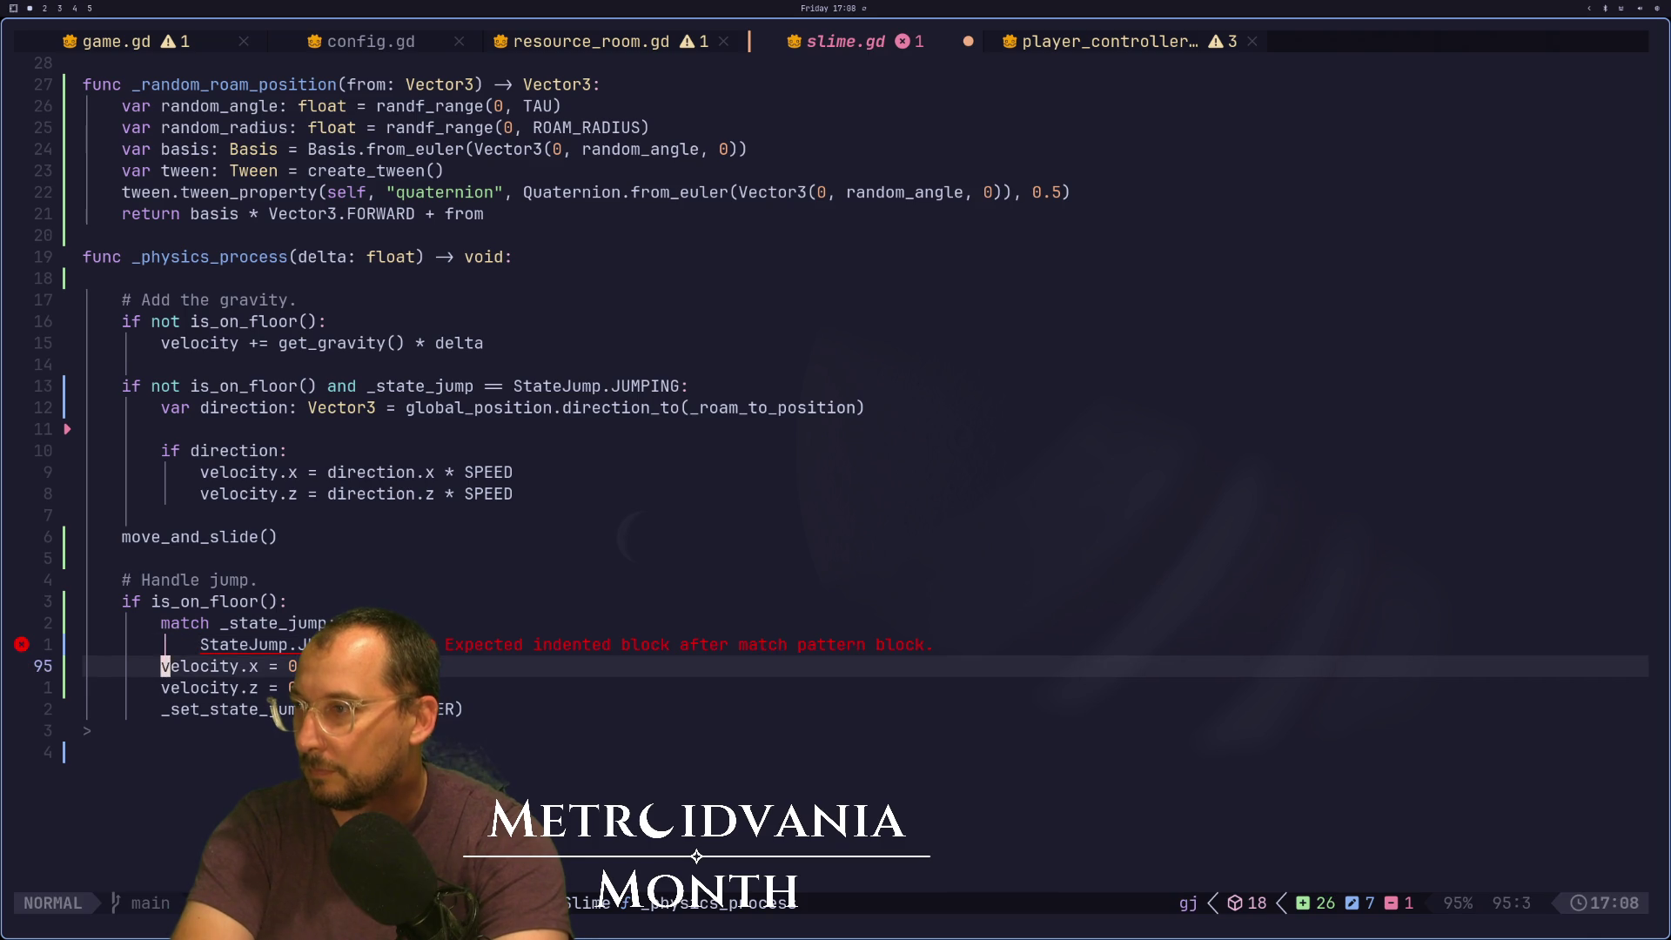
key(v)
key(greater)
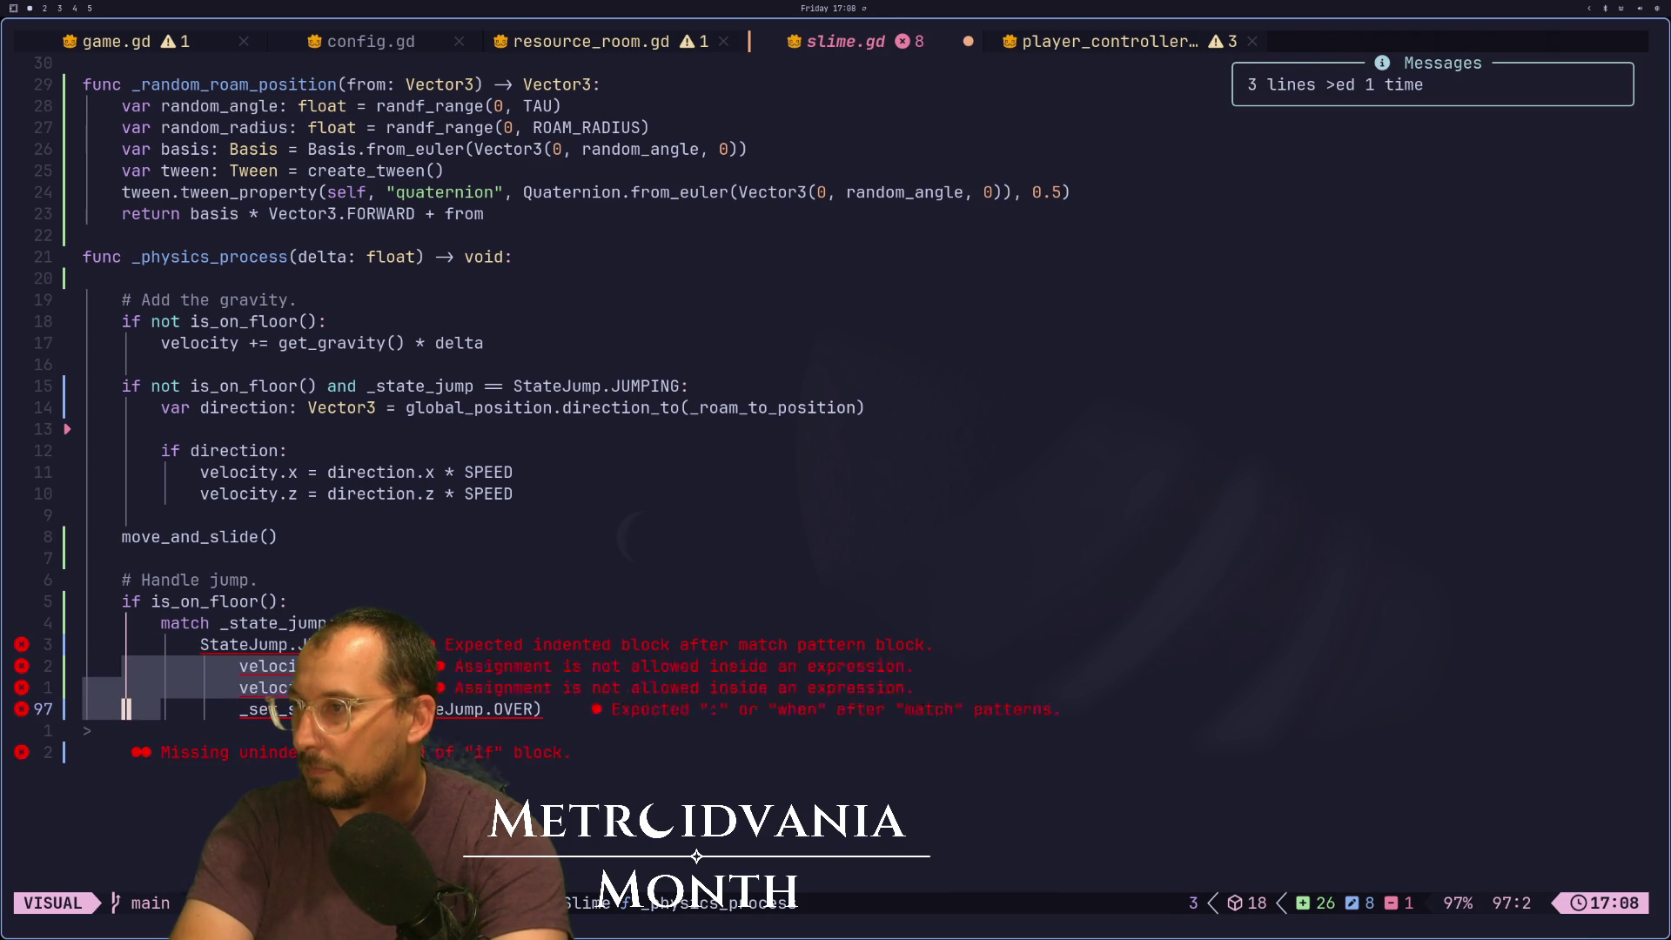
text(j:w)
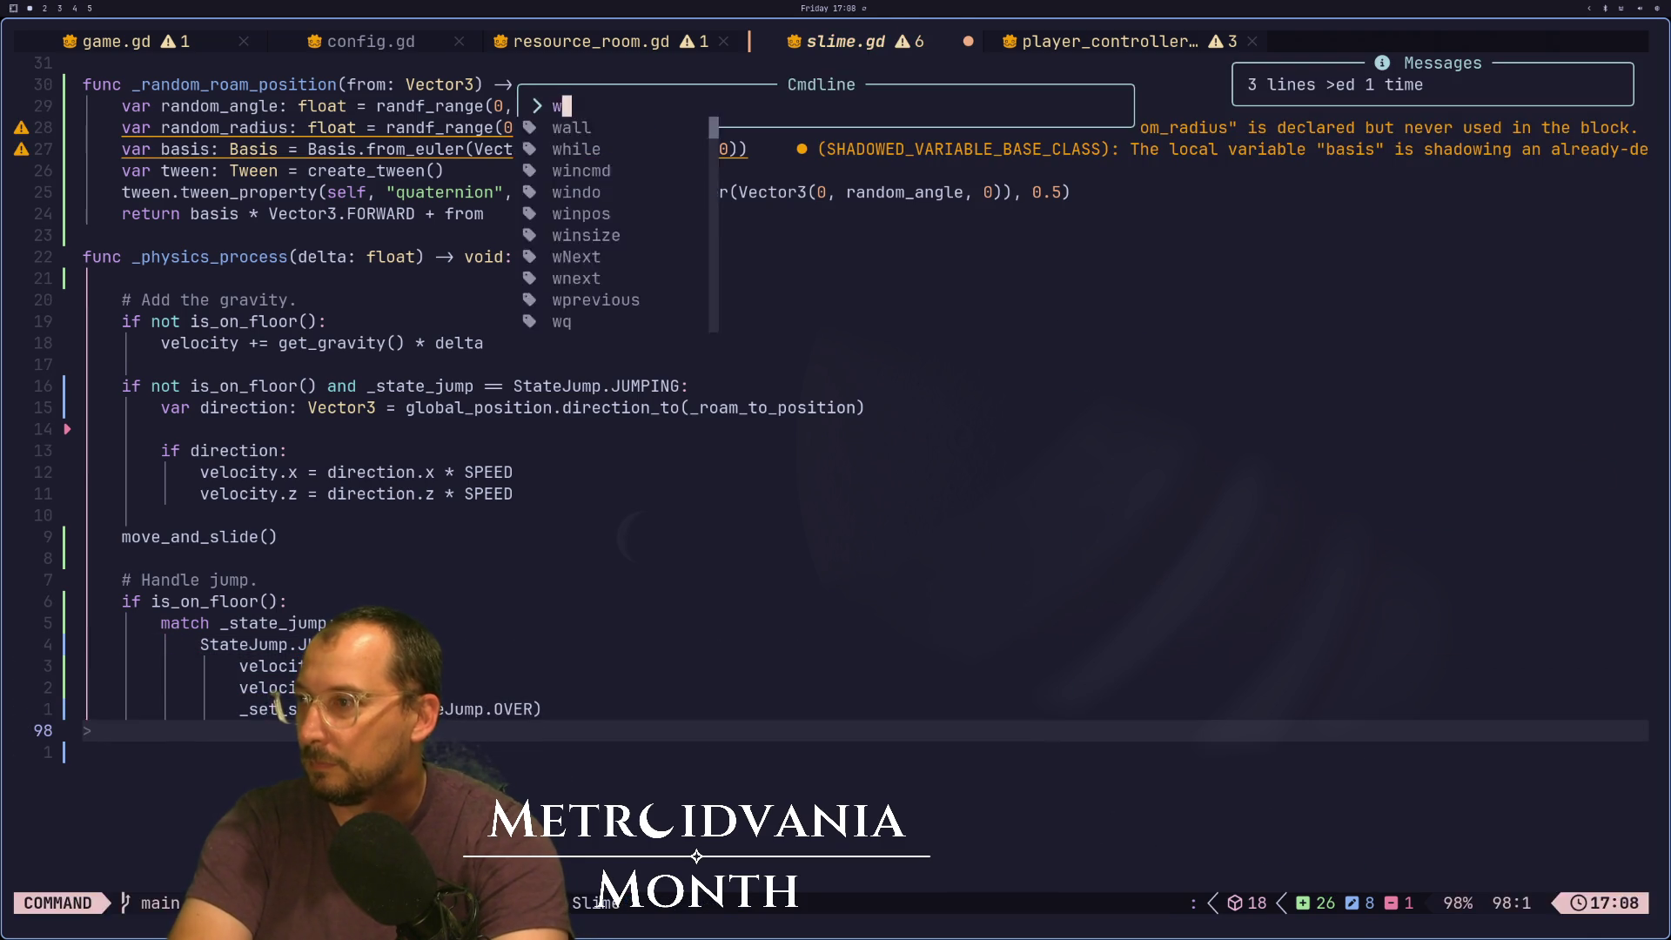
key(Return)
key(d)
key(d)
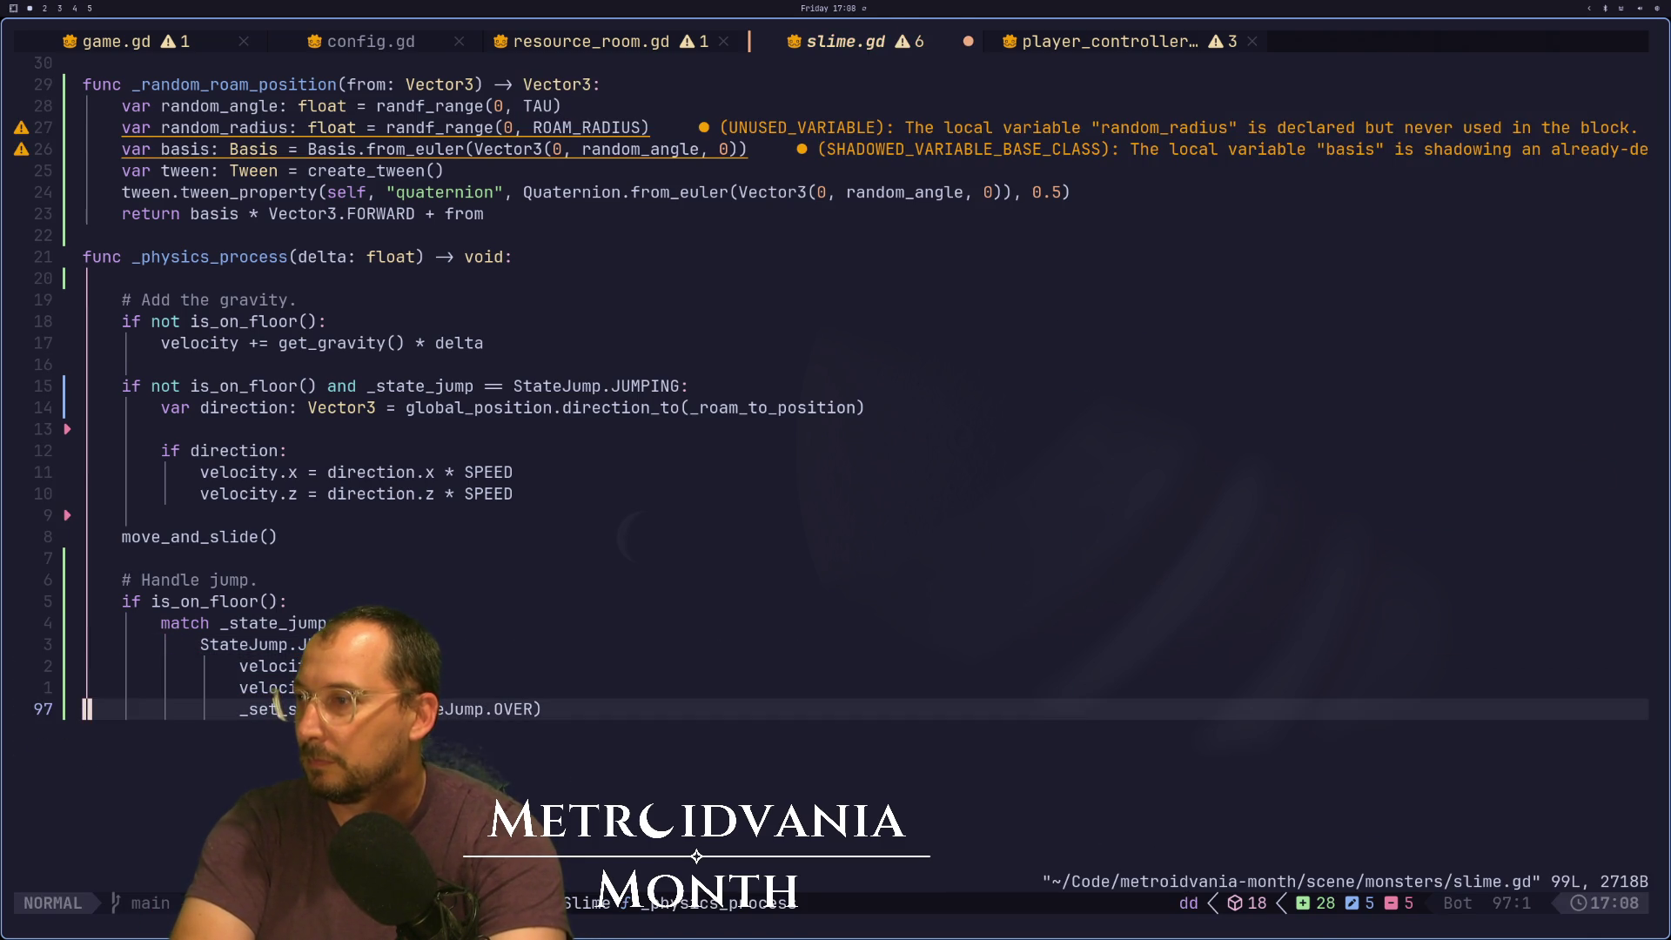
text(w)
key(Return)
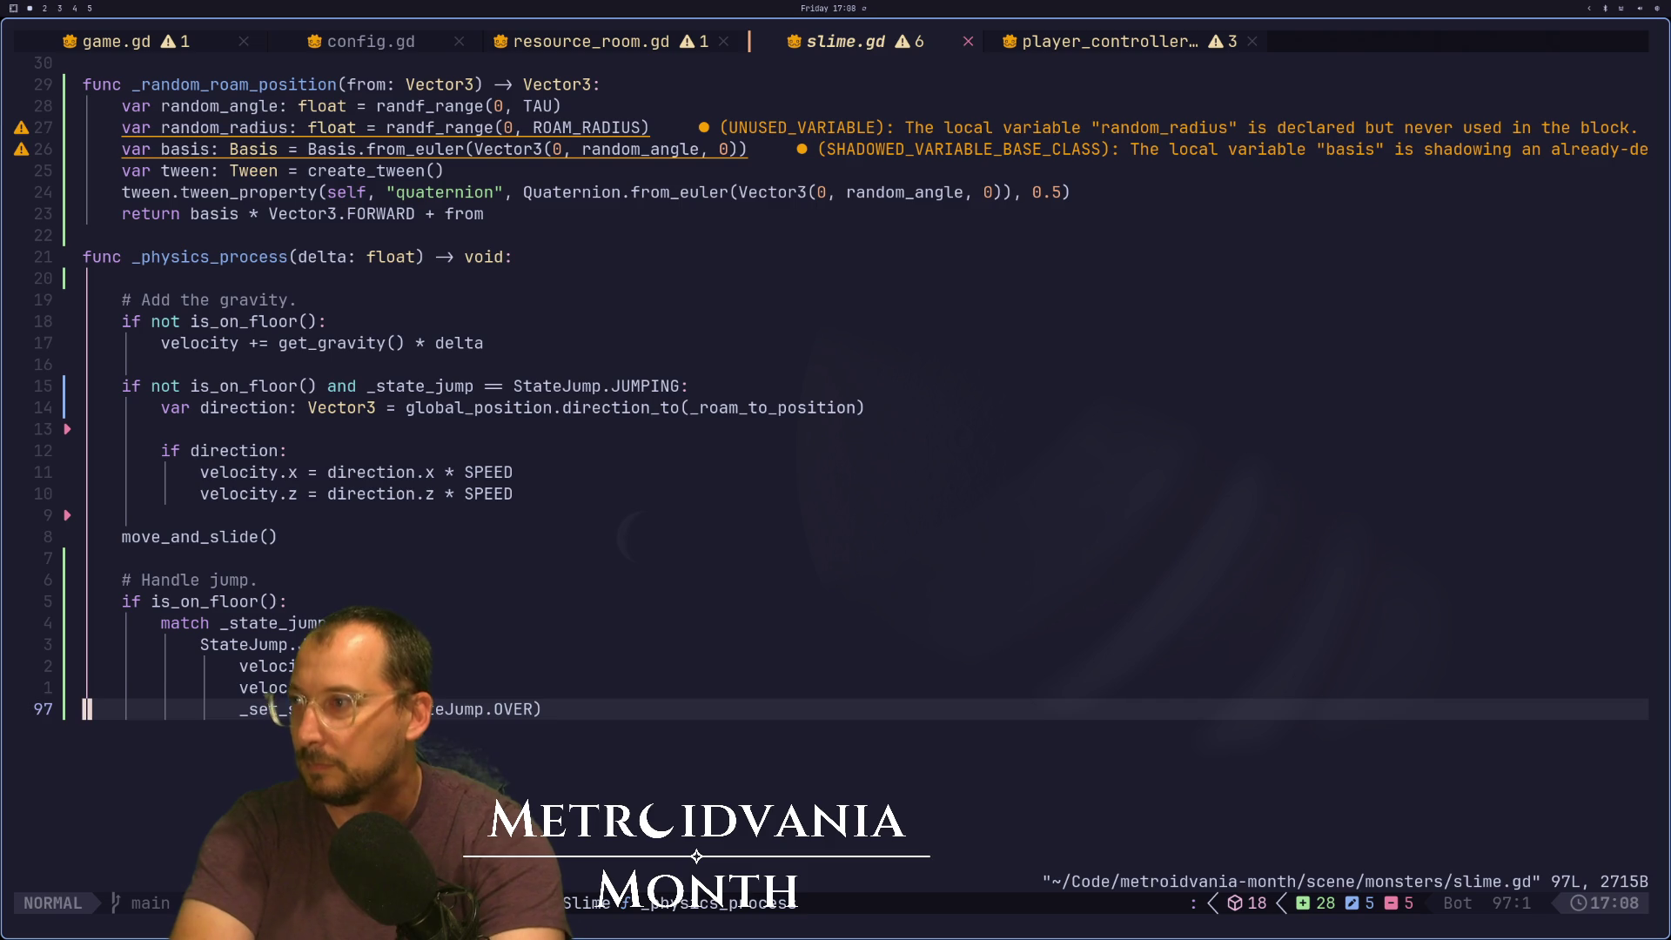
key(k)
key(k)
key(k)
key(k)
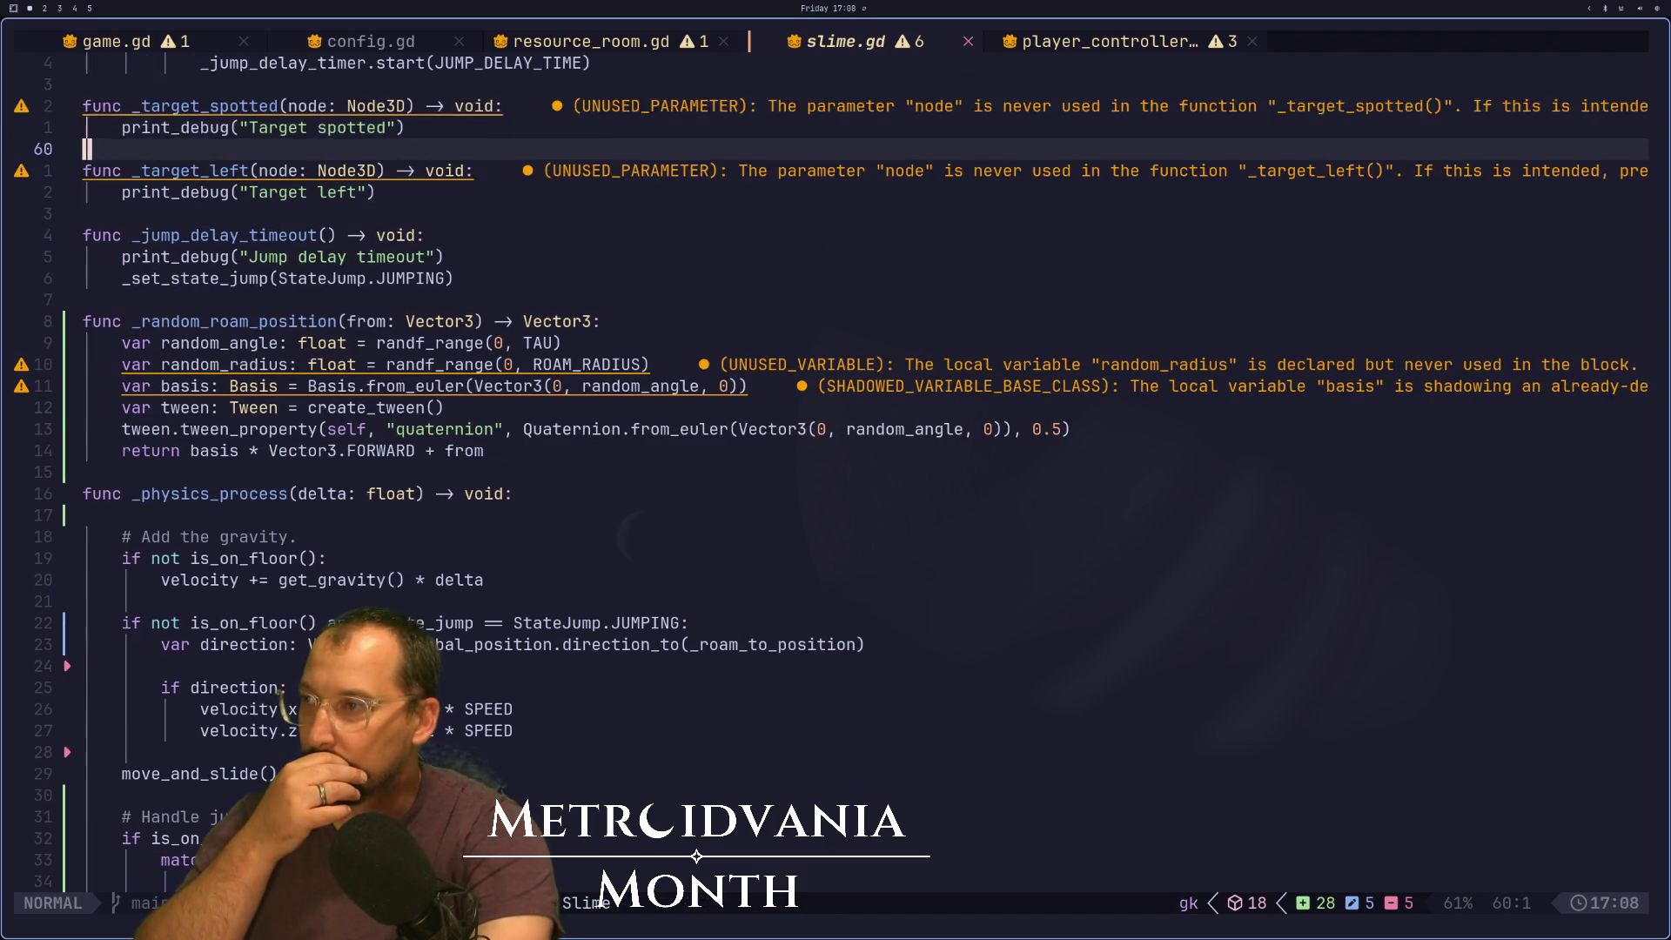
key(k)
key(k)
key(k)
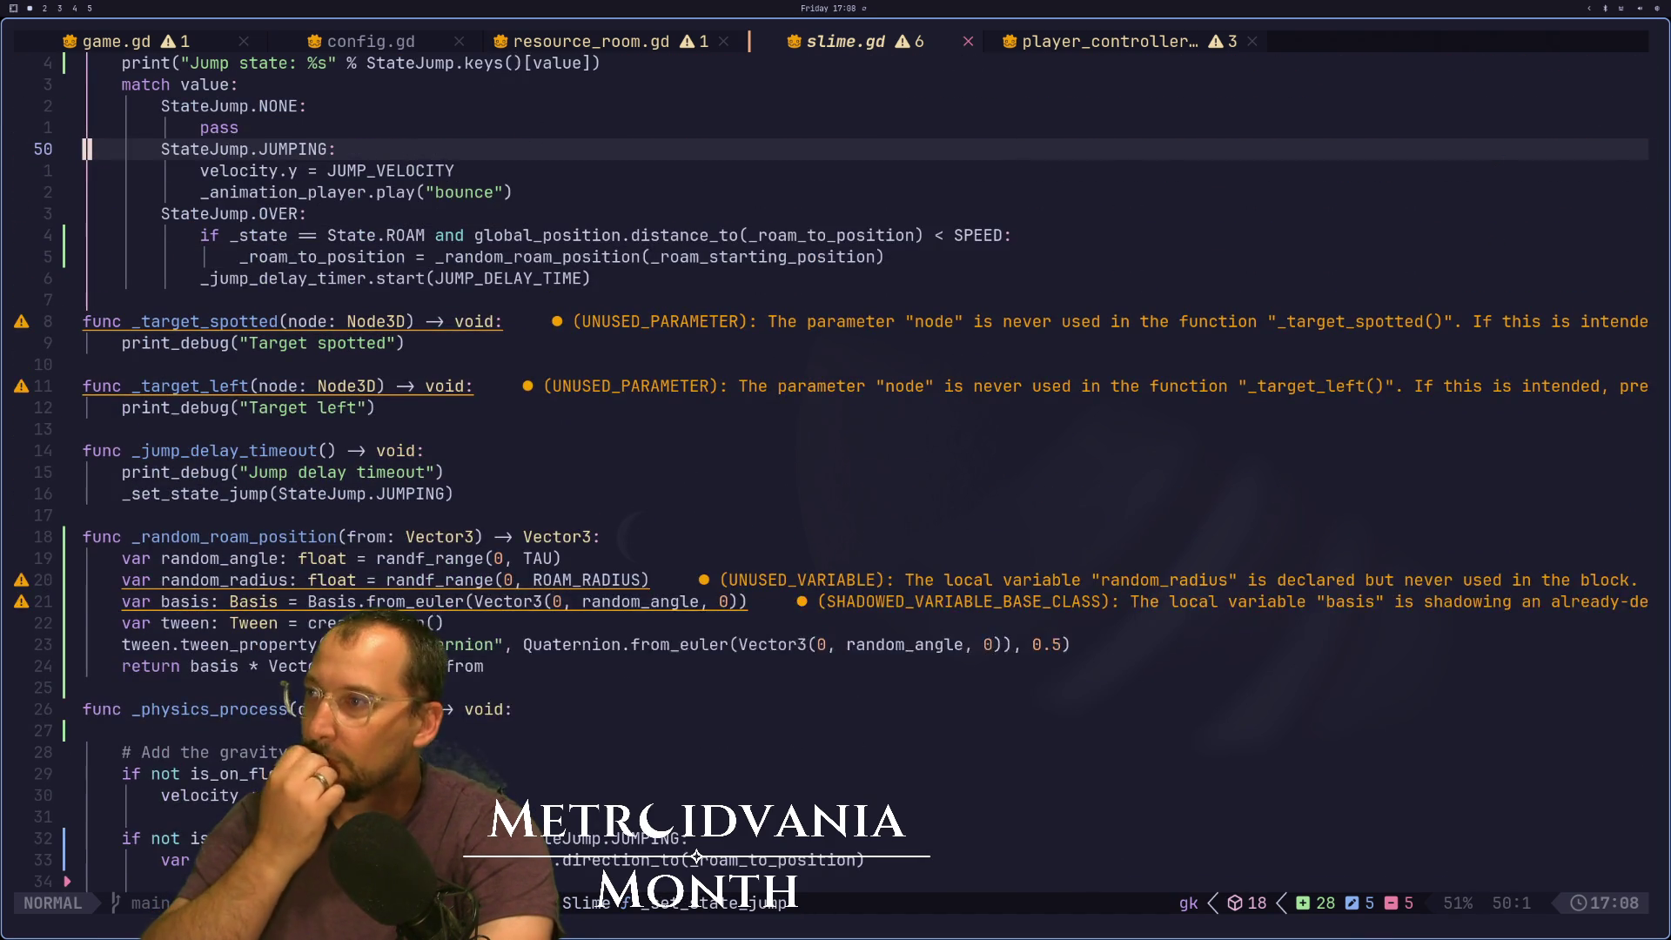
key(k)
key(k)
key(k)
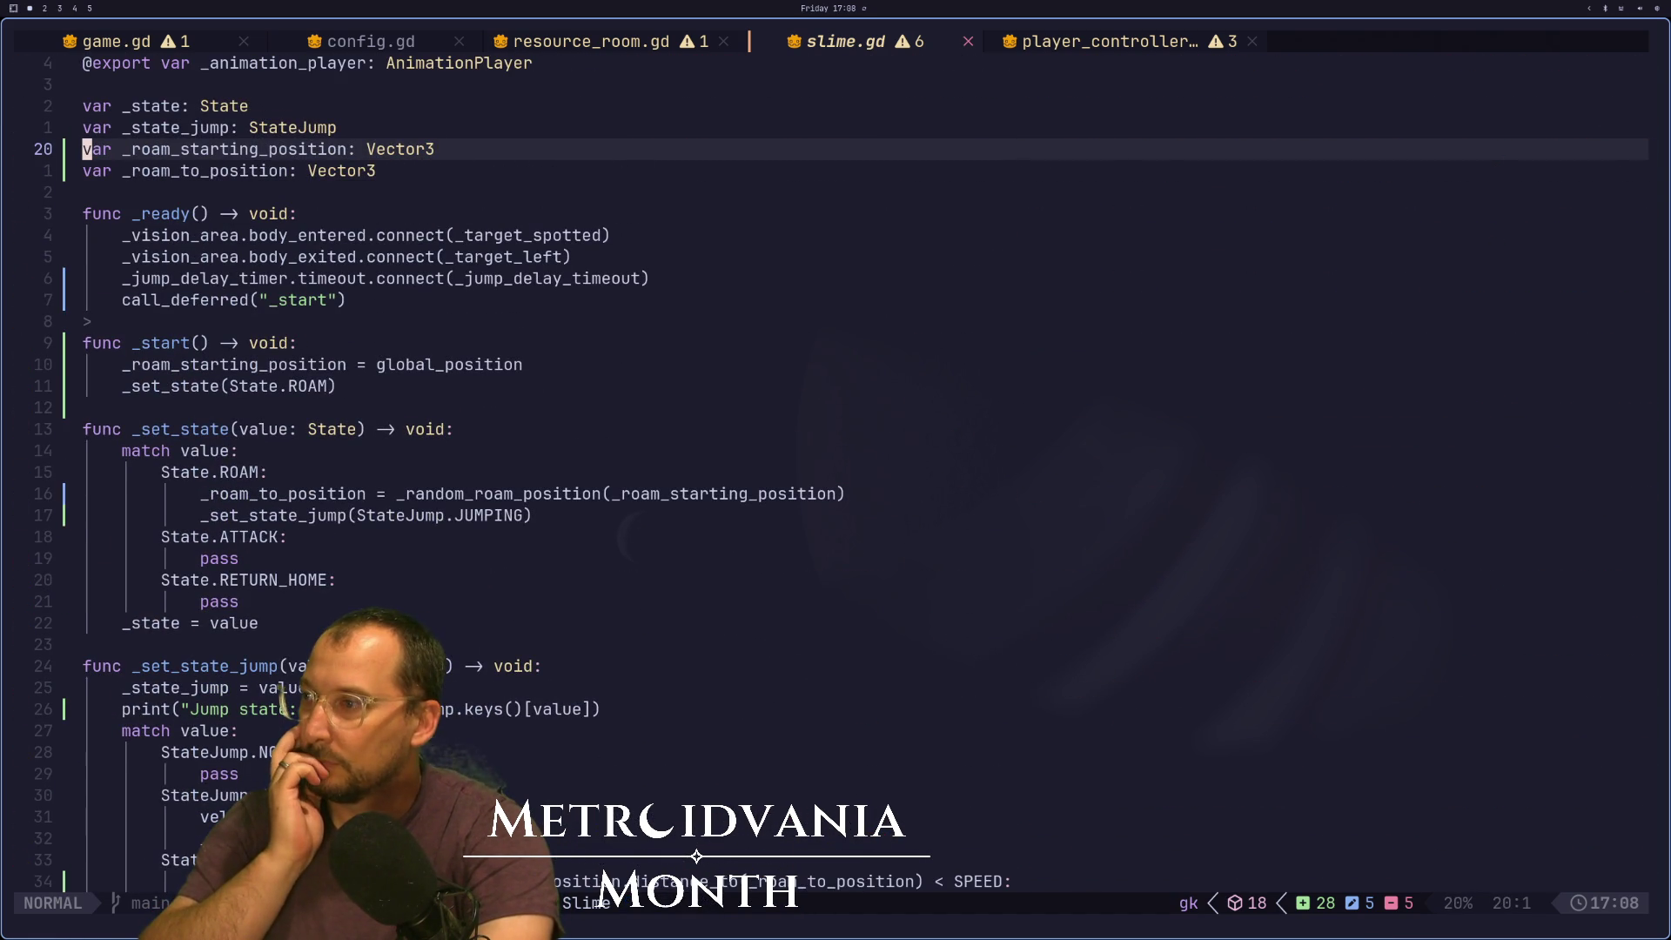
key(j)
key(j)
key(j)
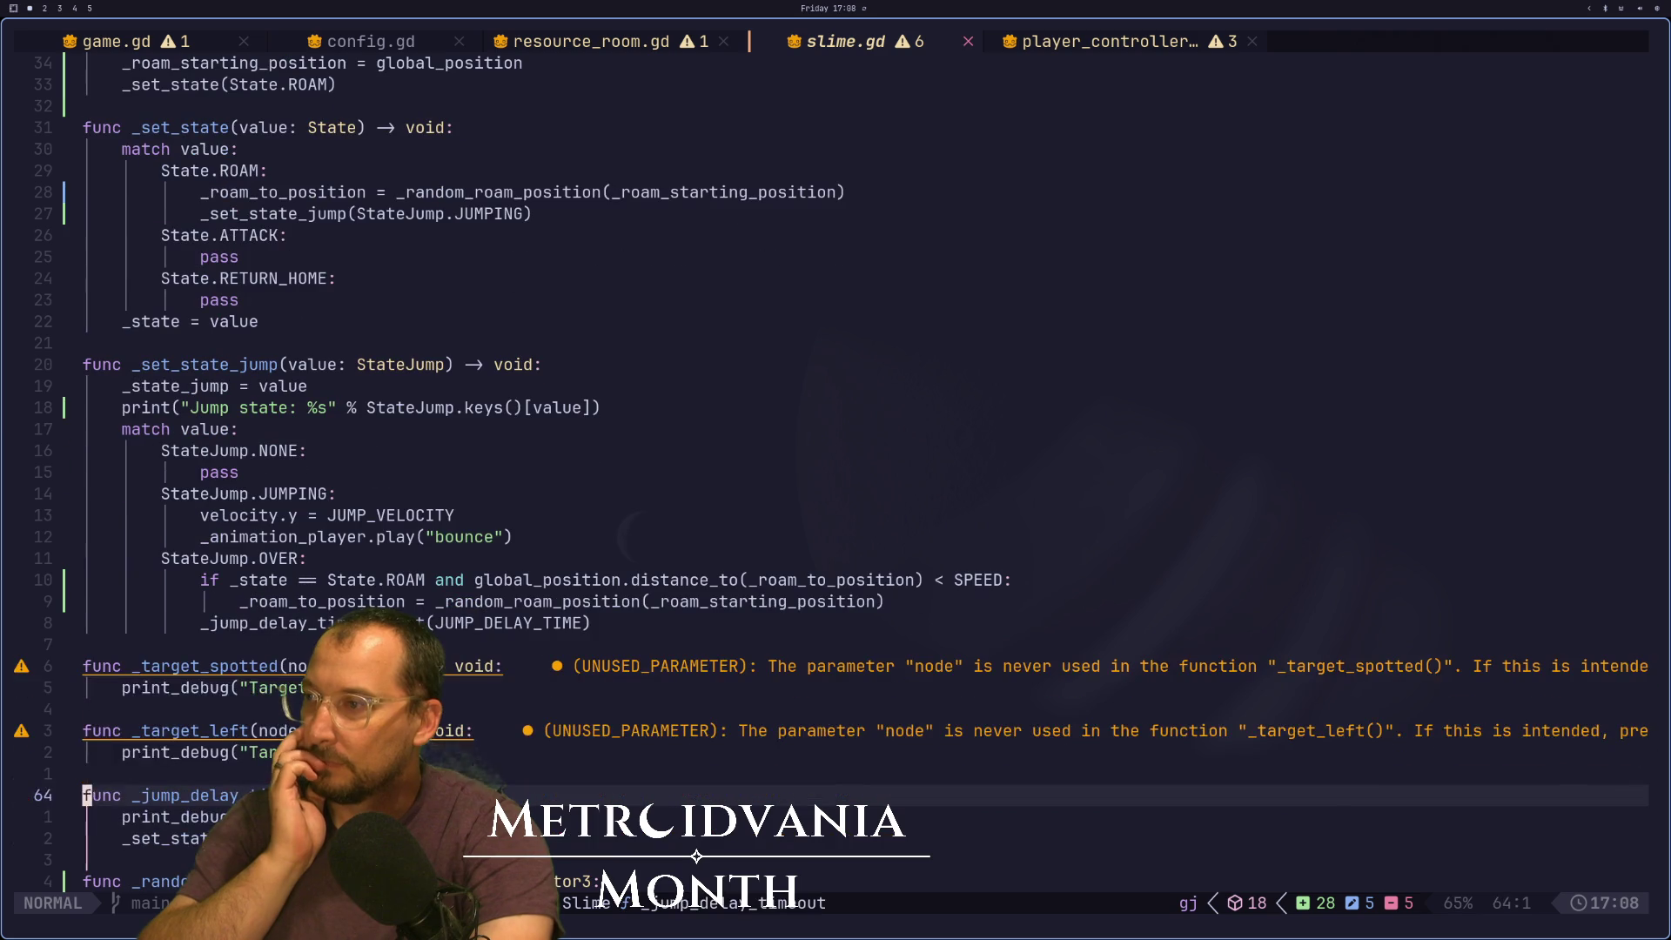
key(k)
key(k)
key(k)
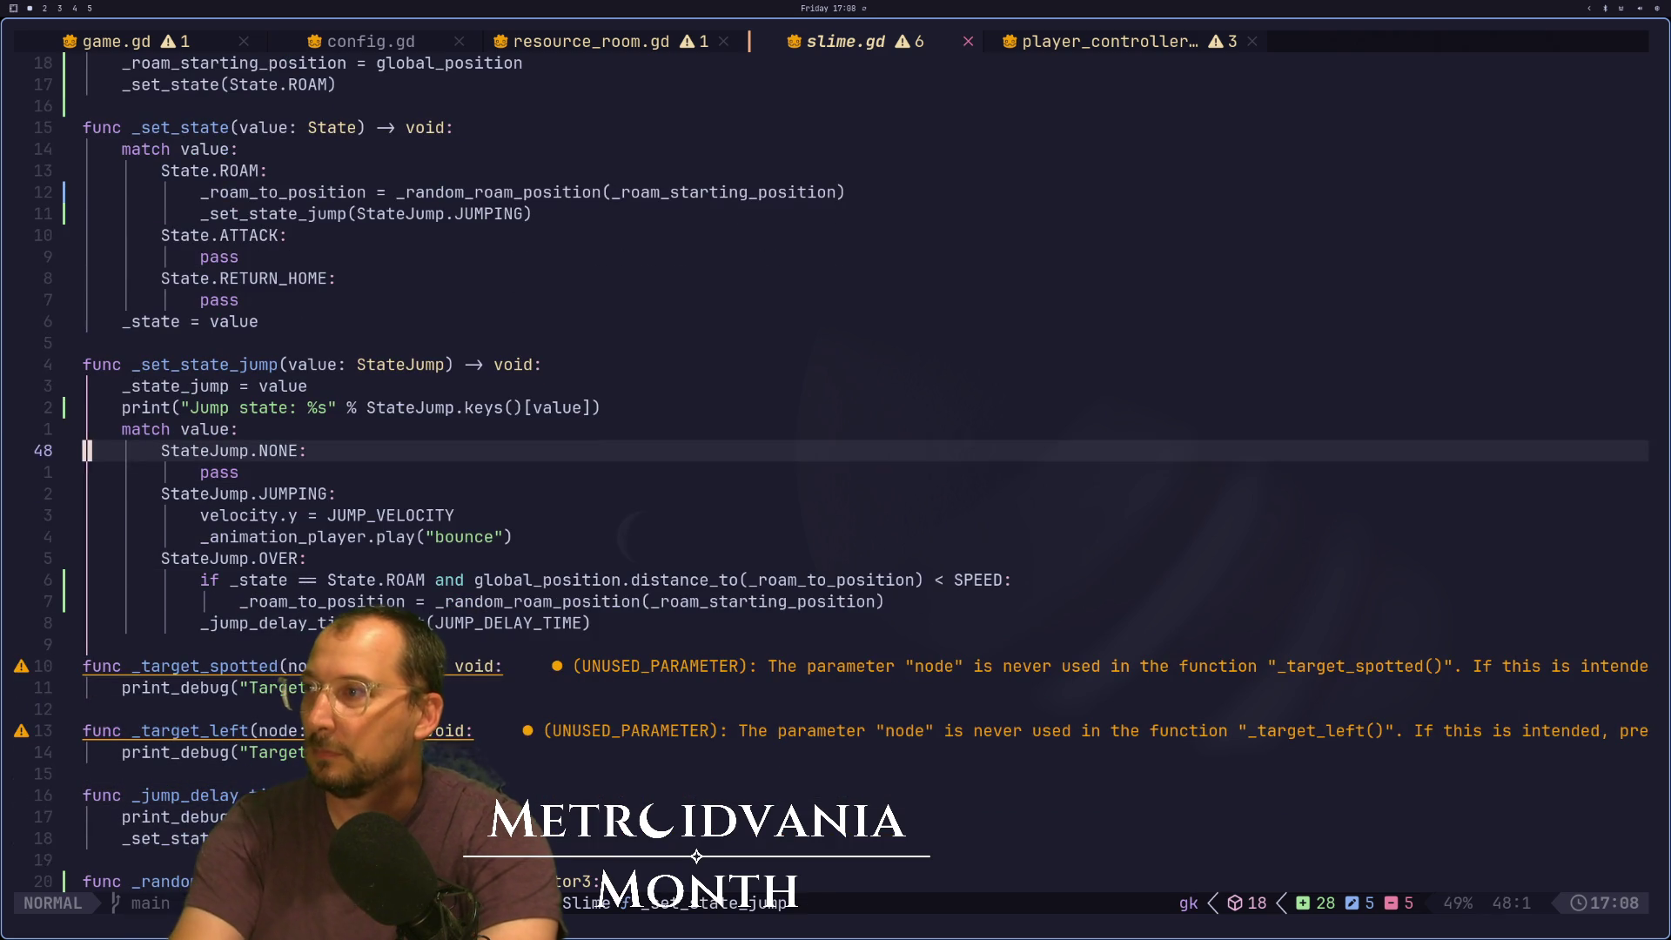
key(d)
key(d)
text(u:w)
key(Return)
key(super+2)
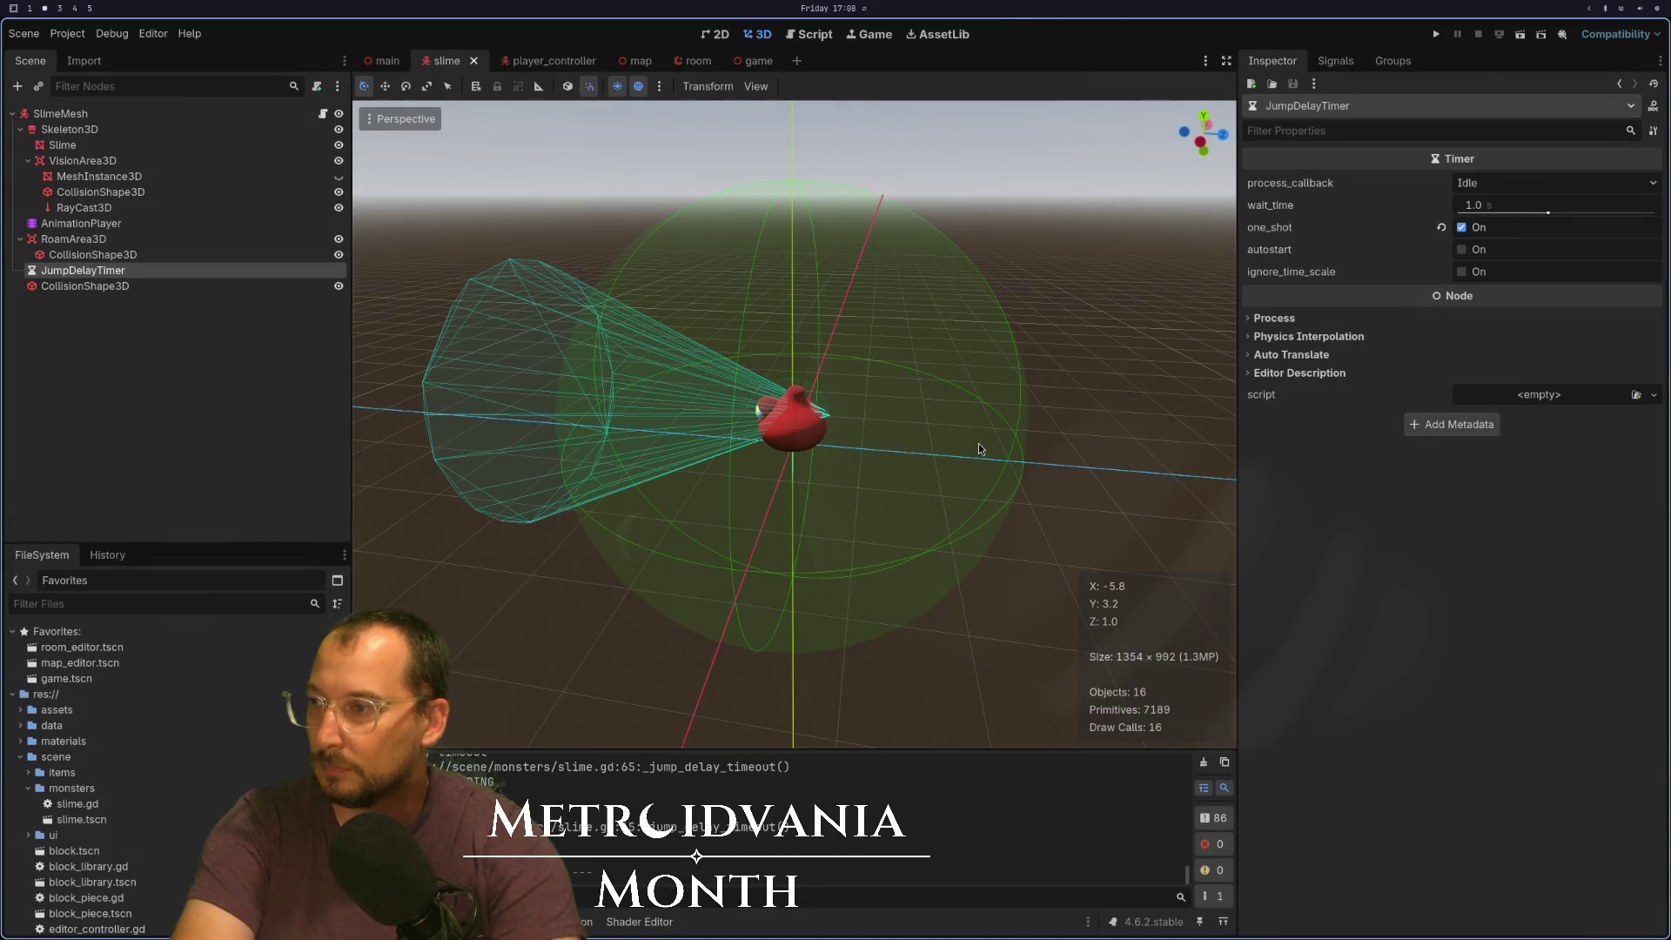
click(1428, 34)
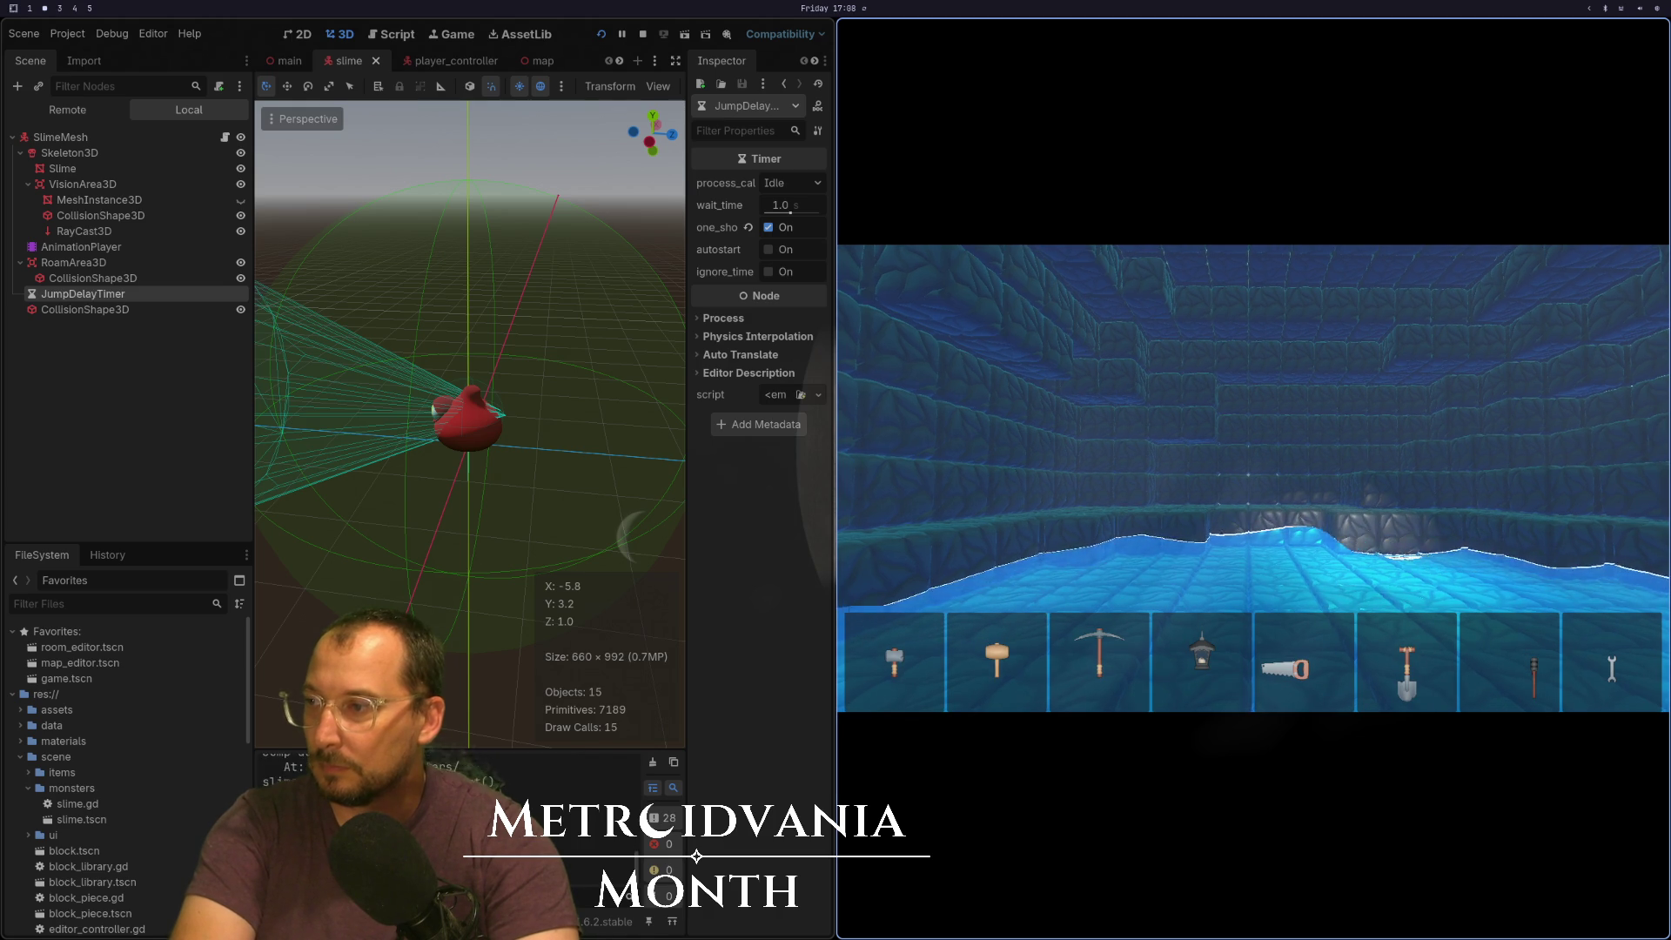
key(super+q)
key(super+1)
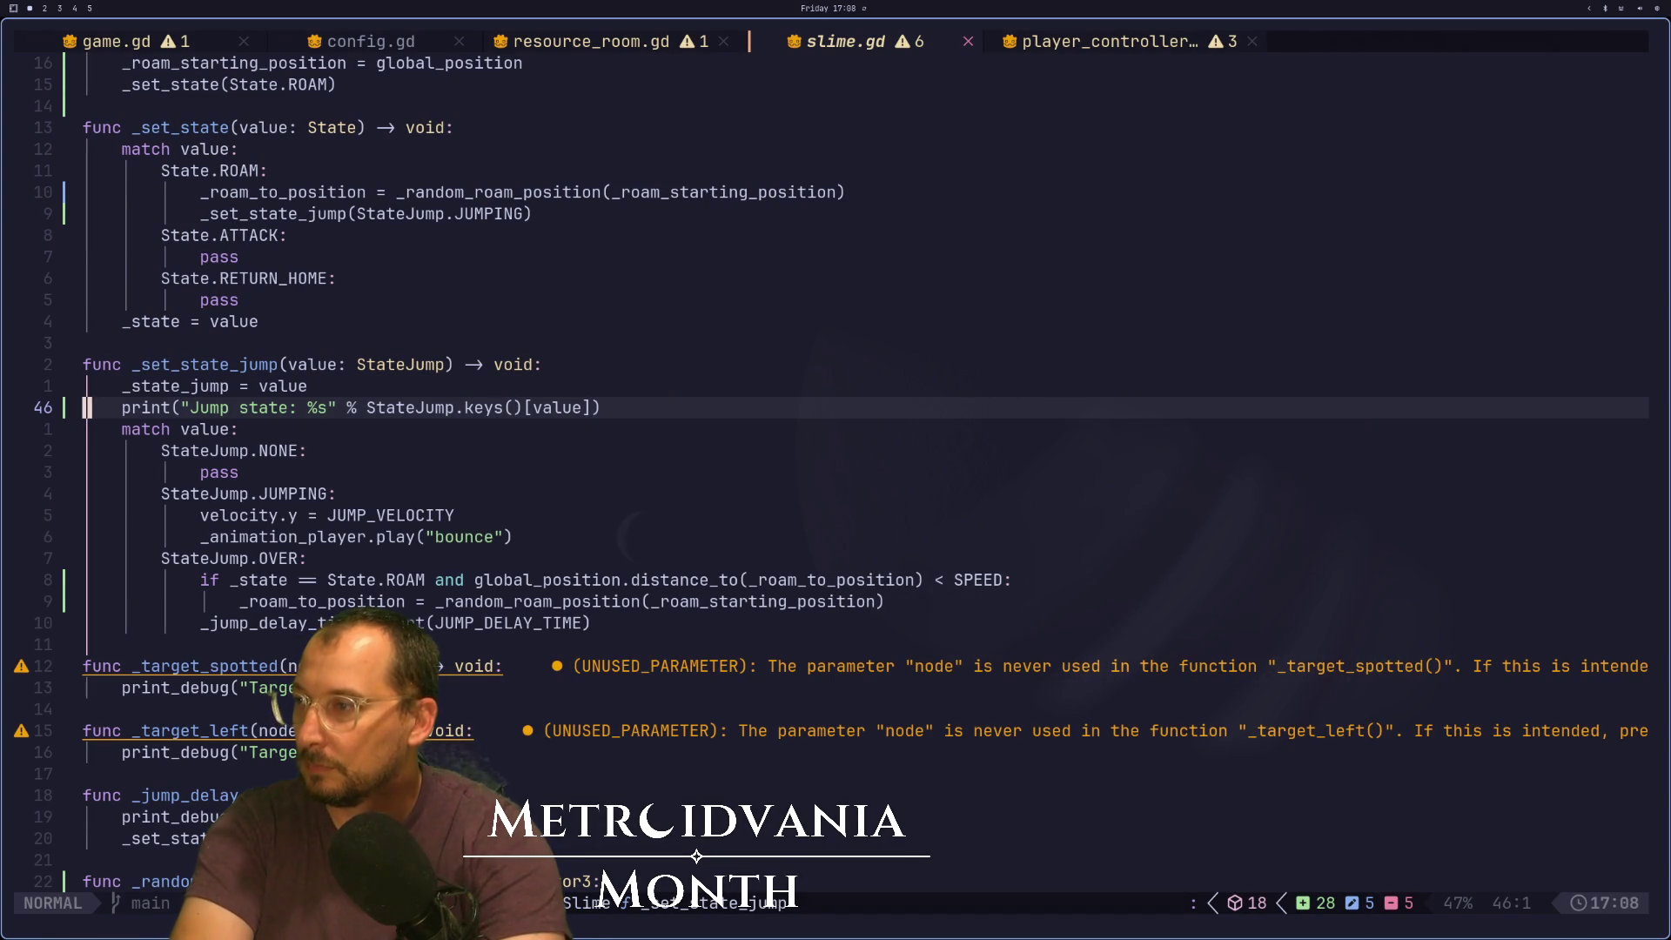
key(j)
key(j)
key(j)
key(1)
key(4)
key(k)
key(2)
key(0)
key(k)
Change the timer's connect() handler to _set_state_jump.bind(StateJump.JUMPING)
key(j)
key(j)
key(j)
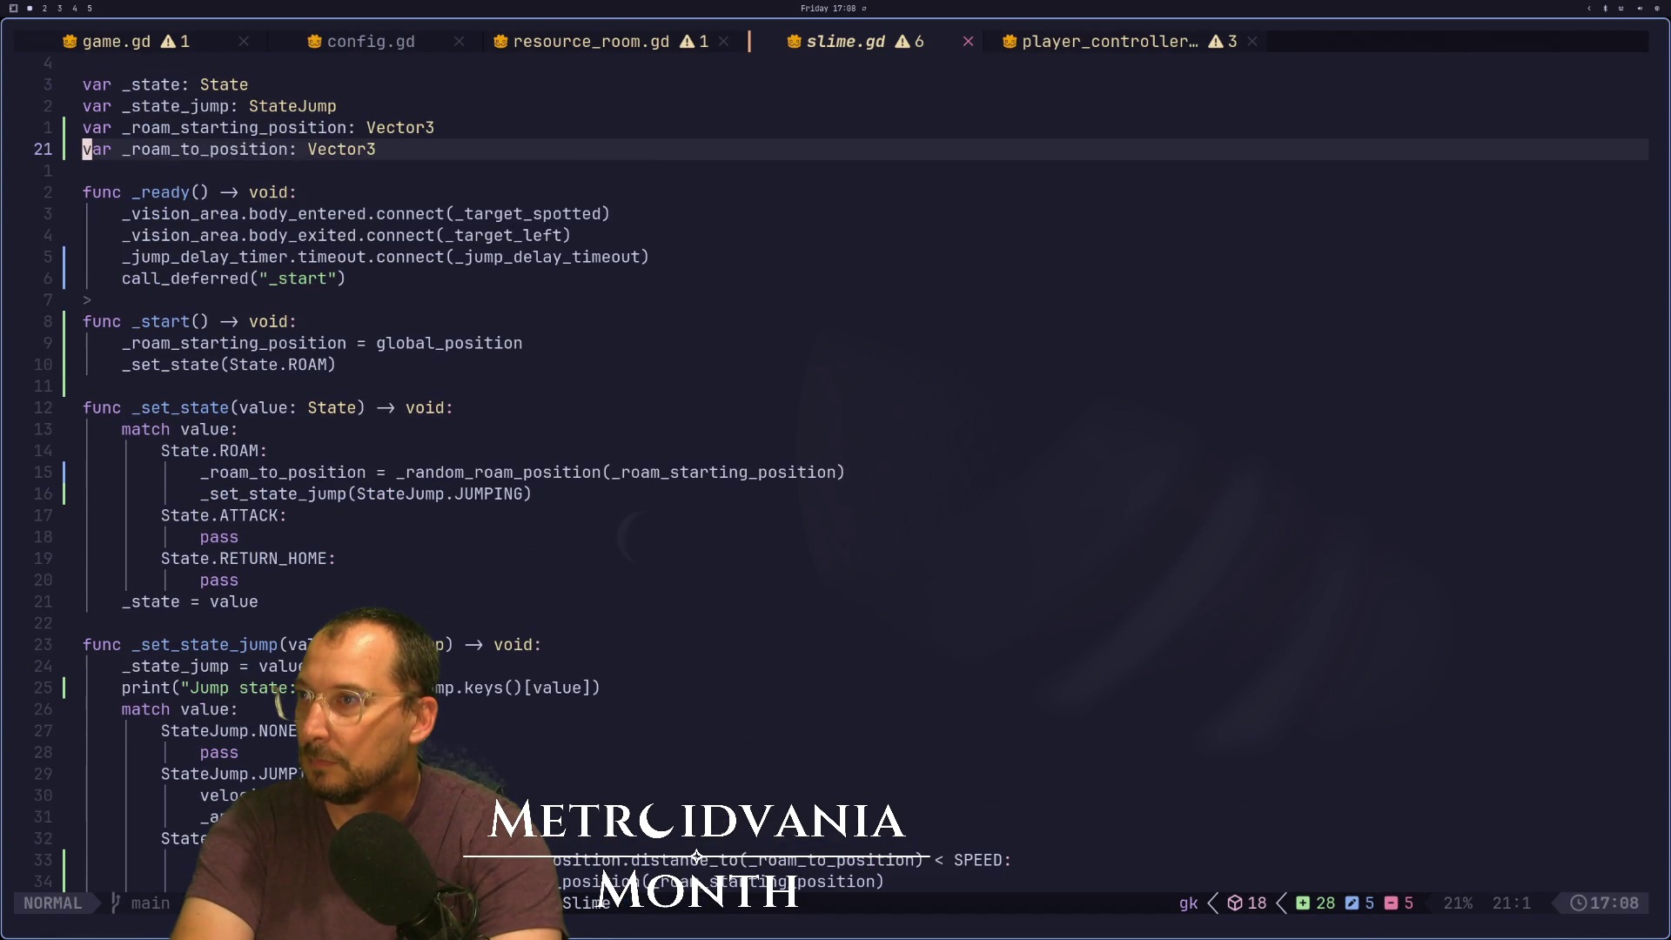
key(j)
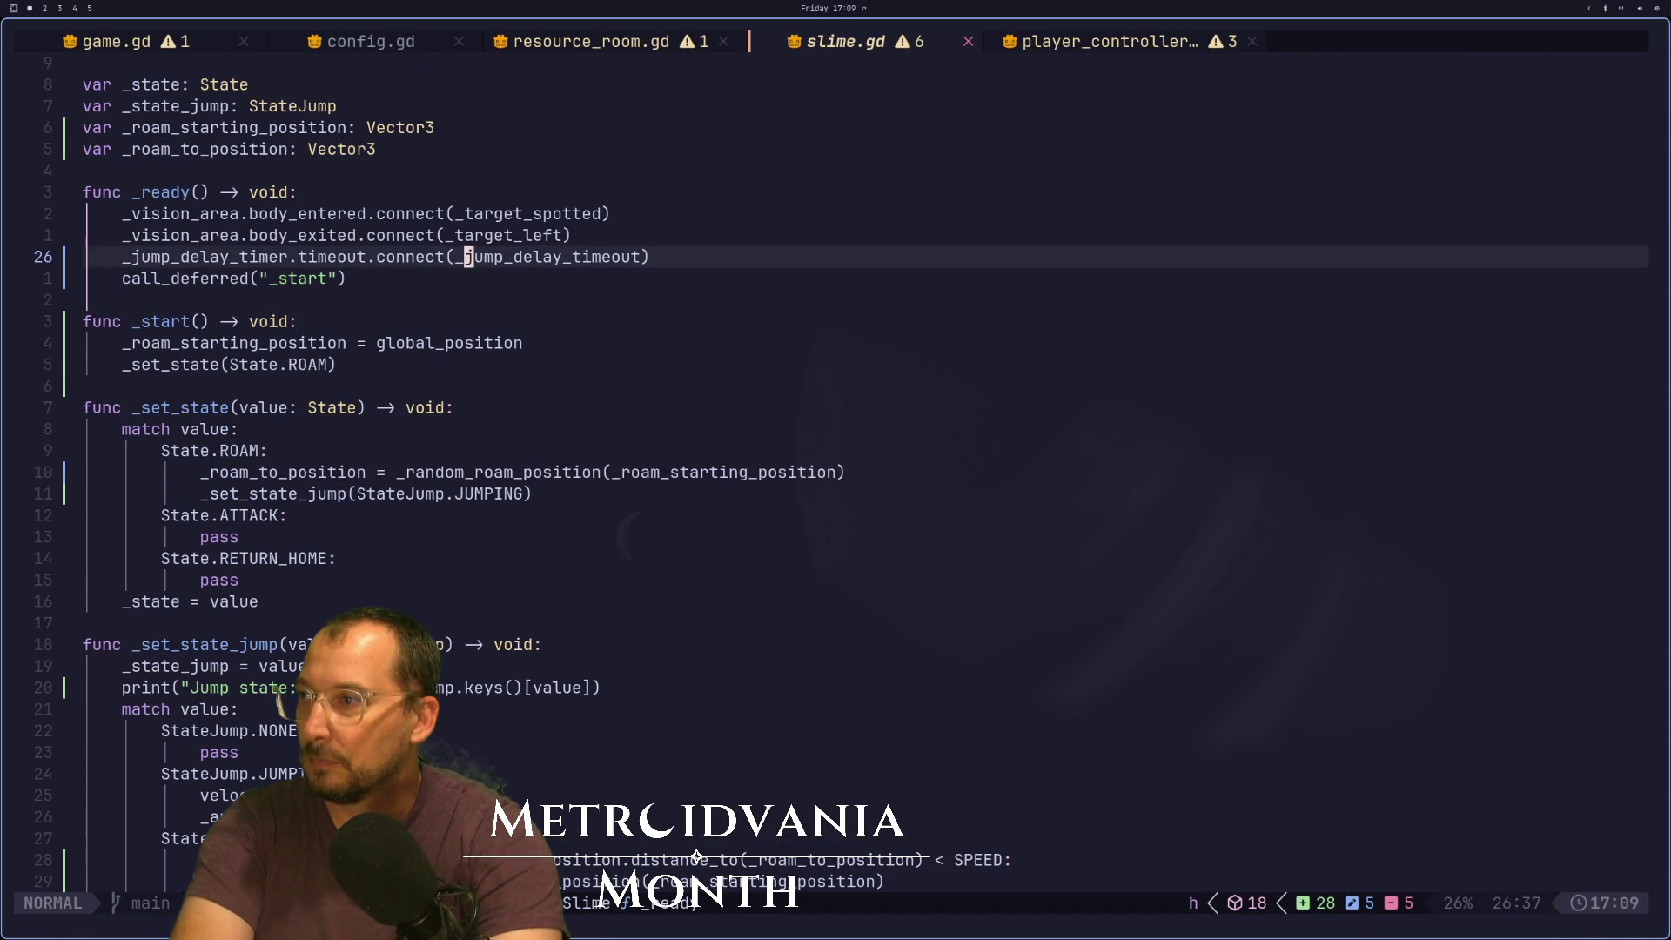
key(c)
key(w)
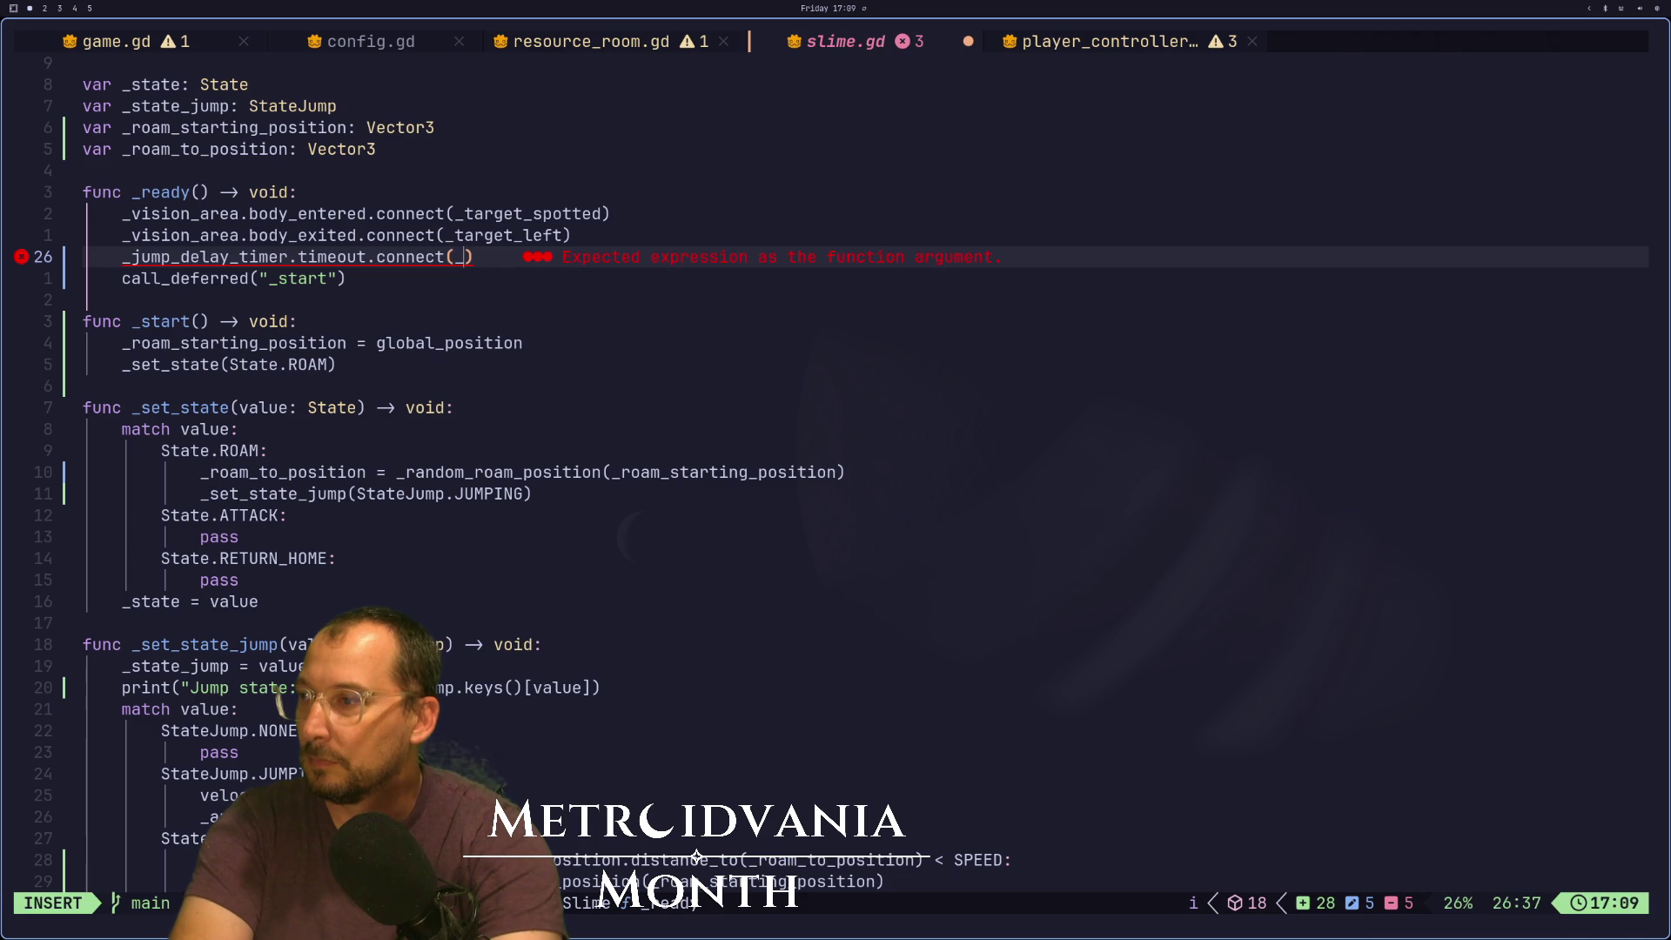
text(se)
key(ctrl+n)
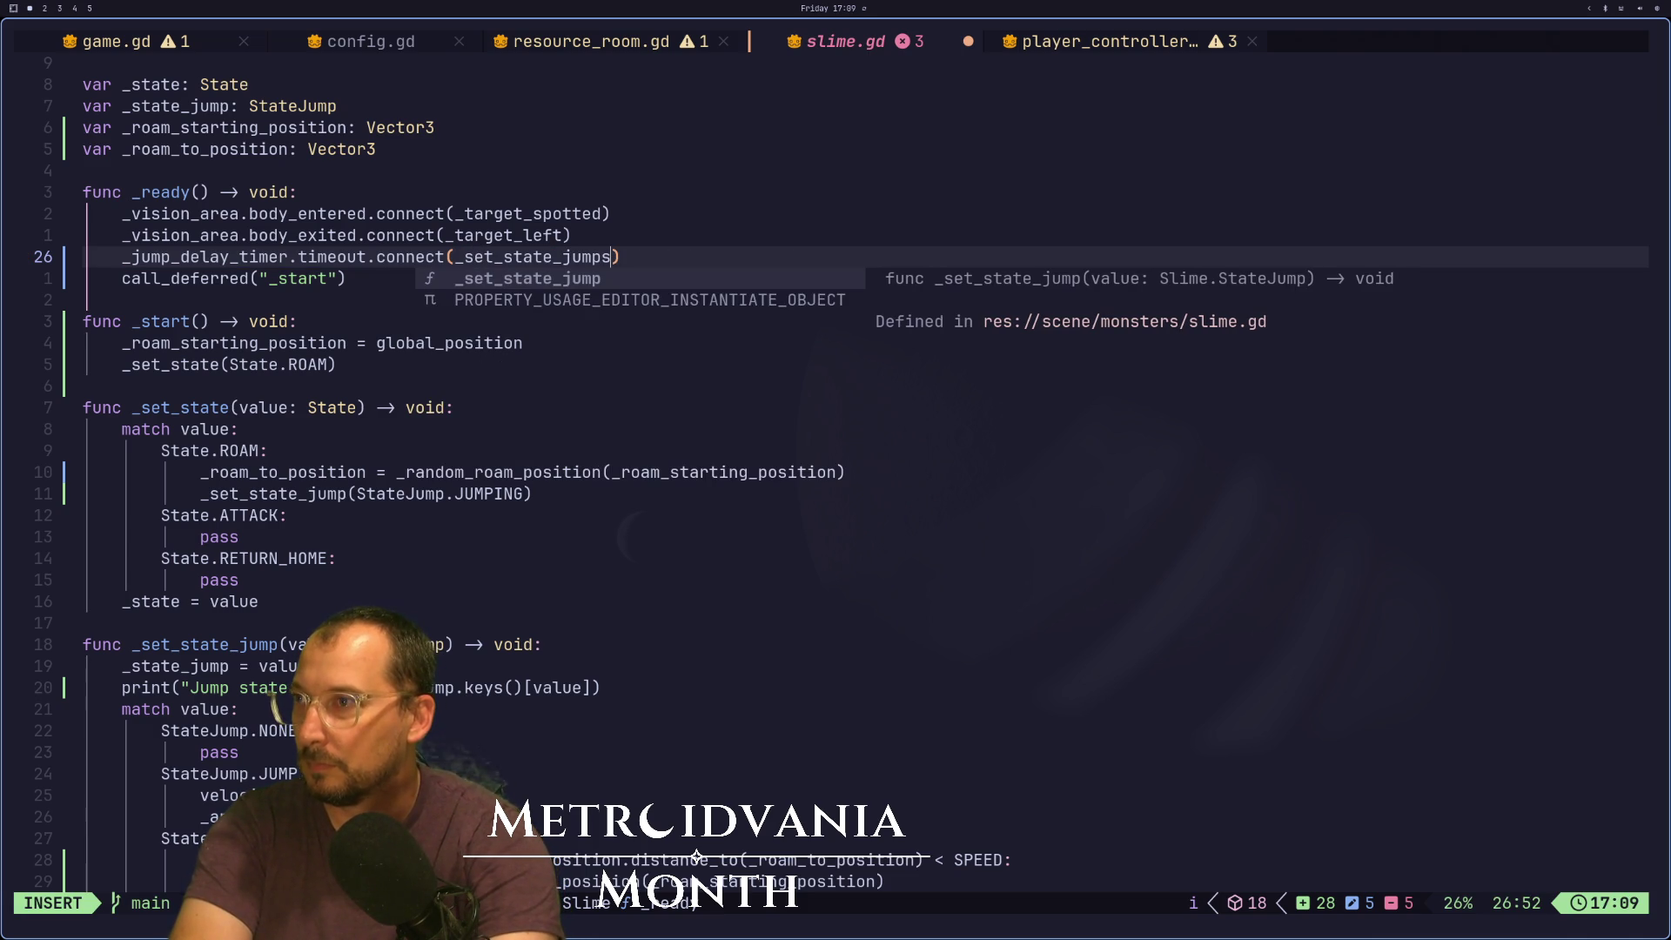
text(.bind(State)
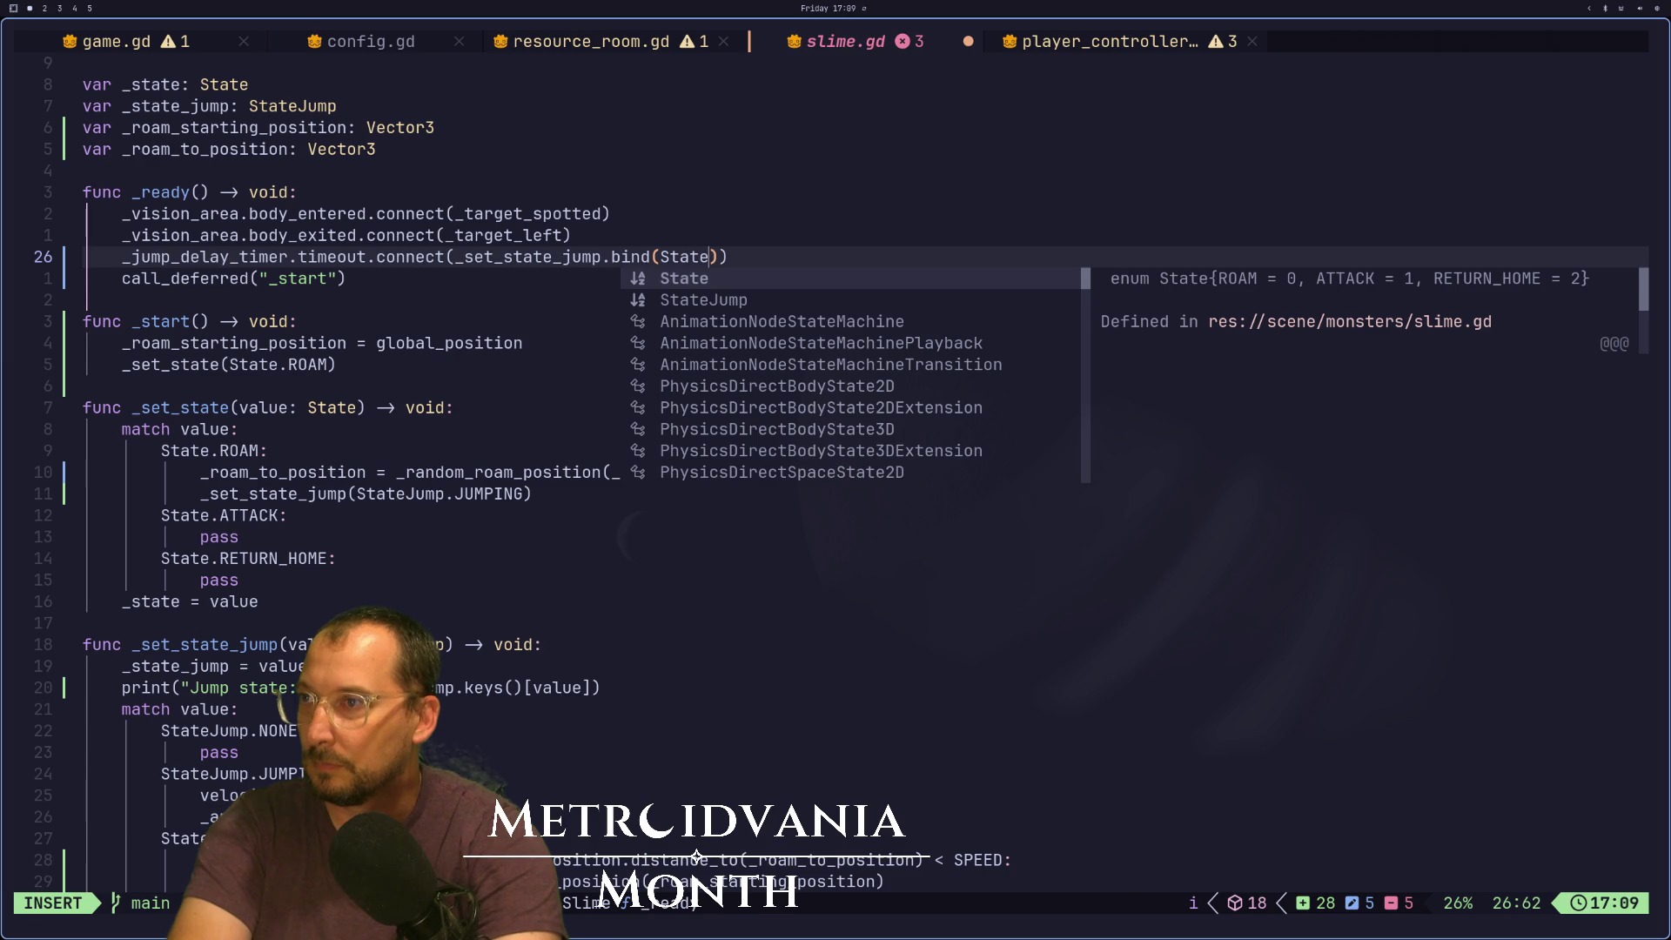
key(ctrl+n)
text(.)
key(Return)
key(Escape)
Delete the unused _jump_delay_timeout function, save slime.gd, and switch to Godot
key(j)
key(j)
key(j)
key(j)
key(j)
key(j)
key(j)
key(j)
key(j)
key(j)
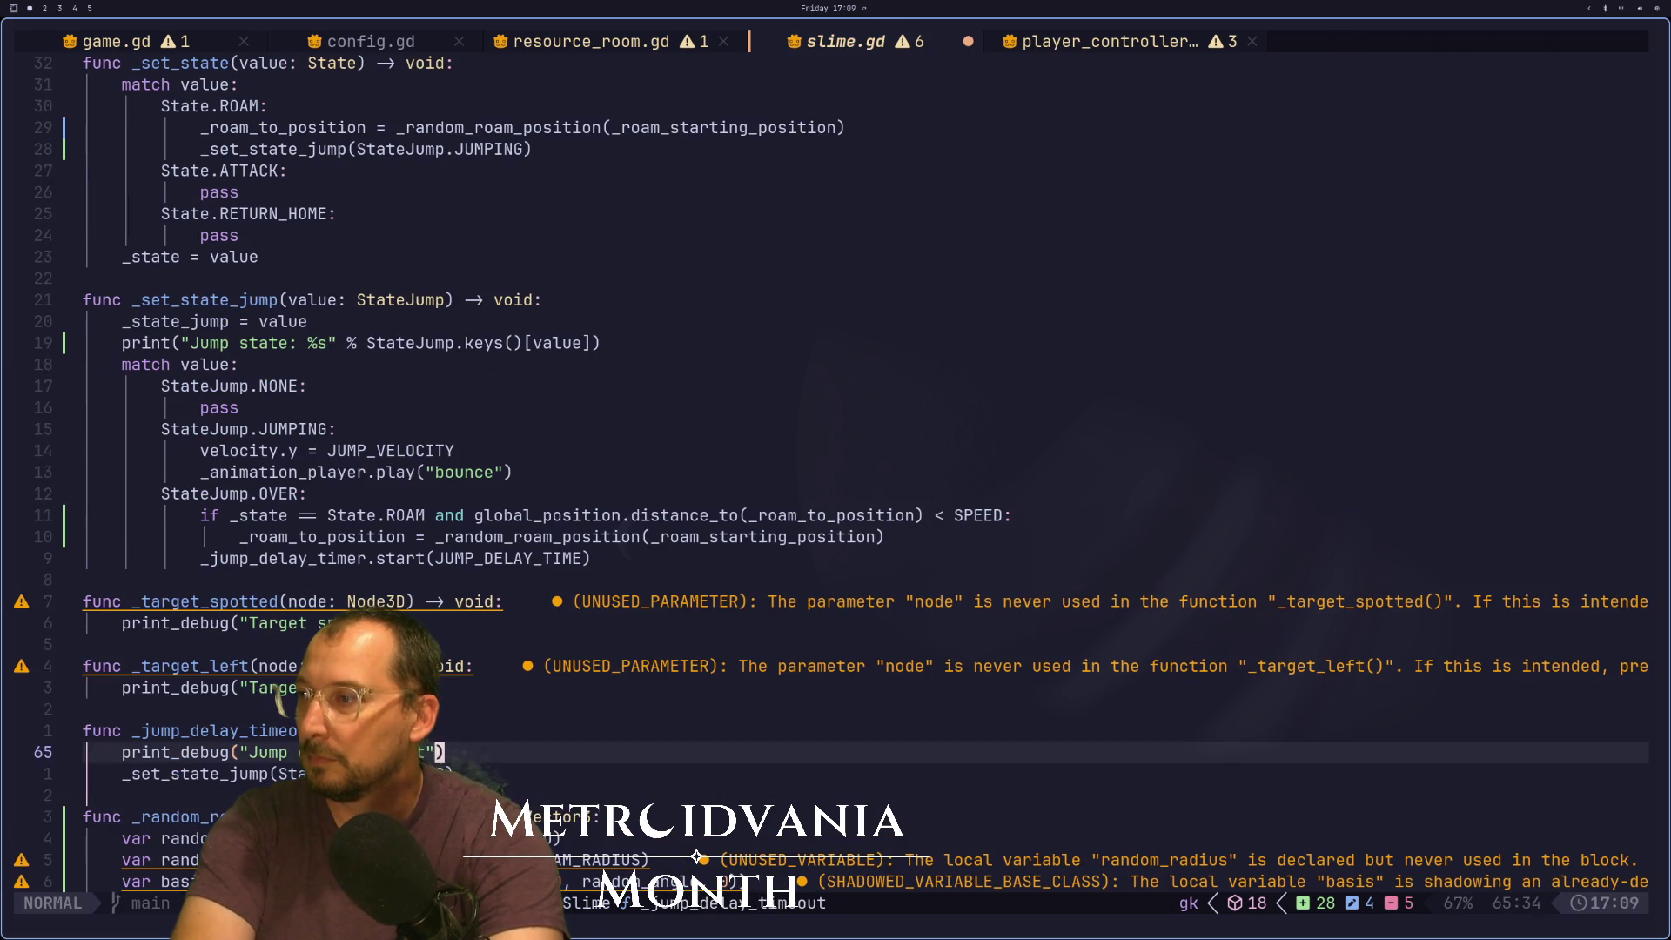
key(d)
key(d)
key(d)
text(:w)
key(Return)
key(super+2)
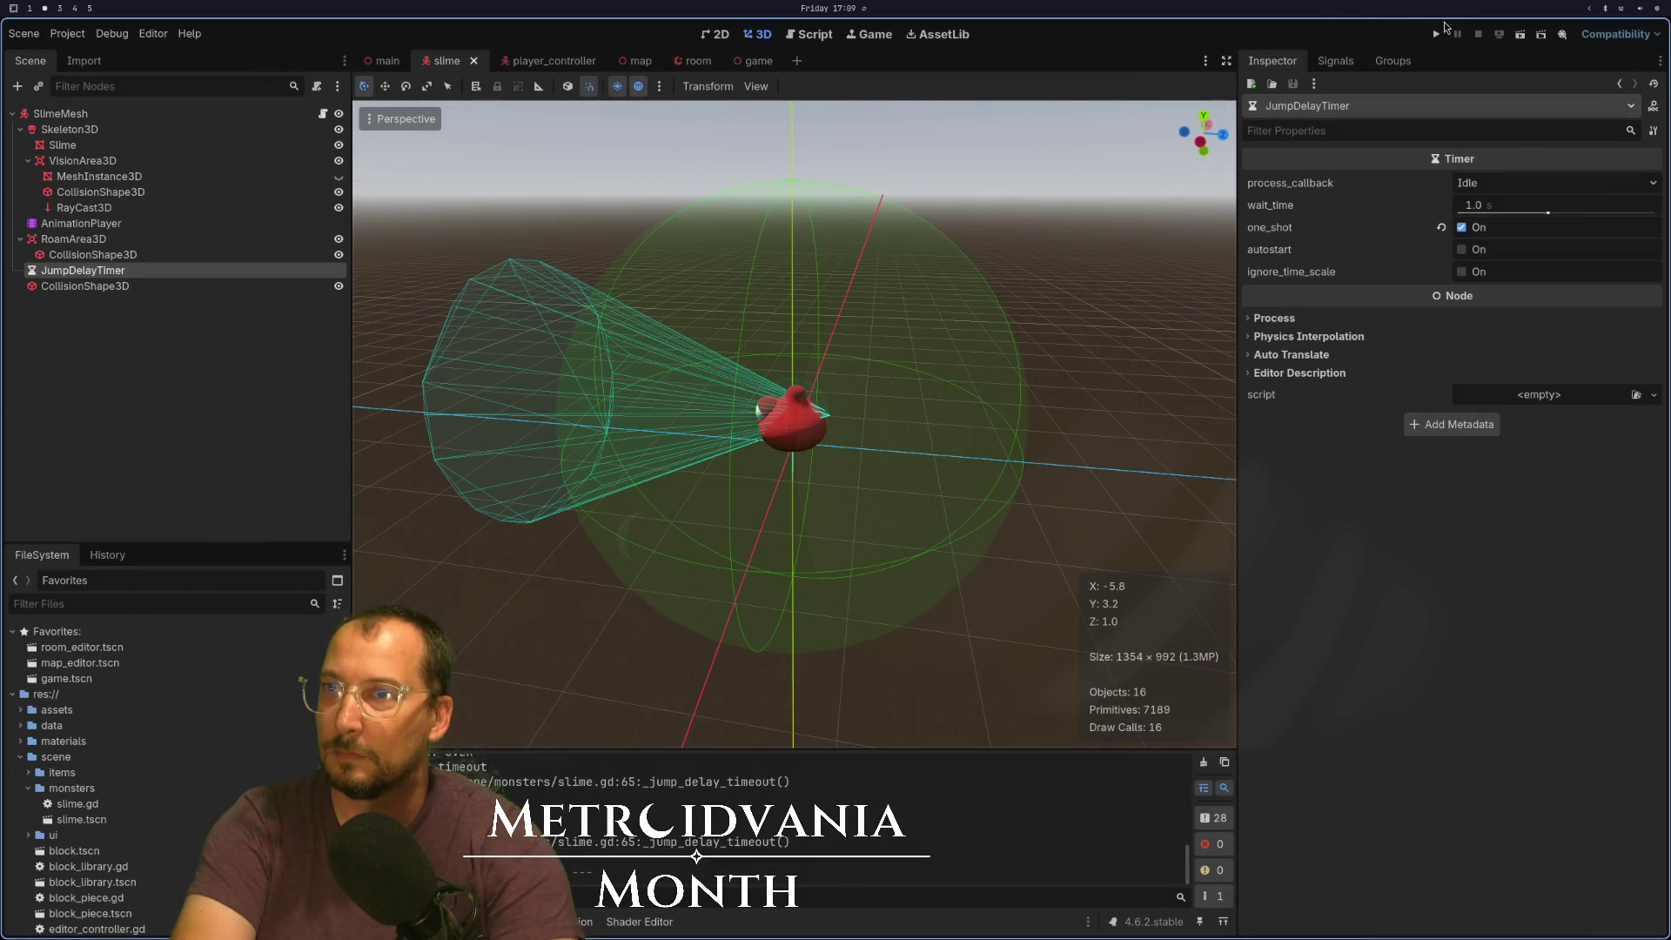
Run the project to watch the slime hop, then close it and return to Neovim
click(1437, 32)
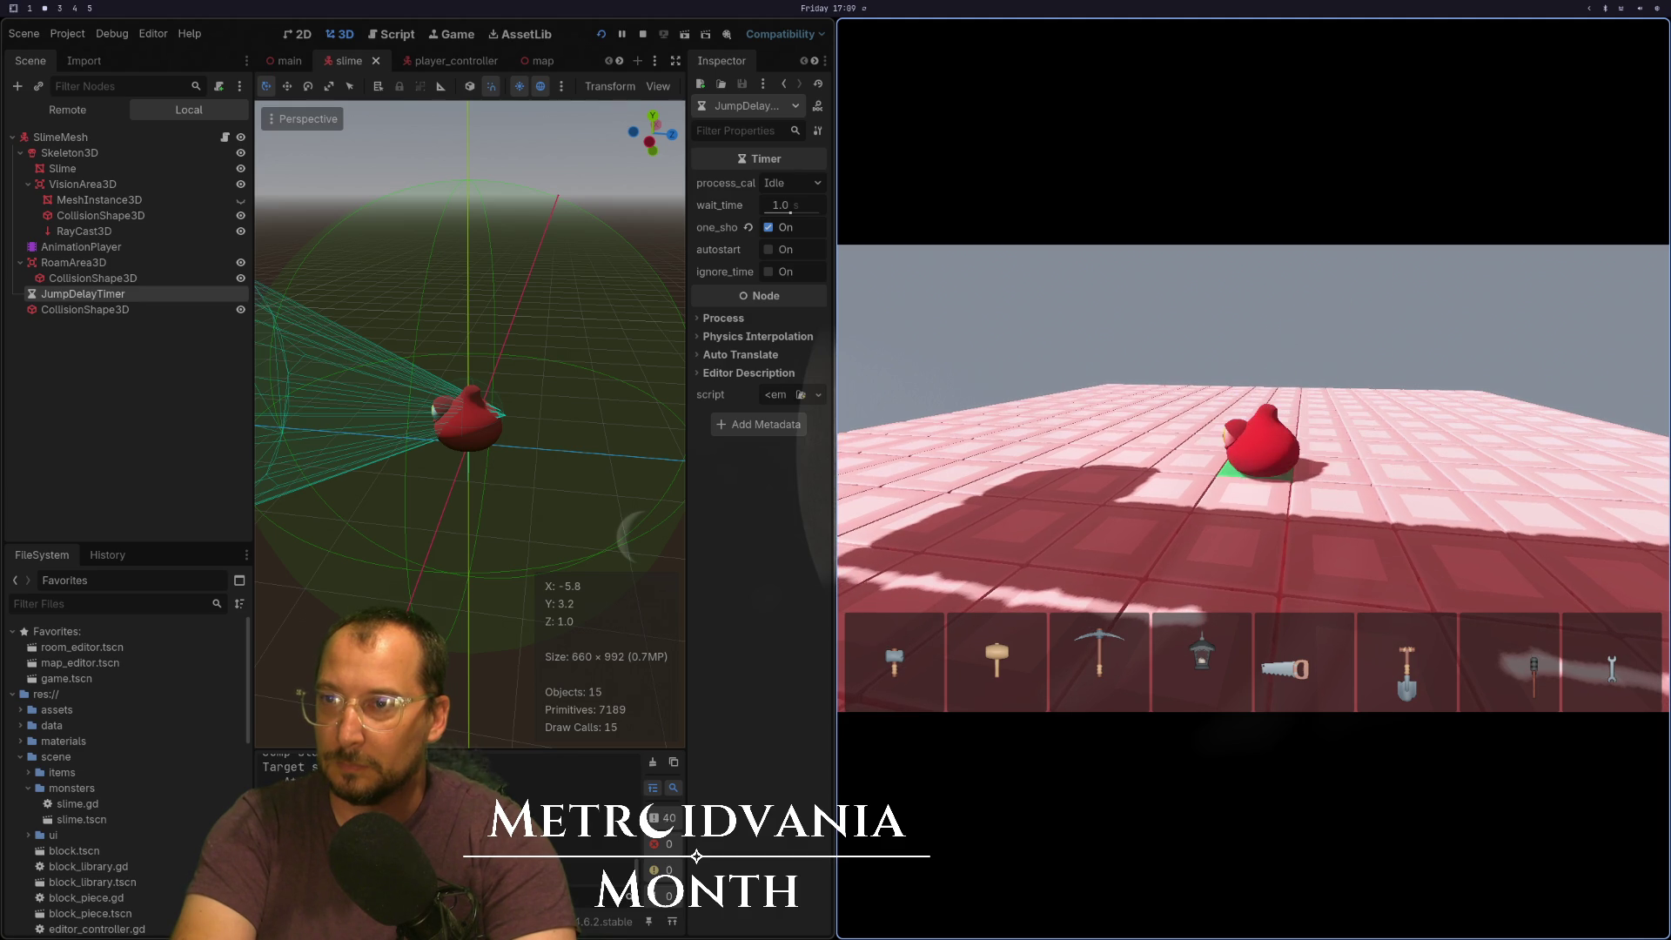
key(F8)
key(super+1)
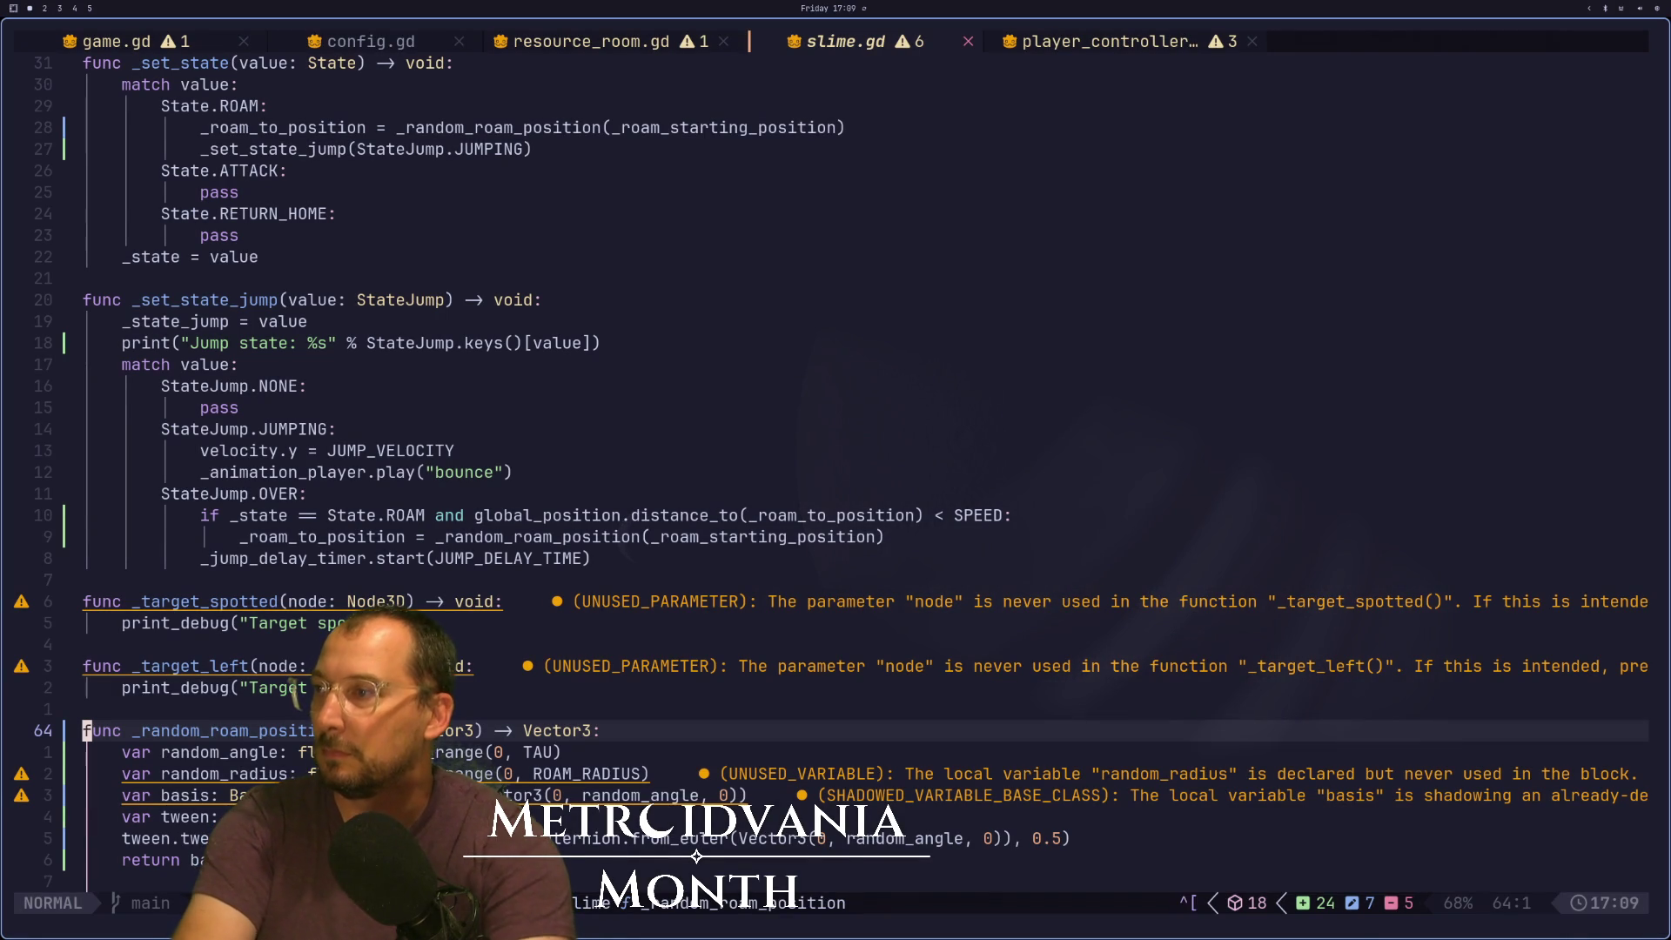
Open lazygit from Neovim and browse the changed files list
key(g)
key(g)
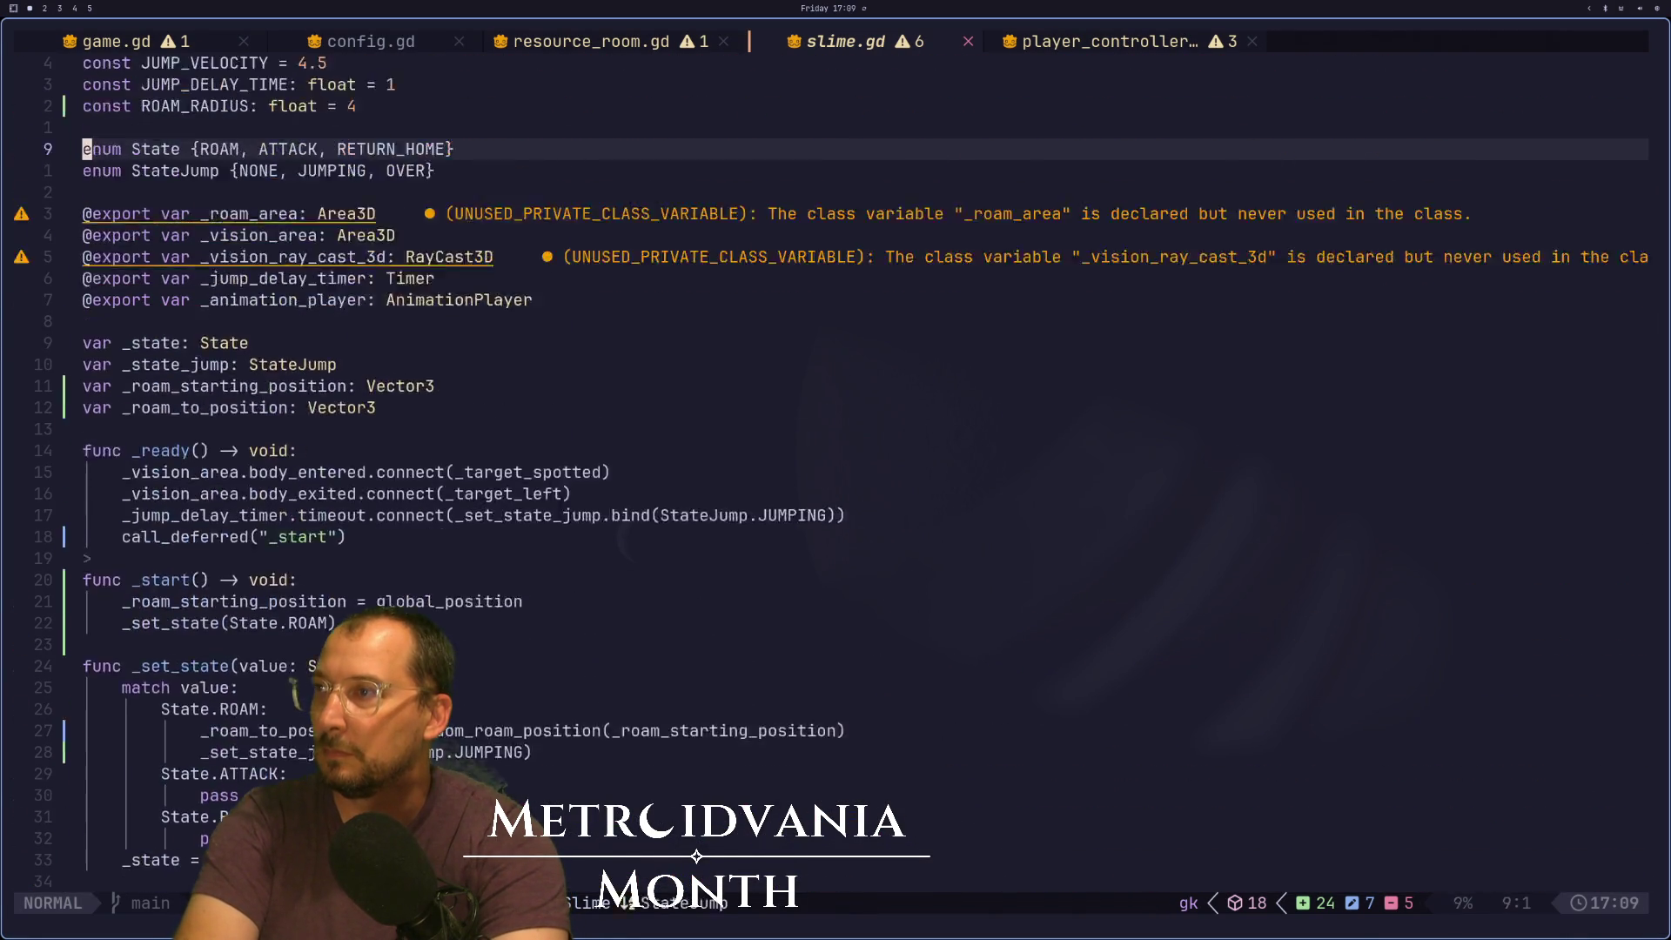
key(space)
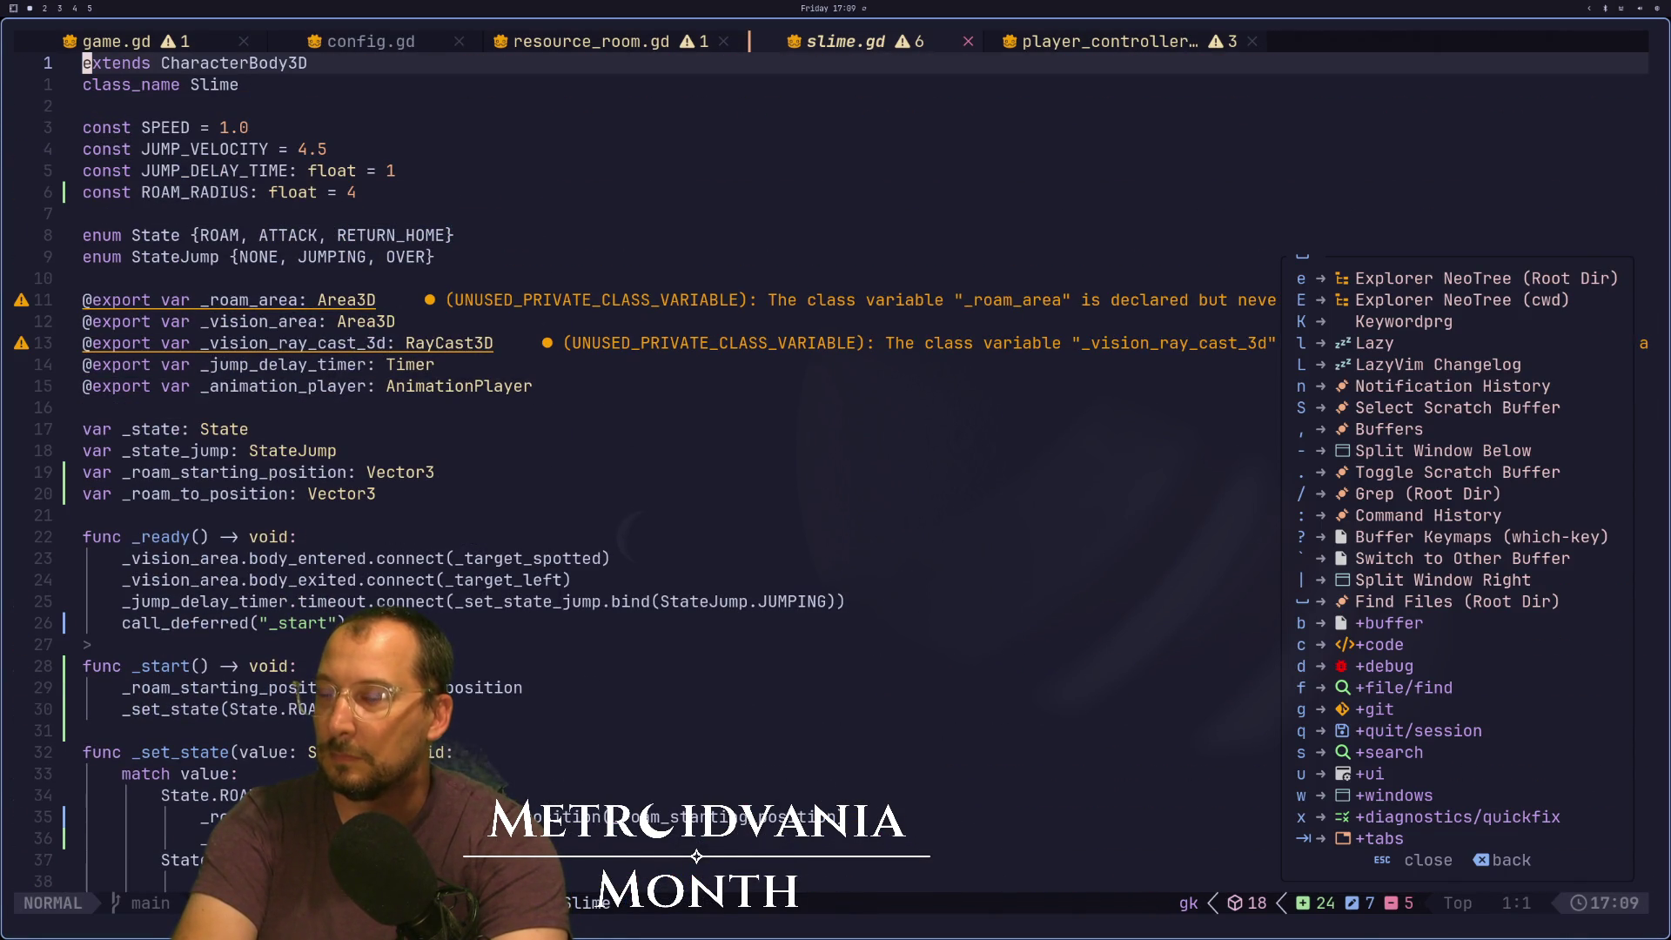
key(g)
key(g)
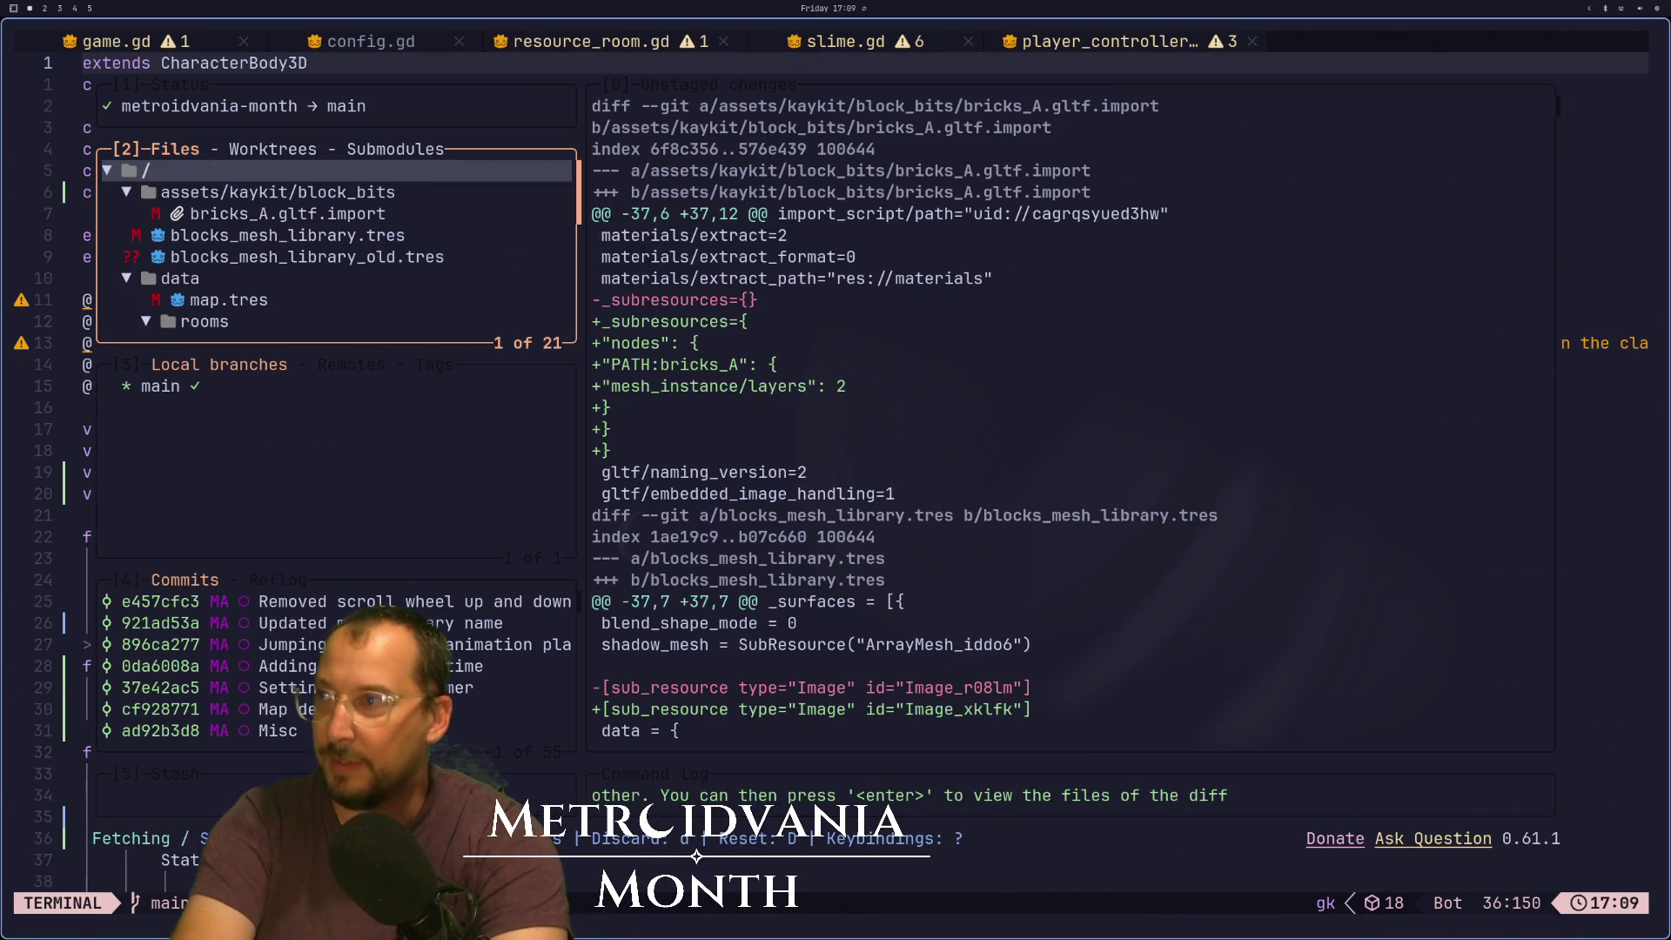
key(j)
key(j)
key(j)
key(j)
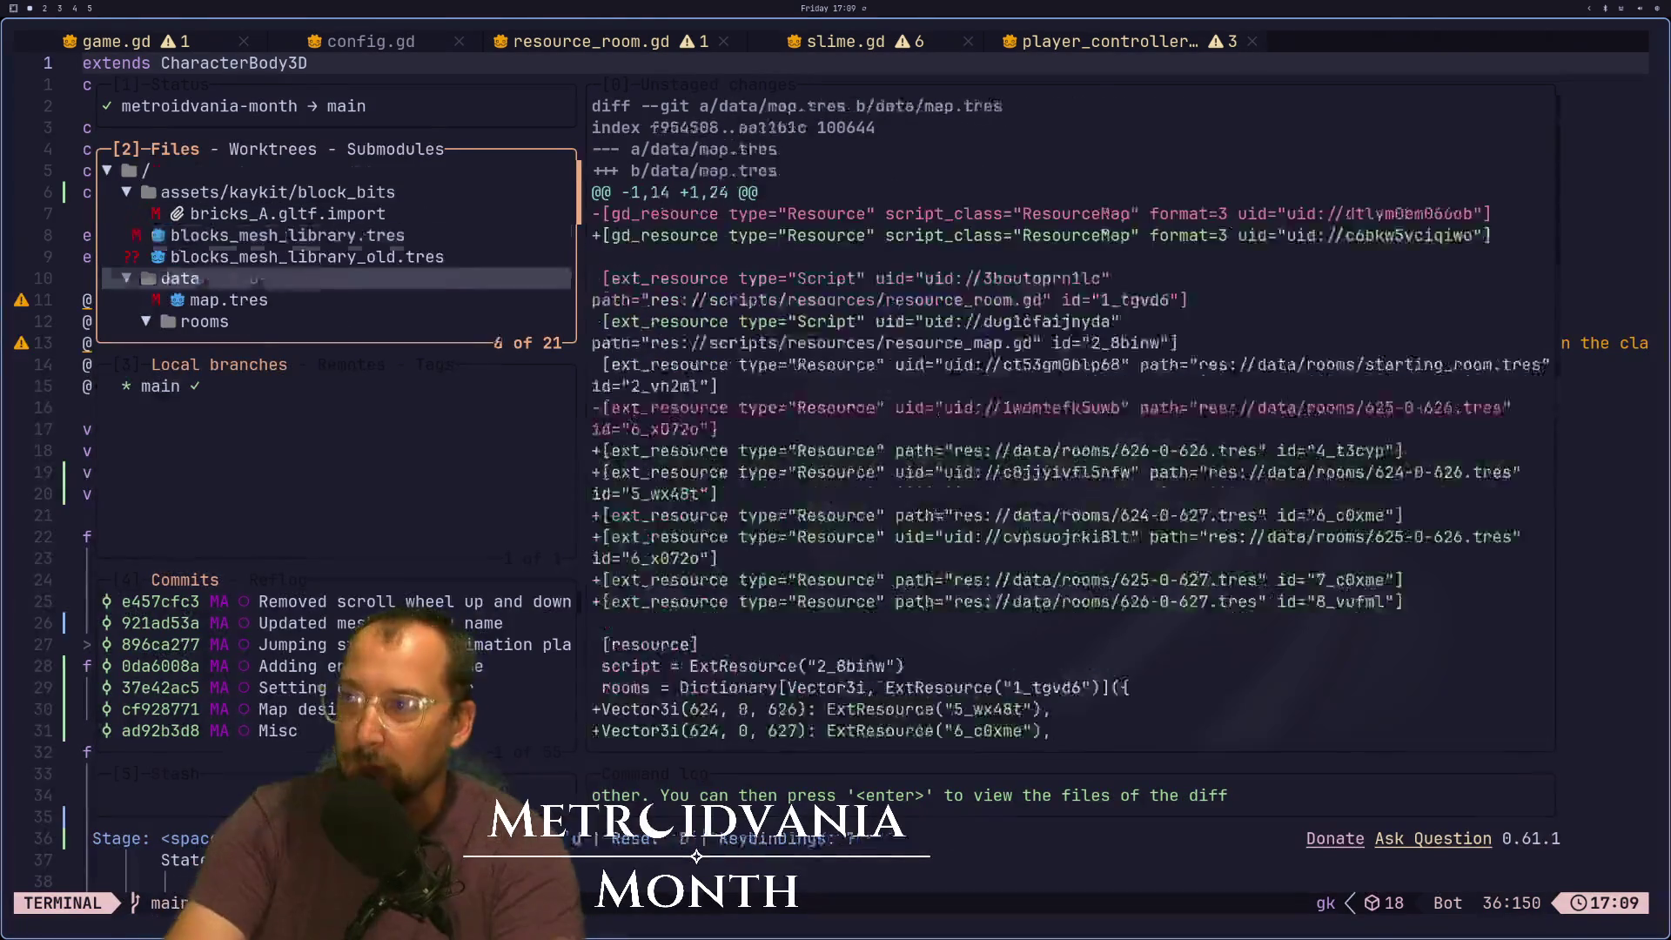
Stage game.gd and game.tscn and commit them as 'Save scene after baking'
key(j)
key(j)
key(k)
key(space)
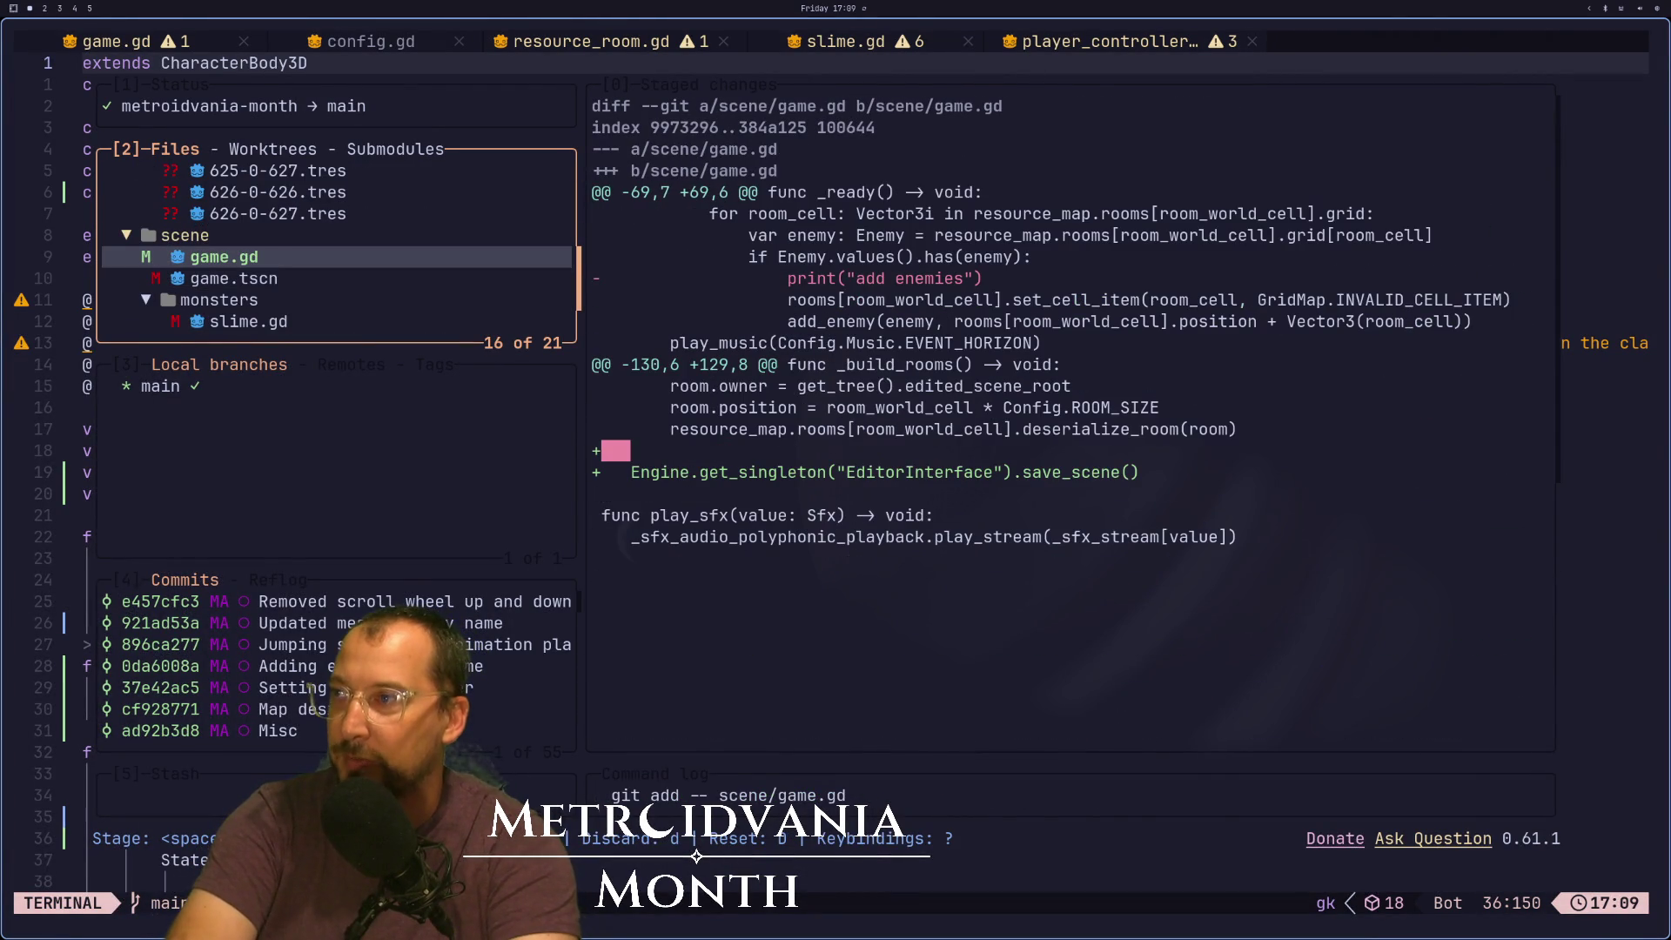
key(j)
key(j)
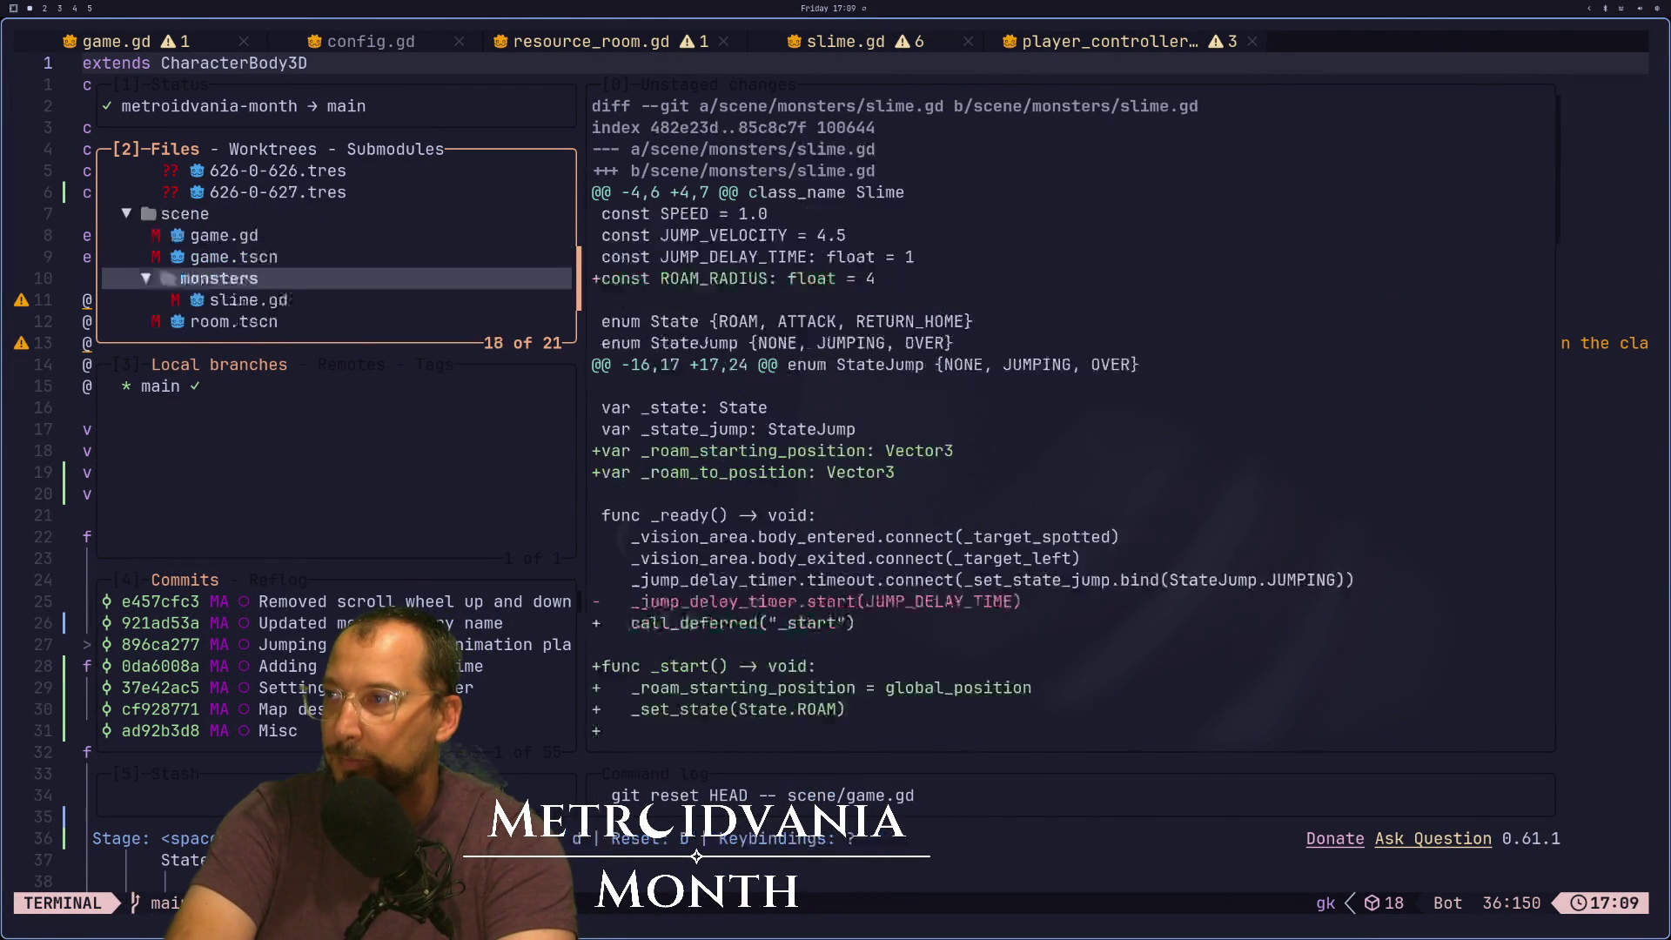
key(k)
key(k)
key(space)
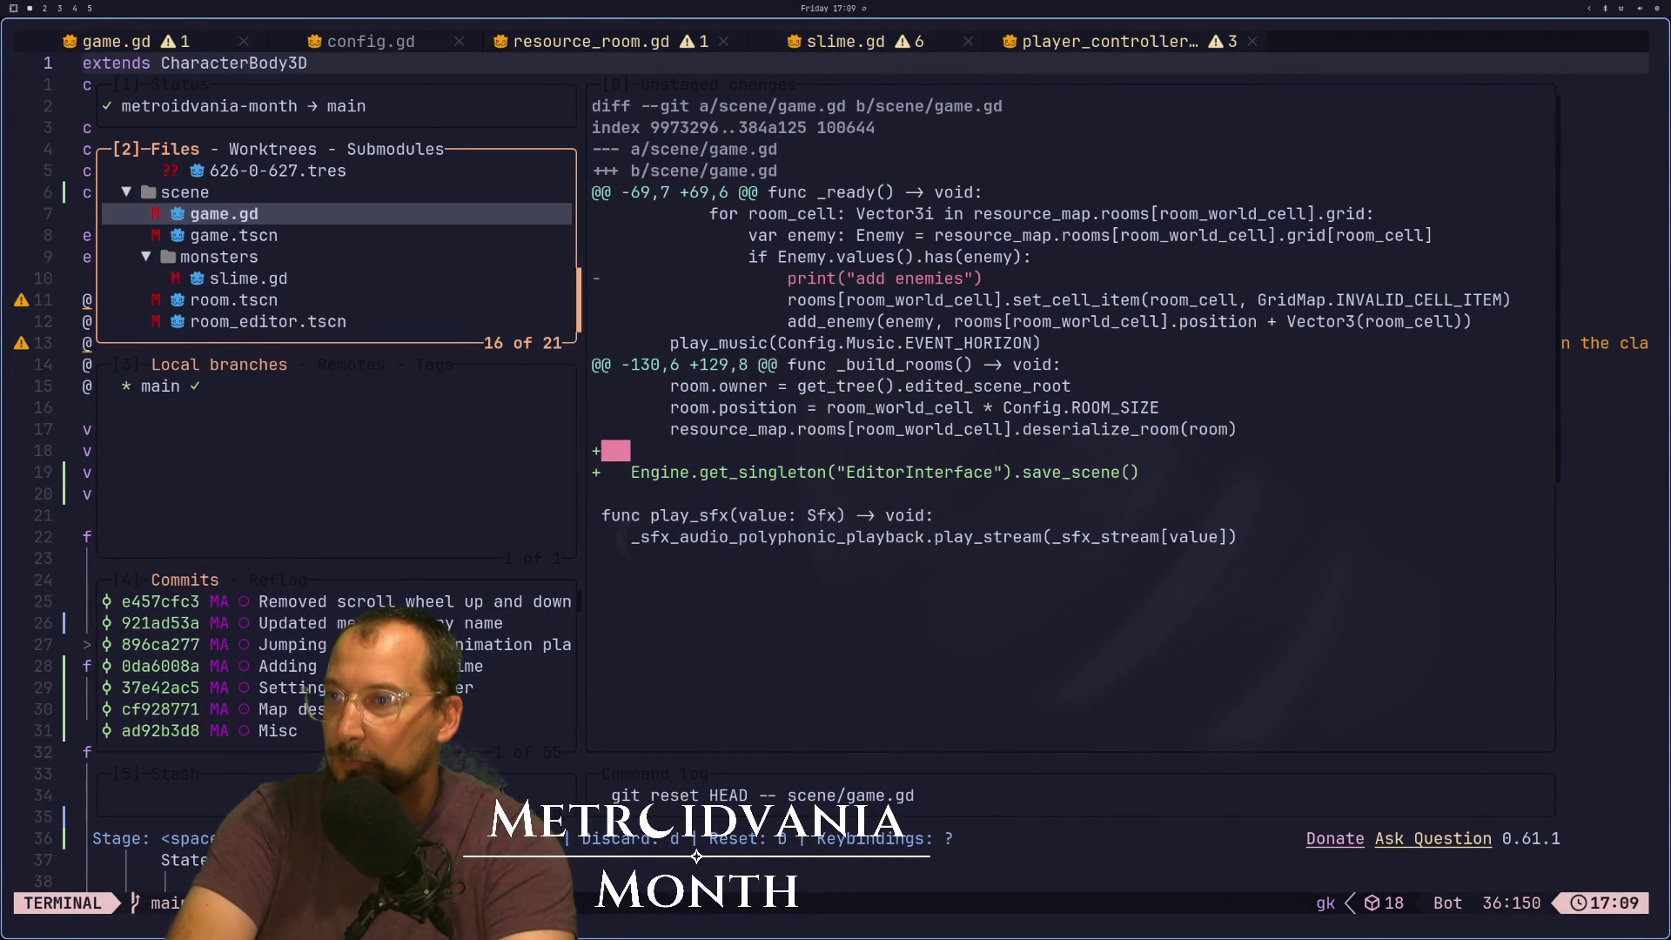
key(space)
key(j)
key(space)
text(c)
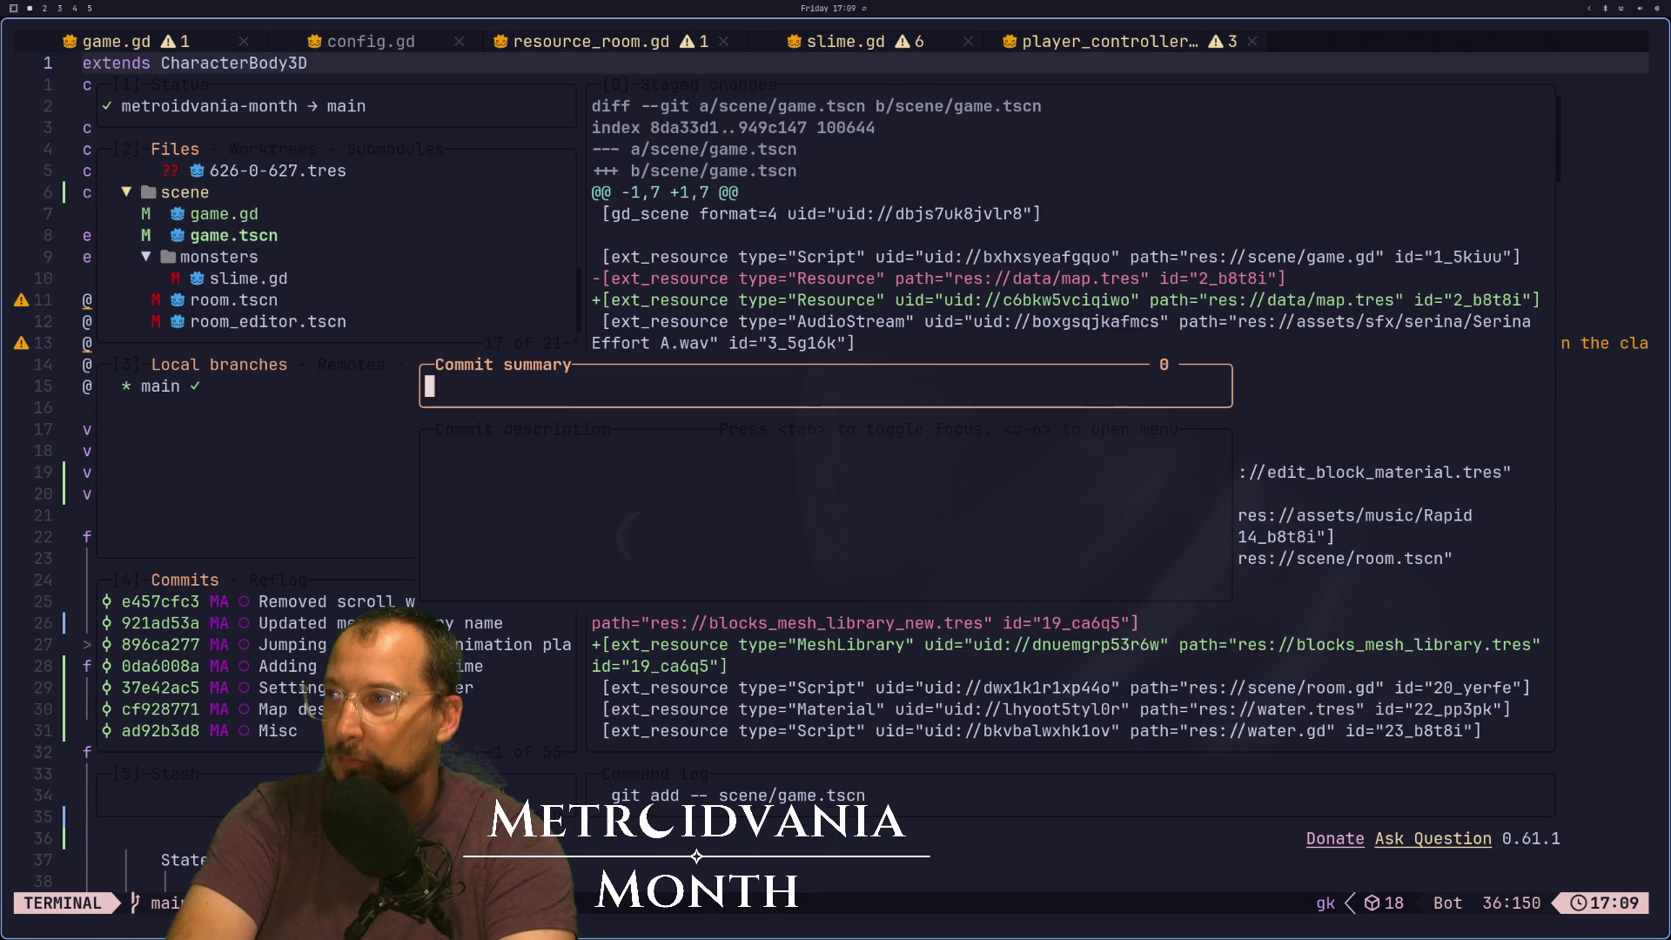
text(Save scene after)
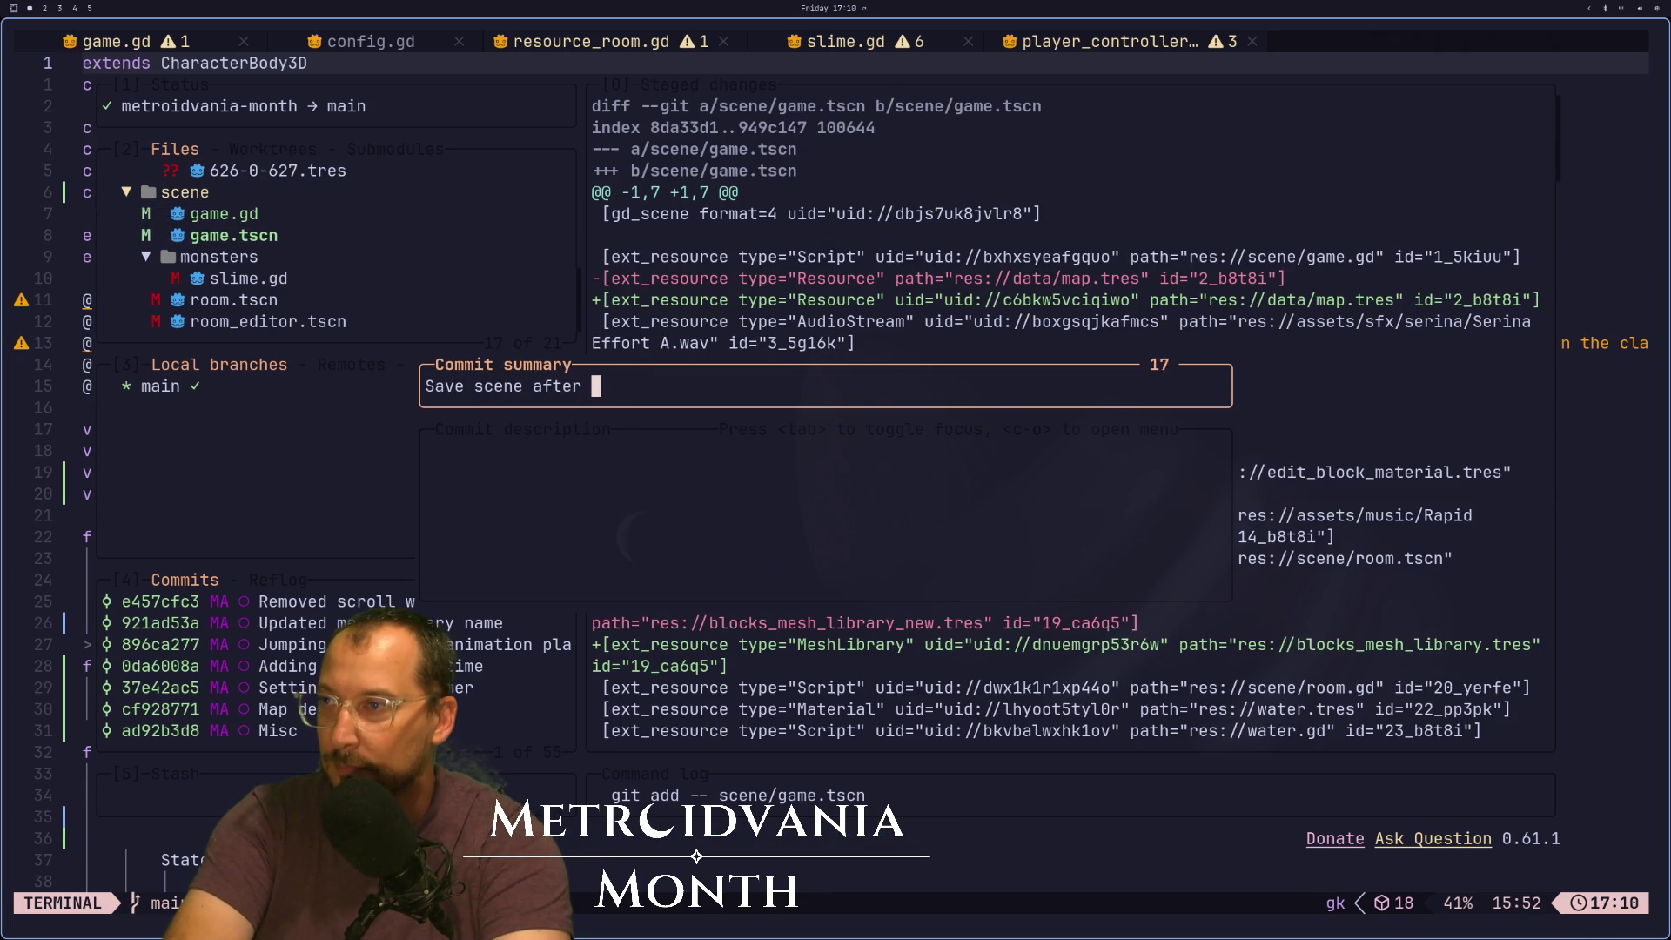
key(Return)
Stage slime.gd and commit it as 'First pass at roaming'
key(j)
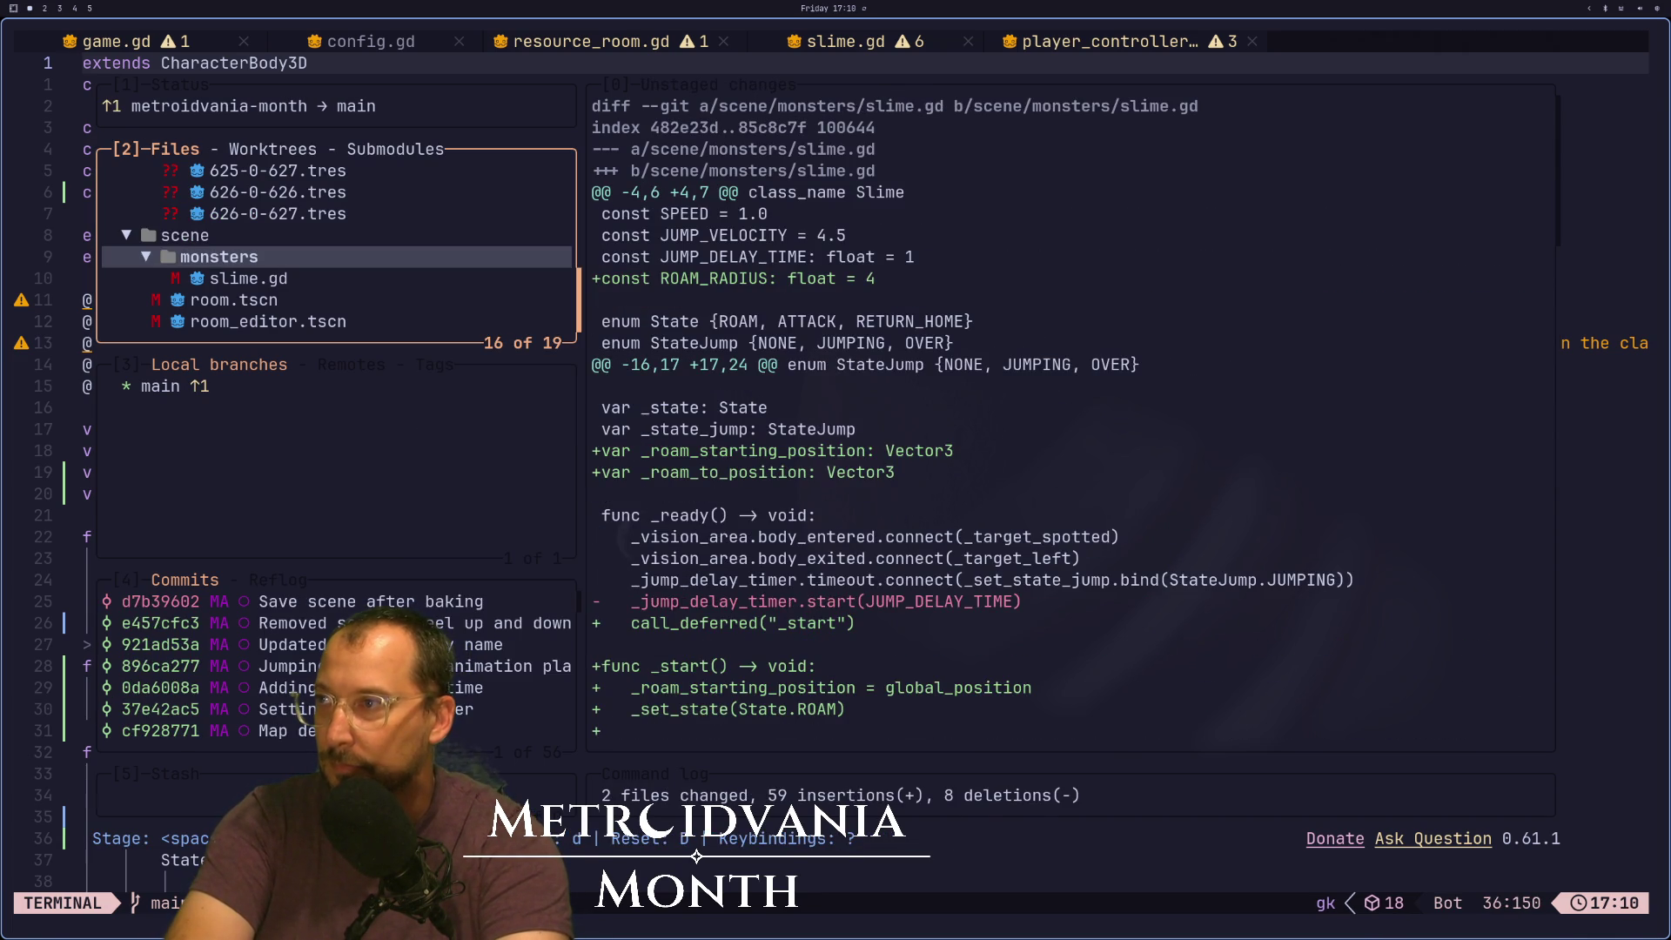
key(j)
key(space)
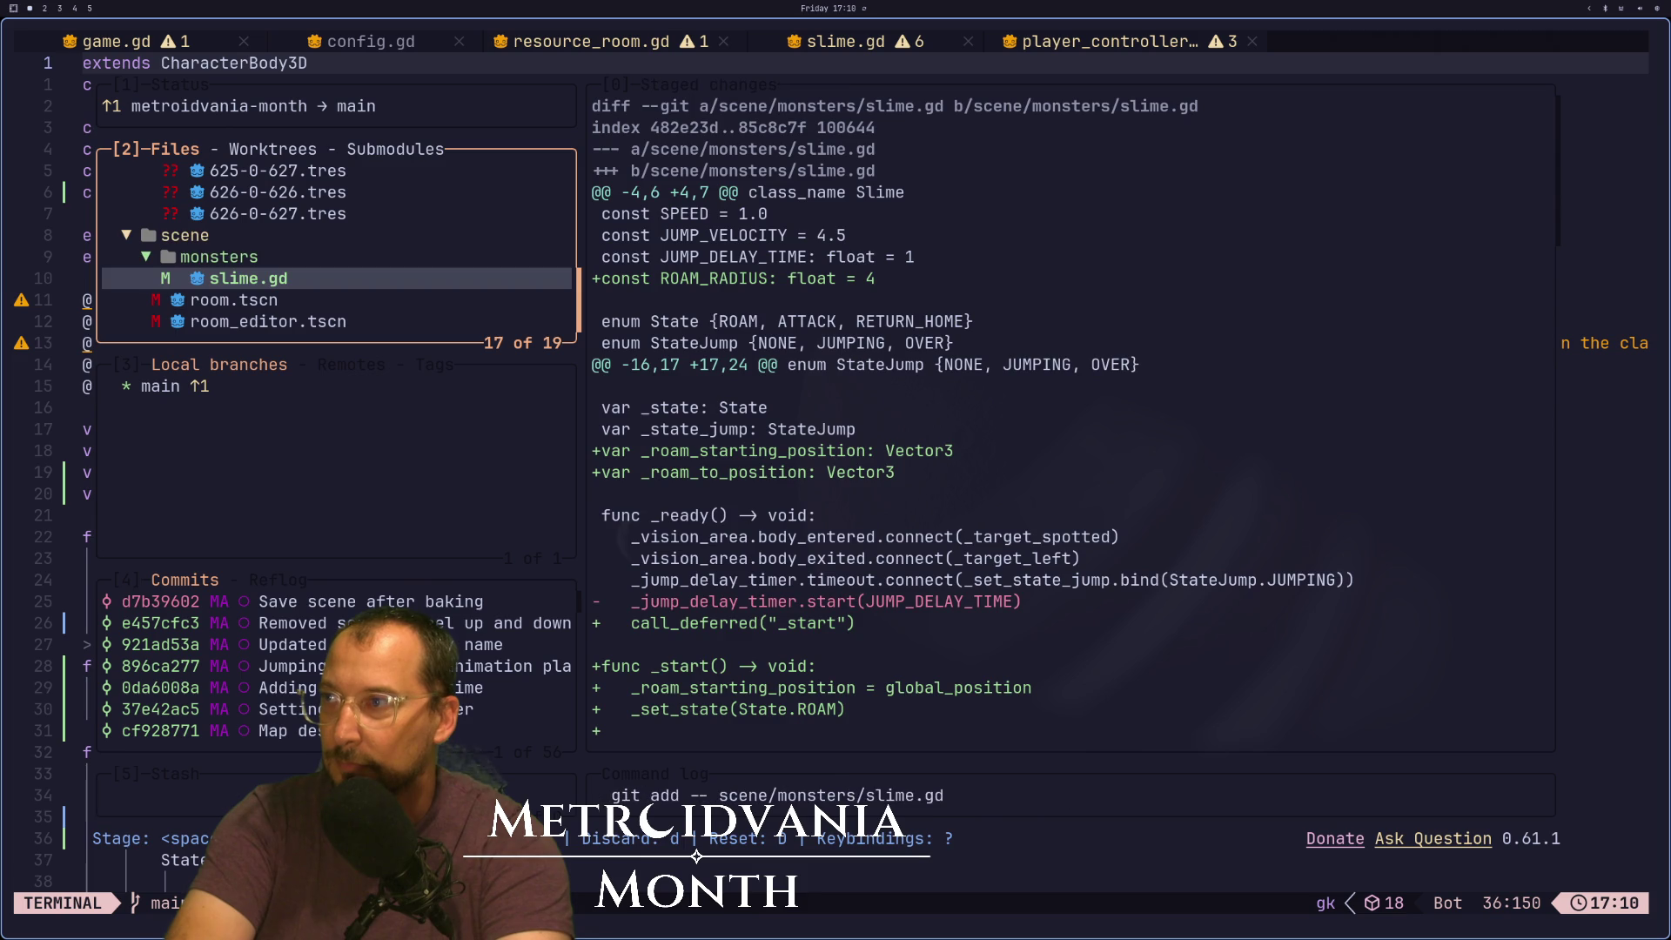
text(cFir)
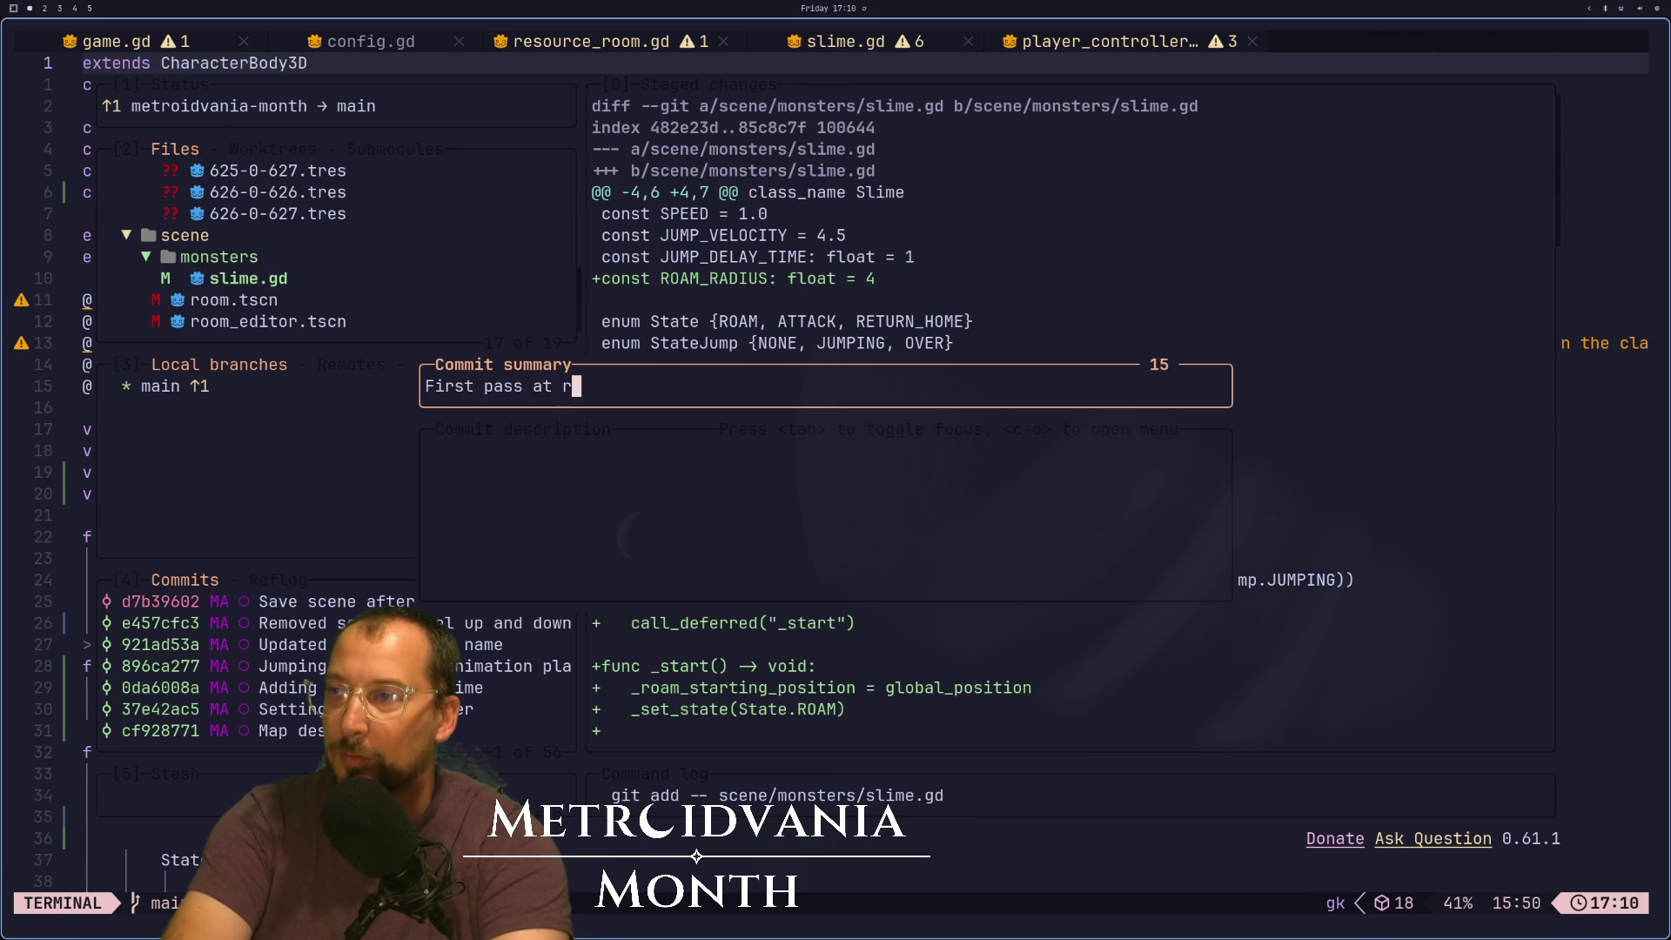
key(Return)
Push the commits to main and look over the remaining uncommitted files such as map.tres
key(shift+p)
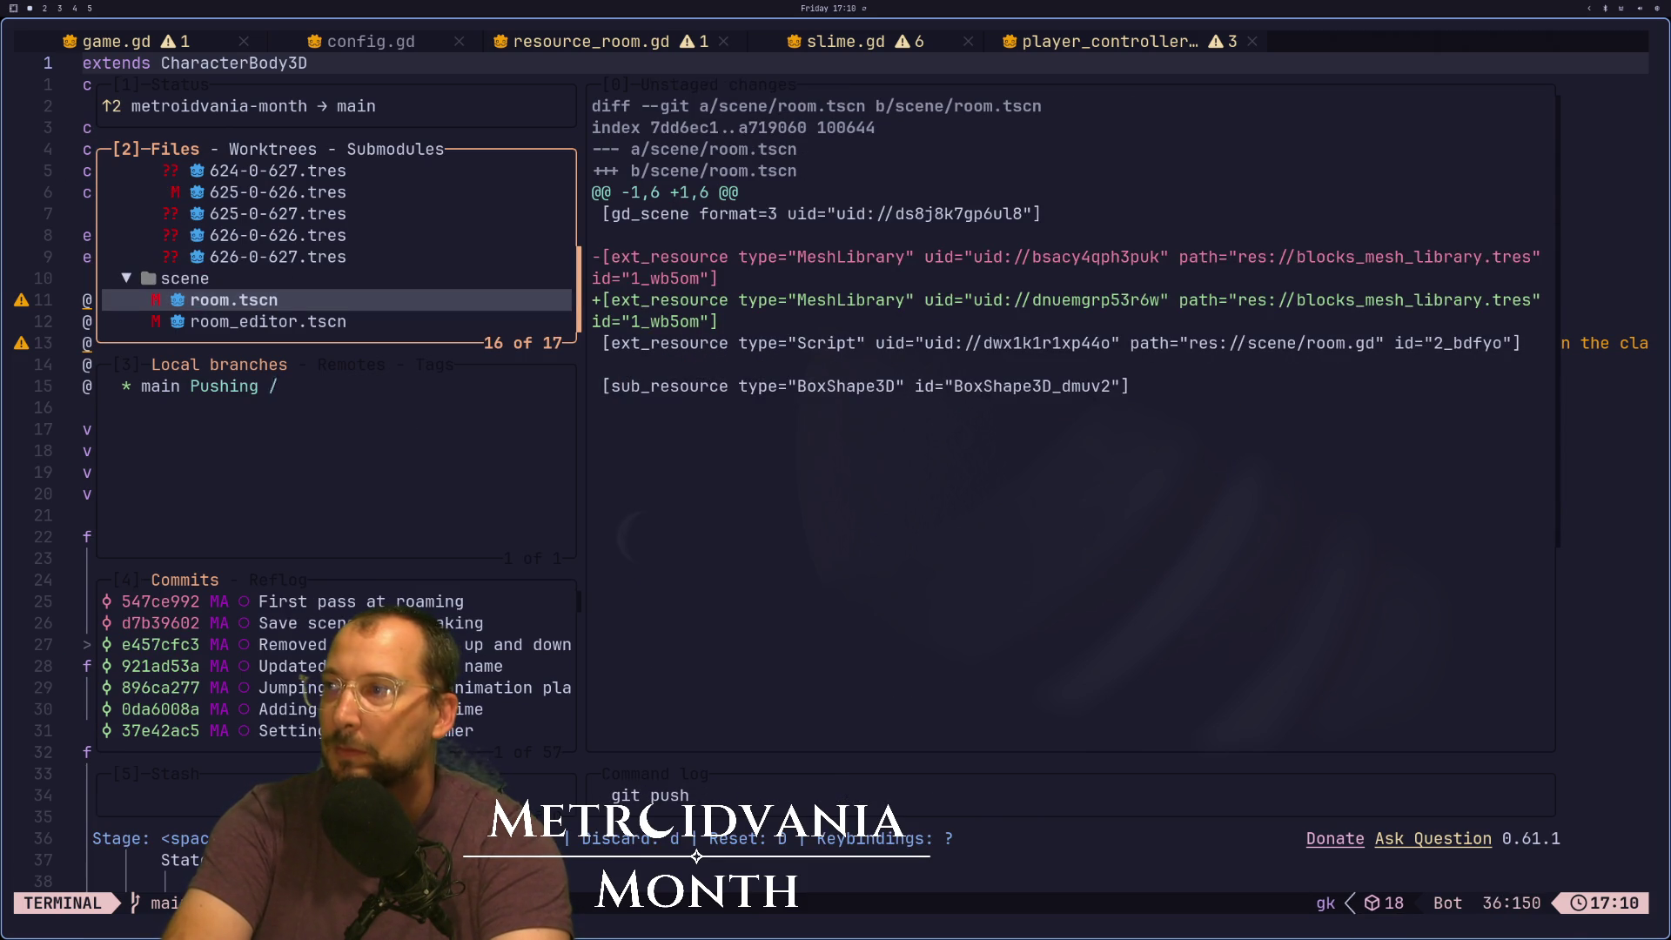
key(Up)
key(Up)
key(Up)
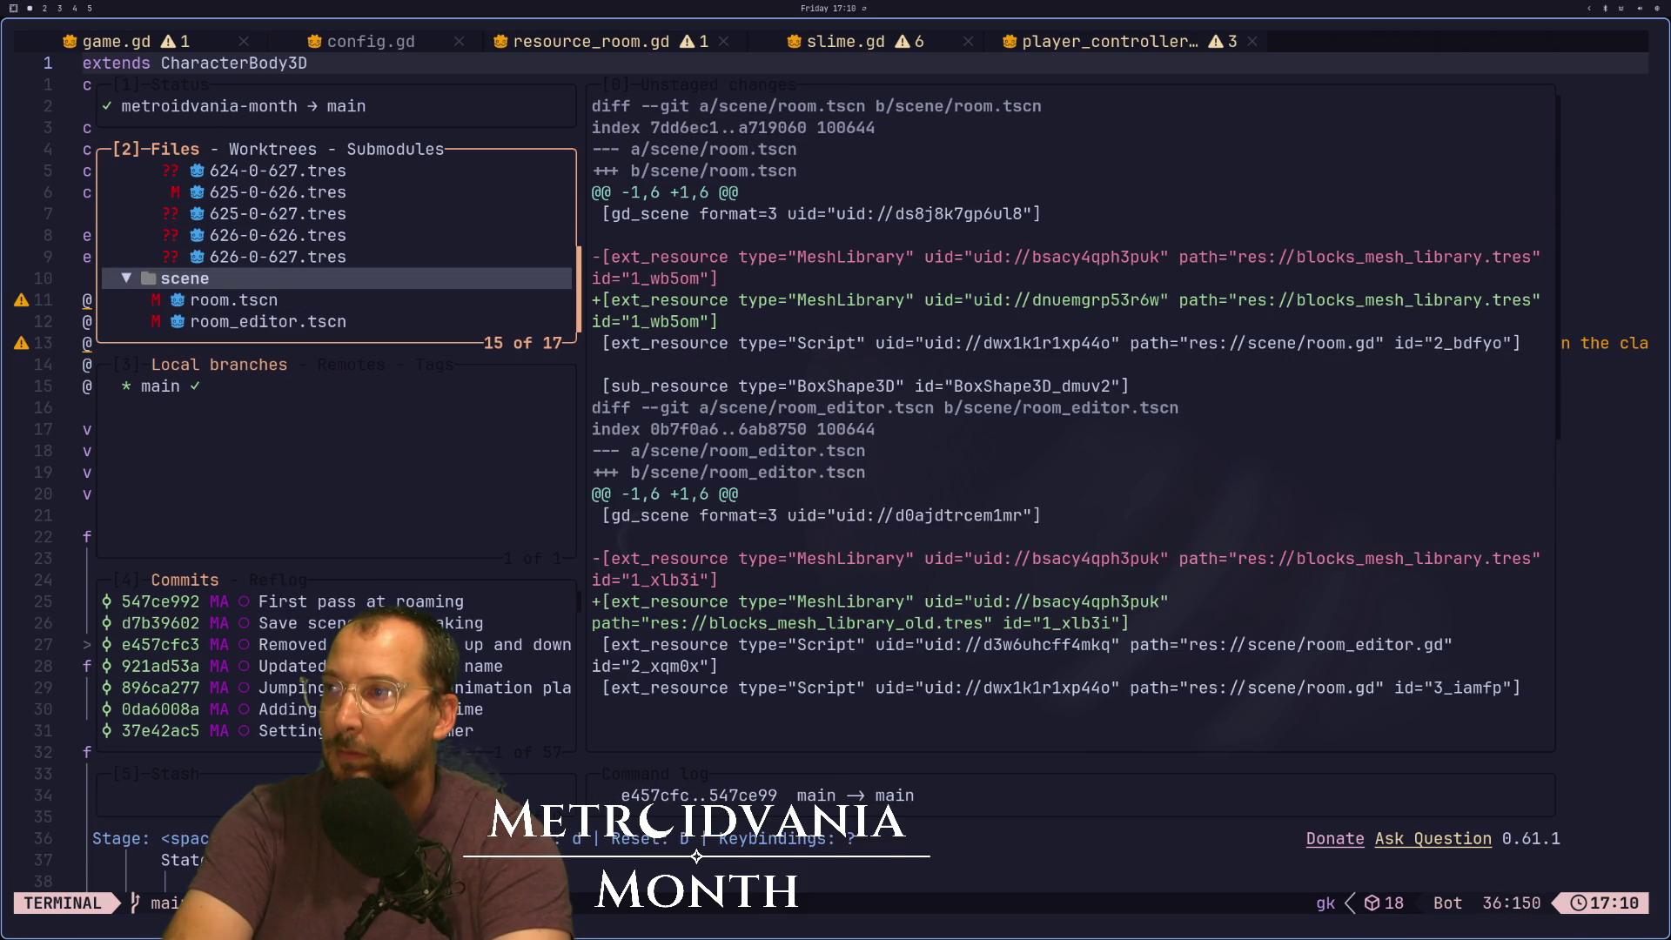
key(Down)
key(Down)
key(Down)
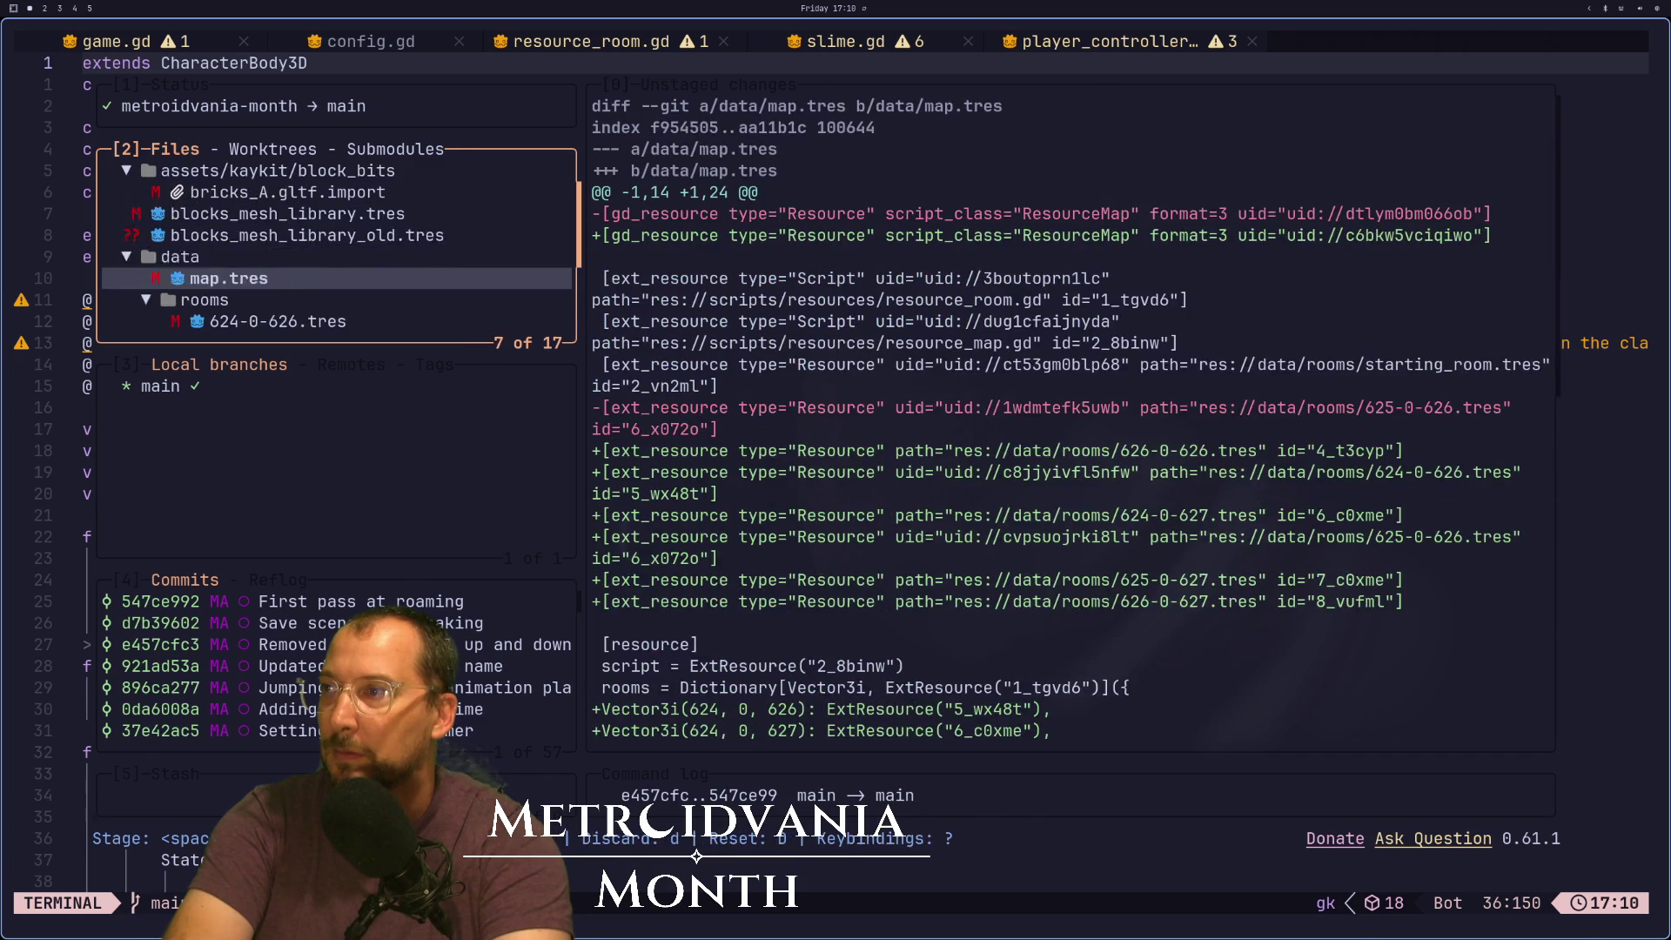
key(Up)
key(Up)
key(Up)
Close lazygit, check Godot, and come back to slime.gd in Neovim
key(q)
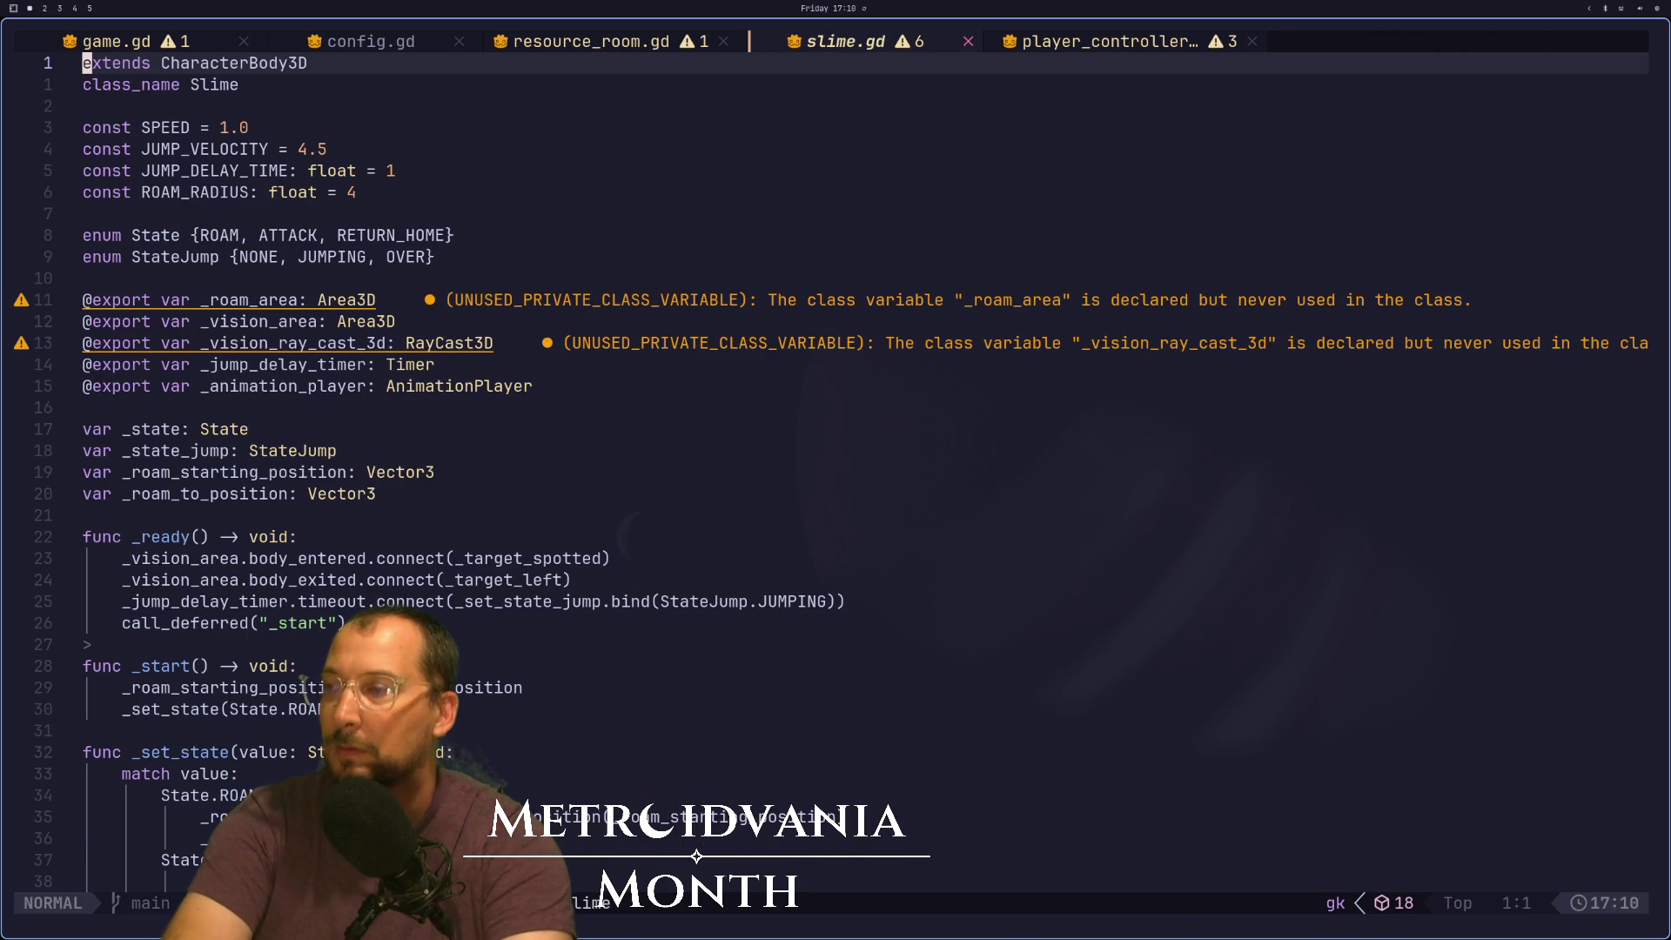
key(super+2)
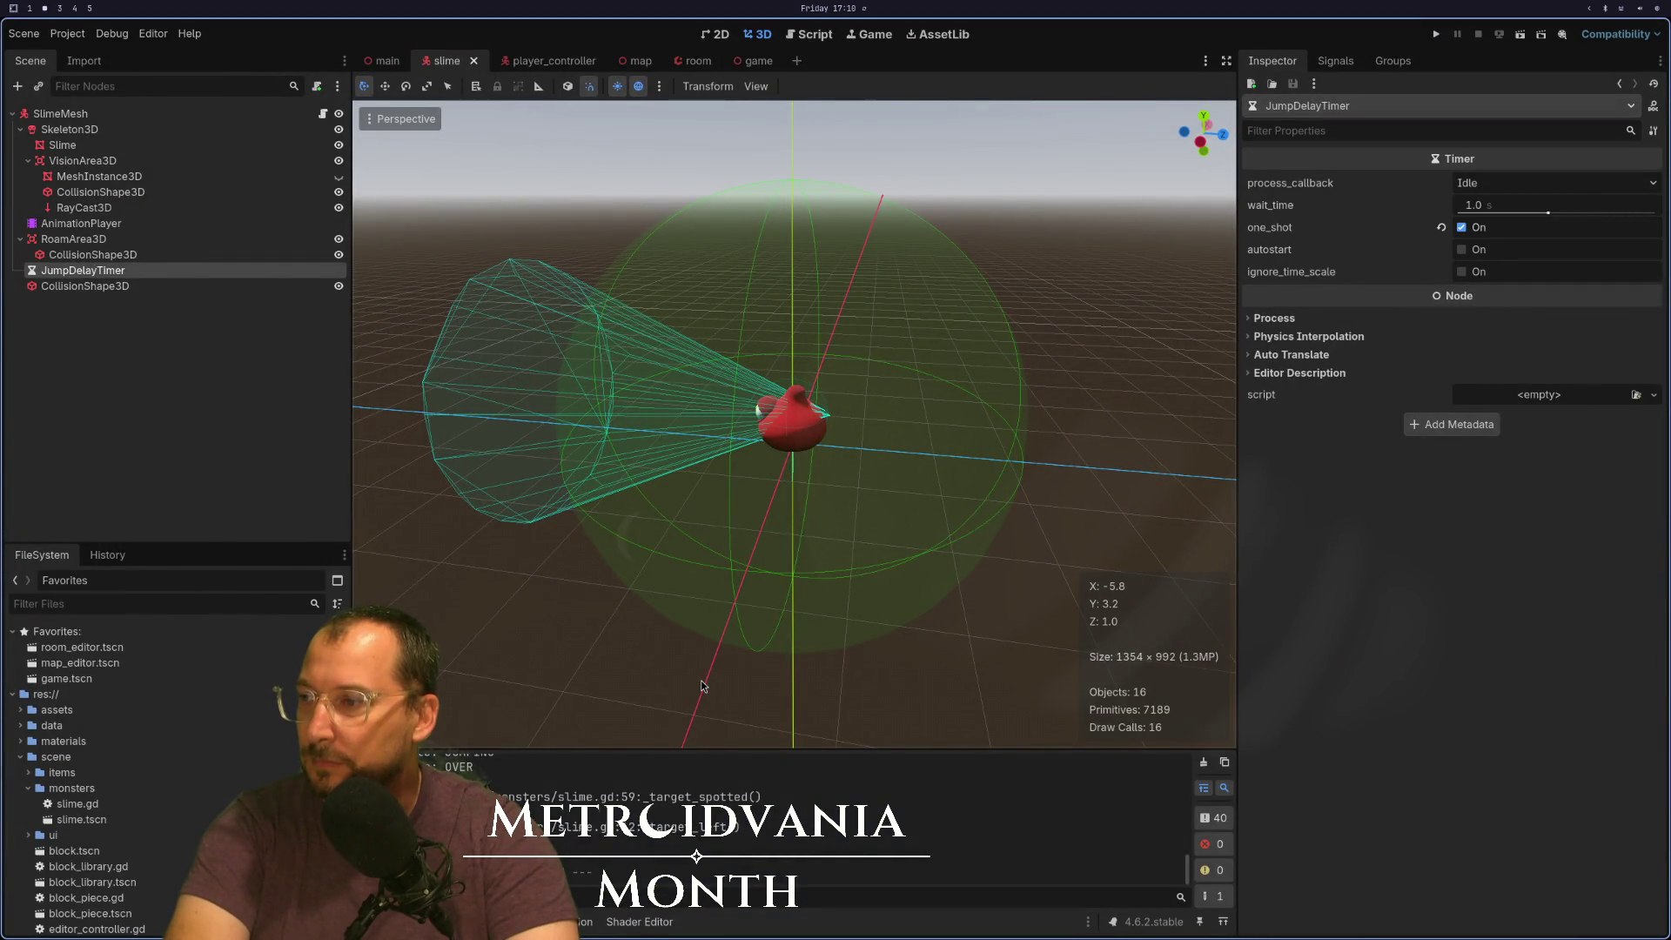
key(super+1)
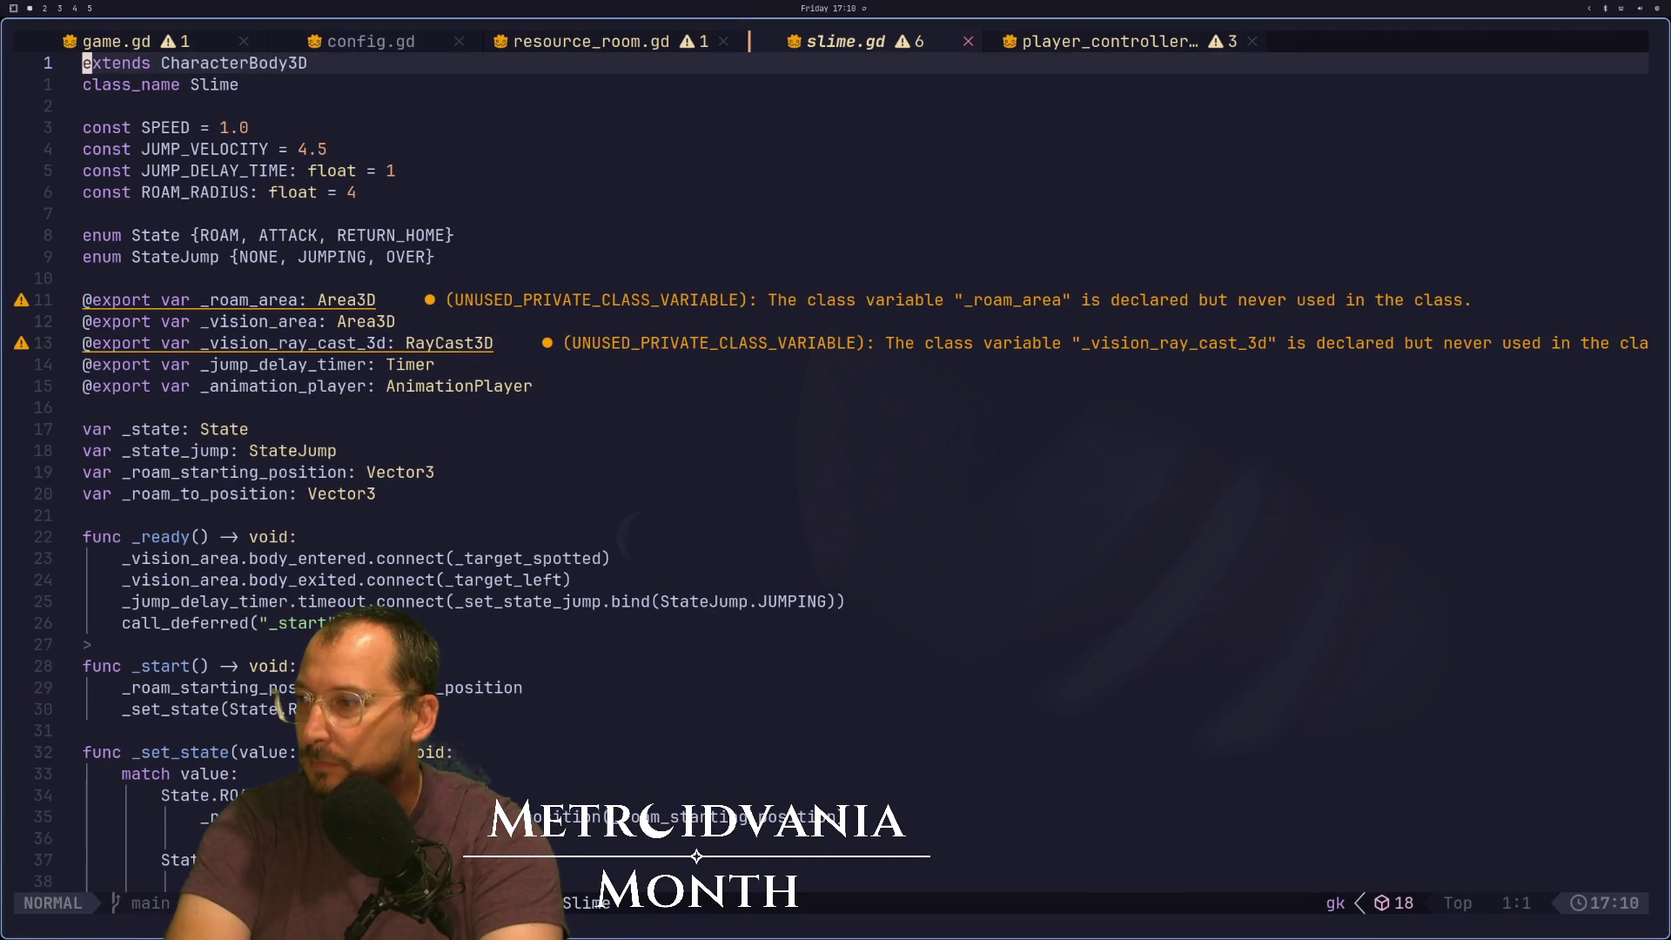
Delete the print("Jump state…") debug line from _set_state_jump
key(j)
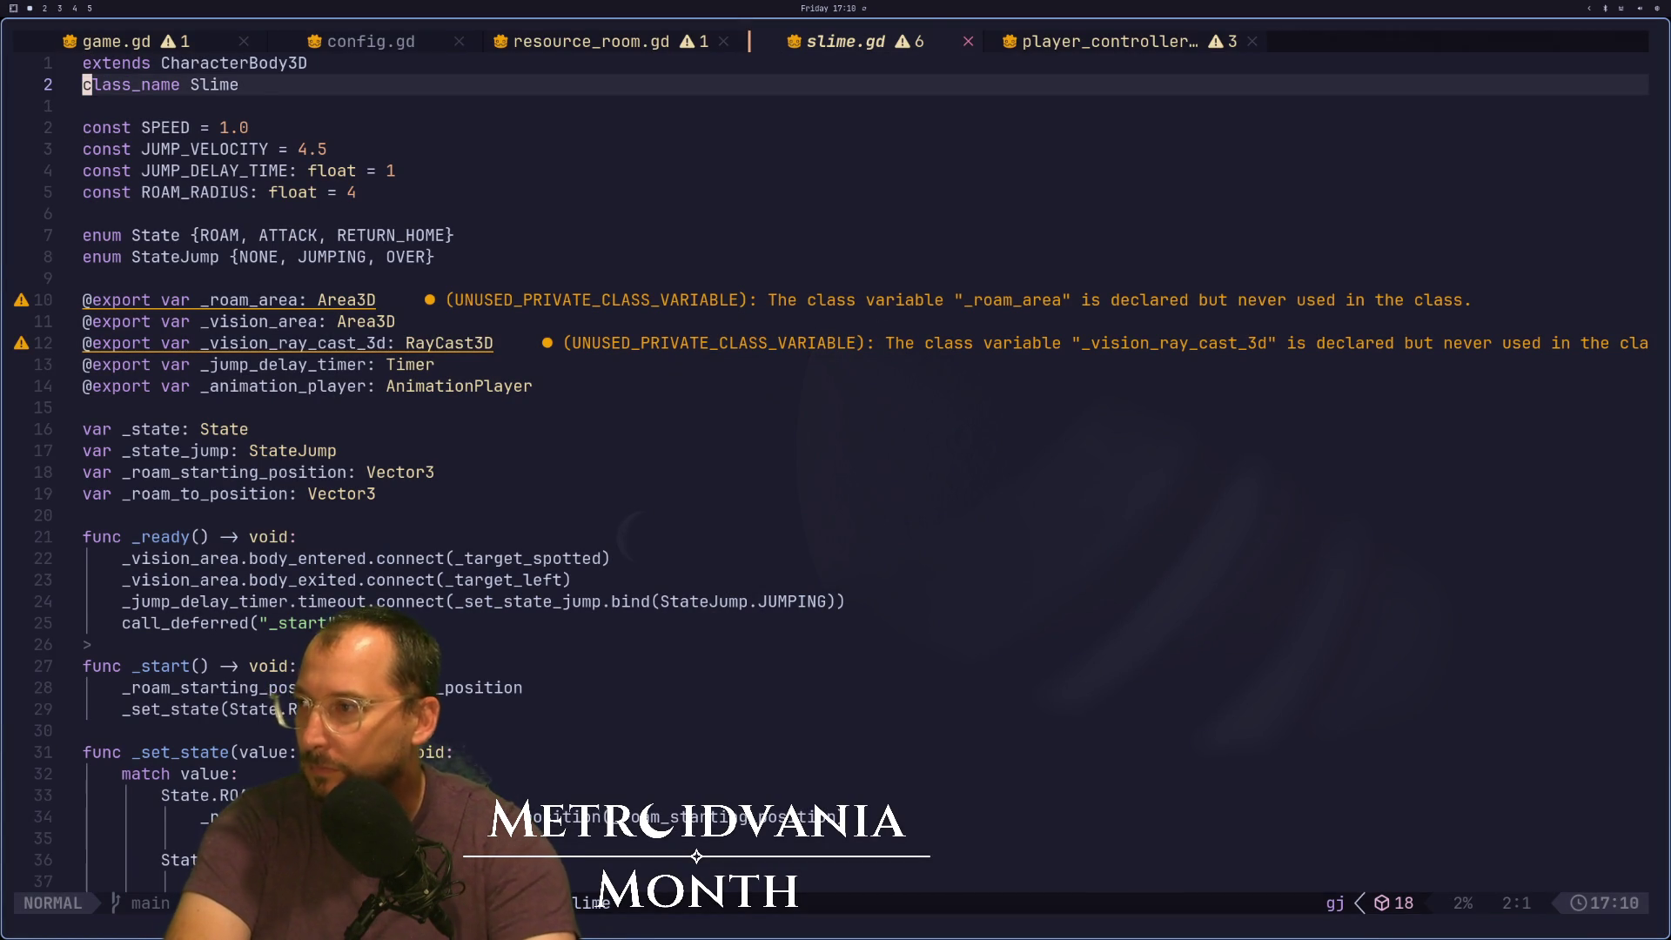
key(2)
key(7)
key(j)
key(1)
key(8)
key(j)
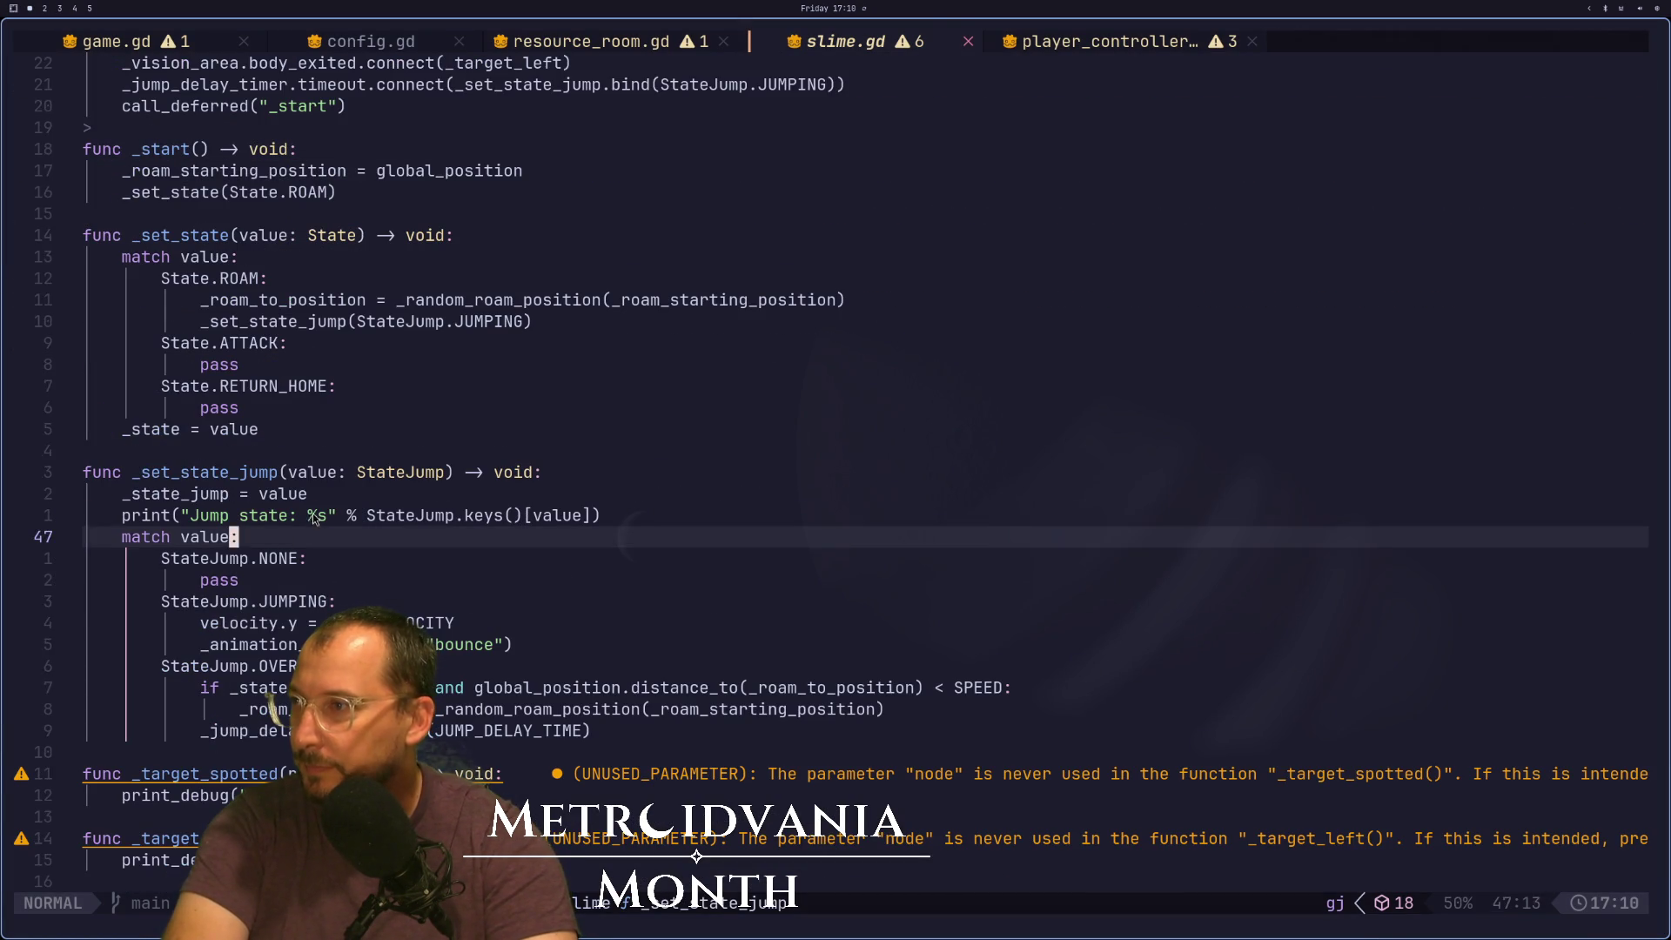
key(k)
key(d)
key(d)
key(Escape)
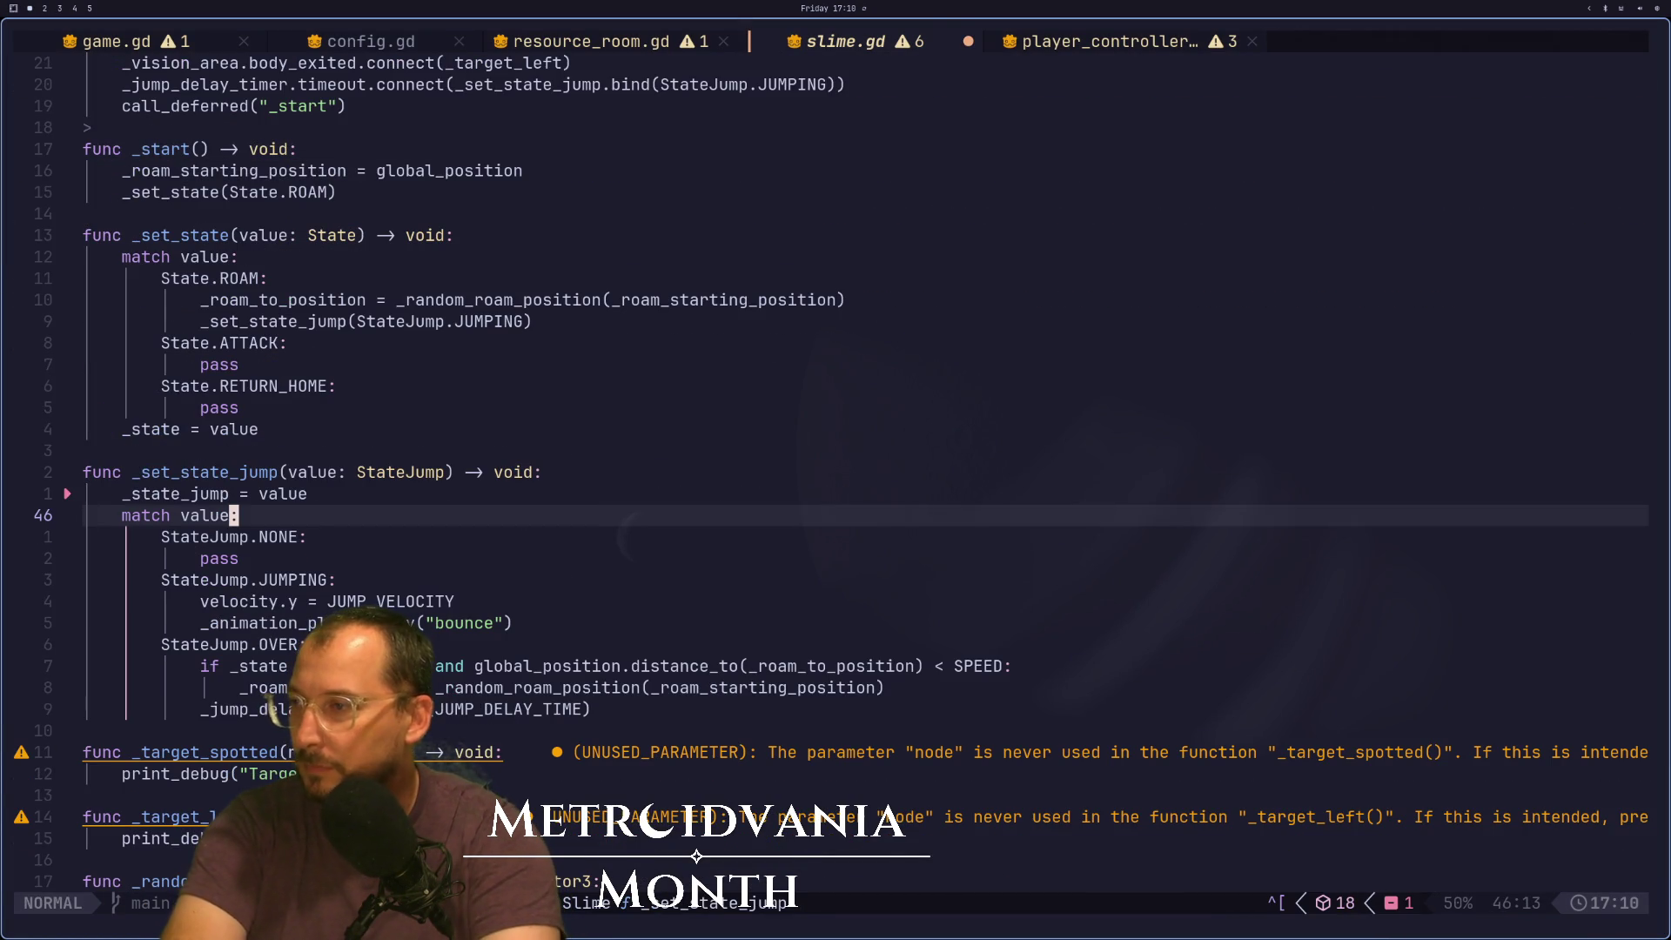
Delete the blank line at the top of _physics_process and save slime.gd
key(j)
key(j)
key(j)
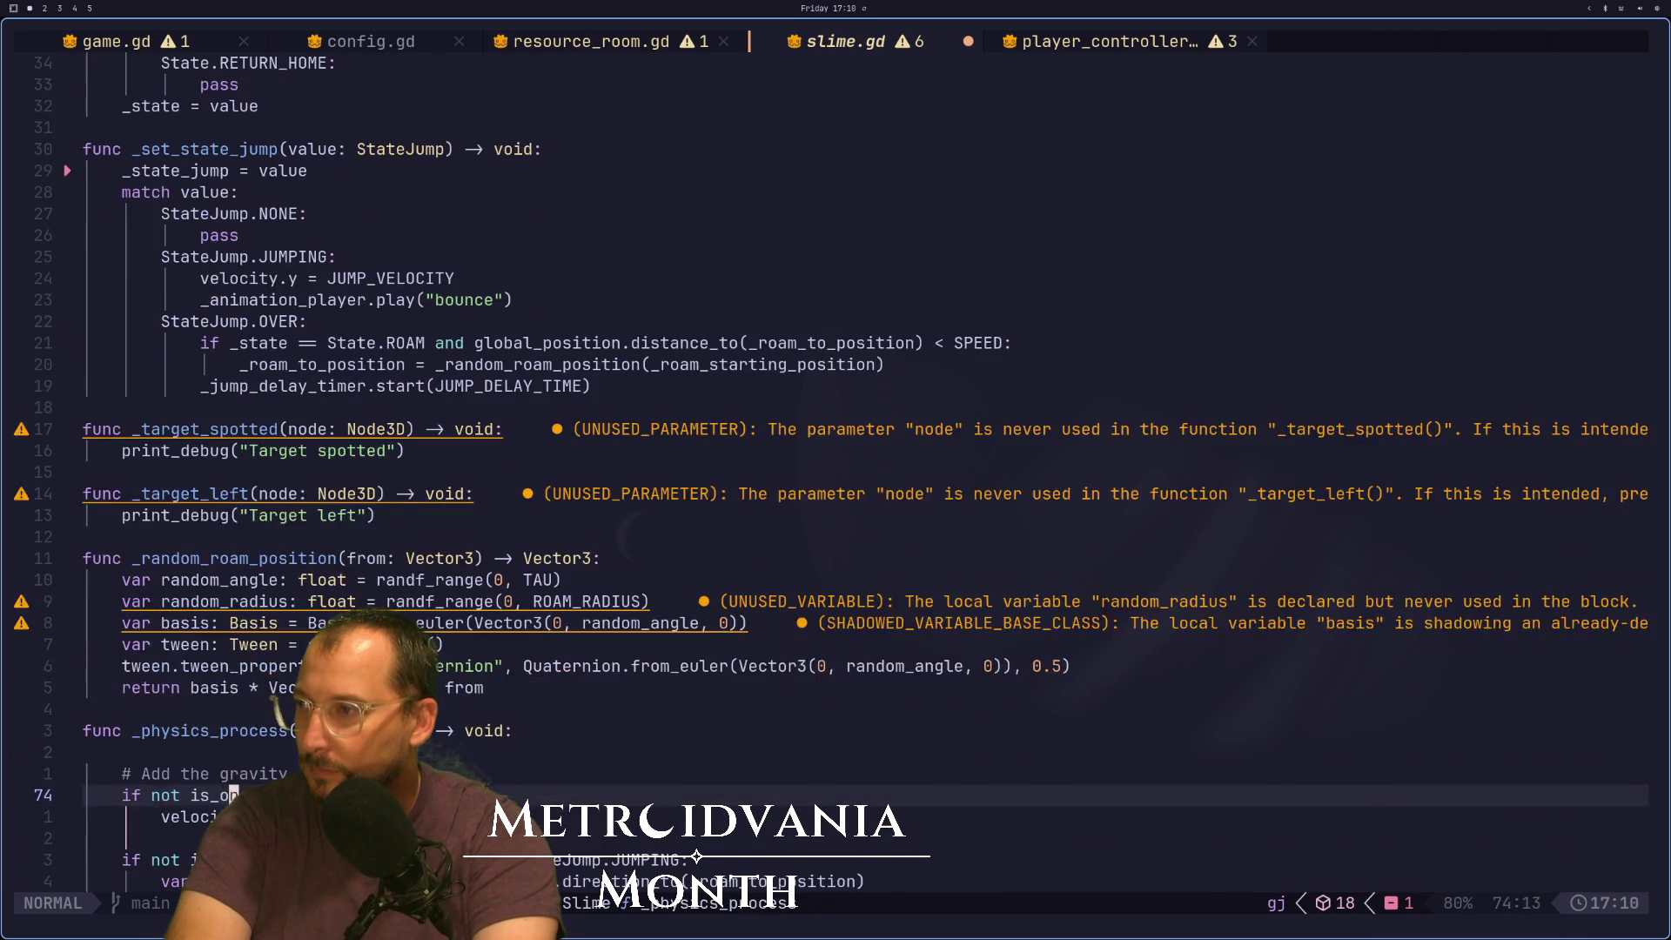
key(j)
key(j)
key(j)
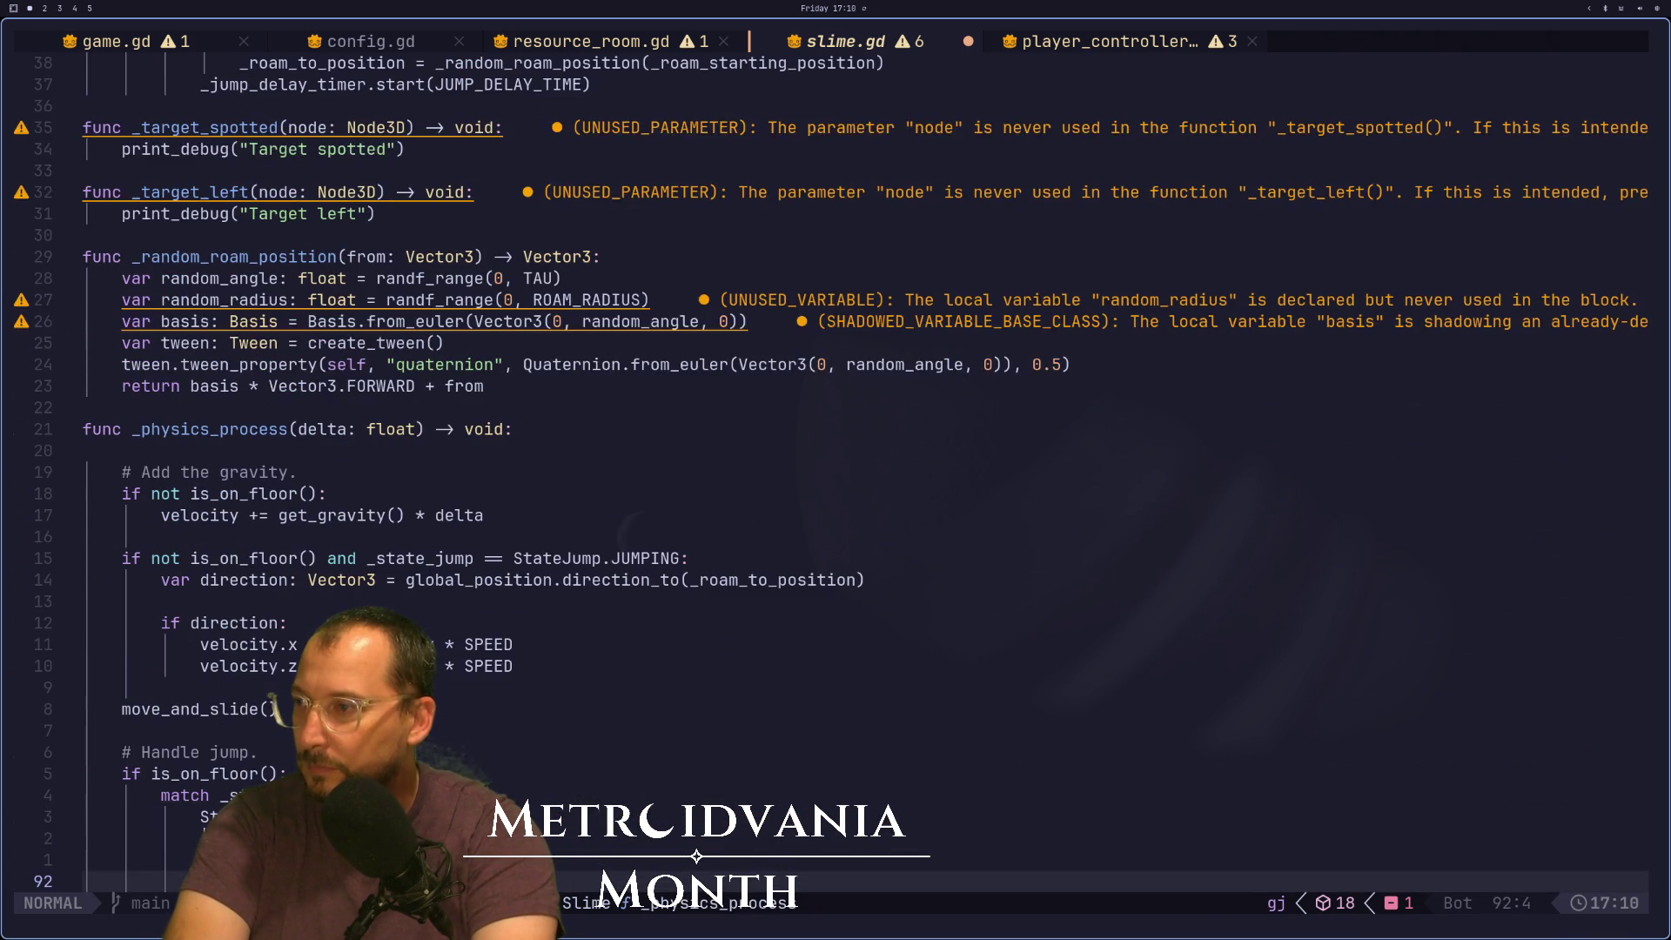
text(:w)
key(Return)
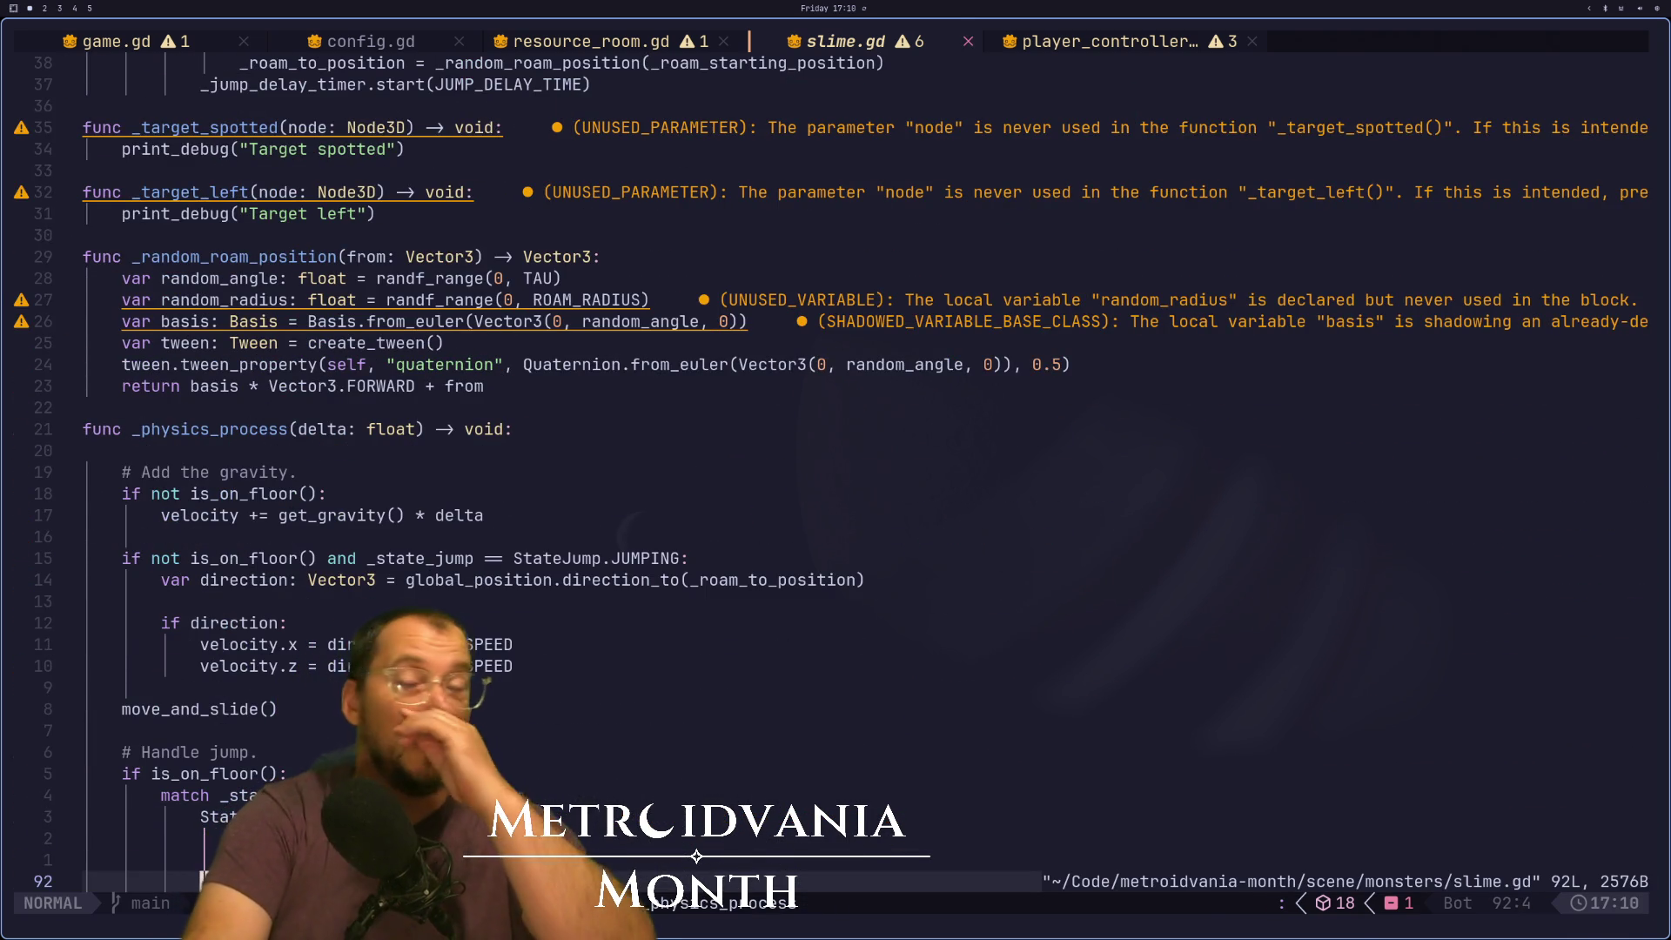
key(k)
key(k)
key(k)
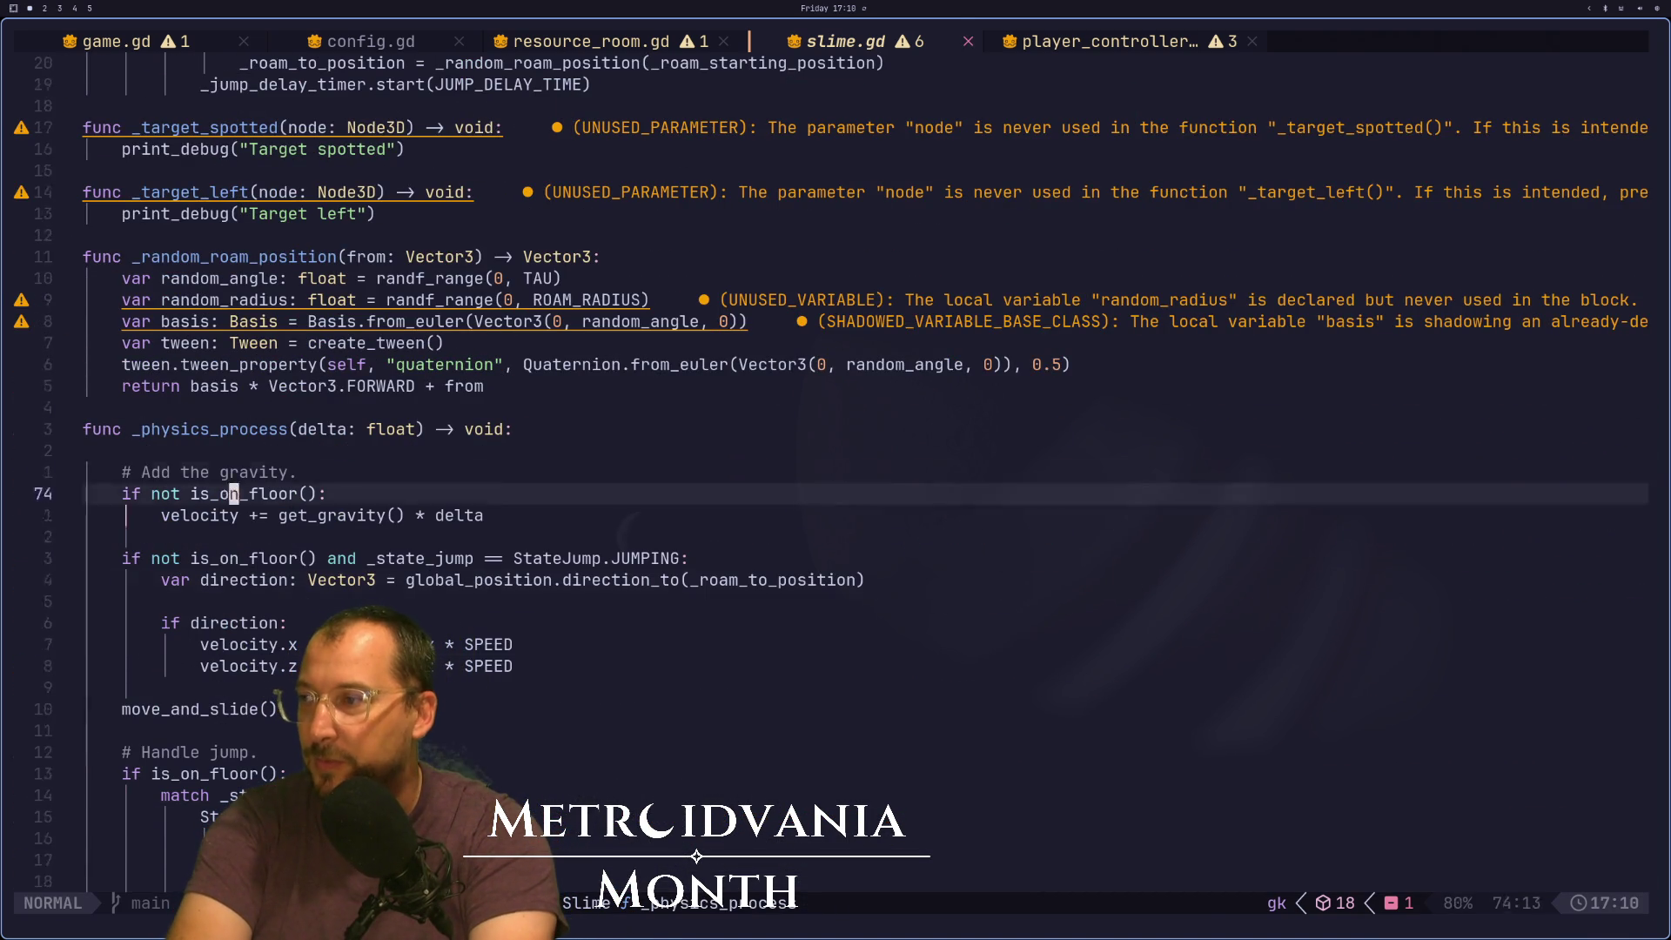
key(j)
key(d)
key(d)
text(:w)
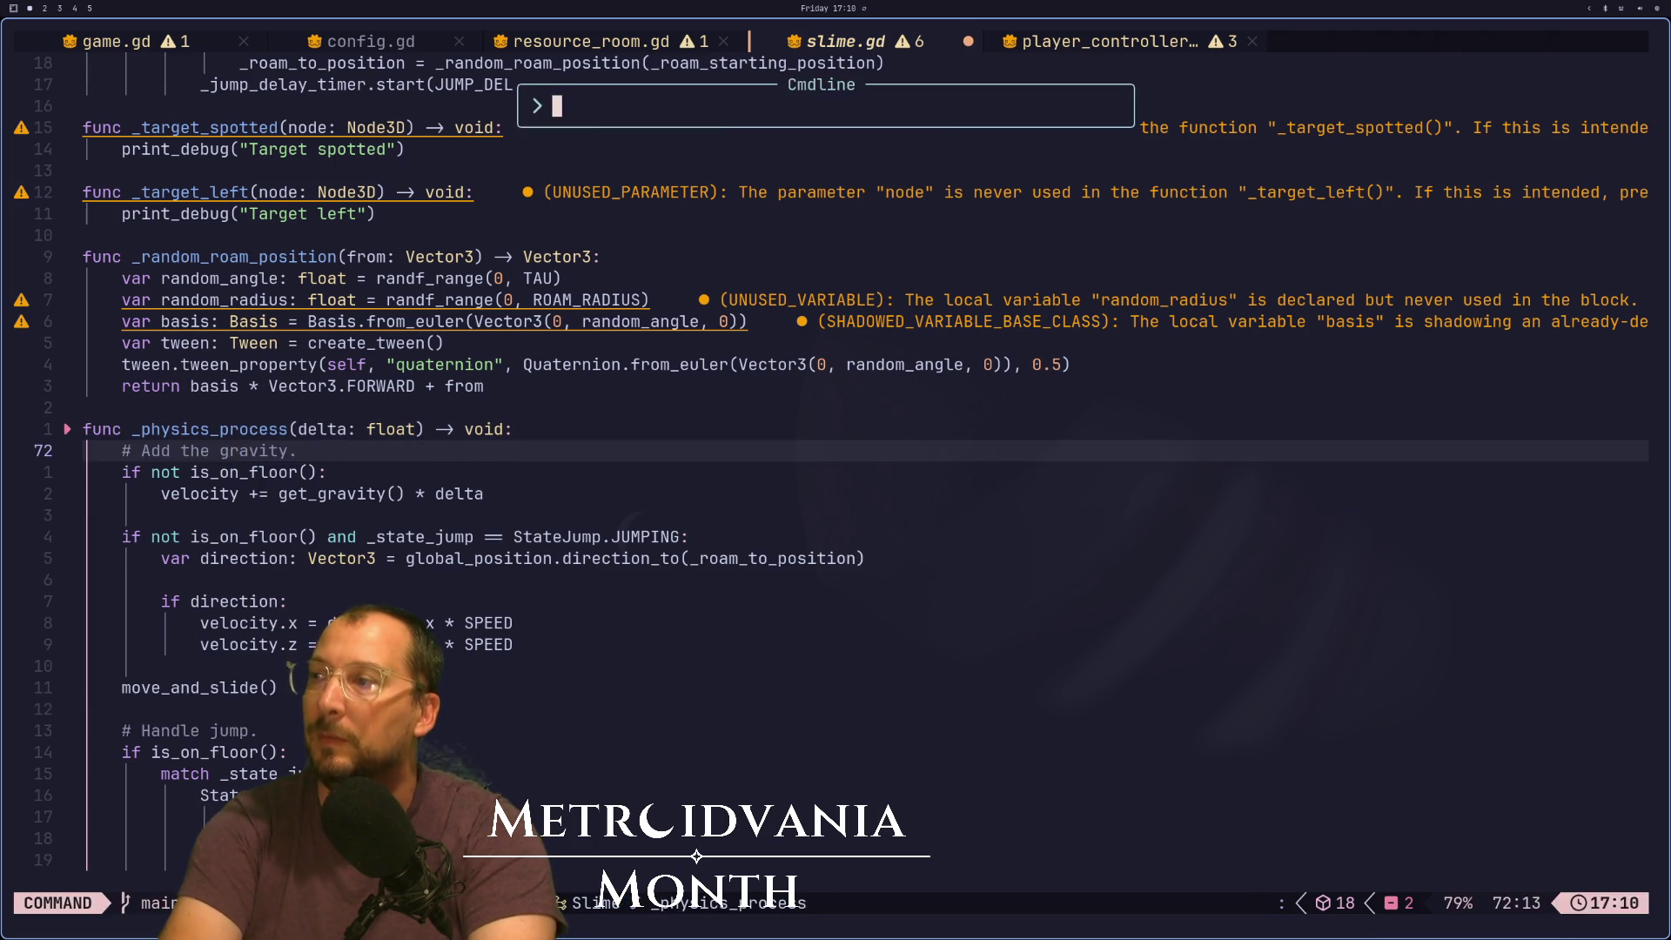
key(Return)
text(:w)
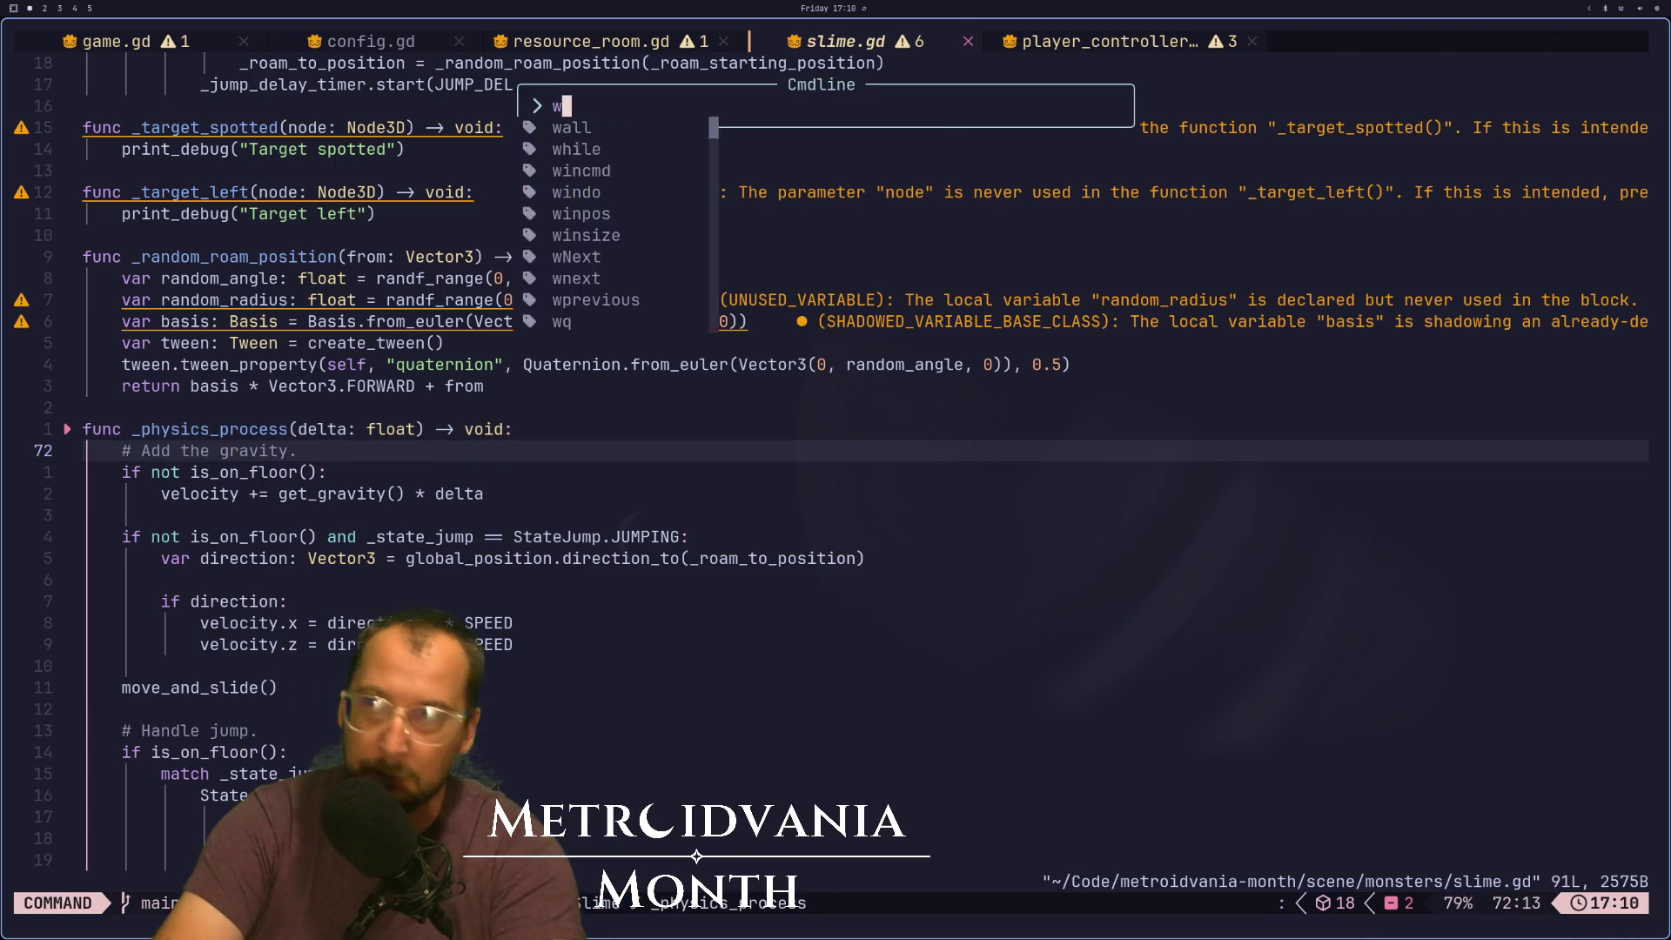
key(Return)
Review the script up to _ready and the exported variables, then glance at Godot and return
key(j)
key(j)
key(j)
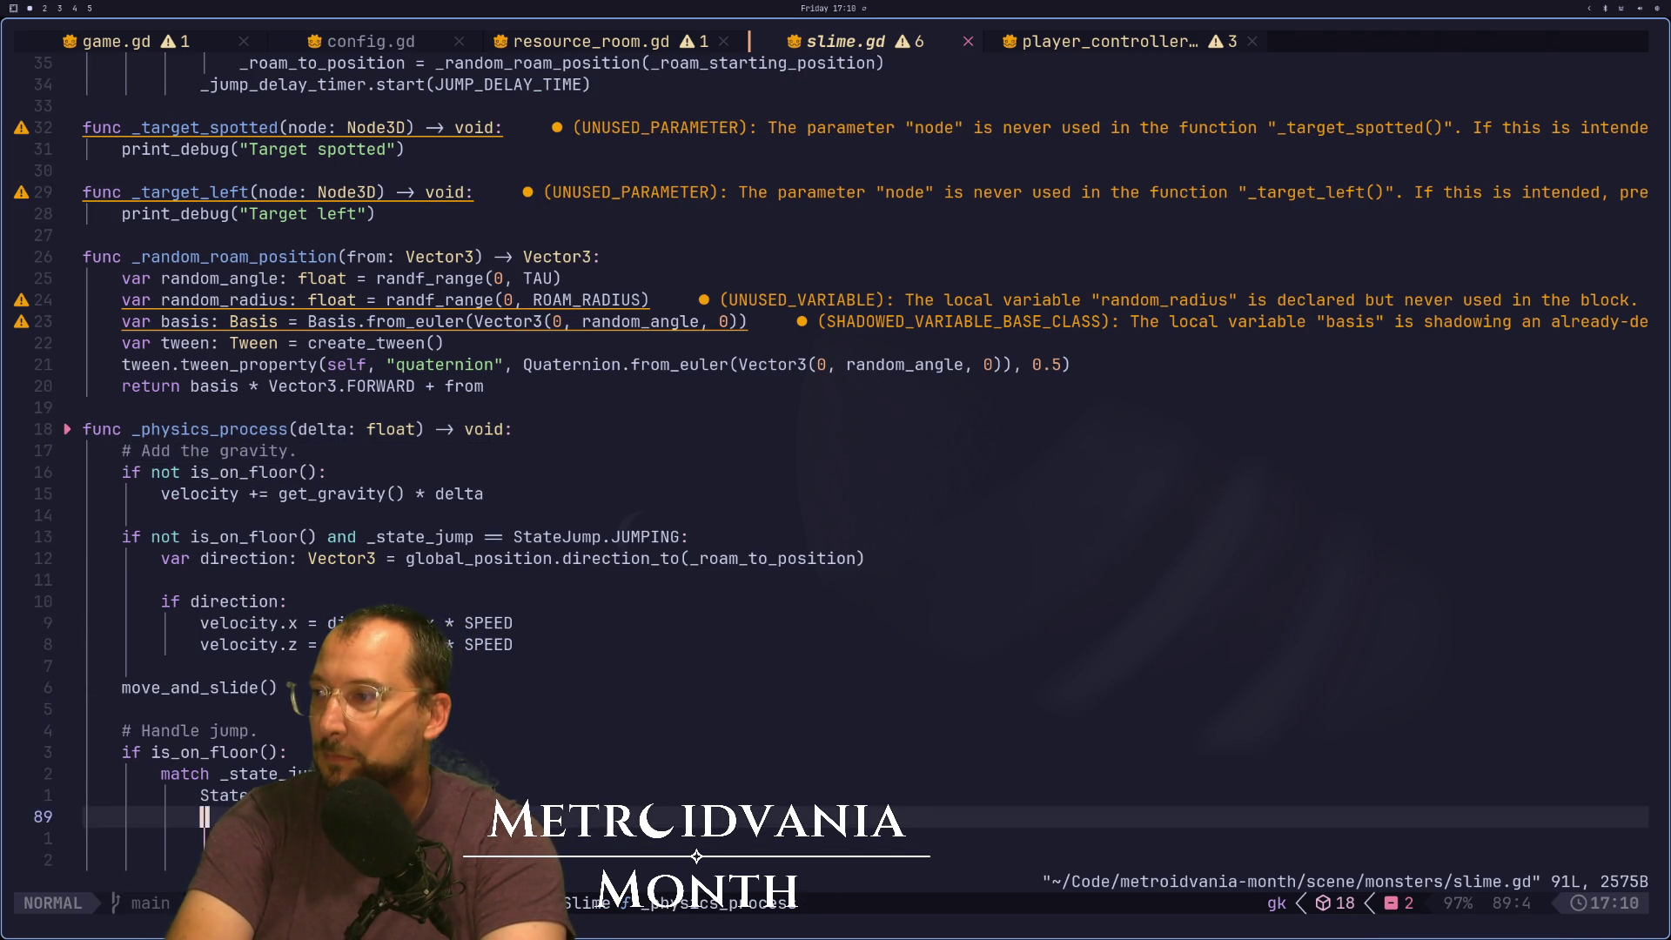
key(k)
key(k)
key(k)
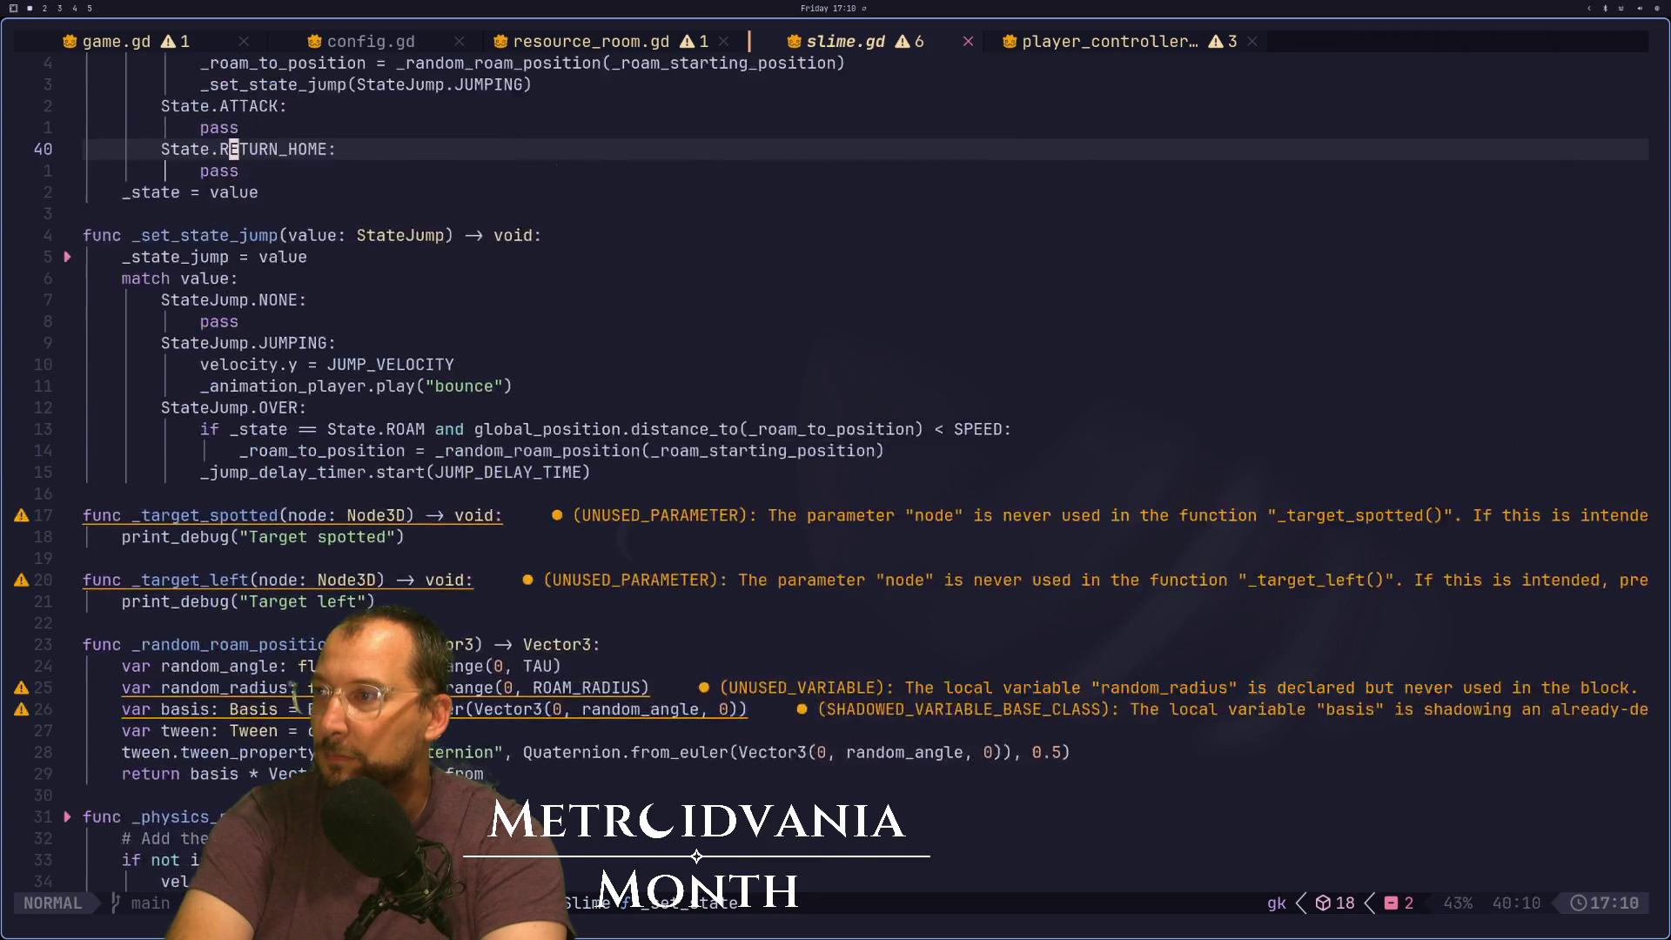
key(k)
key(k)
key(k)
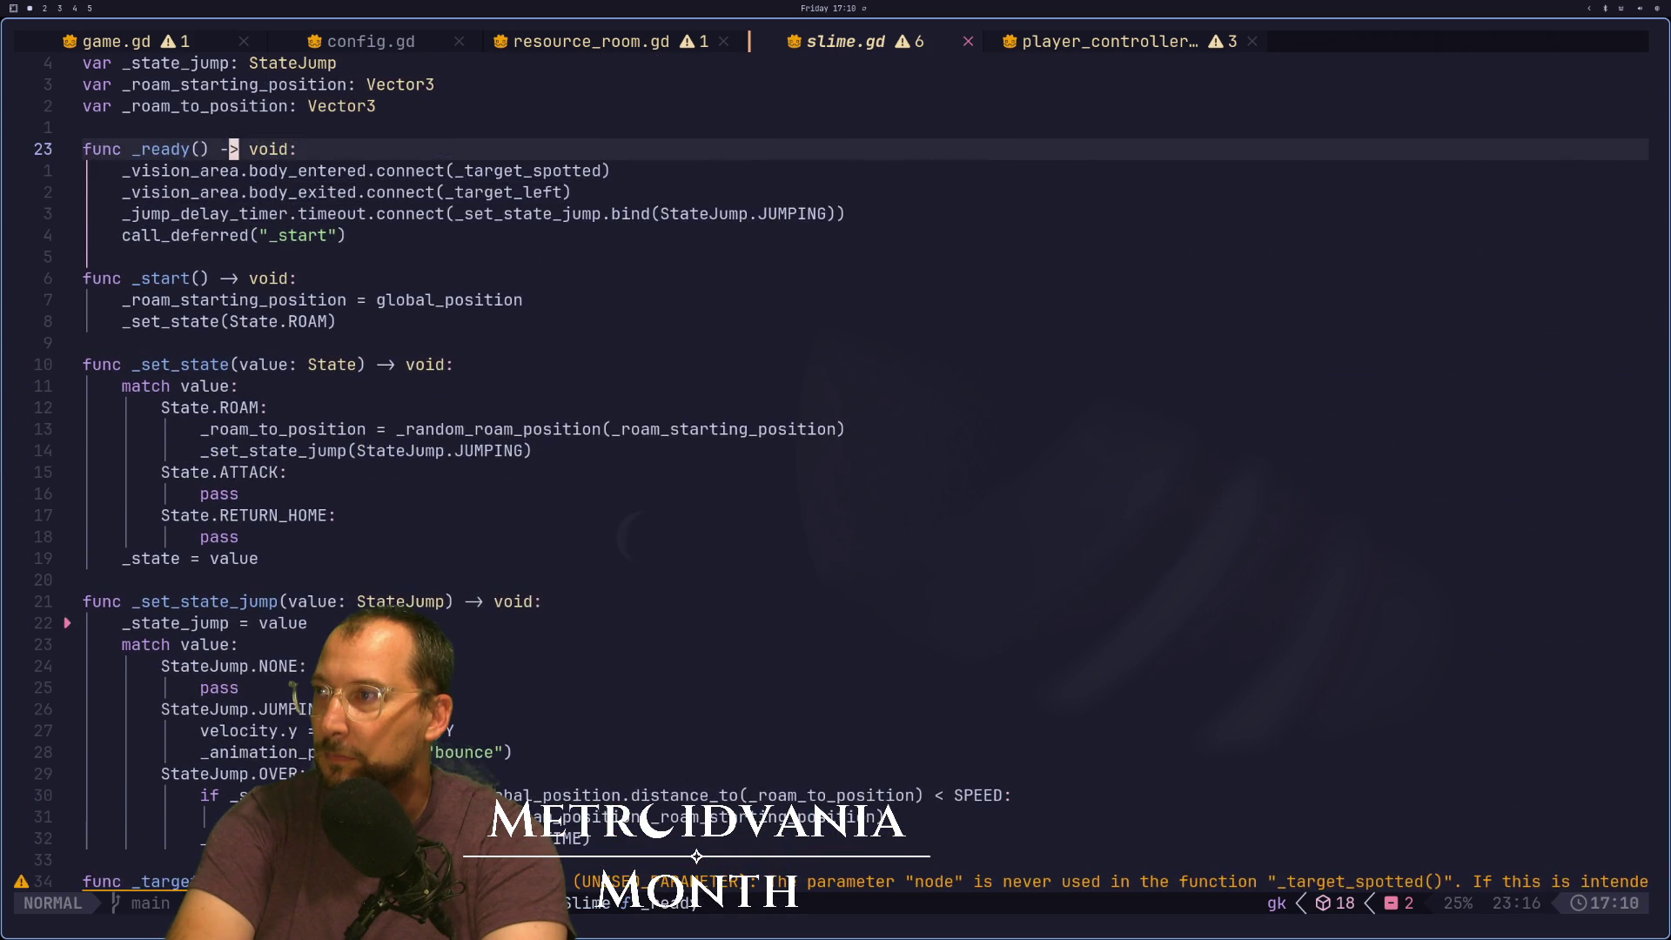
key(super+2)
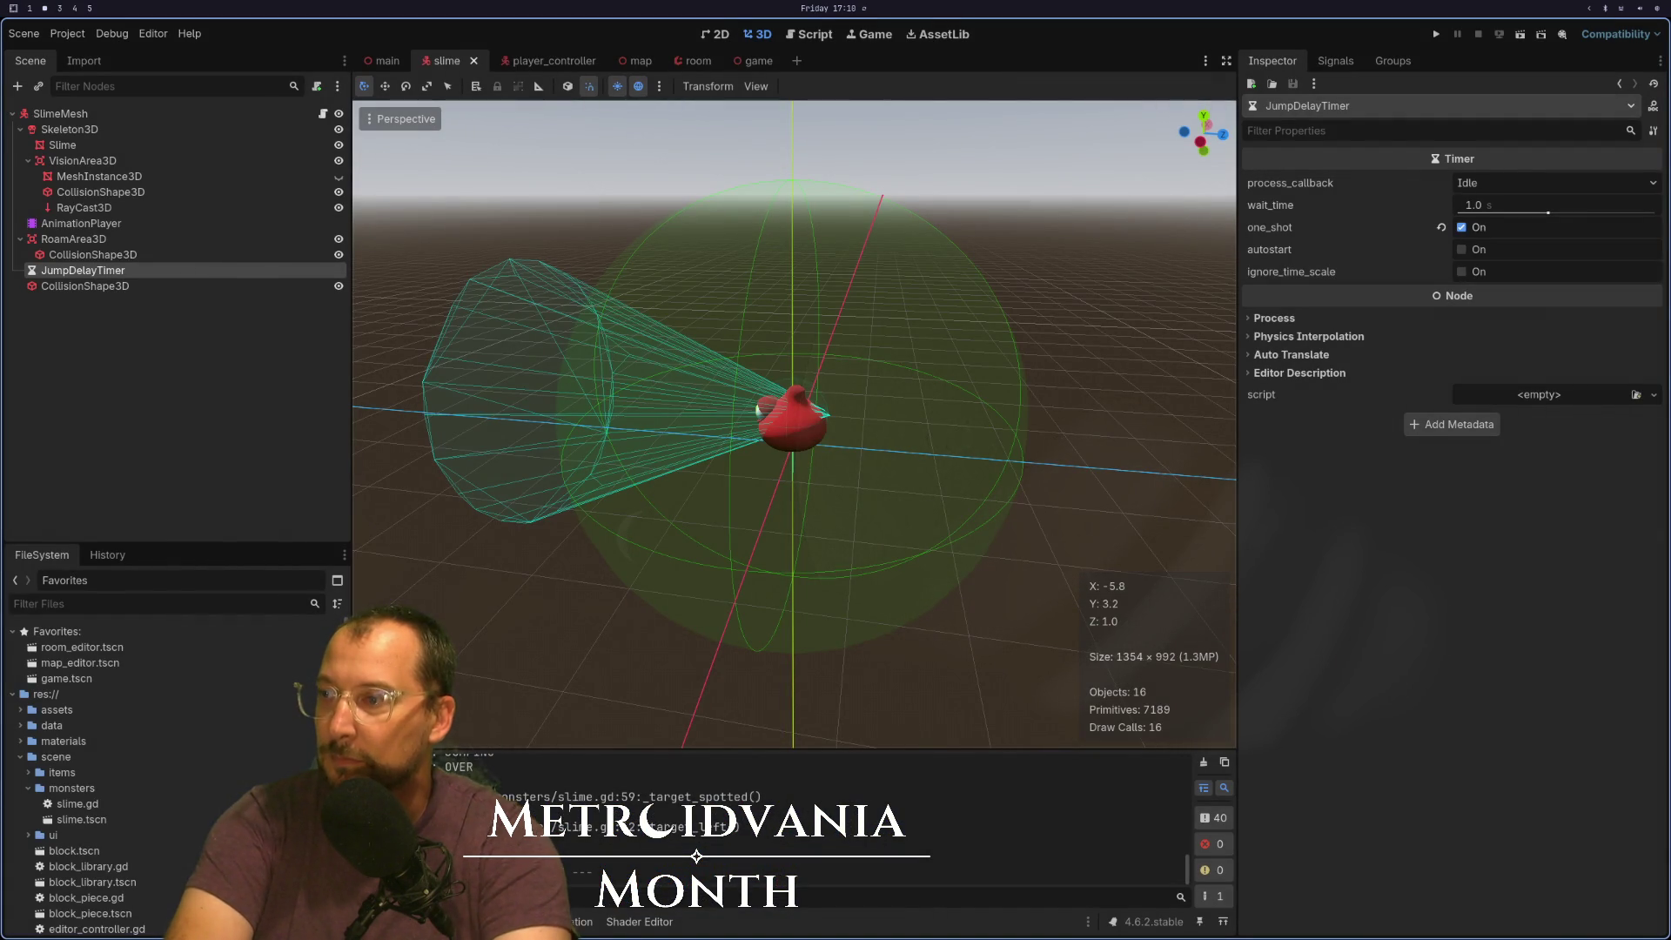
key(super+4)
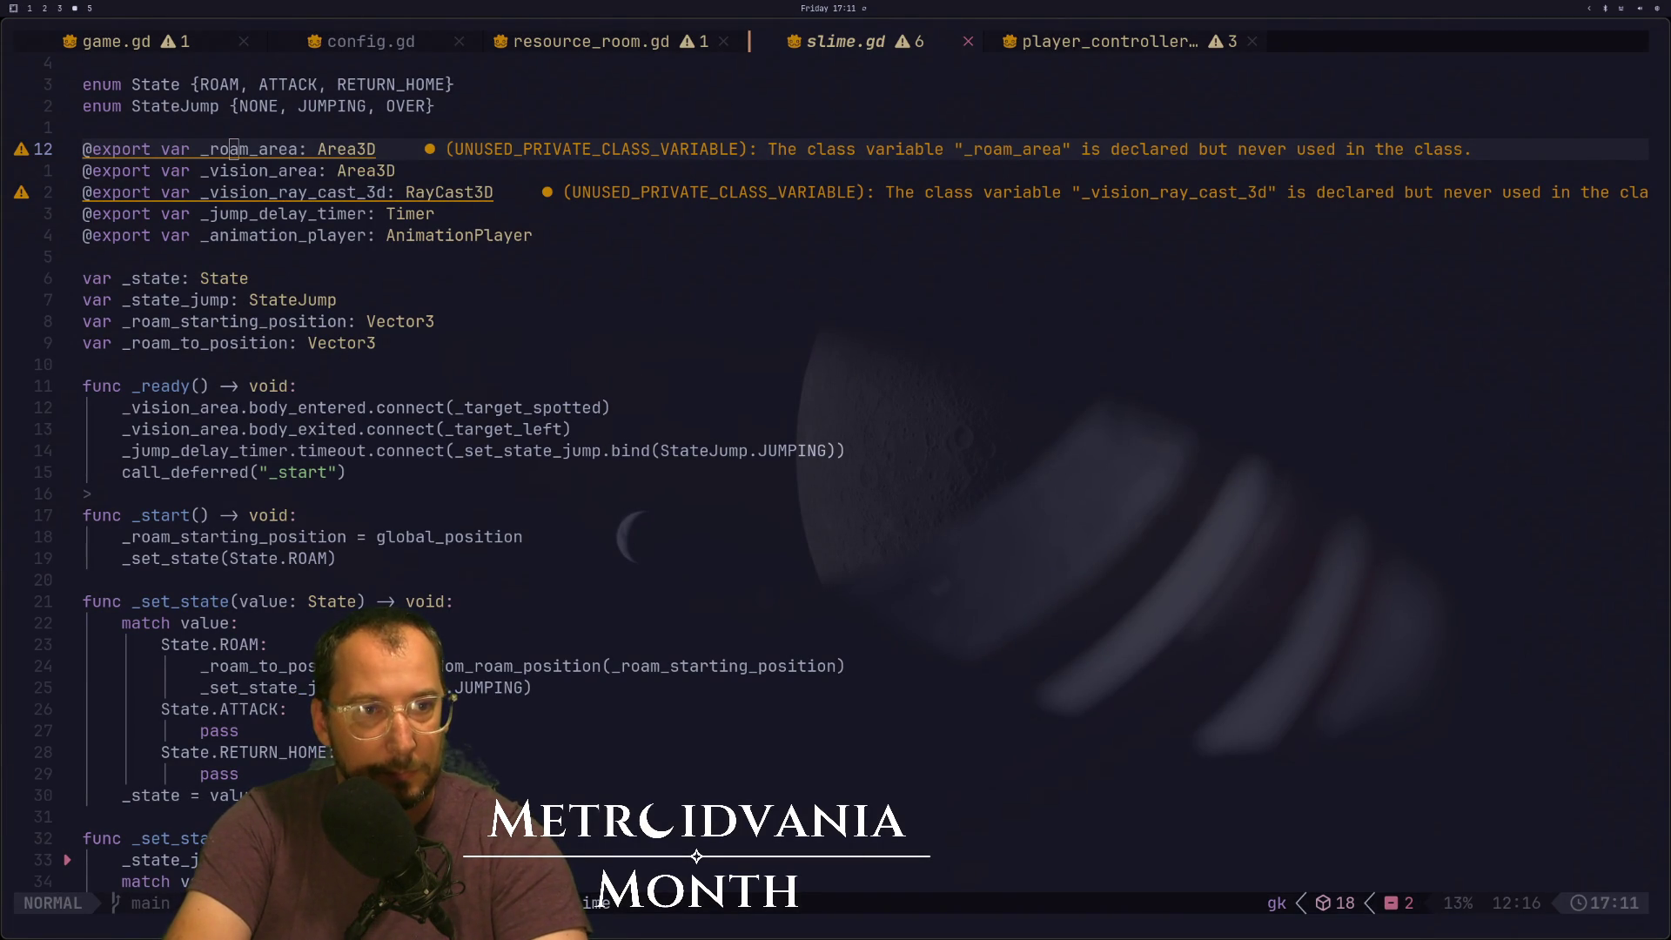
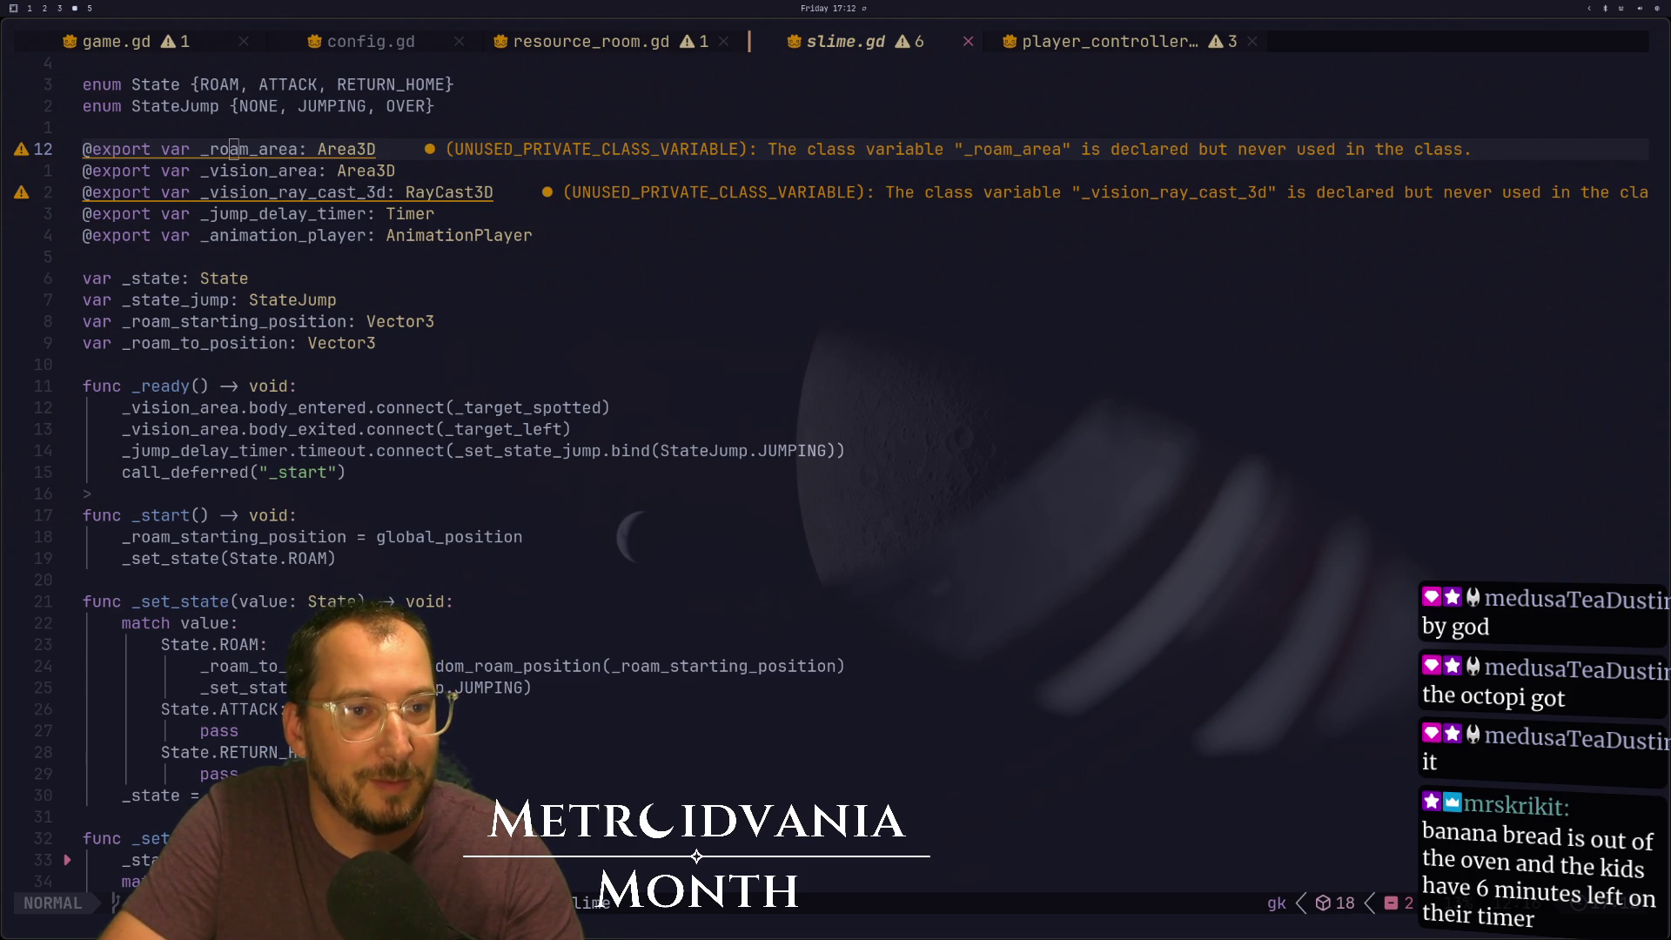
Open the newest Godot Metroidvania highlight from the Twitch channel's highlights list
key(super+b)
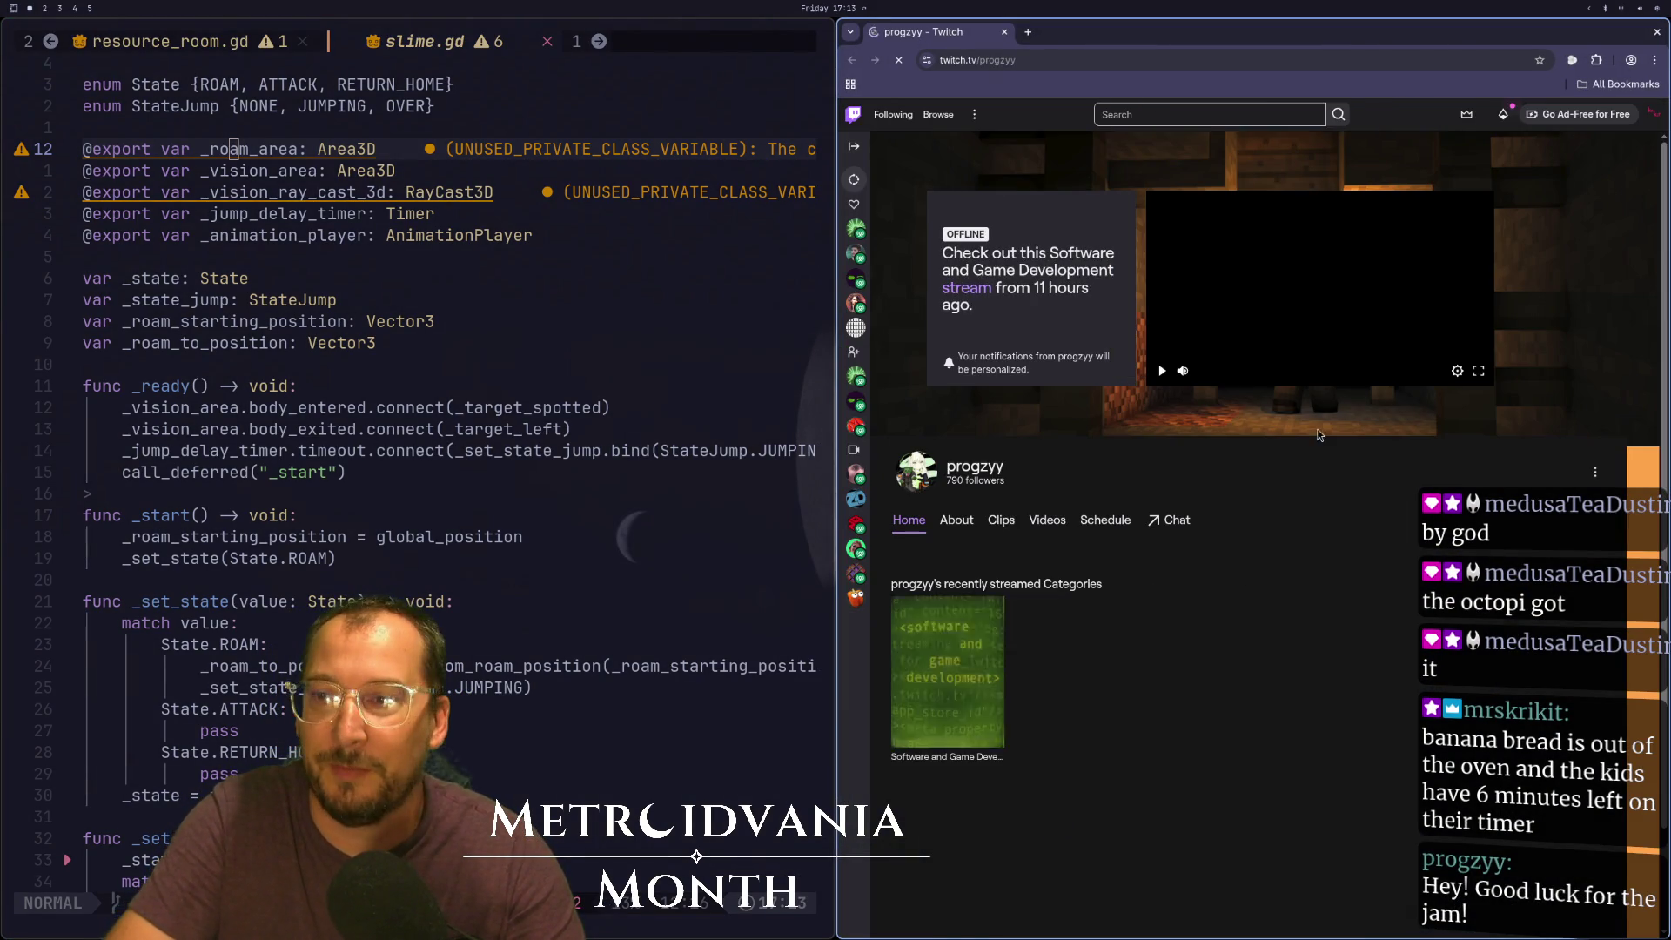
click(1054, 522)
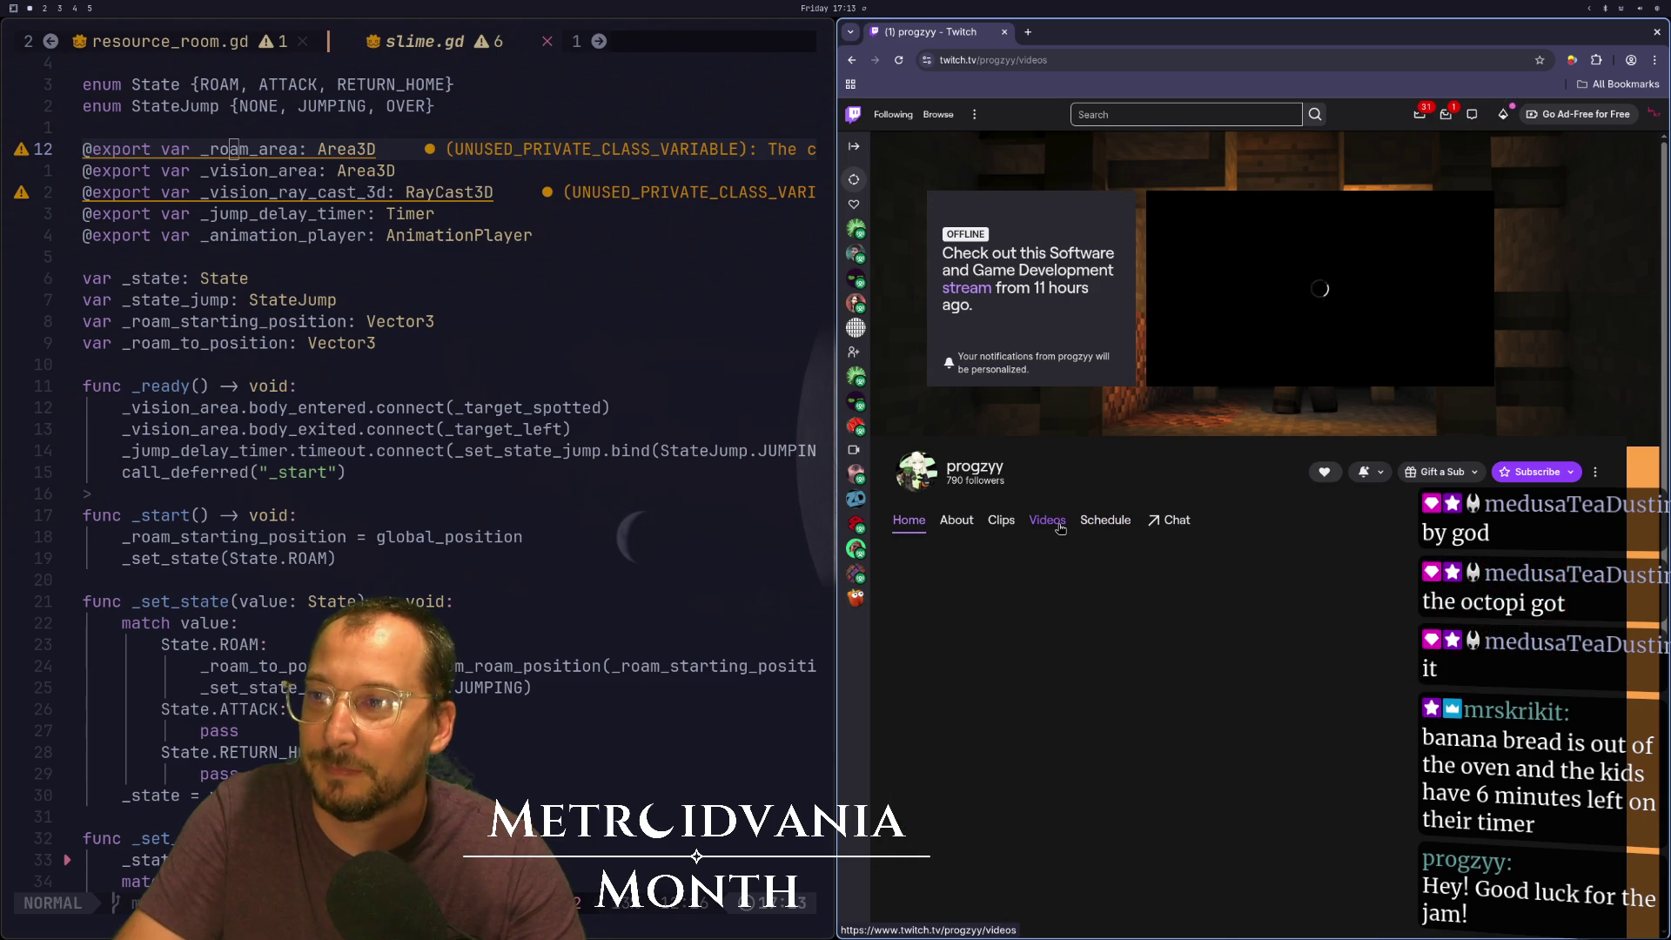
scroll(1264, 583, down, 3)
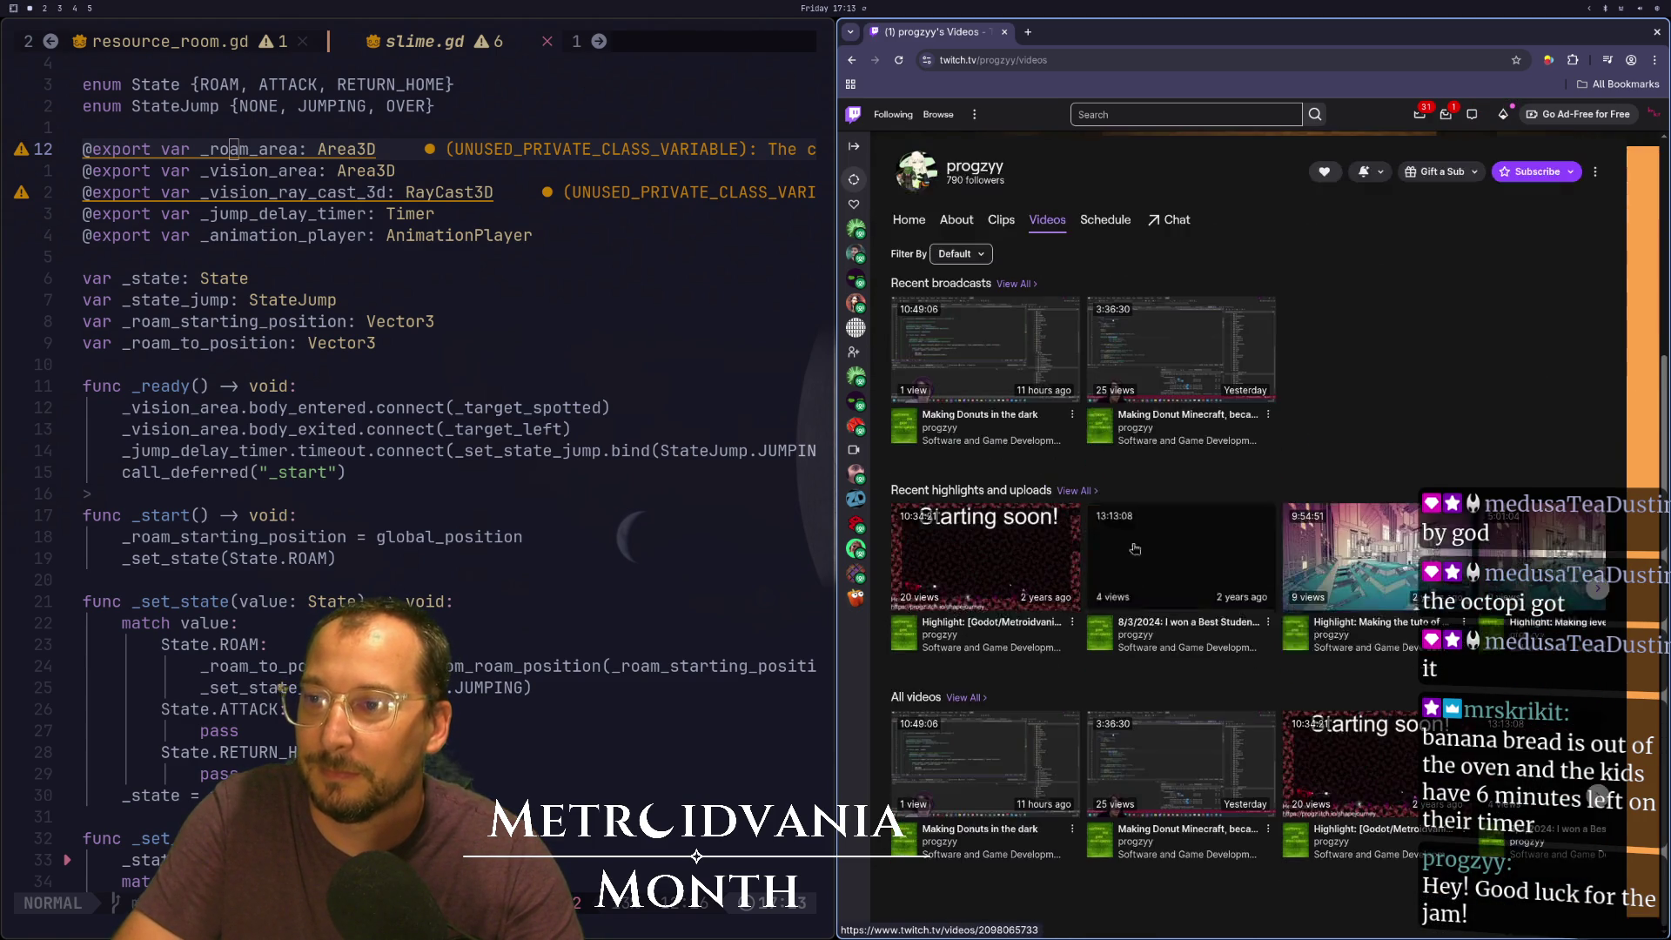
click(1075, 493)
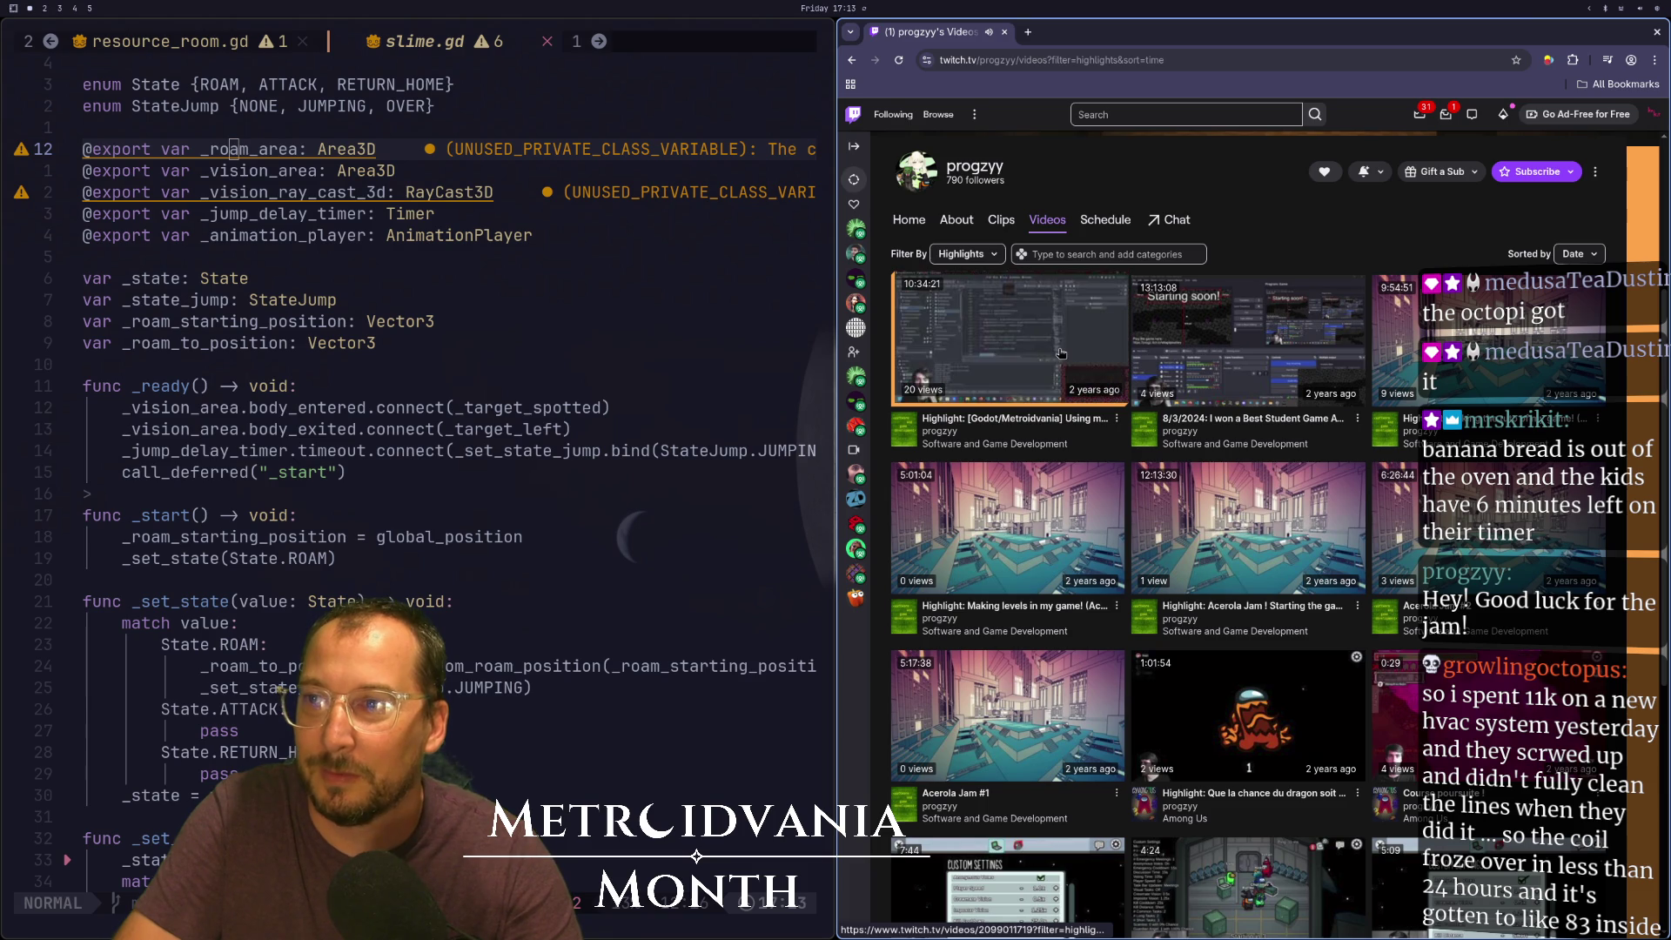
click(1010, 337)
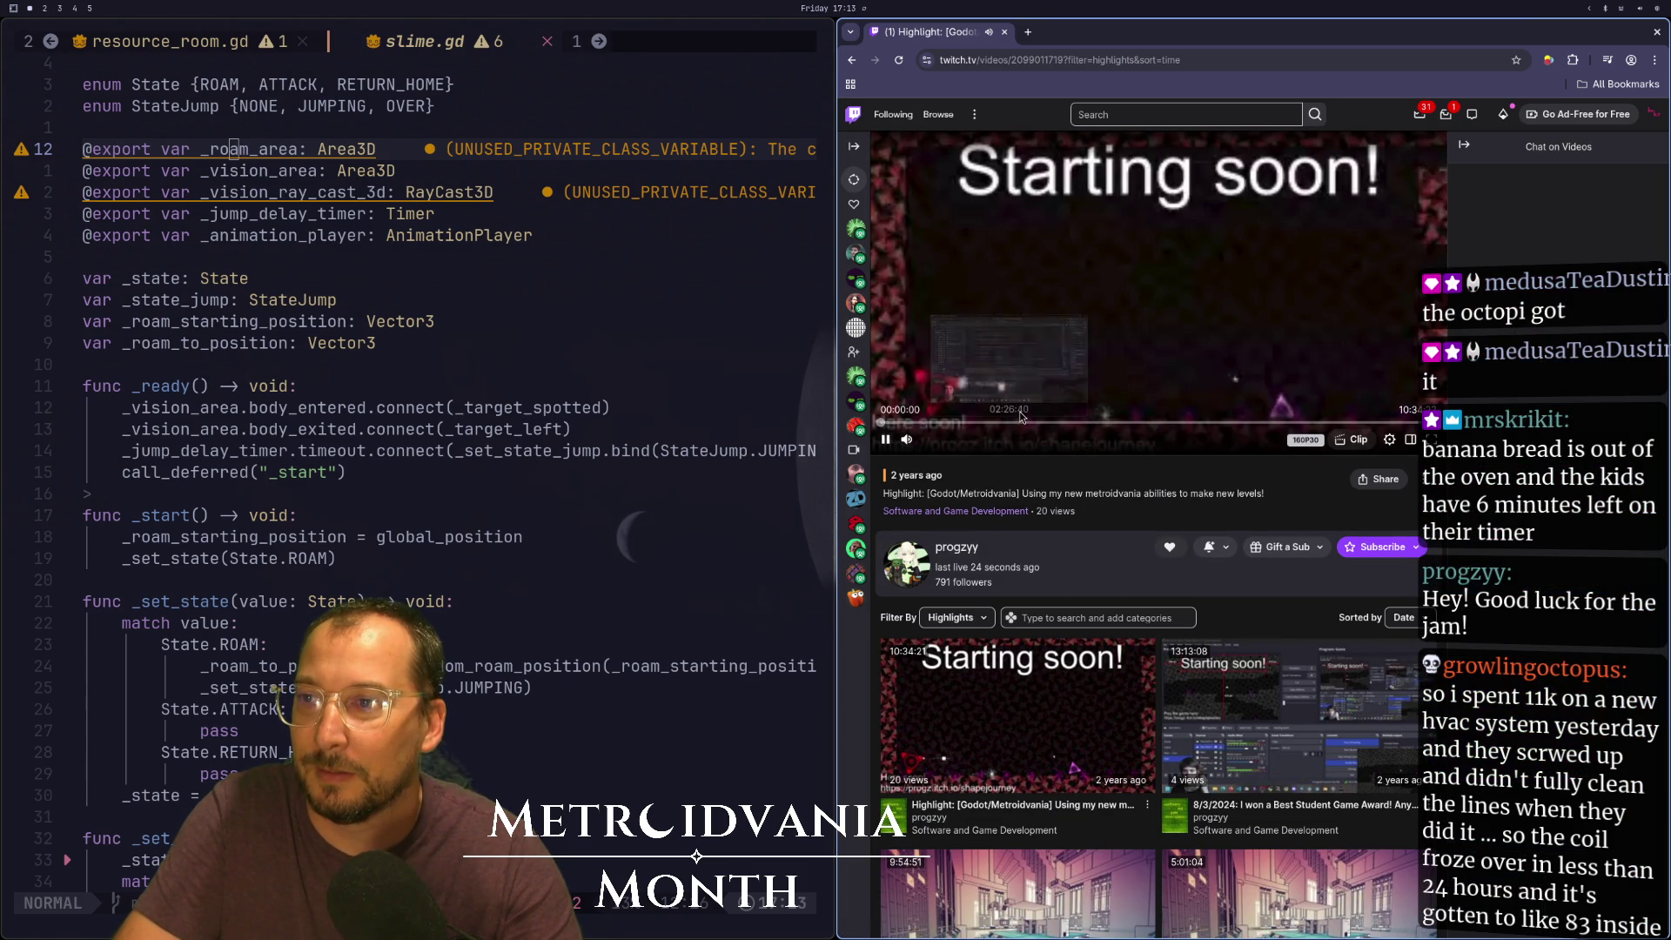
Play the highlight briefly, leave it paused, and return to the Godot editor
click(1149, 327)
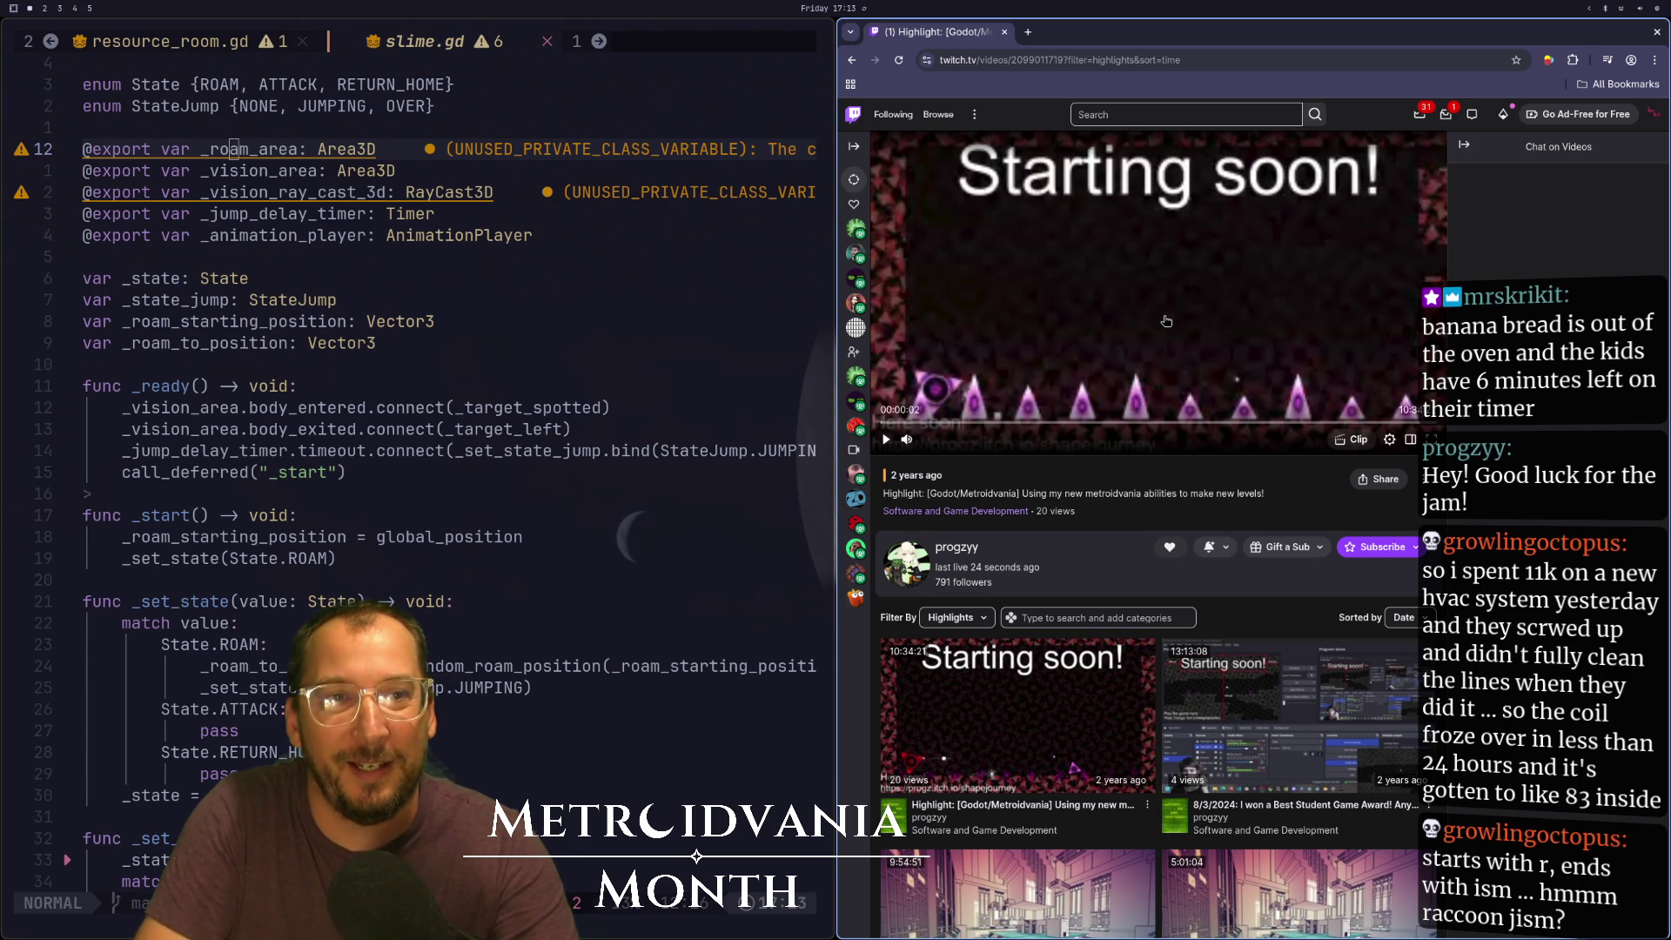
click(1166, 321)
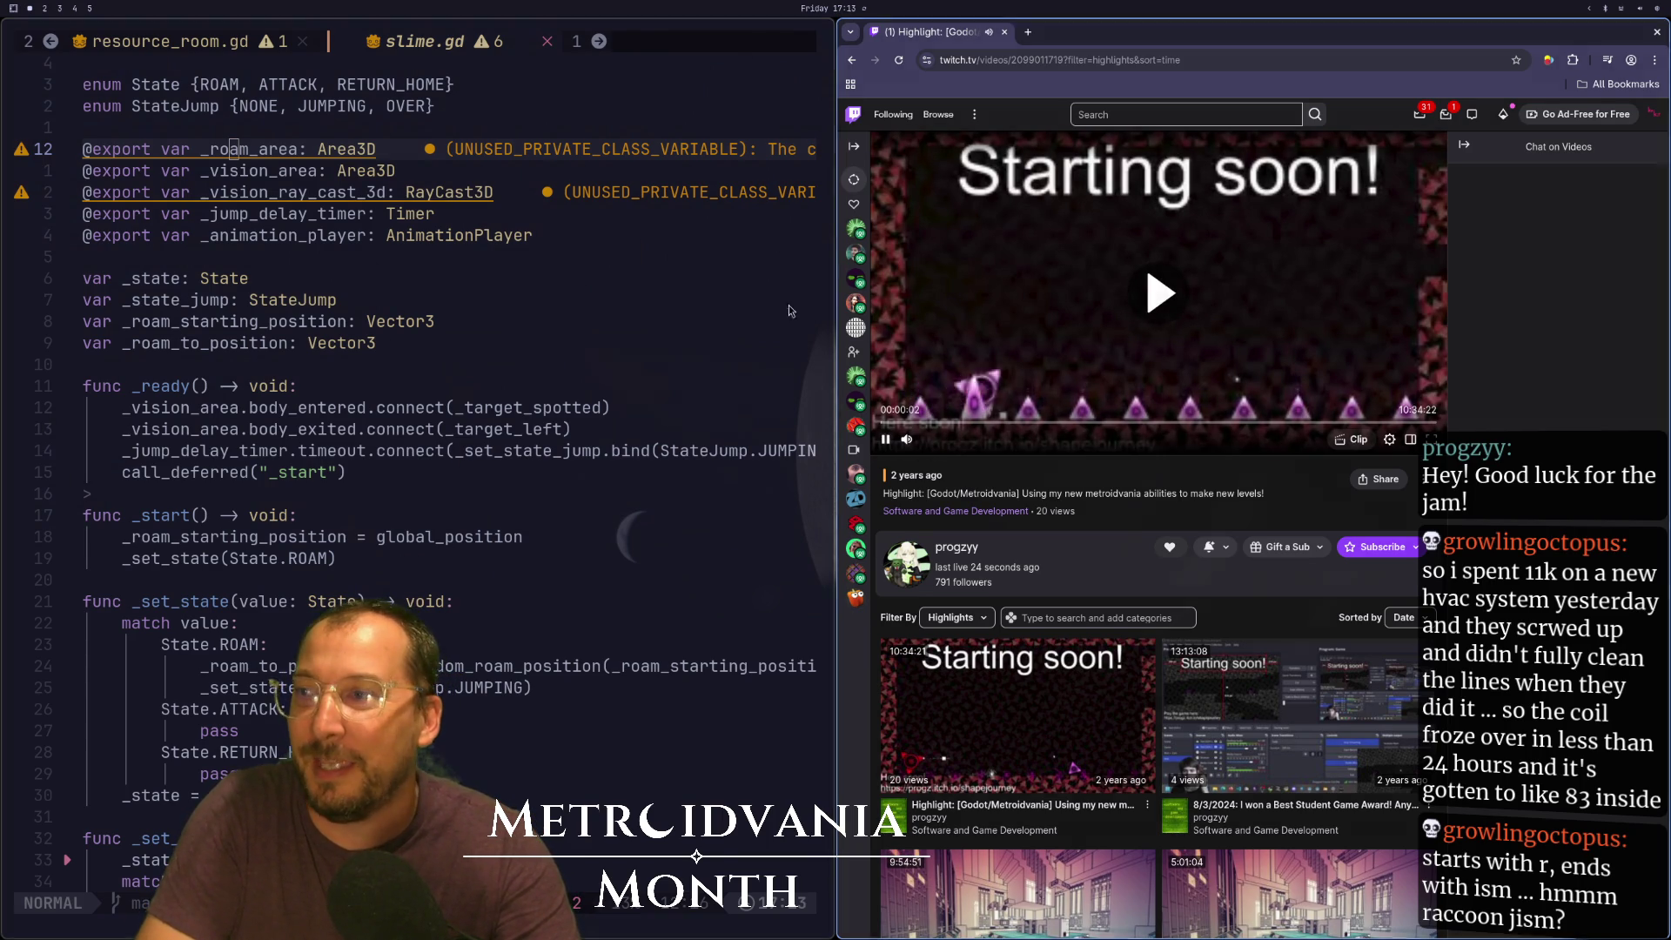
click(1052, 383)
key(super+2)
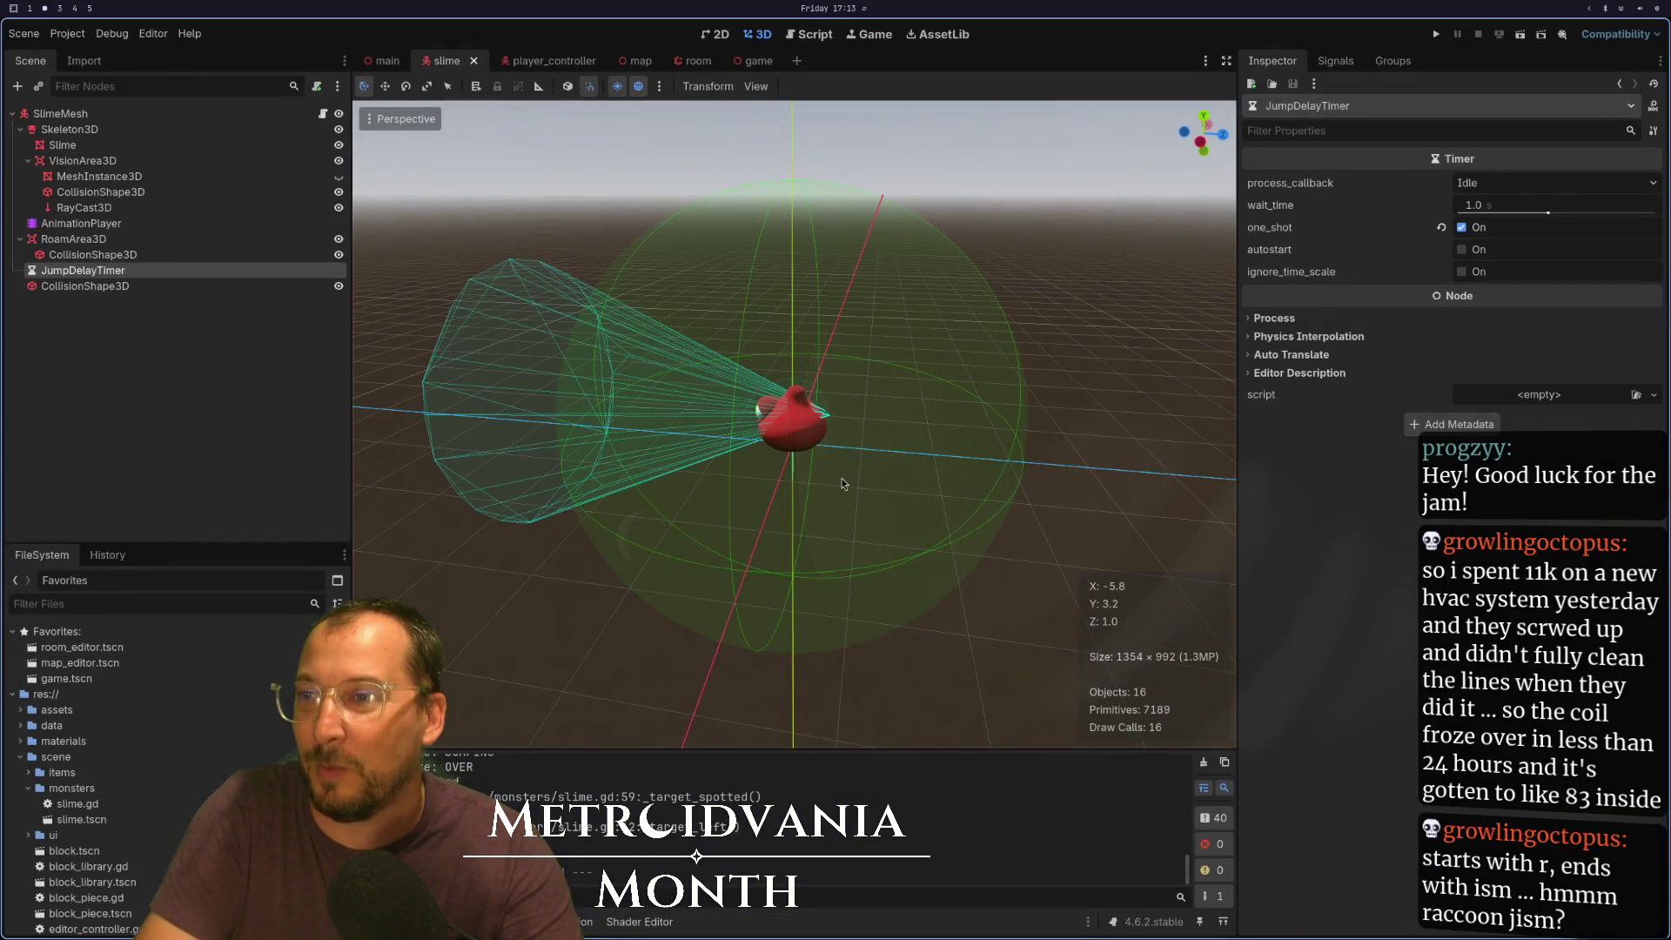
Run the project to play the voxel cave level in first person
click(1436, 33)
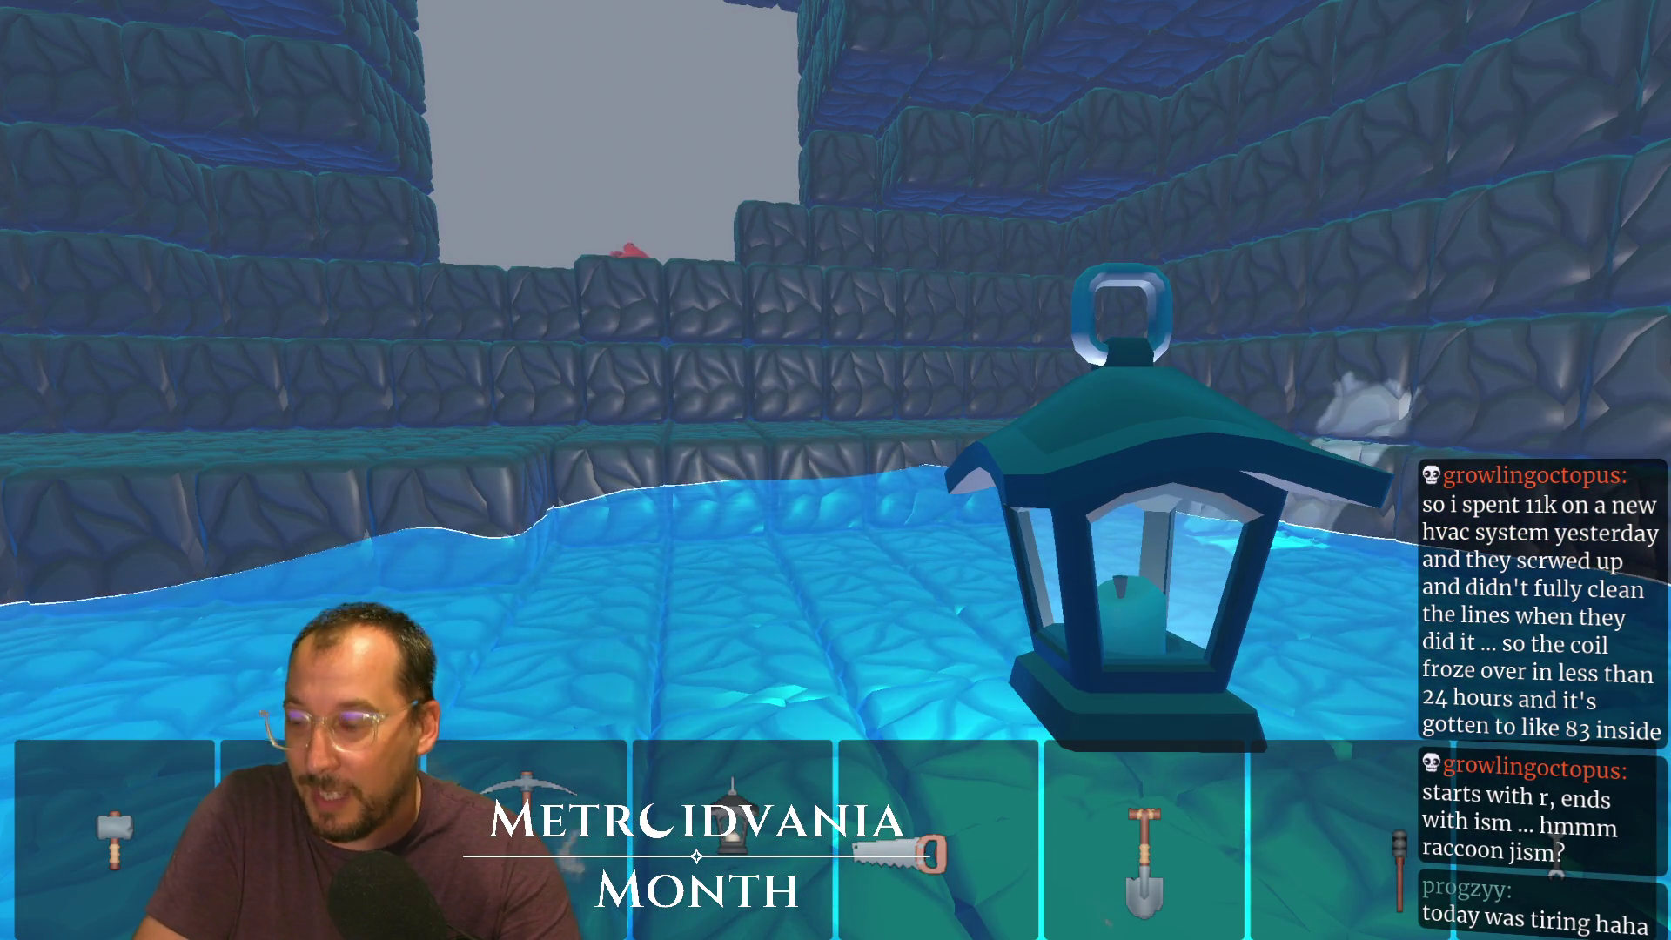
In block building mode, select the blue stone block and place a row on the floor
key(Tab)
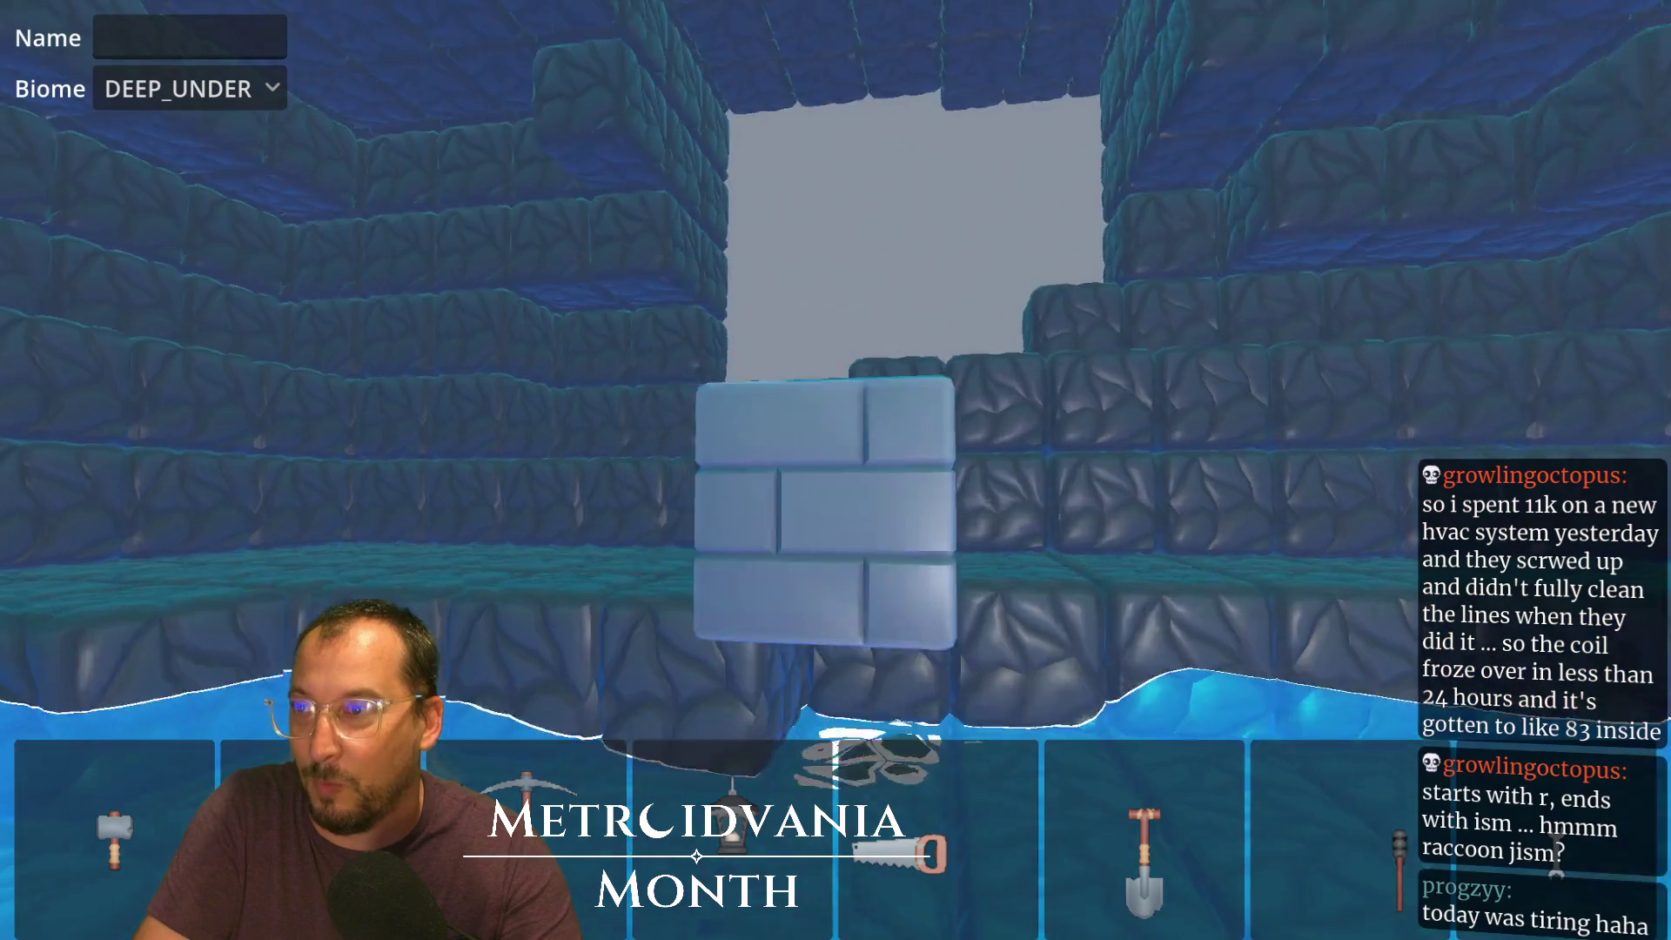
scroll(836, 470, down, 1)
scroll(835, 470, down, 1)
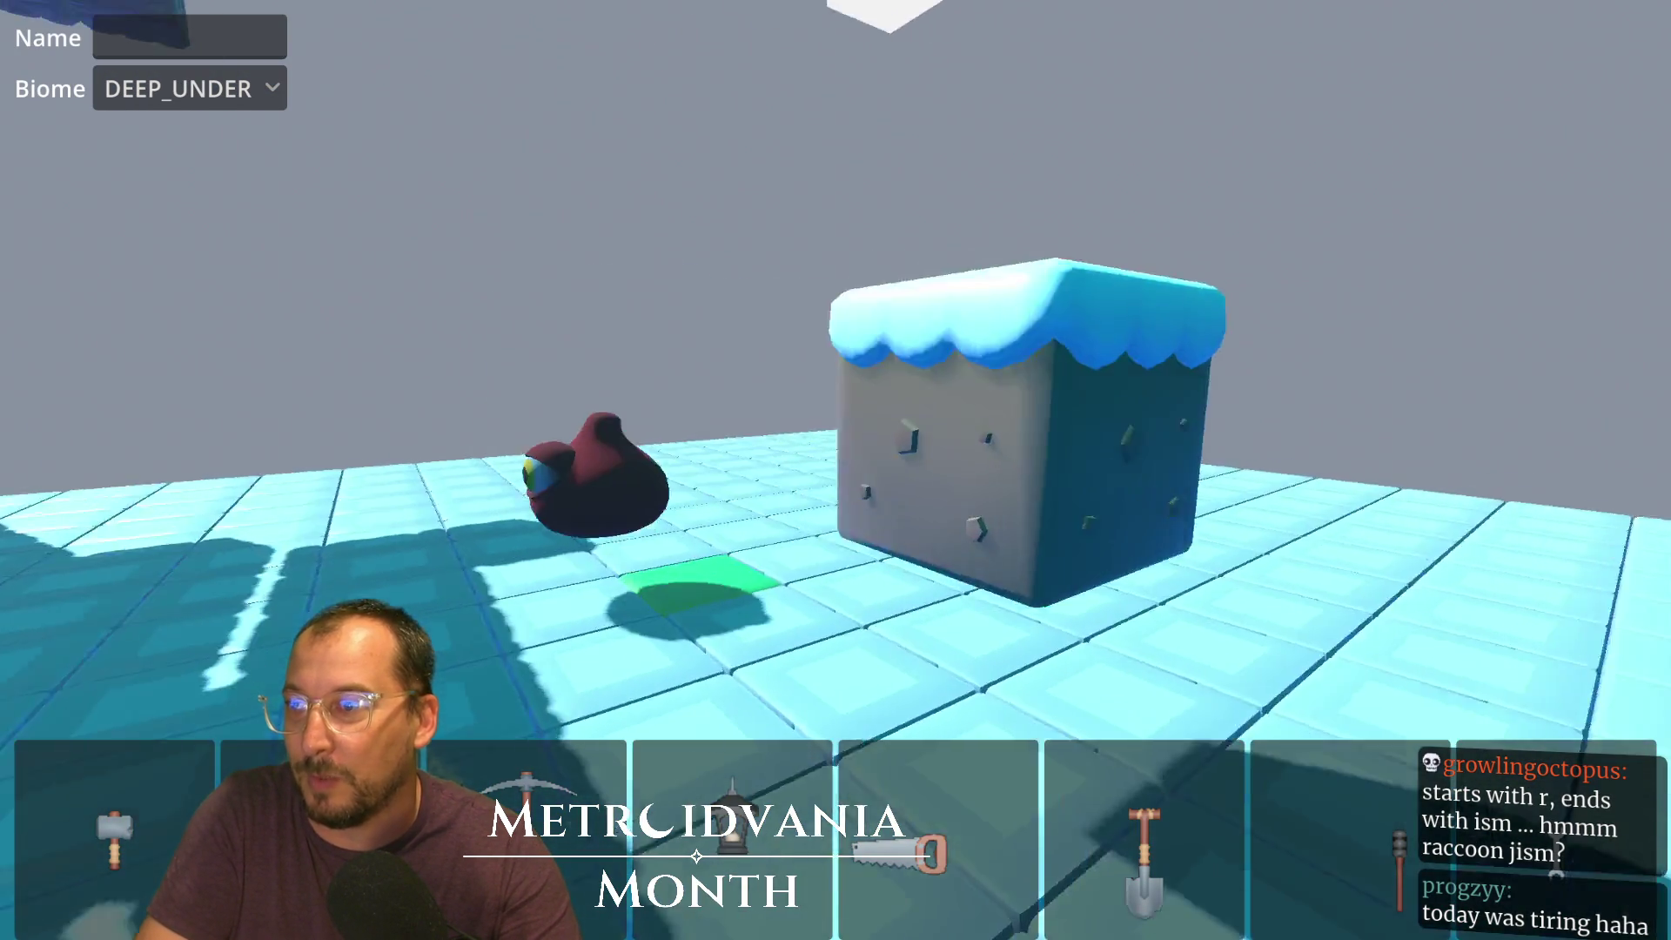
scroll(835, 470, down, 2)
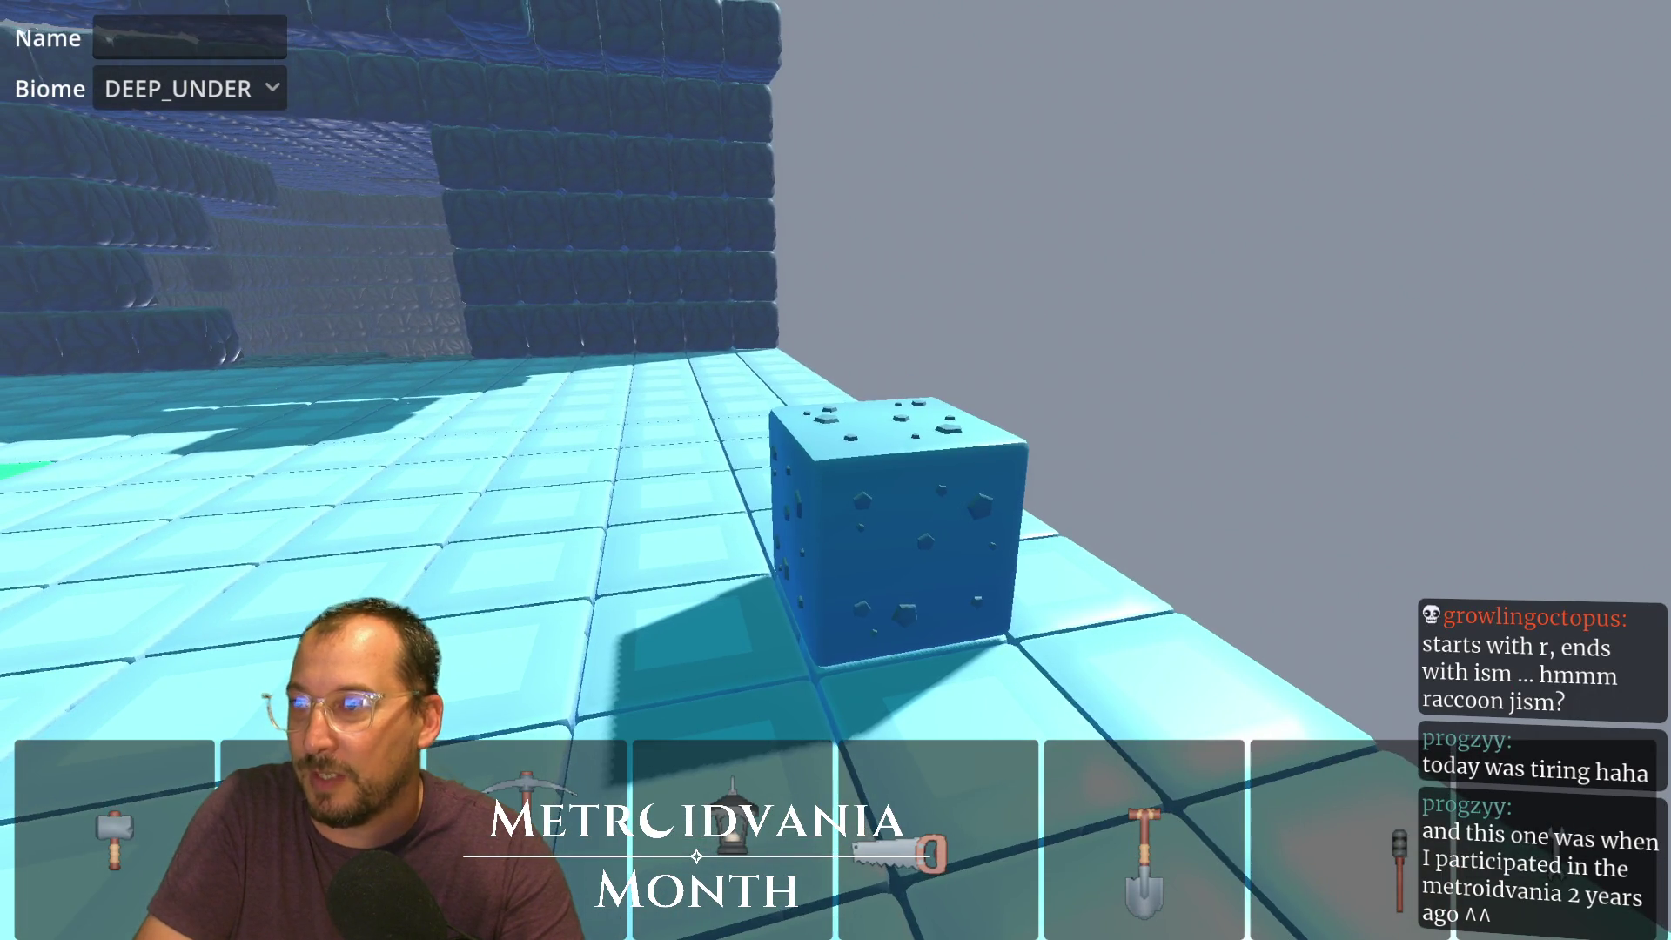
click(836, 470)
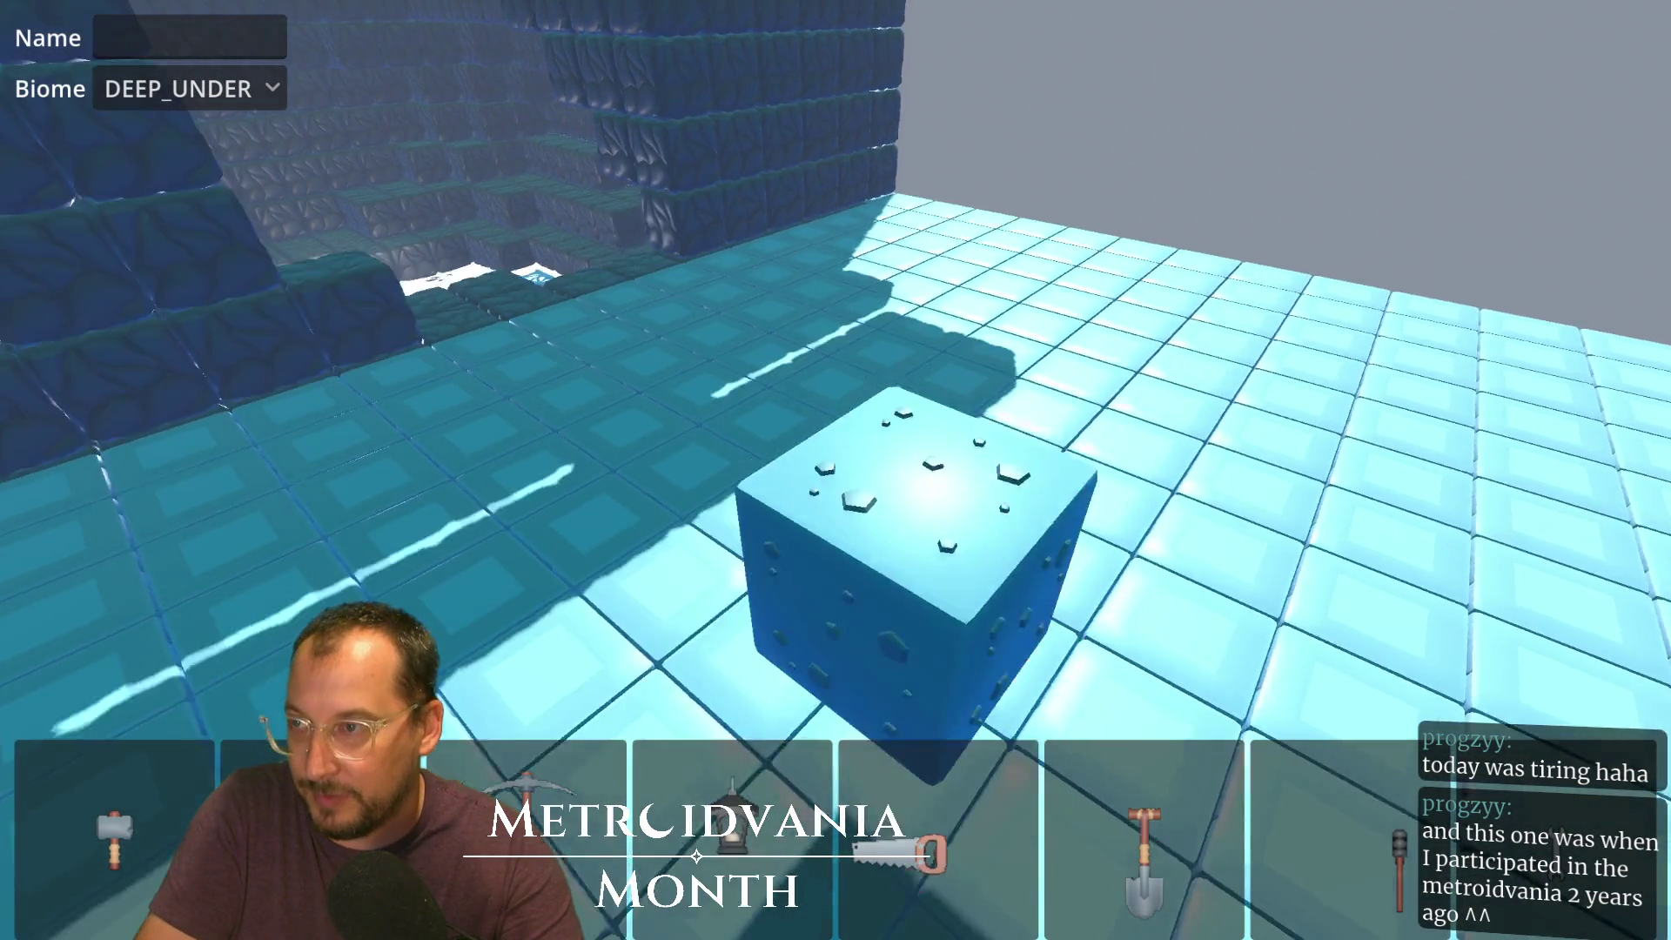
Equip the lantern, then the axe, and walk through the pool onto the ledge
key(4)
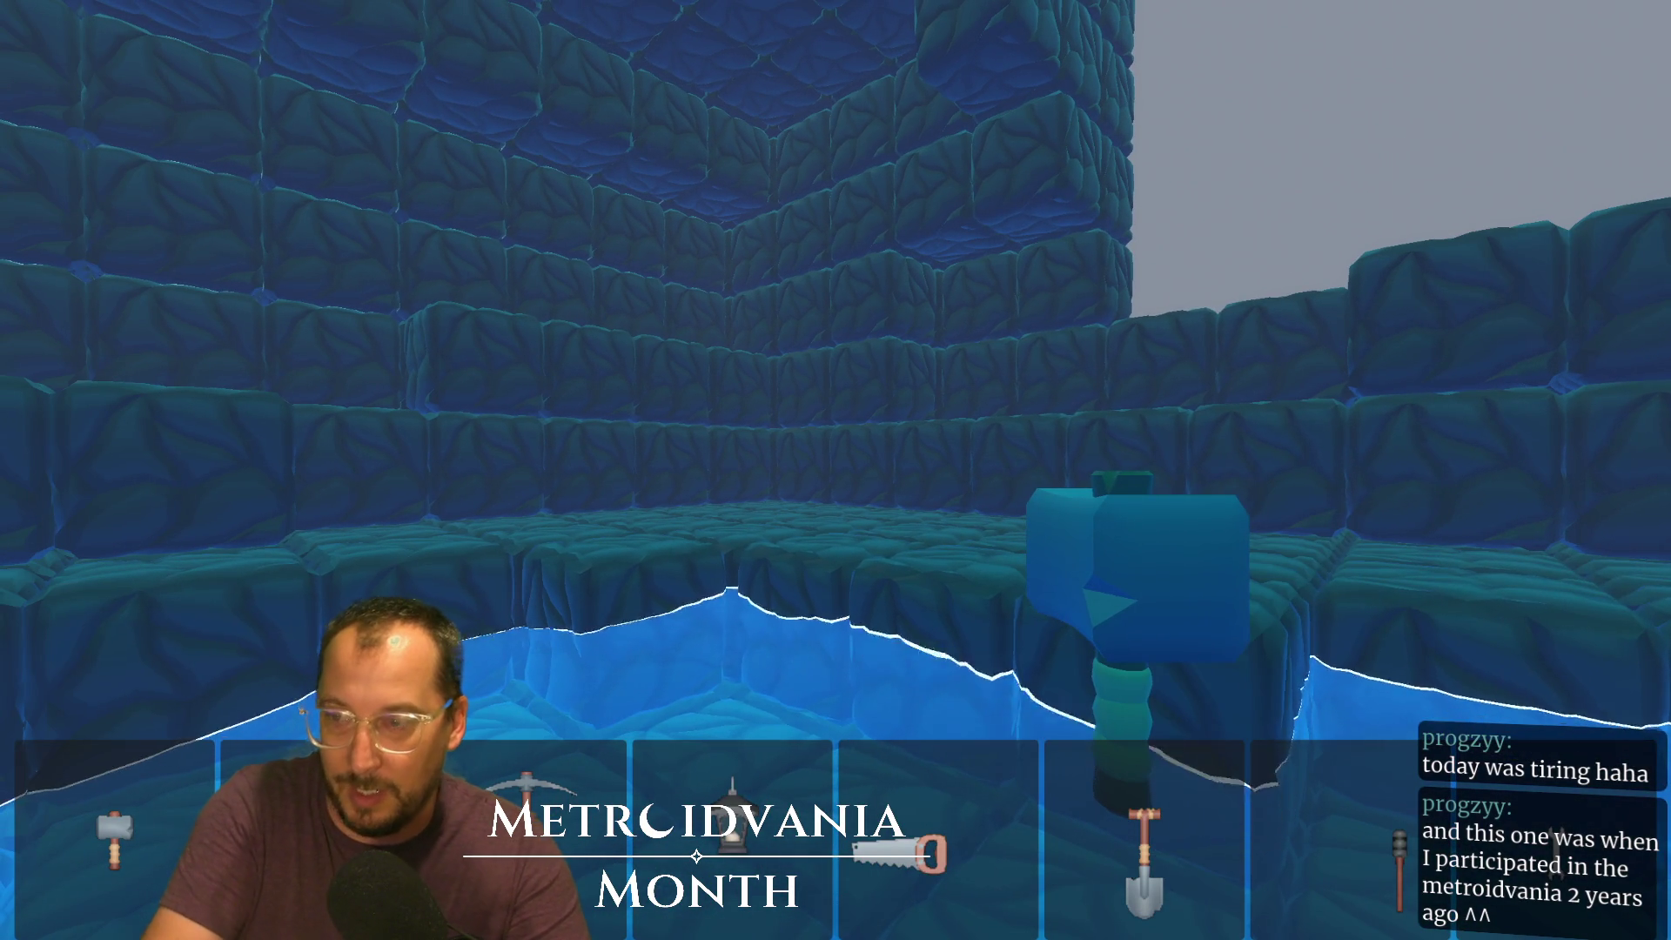
key(2)
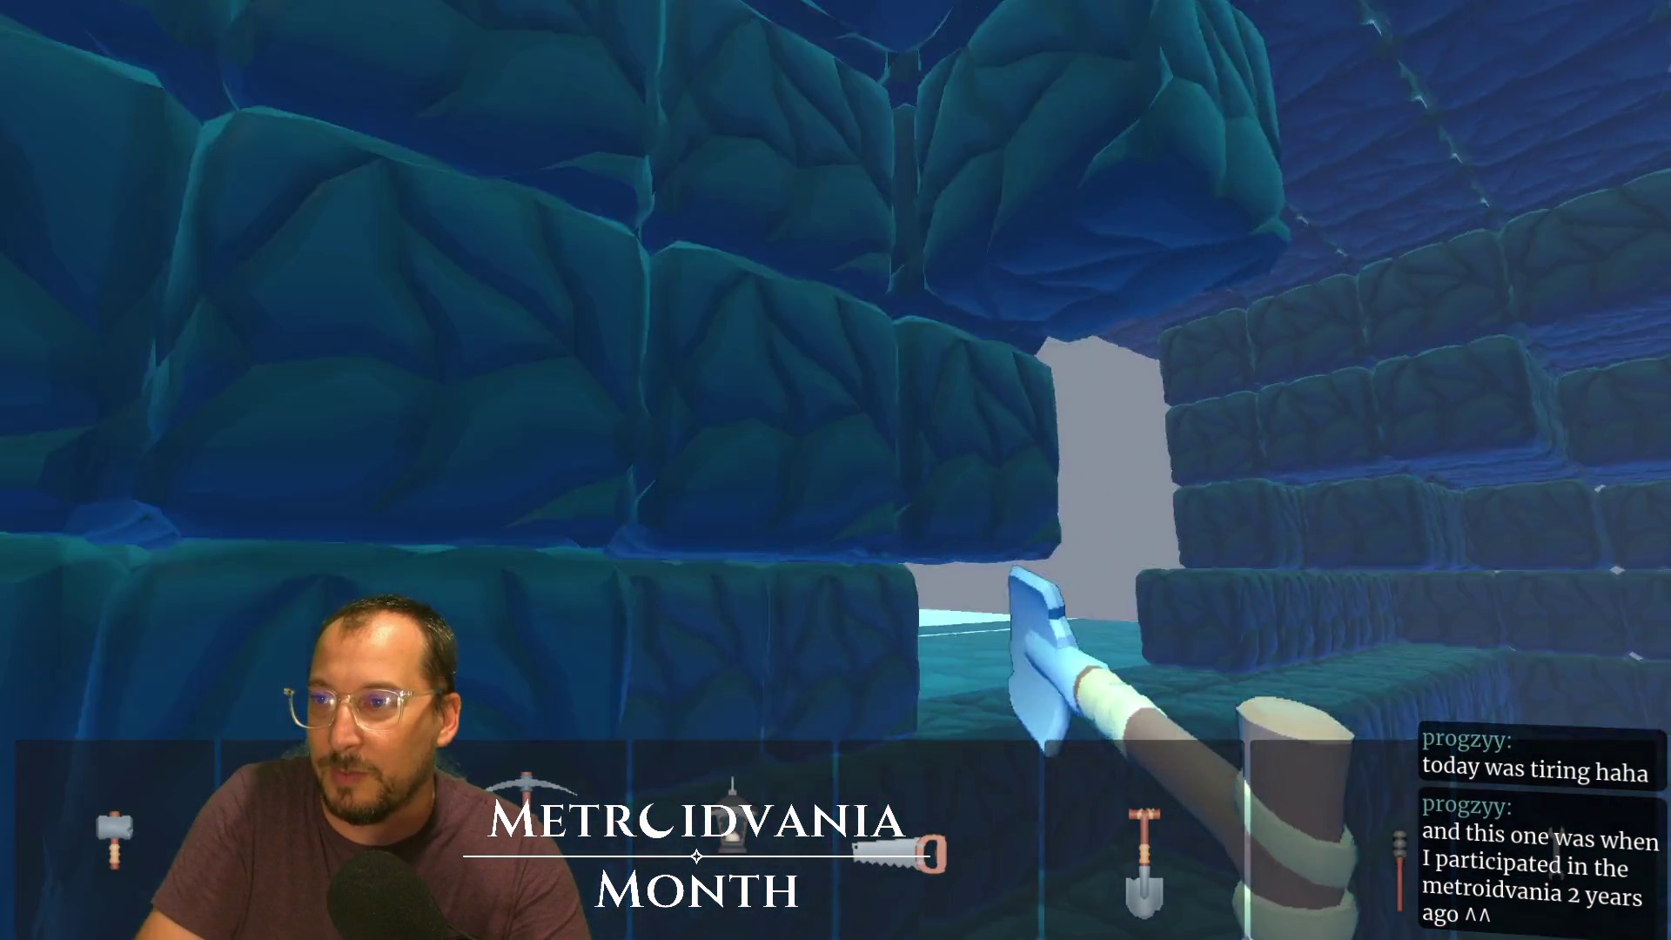
key(w)
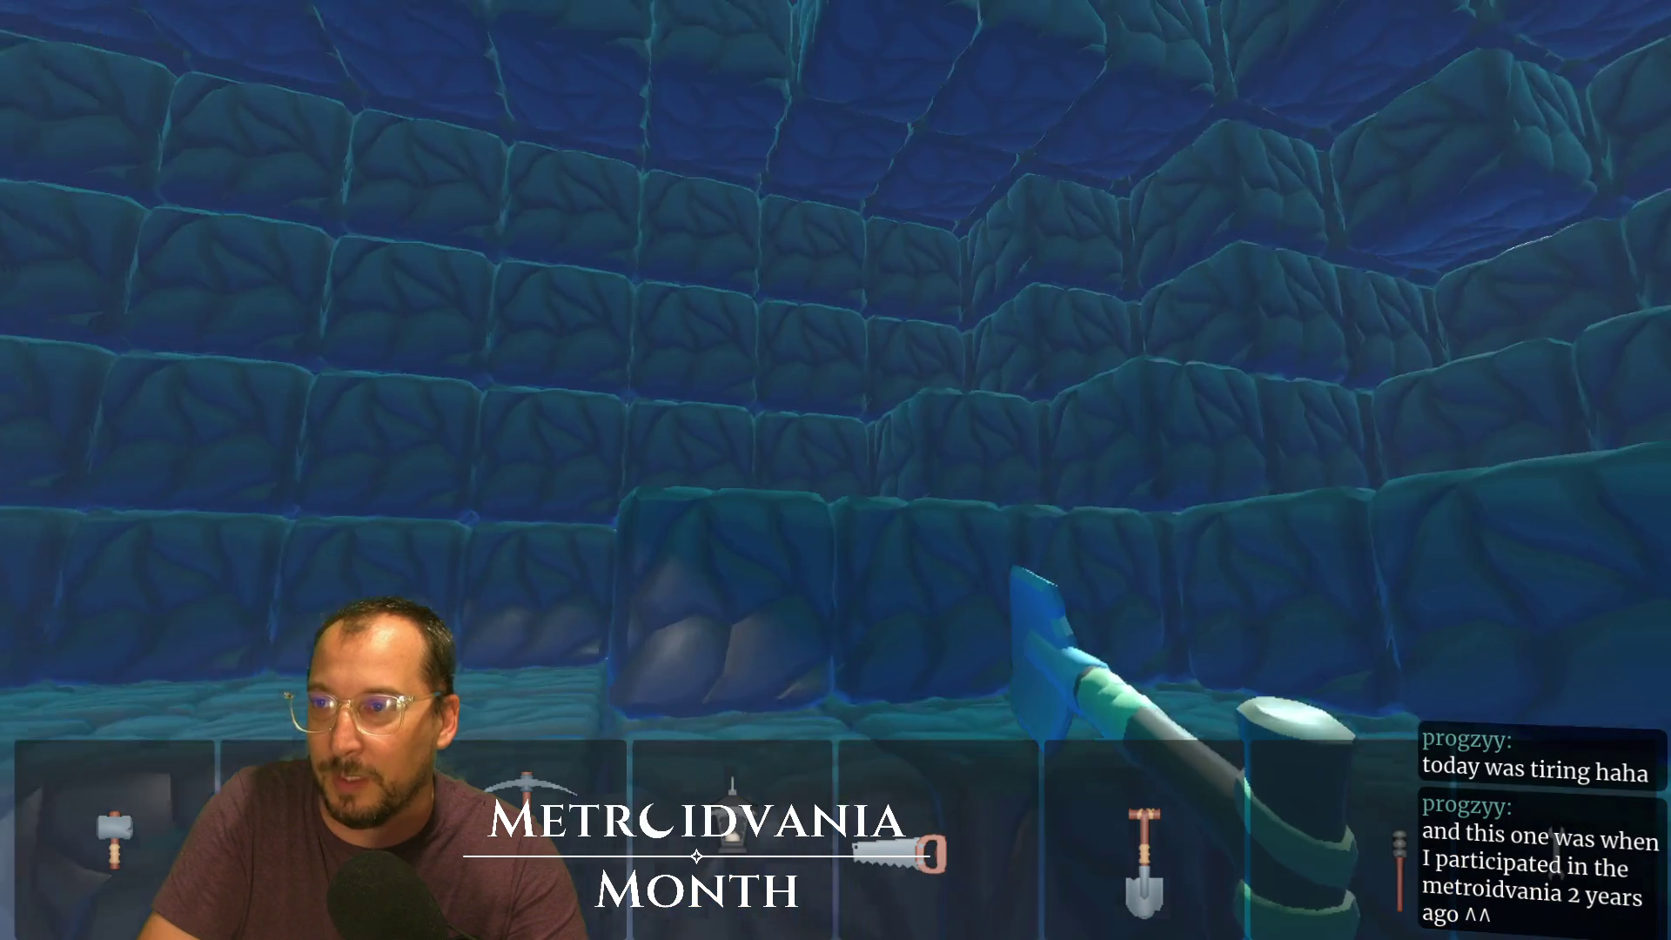
key(s)
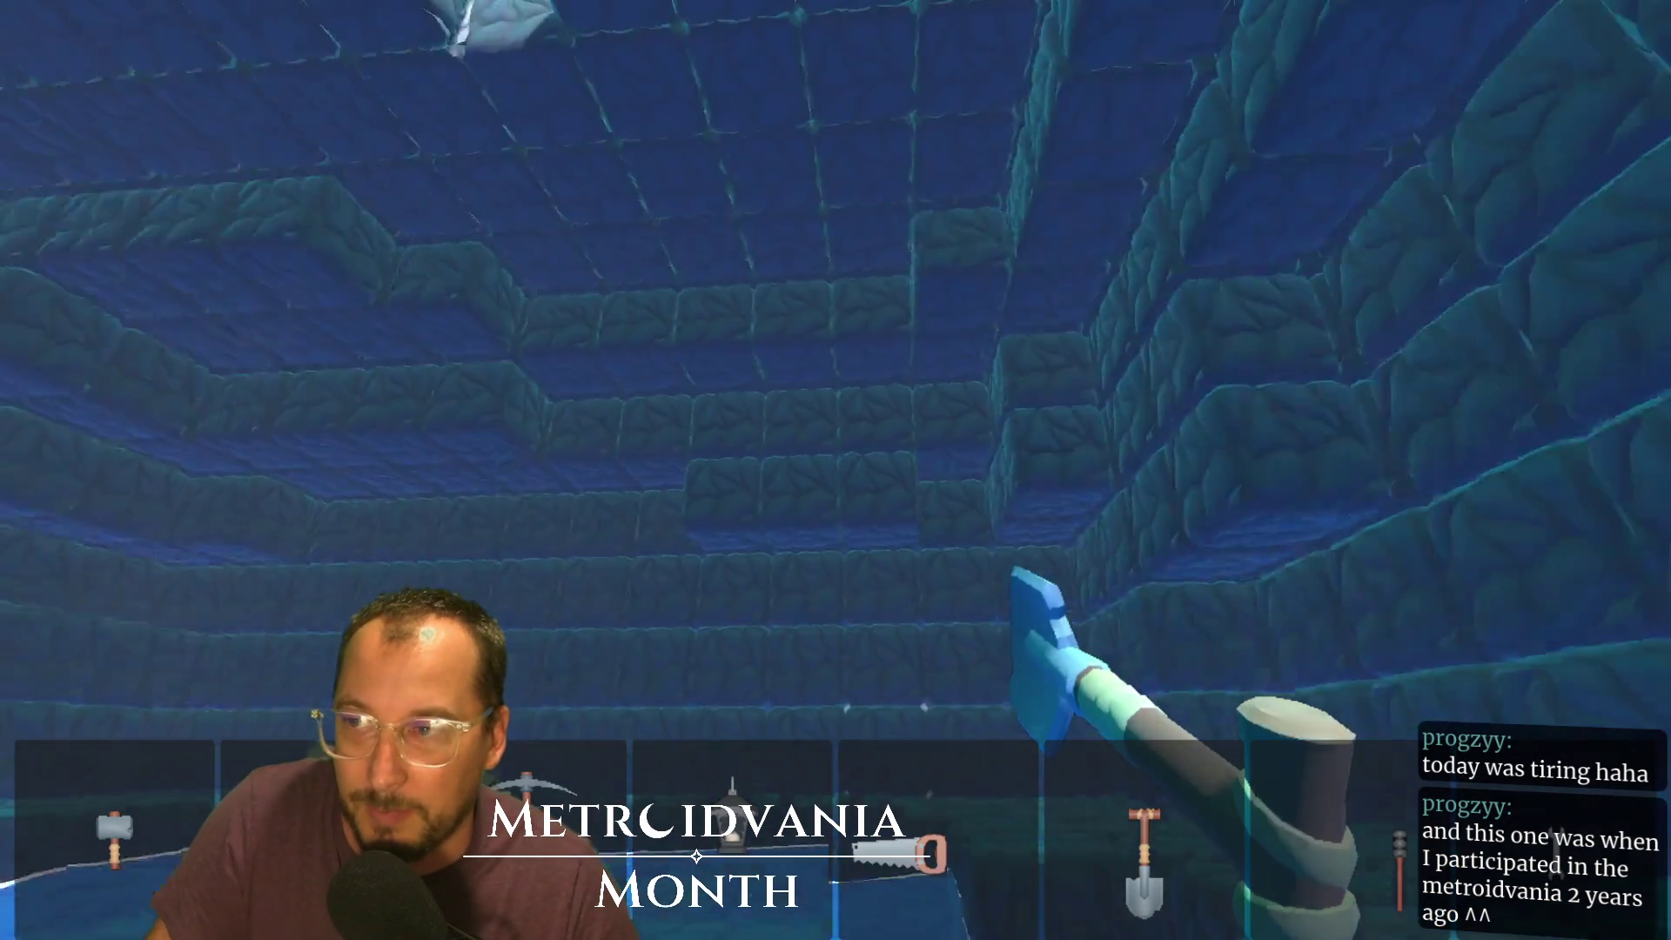
key(w)
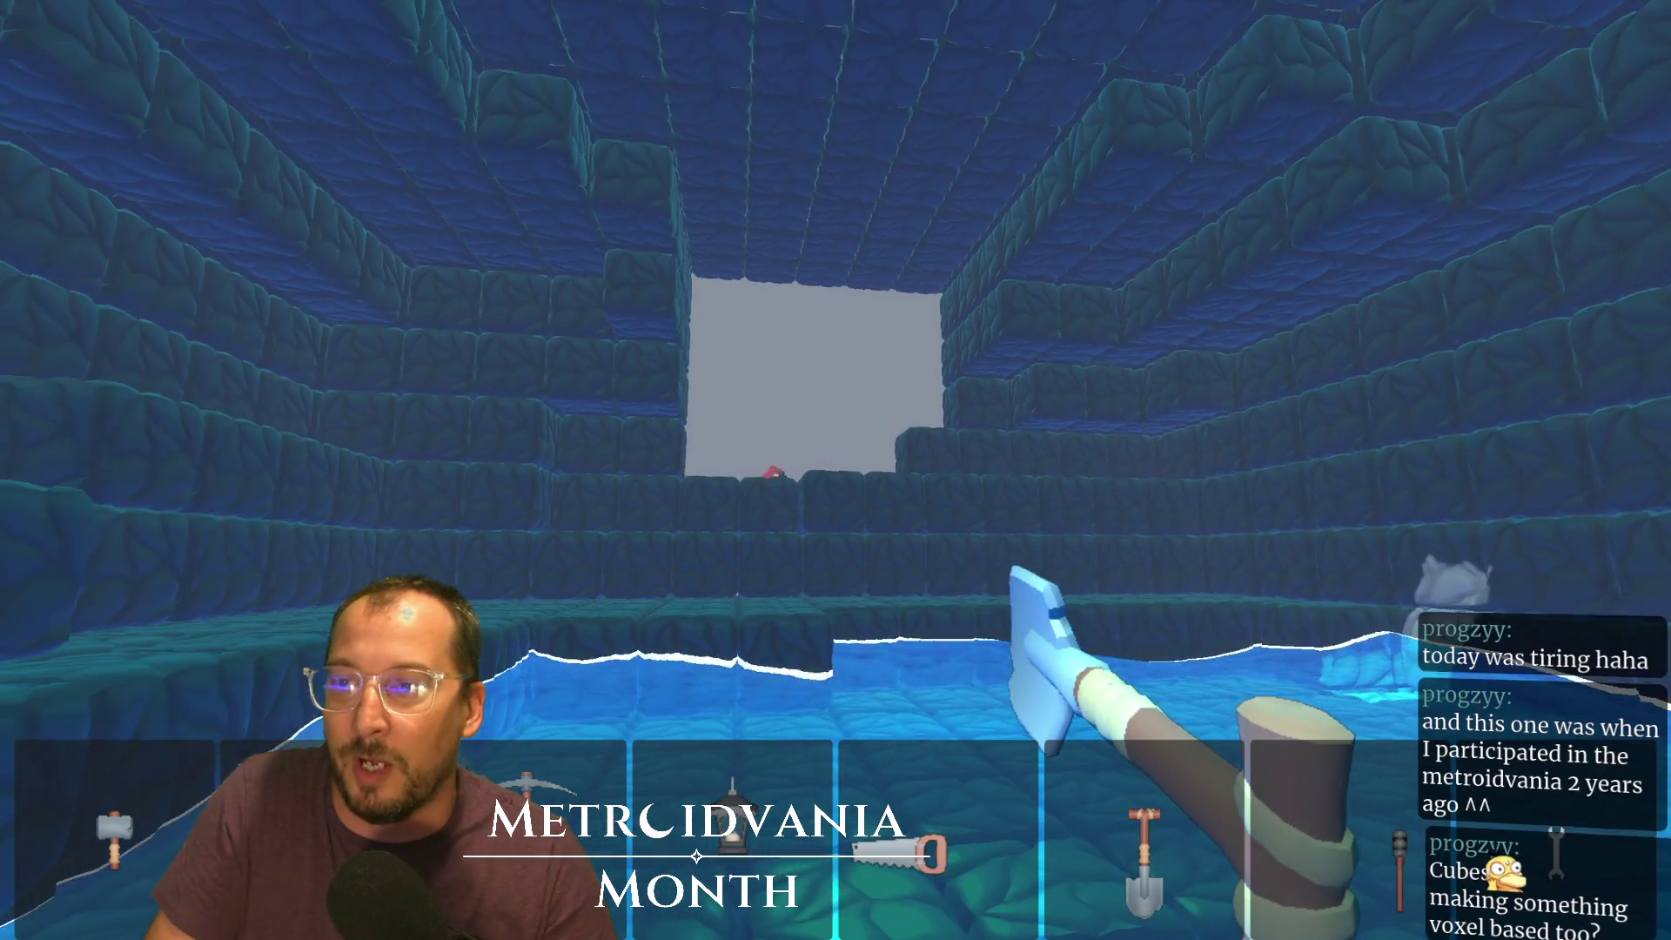
key(w)
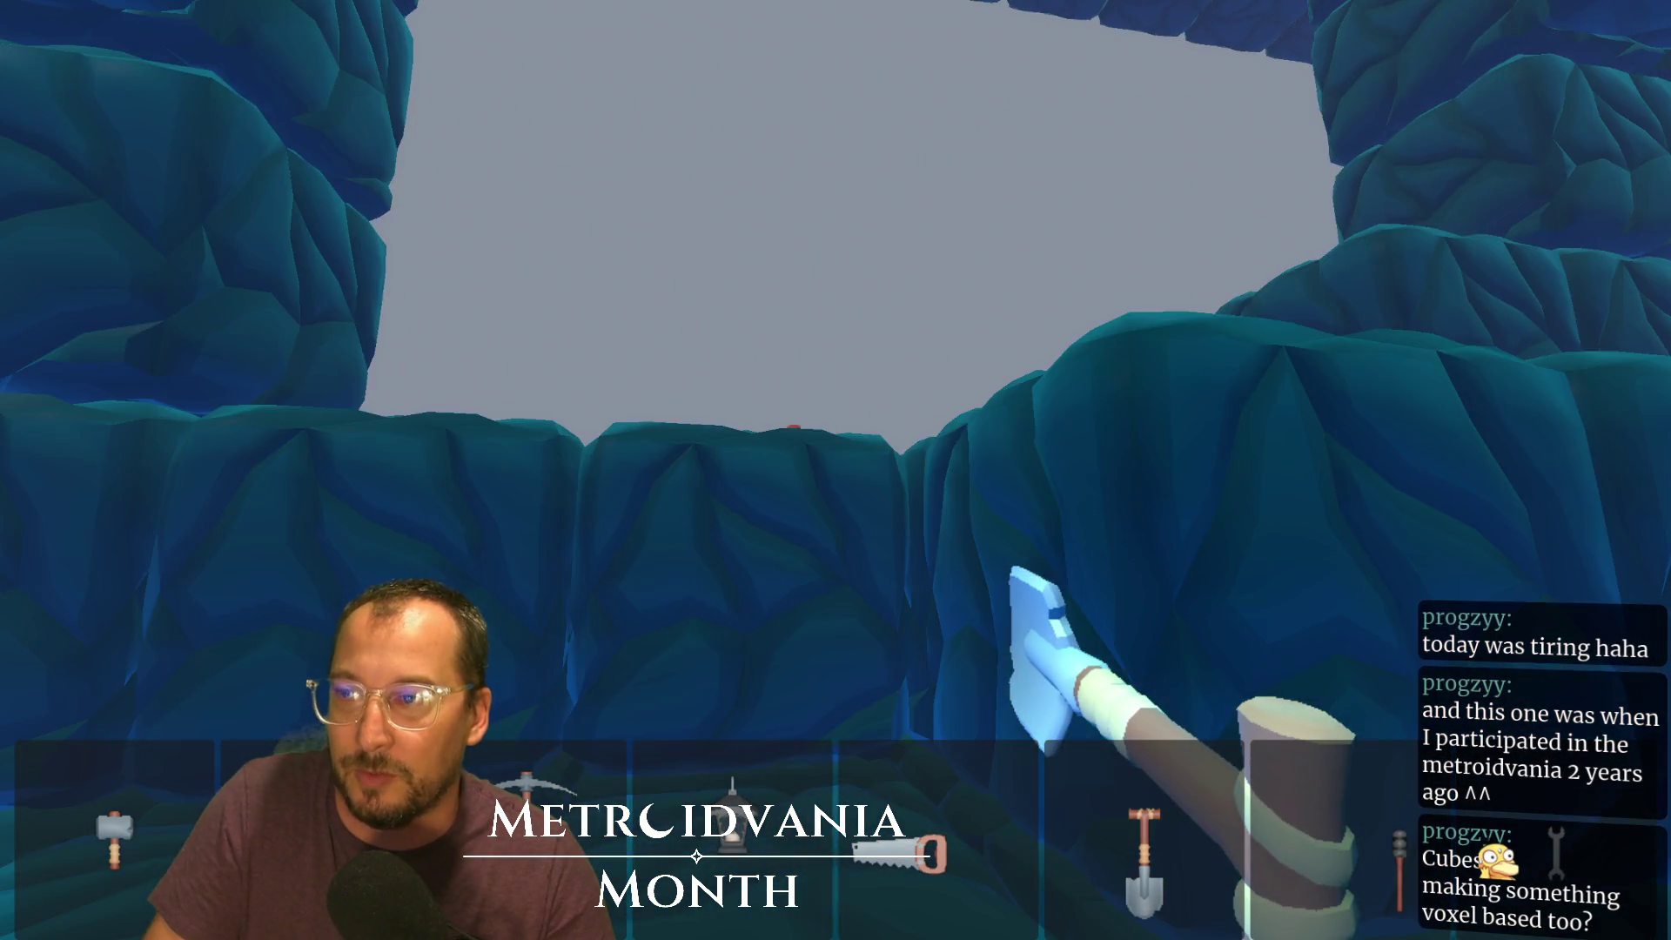
key(space)
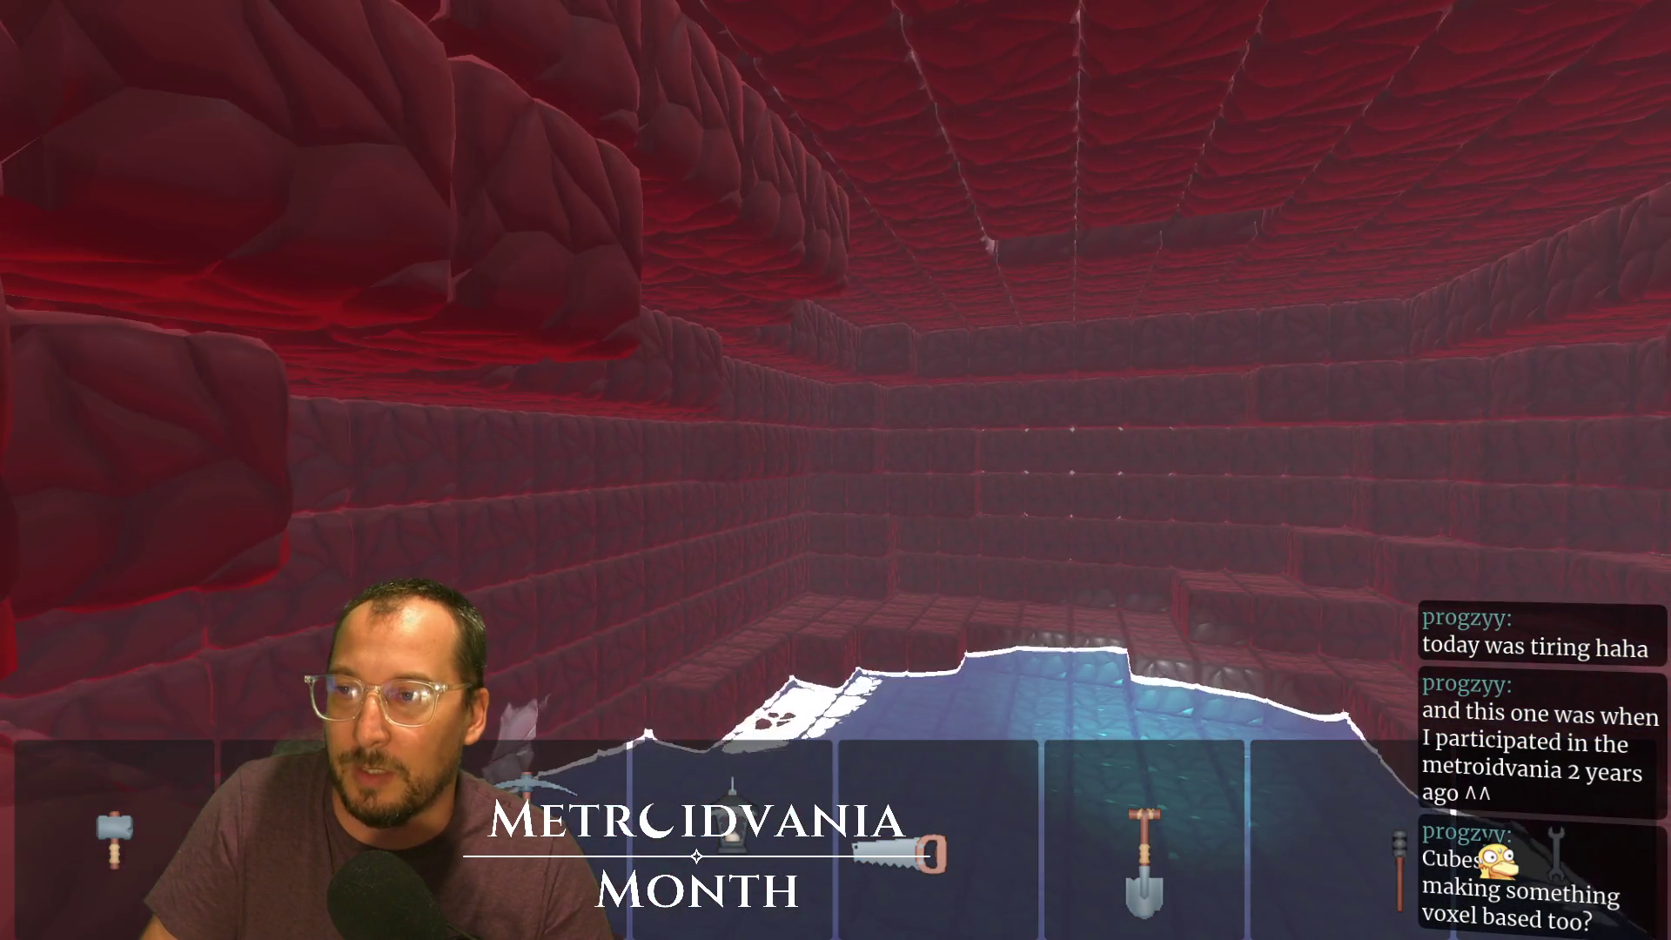
Scorch a crater into the red brick wall with a fireball, step back, and stop the game
click(836, 470)
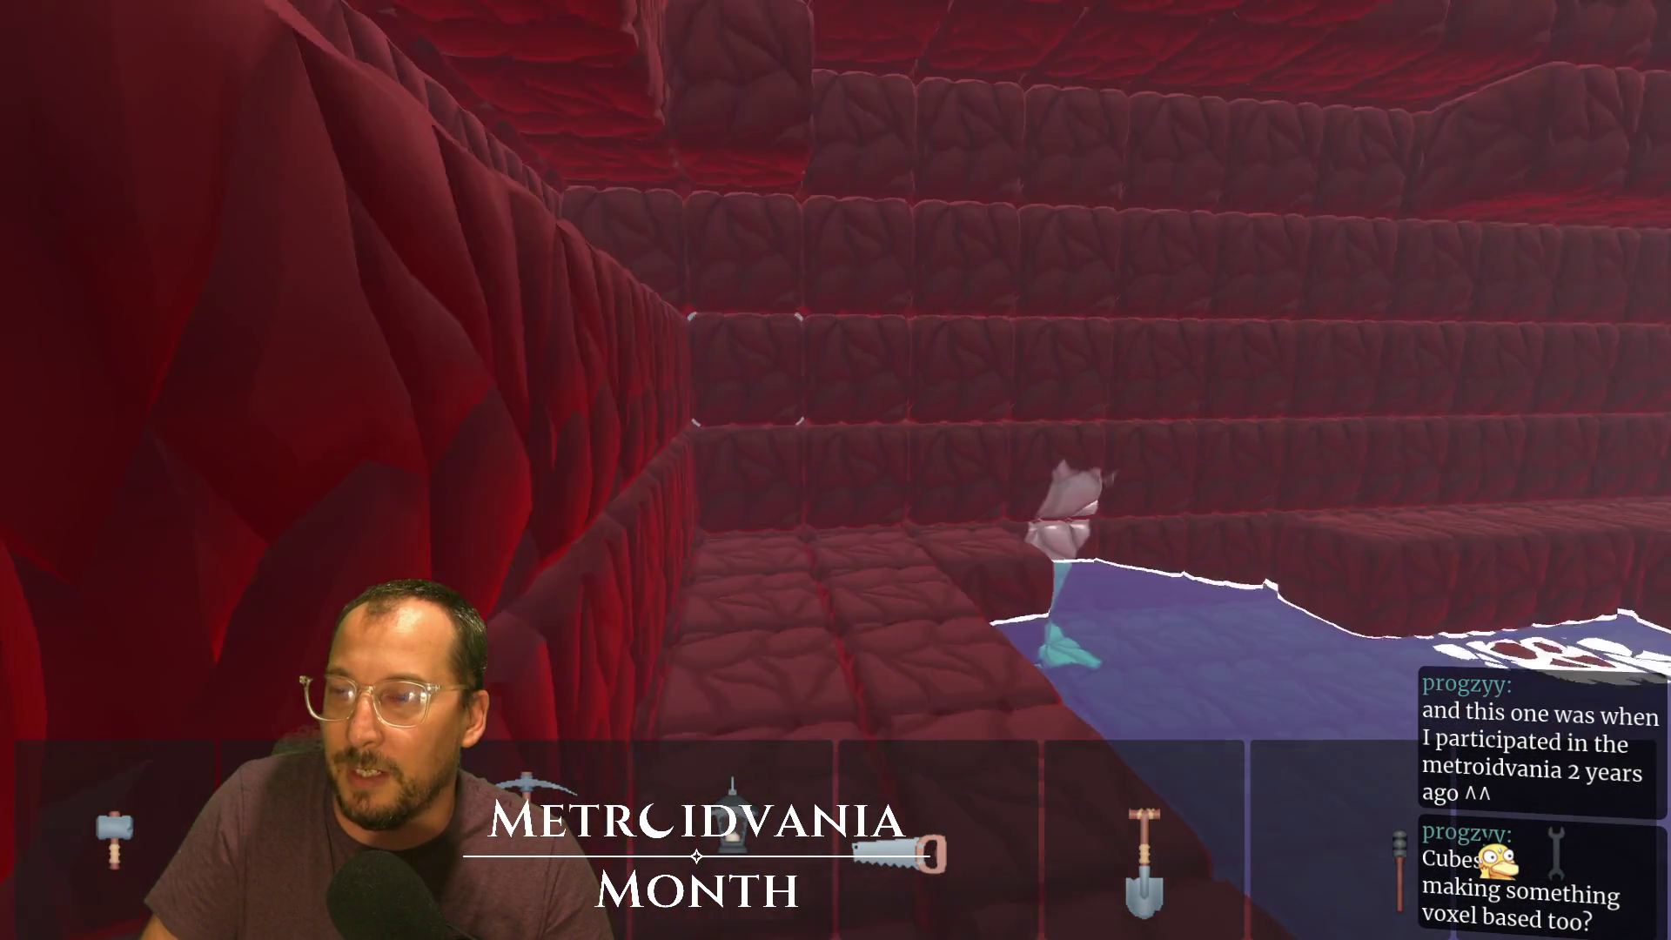
key(s)
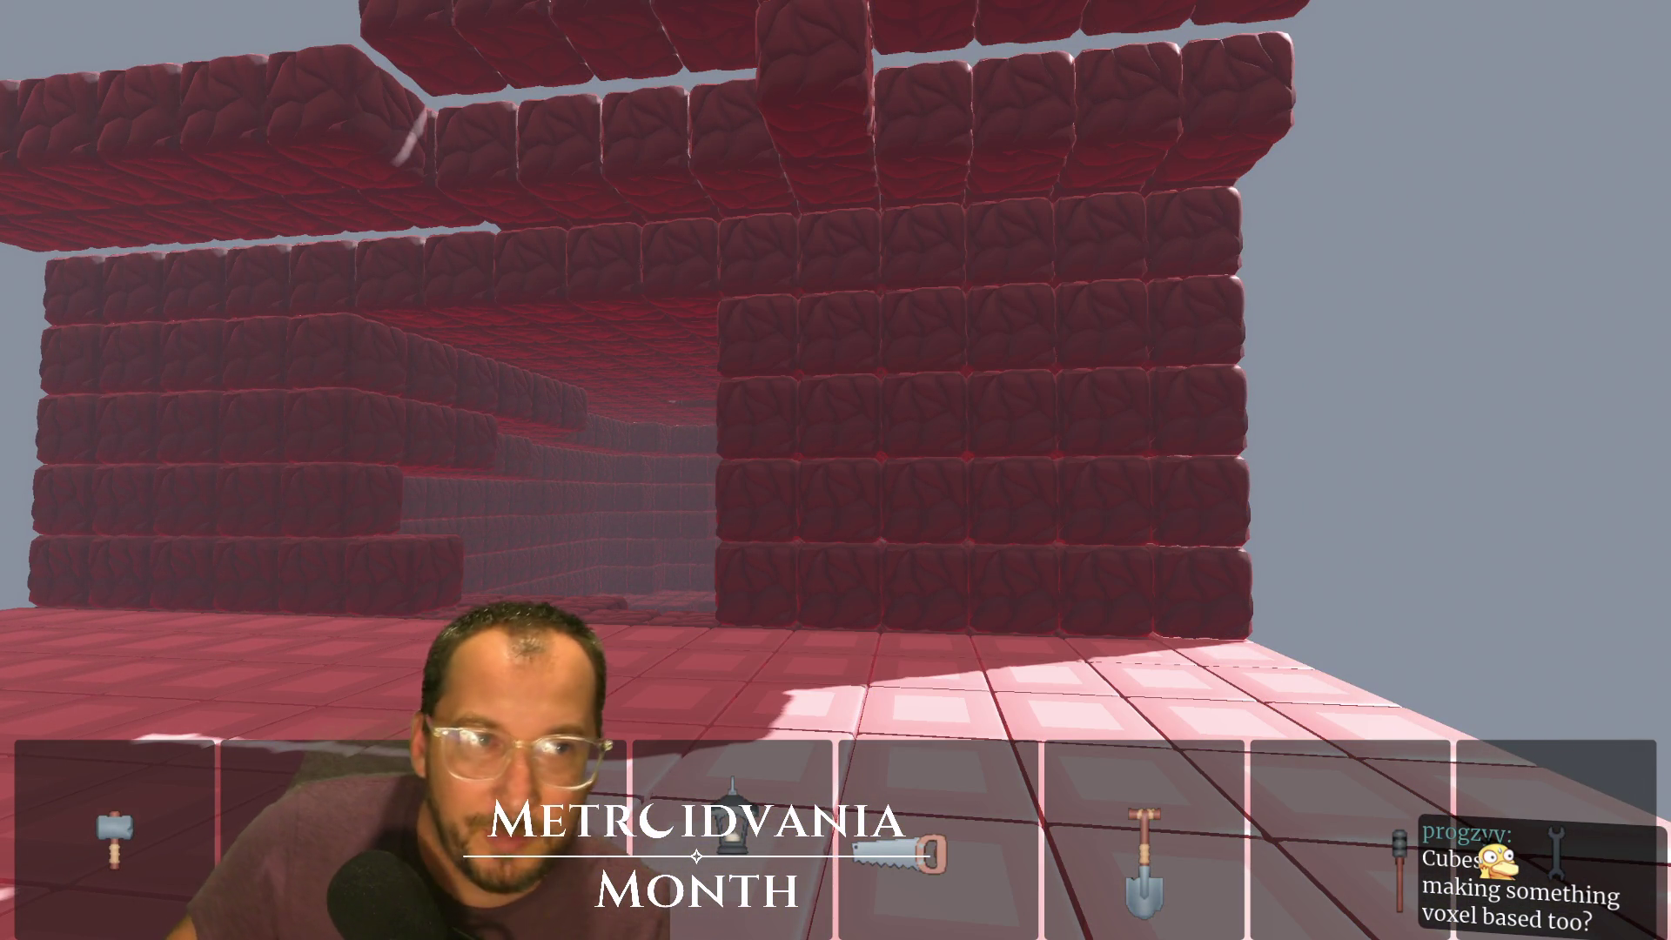
key(F8)
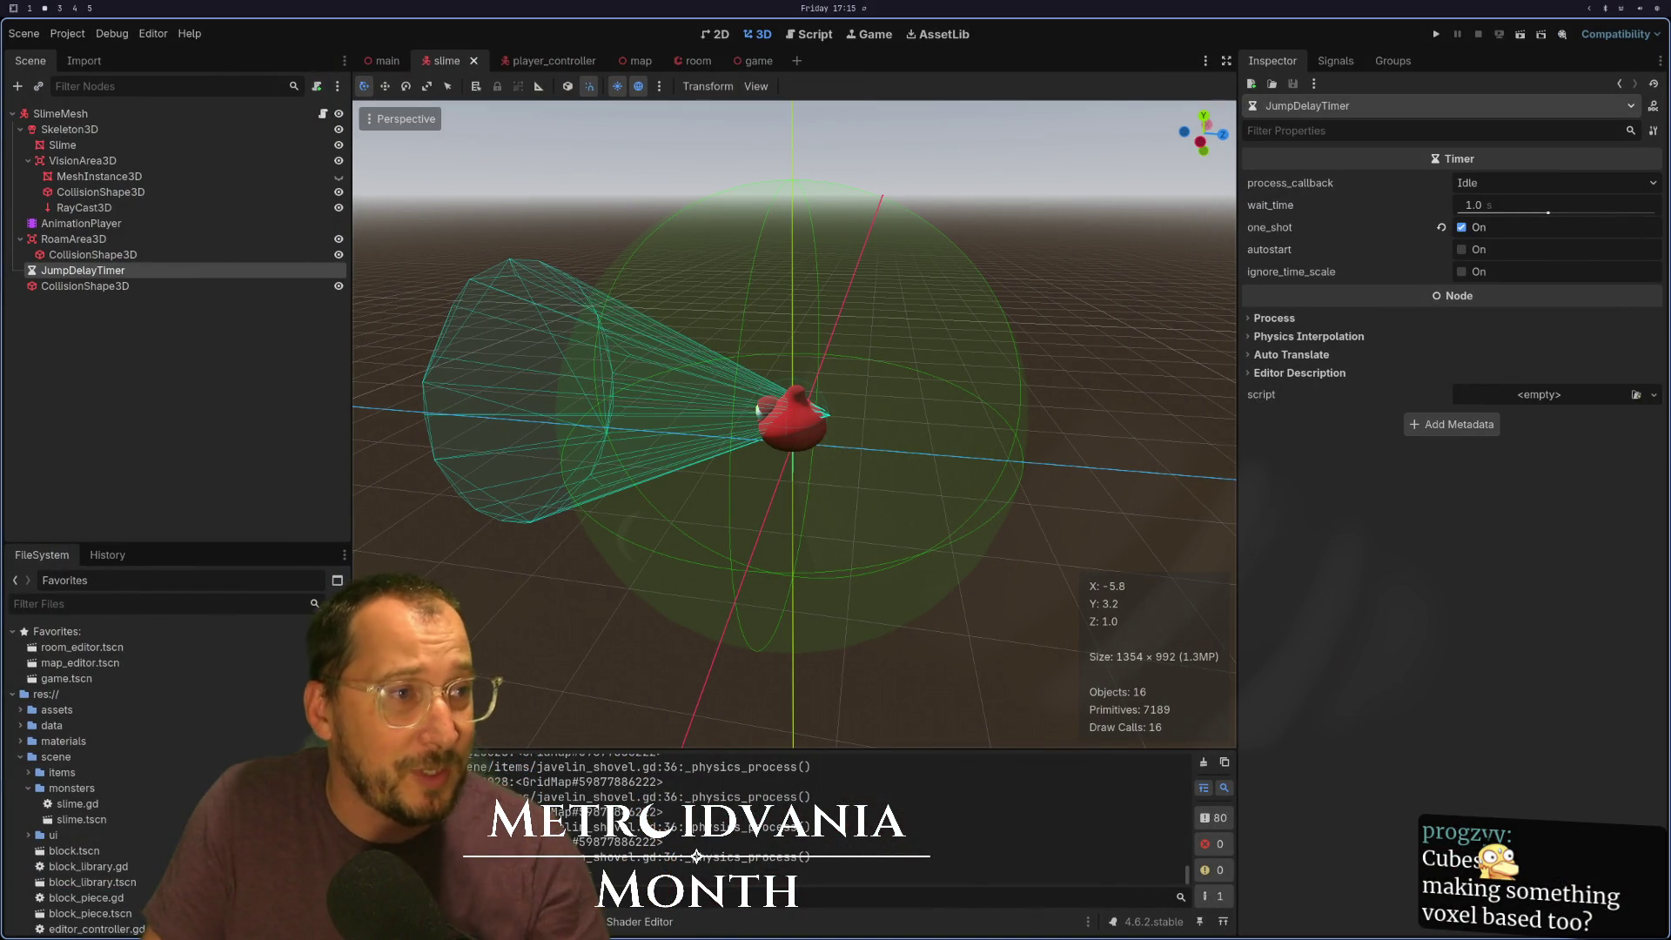
Show the Twitch channel beside the slime scene and view the channel's About page
key(super+4)
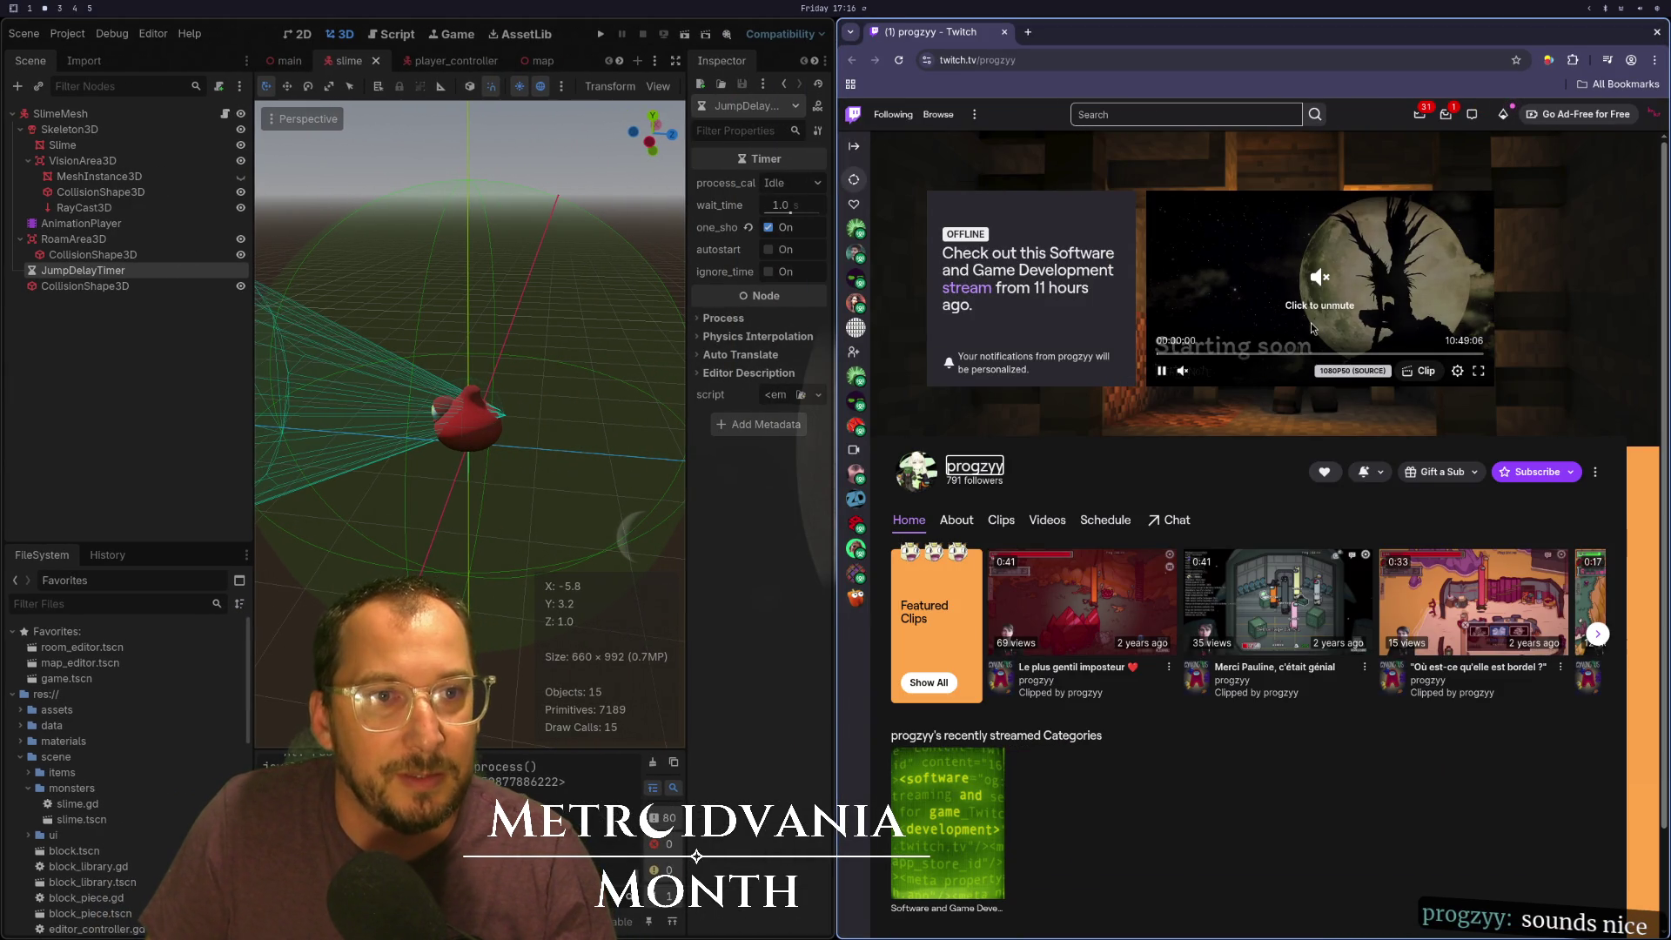
click(958, 521)
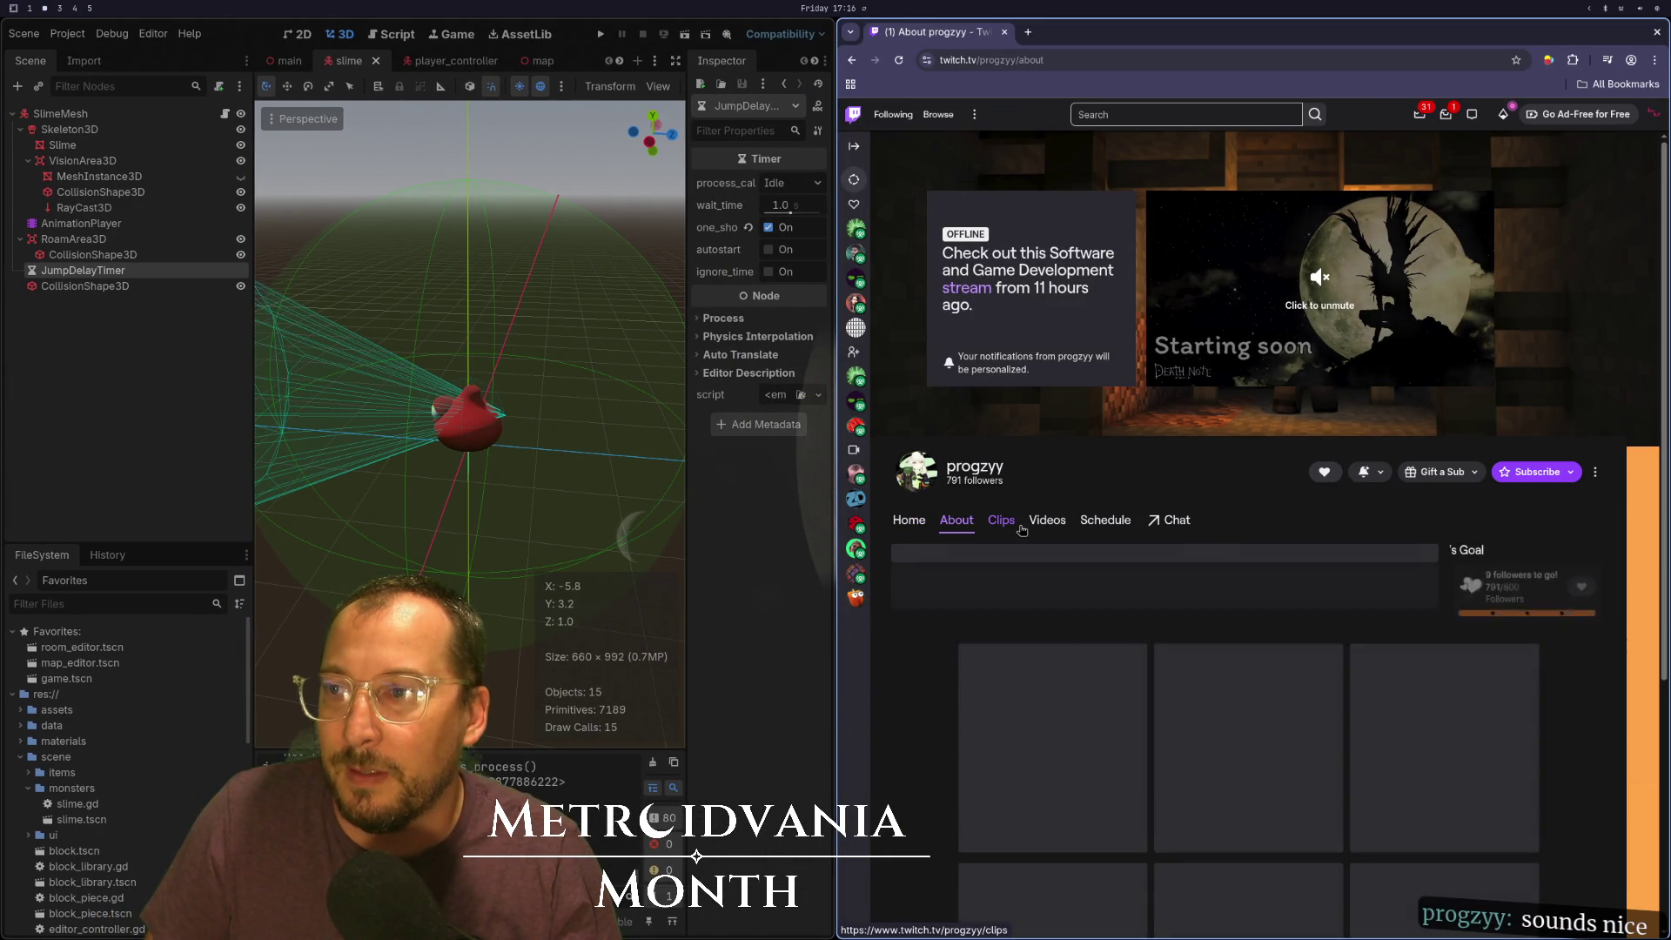
Open the 'Using my new metroidvania abilities to make new levels!' highlight, pause it, and go full screen
click(1044, 534)
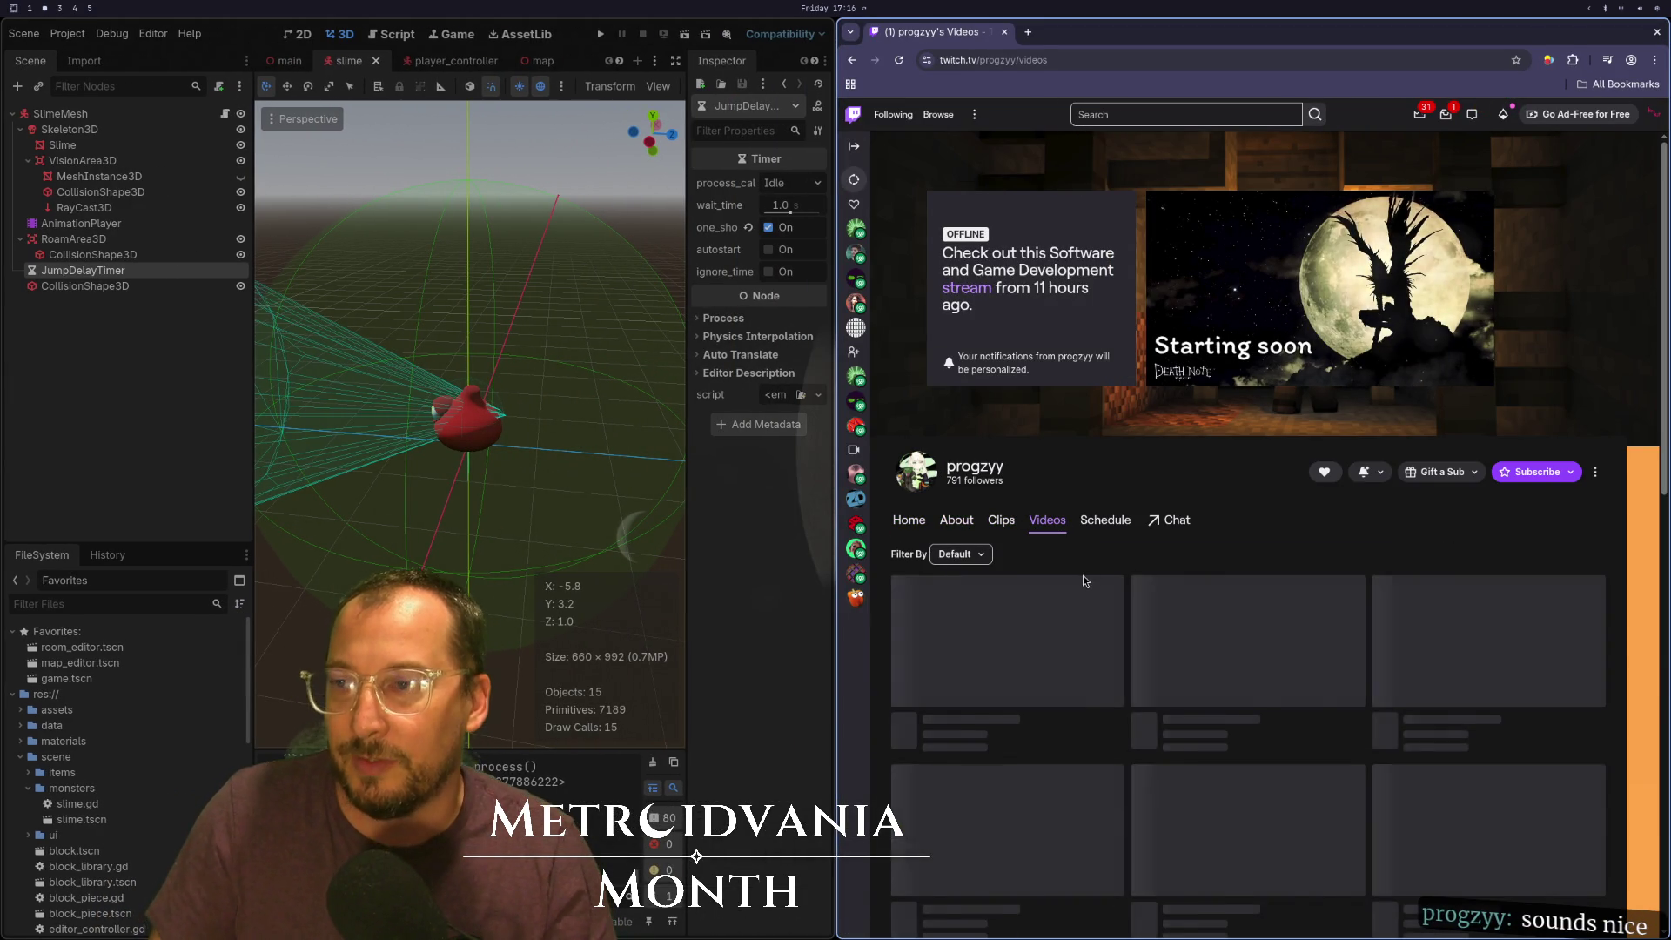
scroll(965, 711, down, 3)
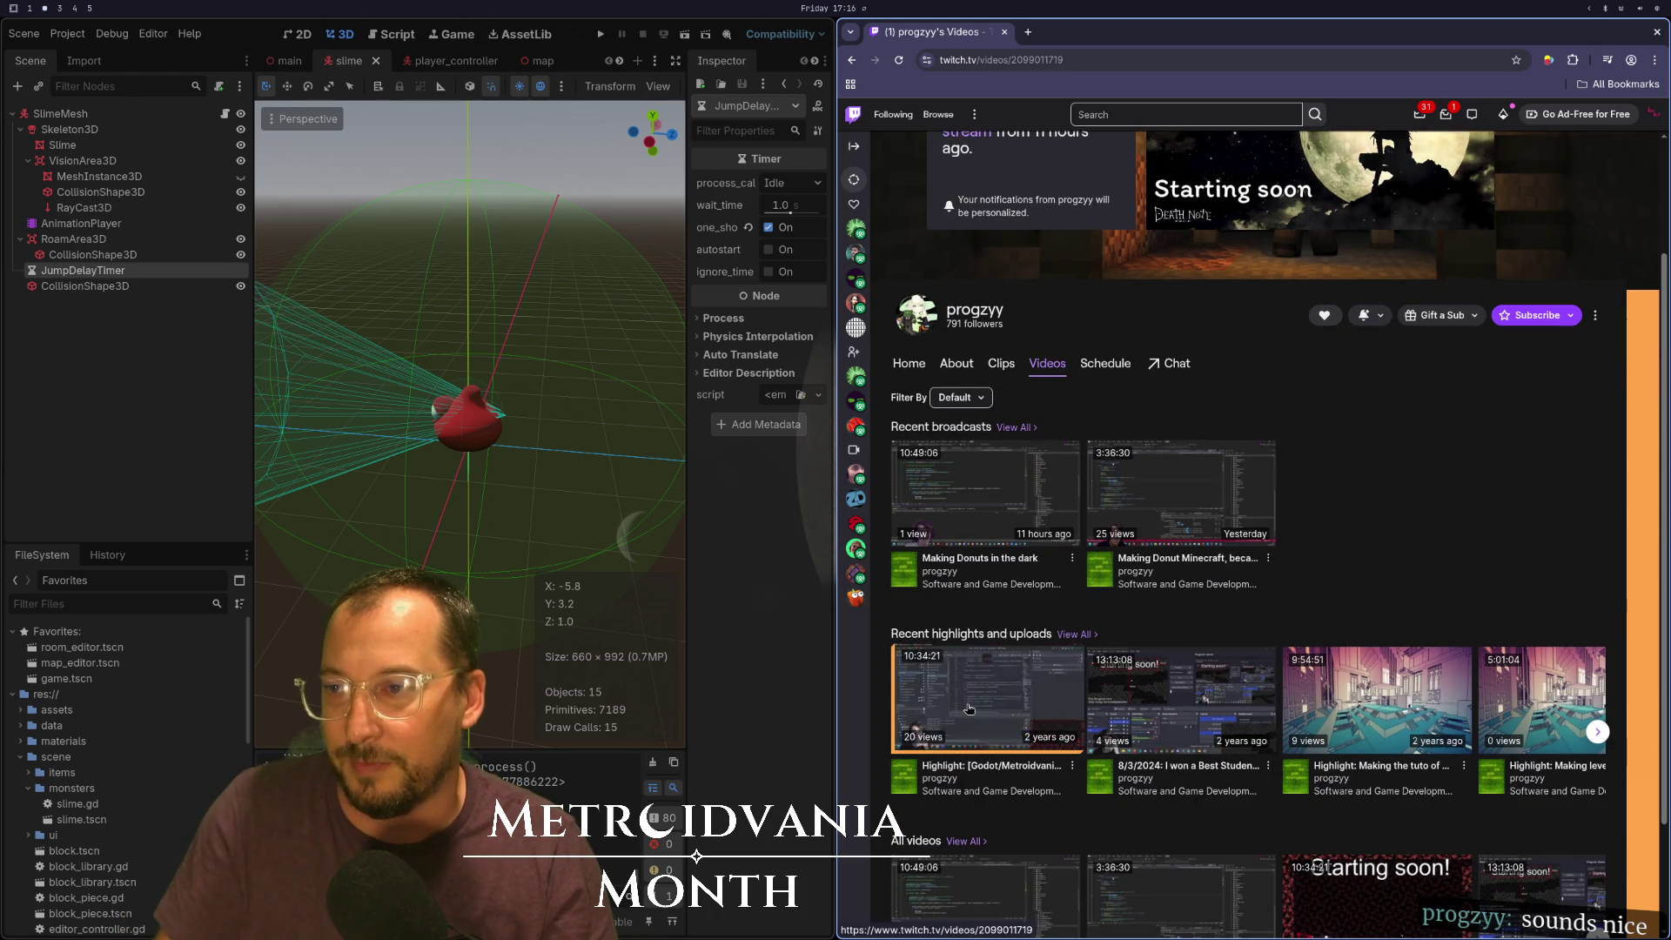
click(964, 711)
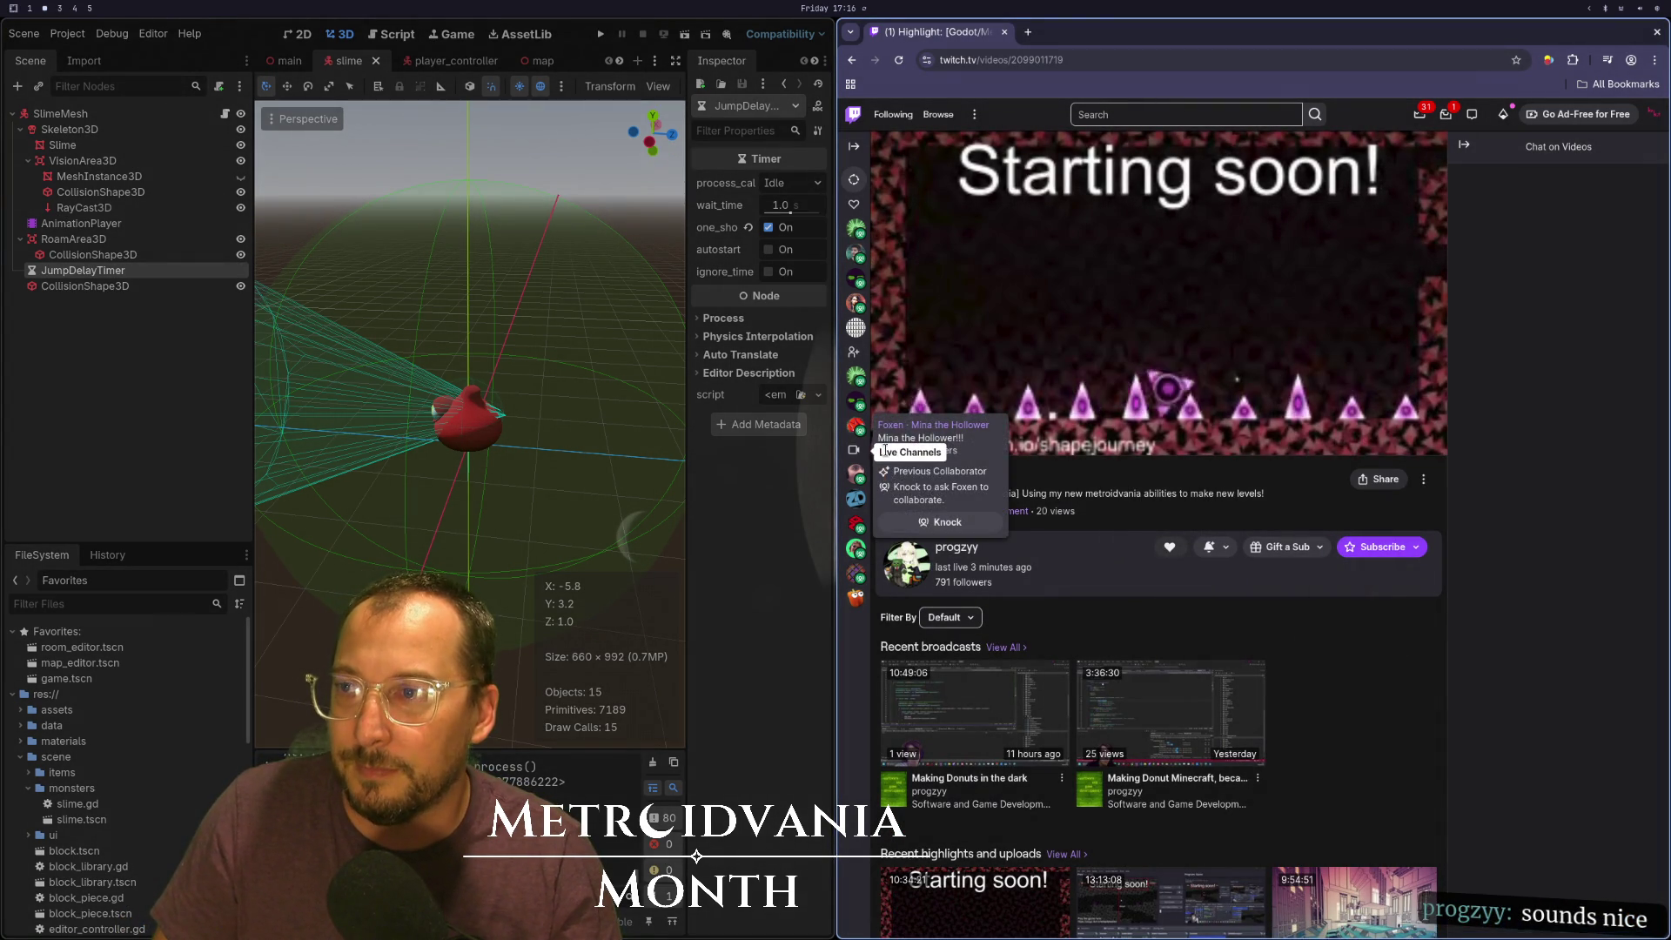
click(887, 441)
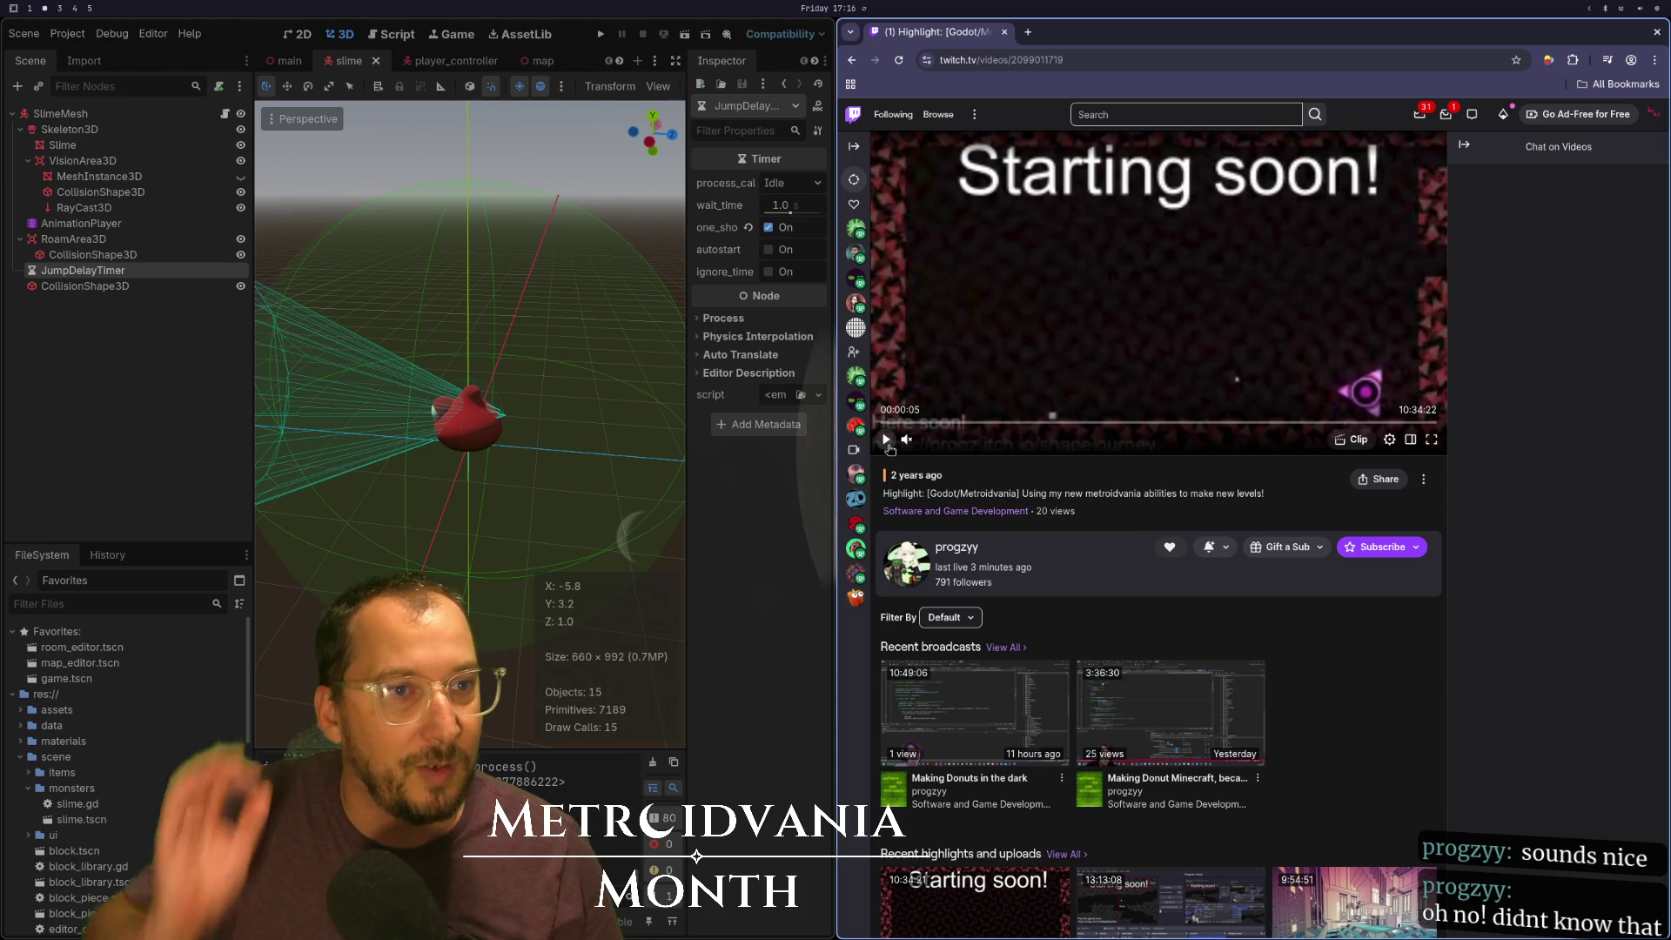
click(1431, 439)
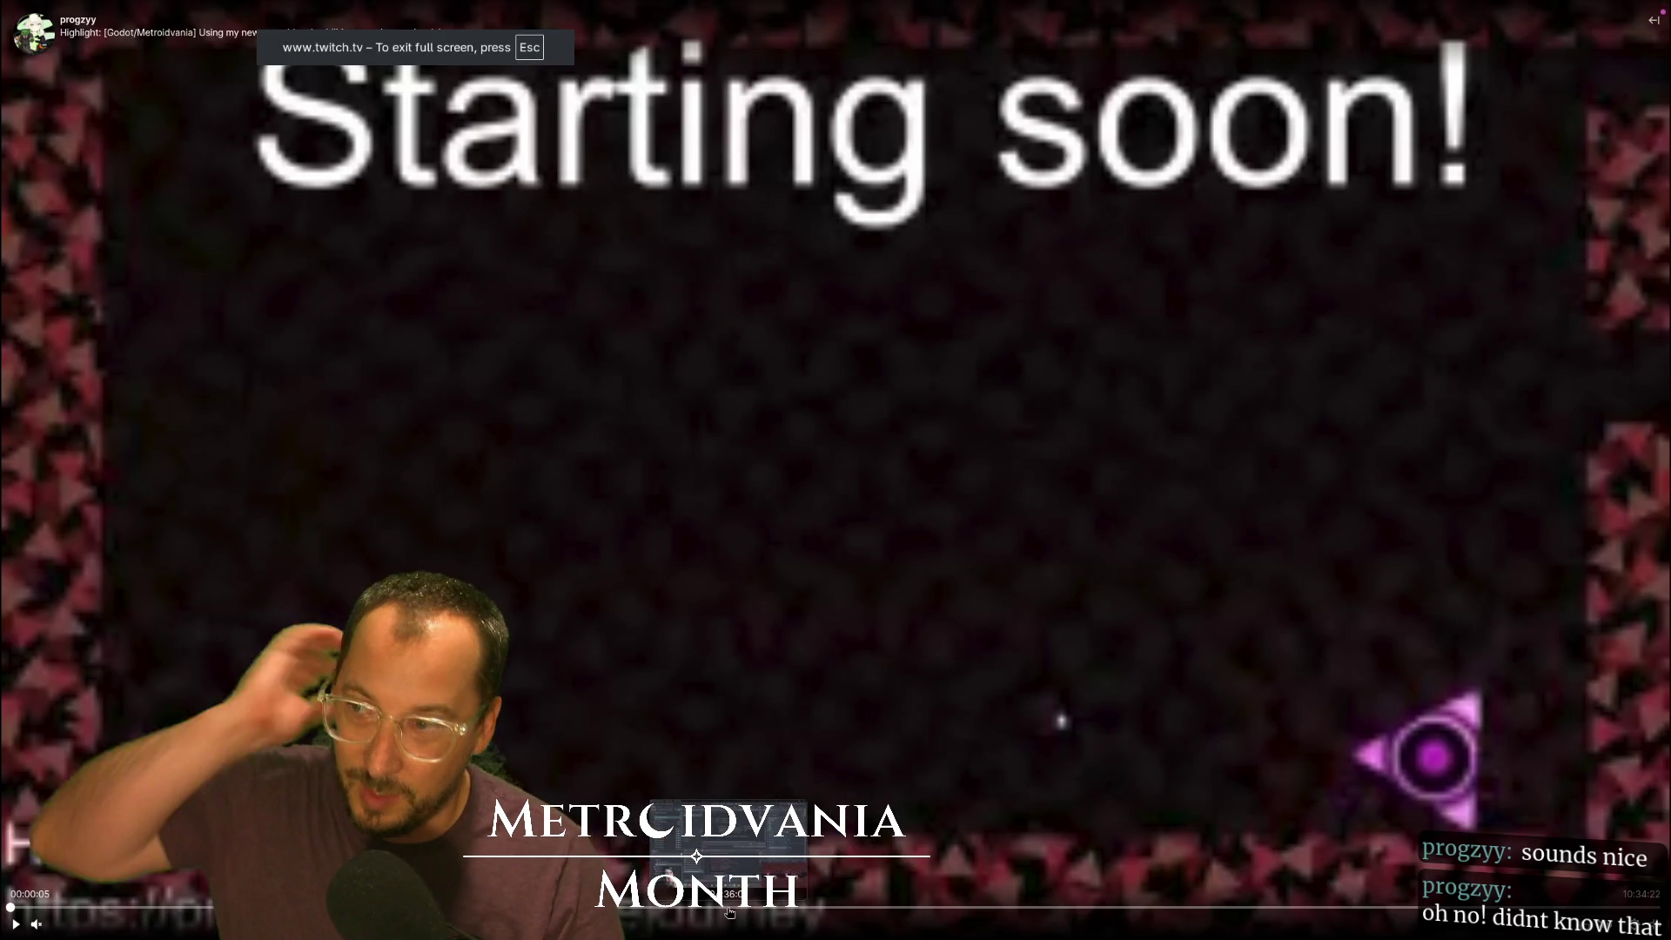
Jump ahead to the Manifold Garden part and set the video quality to Source
click(695, 917)
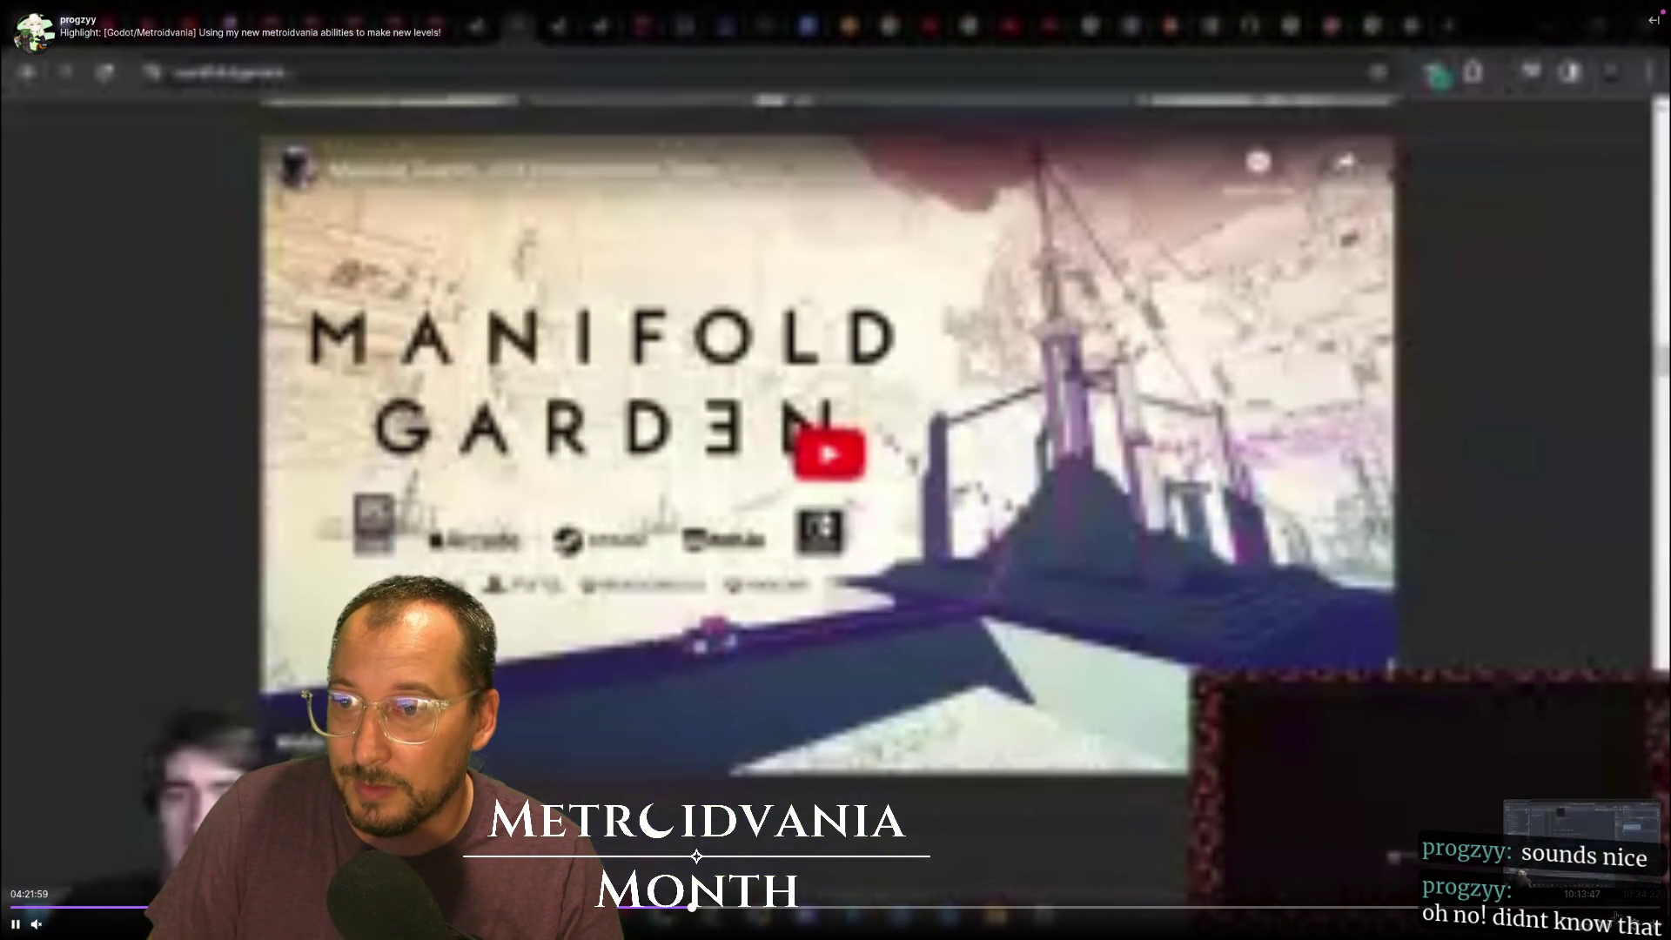
click(1630, 912)
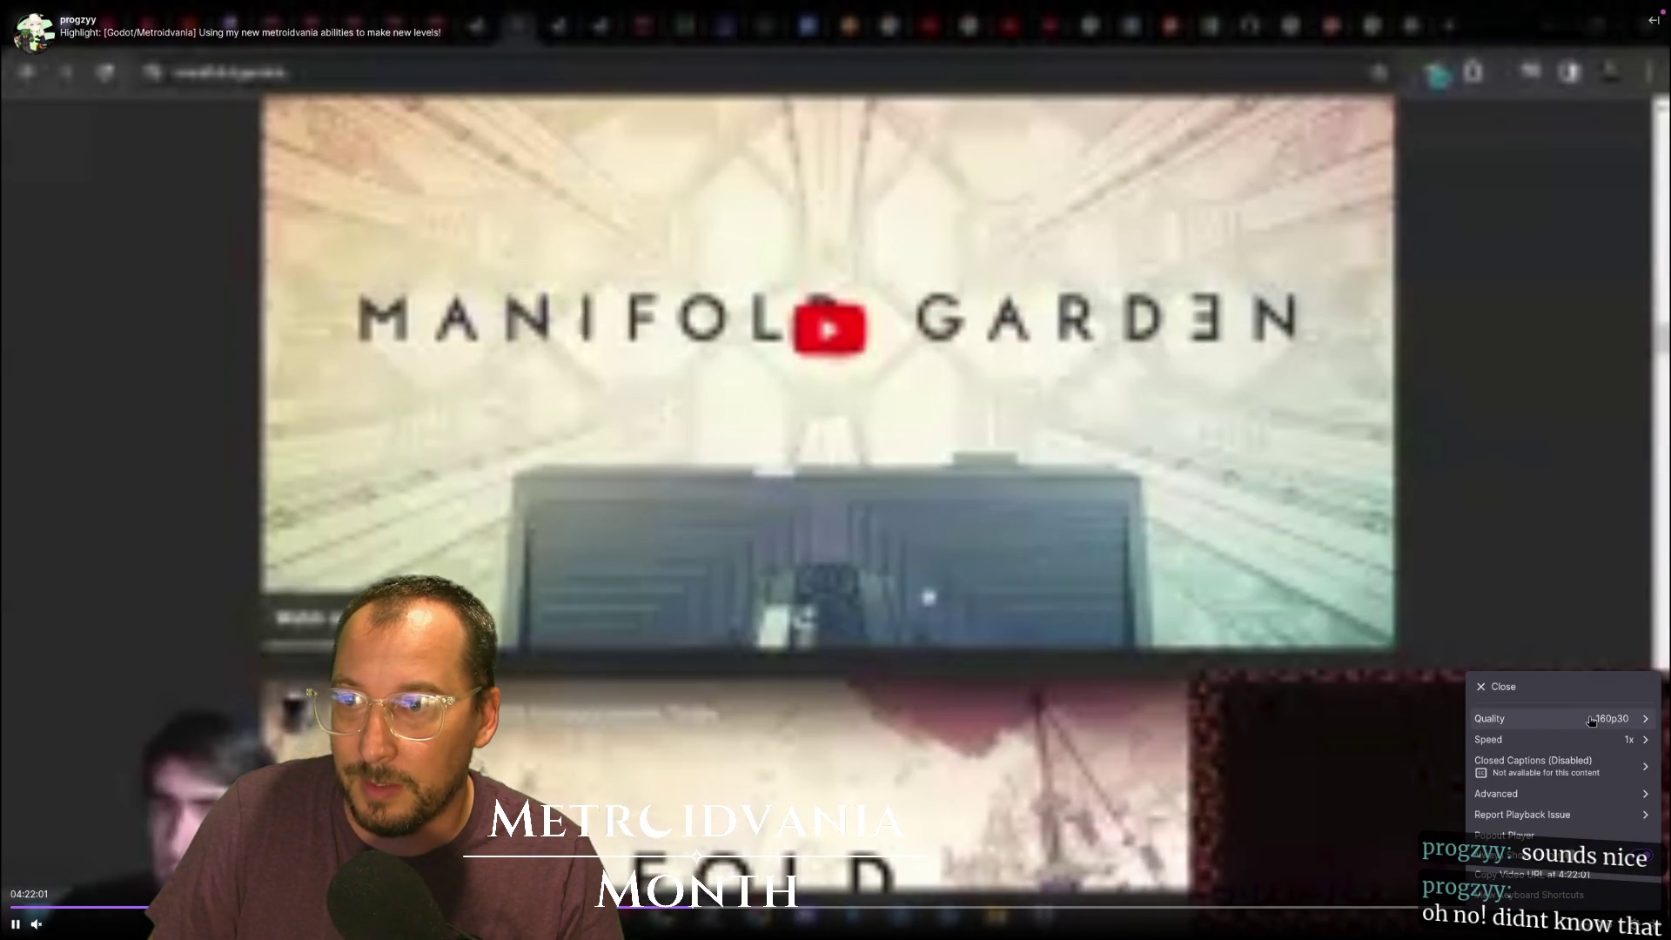
click(1532, 718)
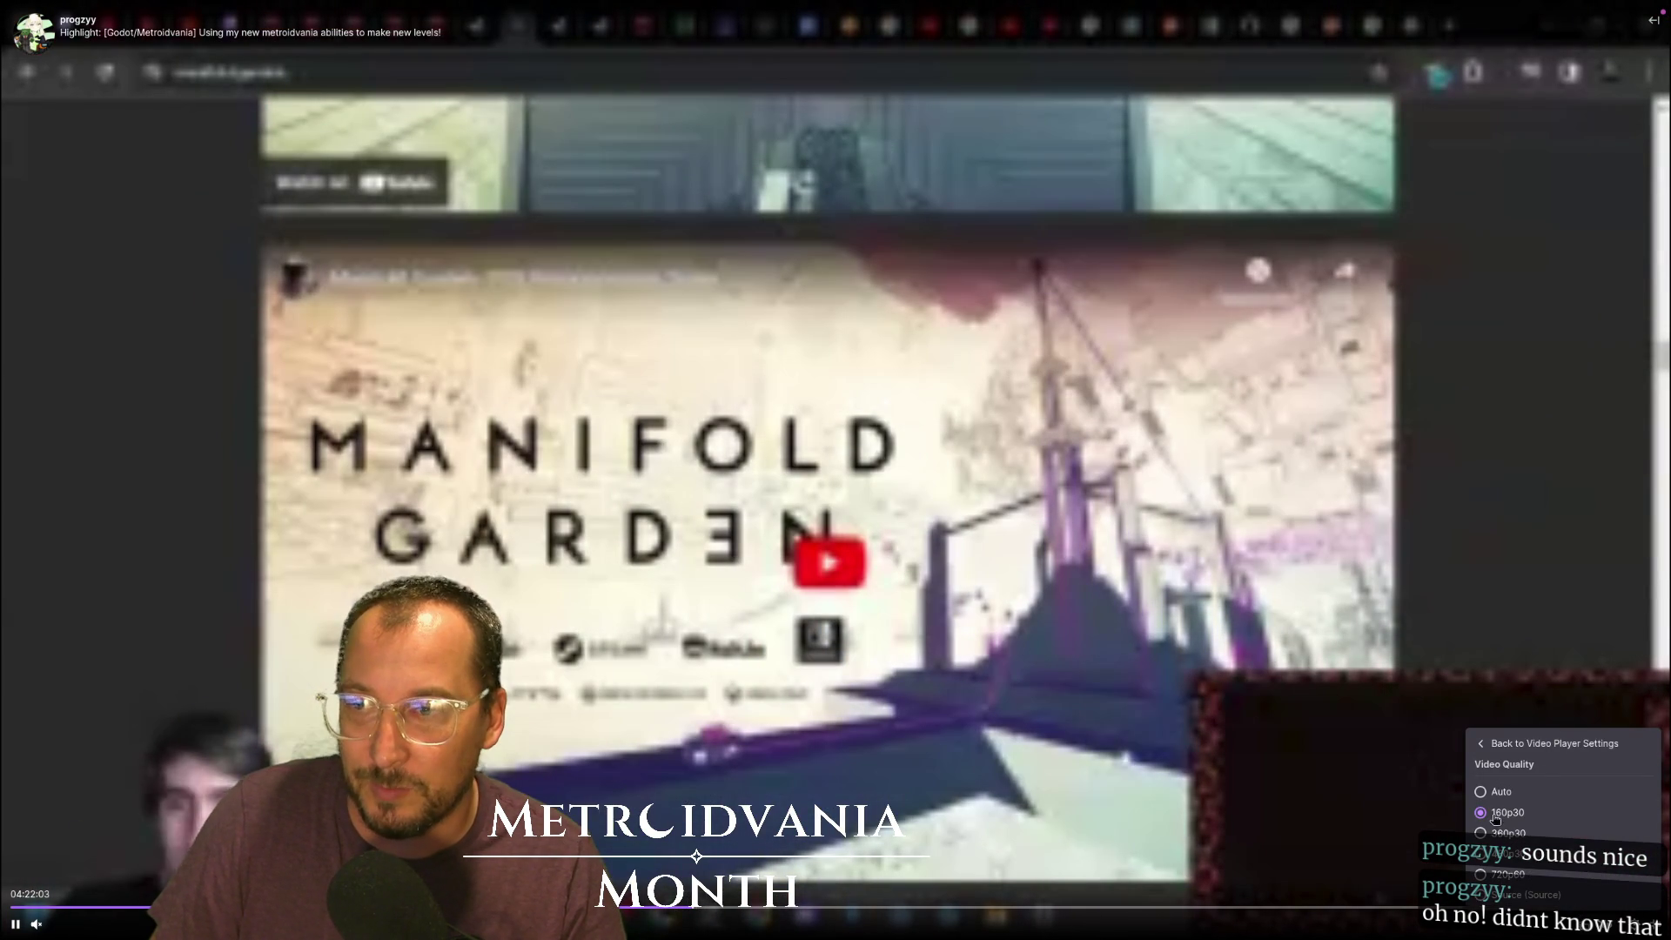
click(1501, 895)
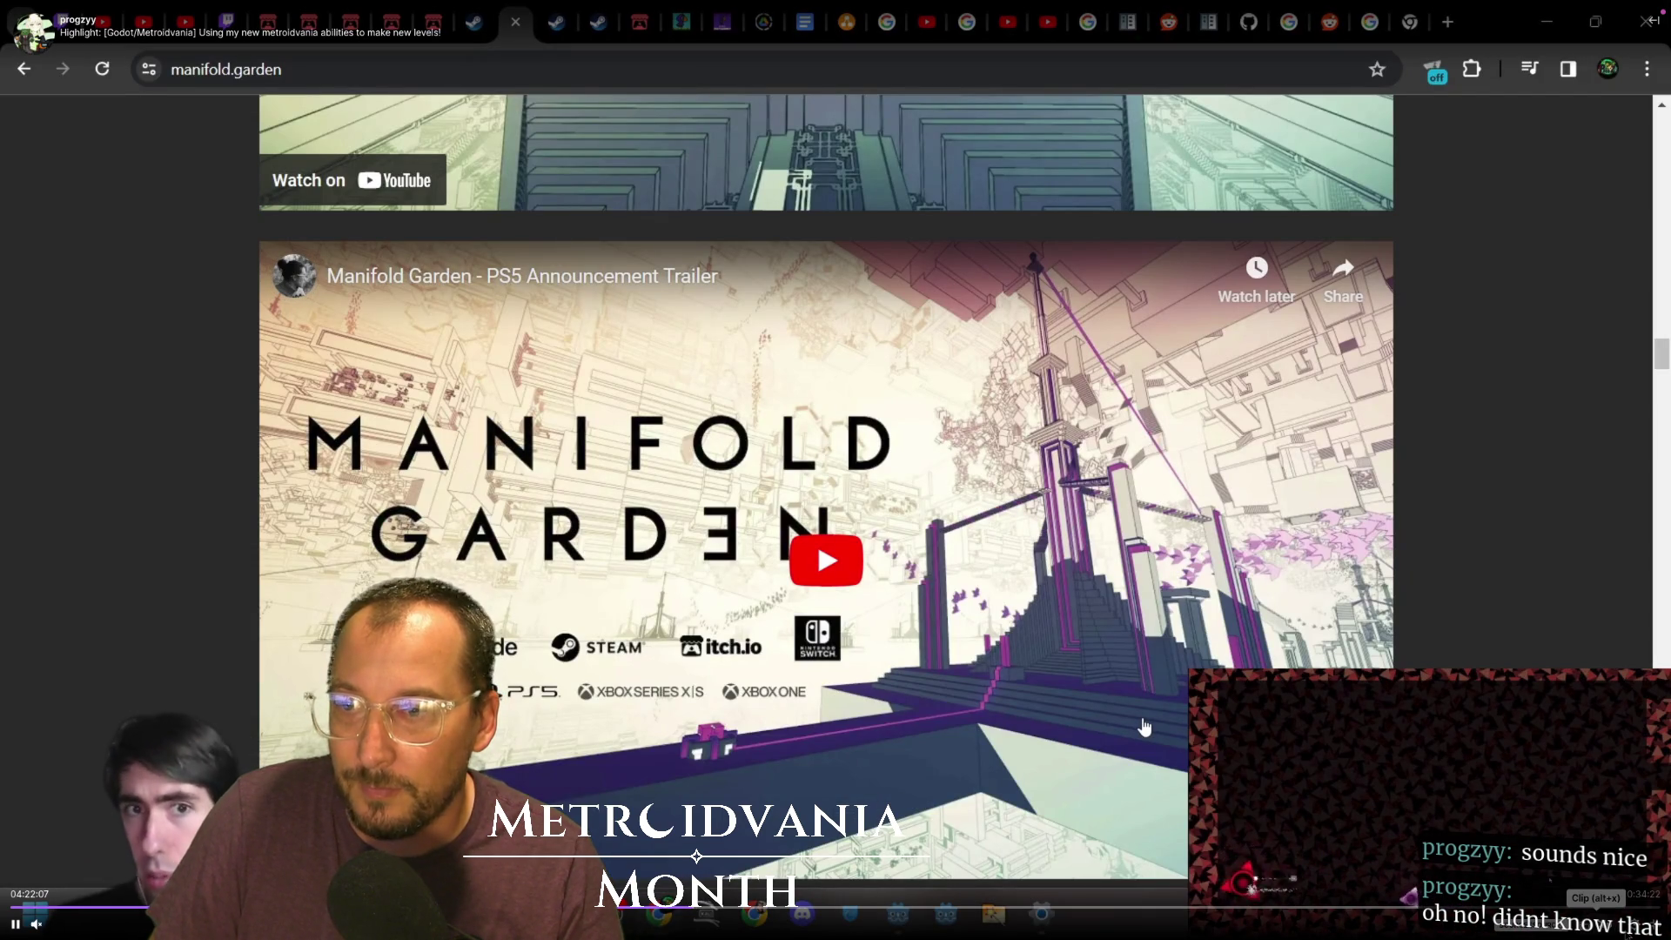
Skip ahead to the metroidvania map diagram, pause there, and leave full screen
mouse_move(61, 936)
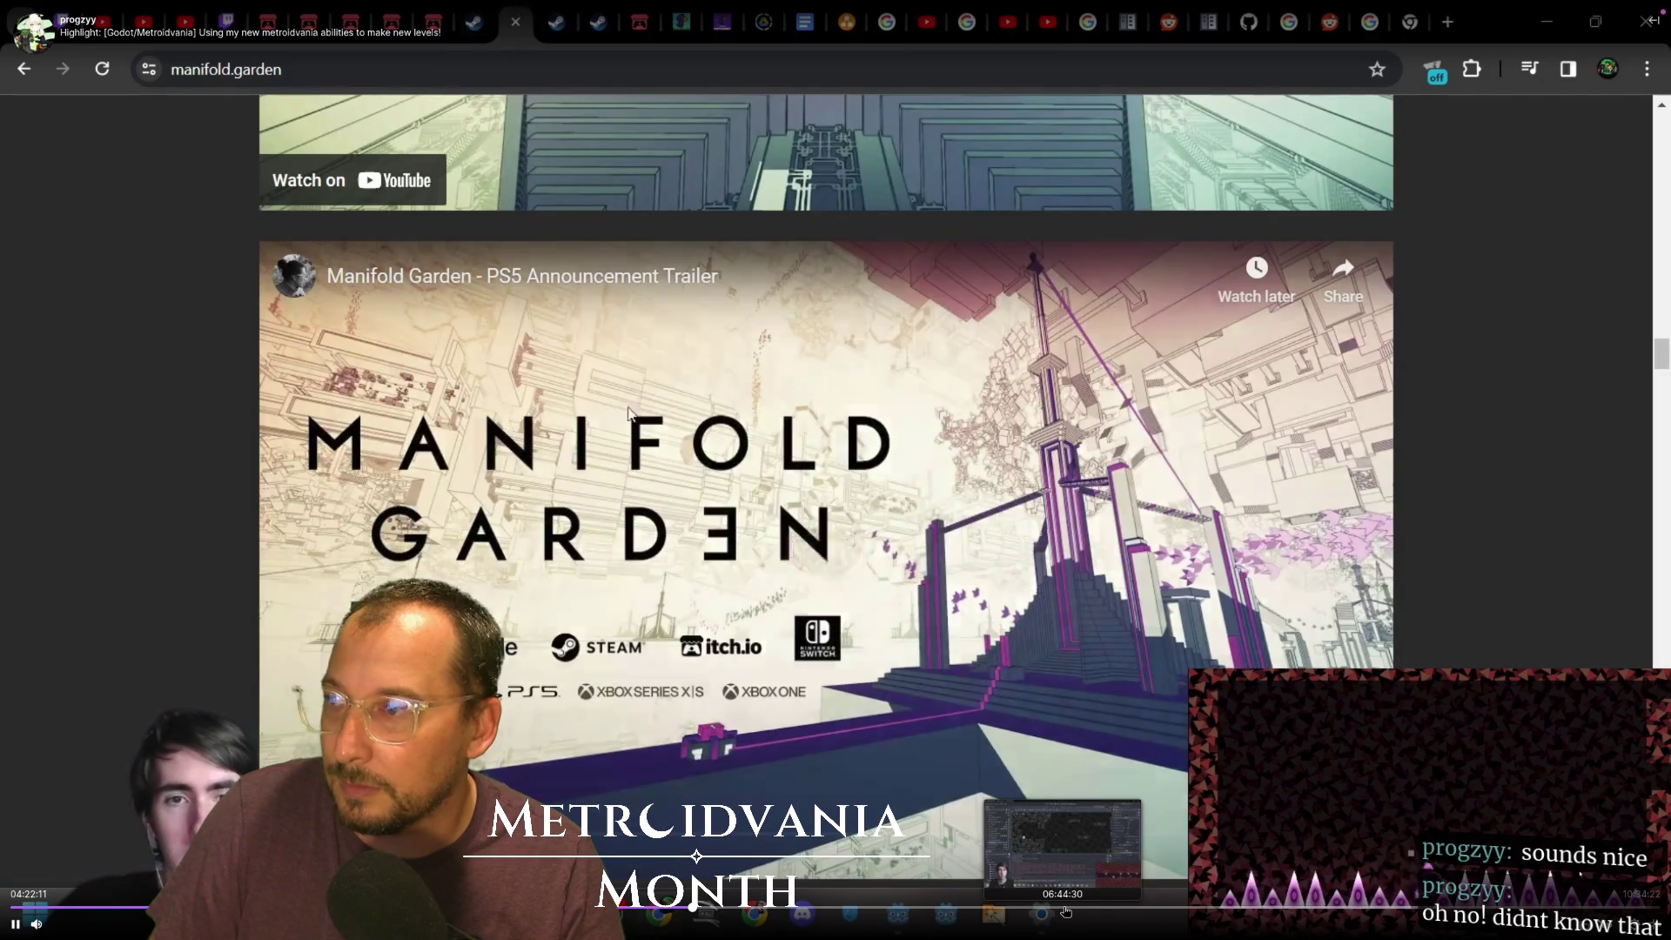
click(1063, 908)
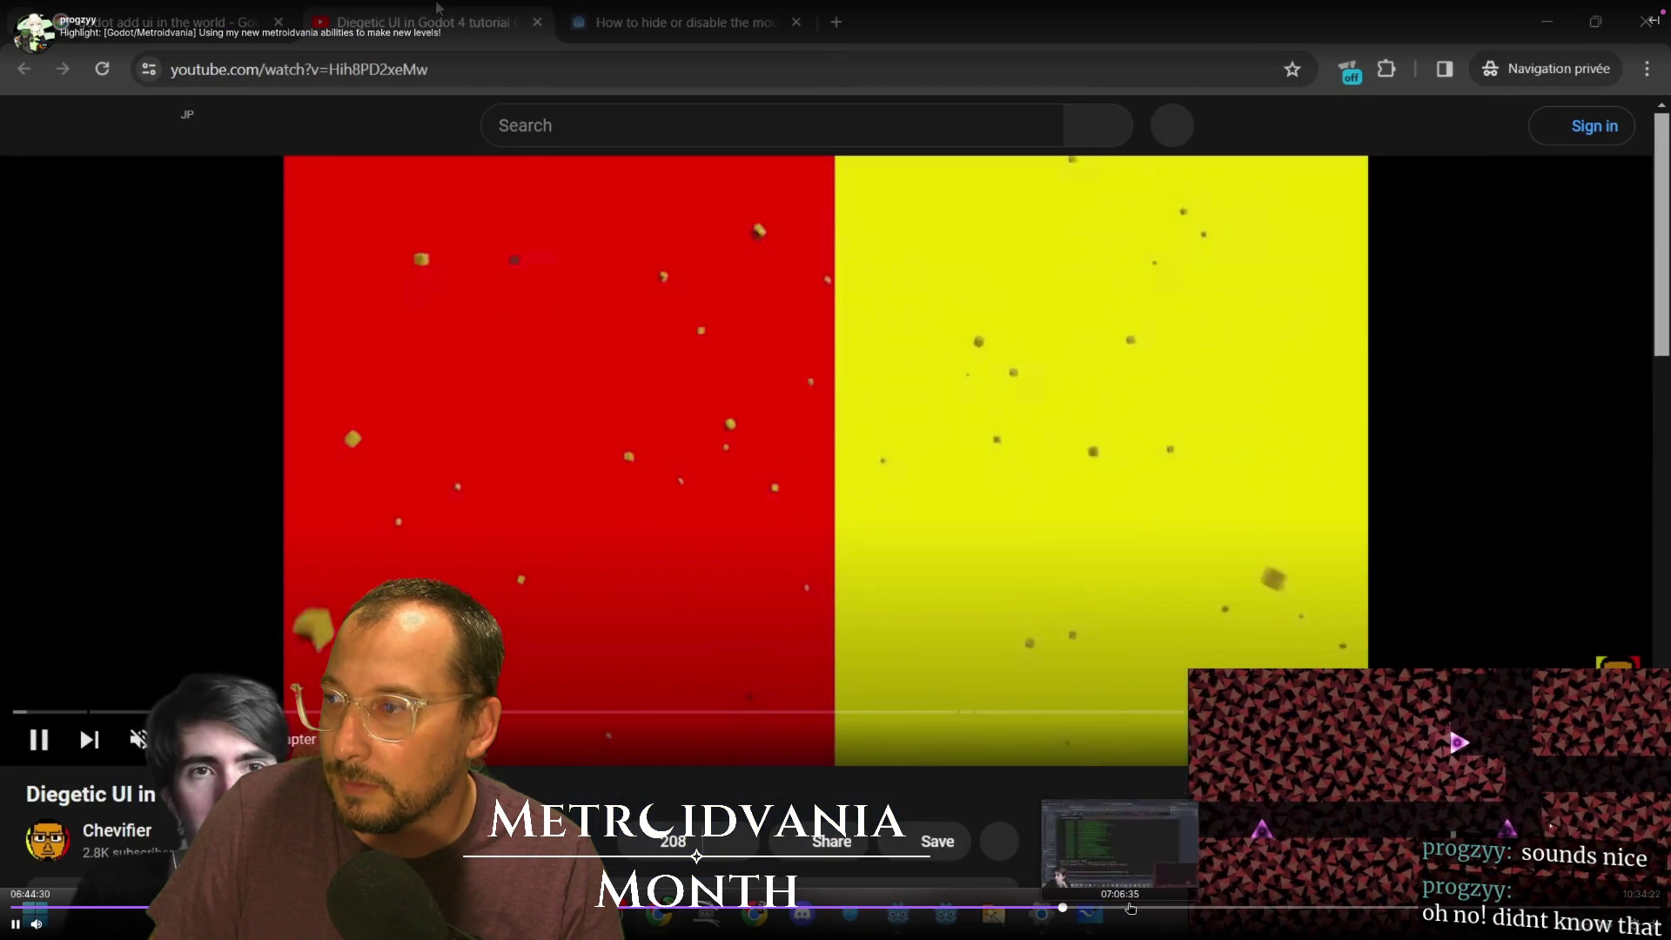
click(1166, 907)
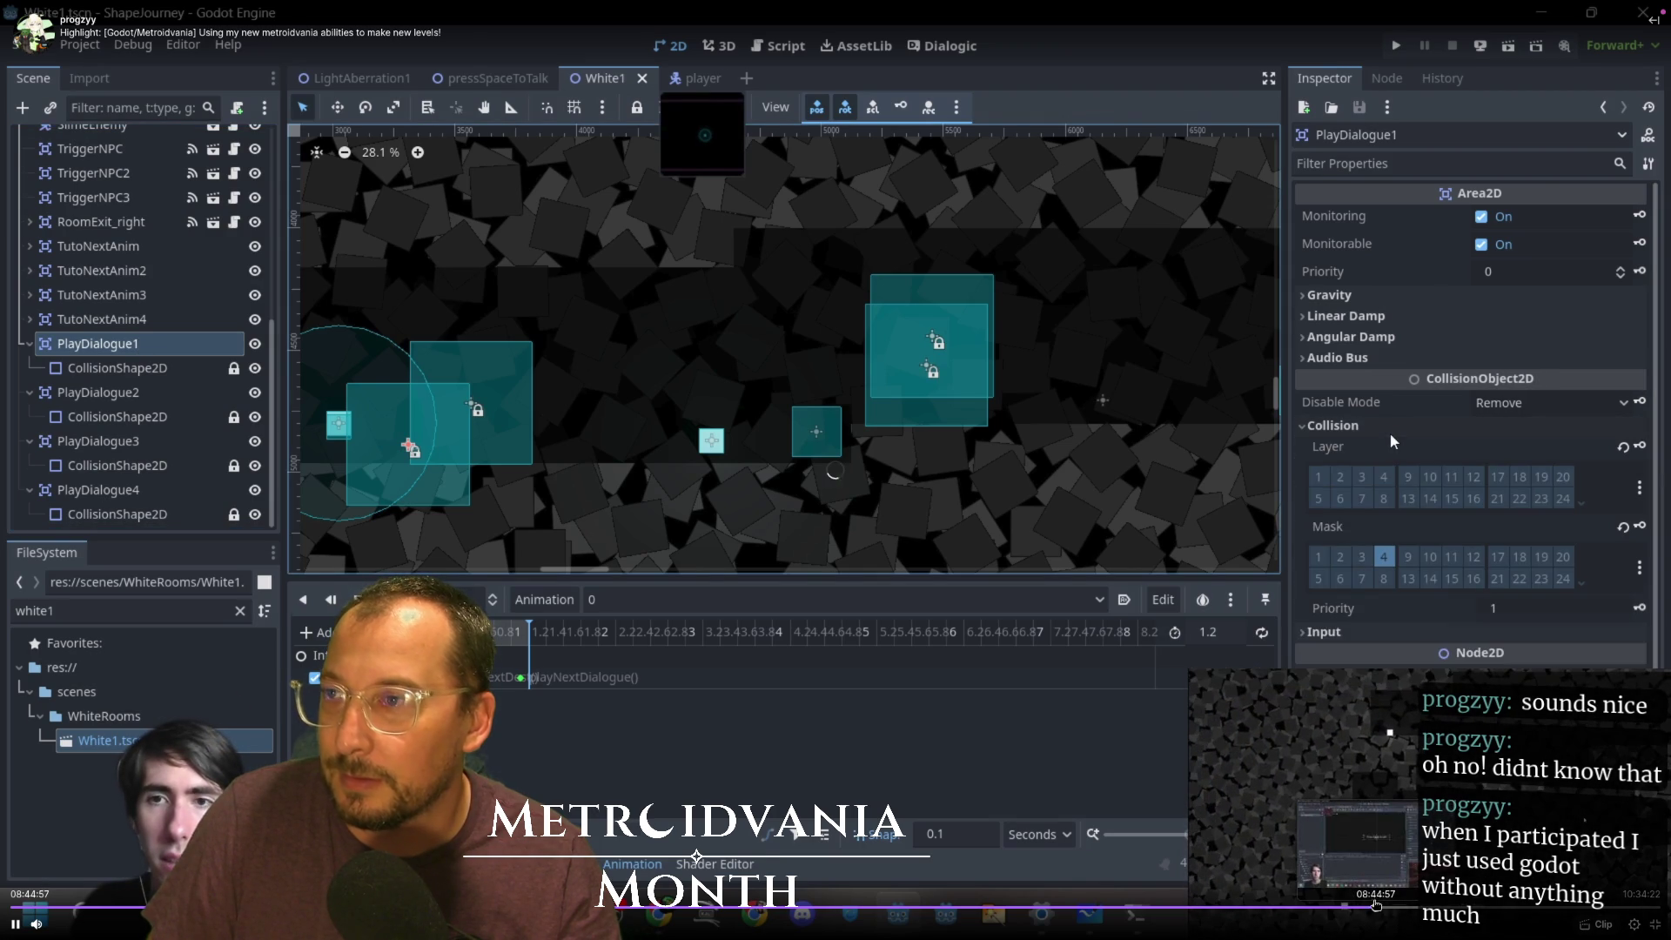
click(1380, 911)
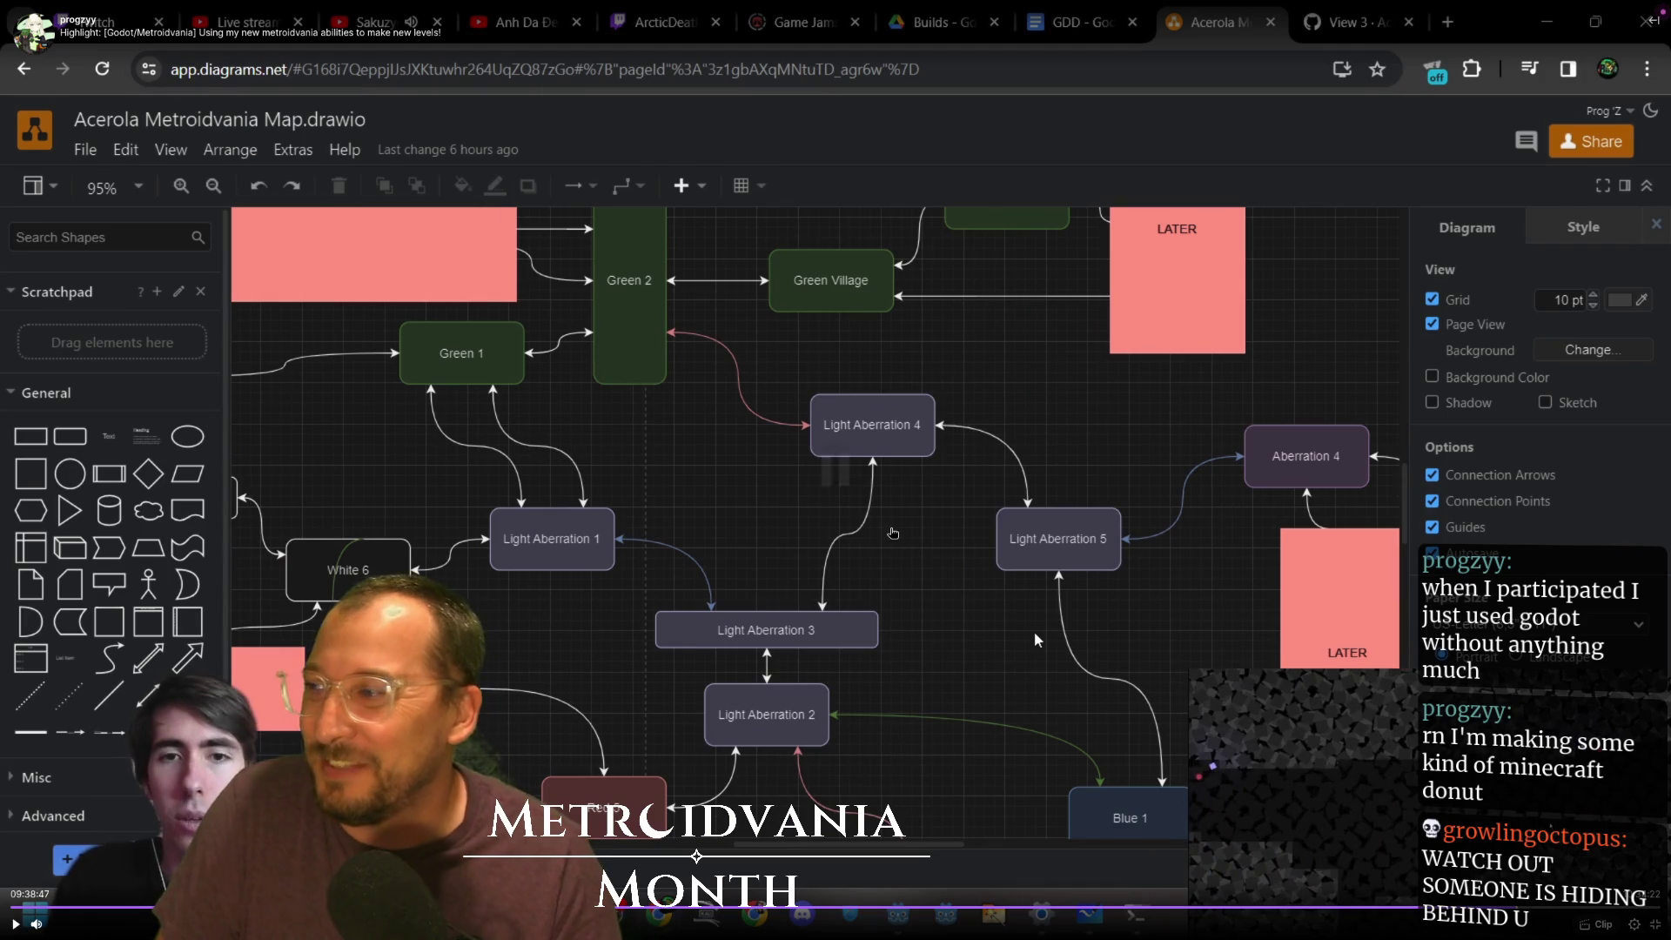
click(1034, 630)
key(Escape)
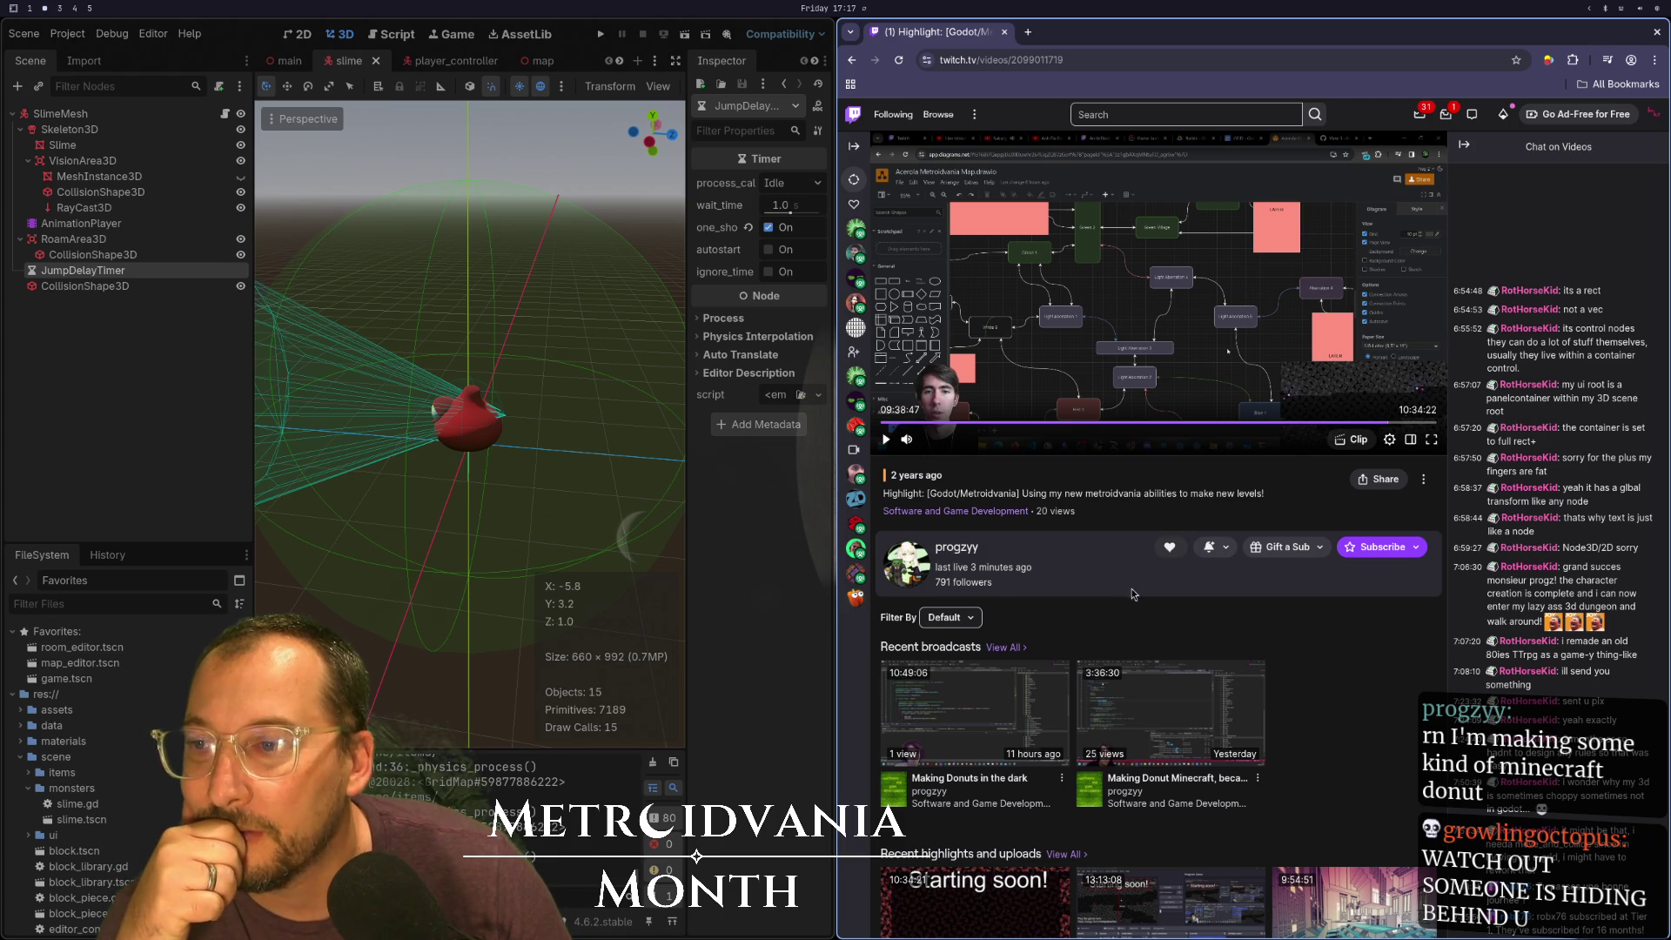
Close the Twitch video tab and browser window, then return to the code editor workspace
scroll(1125, 596, down, 3)
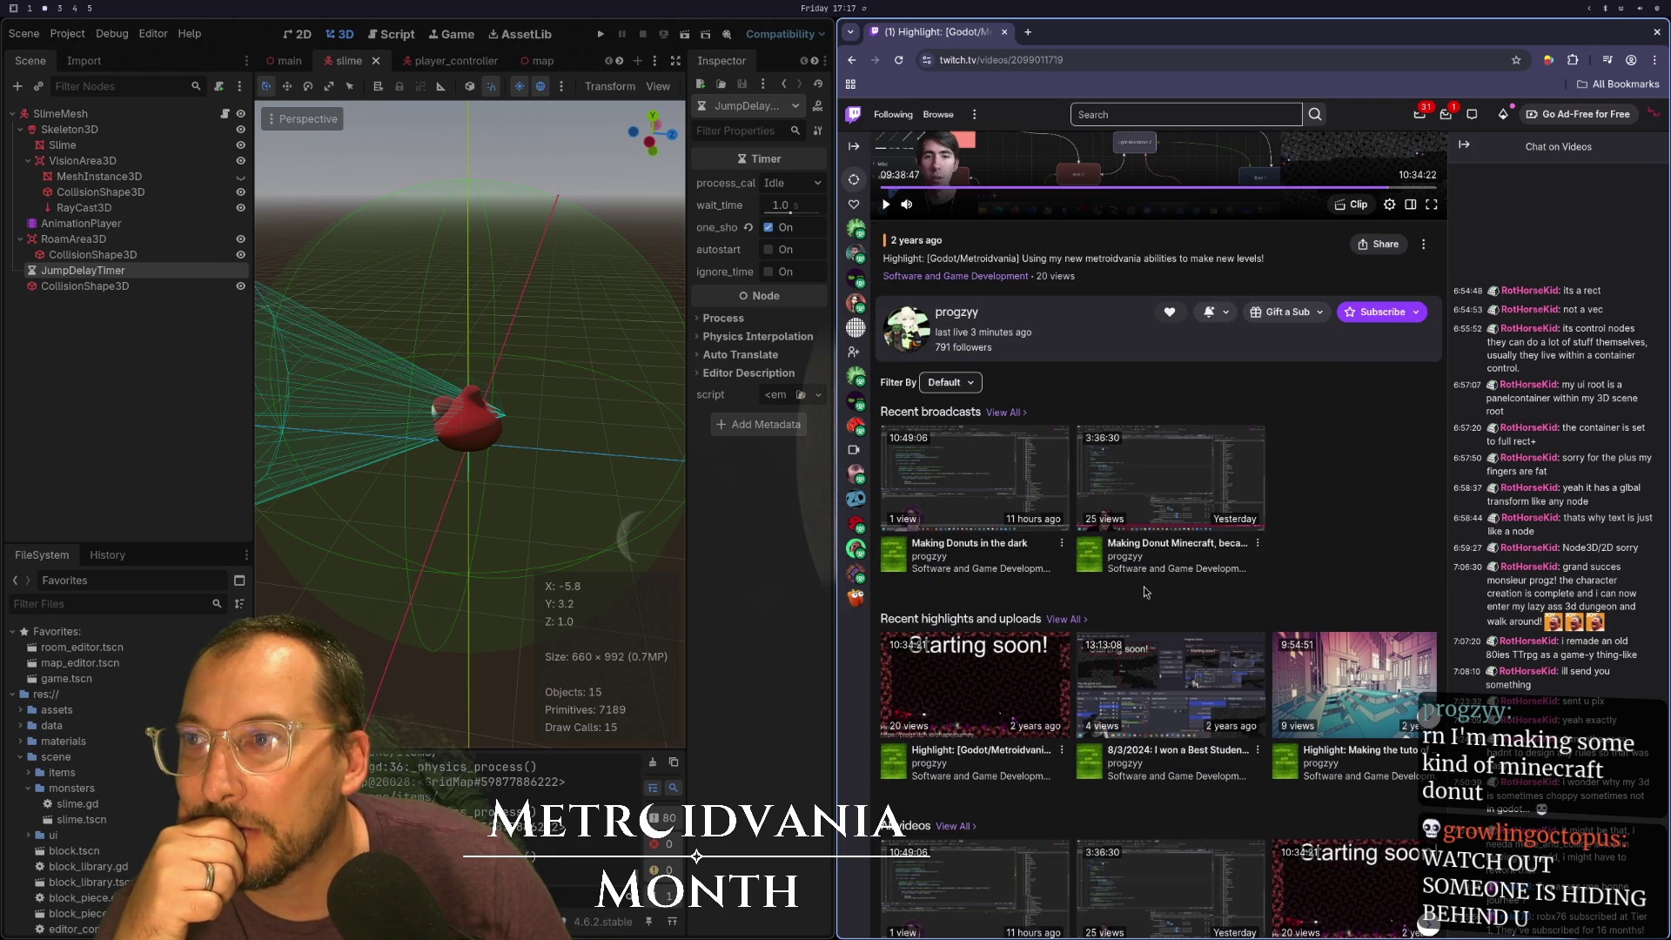
scroll(1143, 587, up, 3)
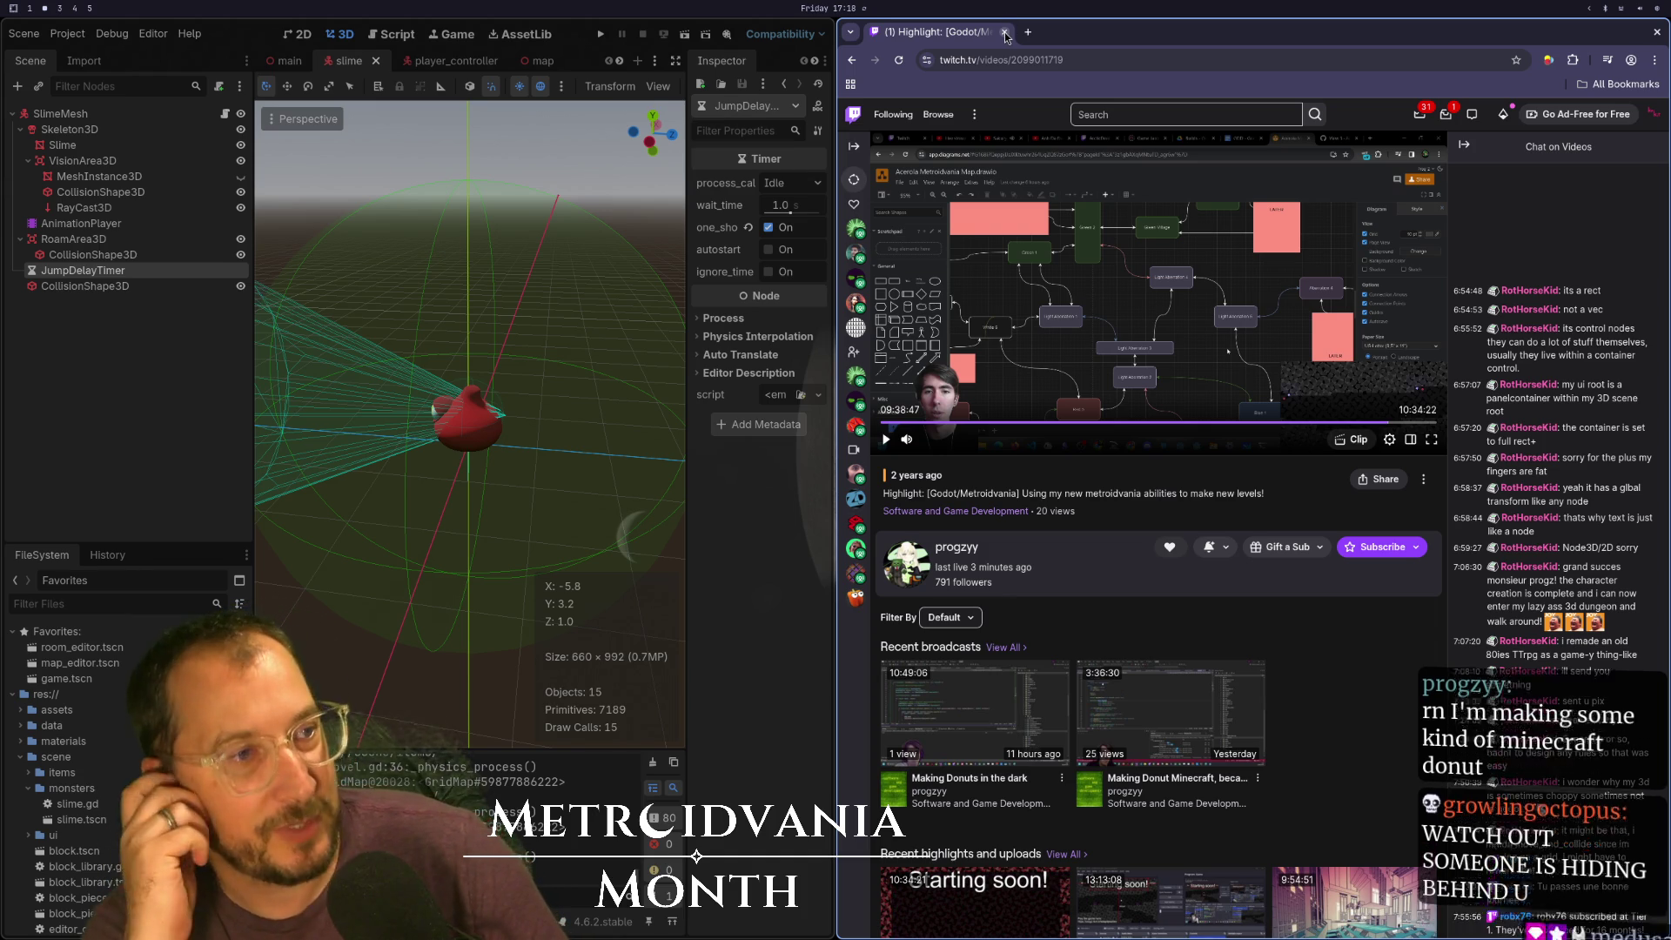
click(1005, 33)
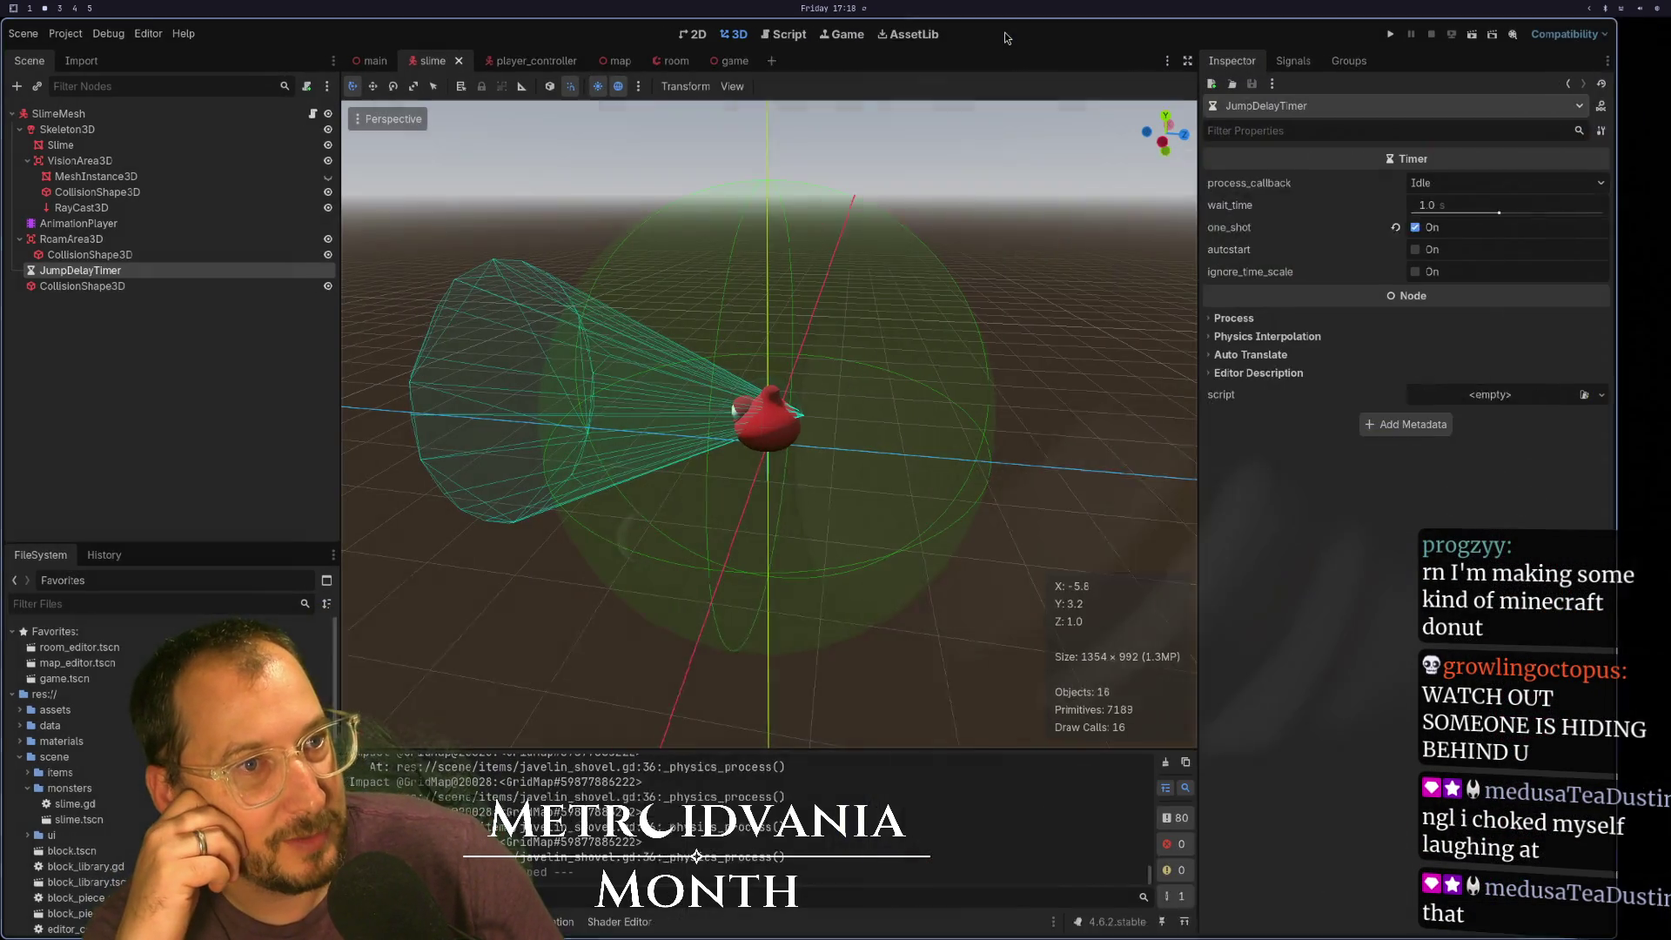
click(1005, 33)
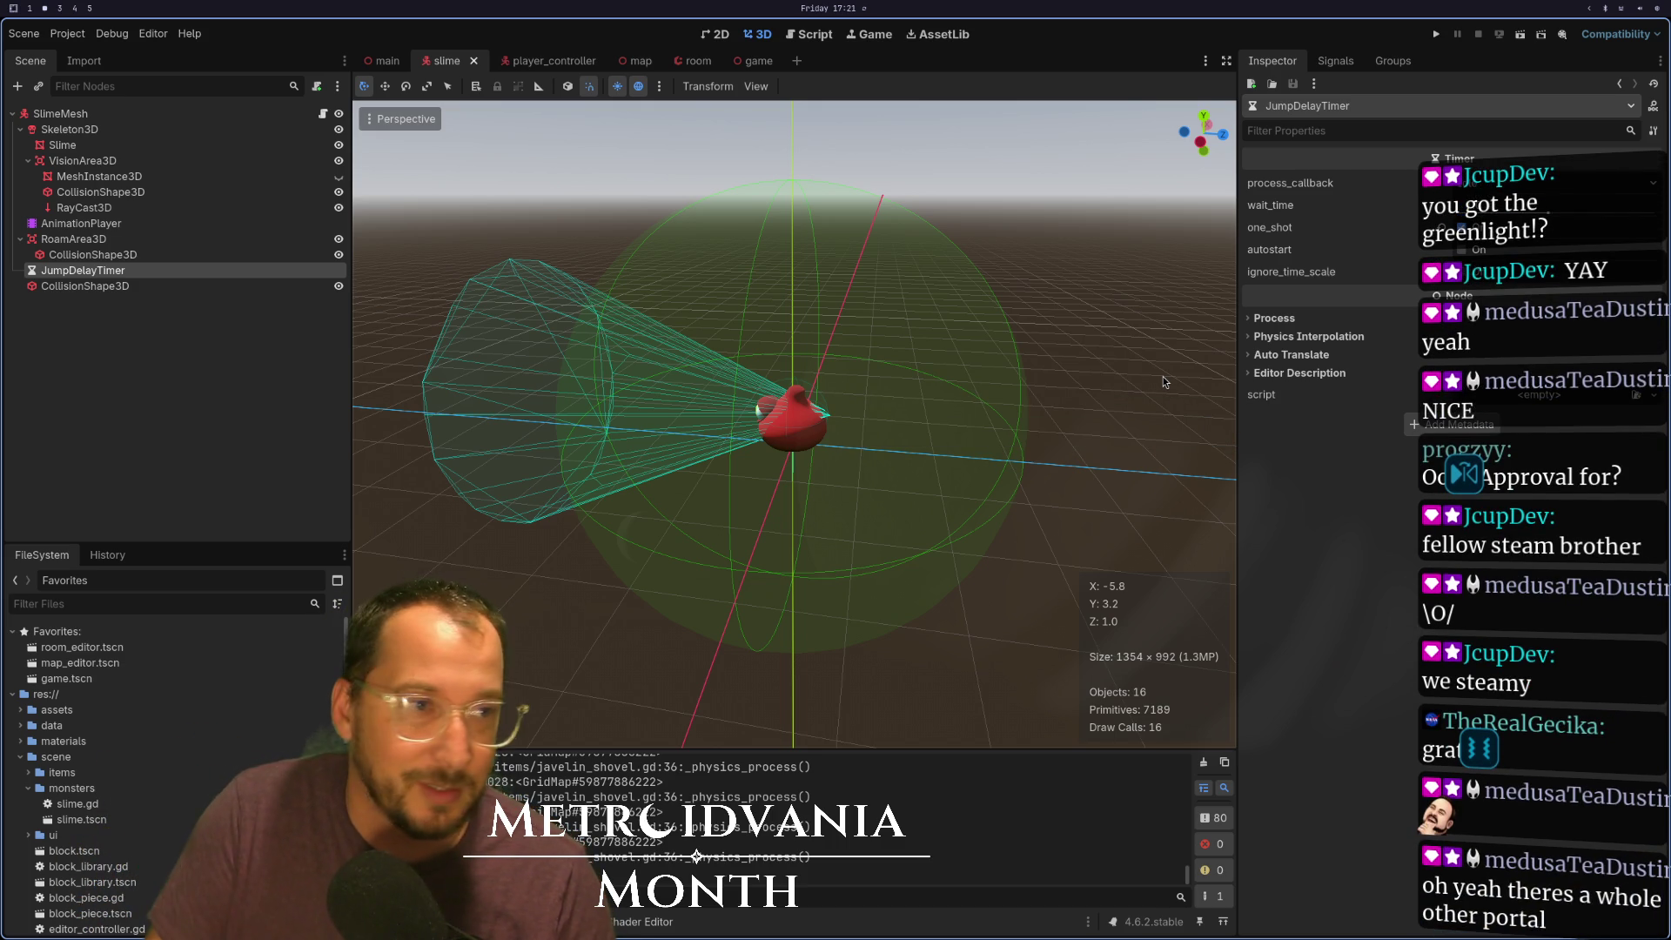
key(super+1)
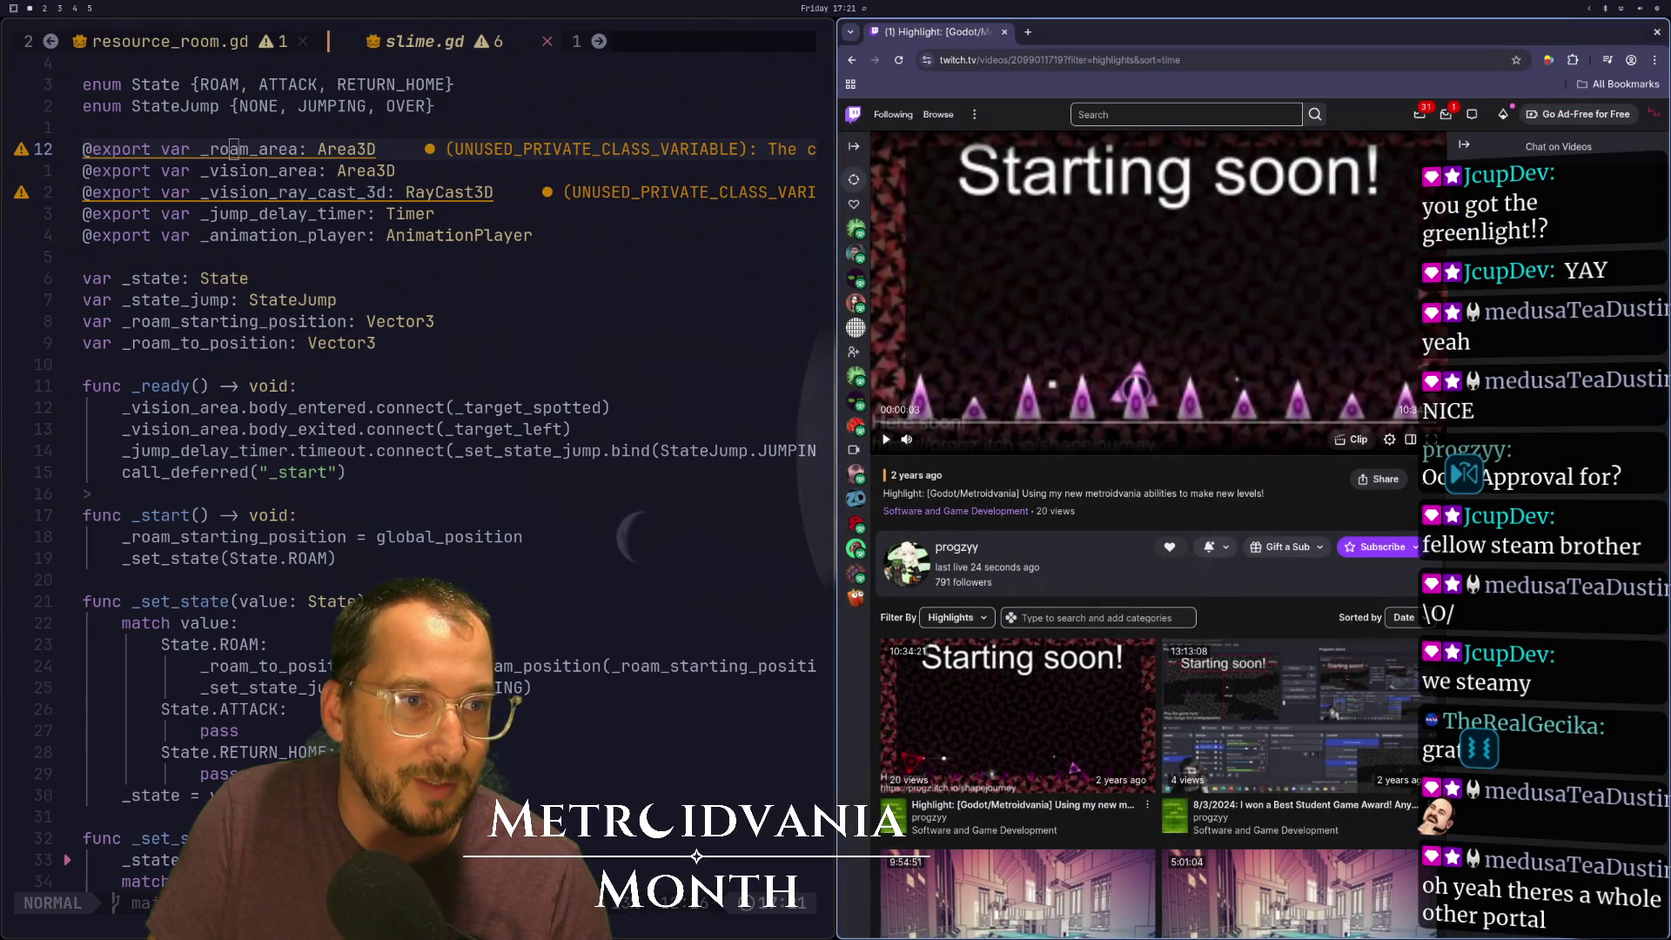
click(1131, 410)
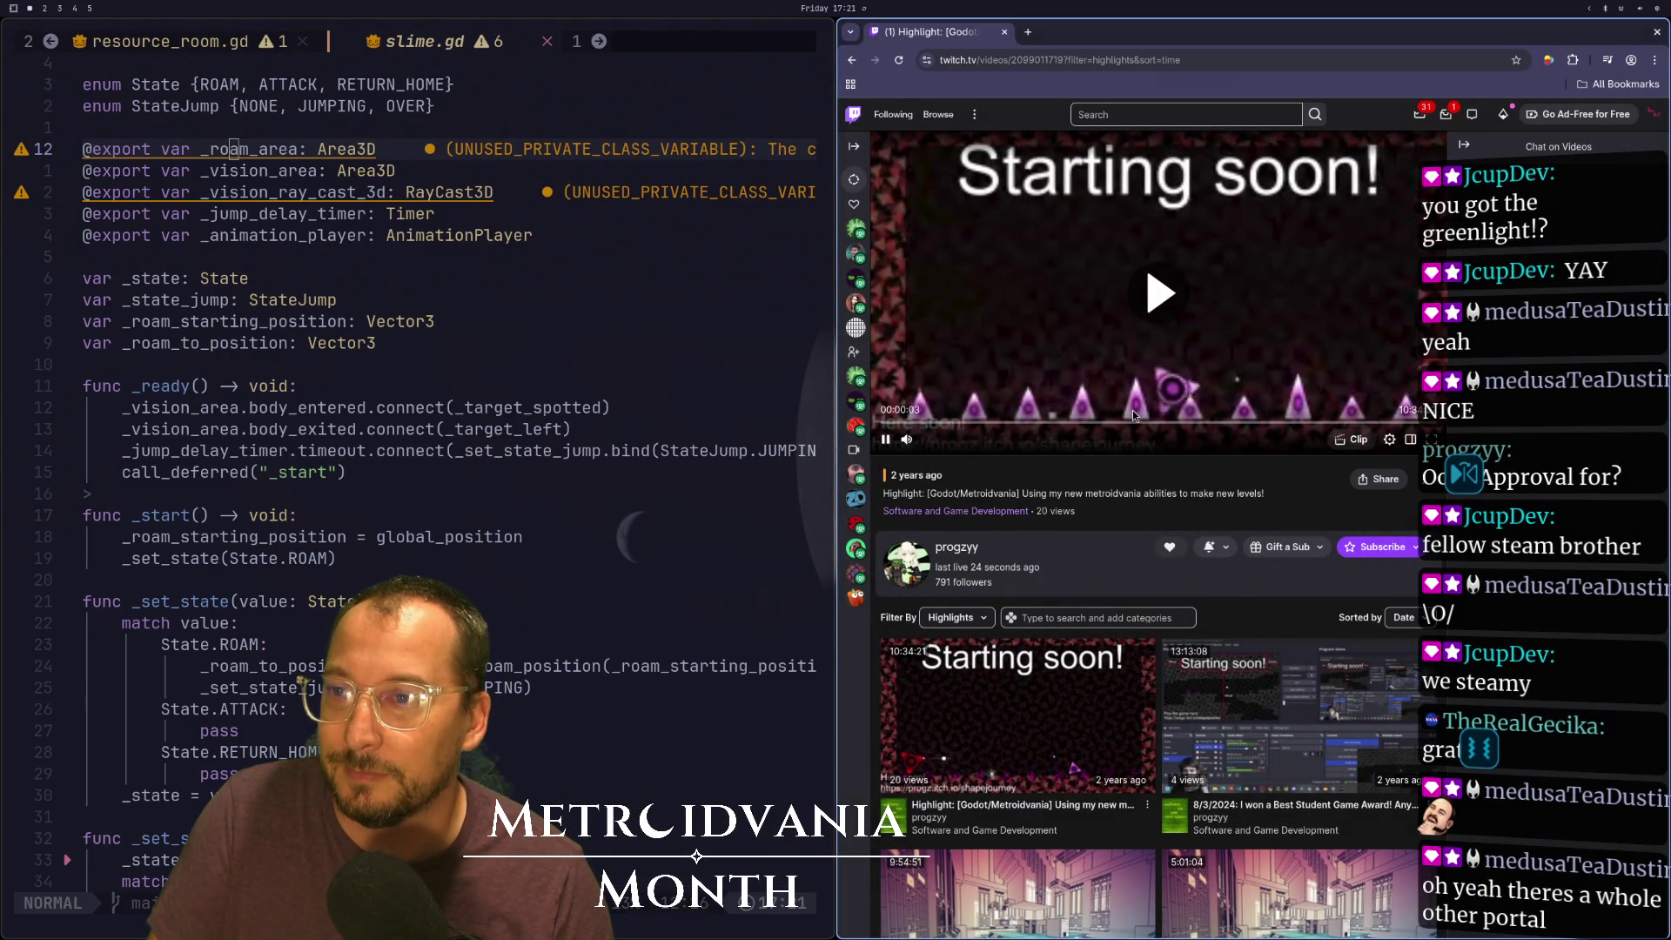
click(1163, 294)
key(super+shift+4)
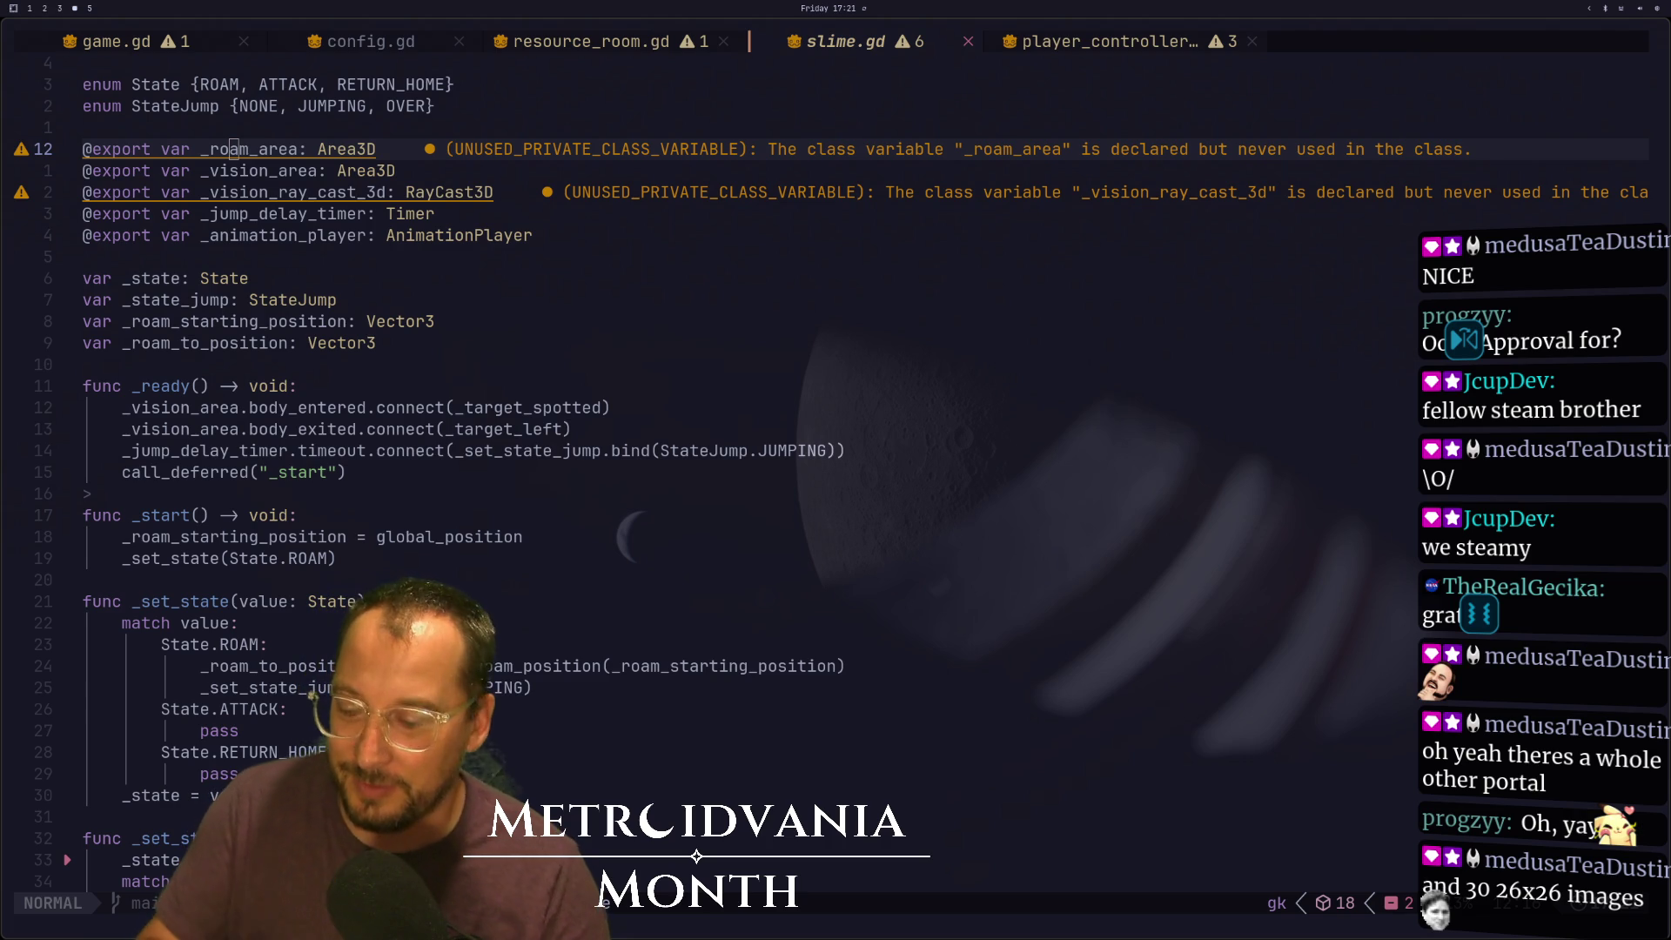
scroll(656, 585, down, 1)
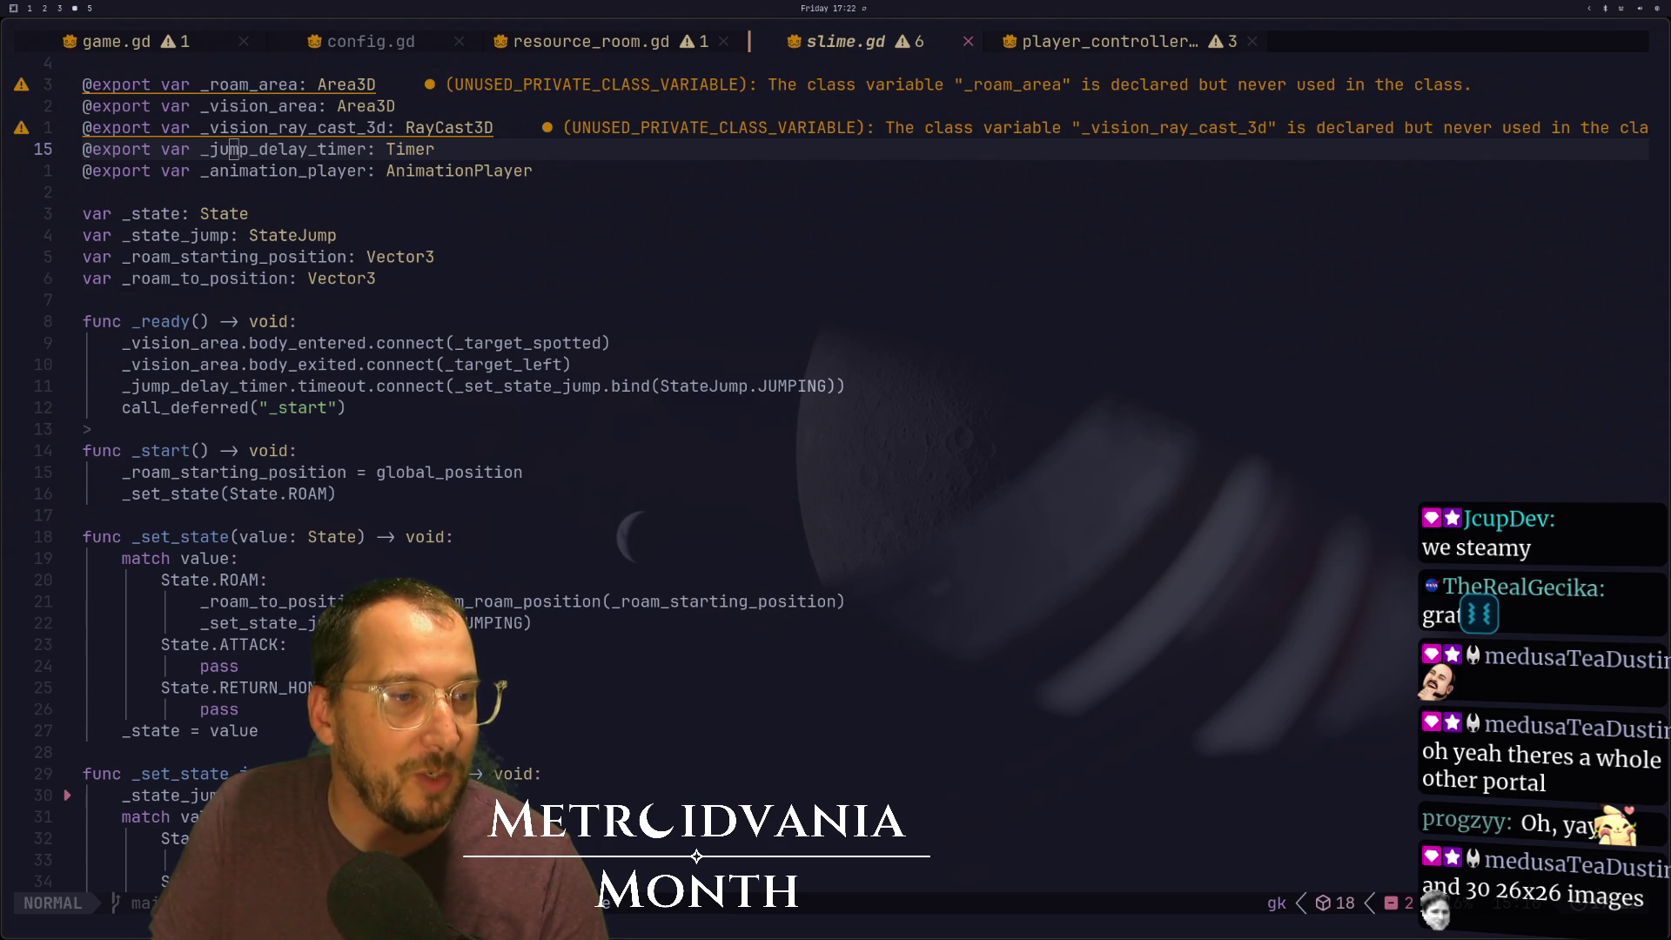
key(super+2)
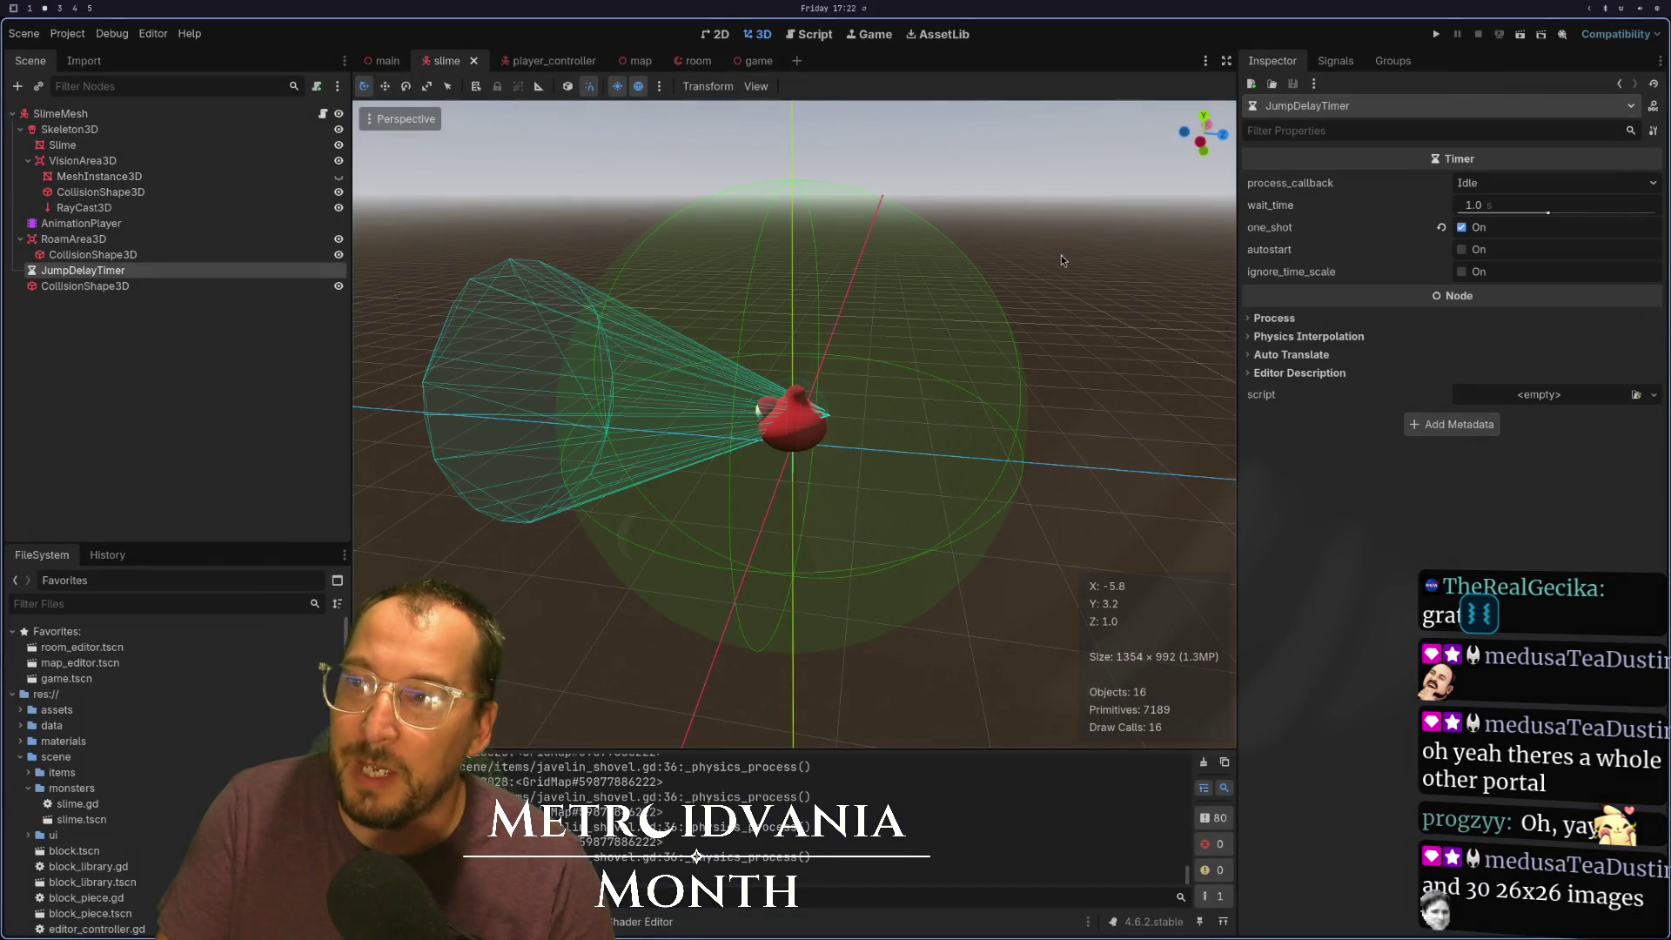
Run the project to watch the red slime hop around the pale tiled test room
click(1436, 34)
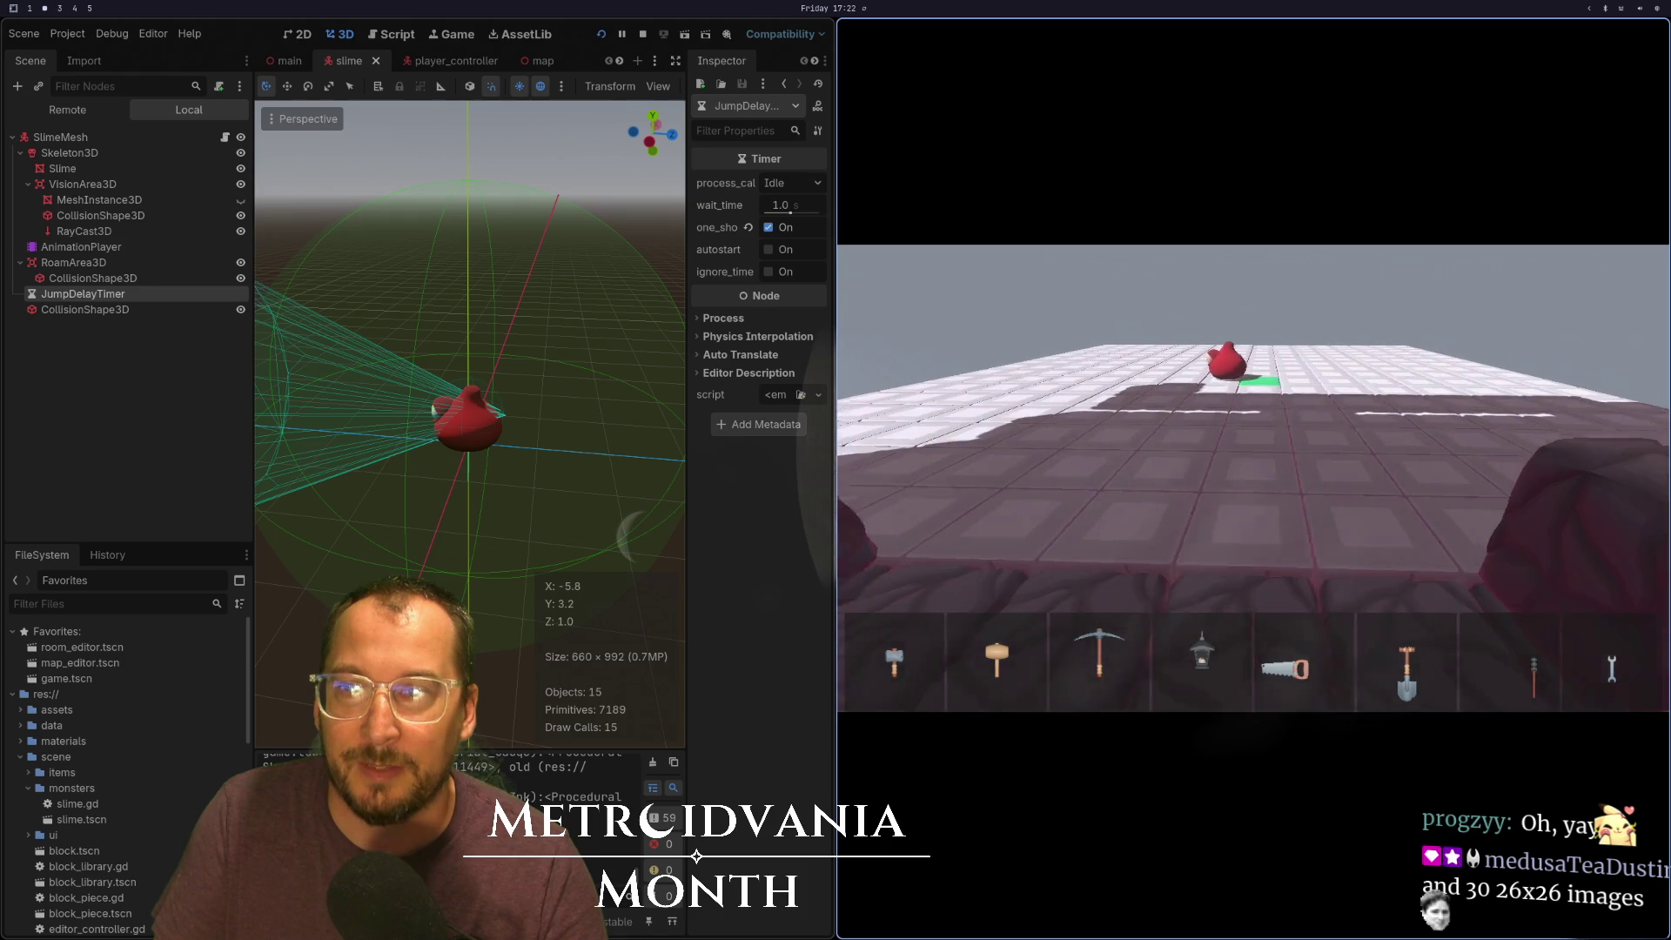
Stop the running game with F8 to return to the slime scene editor
key(F8)
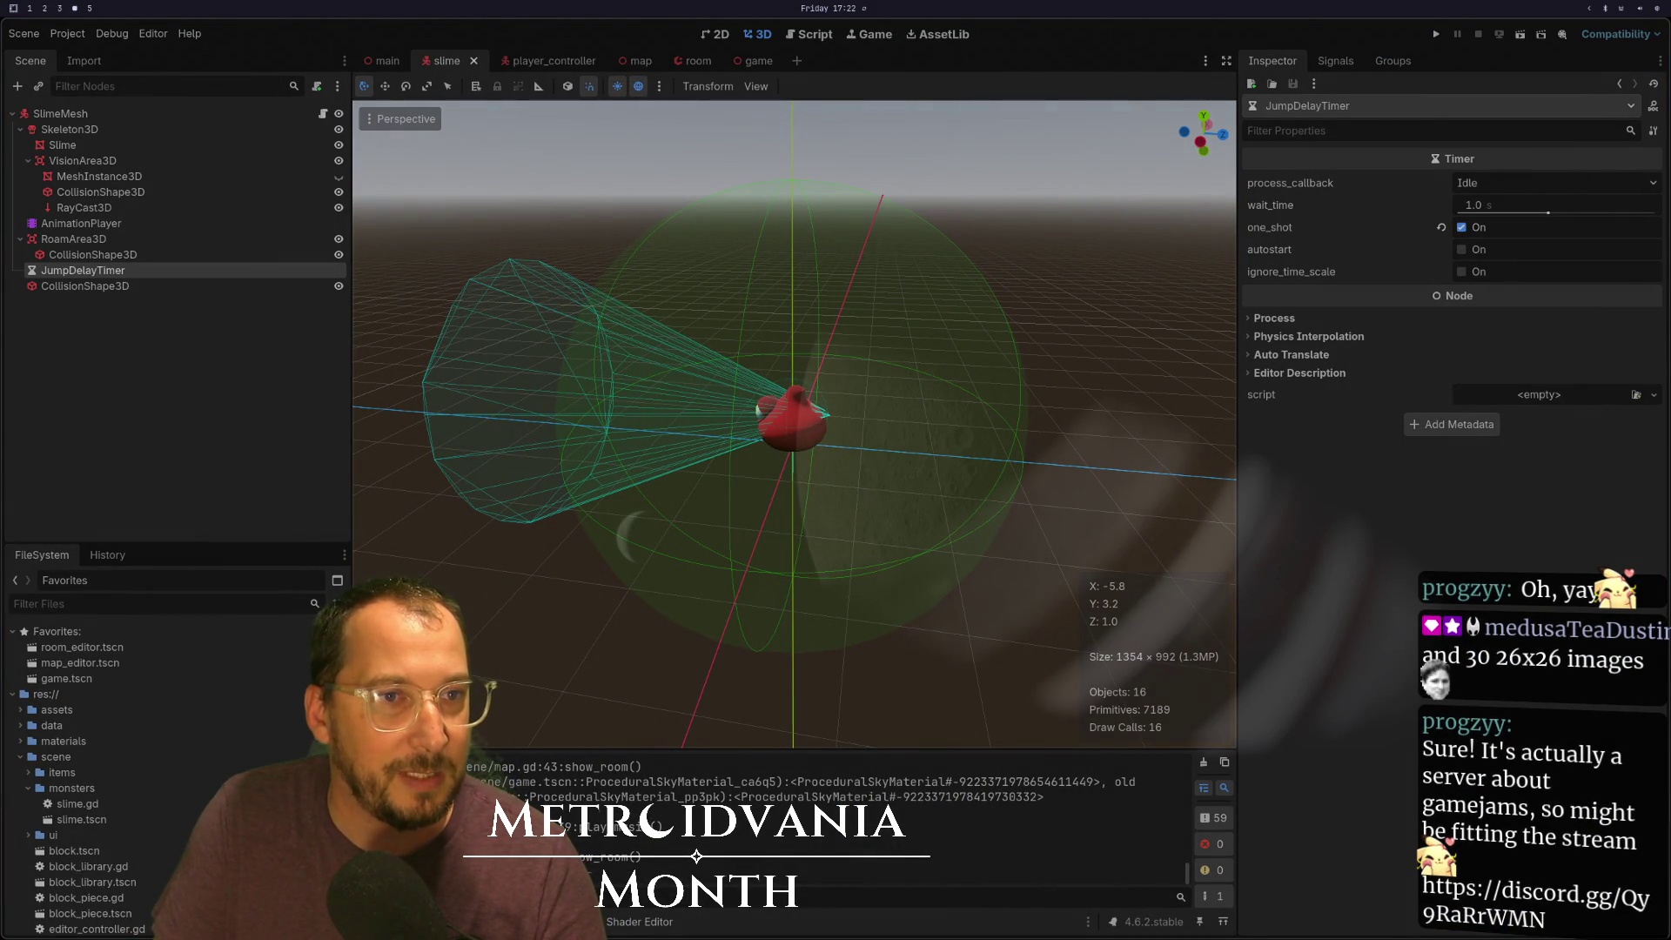